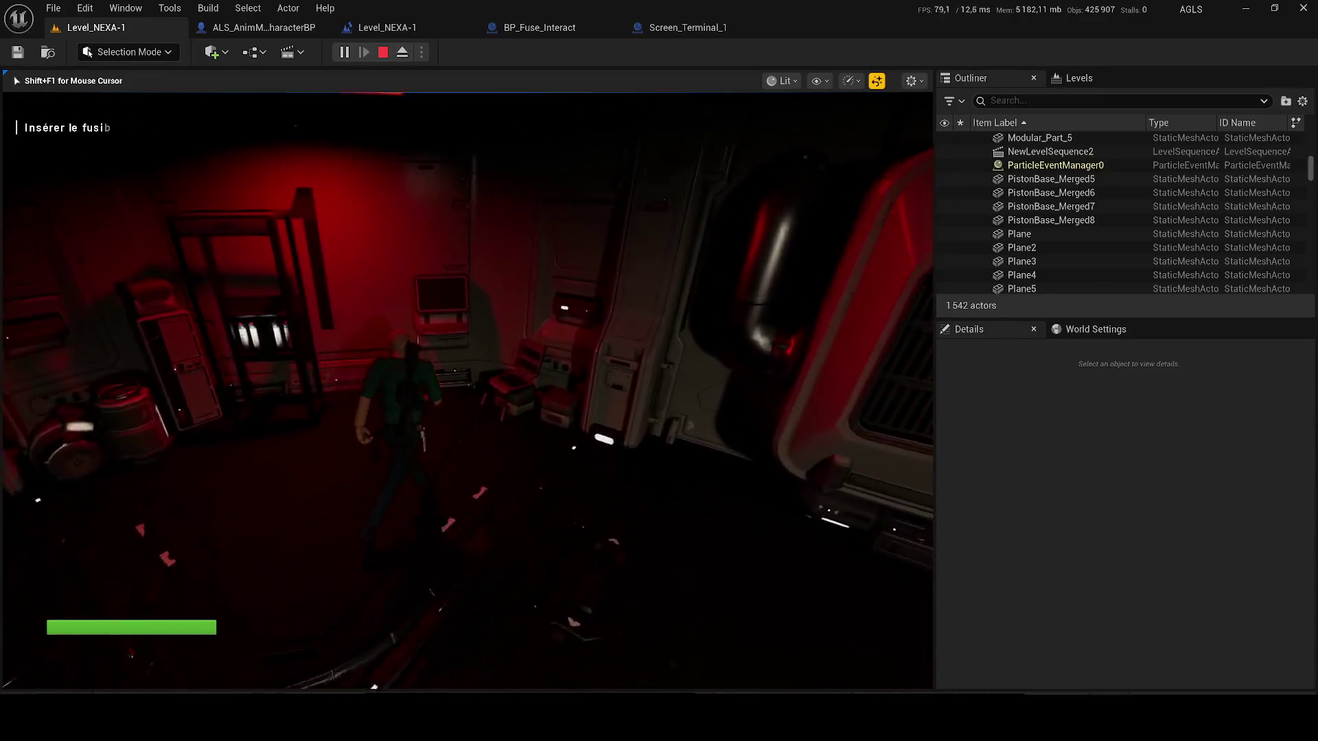
- Walk the character through the corridor and red-lit room to the fuse rack and terminal wall, then stop the playtest
{"action": "key", "text": "w"}
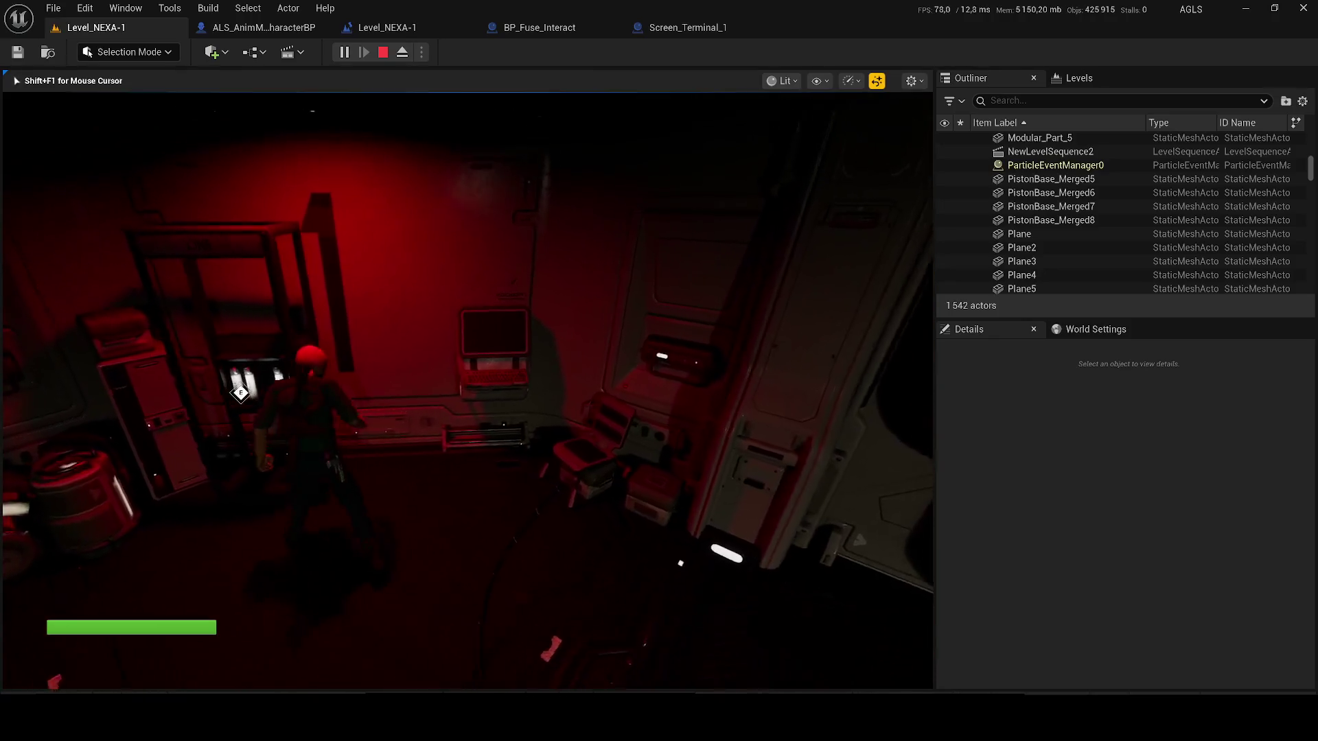
{"action": "key", "text": "w"}
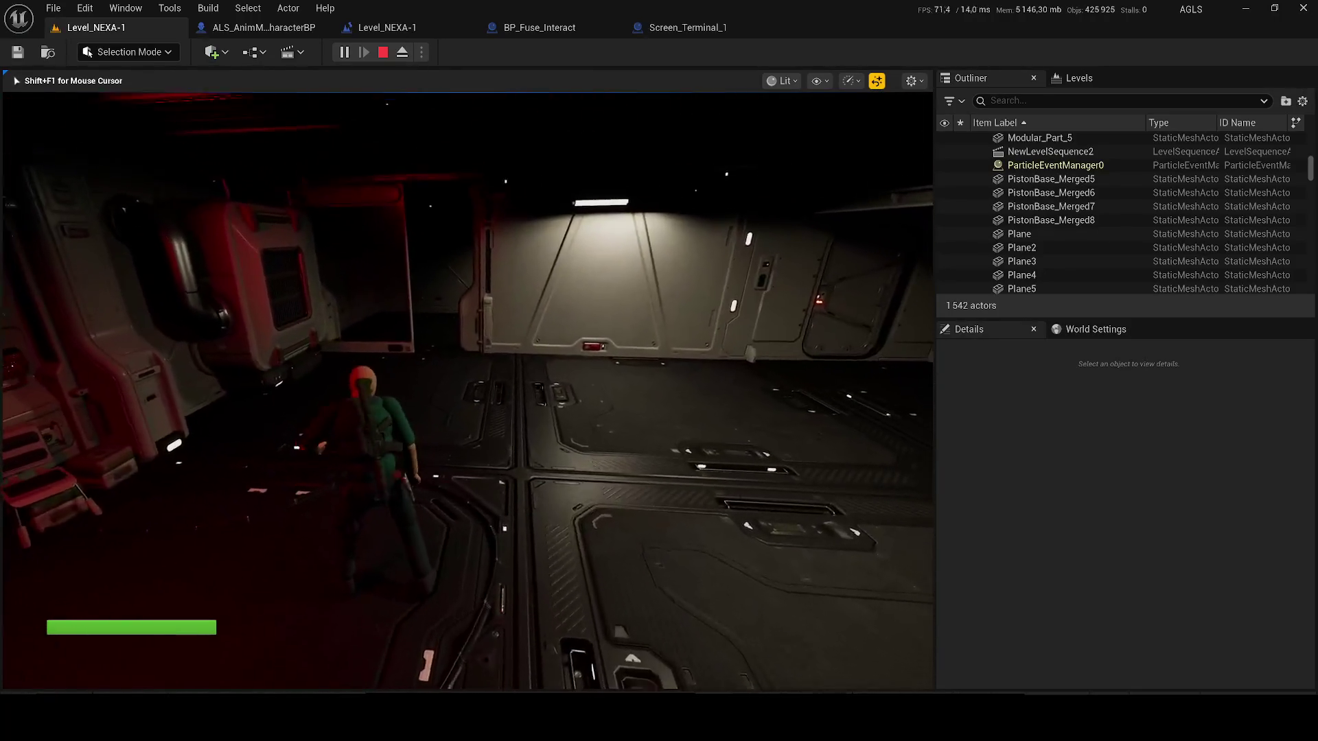
{"action": "key", "text": "w"}
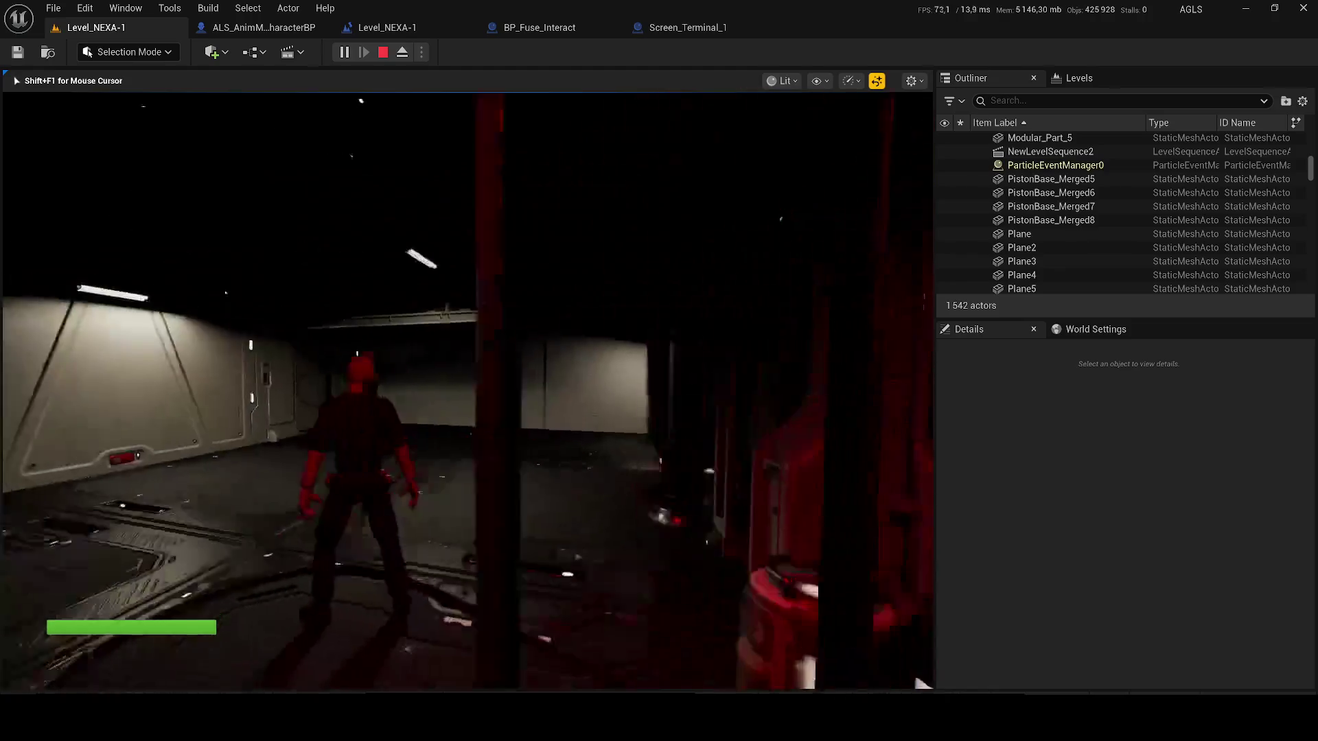
{"action": "key", "text": "w"}
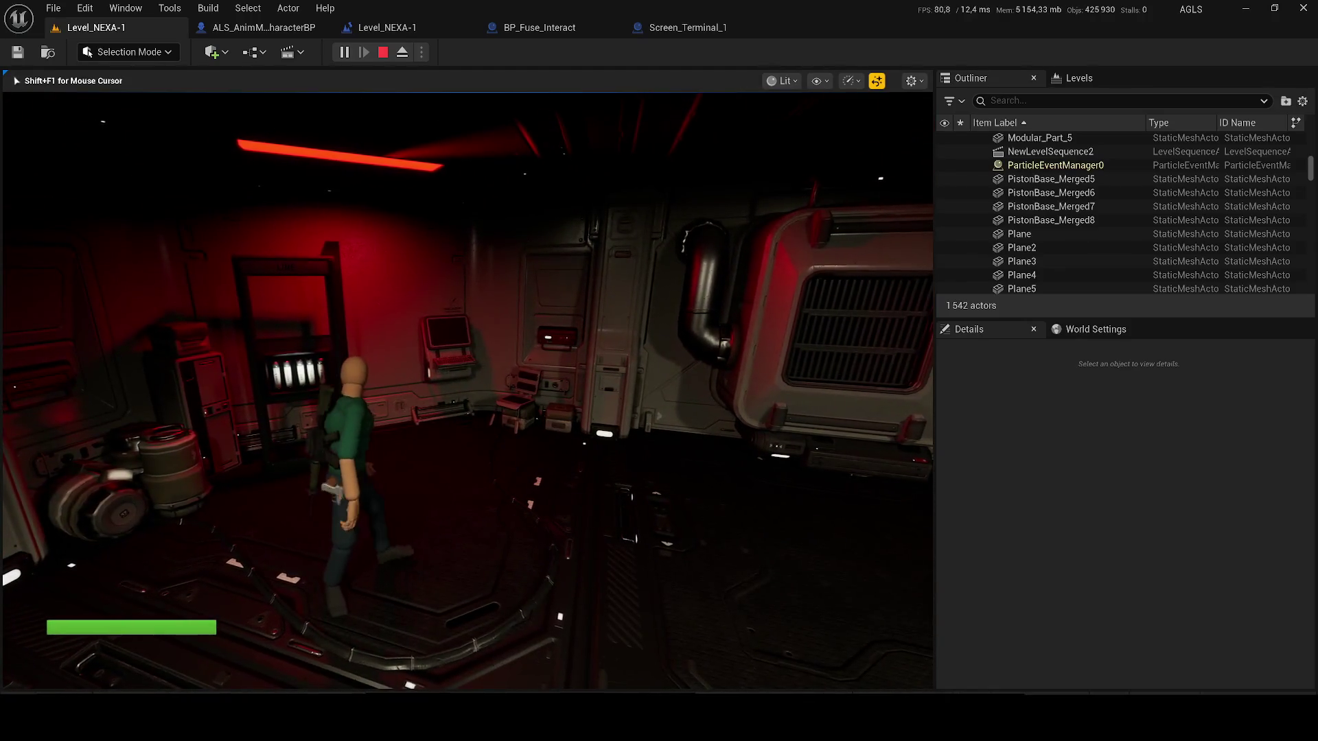
{"action": "key", "text": "w"}
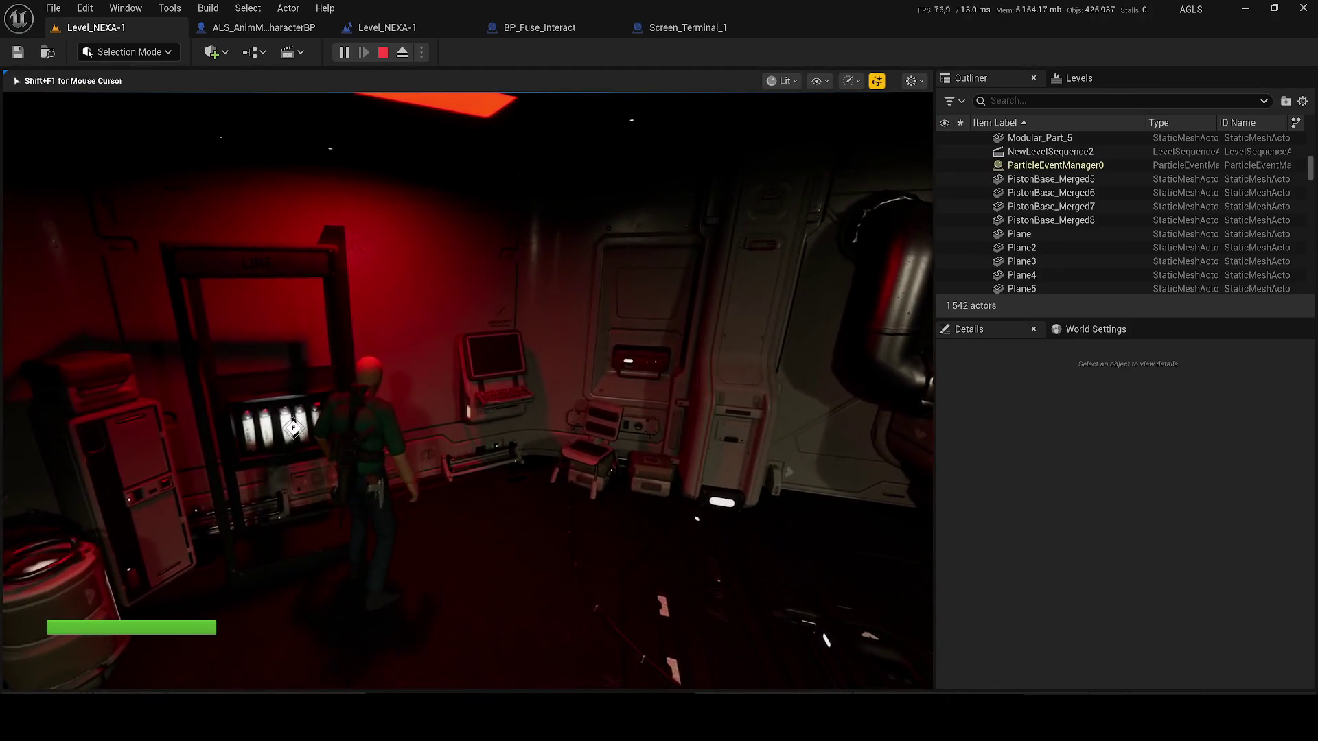
{"action": "key", "text": "s"}
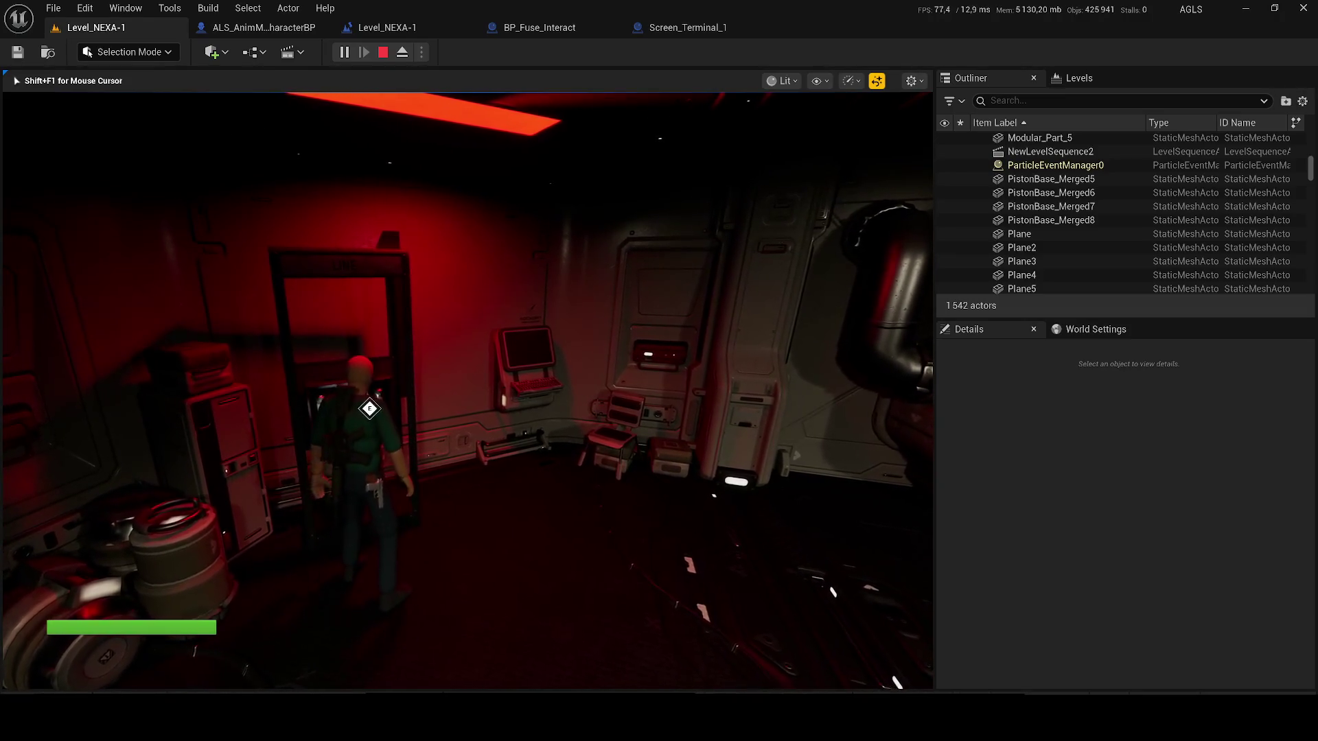
{"action": "key", "text": "w"}
{"action": "key", "text": "w"}
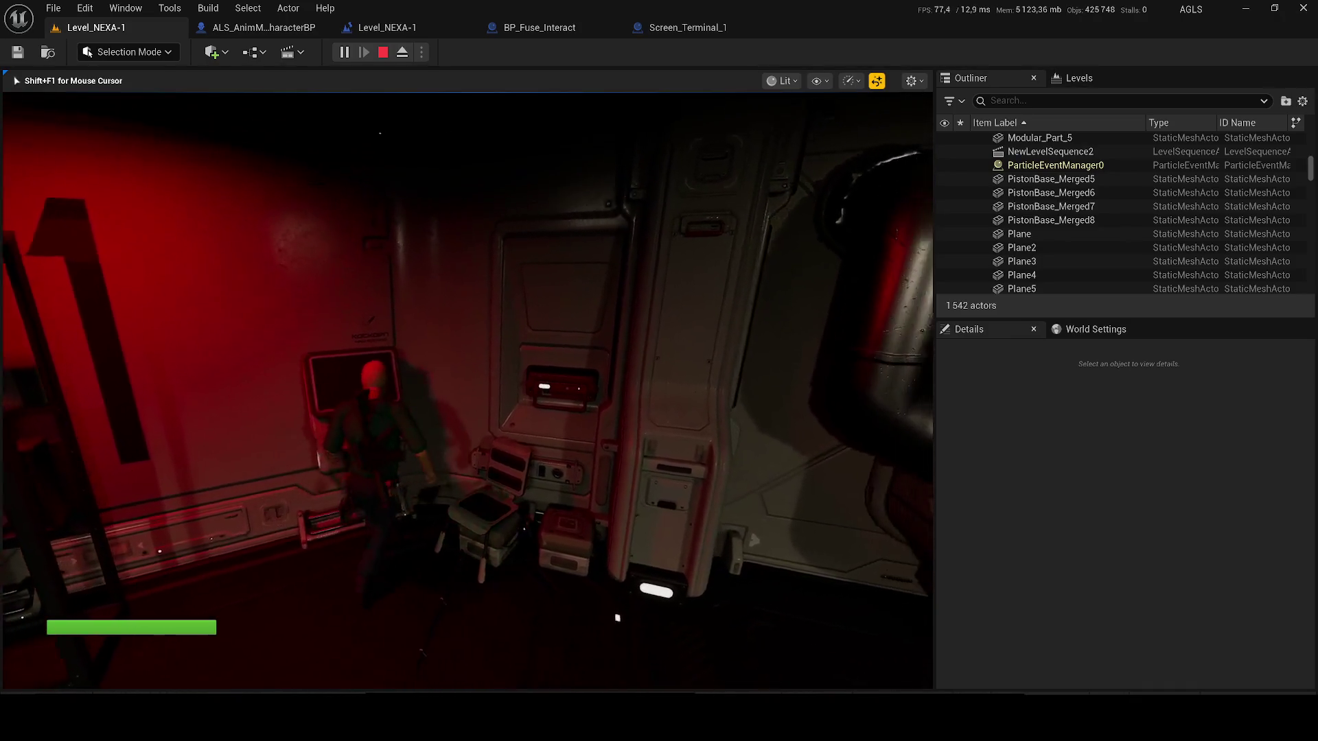
{"action": "key", "text": "Escape"}
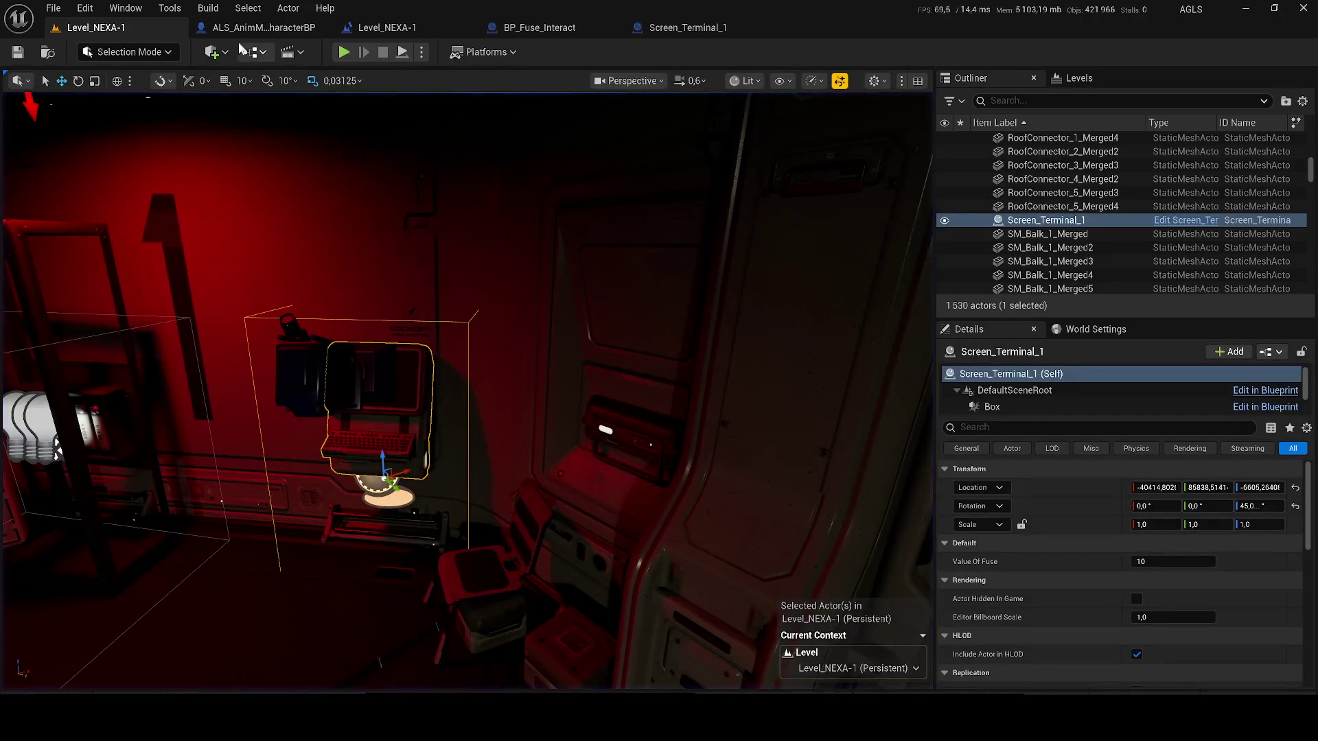
- In Screen_Terminal_1's event graph, move the Has Fuse? getter left and set the Delay duration to 2.0
{"action": "left_click", "coordinate": [232, 33]}
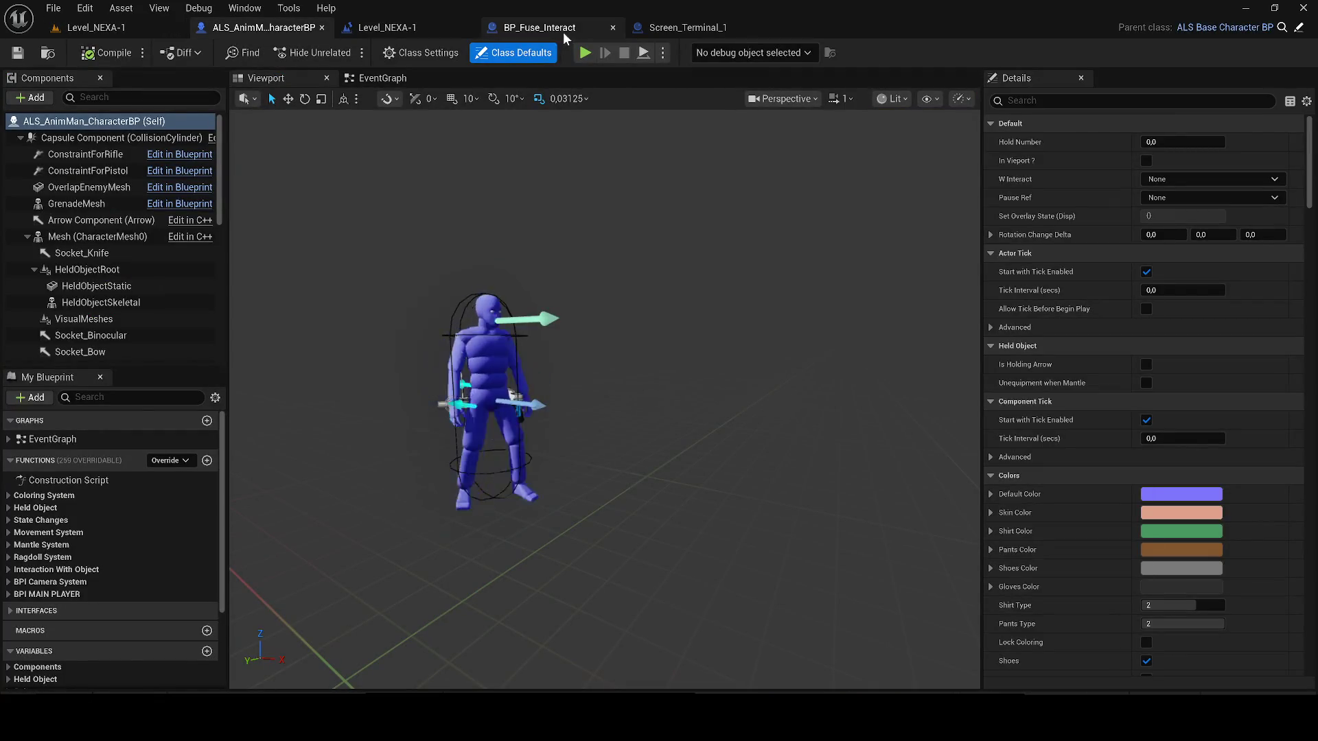
{"action": "left_click", "coordinate": [564, 32]}
{"action": "left_click", "coordinate": [697, 26]}
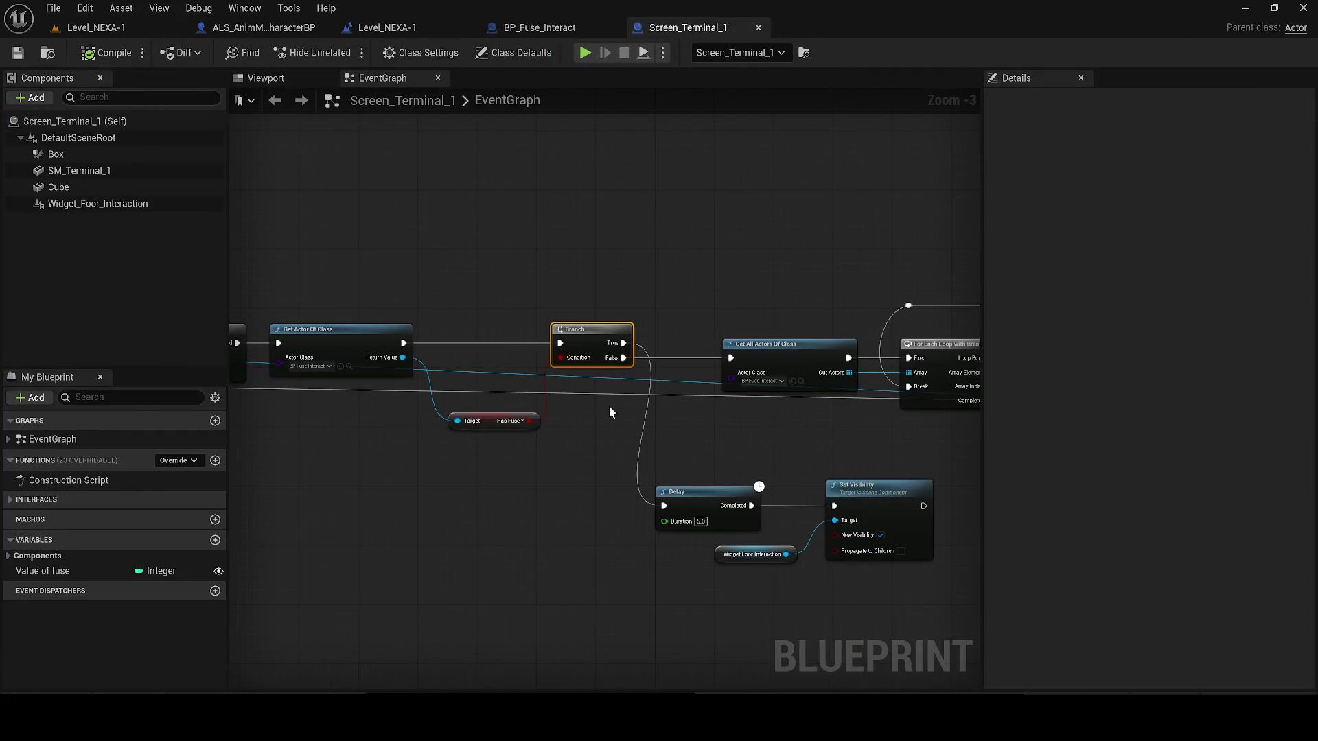
{"action": "left_click_drag", "start_coordinate": [487, 425], "coordinate": [426, 431]}
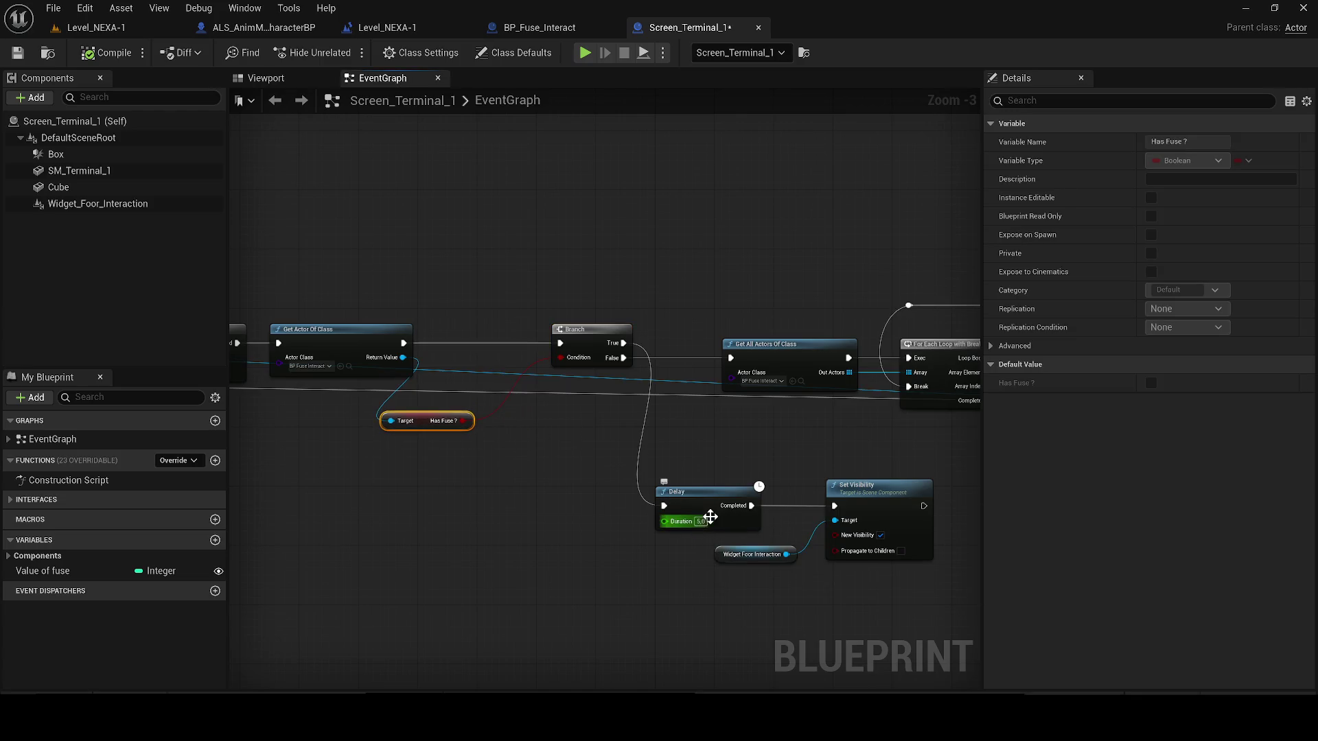
{"action": "left_click", "coordinate": [569, 493]}
- Move the Delay and Set Visibility nodes above the Branch and go back to Level_NEXA-1
{"action": "left_click_drag", "start_coordinate": [612, 471], "coordinate": [410, 463]}
{"action": "mouse_move", "coordinate": [548, 508]}
{"action": "left_mouse_down"}
{"action": "mouse_move", "coordinate": [541, 240]}
{"action": "mouse_move", "coordinate": [498, 203]}
{"action": "left_mouse_up"}
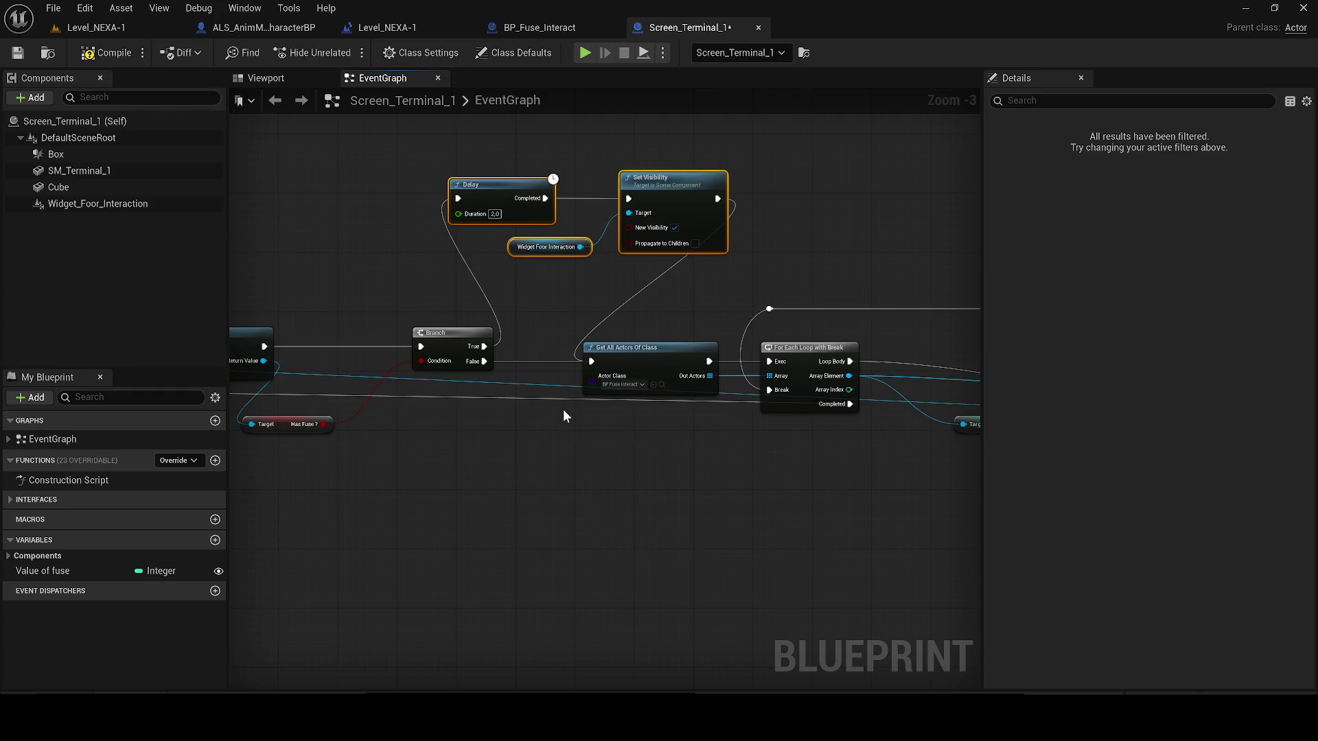
{"action": "left_click_drag", "start_coordinate": [562, 409], "coordinate": [652, 455]}
{"action": "left_click_drag", "start_coordinate": [465, 490], "coordinate": [559, 477]}
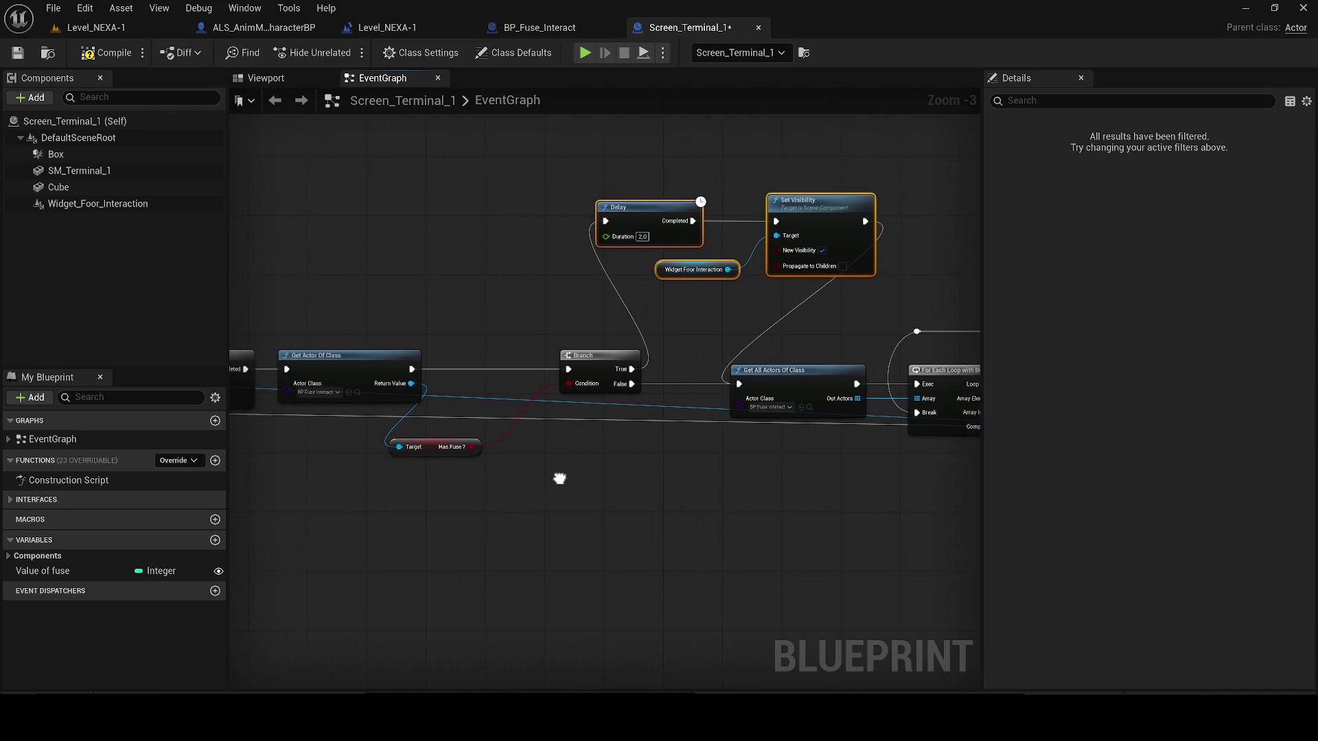
{"action": "scroll", "coordinate": [550, 488], "scroll_direction": "down", "scroll_amount": 1}
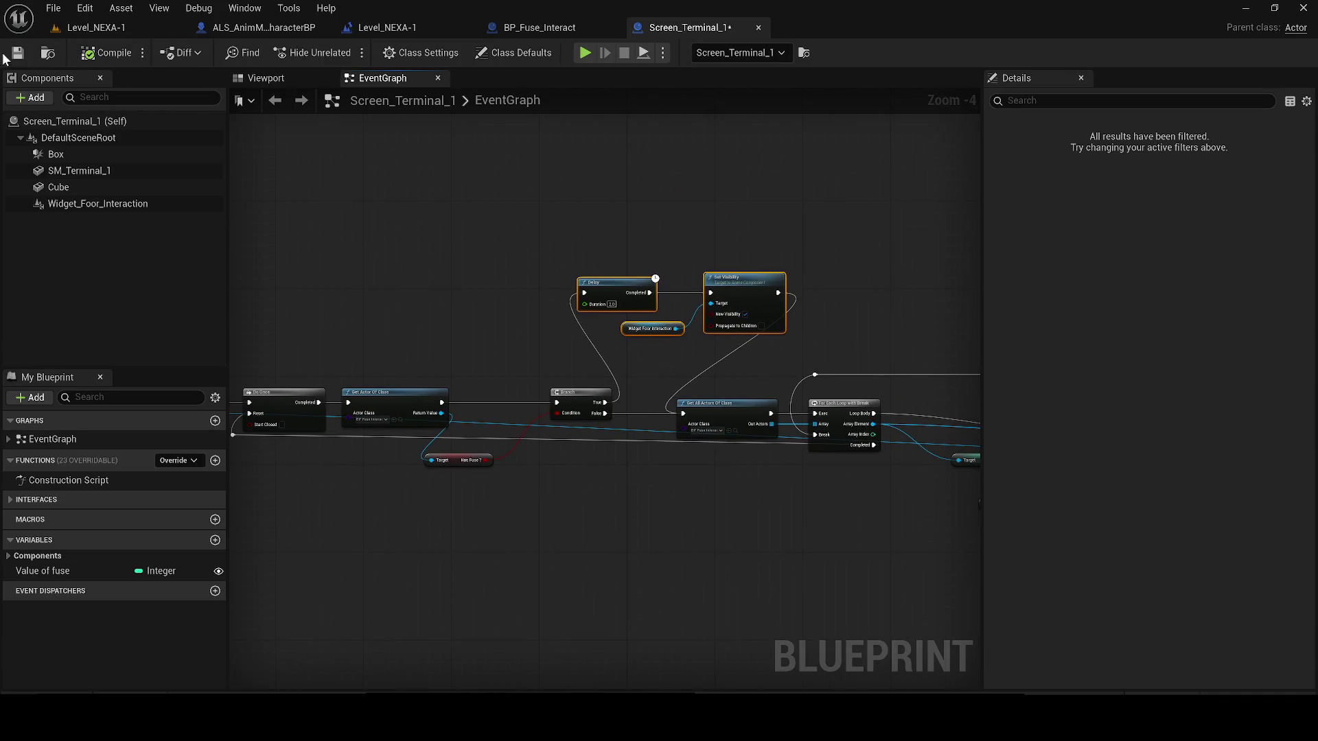
{"action": "left_click", "coordinate": [110, 28]}
- Play the level, walk to the wall terminal and open its interface showing ACCÈS REFUSÉ, then close it
{"action": "key", "text": "alt+p"}
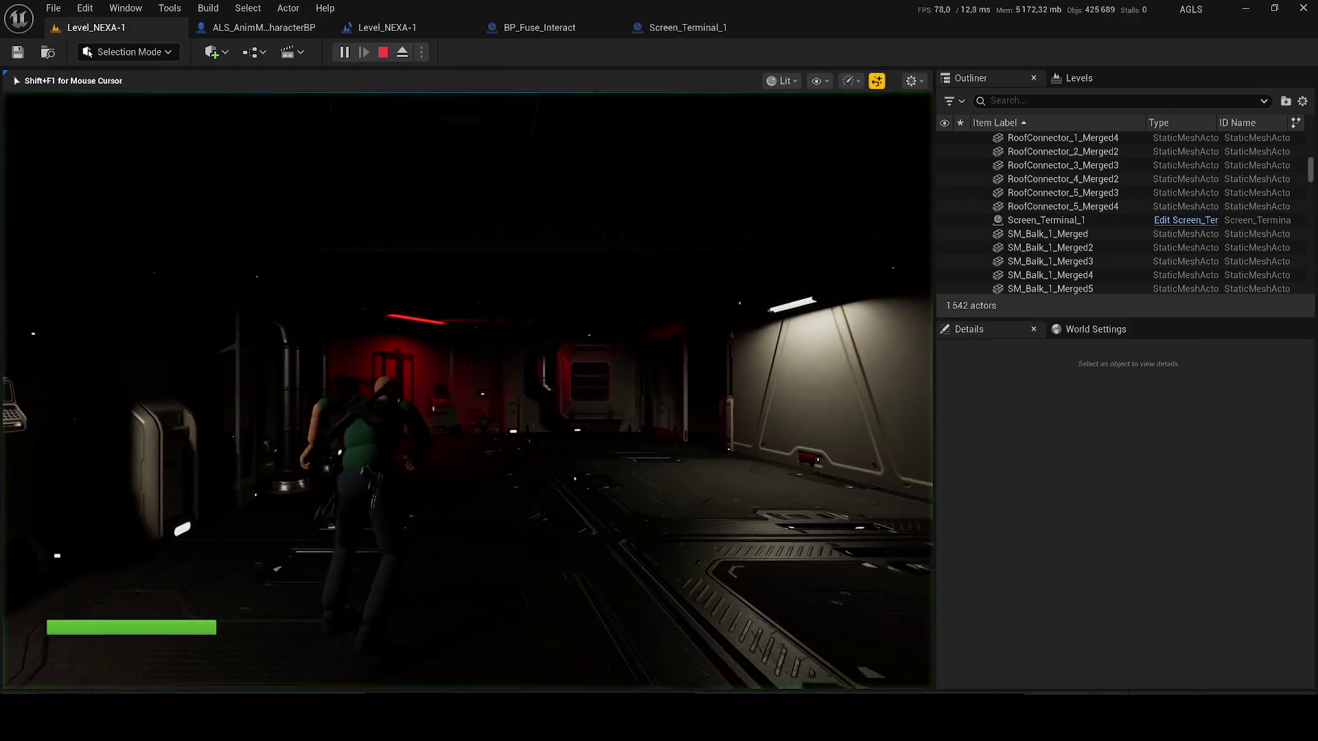
{"action": "key", "text": "Tab"}
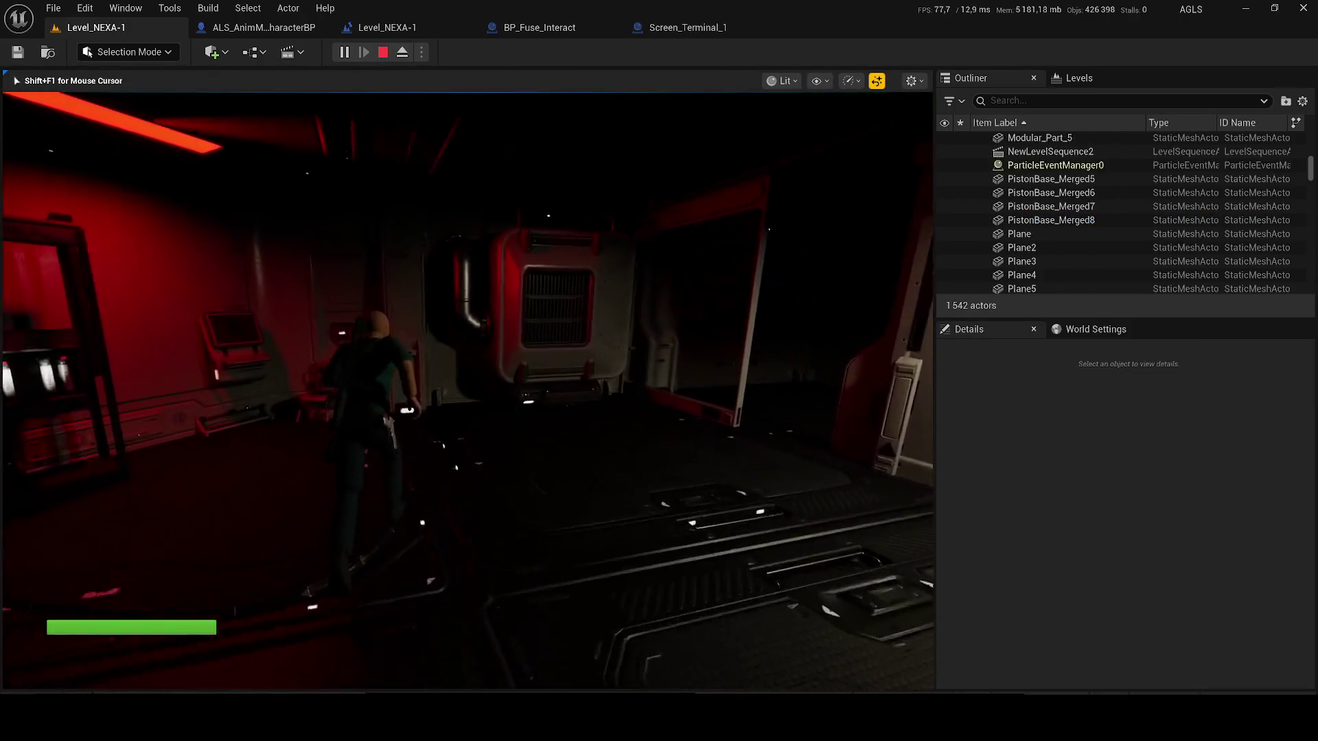
{"action": "key", "text": "Tab"}
{"action": "key", "text": "Tab"}
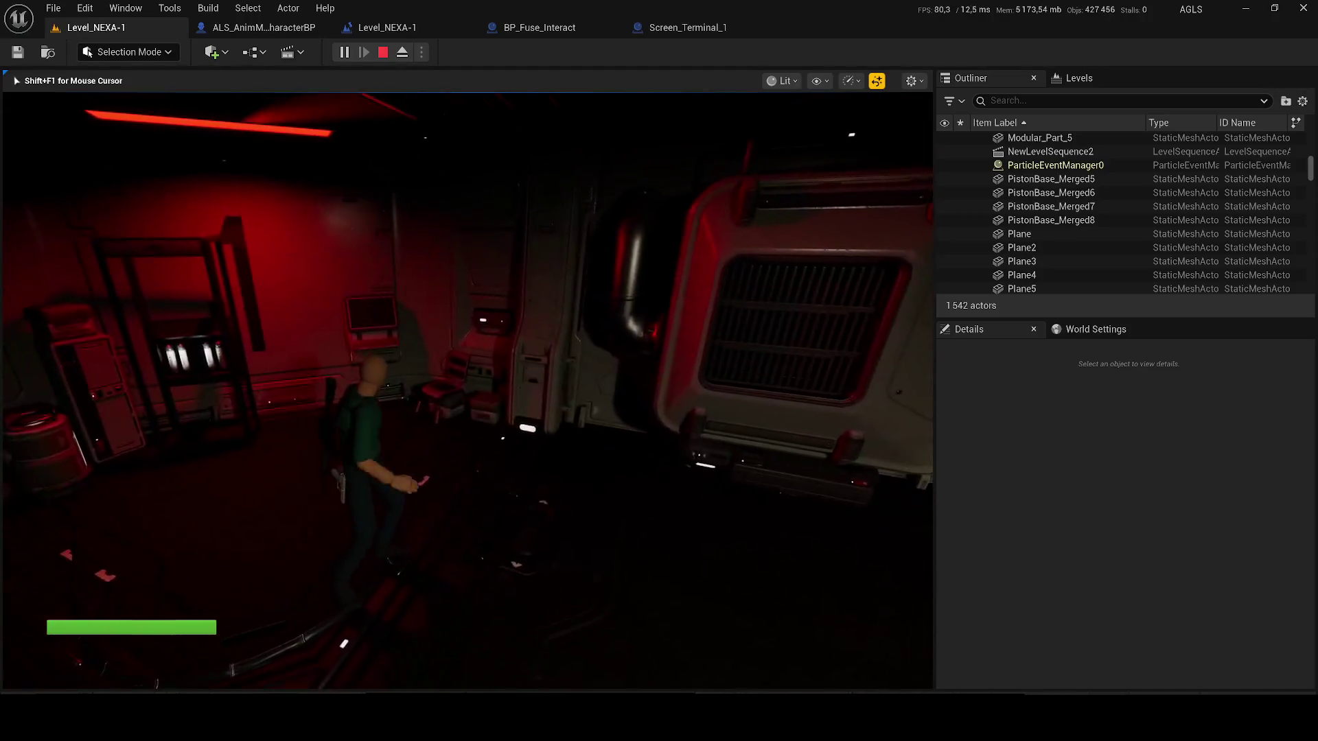
{"action": "key", "text": "w"}
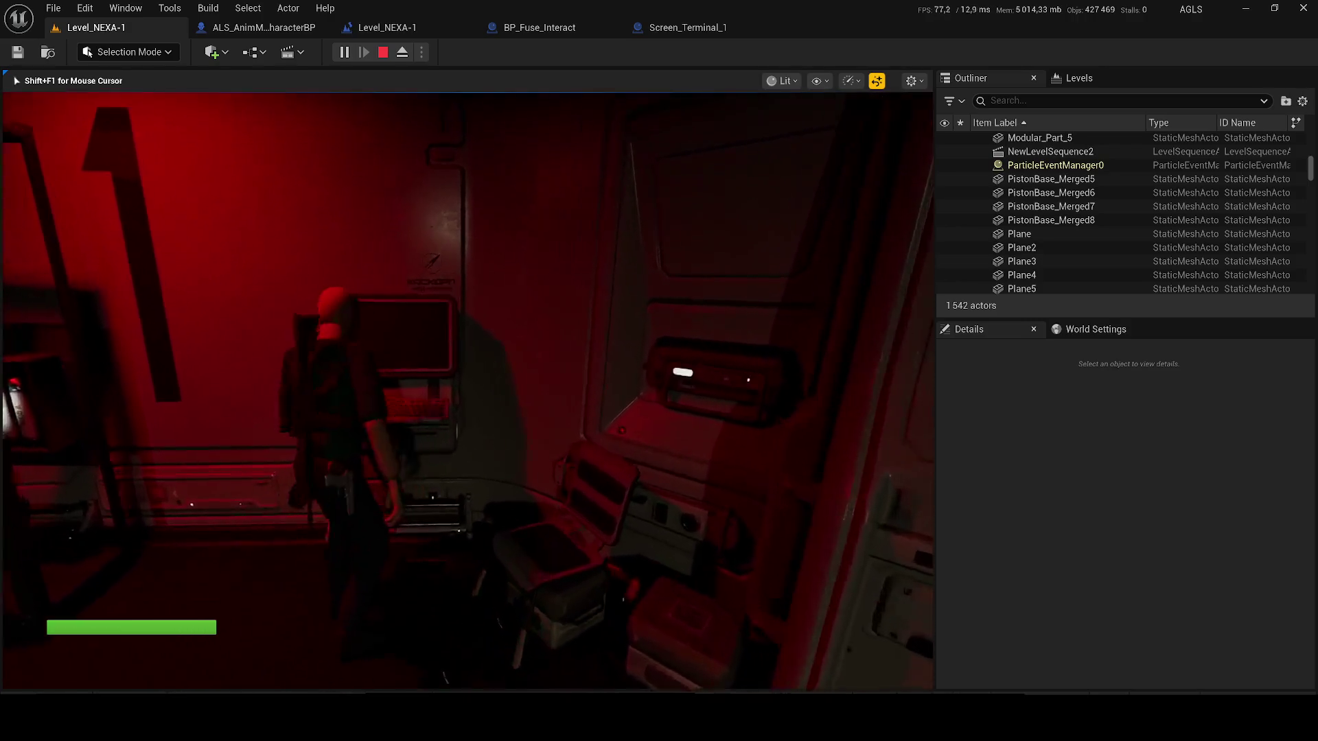
{"action": "key", "text": "e"}
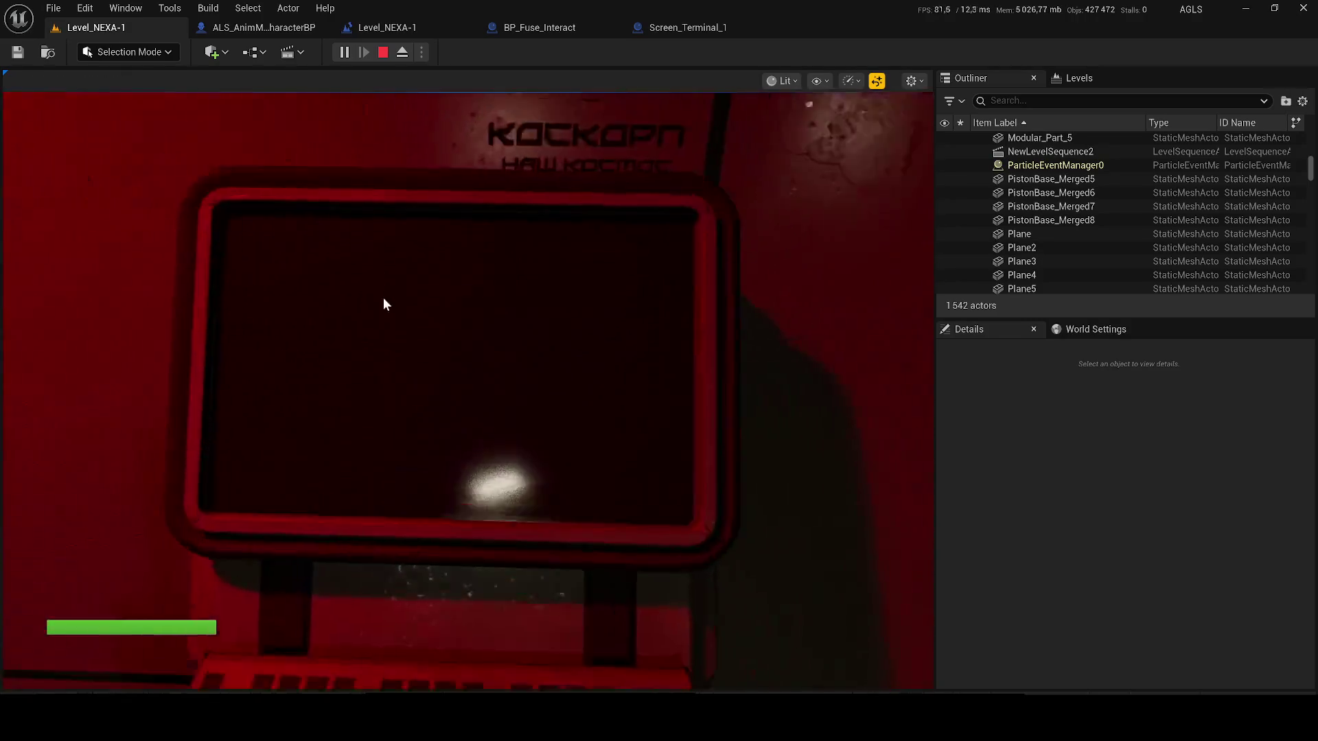
{"action": "key", "text": "r"}
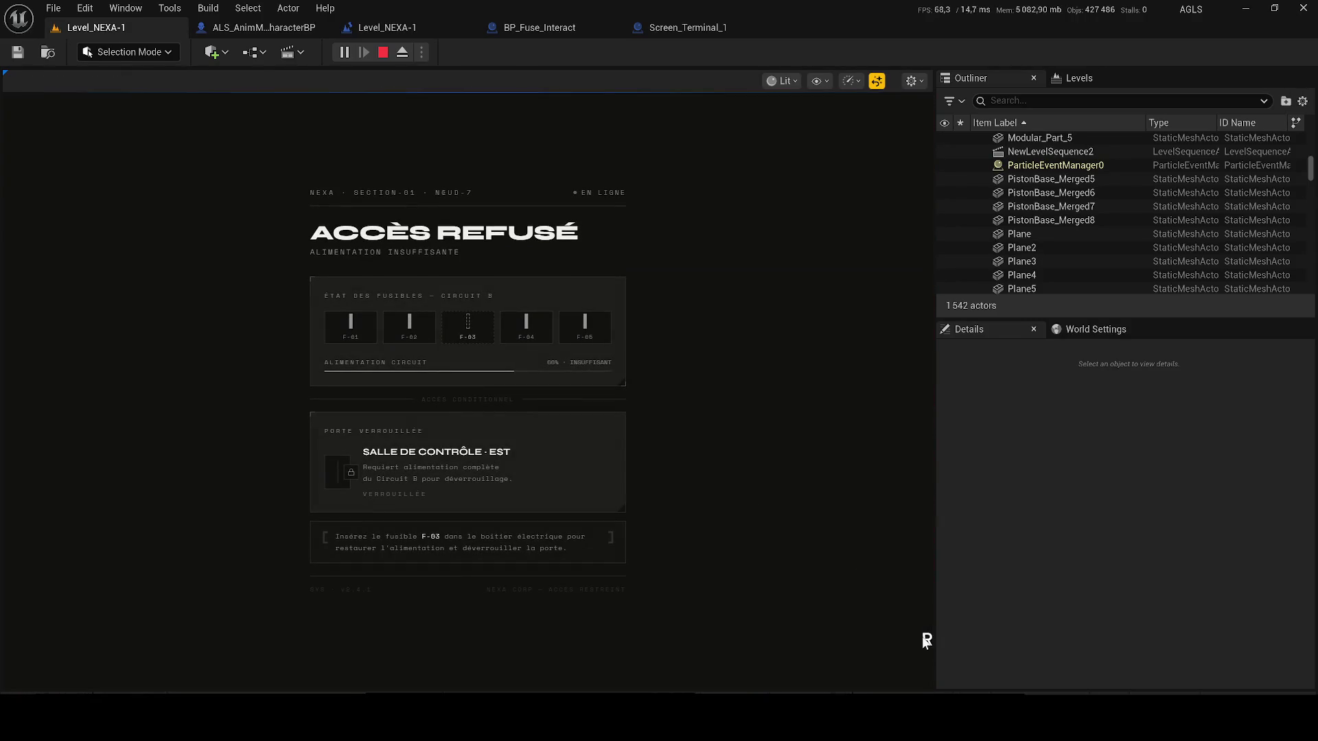
{"action": "key", "text": "Escape"}
- Reopen and close the terminal interface once more, then stop the playtest
{"action": "key", "text": "w"}
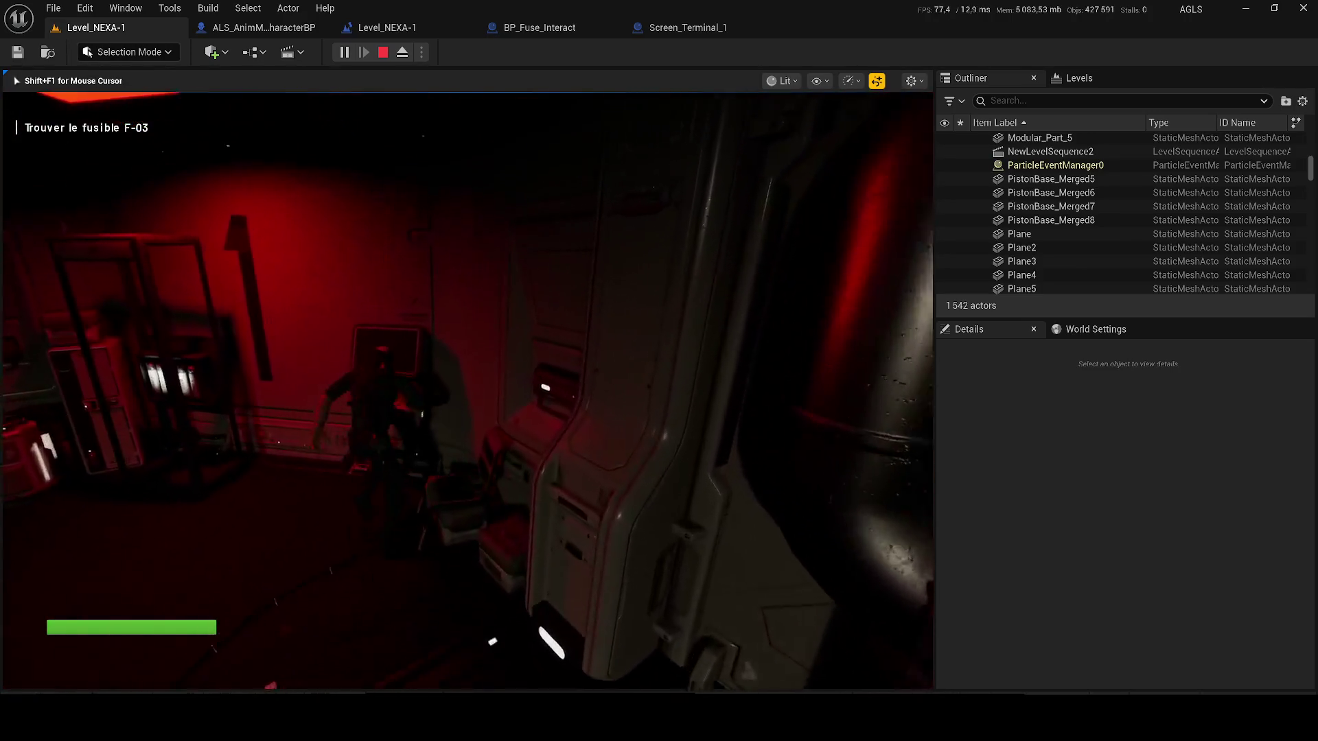
{"action": "key", "text": "r"}
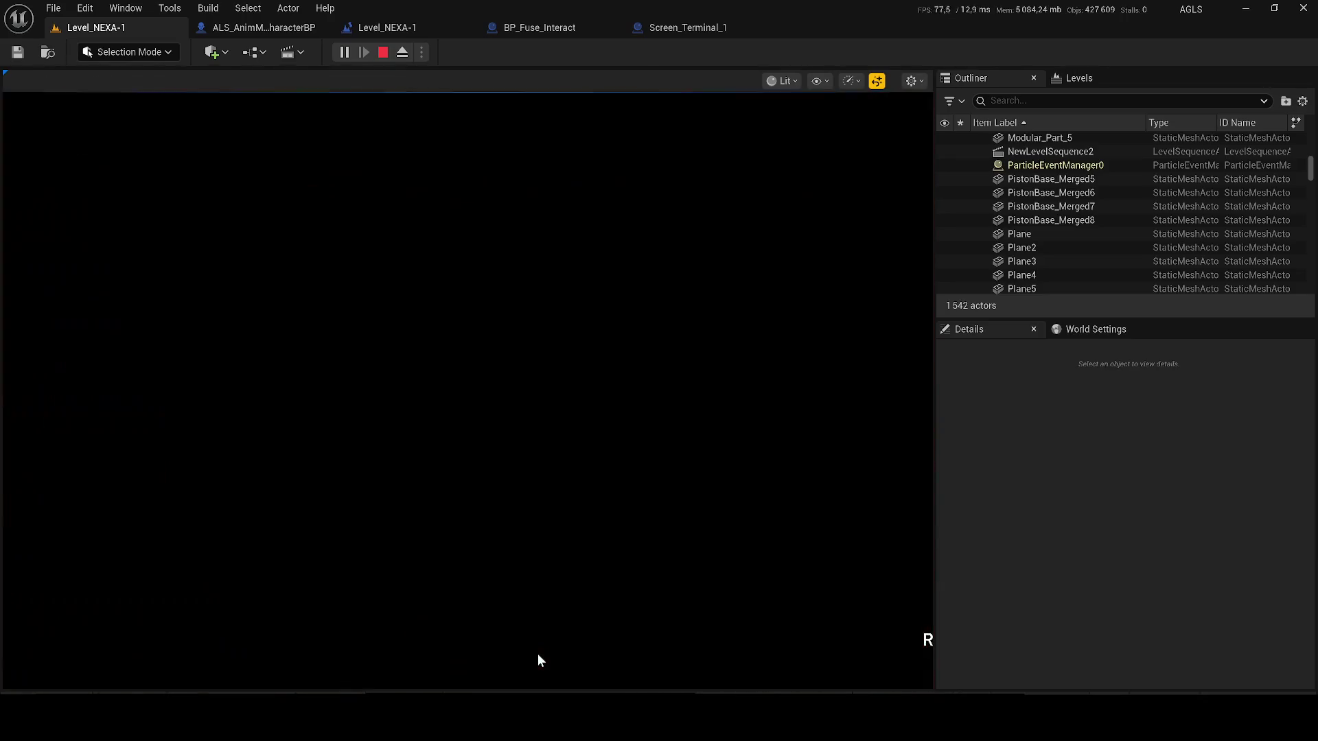
{"action": "key", "text": "r"}
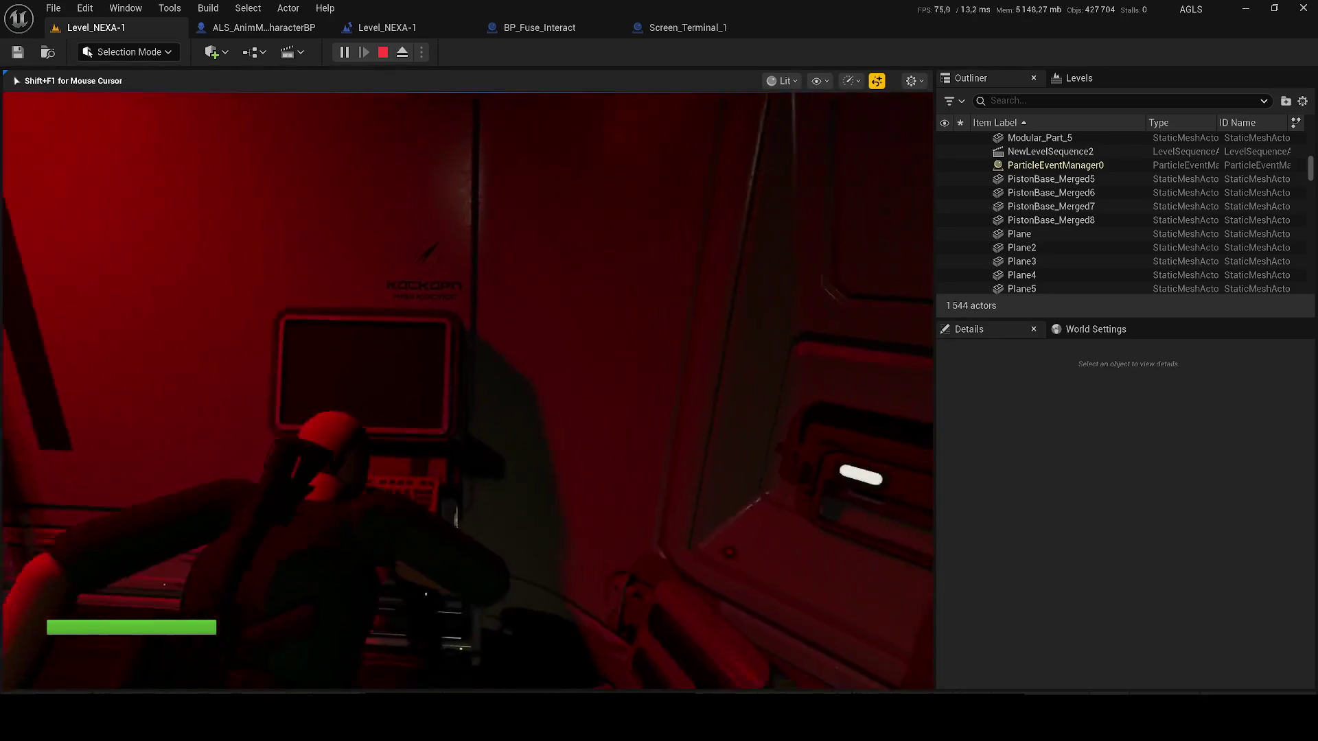
{"action": "key", "text": "Escape"}
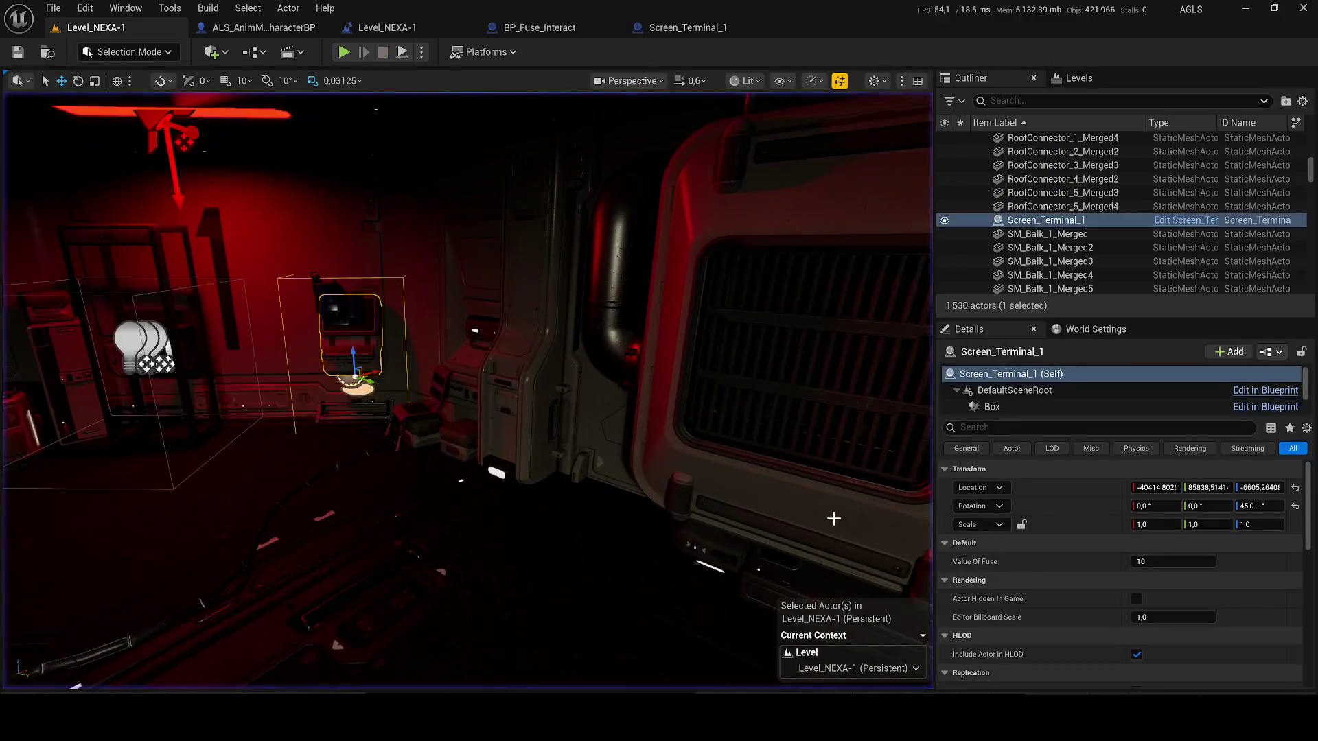
- Look over Screen_Terminal_1's For Each Loop, Set View Target, Delay and Branch nodes
{"action": "left_click", "coordinate": [216, 29]}
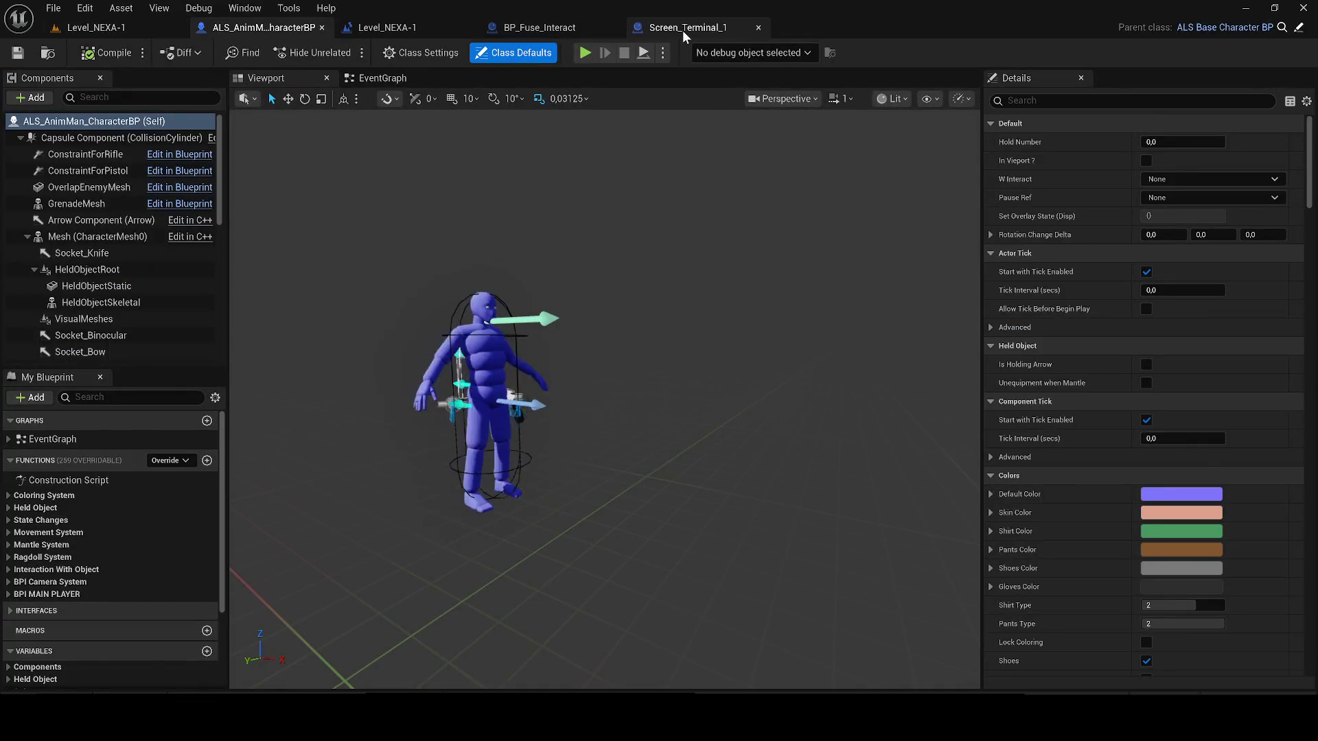
{"action": "left_click", "coordinate": [682, 29]}
{"action": "left_click", "coordinate": [141, 27]}
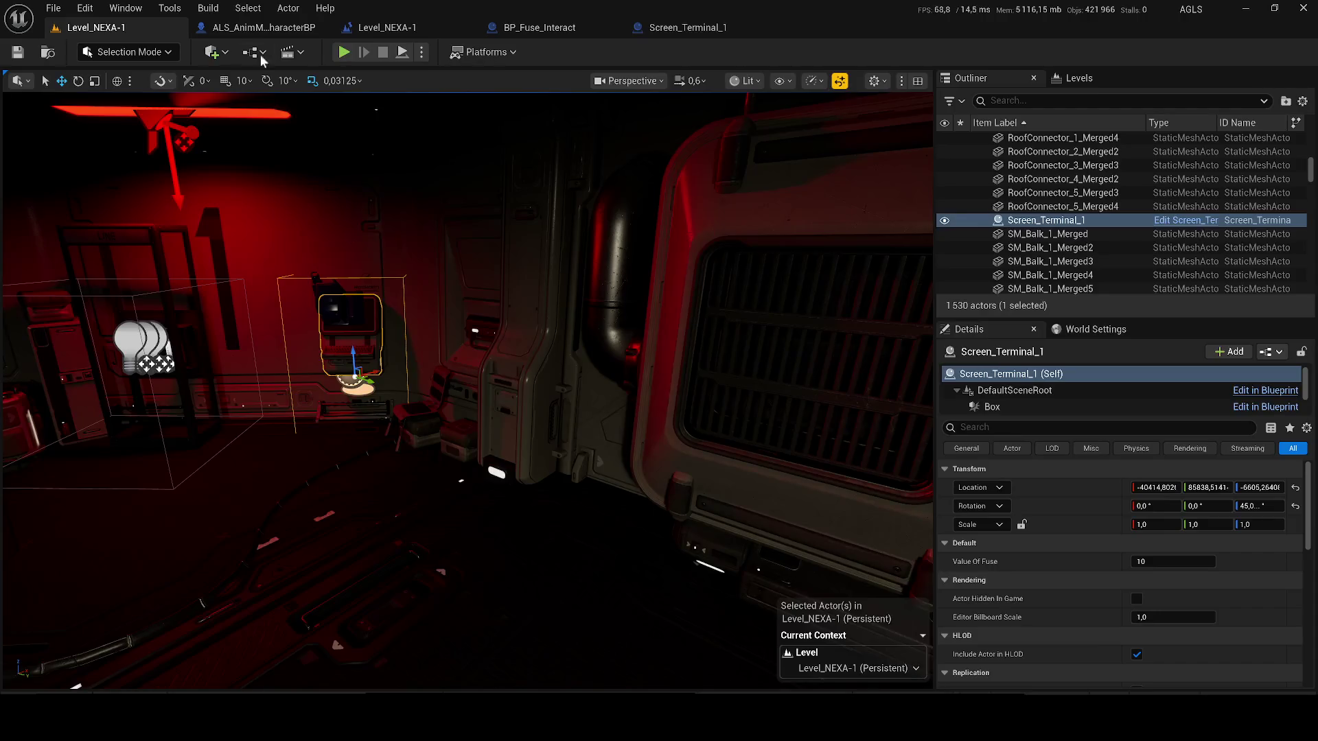
{"action": "left_click", "coordinate": [1211, 216]}
{"action": "left_click_drag", "start_coordinate": [807, 226], "coordinate": [229, 220]}
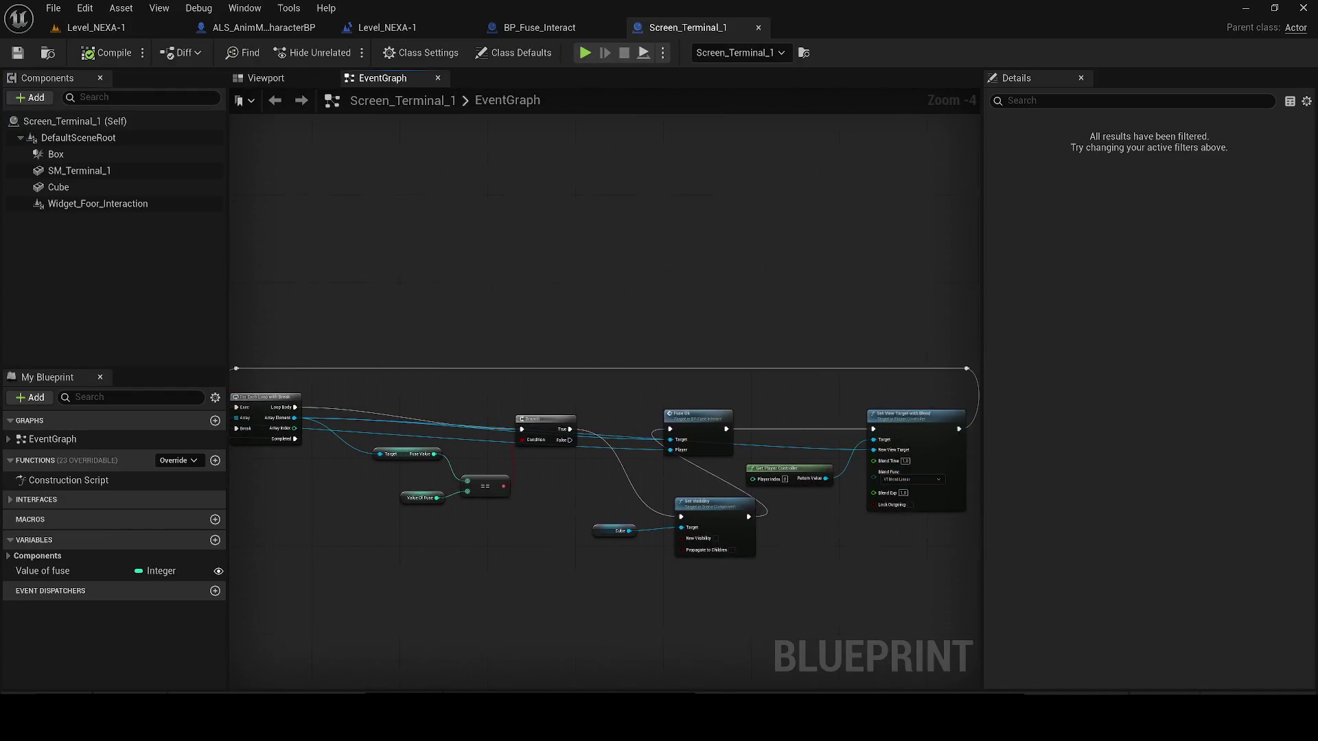
{"action": "mouse_move", "coordinate": [803, 438]}
{"action": "left_mouse_down"}
{"action": "mouse_move", "coordinate": [876, 382]}
{"action": "mouse_move", "coordinate": [857, 396]}
{"action": "left_mouse_up"}
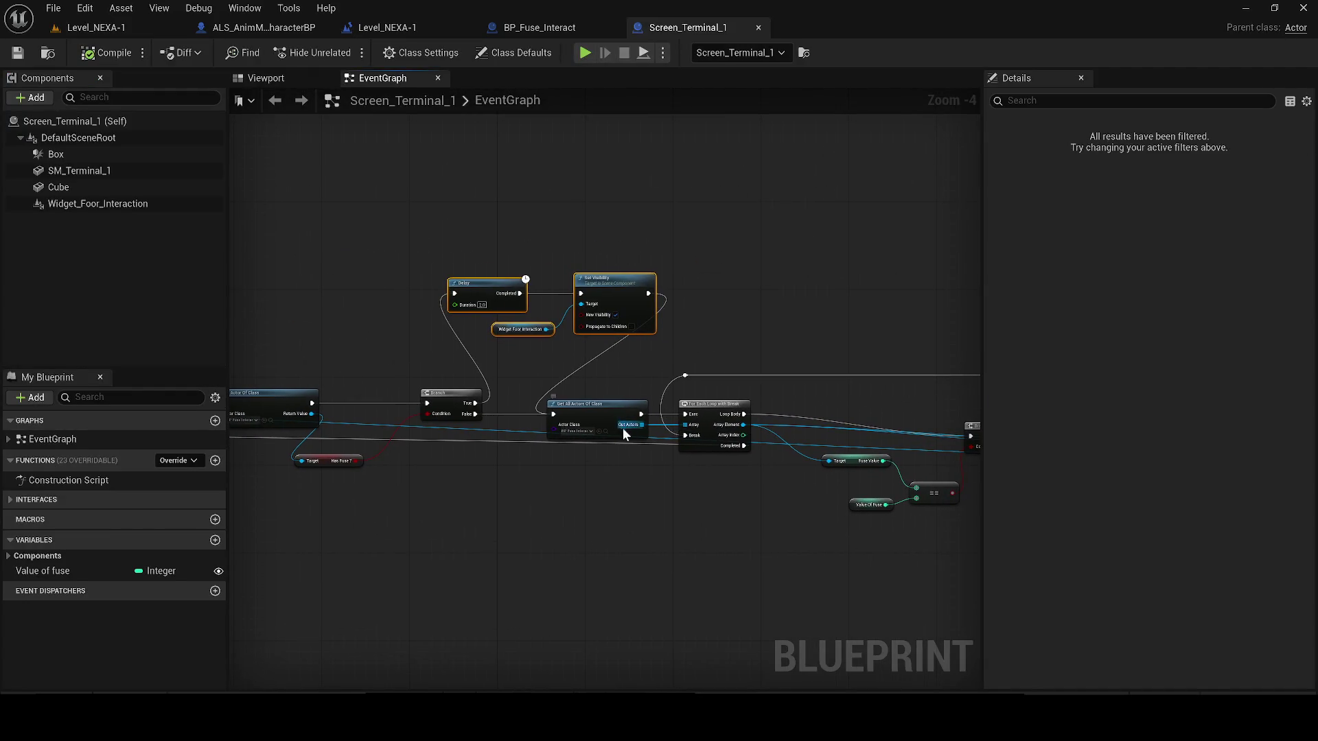
{"action": "scroll", "coordinate": [624, 434], "scroll_direction": "down", "scroll_amount": 3}
{"action": "scroll", "coordinate": [619, 437], "scroll_direction": "up", "scroll_amount": 3}
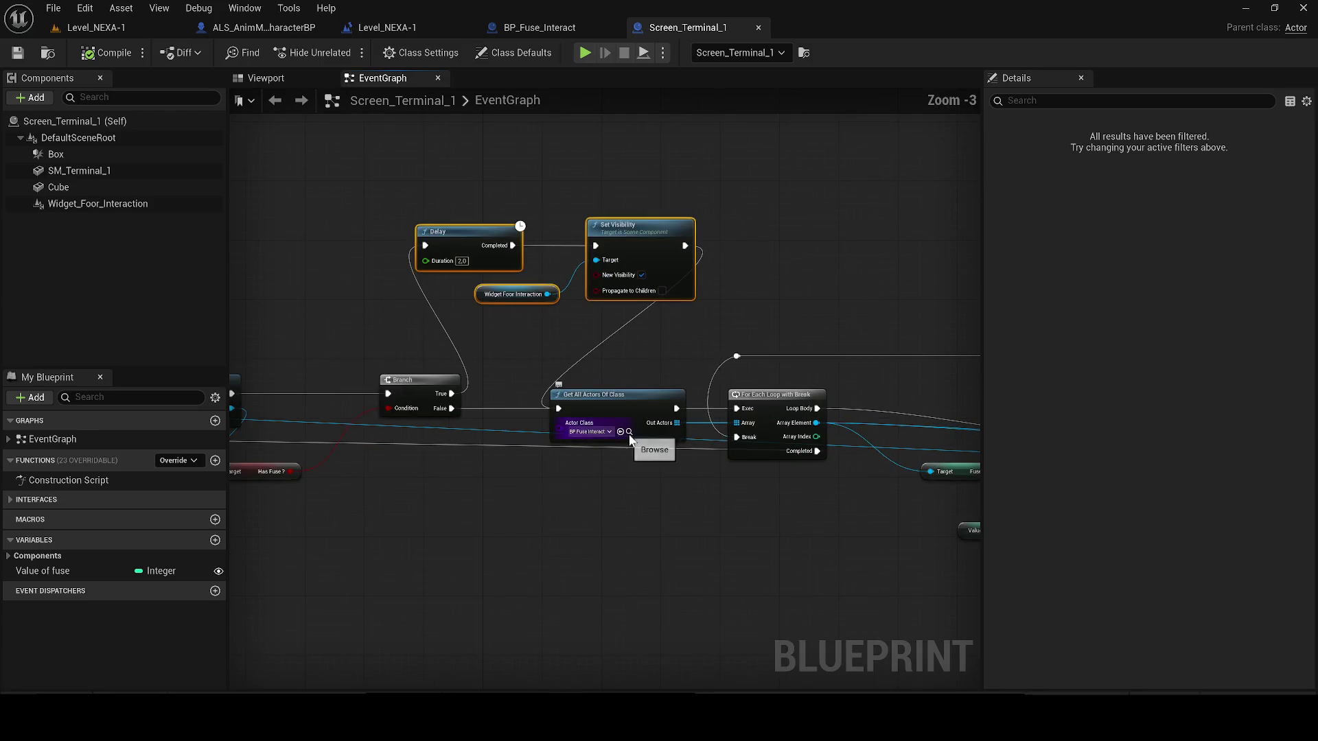
- Open BP_Fuse_Interact and locate the Wb_Screen_UI_Fusible widget its Create Widget node uses
{"action": "left_click", "coordinate": [630, 433]}
{"action": "double_click", "coordinate": [498, 515]}
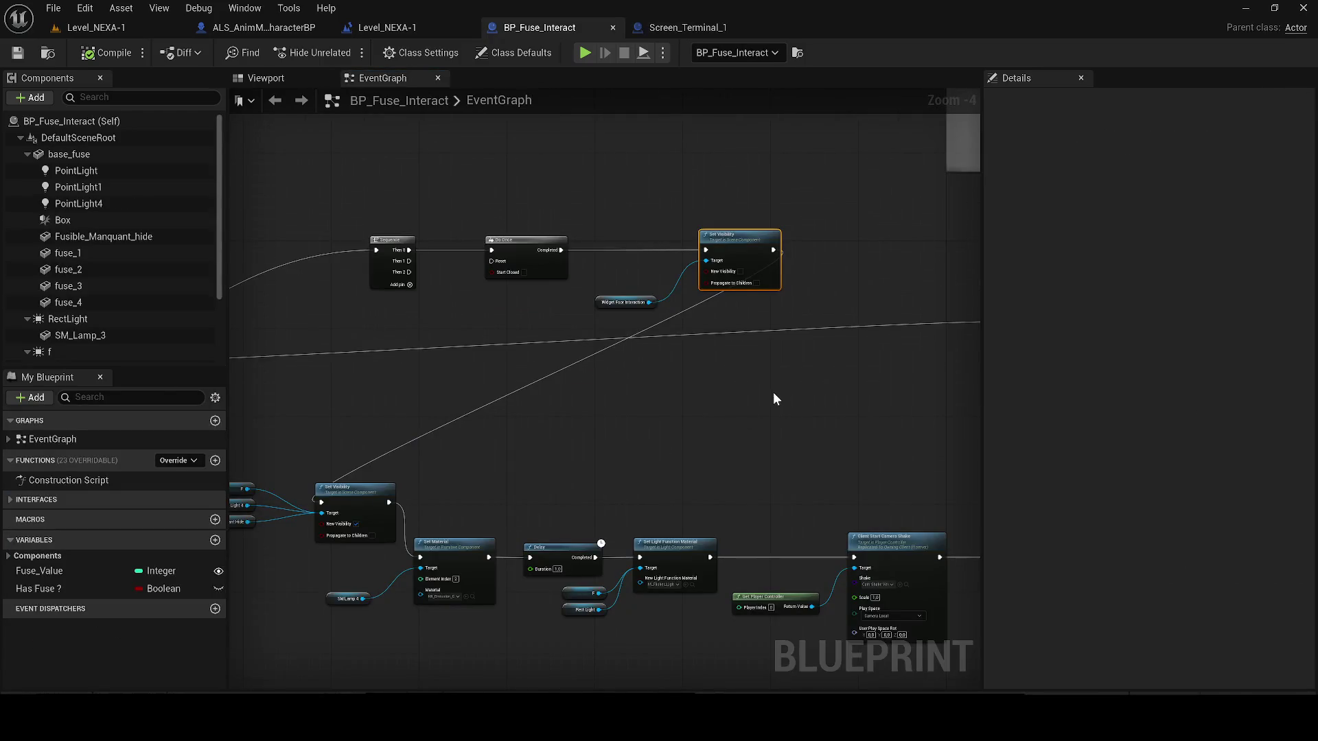
{"action": "scroll", "coordinate": [773, 397], "scroll_direction": "down", "scroll_amount": 2}
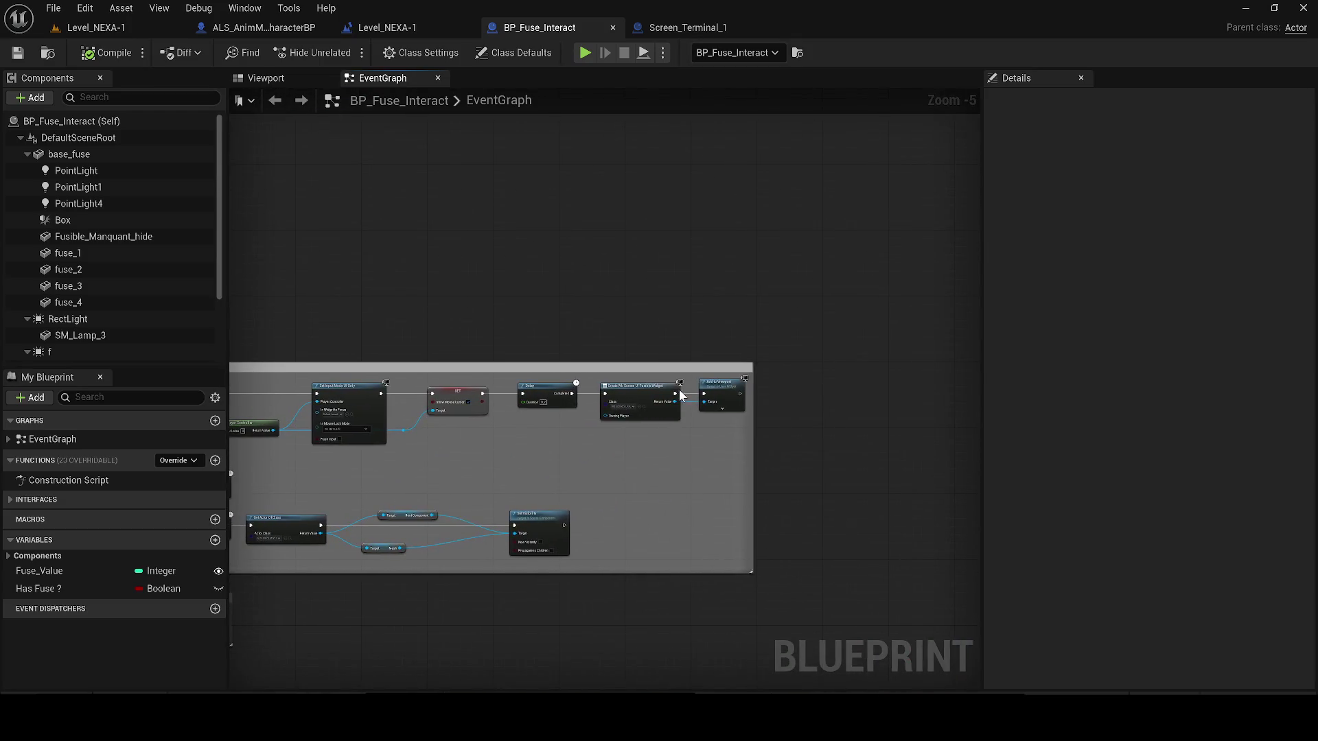
{"action": "scroll", "coordinate": [681, 396], "scroll_direction": "up", "scroll_amount": 3}
{"action": "left_click", "coordinate": [621, 419]}
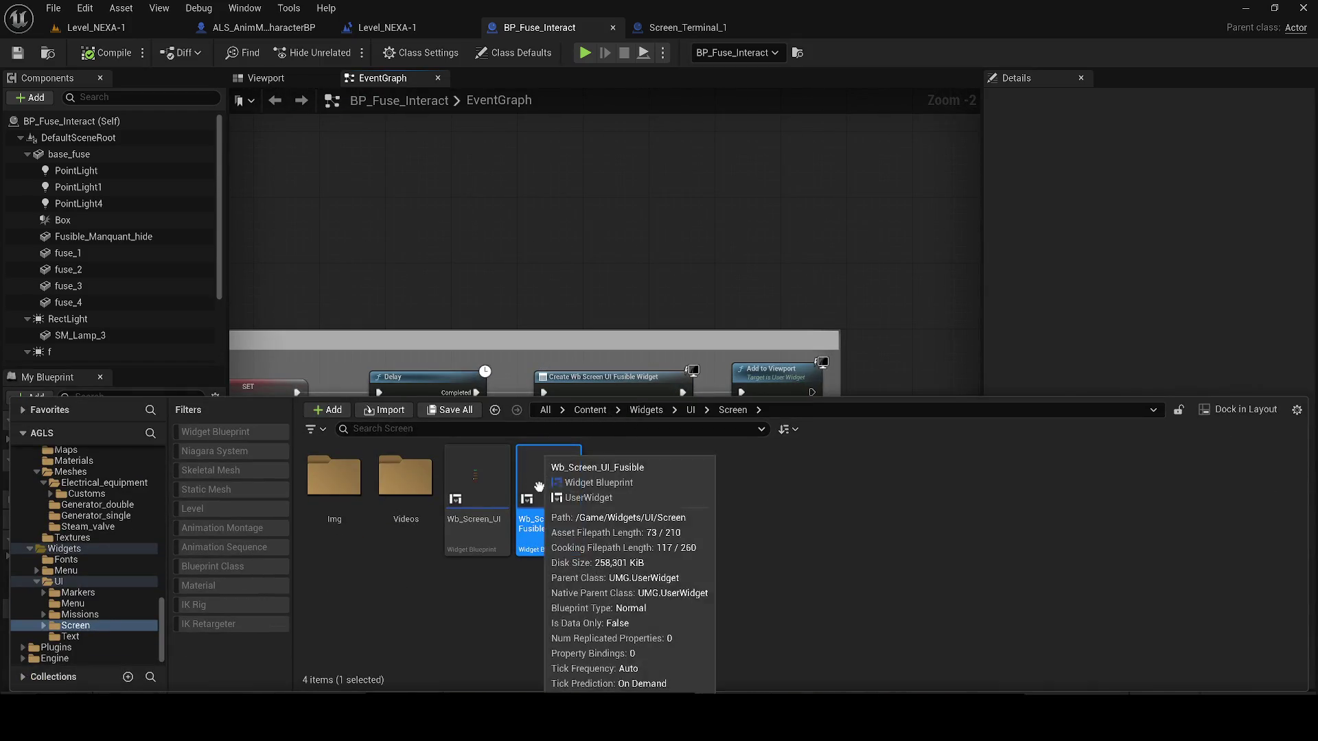
- Open Wb_Screen_UI_Fusible's graph and jump to the Enable System After Any Interaction definition in ALS_Base_CharacterBP
{"action": "double_click", "coordinate": [542, 476]}
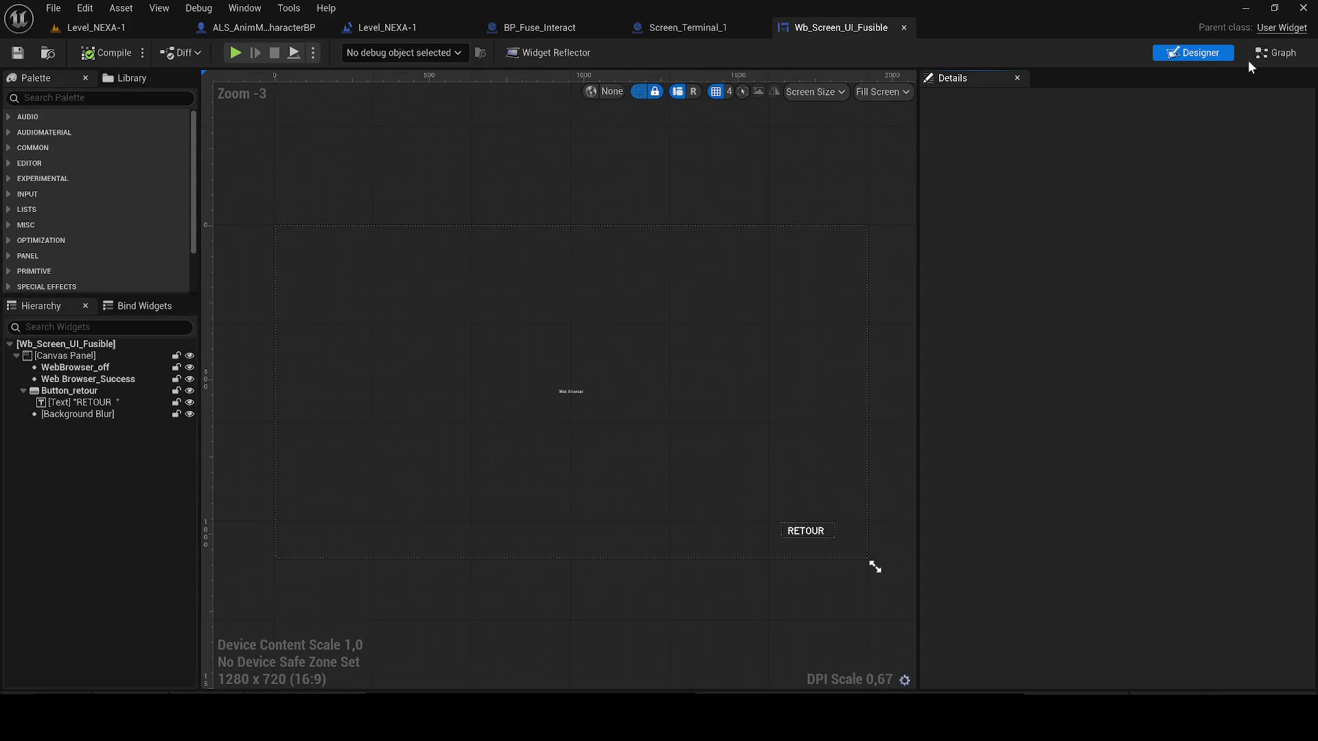
{"action": "left_click", "coordinate": [1263, 55]}
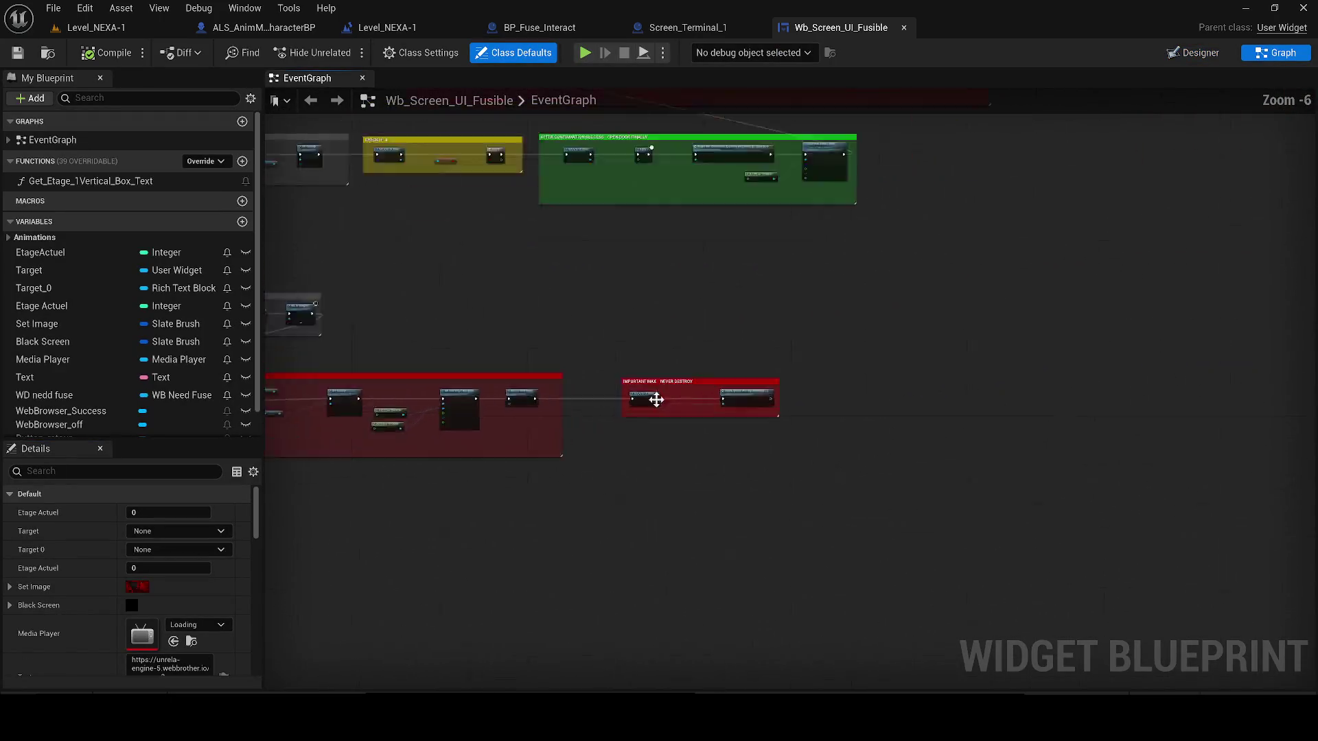
{"action": "scroll", "coordinate": [507, 425], "scroll_direction": "up", "scroll_amount": 4}
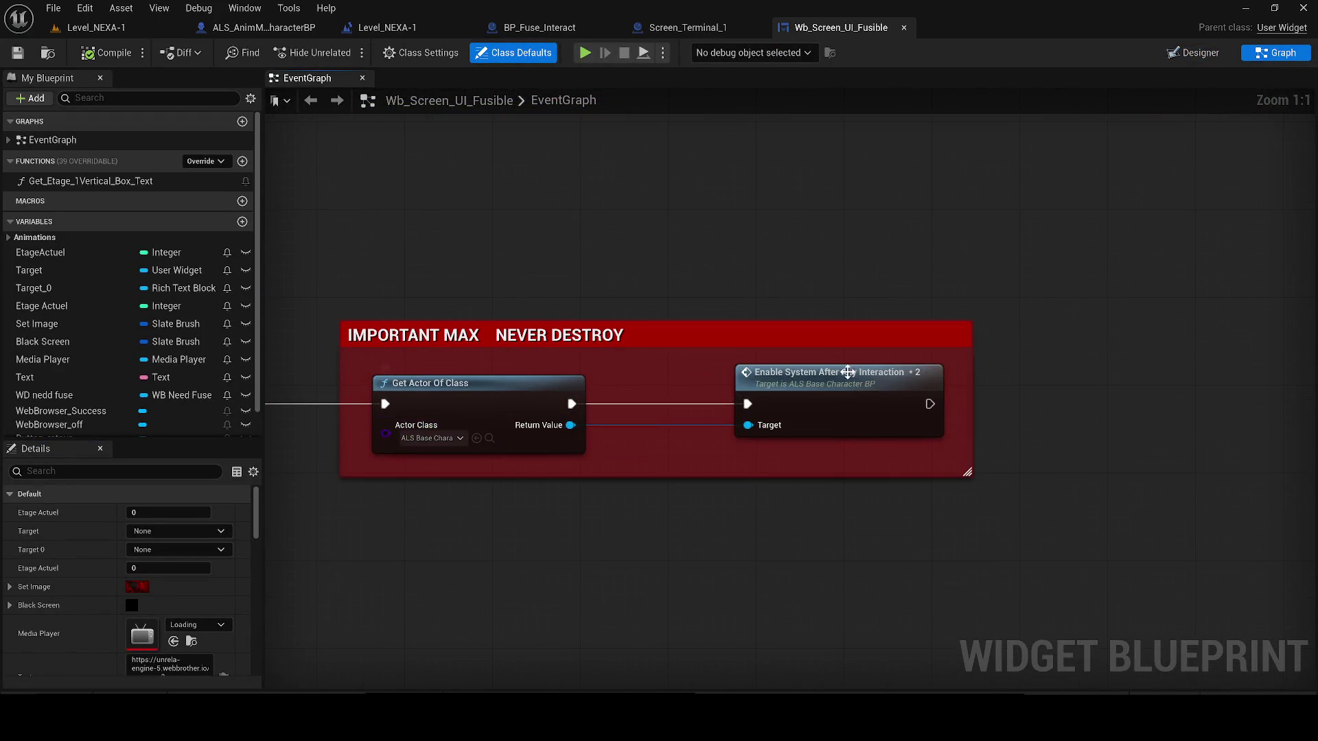
{"action": "double_click", "coordinate": [829, 391]}
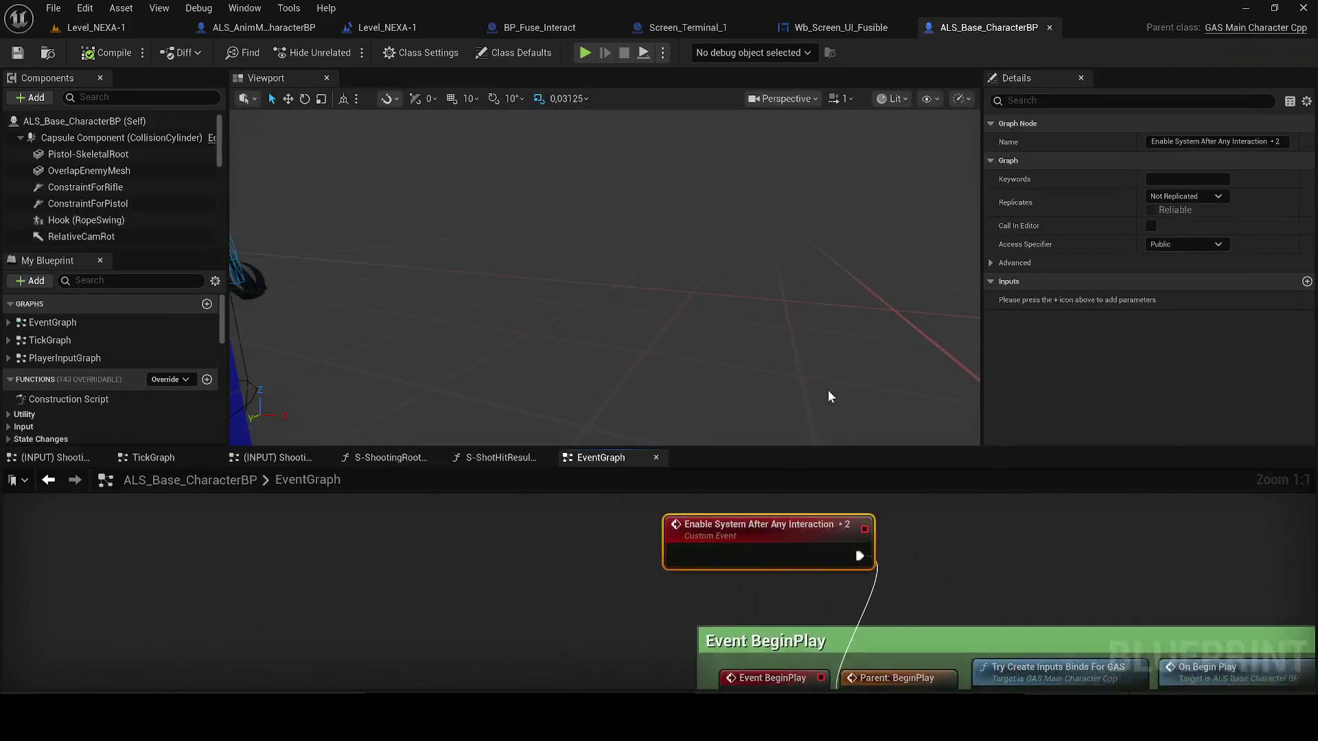
- Dock the EventGraph in the main editing area and close the five leftover graph tabs
{"action": "mouse_move", "coordinate": [585, 457]}
{"action": "left_mouse_down"}
{"action": "mouse_move", "coordinate": [606, 382]}
{"action": "mouse_move", "coordinate": [411, 81]}
{"action": "left_mouse_up"}
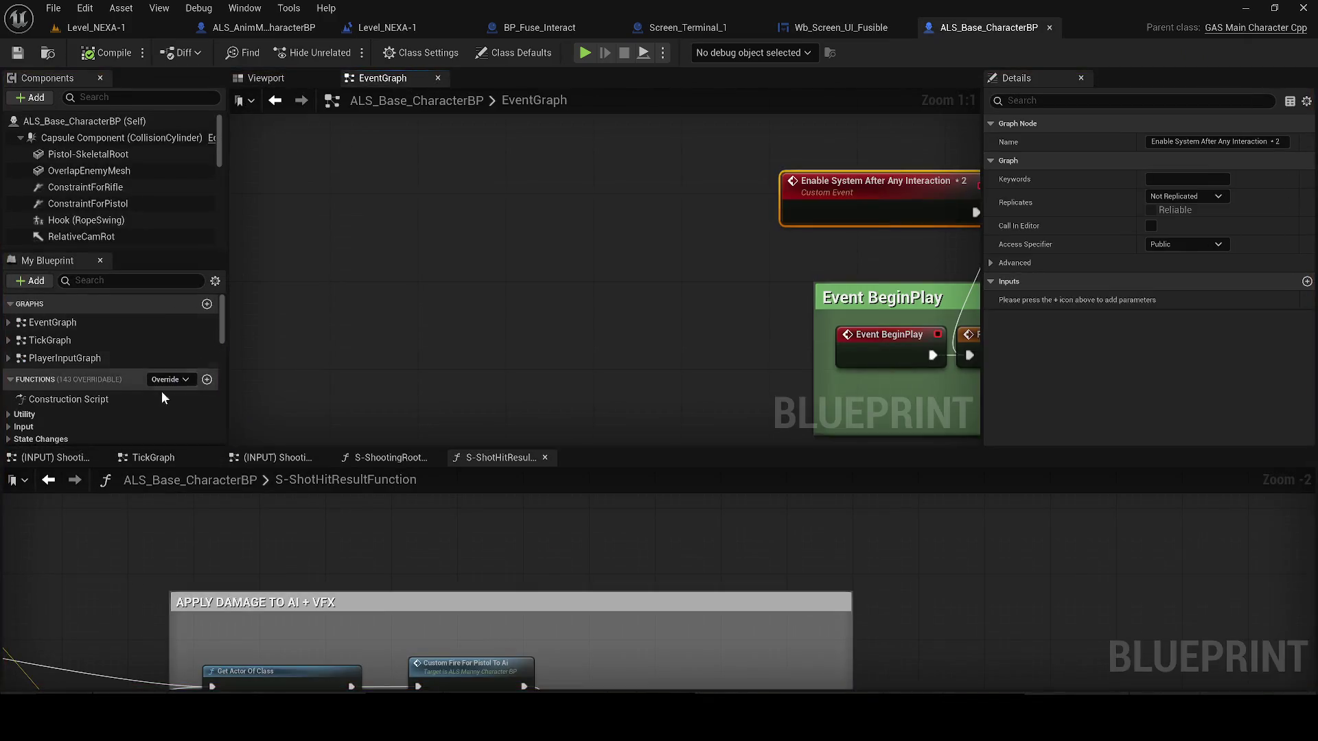
{"action": "left_click", "coordinate": [101, 457]}
{"action": "left_click", "coordinate": [103, 457]}
{"action": "left_click", "coordinate": [103, 458]}
{"action": "left_click", "coordinate": [103, 458]}
{"action": "left_click", "coordinate": [103, 458]}
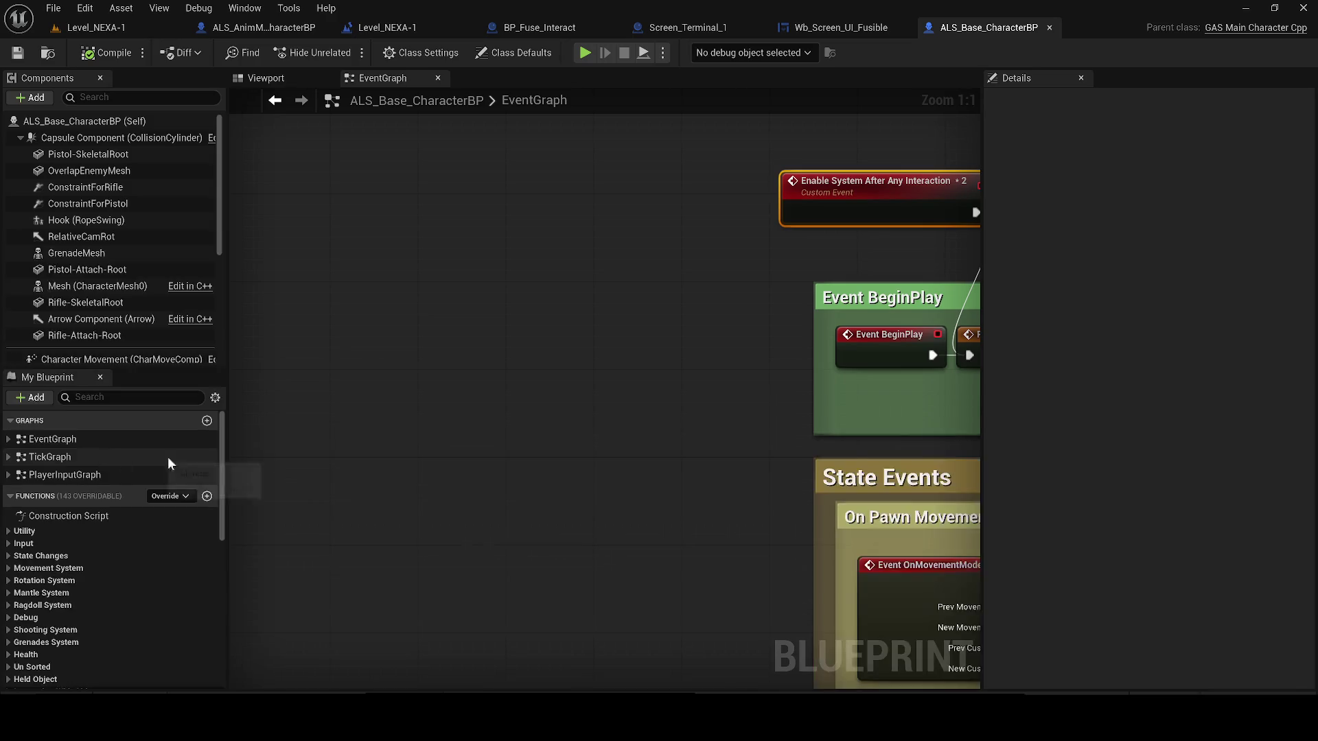
- Browse the character graph's Event BeginPlay, State Events and Movement Events sections
{"action": "scroll", "coordinate": [457, 413], "scroll_direction": "down", "scroll_amount": 2}
{"action": "mouse_move", "coordinate": [458, 412]}
{"action": "left_mouse_down"}
{"action": "mouse_move", "coordinate": [303, 409]}
{"action": "mouse_move", "coordinate": [300, 382]}
{"action": "left_mouse_up"}
{"action": "scroll", "coordinate": [300, 382], "scroll_direction": "down", "scroll_amount": 1}
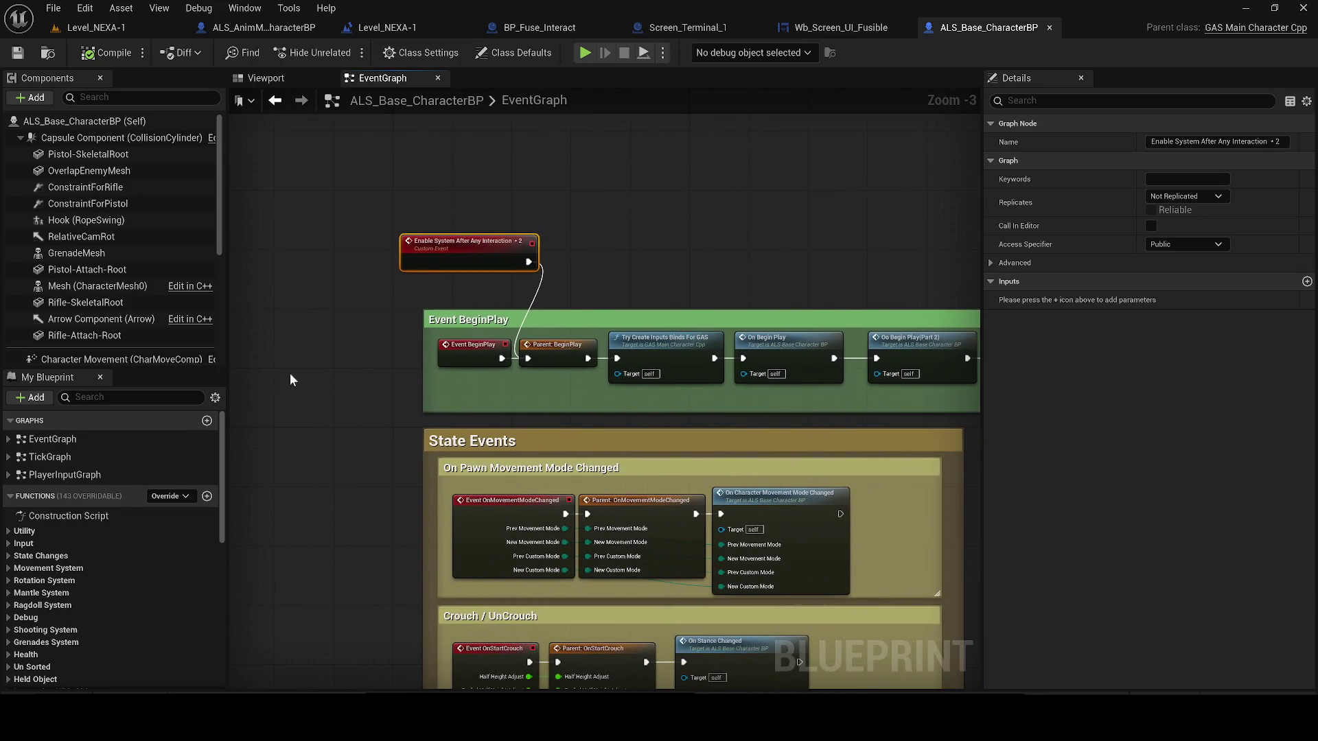
{"action": "scroll", "coordinate": [315, 380], "scroll_direction": "down", "scroll_amount": 2}
{"action": "mouse_move", "coordinate": [320, 380]}
{"action": "left_mouse_down"}
{"action": "mouse_move", "coordinate": [4, 270]}
{"action": "mouse_move", "coordinate": [29, 240]}
{"action": "left_mouse_up"}
{"action": "left_click_drag", "start_coordinate": [899, 232], "coordinate": [901, 232]}
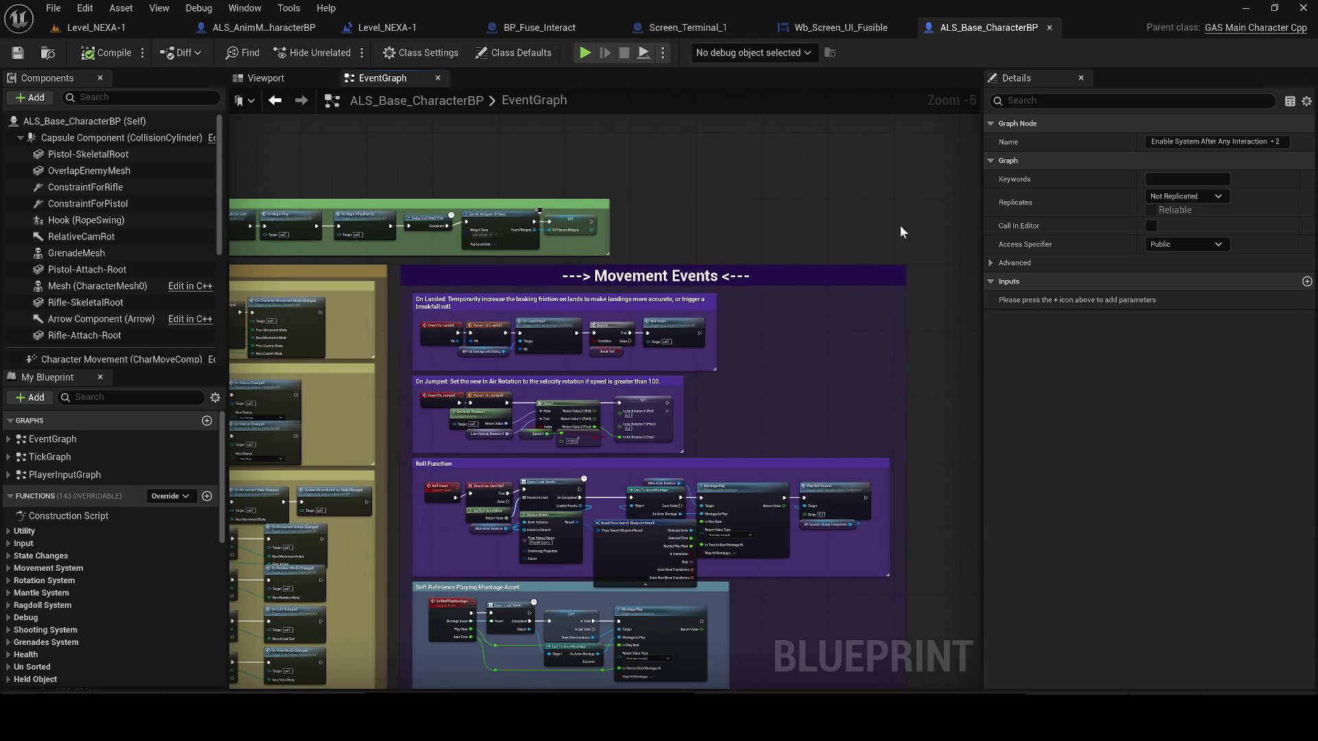
- Browse the Crawl, Injured and Lock sections, then return to Level_NEXA-1 and start playing
{"action": "mouse_move", "coordinate": [913, 423]}
{"action": "left_mouse_down"}
{"action": "mouse_move", "coordinate": [921, 362]}
{"action": "mouse_move", "coordinate": [977, 297]}
{"action": "mouse_move", "coordinate": [833, 293]}
{"action": "mouse_move", "coordinate": [709, 379]}
{"action": "mouse_move", "coordinate": [738, 197]}
{"action": "left_mouse_up"}
{"action": "scroll", "coordinate": [709, 379], "scroll_direction": "down", "scroll_amount": 1}
{"action": "scroll", "coordinate": [709, 379], "scroll_direction": "up", "scroll_amount": 1}
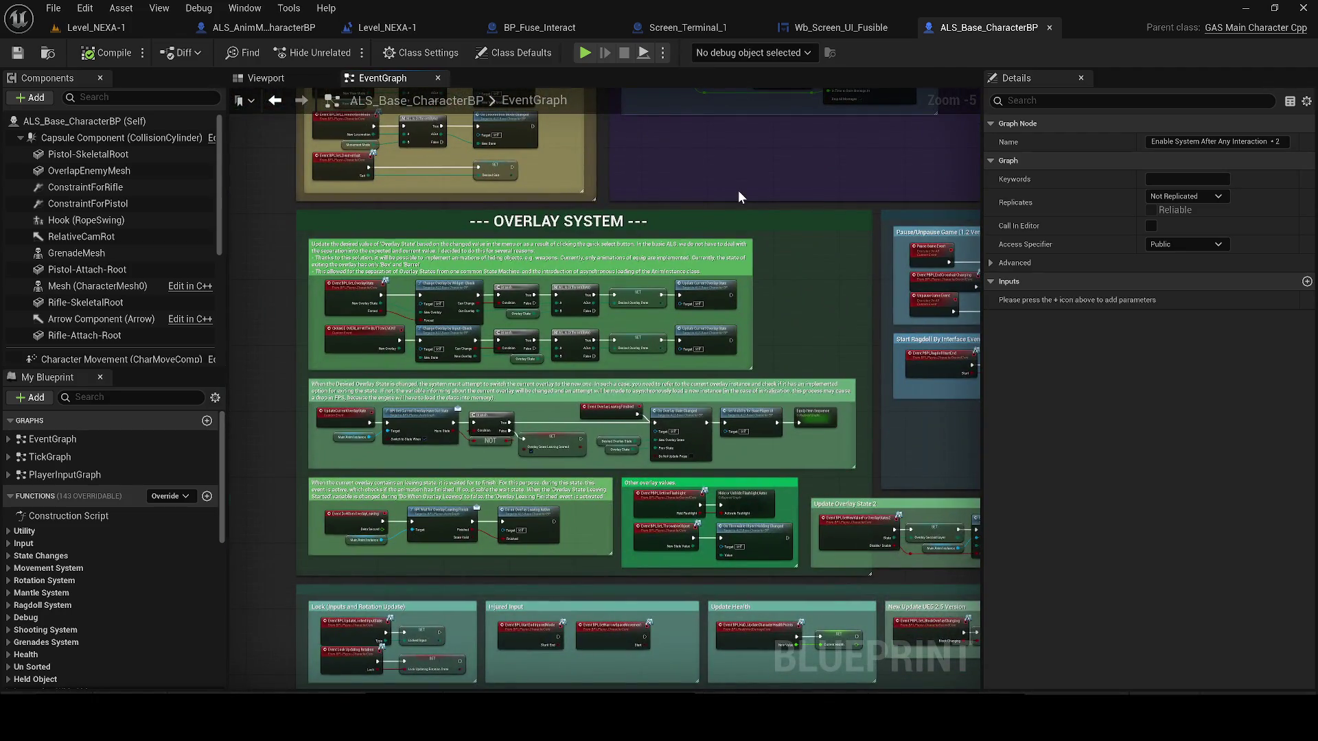
{"action": "scroll", "coordinate": [546, 195], "scroll_direction": "up", "scroll_amount": 2}
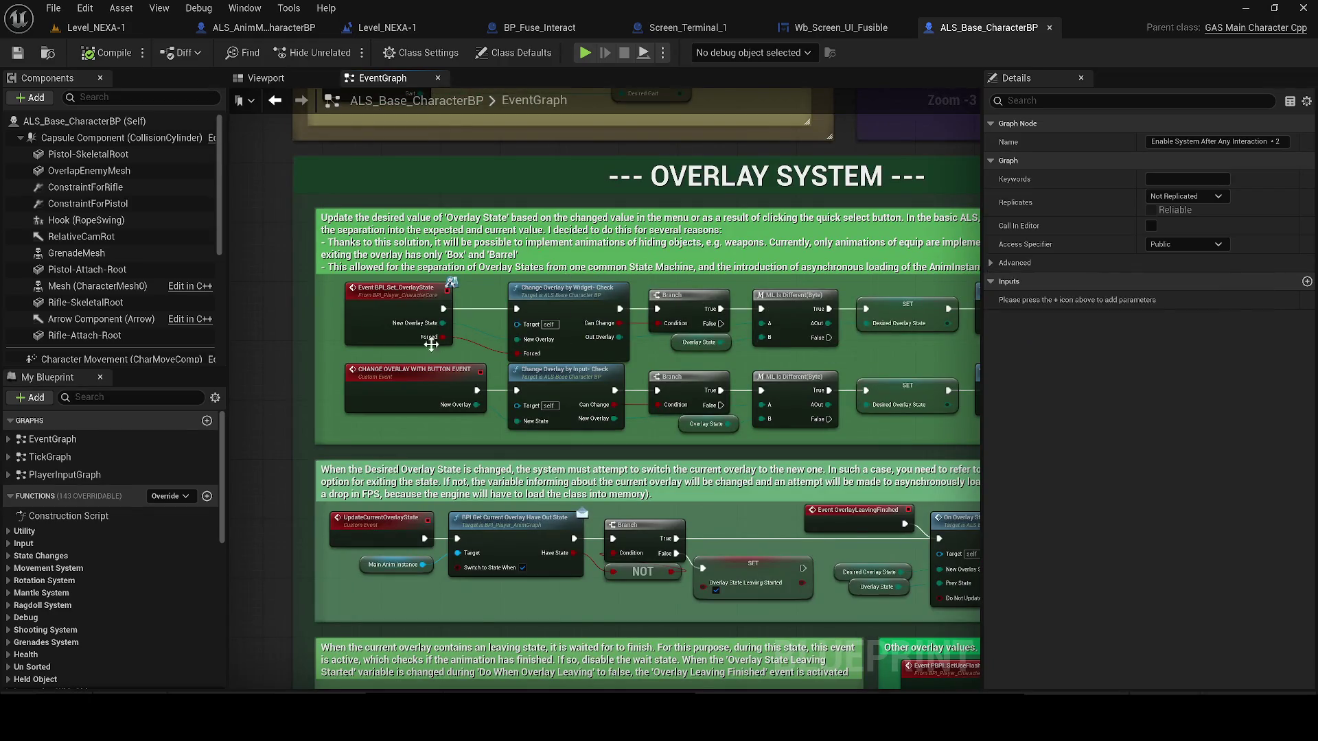
{"action": "scroll", "coordinate": [263, 289], "scroll_direction": "down", "scroll_amount": 1}
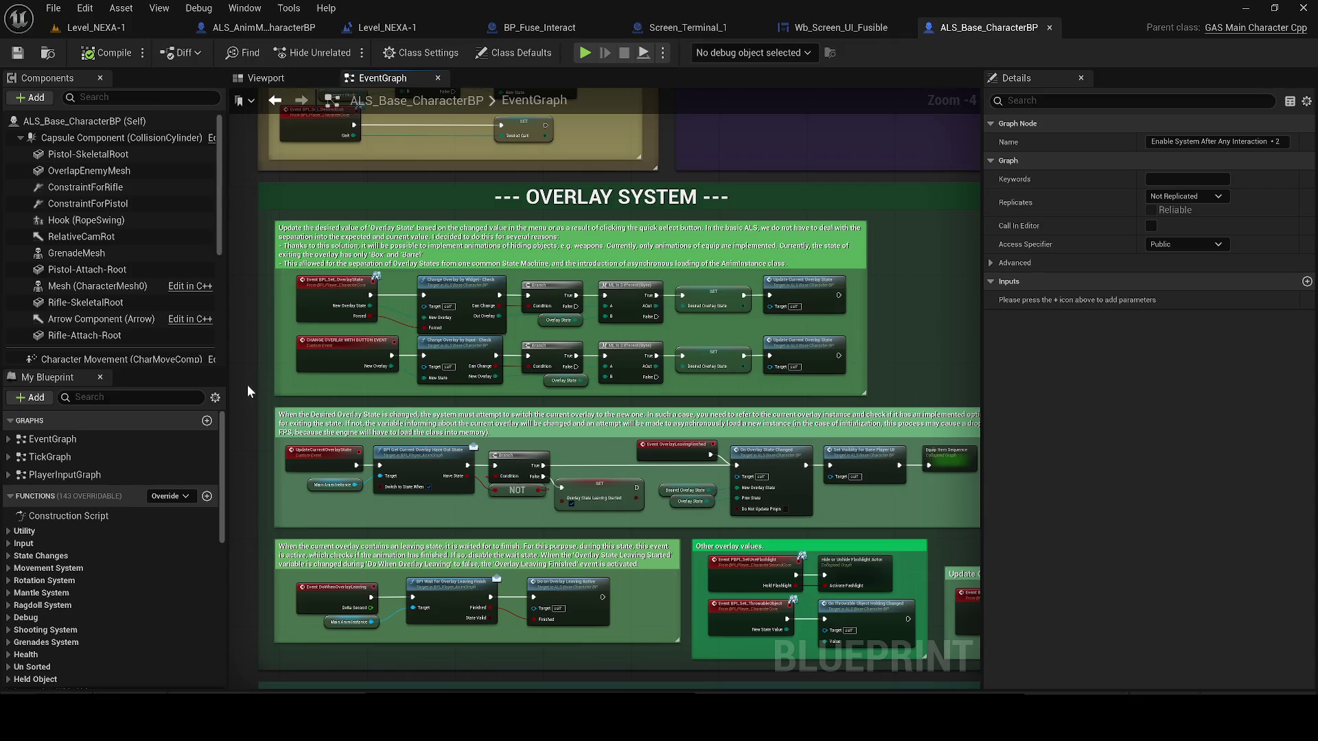
{"action": "left_click_drag", "start_coordinate": [247, 384], "coordinate": [287, 1]}
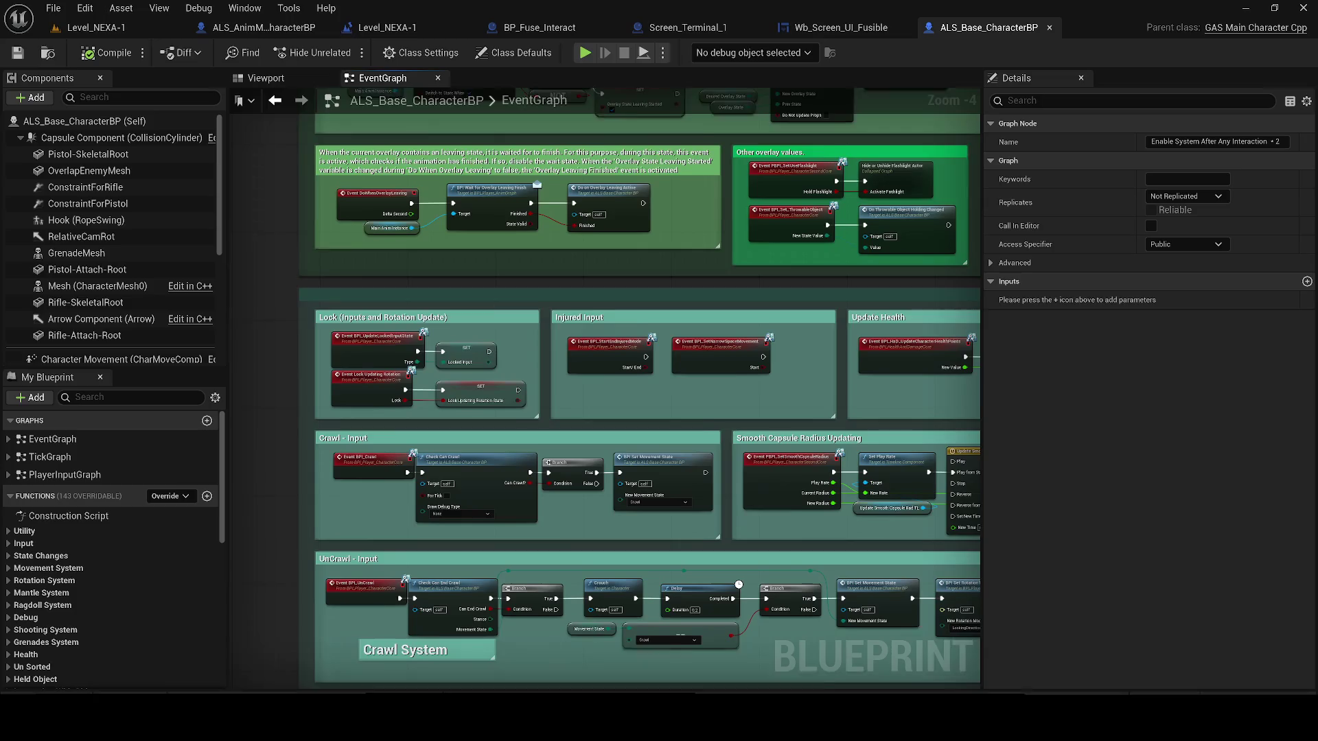
{"action": "left_click", "coordinate": [92, 27]}
{"action": "left_click", "coordinate": [345, 53]}
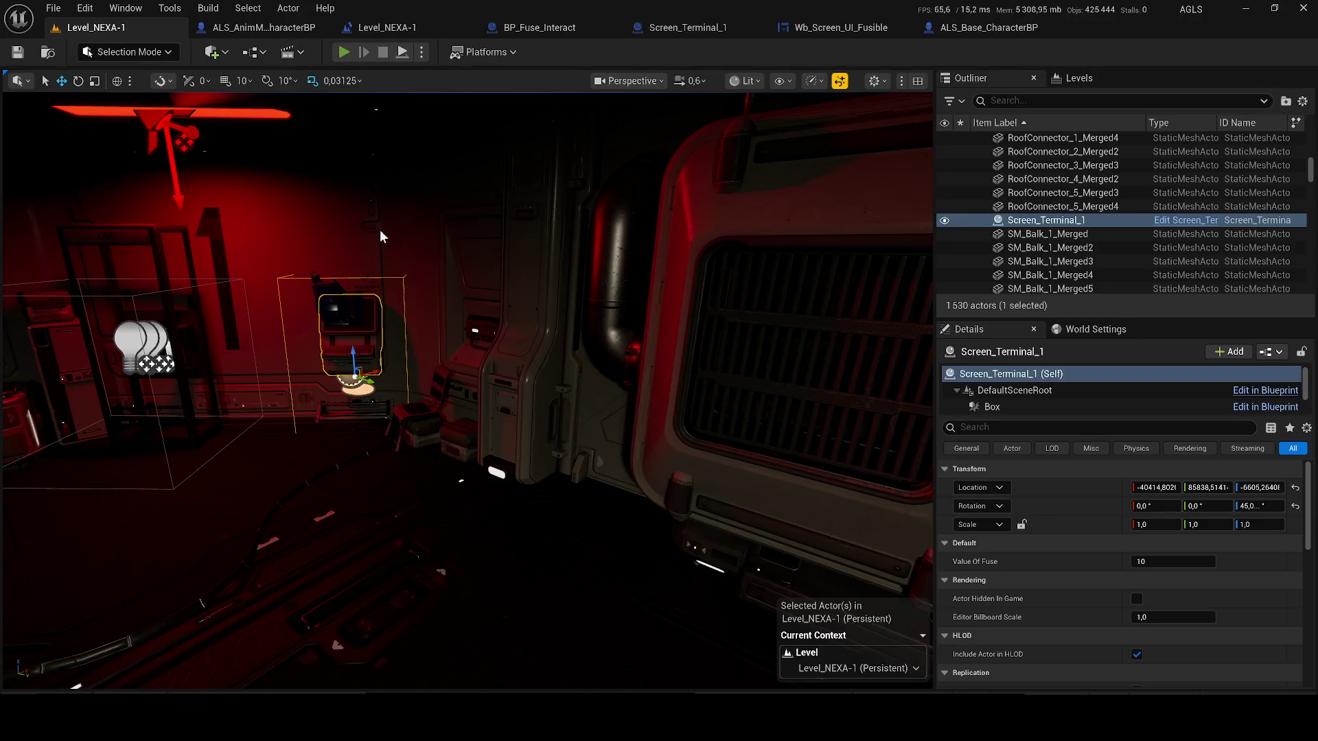
- Walk into the red-lit room, view the terminal screen, move into the grey corridor and stop the playtest
{"action": "key", "text": "w"}
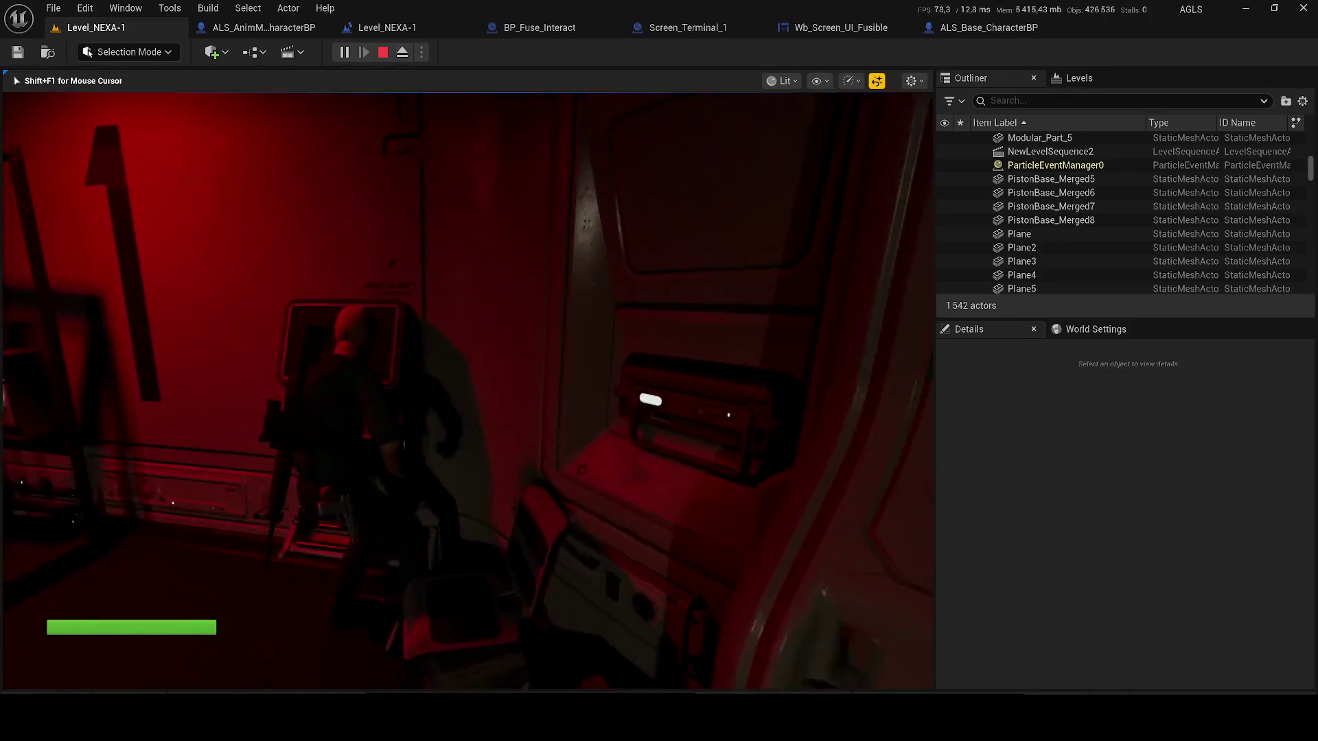
{"action": "key", "text": "e"}
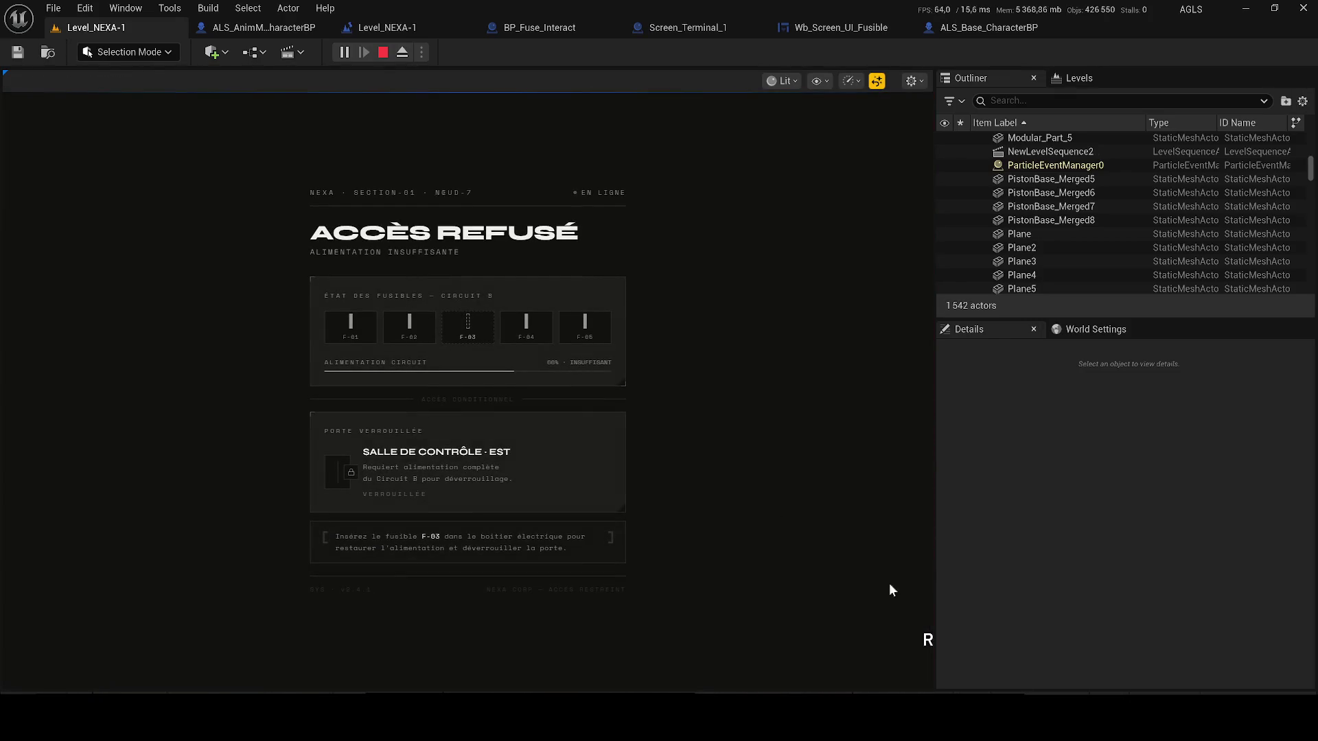
{"action": "key", "text": "Escape"}
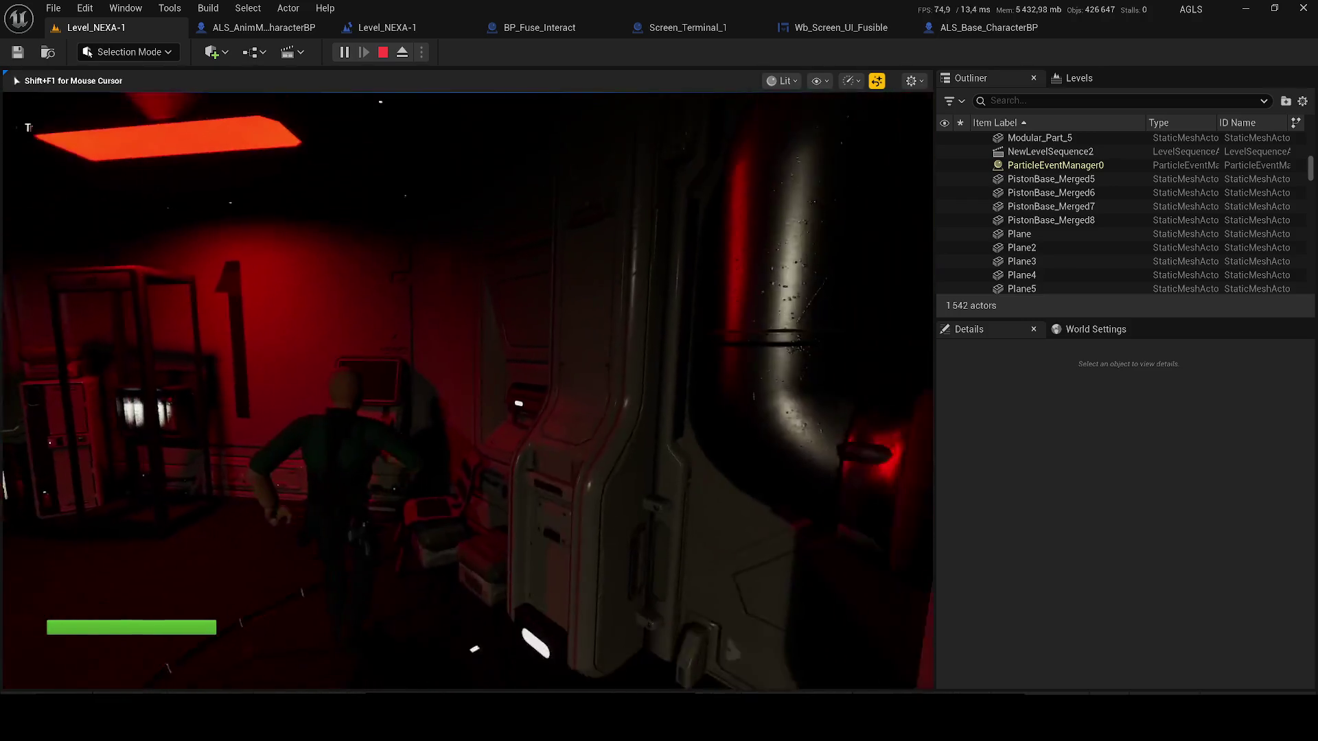
{"action": "key", "text": "q"}
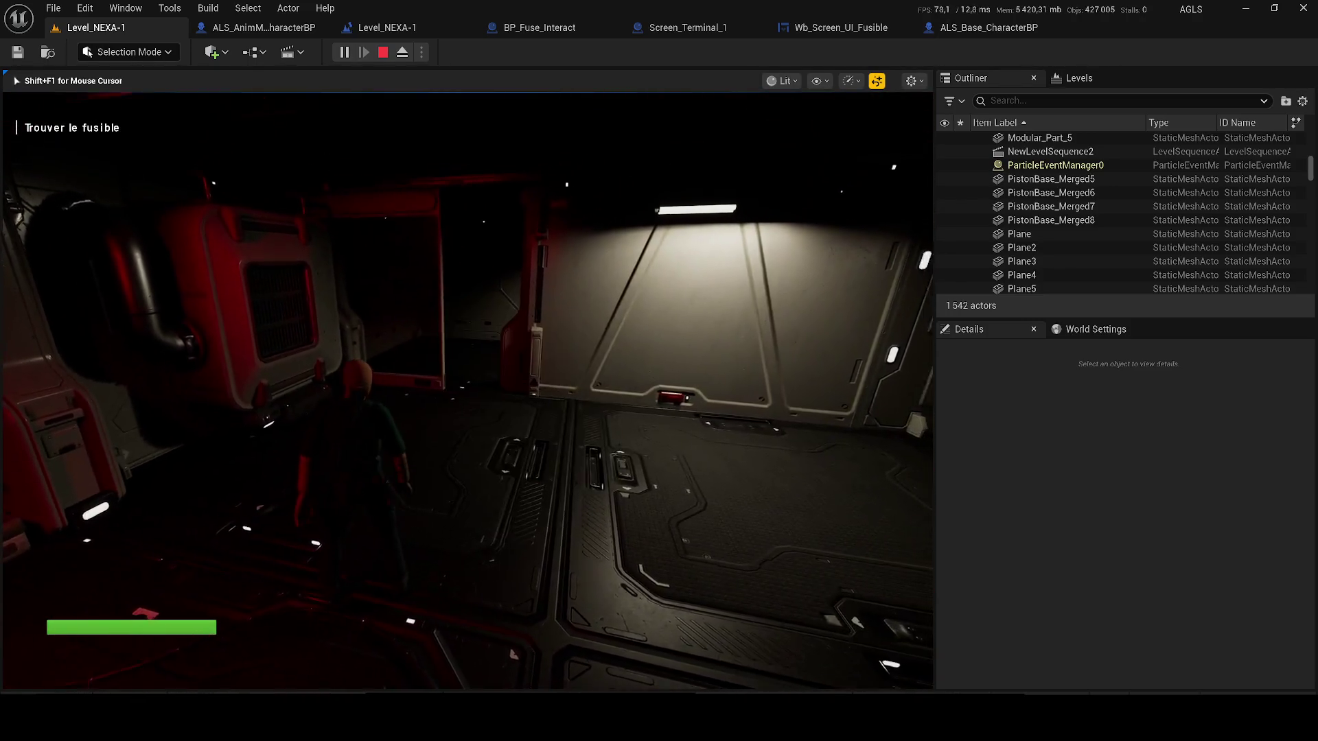
{"action": "key", "text": "q"}
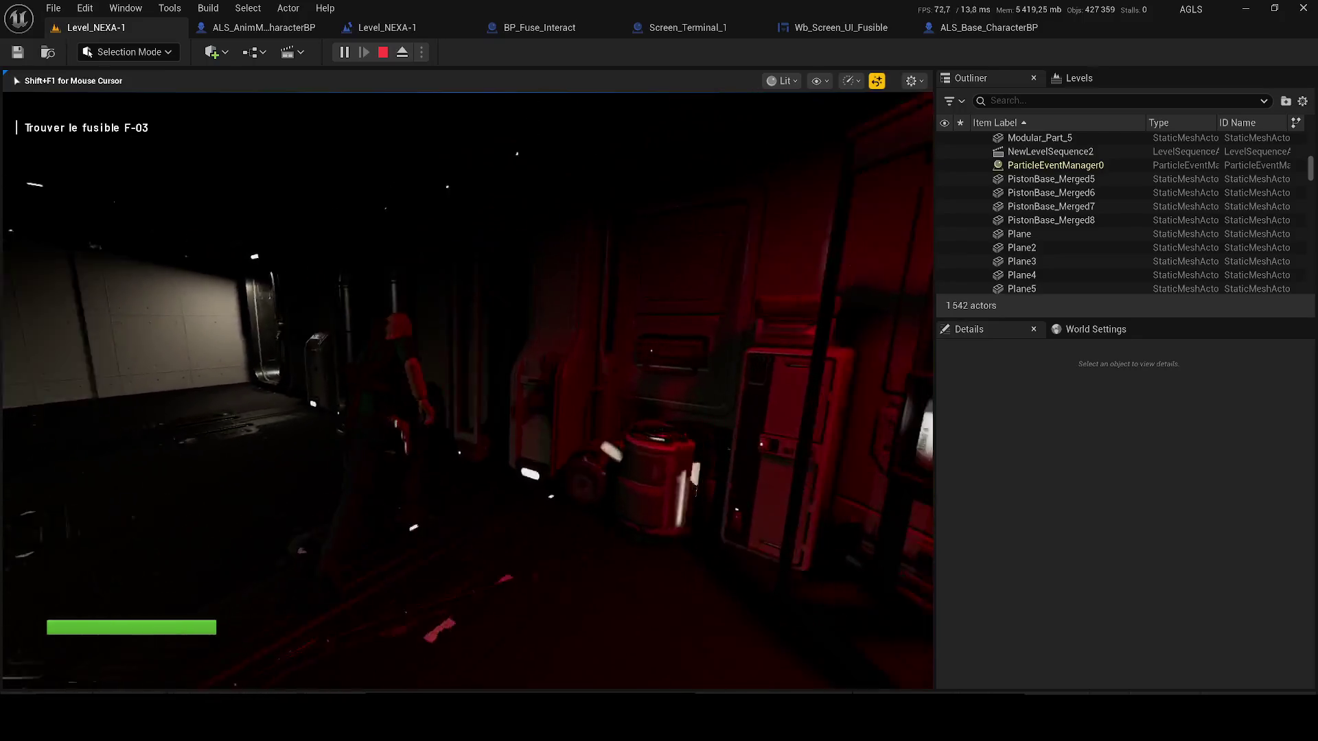
{"action": "key", "text": "Escape"}
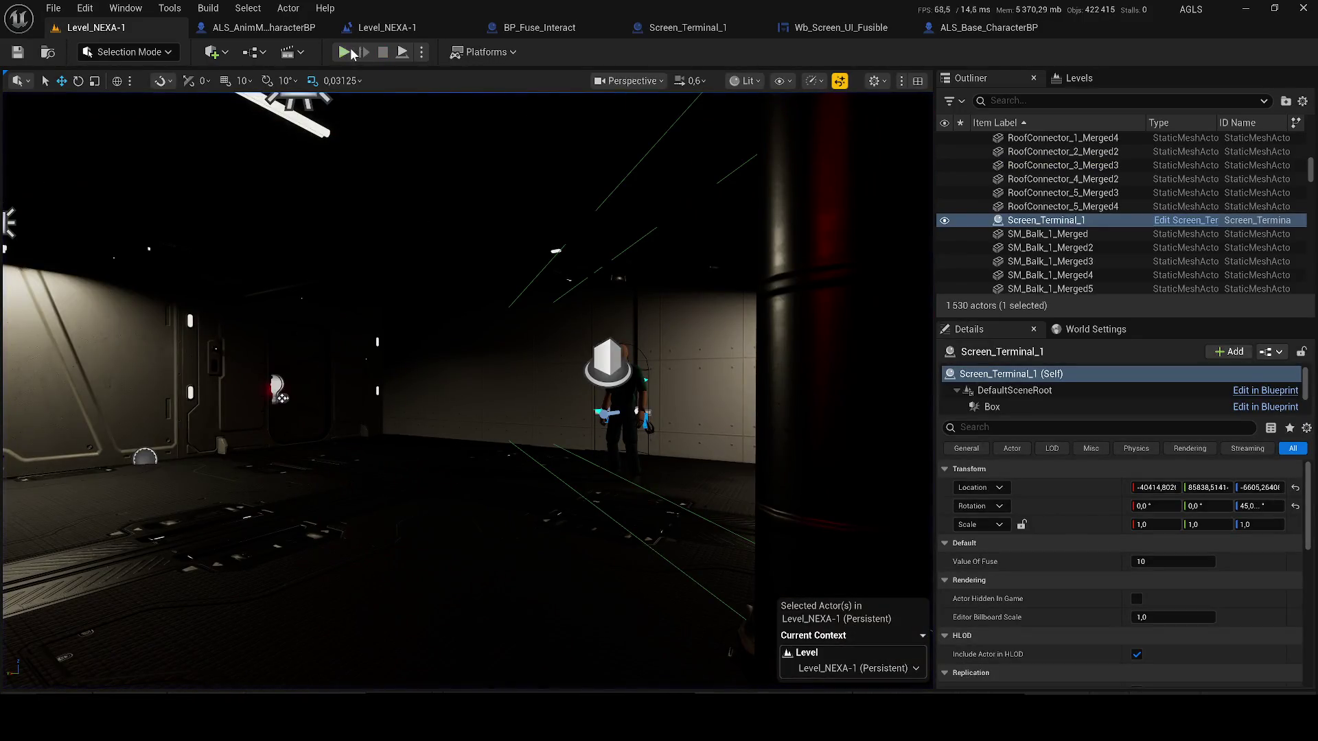
- Start a new playtest and view the terminal screen again, then leave it
{"action": "key", "text": "alt+p"}
{"action": "key", "text": "q"}
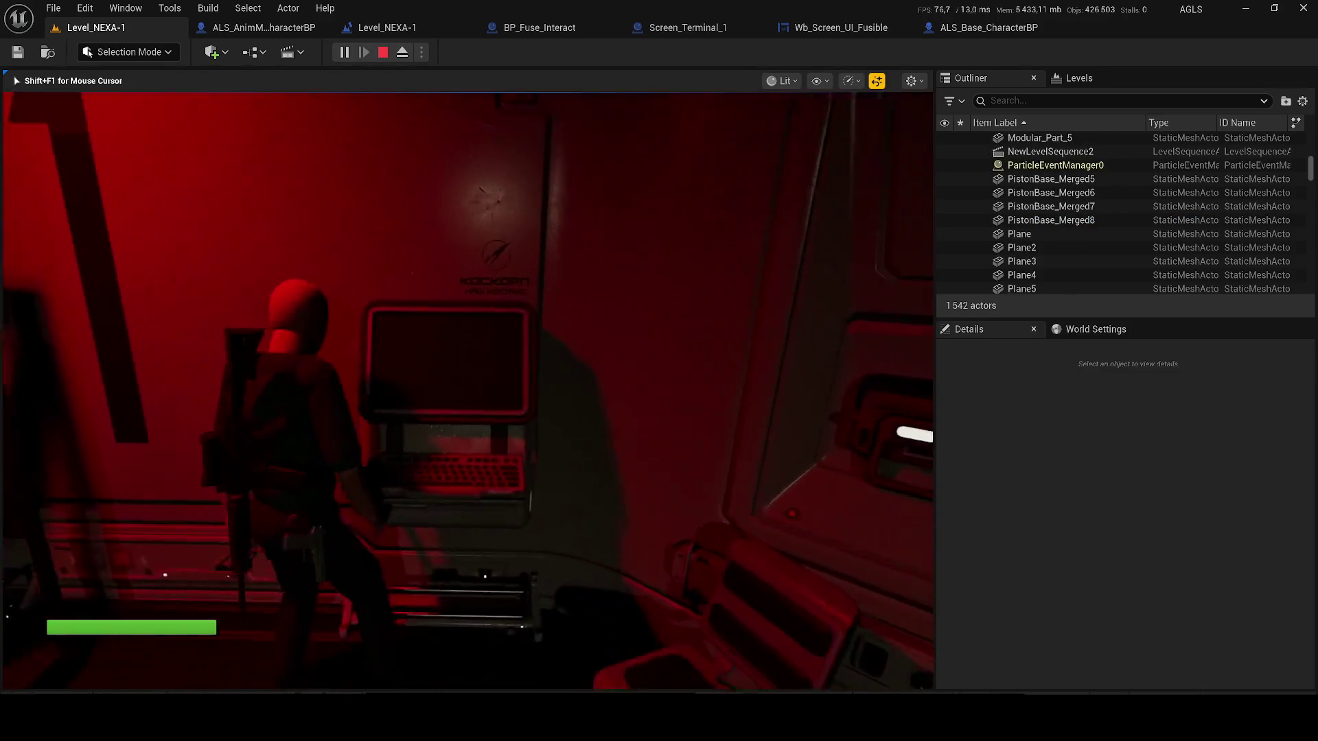
{"action": "key", "text": "e"}
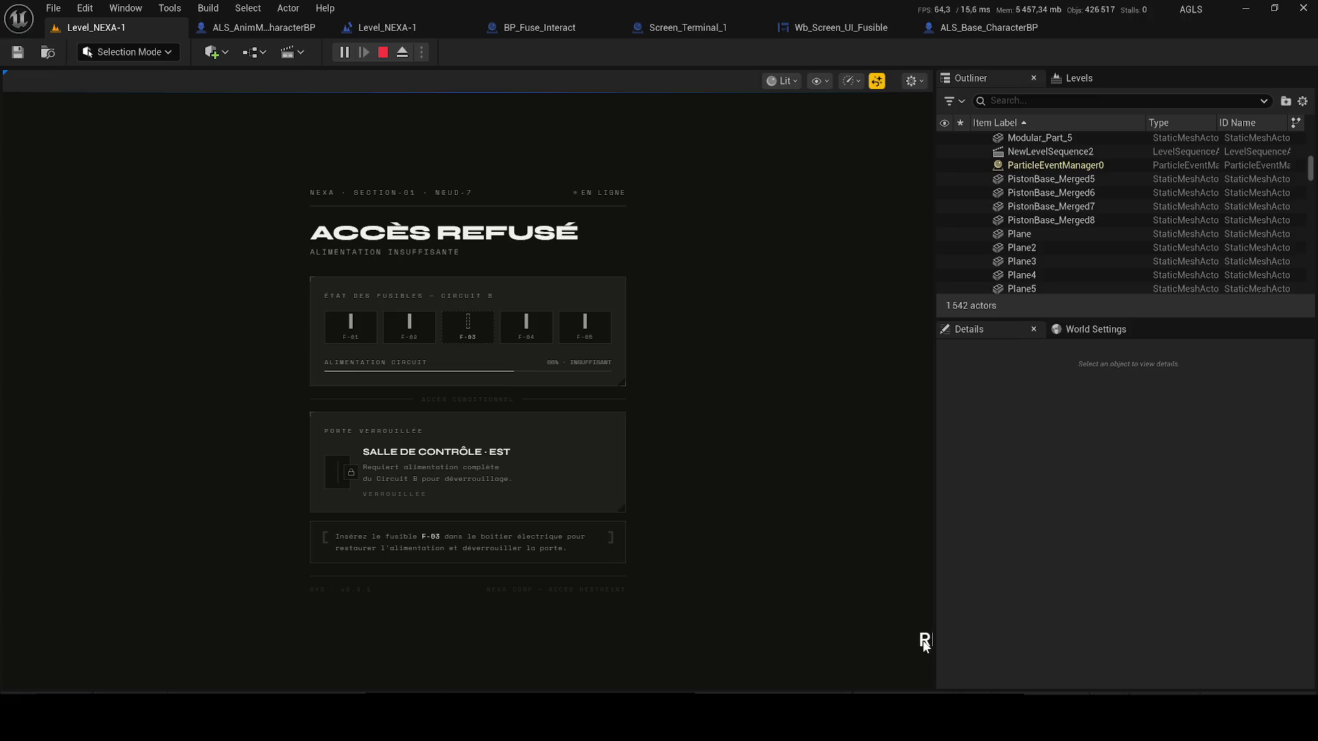
{"action": "key", "text": "e"}
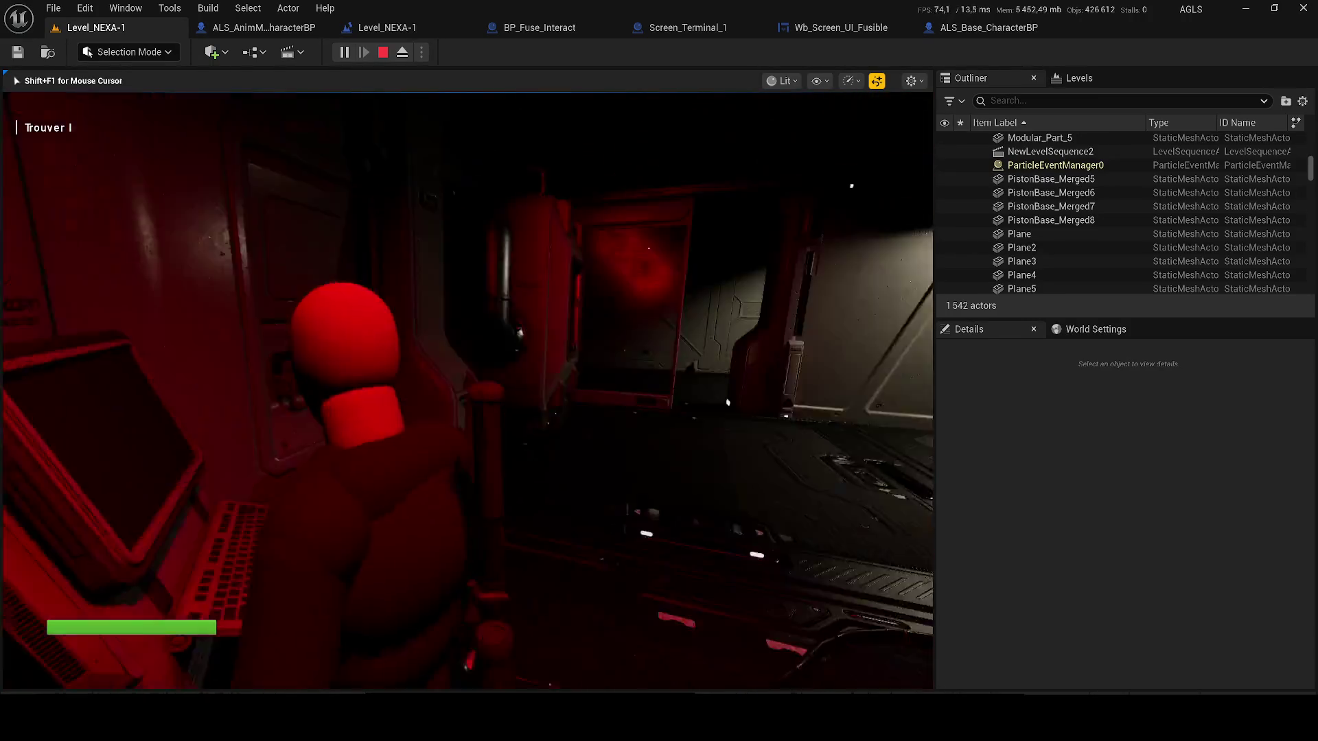
- Search the side rooms for the fuse, reach the doorway prompt, stop, and select the fuse interaction actor
{"action": "key", "text": "w"}
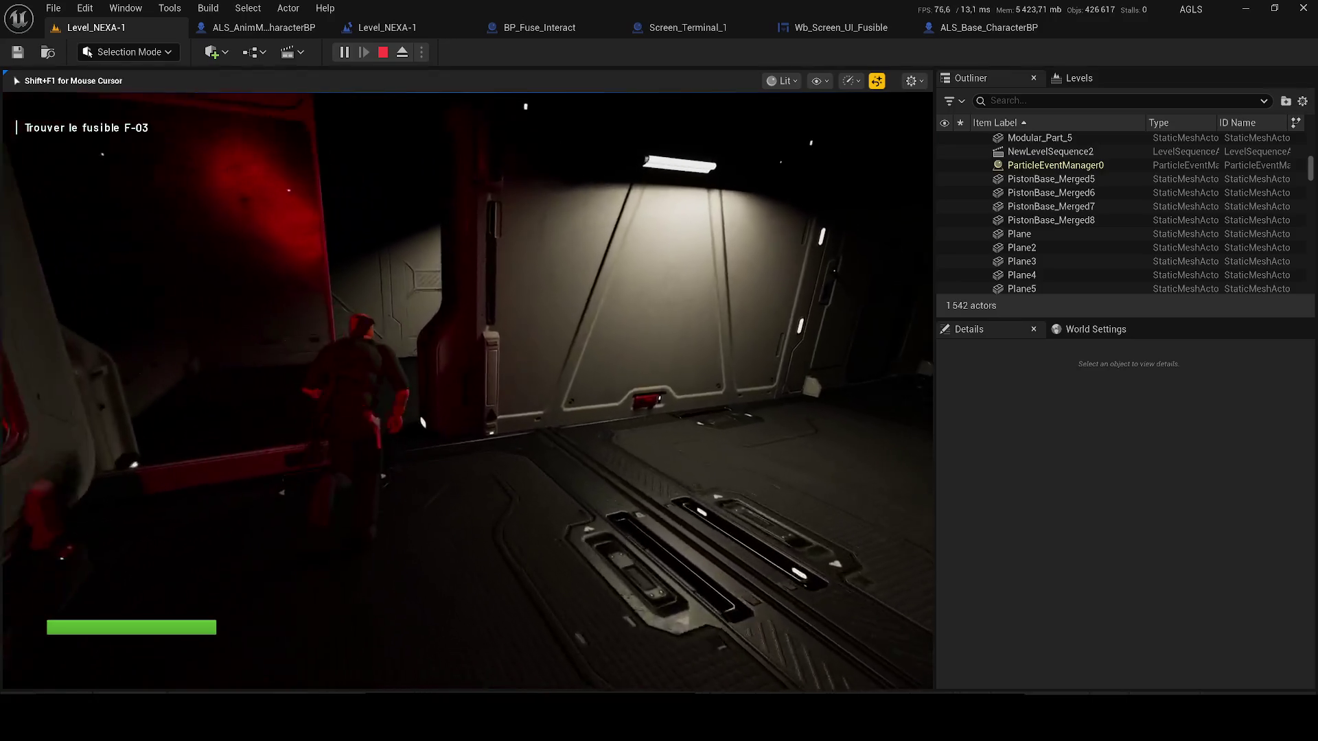
{"action": "key", "text": "w"}
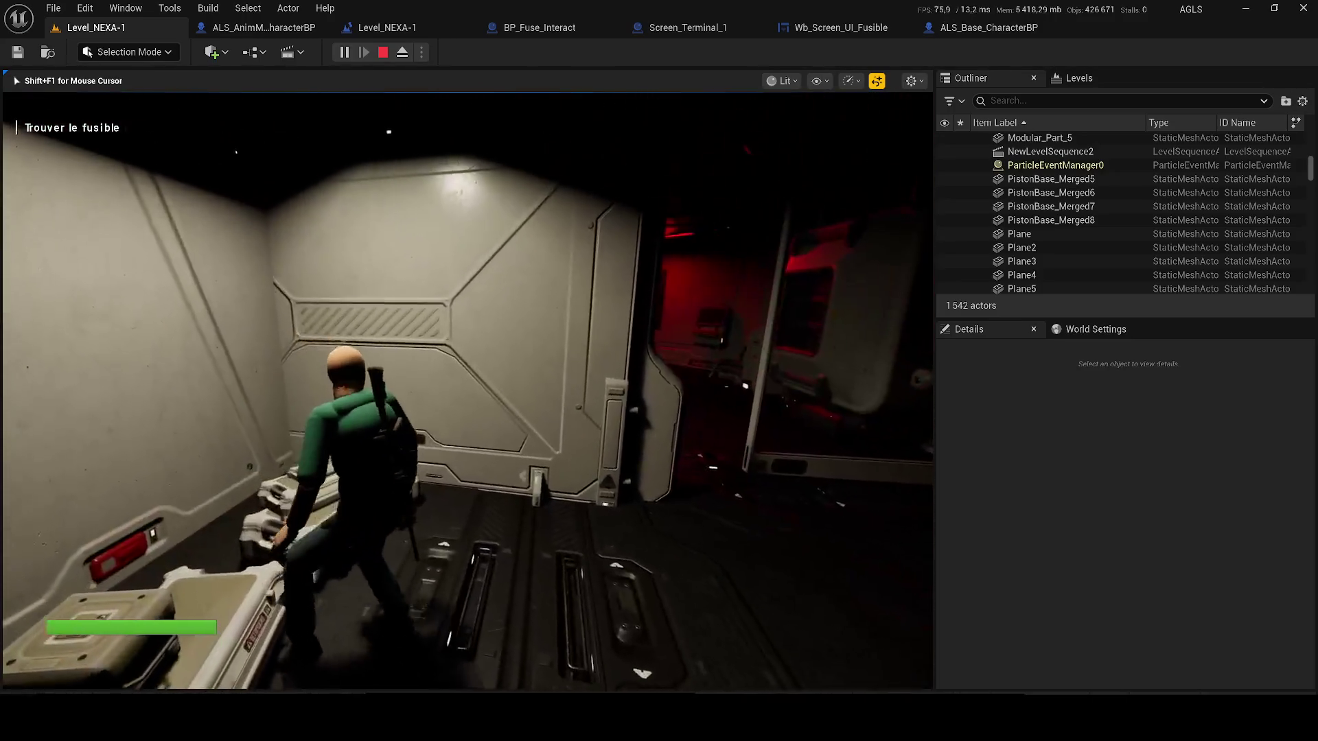
{"action": "key", "text": "w"}
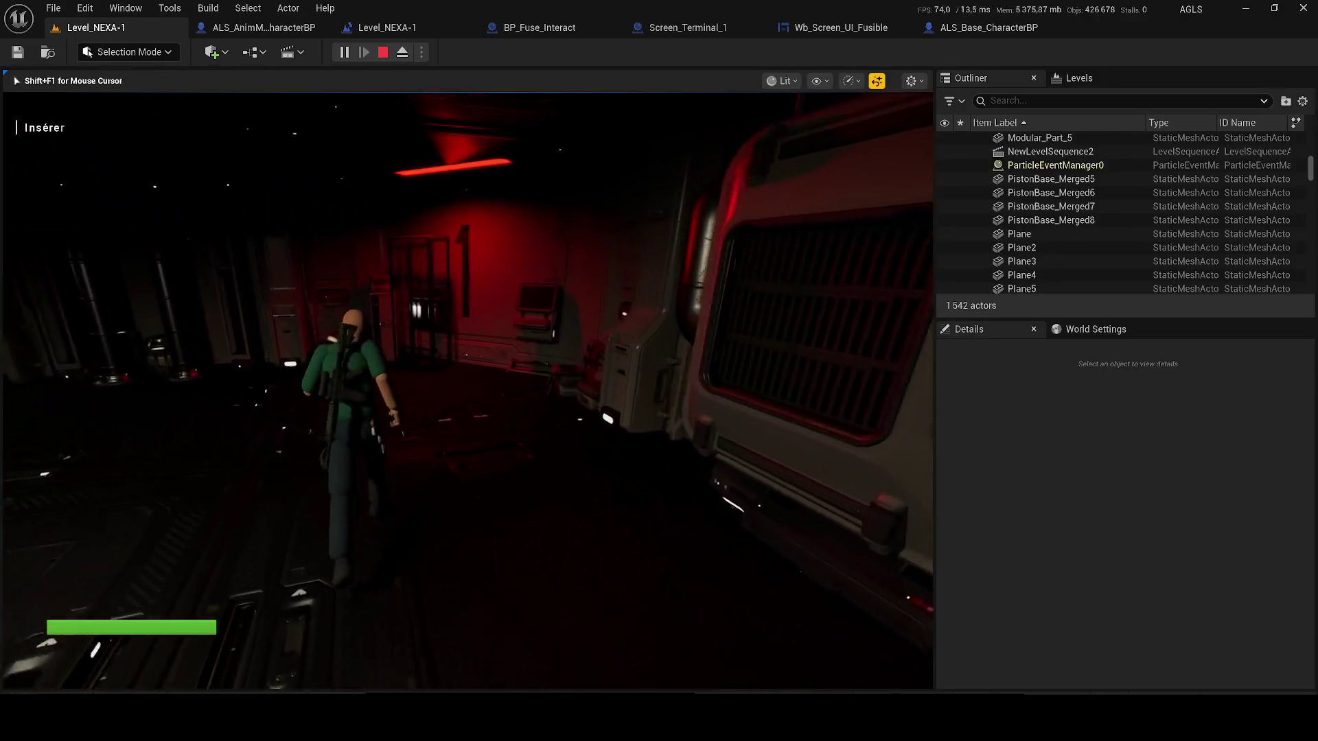
{"action": "key", "text": "w"}
{"action": "key", "text": "w"}
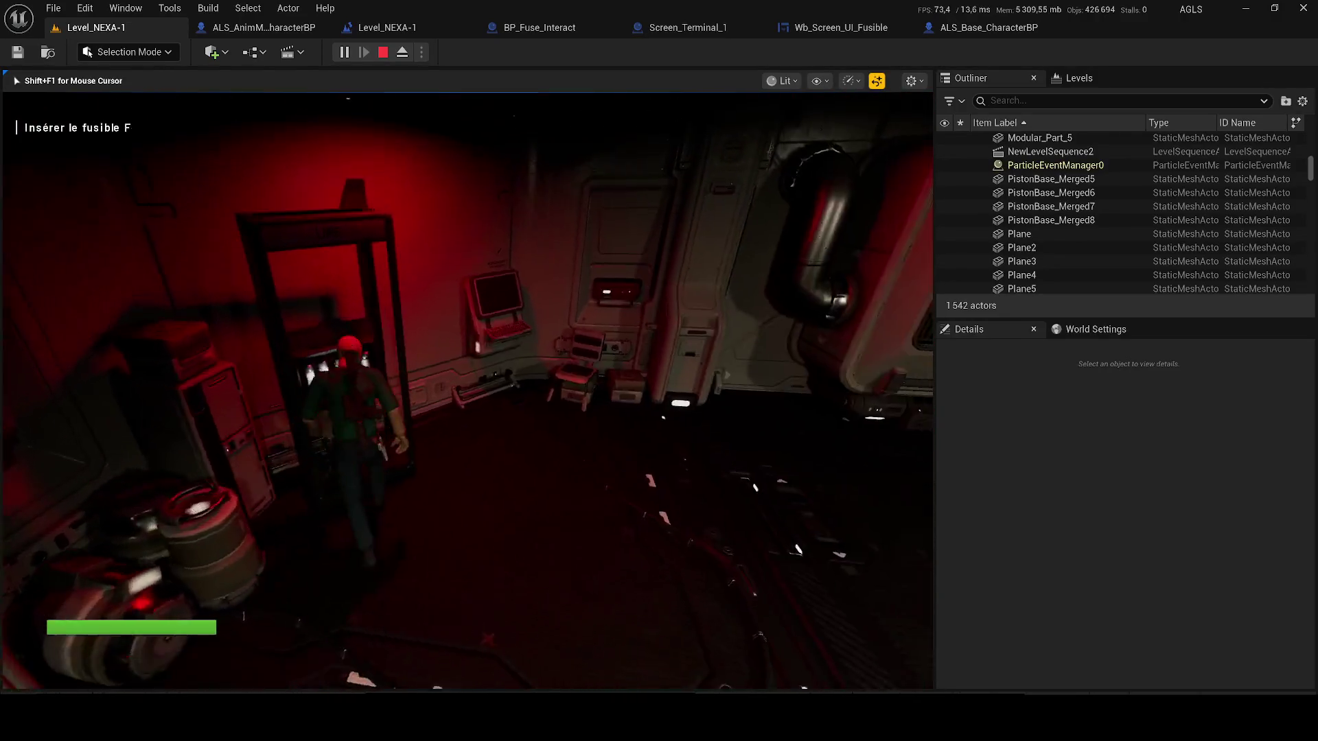
{"action": "key", "text": "w"}
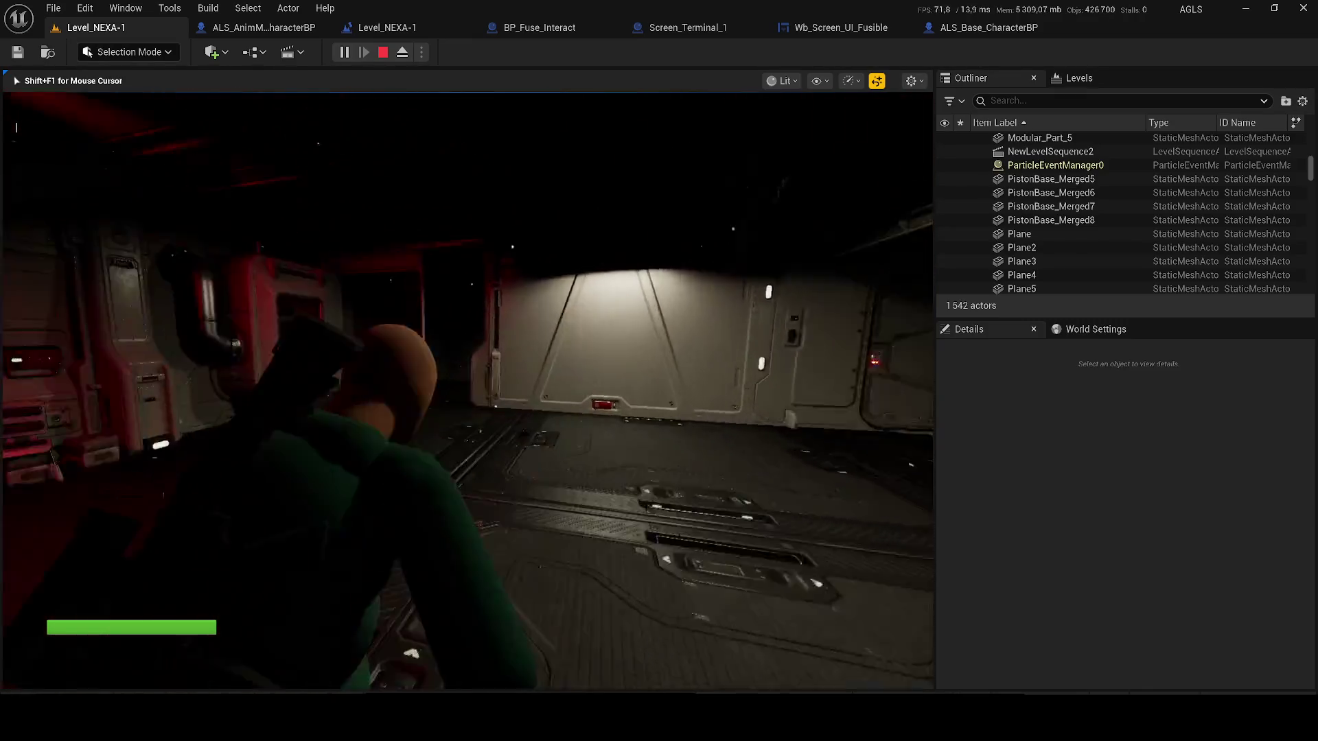
{"action": "key", "text": "w"}
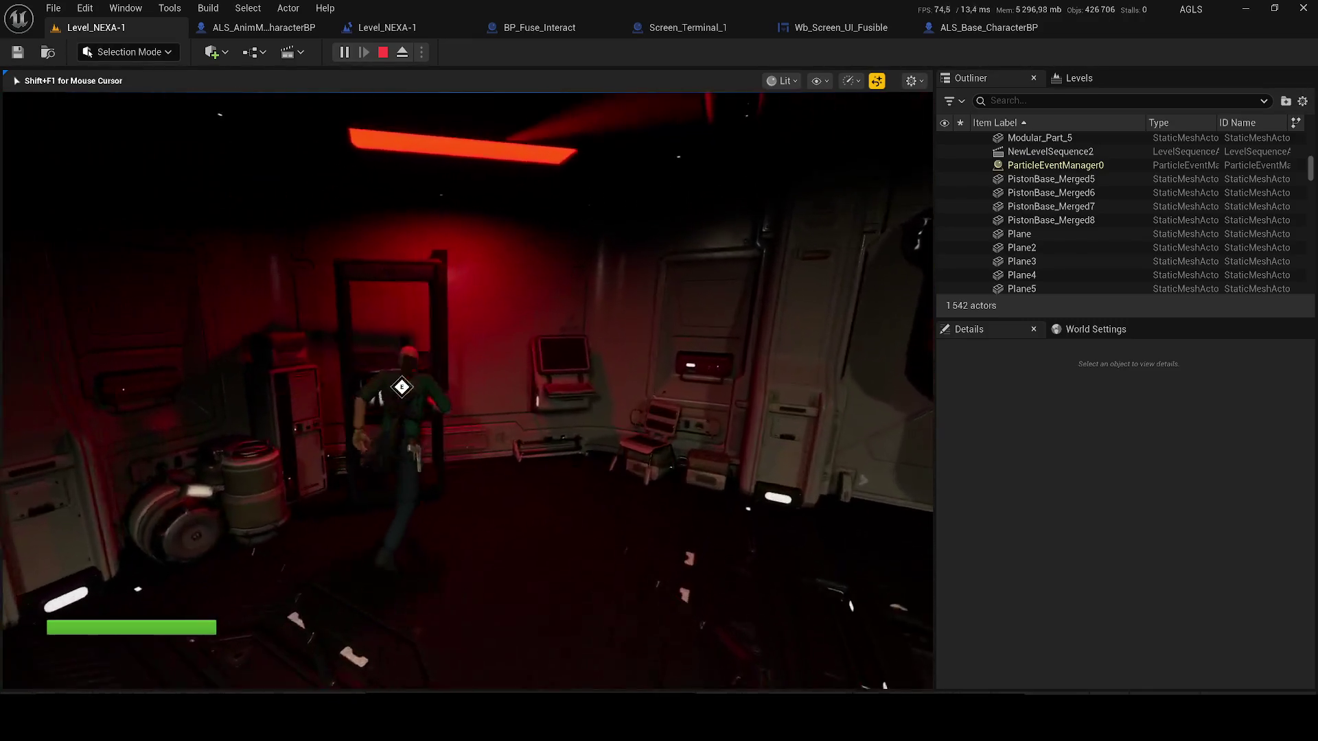
{"action": "key", "text": "w"}
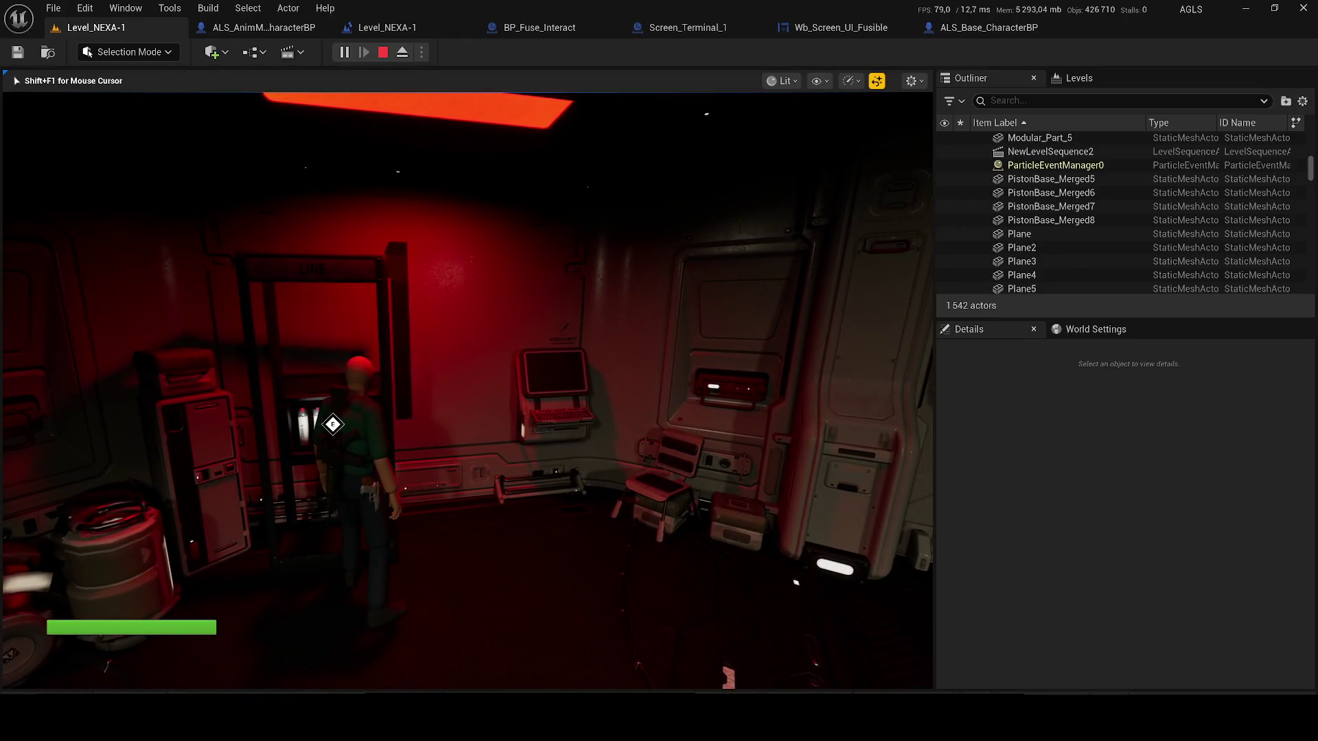
{"action": "key", "text": "Escape"}
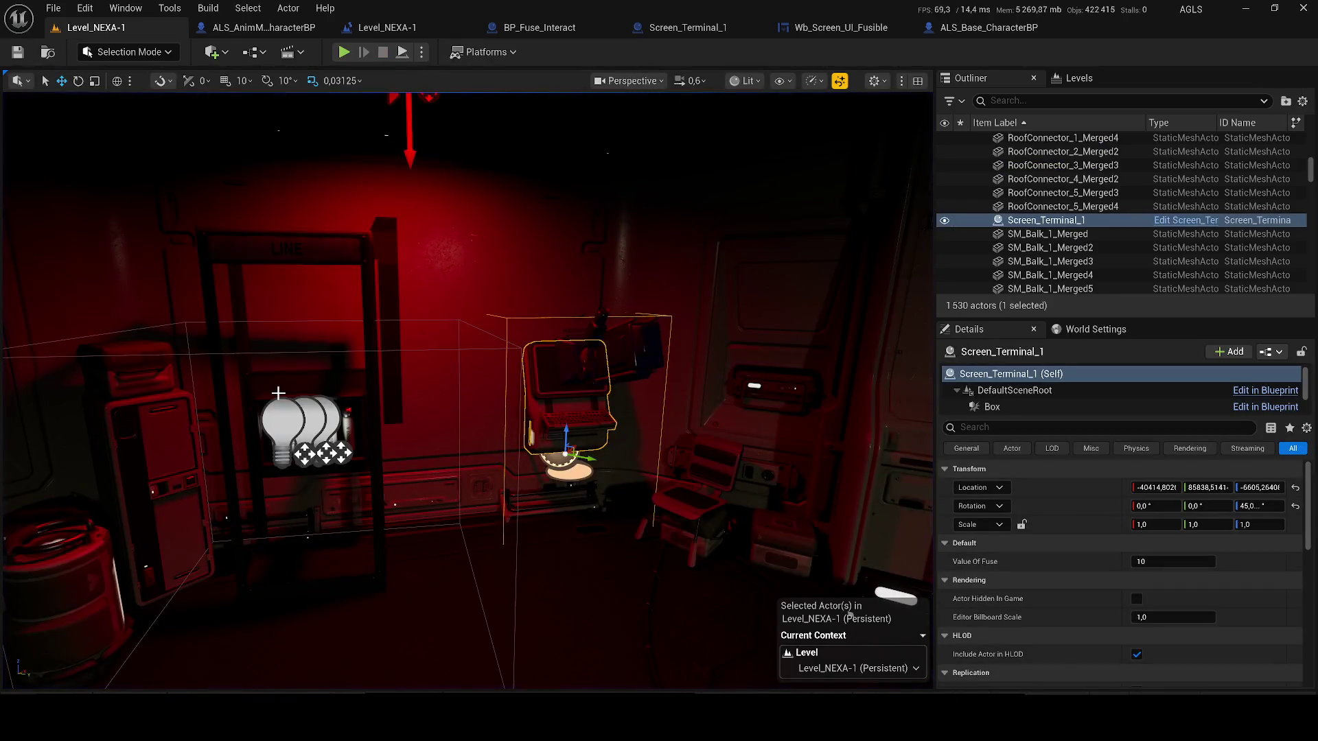
{"action": "left_click", "coordinate": [278, 393]}
- Open BP_Fuse_Interact's EventGraph and inspect the Event Interact, Branch, camera shake and missing-fuse comment nodes
{"action": "left_click", "coordinate": [1192, 223]}
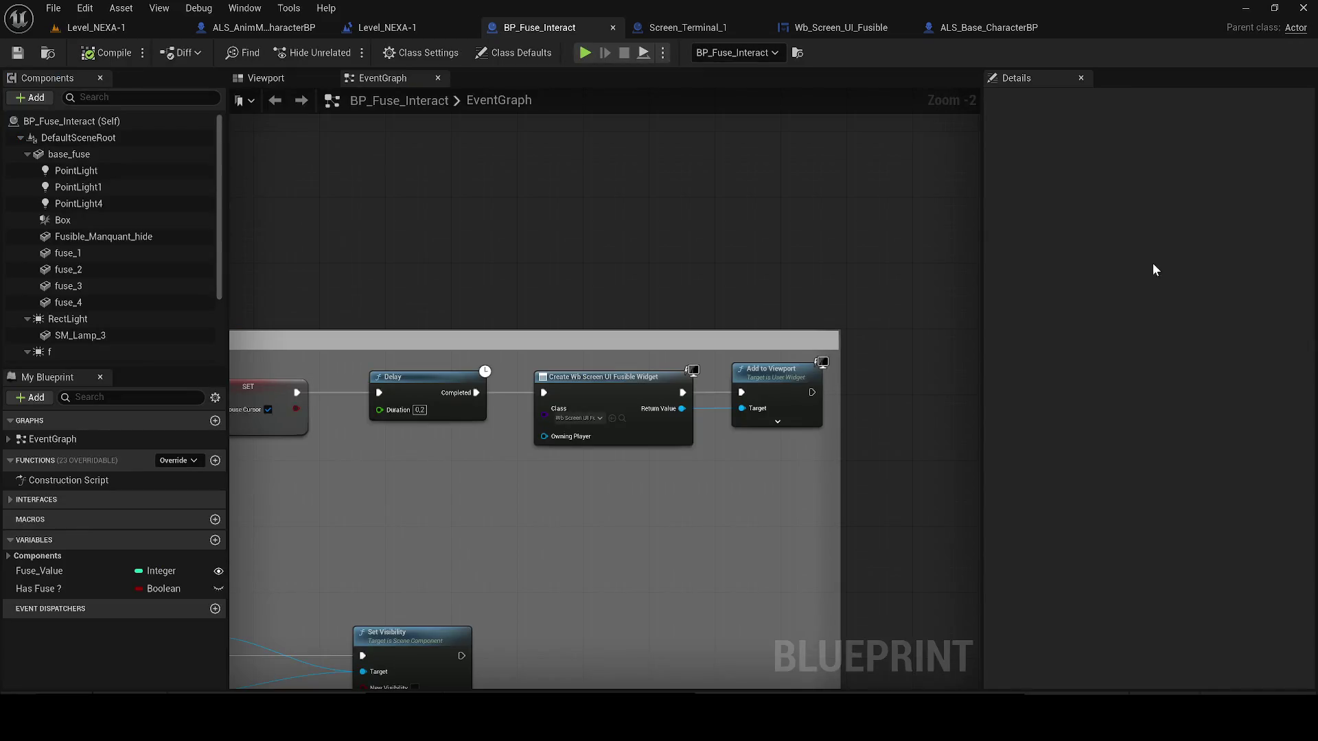
{"action": "scroll", "coordinate": [528, 481], "scroll_direction": "down", "scroll_amount": 5}
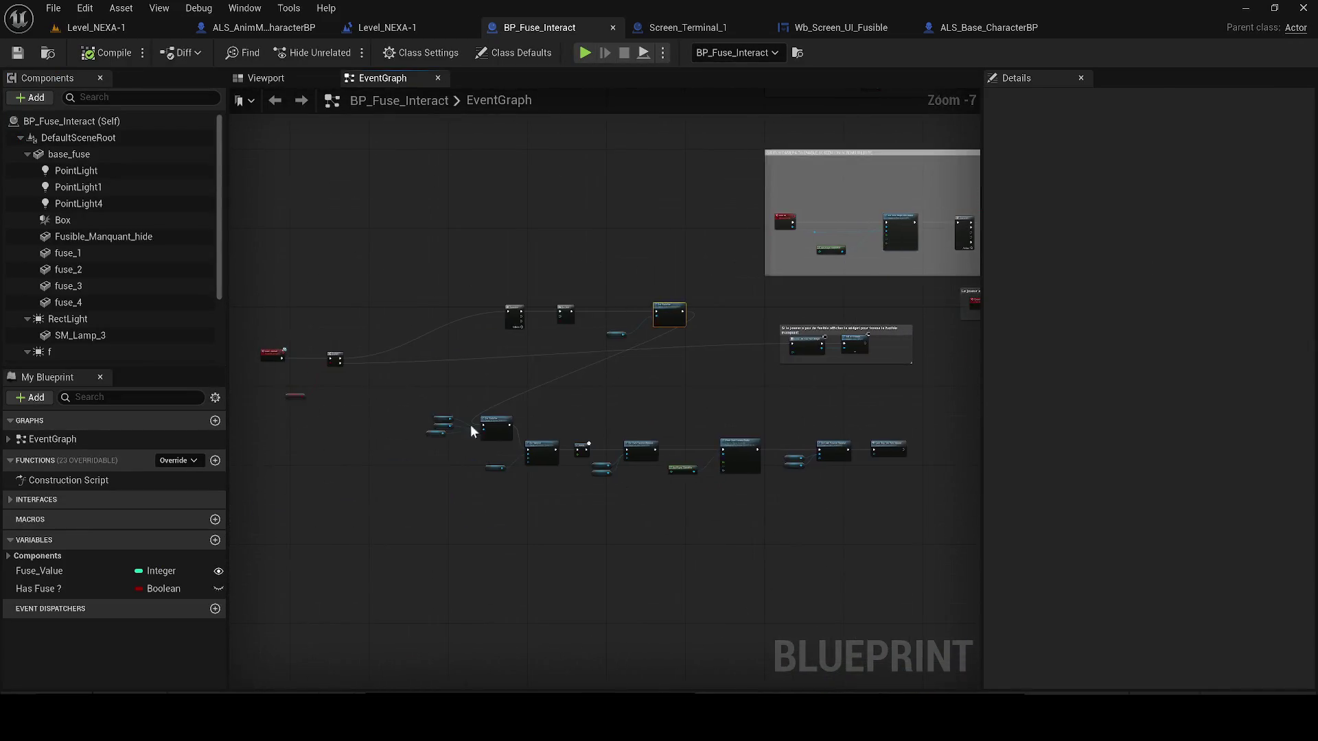
{"action": "scroll", "coordinate": [471, 424], "scroll_direction": "up", "scroll_amount": 2}
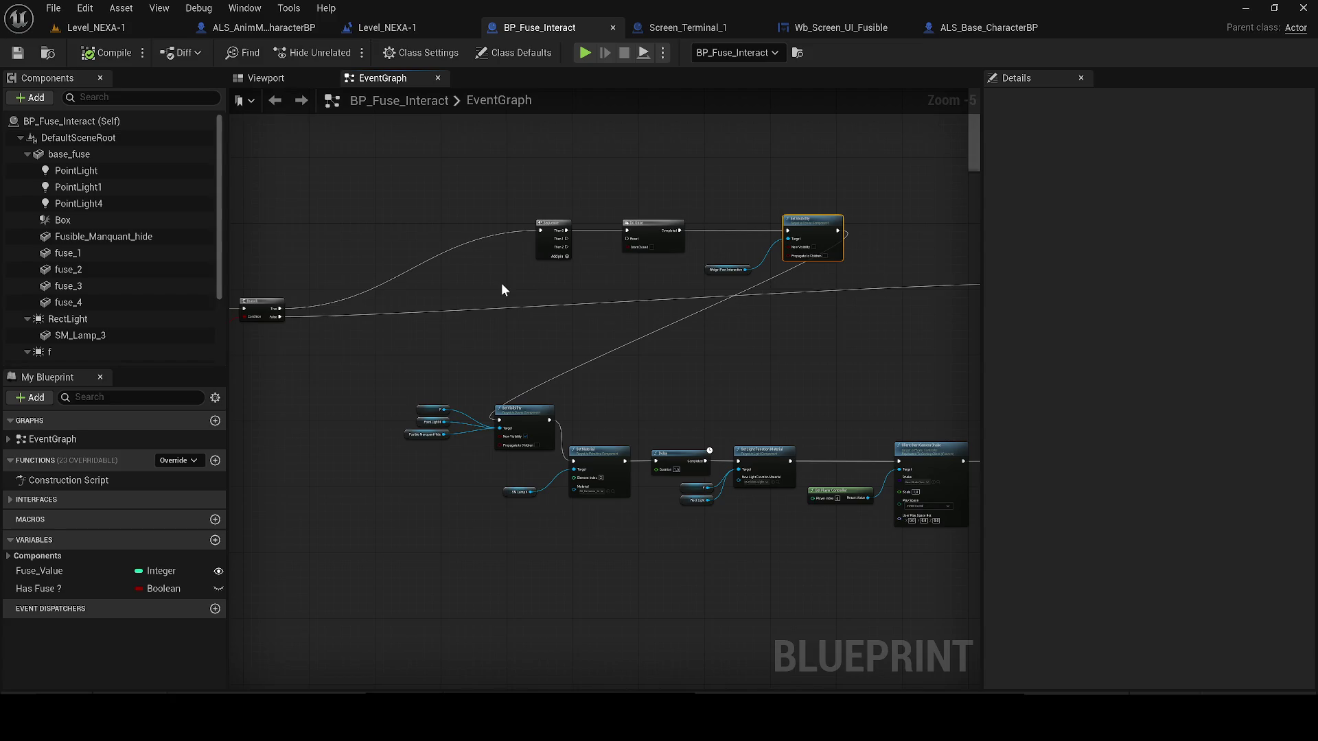
{"action": "scroll", "coordinate": [474, 353], "scroll_direction": "down", "scroll_amount": 1}
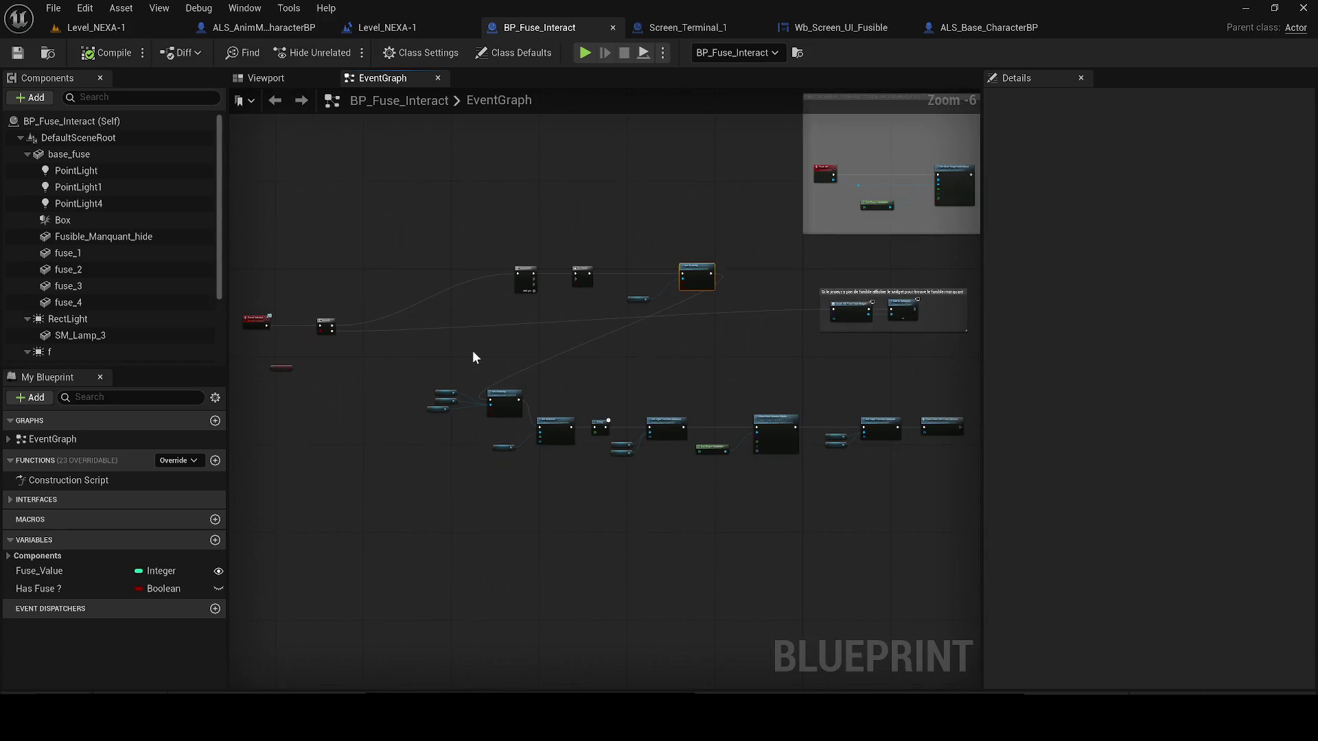
{"action": "scroll", "coordinate": [473, 355], "scroll_direction": "up", "scroll_amount": 2}
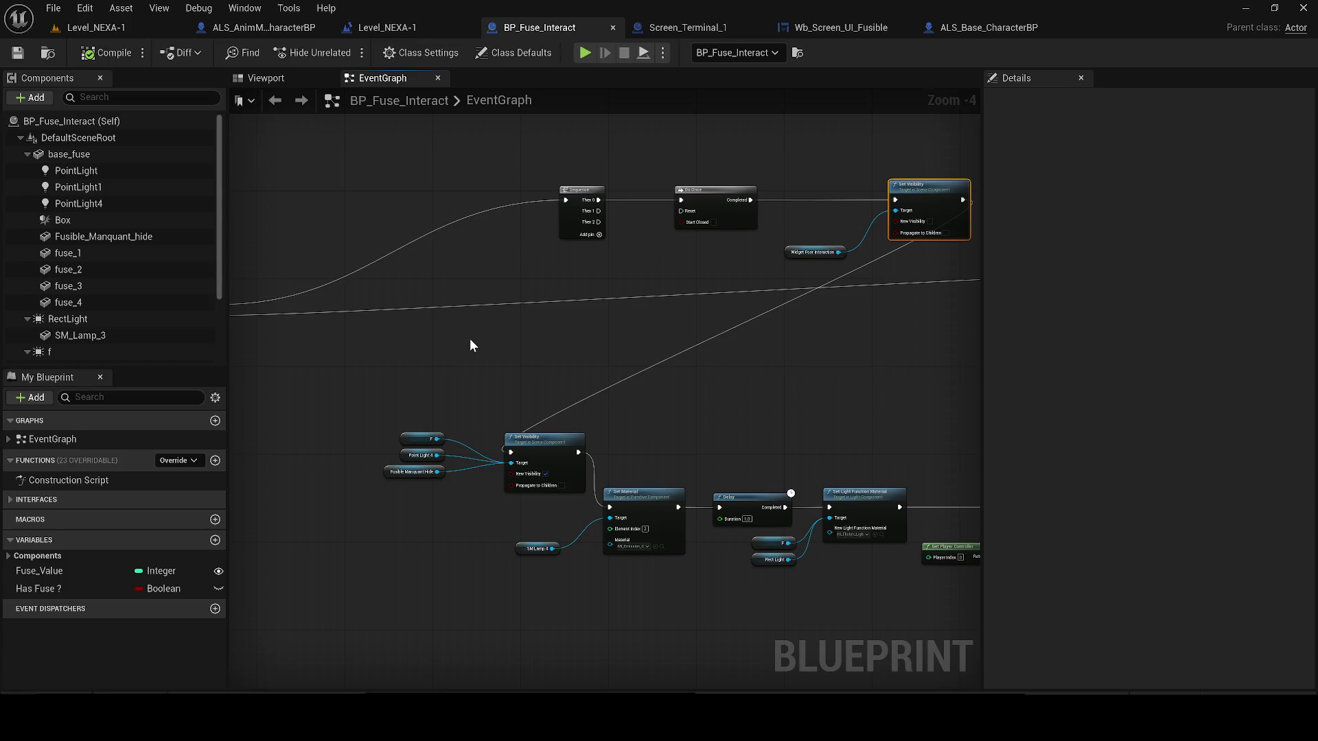
{"action": "mouse_move", "coordinate": [470, 339]}
{"action": "left_mouse_down"}
{"action": "mouse_move", "coordinate": [524, 323]}
{"action": "mouse_move", "coordinate": [733, 320]}
{"action": "mouse_move", "coordinate": [709, 302]}
{"action": "mouse_move", "coordinate": [664, 327]}
{"action": "mouse_move", "coordinate": [467, 329]}
{"action": "left_mouse_up"}
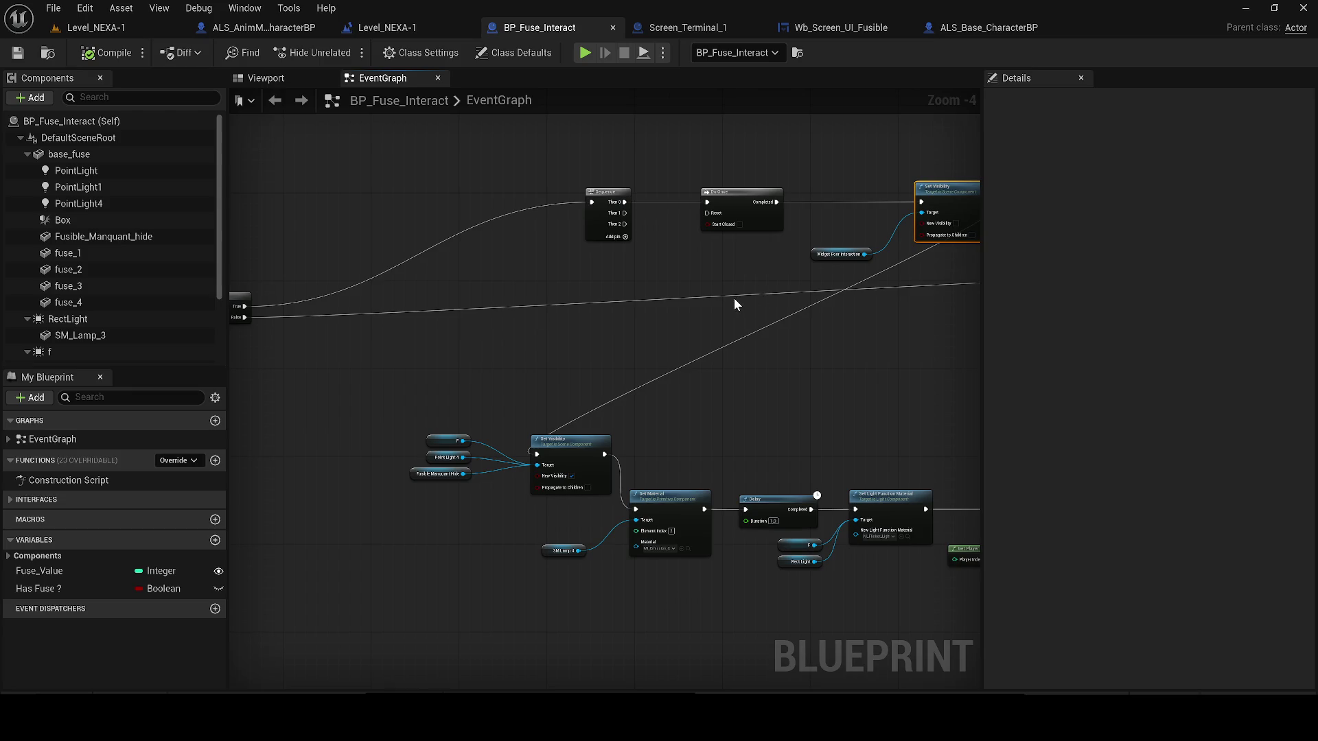
{"action": "left_click_drag", "start_coordinate": [725, 298], "coordinate": [389, 340]}
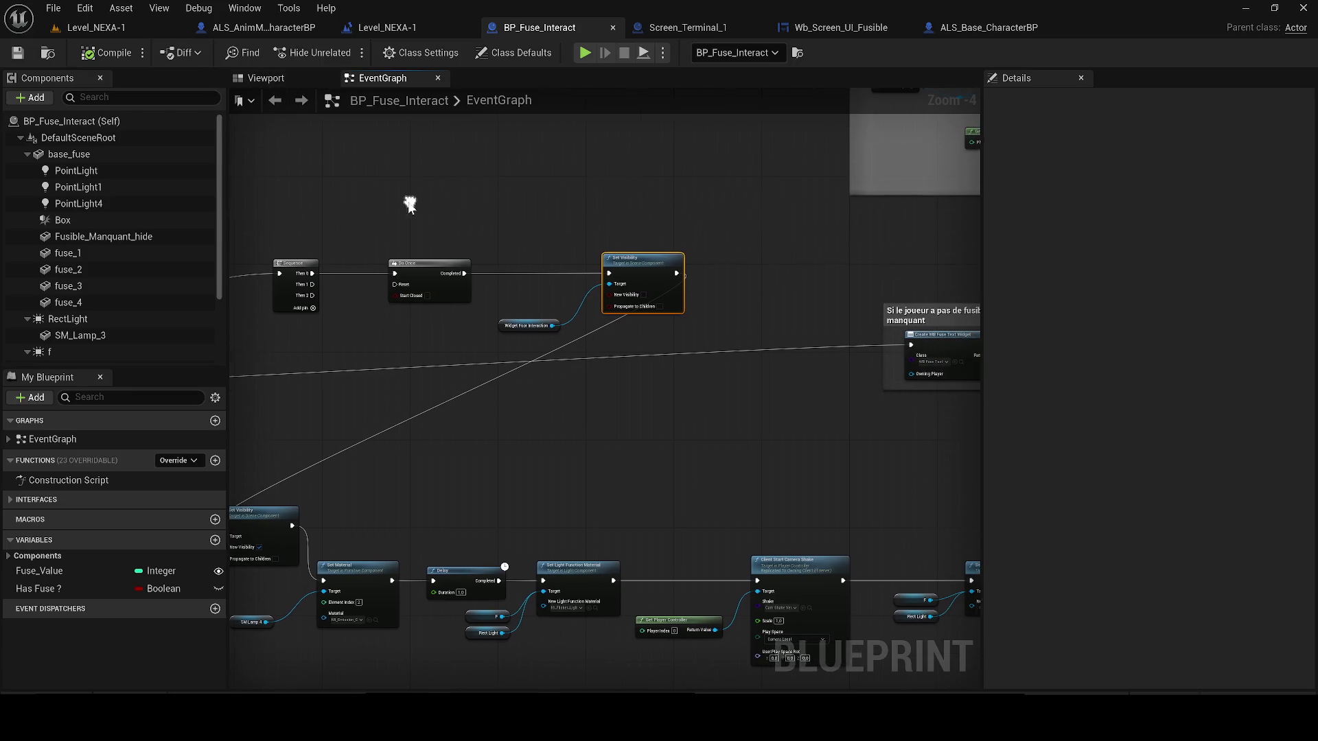
{"action": "left_click_drag", "start_coordinate": [462, 265], "coordinate": [331, 239]}
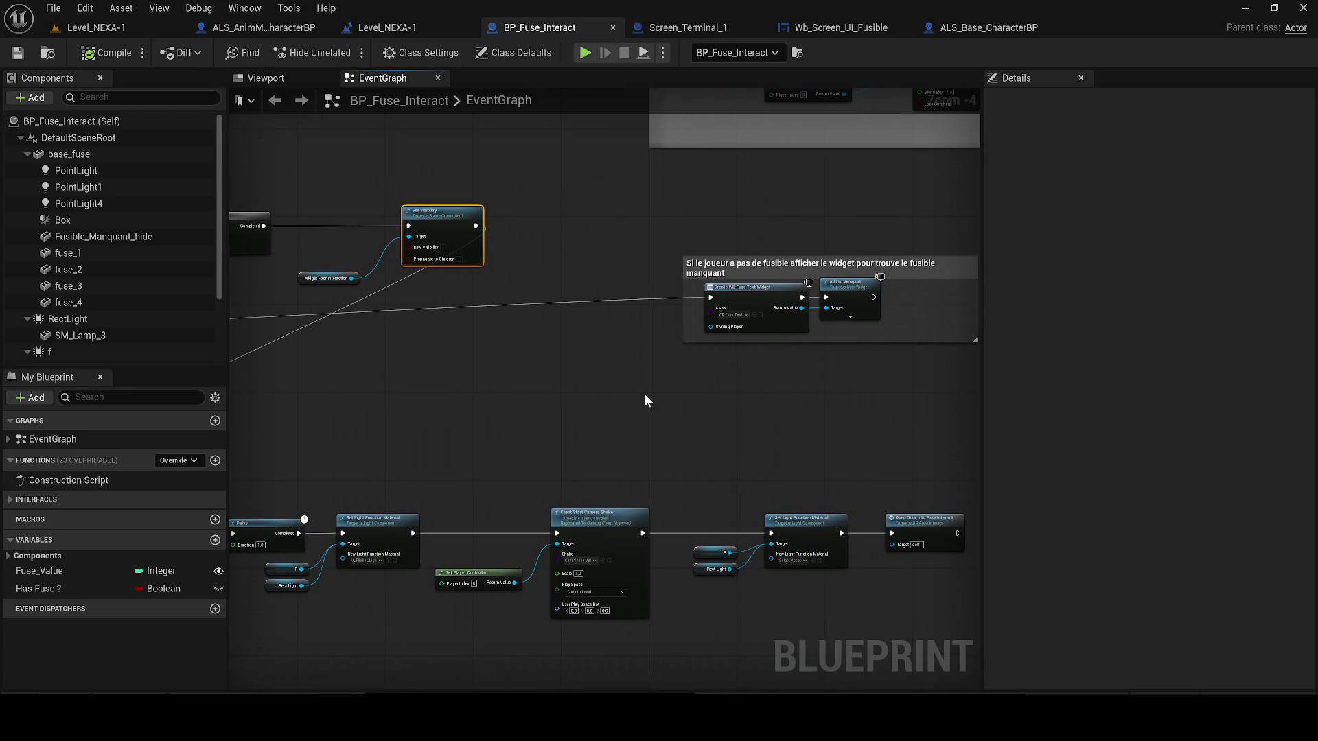
{"action": "scroll", "coordinate": [644, 397], "scroll_direction": "up", "scroll_amount": 2}
{"action": "left_click_drag", "start_coordinate": [589, 378], "coordinate": [563, 238]}
- Replace Set Visibility with Force Destroy Component on the widget after Do Once, then compile and save
{"action": "type", "text": "des"}
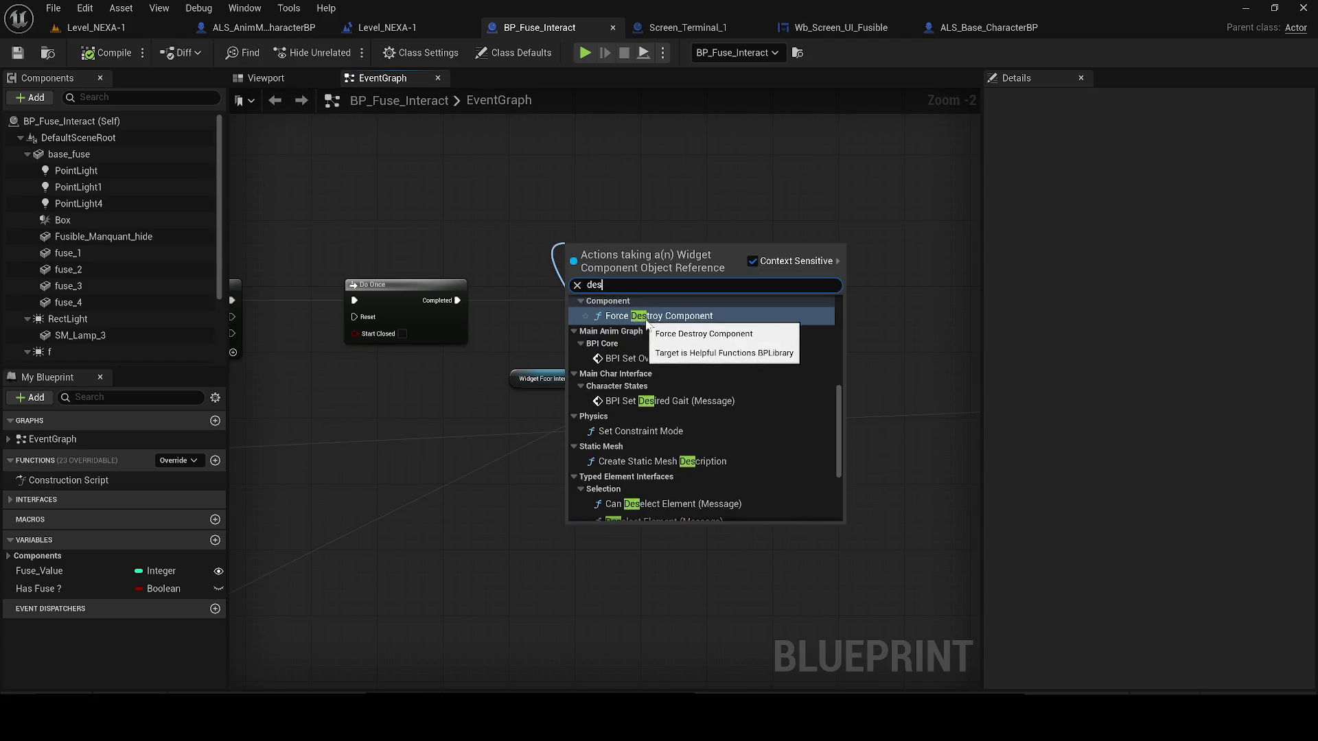
{"action": "left_click", "coordinate": [636, 316]}
{"action": "left_click", "coordinate": [720, 286]}
{"action": "key", "text": "Delete"}
{"action": "left_click_drag", "start_coordinate": [567, 264], "coordinate": [457, 300]}
{"action": "left_click_drag", "start_coordinate": [516, 378], "coordinate": [450, 386]}
{"action": "mouse_move", "coordinate": [603, 253]}
{"action": "left_mouse_down"}
{"action": "mouse_move", "coordinate": [586, 299]}
{"action": "mouse_move", "coordinate": [619, 294]}
{"action": "mouse_move", "coordinate": [594, 350]}
{"action": "mouse_move", "coordinate": [653, 301]}
{"action": "mouse_move", "coordinate": [628, 322]}
{"action": "mouse_move", "coordinate": [236, 454]}
{"action": "mouse_move", "coordinate": [434, 571]}
{"action": "left_mouse_up"}
{"action": "scroll", "coordinate": [653, 300], "scroll_direction": "down", "scroll_amount": 2}
{"action": "left_click", "coordinate": [107, 53]}
{"action": "left_click", "coordinate": [17, 53]}
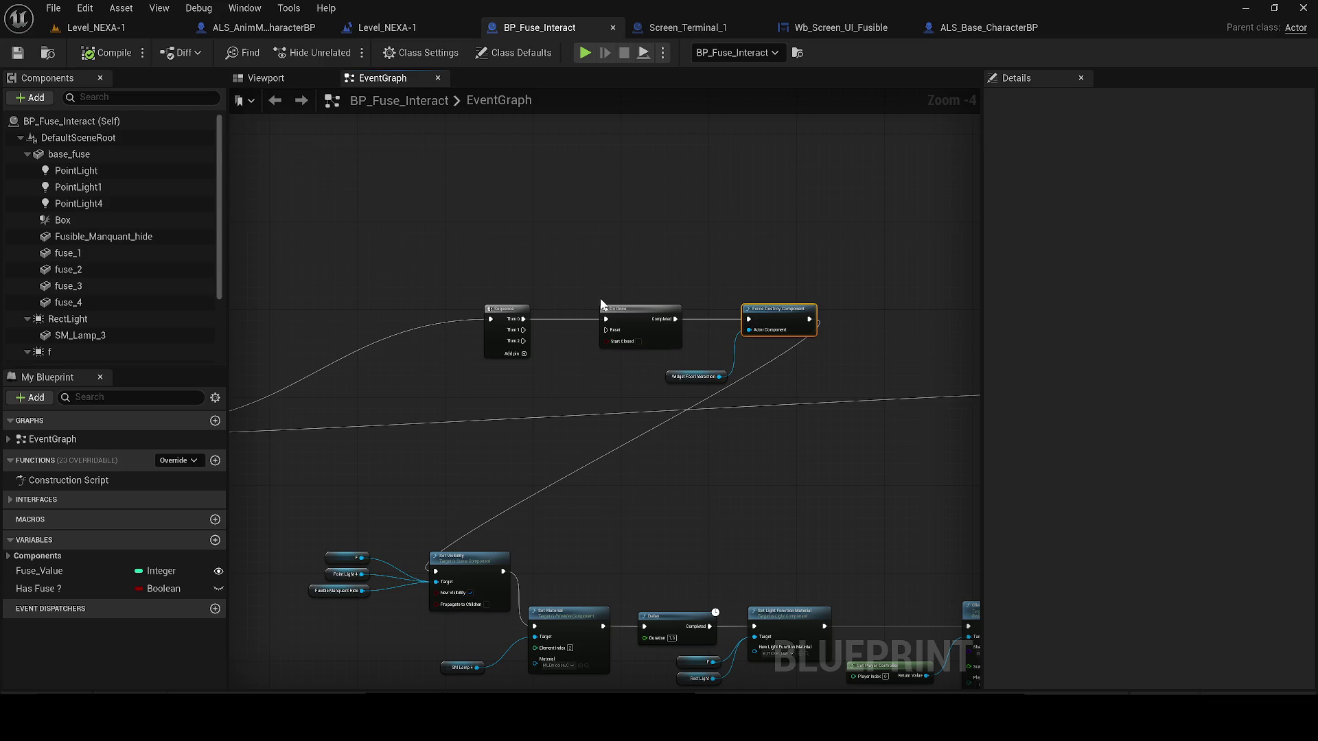
- Make the missing-fuse comment box taller, move it with its widget nodes, and save again
{"action": "scroll", "coordinate": [544, 413], "scroll_direction": "down", "scroll_amount": 3}
{"action": "scroll", "coordinate": [532, 356], "scroll_direction": "up", "scroll_amount": 2}
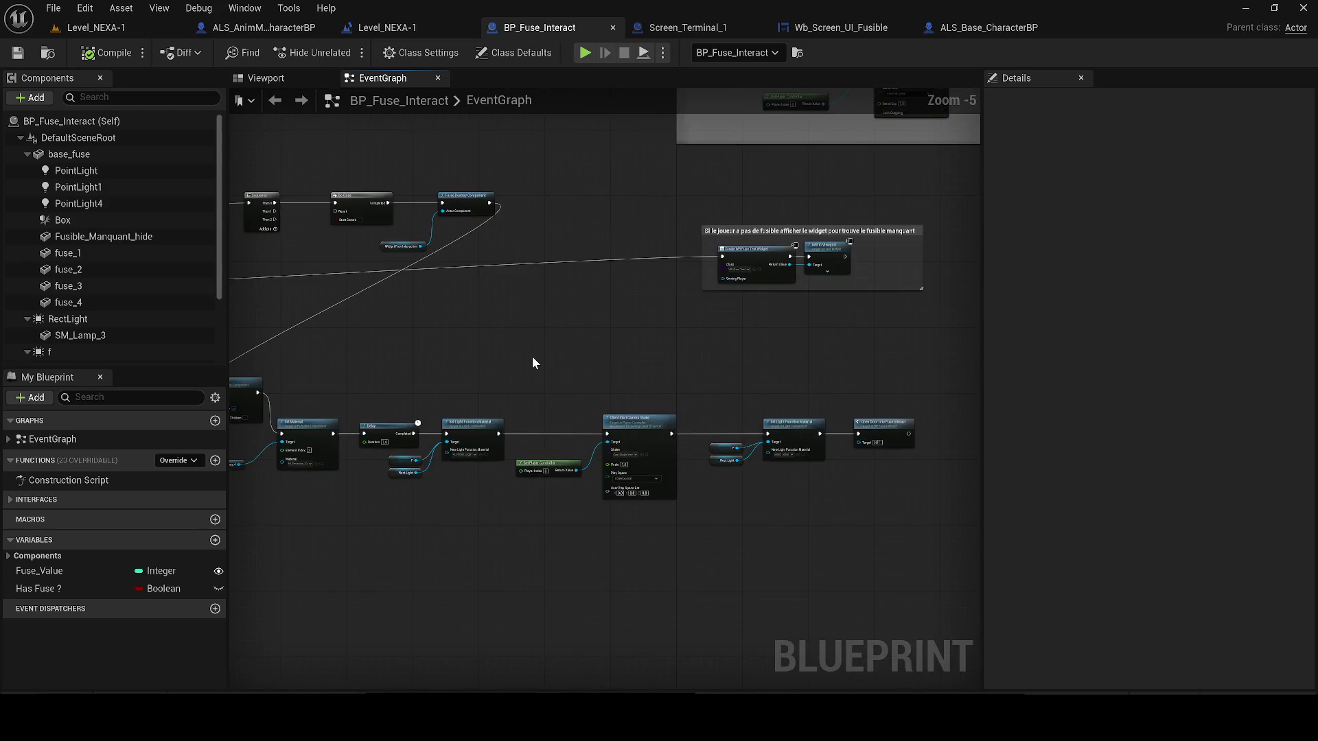
{"action": "left_click_drag", "start_coordinate": [921, 289], "coordinate": [923, 311]}
{"action": "left_click", "coordinate": [729, 240]}
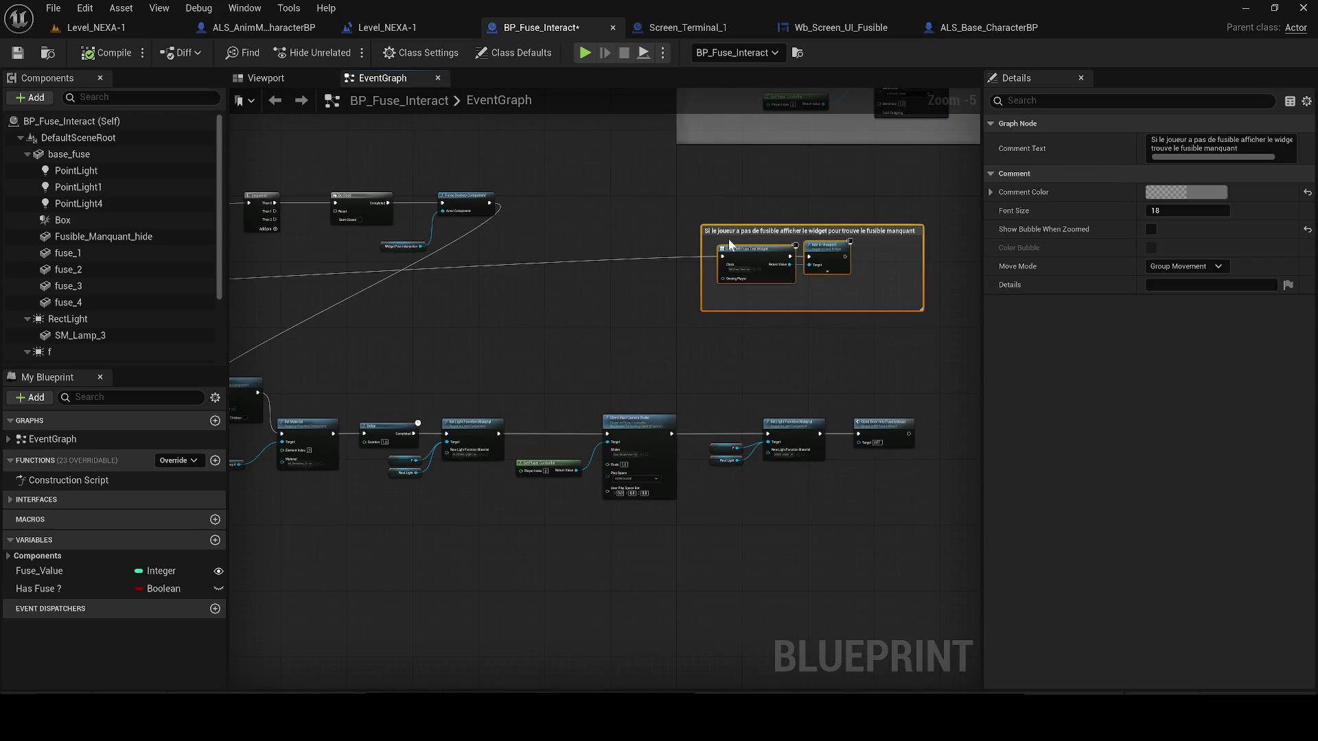
{"action": "mouse_move", "coordinate": [729, 238]}
{"action": "left_mouse_down"}
{"action": "mouse_move", "coordinate": [703, 261]}
{"action": "mouse_move", "coordinate": [632, 269]}
{"action": "left_mouse_up"}
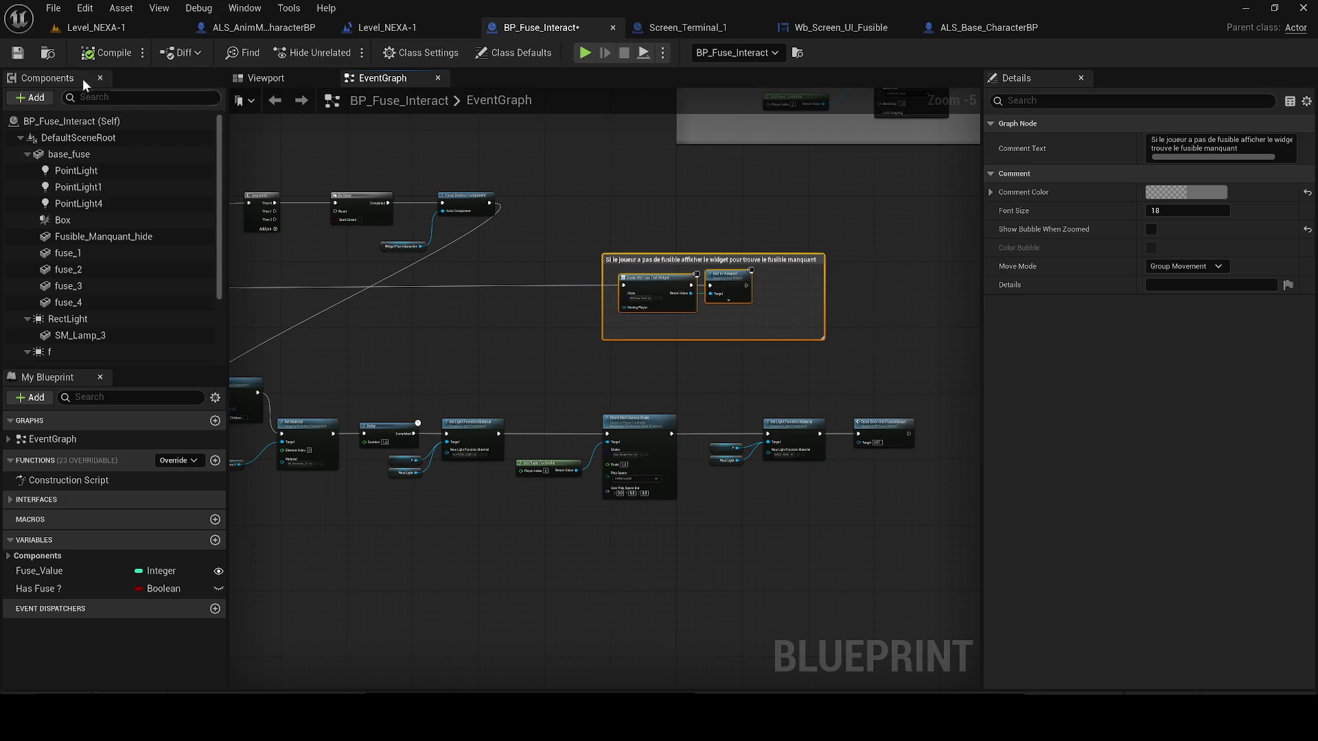
{"action": "left_click", "coordinate": [507, 411]}
{"action": "scroll", "coordinate": [508, 411], "scroll_direction": "up", "scroll_amount": 1}
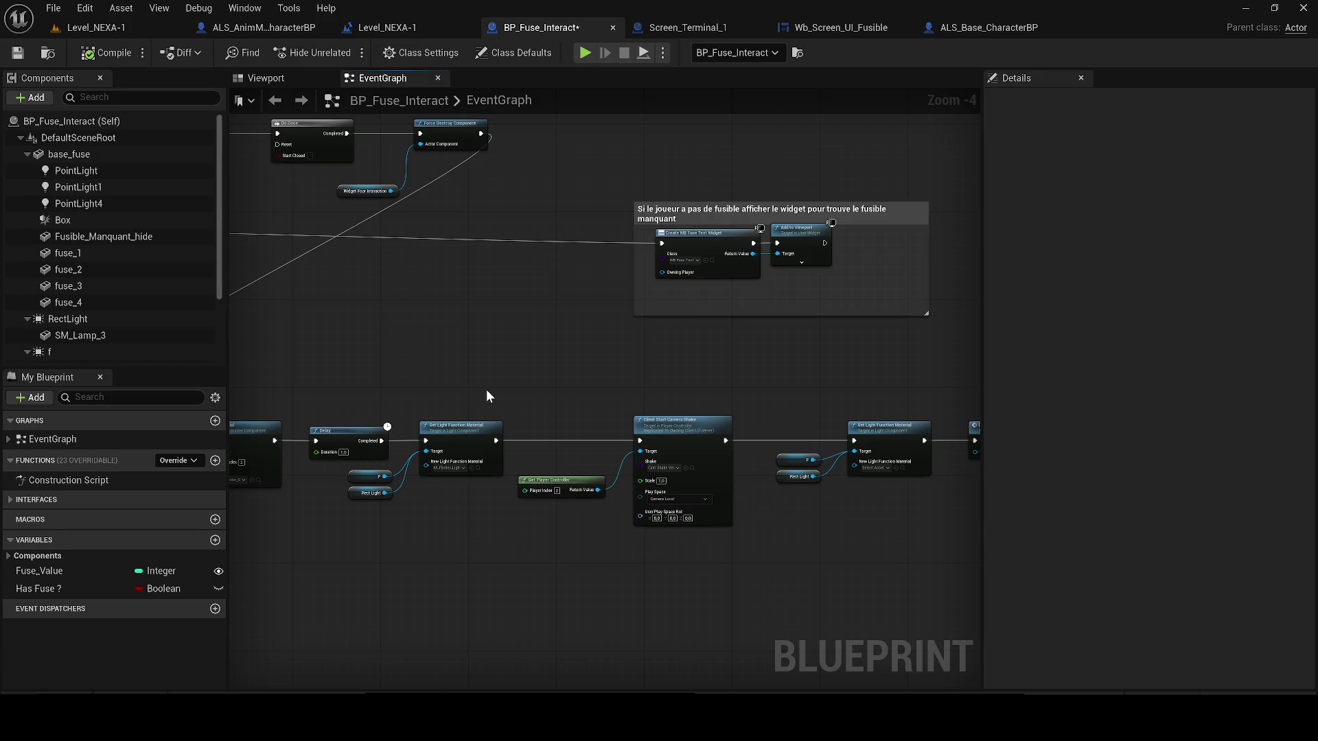
{"action": "left_click_drag", "start_coordinate": [577, 373], "coordinate": [253, 319]}
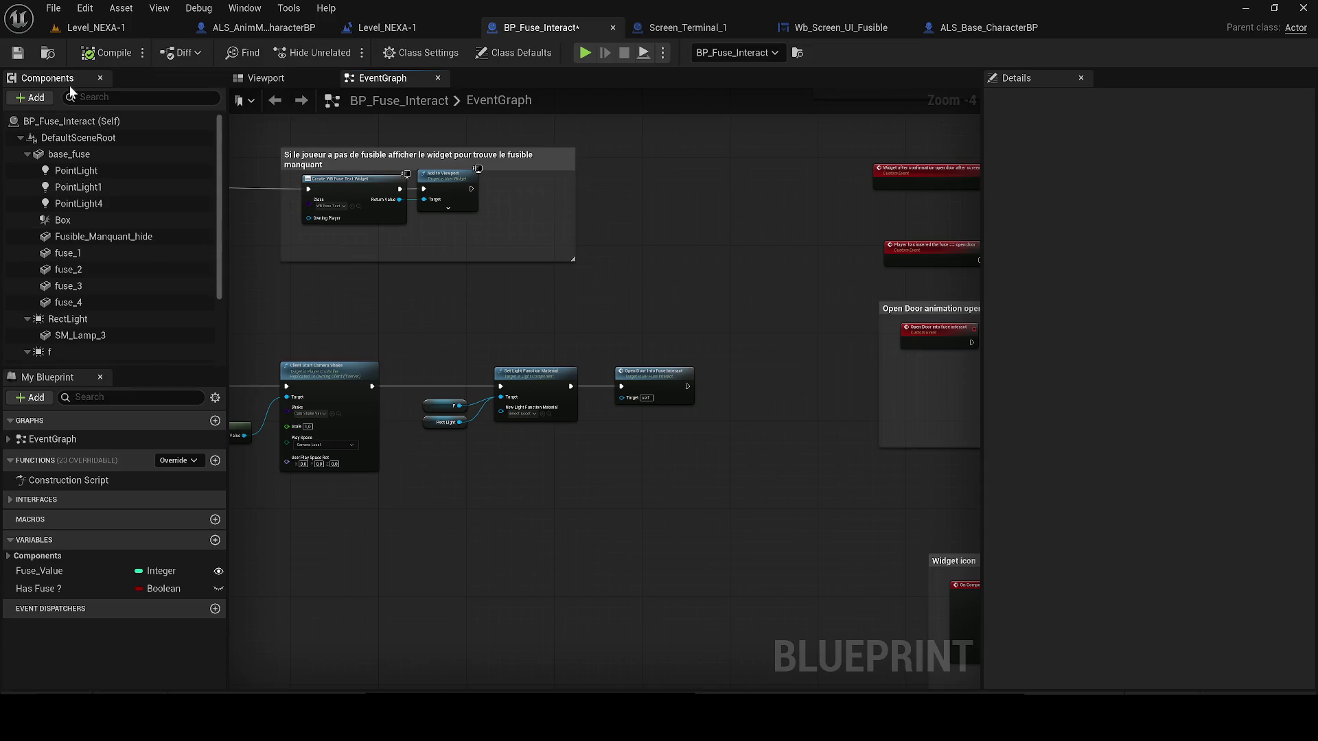
{"action": "left_click", "coordinate": [17, 53]}
- Delete the Open Door Into Fuse Interact call node and compile and save BP_Fuse_Interact
{"action": "left_click", "coordinate": [650, 376]}
{"action": "scroll", "coordinate": [681, 376], "scroll_direction": "up", "scroll_amount": 2}
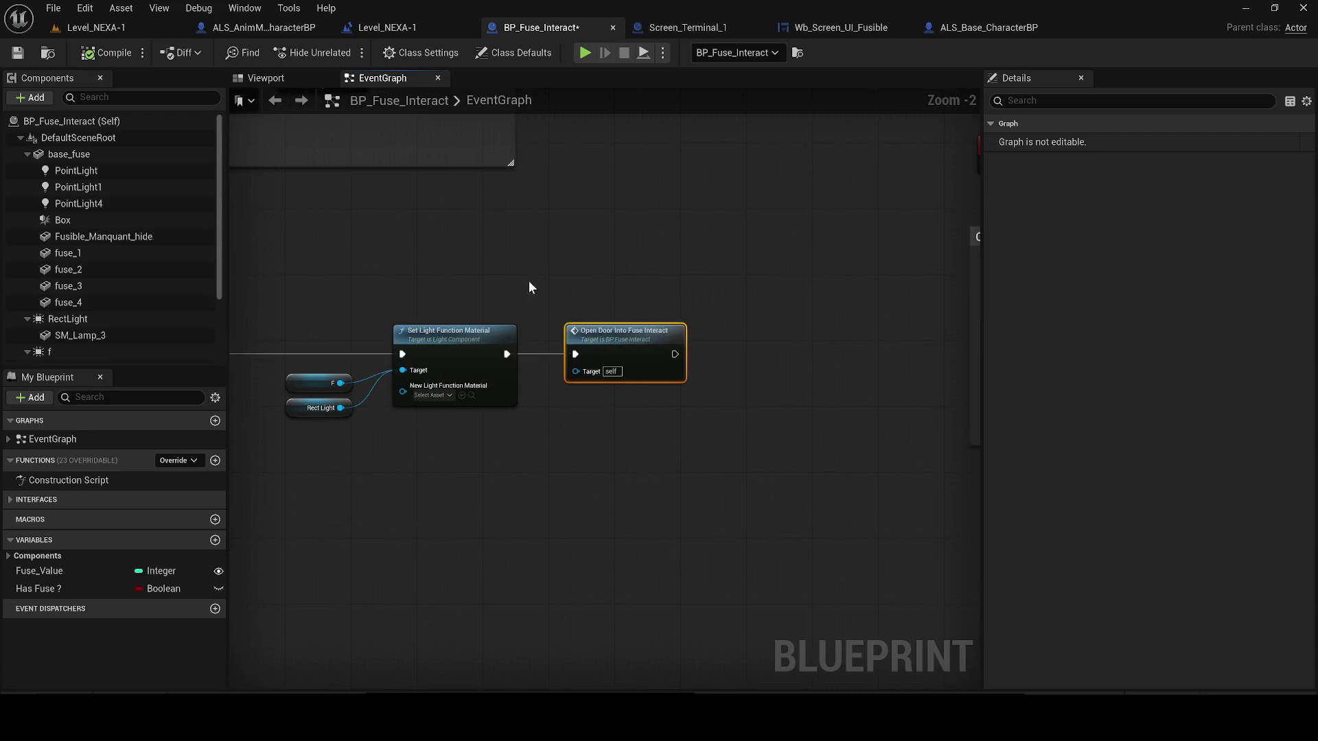
{"action": "key", "text": "Delete"}
{"action": "left_click", "coordinate": [98, 55]}
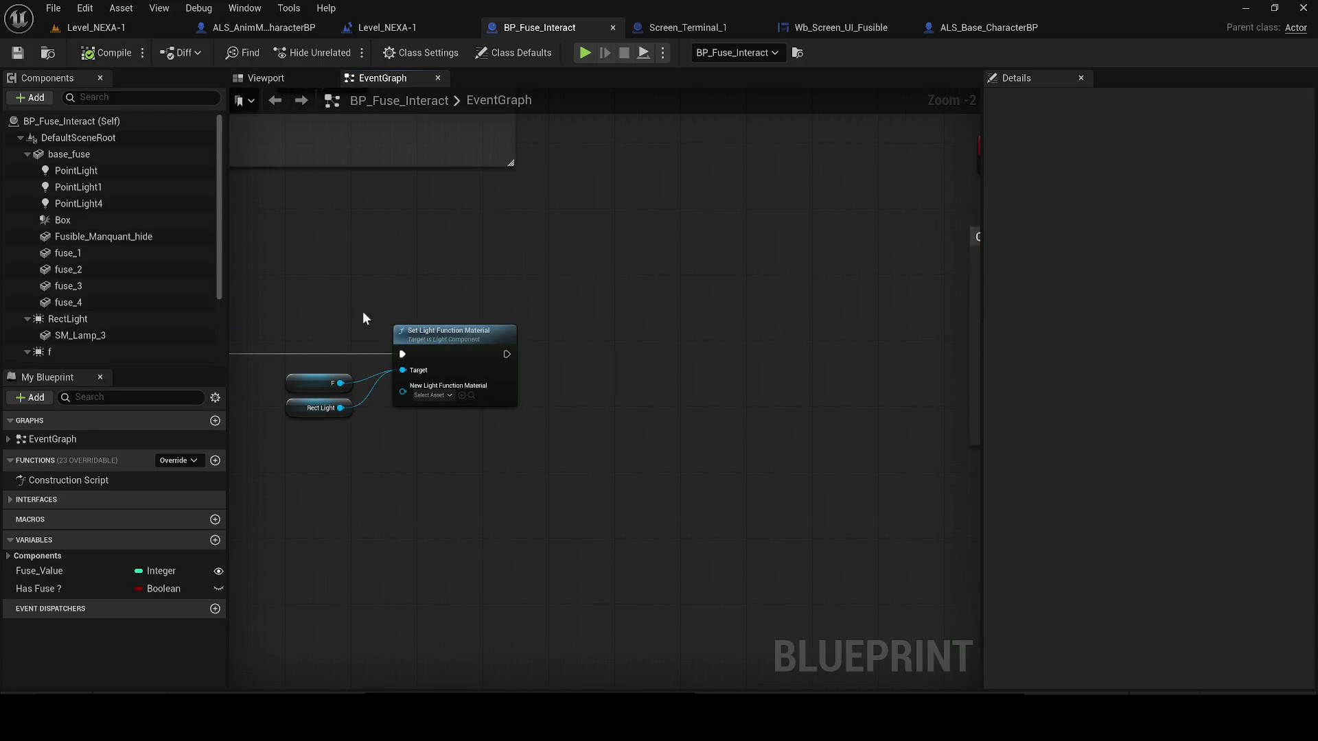
{"action": "key", "text": "ctrl+z"}
{"action": "double_click", "coordinate": [640, 341]}
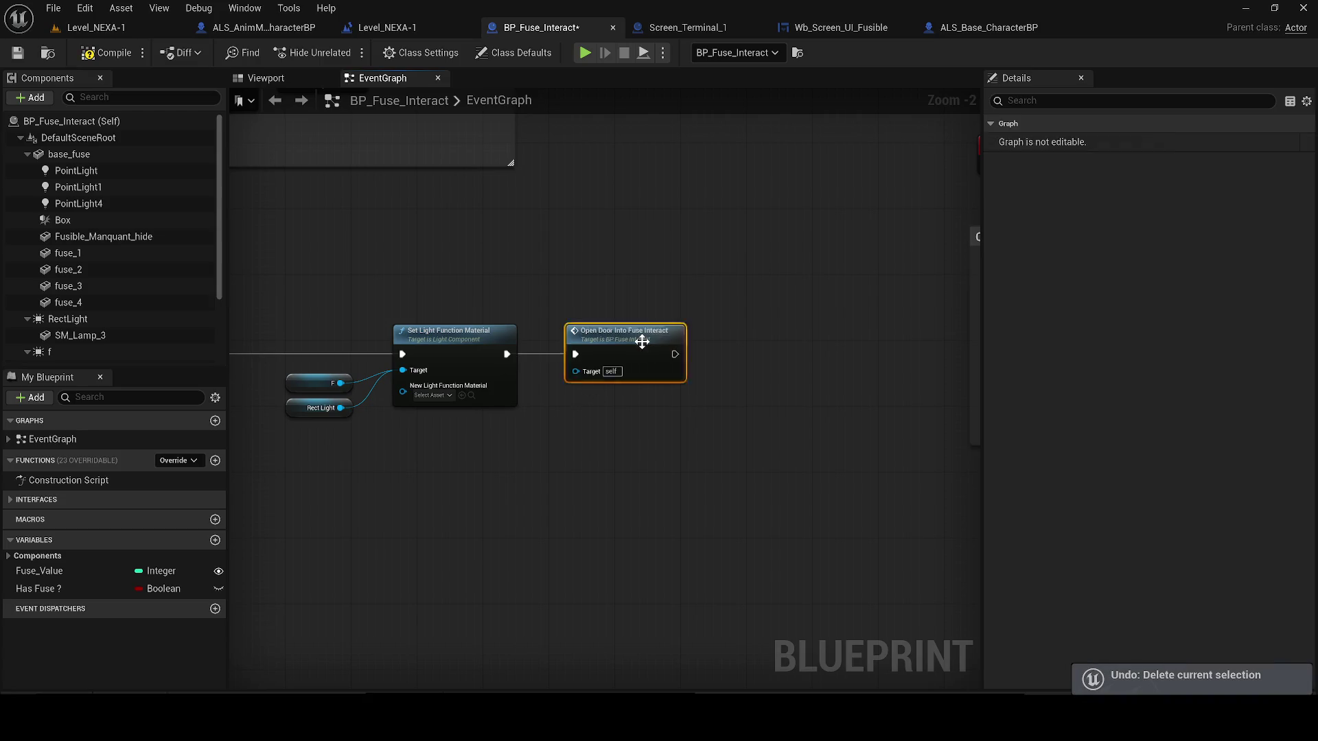
{"action": "left_click", "coordinate": [558, 406]}
{"action": "key", "text": "Delete"}
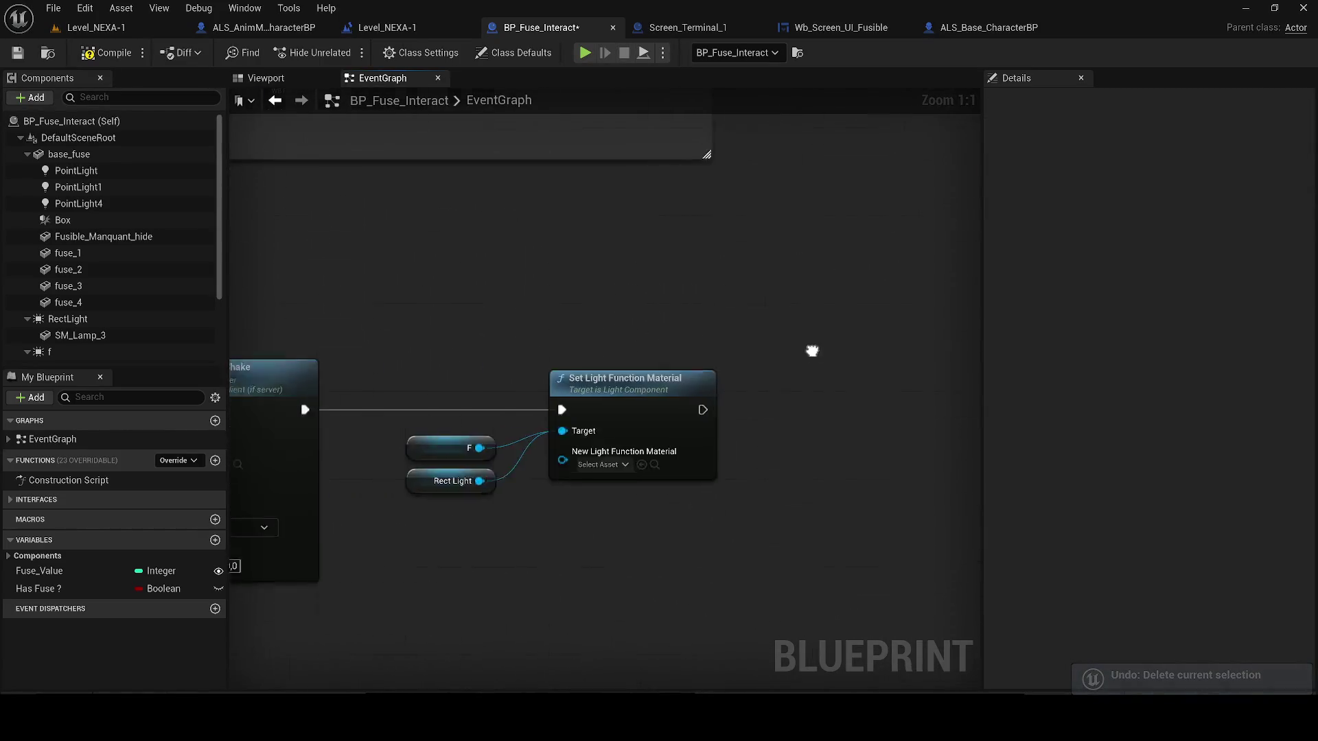
{"action": "scroll", "coordinate": [813, 350], "scroll_direction": "down", "scroll_amount": 2}
{"action": "left_click", "coordinate": [18, 53]}
- Look up the lamp material asset and select the Set Material and SM Lamp 4 nodes
{"action": "scroll", "coordinate": [612, 469], "scroll_direction": "down", "scroll_amount": 1}
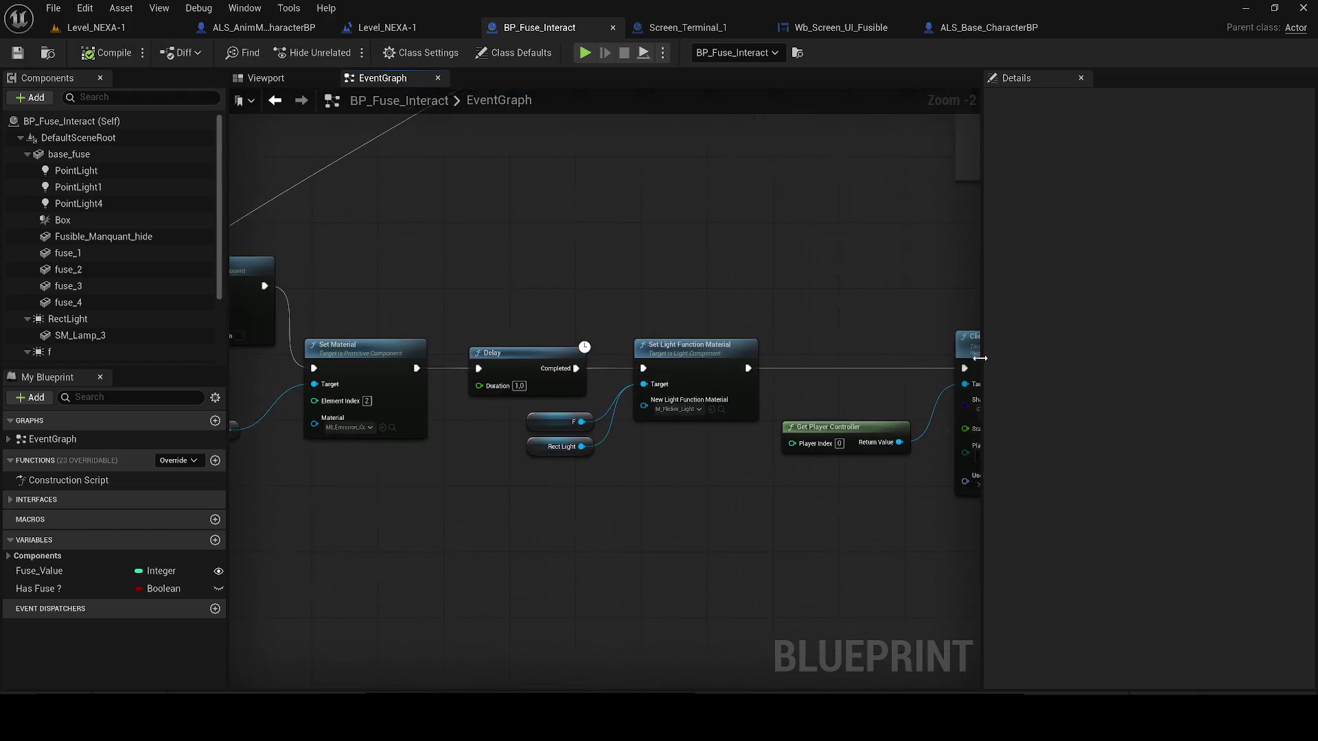
{"action": "left_click", "coordinate": [653, 439]}
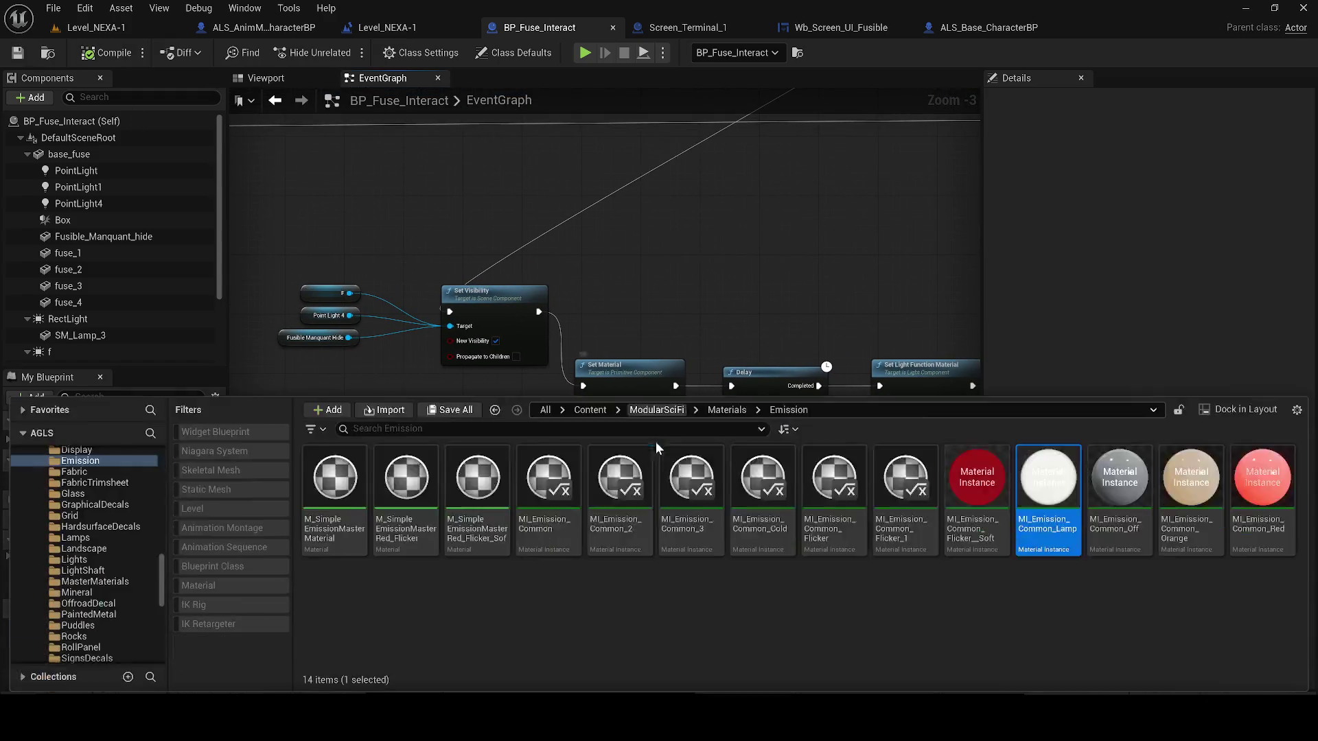
{"action": "left_click", "coordinate": [595, 262]}
{"action": "scroll", "coordinate": [579, 326], "scroll_direction": "down", "scroll_amount": 1}
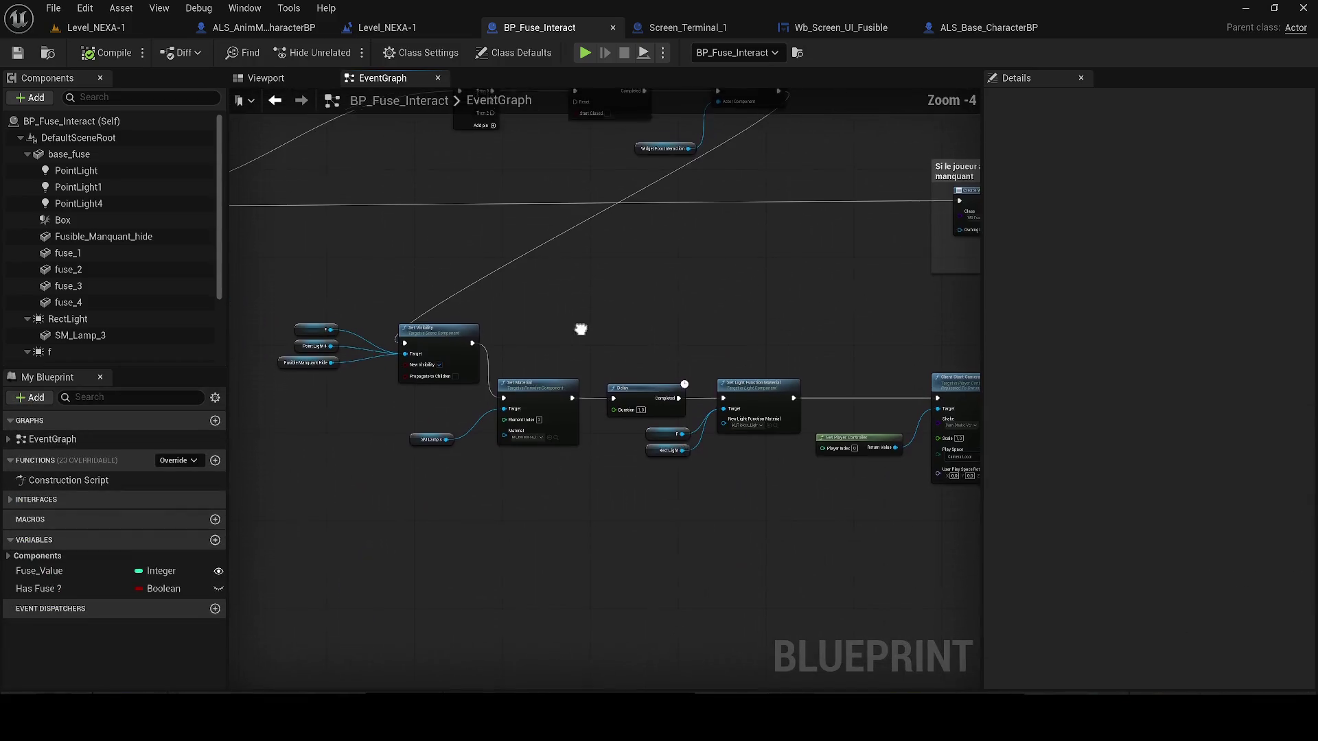
{"action": "scroll", "coordinate": [497, 444], "scroll_direction": "up", "scroll_amount": 1}
{"action": "left_click_drag", "start_coordinate": [587, 542], "coordinate": [434, 465]}
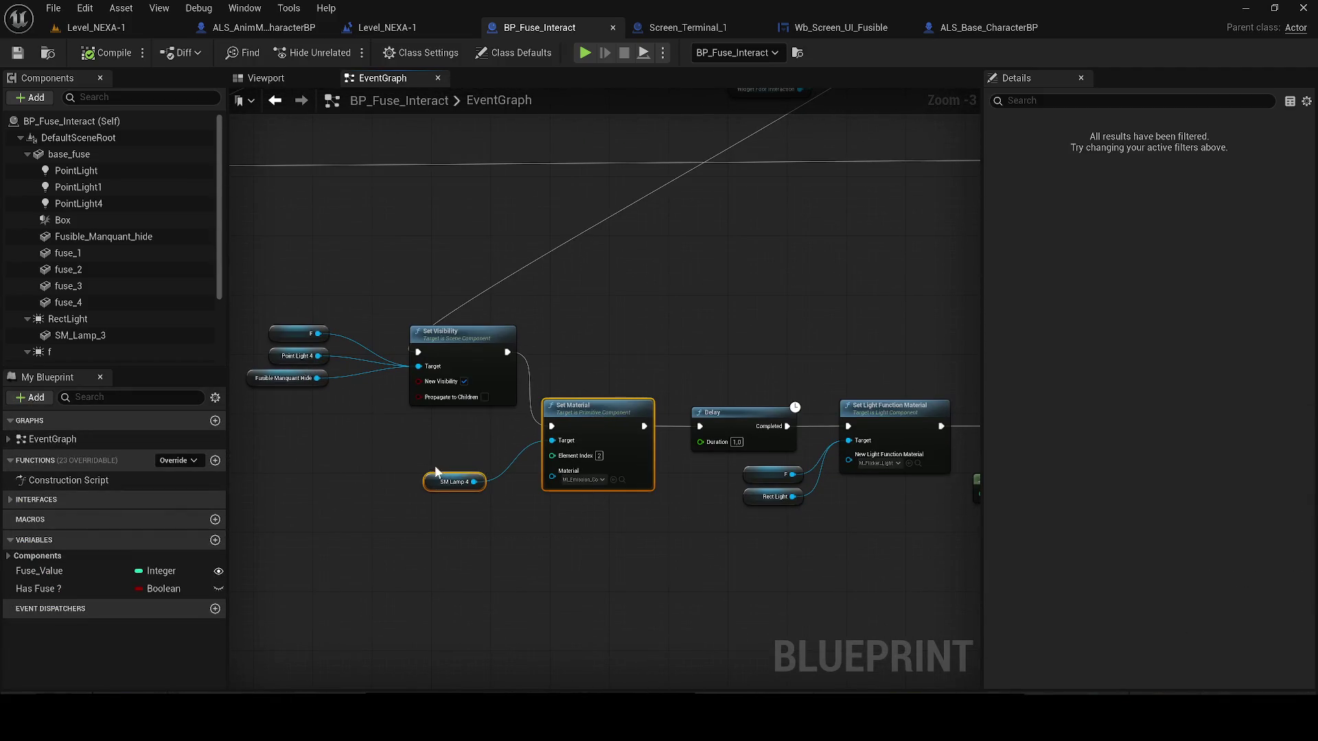
- Duplicate the Delay node between Set Light Function Material and Client Start Camera Shake, then compile and save
{"action": "mouse_move", "coordinate": [567, 378]}
{"action": "left_mouse_down"}
{"action": "mouse_move", "coordinate": [629, 329]}
{"action": "mouse_move", "coordinate": [674, 419]}
{"action": "left_mouse_up"}
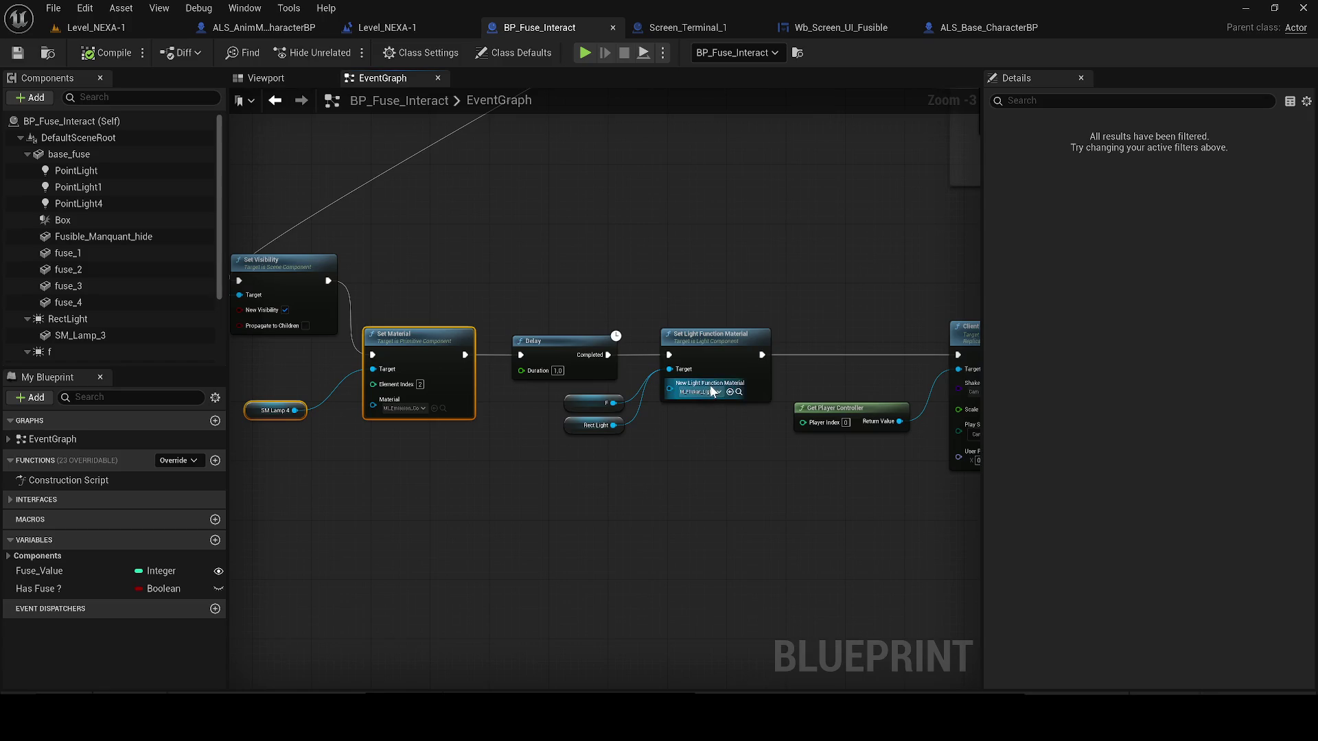
{"action": "left_click", "coordinate": [735, 389]}
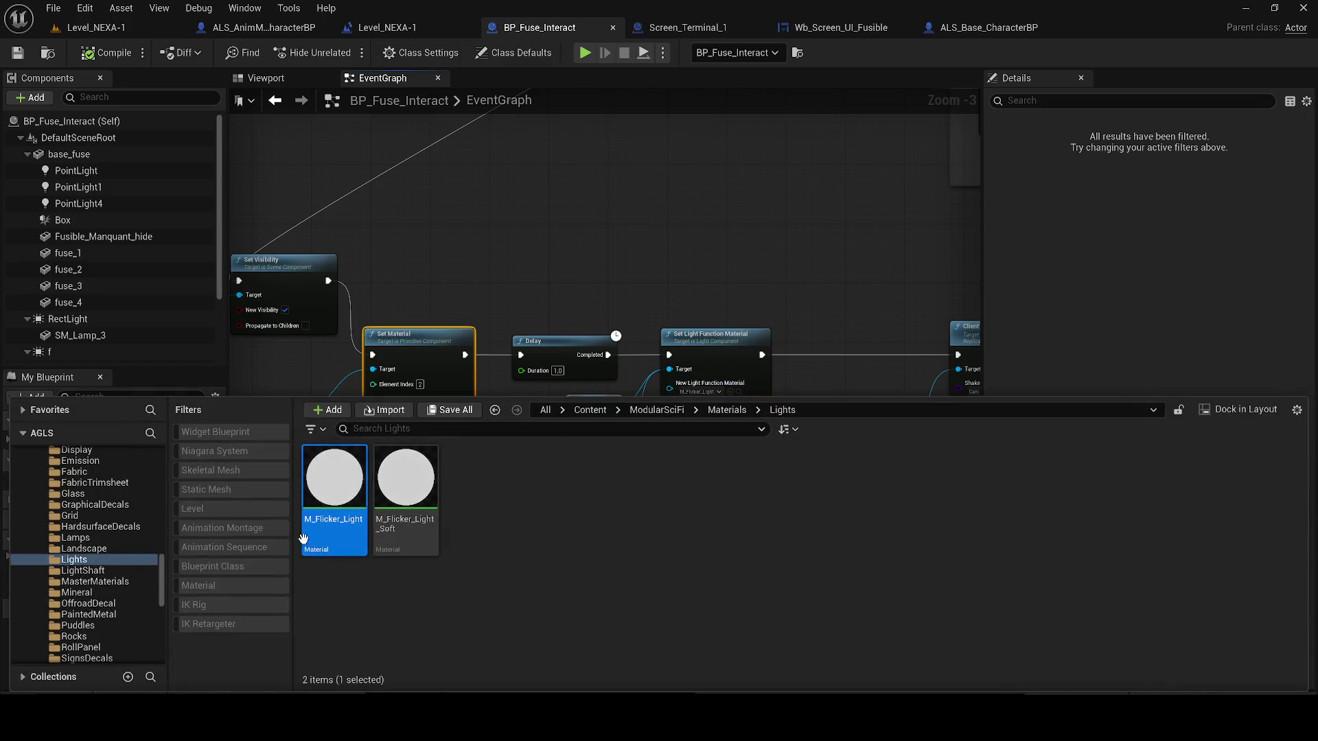
{"action": "mouse_move", "coordinate": [687, 371]}
{"action": "left_mouse_down"}
{"action": "mouse_move", "coordinate": [609, 346]}
{"action": "mouse_move", "coordinate": [519, 411]}
{"action": "left_mouse_up"}
{"action": "left_click", "coordinate": [384, 381]}
{"action": "key", "text": "ctrl+c"}
{"action": "key", "text": "ctrl+v"}
{"action": "left_click_drag", "start_coordinate": [649, 316], "coordinate": [656, 357]}
{"action": "mouse_move", "coordinate": [593, 397]}
{"action": "left_mouse_down"}
{"action": "mouse_move", "coordinate": [648, 358]}
{"action": "mouse_move", "coordinate": [649, 390]}
{"action": "left_mouse_up"}
{"action": "mouse_move", "coordinate": [729, 395]}
{"action": "left_mouse_down"}
{"action": "mouse_move", "coordinate": [789, 396]}
{"action": "mouse_move", "coordinate": [446, 399]}
{"action": "left_mouse_up"}
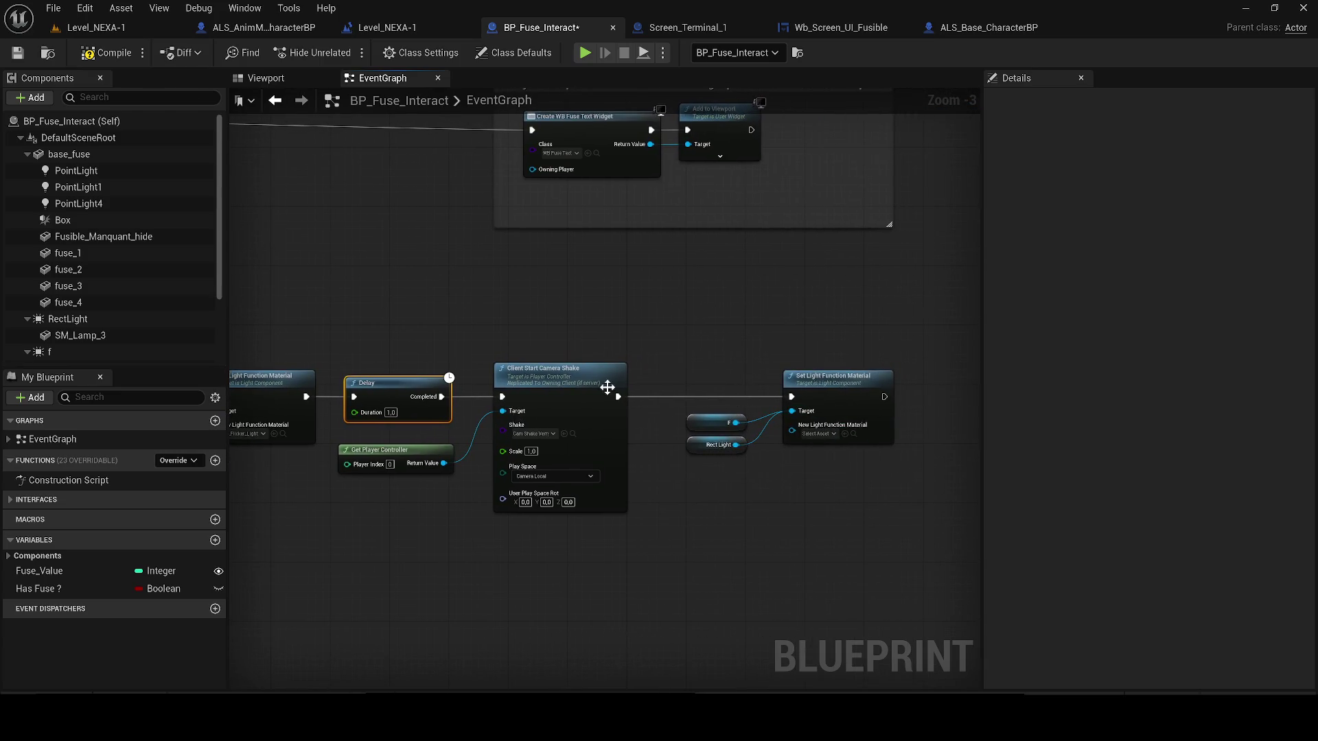
{"action": "left_click", "coordinate": [89, 57]}
{"action": "left_click", "coordinate": [18, 56]}
- In Screen_Terminal_1, add a Sequence after Do Once and wire Then 1 to Get Actor Of Class
{"action": "left_click", "coordinate": [636, 30]}
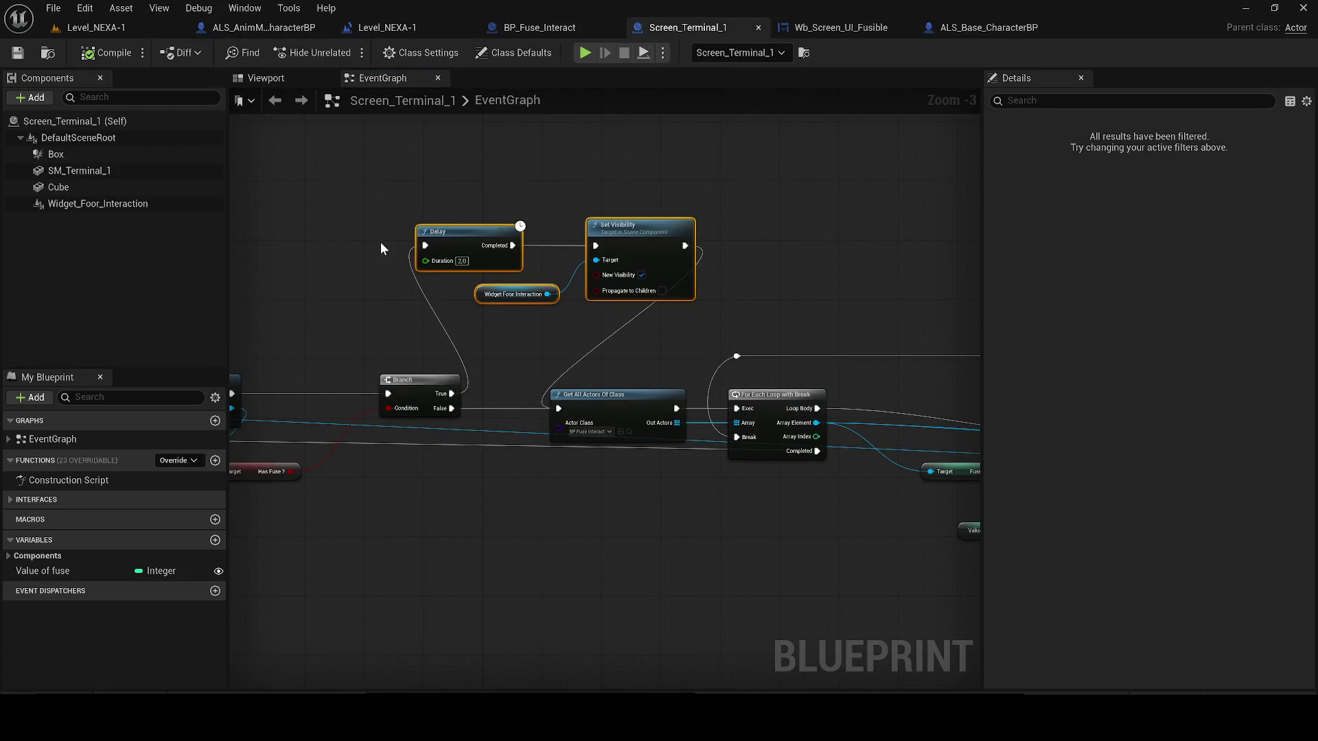
{"action": "scroll", "coordinate": [485, 307], "scroll_direction": "down", "scroll_amount": 1}
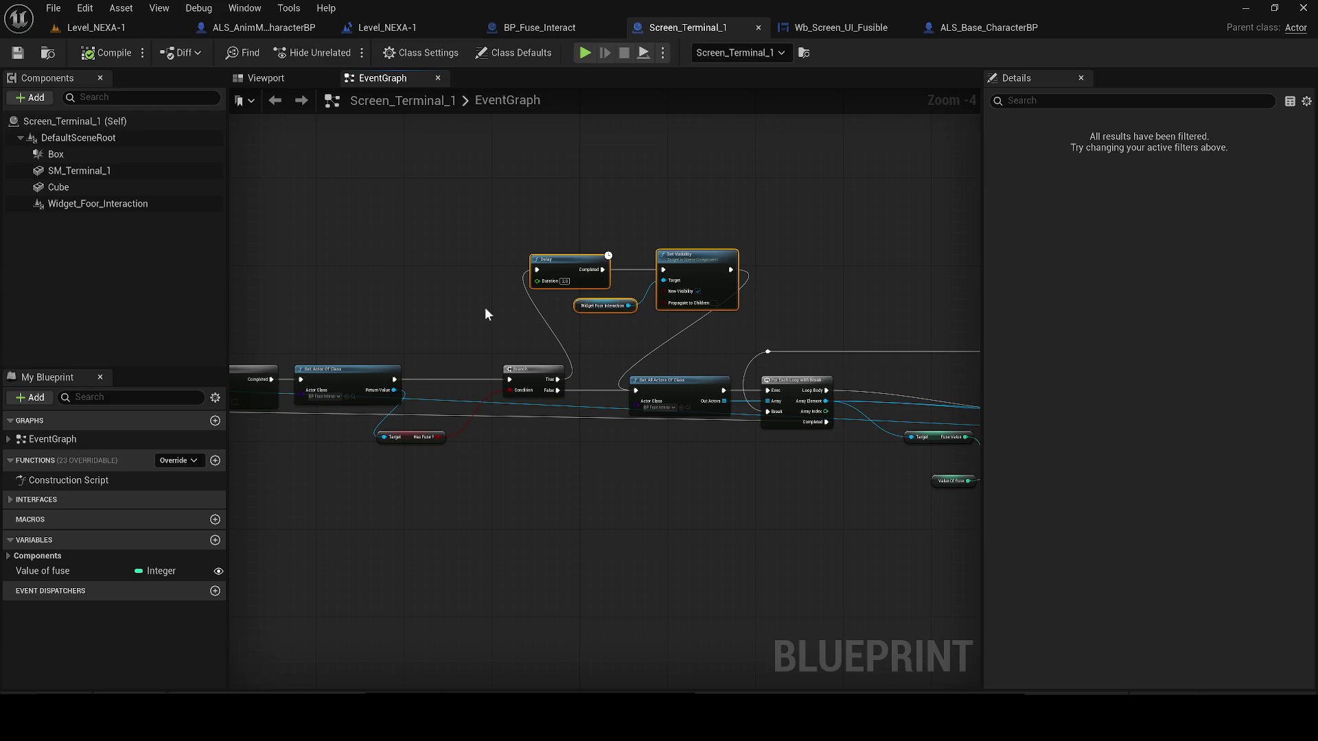
{"action": "left_click_drag", "start_coordinate": [479, 306], "coordinate": [555, 304]}
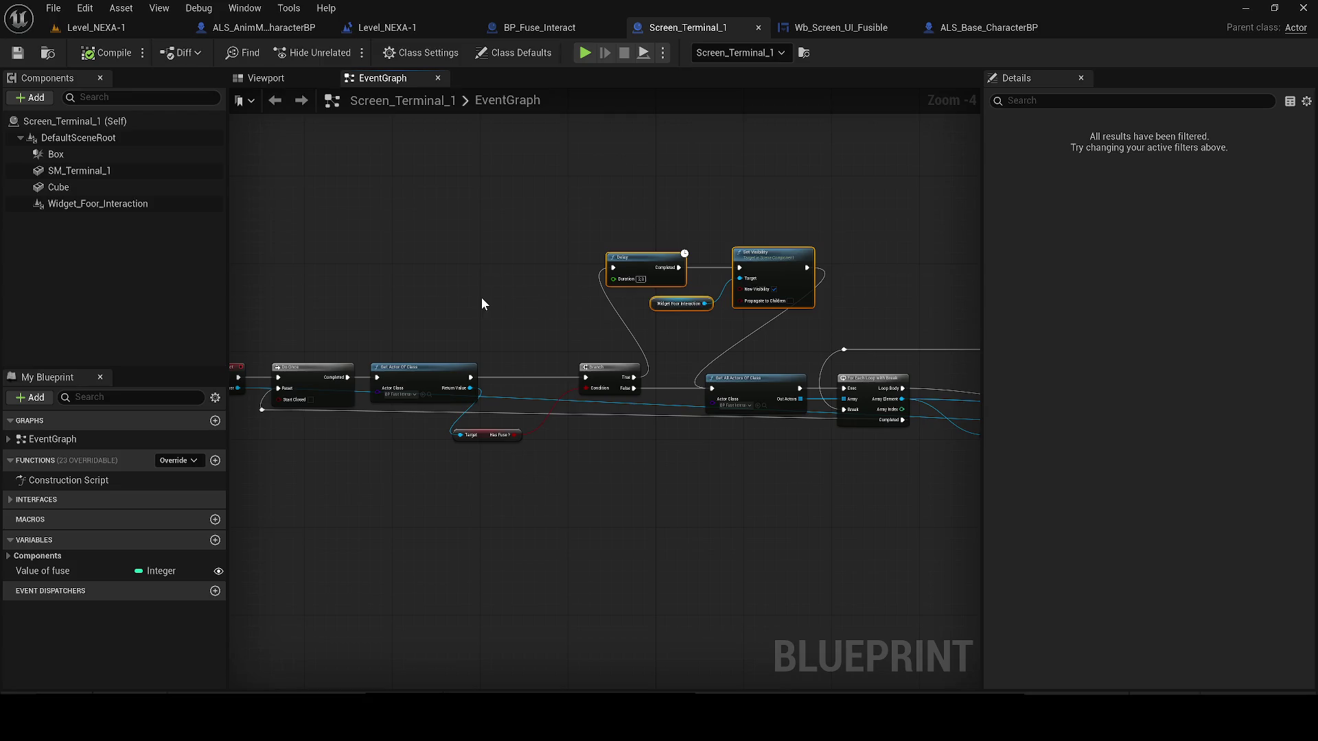
{"action": "left_click", "coordinate": [313, 274]}
{"action": "scroll", "coordinate": [312, 281], "scroll_direction": "up", "scroll_amount": 2}
{"action": "mouse_move", "coordinate": [306, 295]}
{"action": "left_mouse_down"}
{"action": "mouse_move", "coordinate": [377, 424]}
{"action": "mouse_move", "coordinate": [357, 429]}
{"action": "left_mouse_up"}
{"action": "left_click_drag", "start_coordinate": [357, 312], "coordinate": [403, 428]}
{"action": "left_click_drag", "start_coordinate": [342, 281], "coordinate": [372, 274]}
{"action": "scroll", "coordinate": [612, 285], "scroll_direction": "down", "scroll_amount": 2}
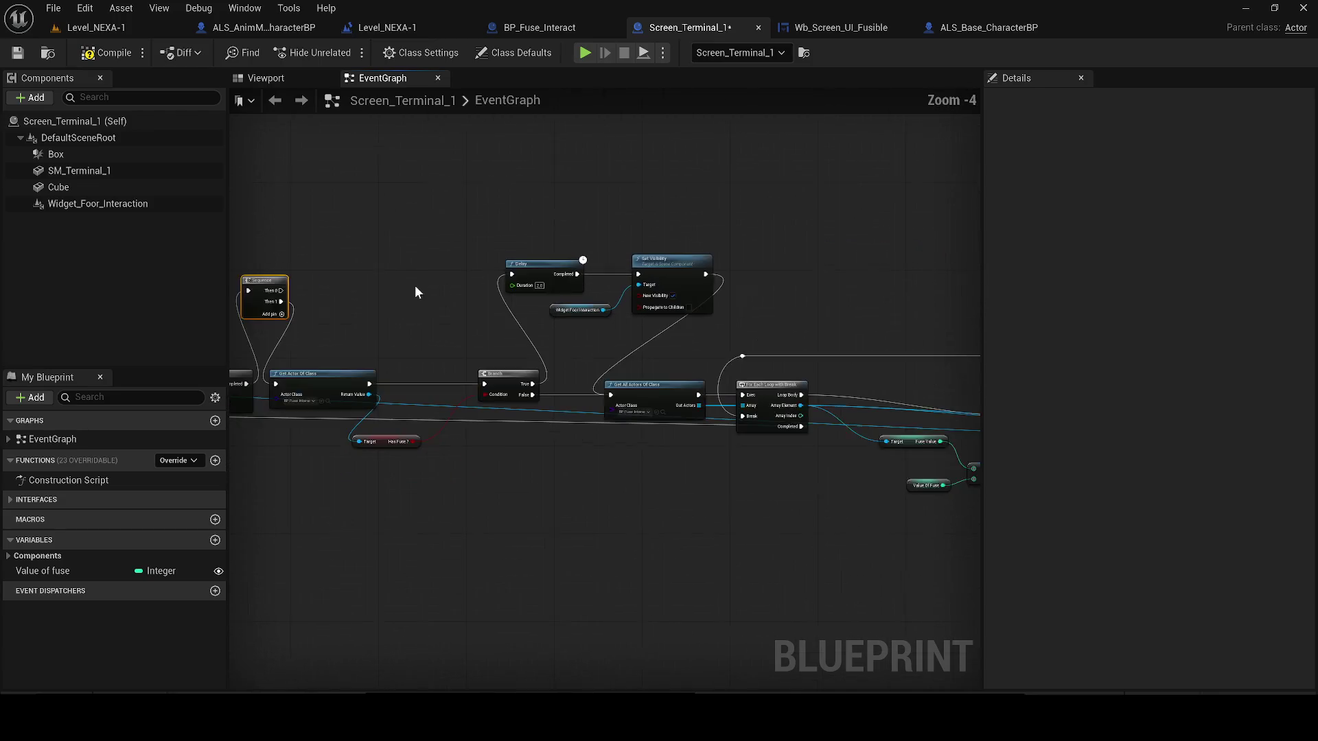
- Move the Delay, Set Visibility and widget nodes up and rewire Sequence Then 1
{"action": "mouse_move", "coordinate": [514, 209]}
{"action": "left_mouse_down"}
{"action": "mouse_move", "coordinate": [690, 323]}
{"action": "mouse_move", "coordinate": [720, 327]}
{"action": "mouse_move", "coordinate": [690, 351]}
{"action": "left_mouse_up"}
{"action": "mouse_move", "coordinate": [494, 452]}
{"action": "left_mouse_down"}
{"action": "mouse_move", "coordinate": [324, 378]}
{"action": "mouse_move", "coordinate": [364, 370]}
{"action": "mouse_move", "coordinate": [415, 270]}
{"action": "left_mouse_up"}
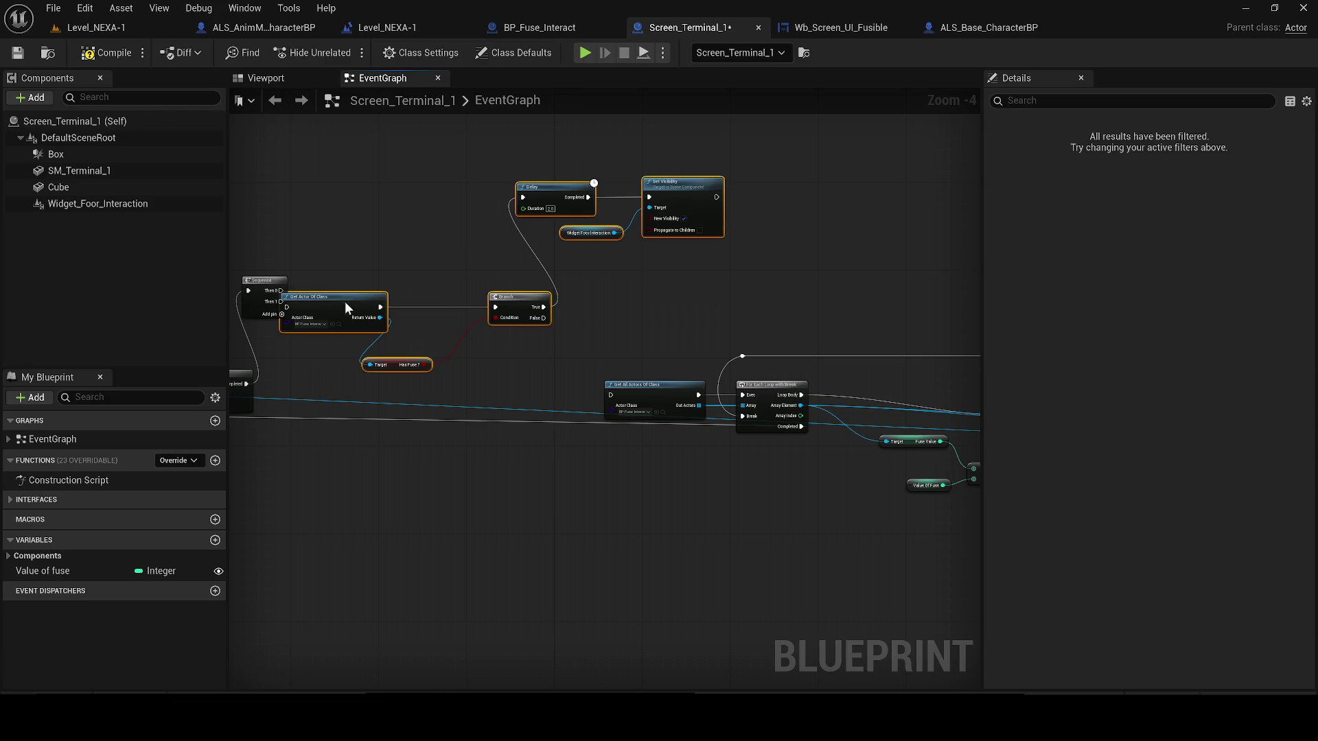
{"action": "left_click_drag", "start_coordinate": [345, 302], "coordinate": [432, 263]}
{"action": "mouse_move", "coordinate": [281, 301]}
{"action": "left_mouse_down"}
{"action": "mouse_move", "coordinate": [611, 393]}
{"action": "mouse_move", "coordinate": [420, 326]}
{"action": "mouse_move", "coordinate": [610, 394]}
{"action": "mouse_move", "coordinate": [405, 364]}
{"action": "mouse_move", "coordinate": [415, 409]}
{"action": "mouse_move", "coordinate": [479, 392]}
{"action": "mouse_move", "coordinate": [336, 223]}
{"action": "left_mouse_up"}
{"action": "scroll", "coordinate": [513, 409], "scroll_direction": "up", "scroll_amount": 1}
{"action": "scroll", "coordinate": [516, 247], "scroll_direction": "up", "scroll_amount": 1}
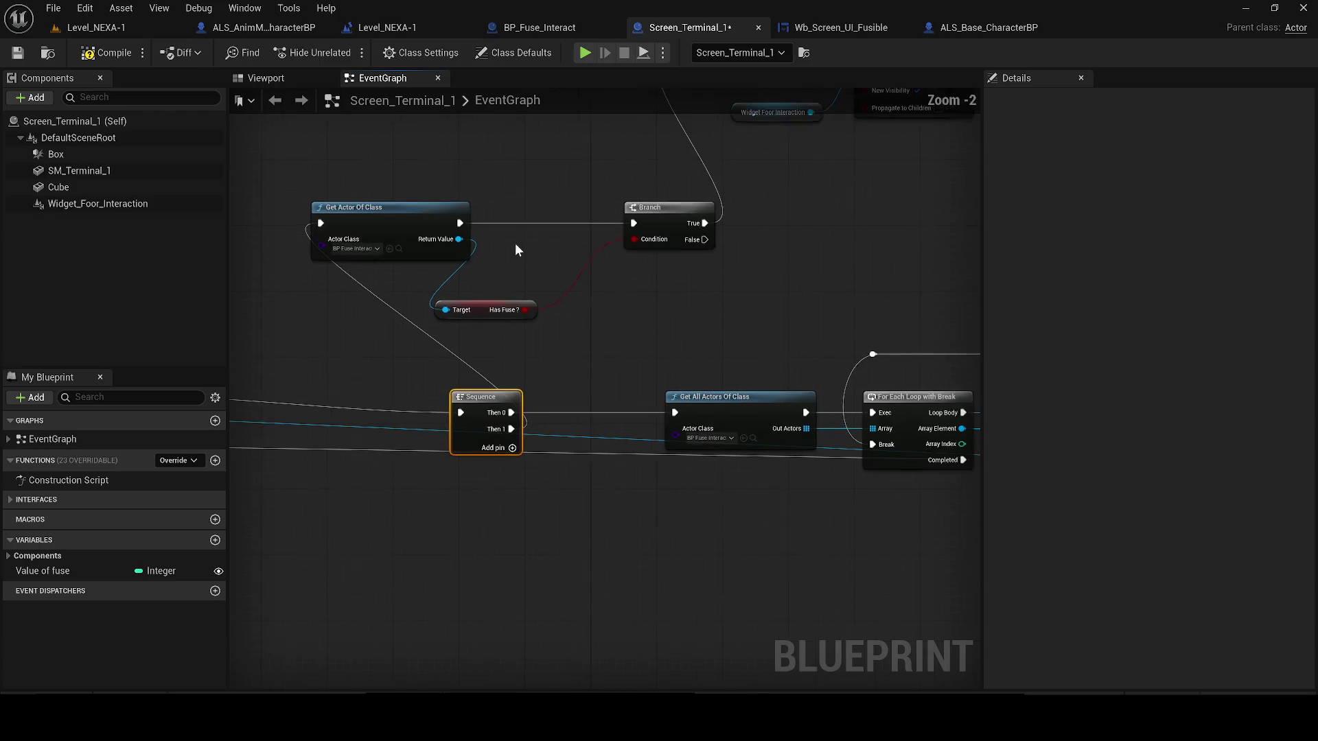
{"action": "scroll", "coordinate": [516, 250], "scroll_direction": "down", "scroll_amount": 2}
- Wire the Branch False output and line up Delay, Set Visibility and Has Fuse along the chain
{"action": "mouse_move", "coordinate": [643, 300]}
{"action": "left_mouse_down"}
{"action": "mouse_move", "coordinate": [251, 338]}
{"action": "mouse_move", "coordinate": [403, 377]}
{"action": "mouse_move", "coordinate": [454, 438]}
{"action": "mouse_move", "coordinate": [557, 466]}
{"action": "left_mouse_up"}
{"action": "scroll", "coordinate": [425, 405], "scroll_direction": "up", "scroll_amount": 2}
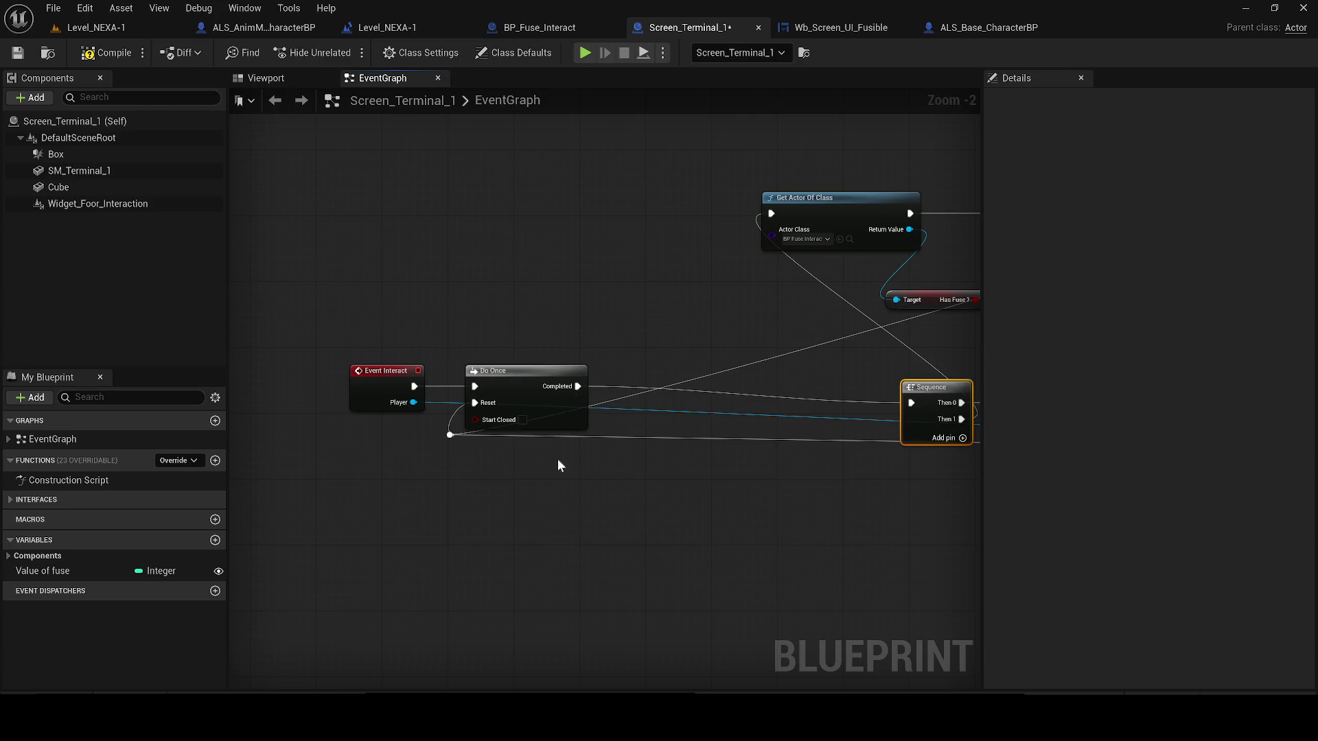
{"action": "scroll", "coordinate": [509, 389], "scroll_direction": "down", "scroll_amount": 2}
{"action": "left_click_drag", "start_coordinate": [652, 183], "coordinate": [891, 315]}
{"action": "mouse_move", "coordinate": [716, 220]}
{"action": "left_mouse_down"}
{"action": "mouse_move", "coordinate": [780, 263]}
{"action": "mouse_move", "coordinate": [758, 343]}
{"action": "mouse_move", "coordinate": [771, 332]}
{"action": "left_mouse_up"}
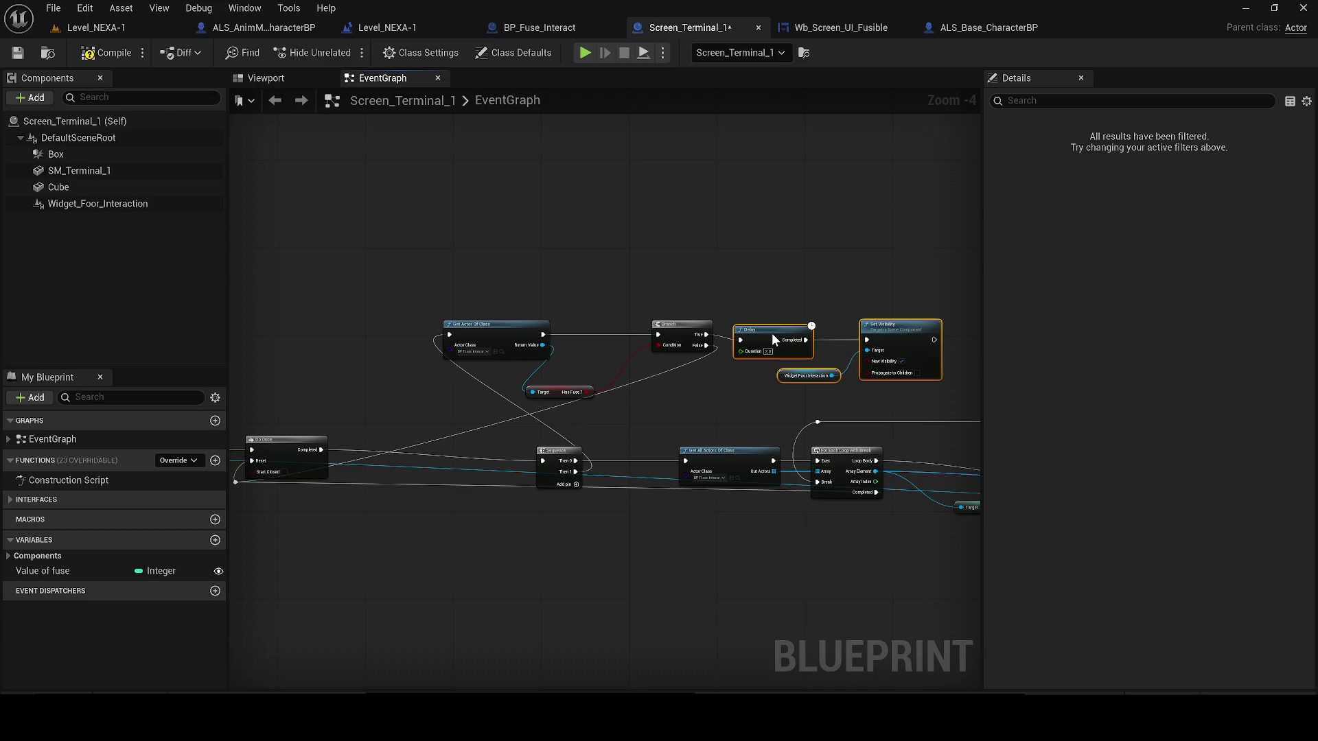
{"action": "left_click_drag", "start_coordinate": [441, 271], "coordinate": [892, 388]}
{"action": "left_click_drag", "start_coordinate": [496, 339], "coordinate": [446, 331]}
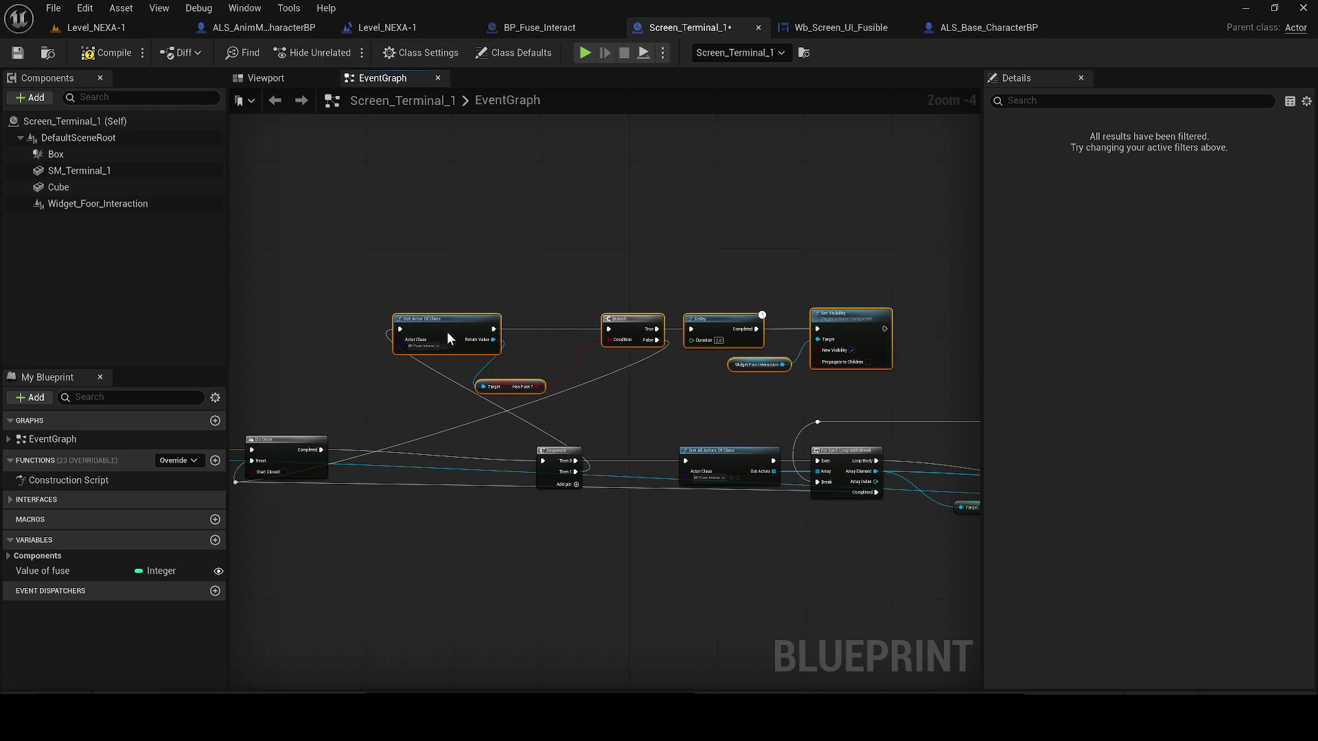
{"action": "scroll", "coordinate": [480, 343], "scroll_direction": "up", "scroll_amount": 2}
{"action": "left_click_drag", "start_coordinate": [515, 403], "coordinate": [551, 340]}
- Compile the terminal Blueprint and launch a Play In Editor test of the level
{"action": "left_click", "coordinate": [98, 52]}
{"action": "mouse_move", "coordinate": [559, 463]}
{"action": "left_mouse_down"}
{"action": "mouse_move", "coordinate": [638, 435]}
{"action": "mouse_move", "coordinate": [660, 399]}
{"action": "left_mouse_up"}
{"action": "left_click", "coordinate": [660, 400]}
{"action": "scroll", "coordinate": [657, 402], "scroll_direction": "down", "scroll_amount": 3}
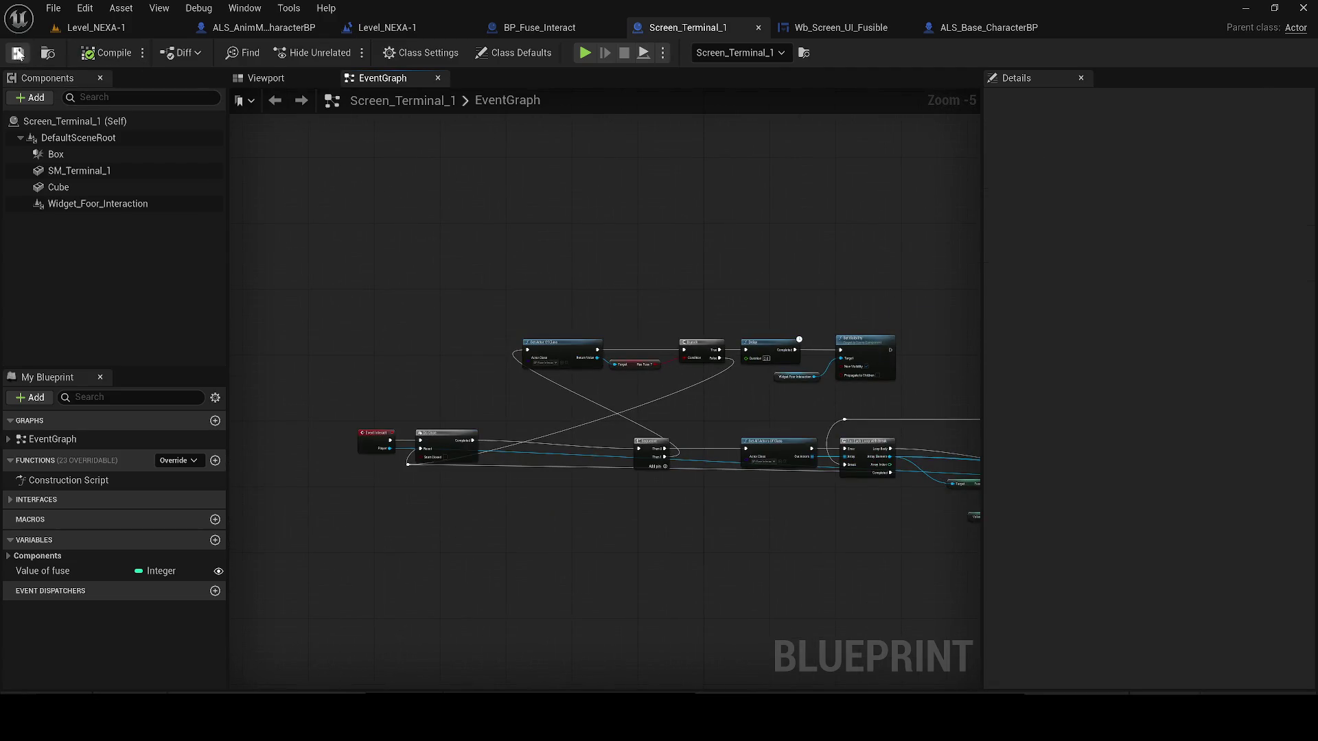
{"action": "left_click", "coordinate": [96, 28]}
{"action": "left_click", "coordinate": [487, 288]}
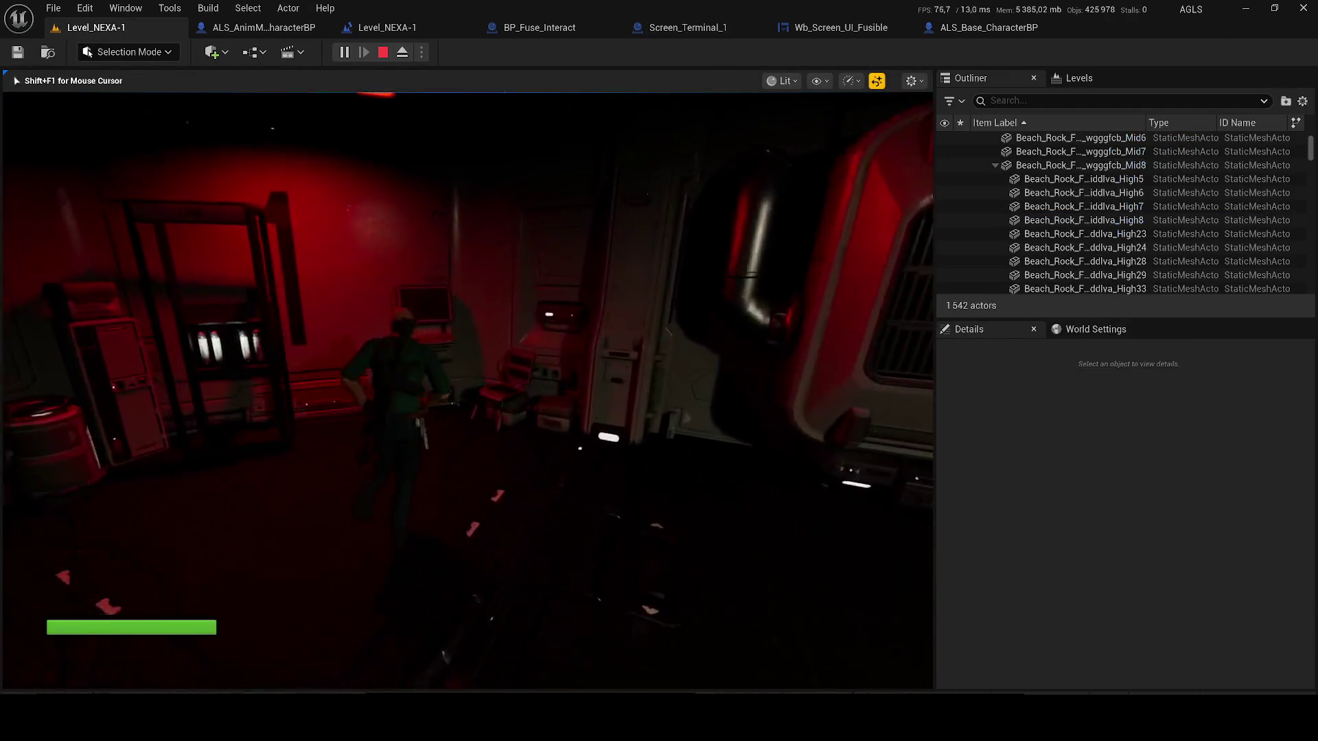
- Try the terminal without the fuse, then walk the corridors to fetch fuse F-03
{"action": "key", "text": "shift+F1"}
{"action": "key", "text": "e"}
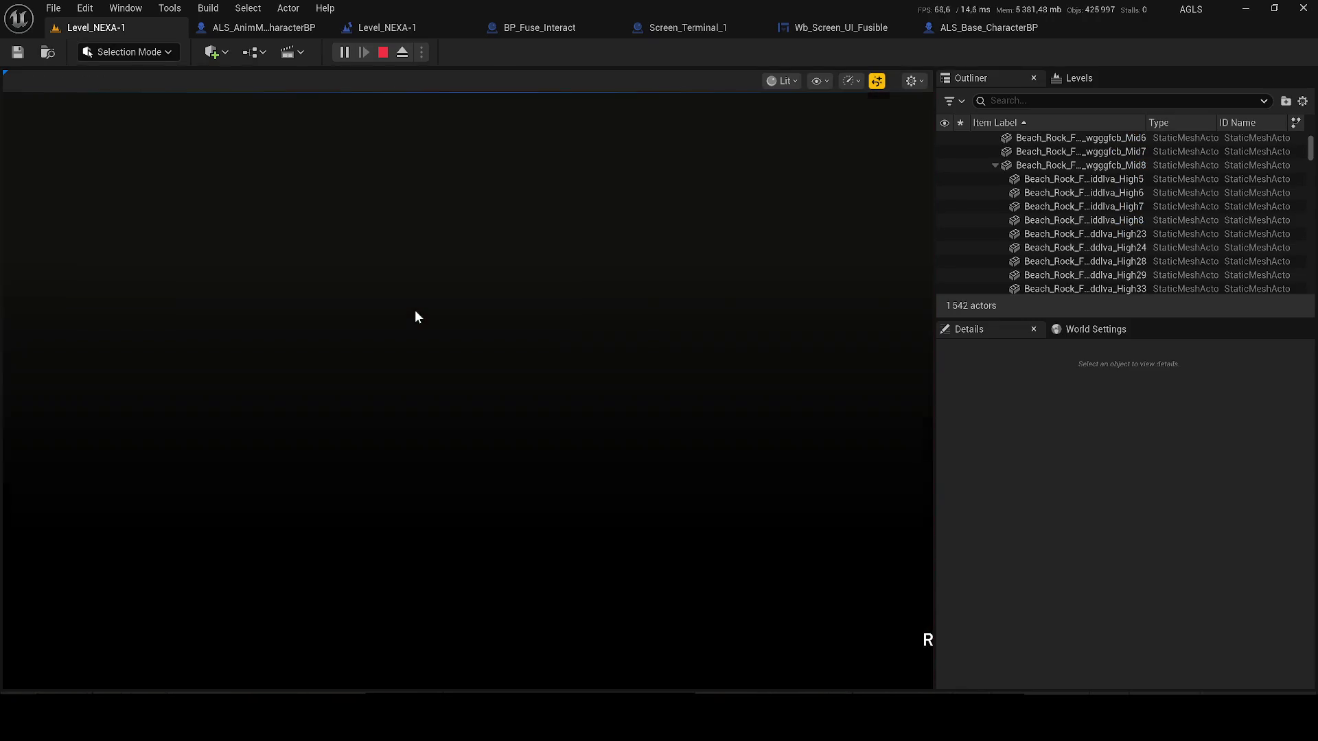
{"action": "key", "text": "e"}
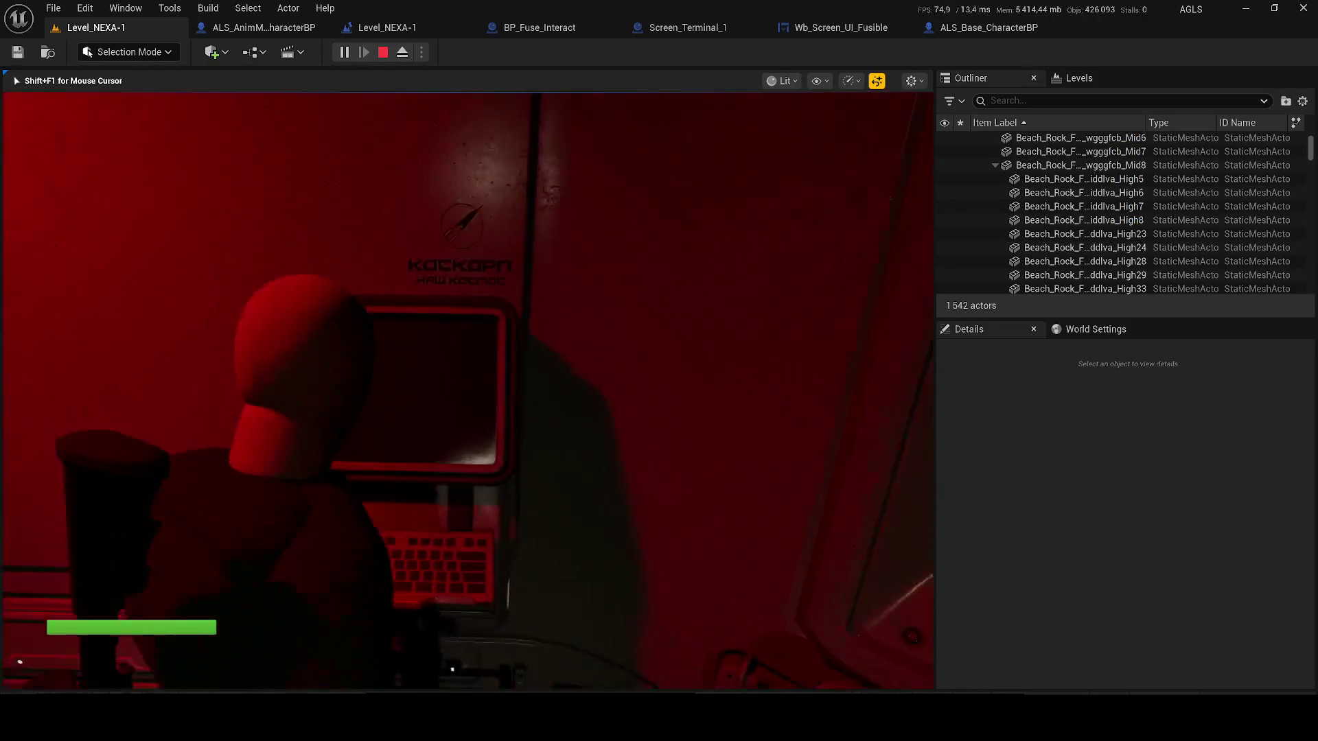
{"action": "key", "text": "w"}
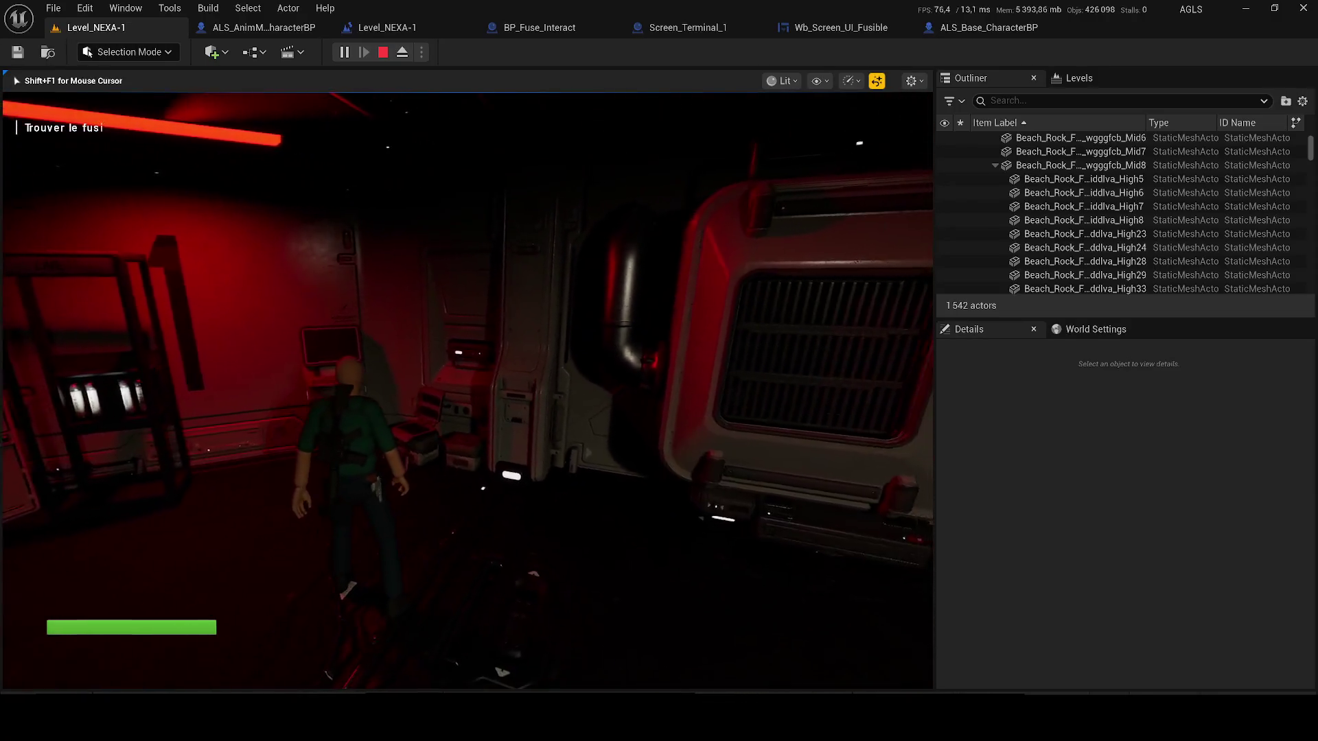
{"action": "key", "text": "w"}
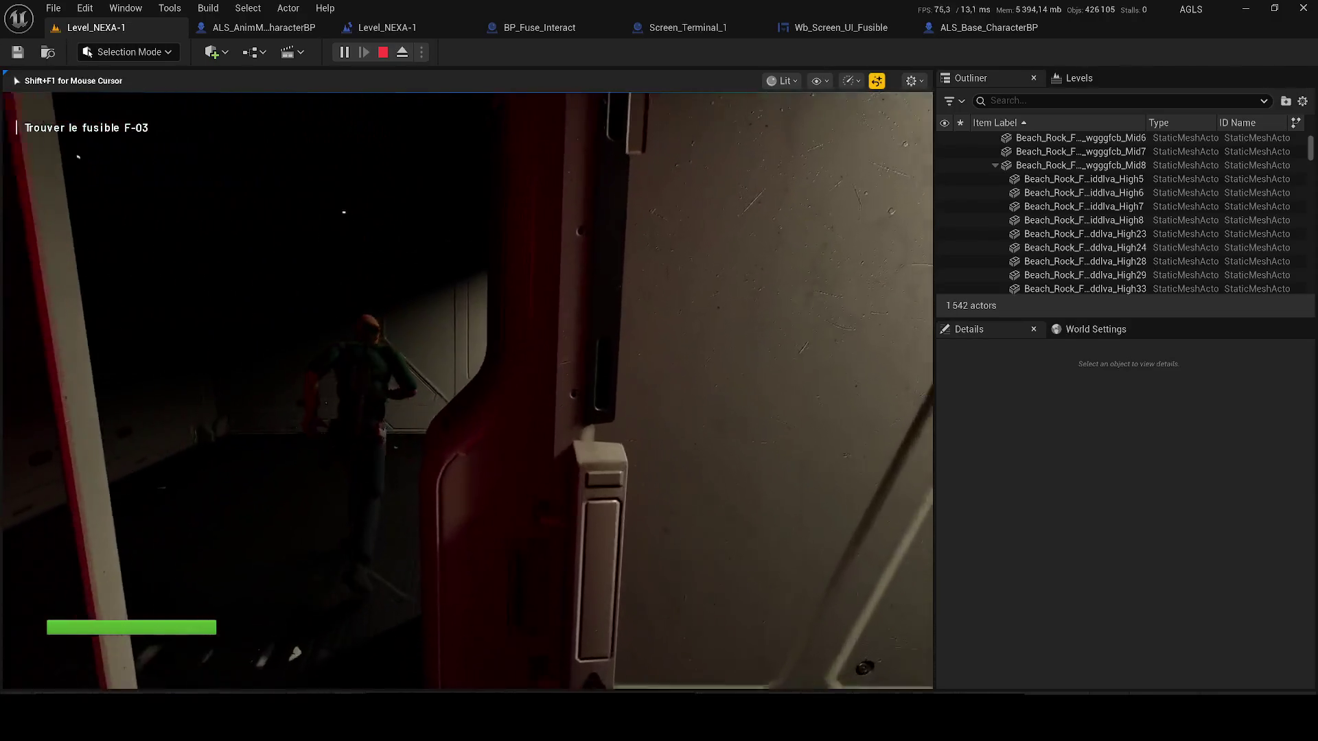
{"action": "key", "text": "w"}
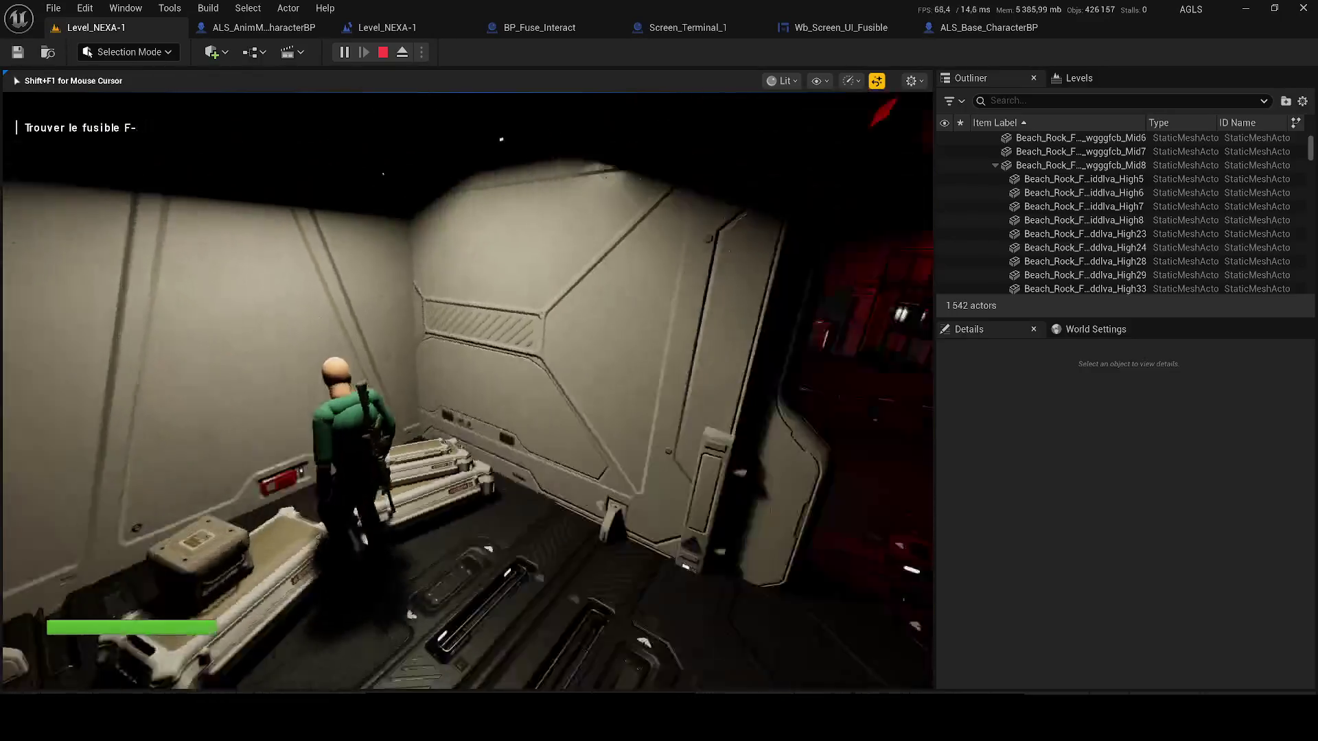
{"action": "key", "text": "w"}
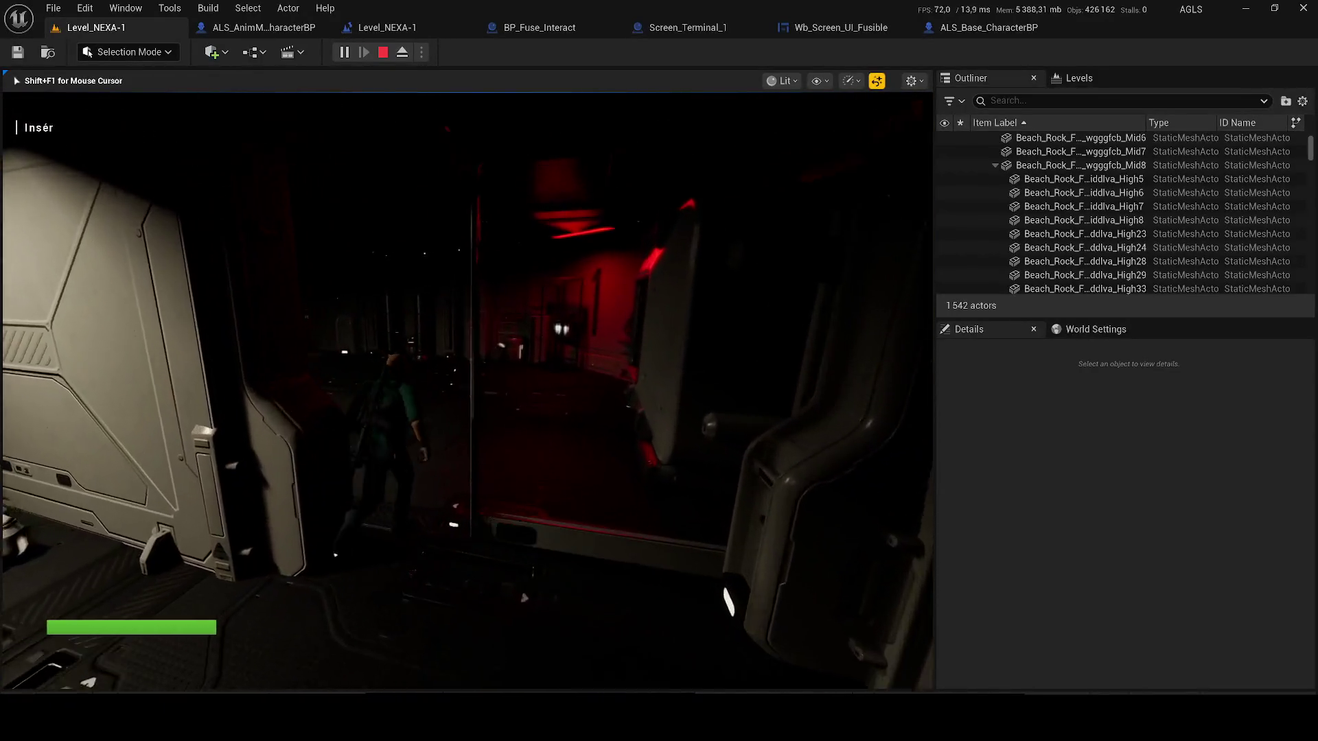
{"action": "key", "text": "w"}
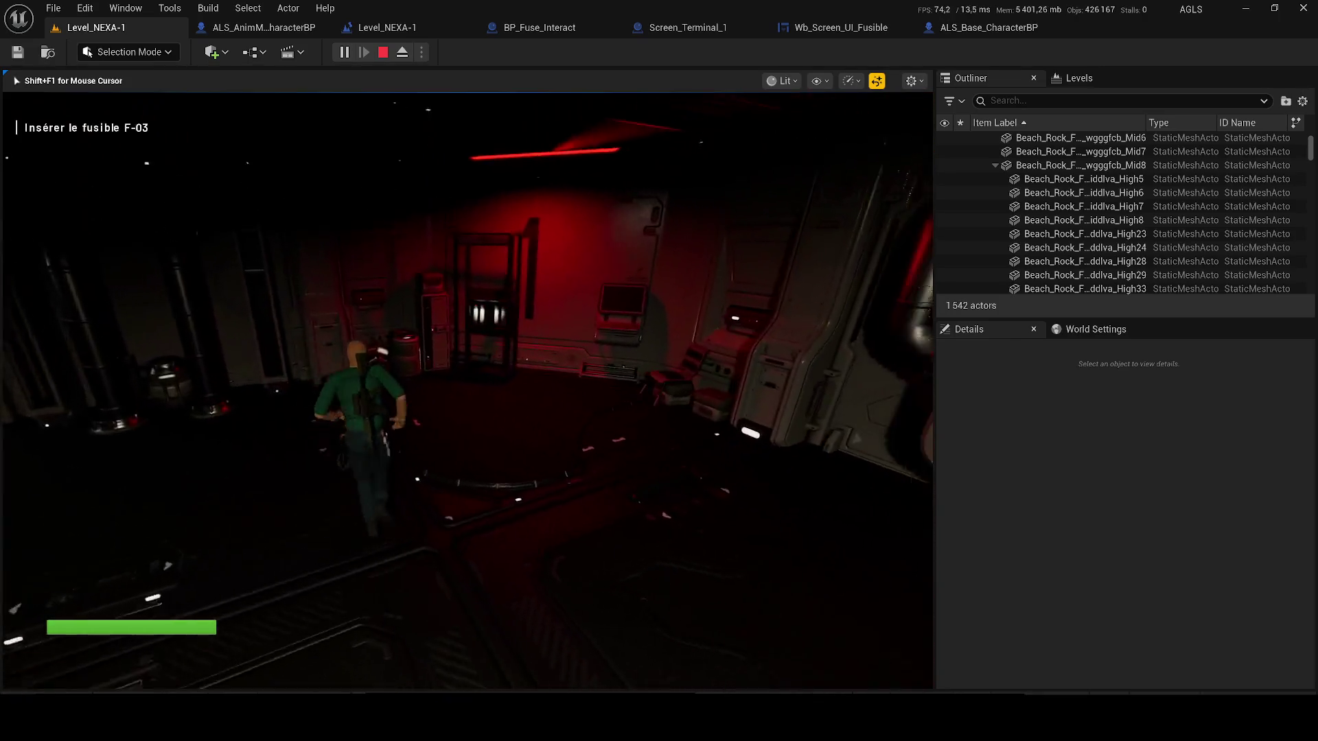
{"action": "key", "text": "w"}
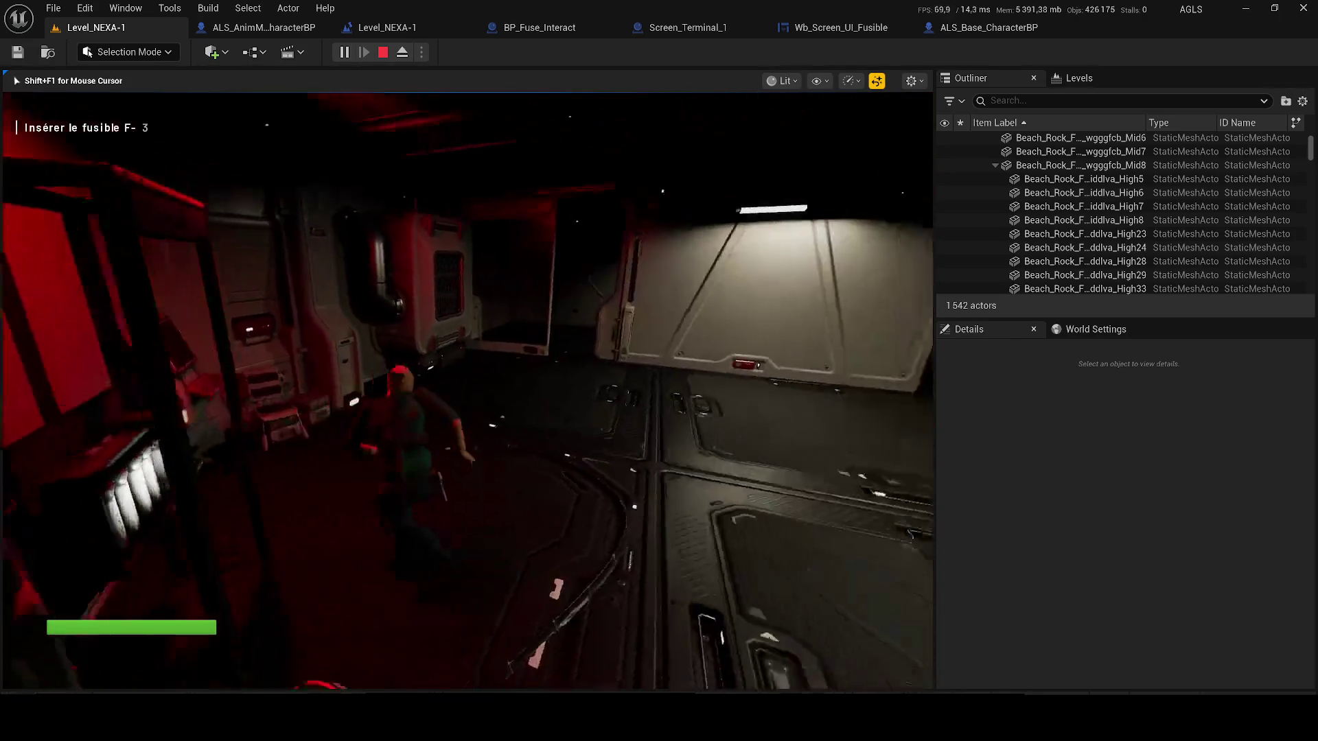
{"action": "key", "text": "w"}
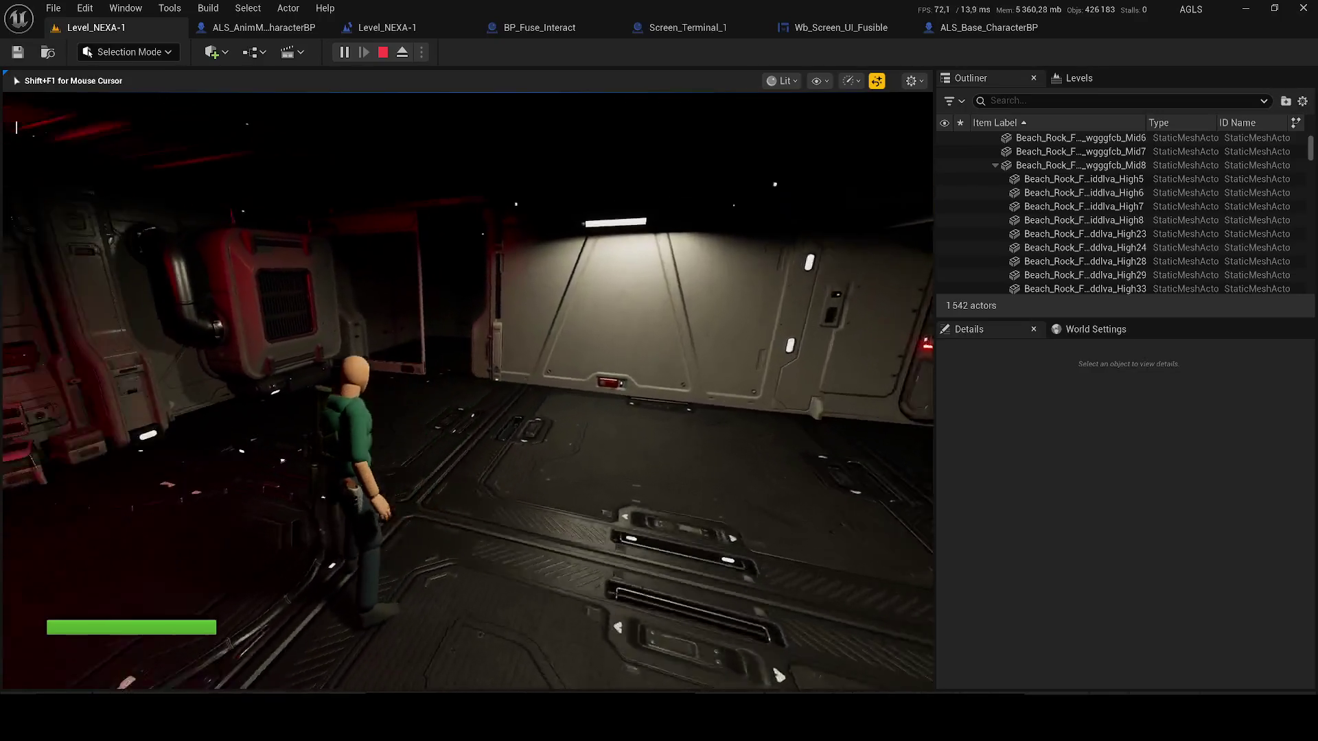
{"action": "key", "text": "w"}
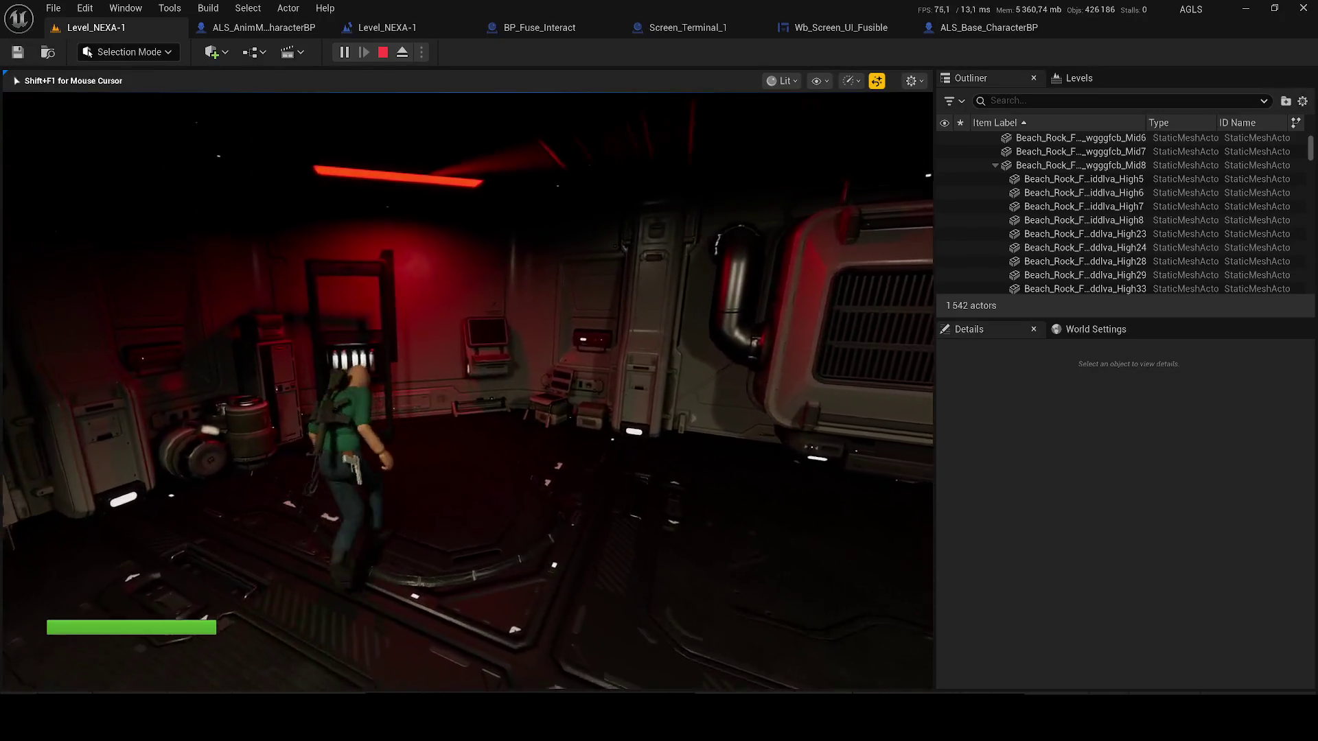
{"action": "key", "text": "w"}
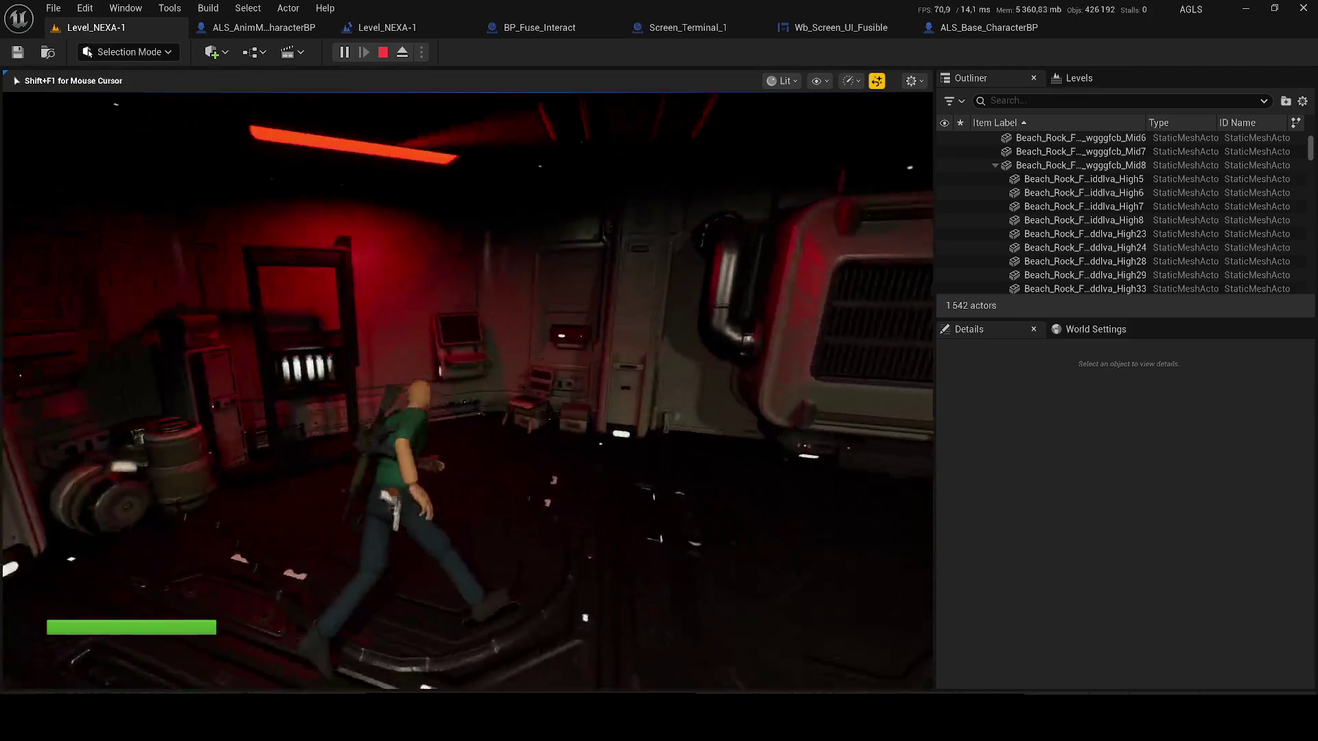
- Use the terminal with the fuse to get ACCÈS AUTORISÉ, then walk around the hangar
{"action": "key", "text": "e"}
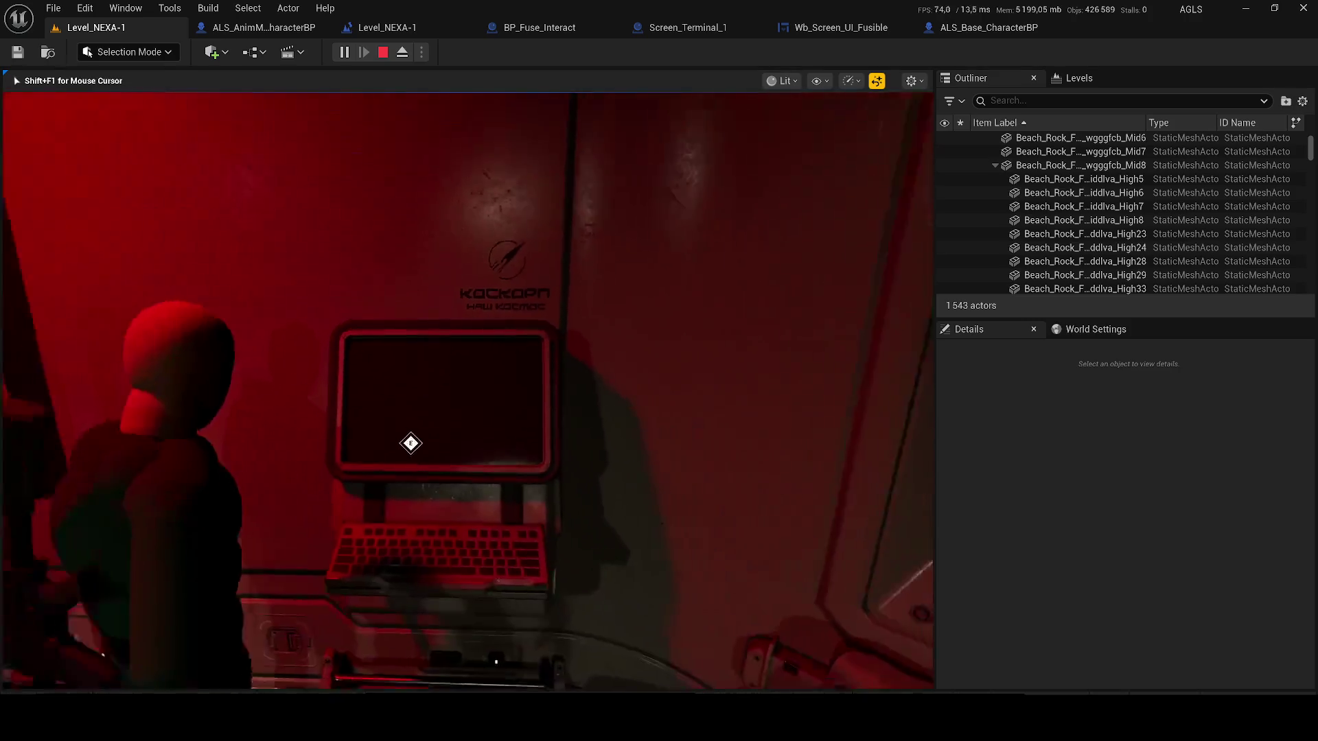
{"action": "key", "text": "s"}
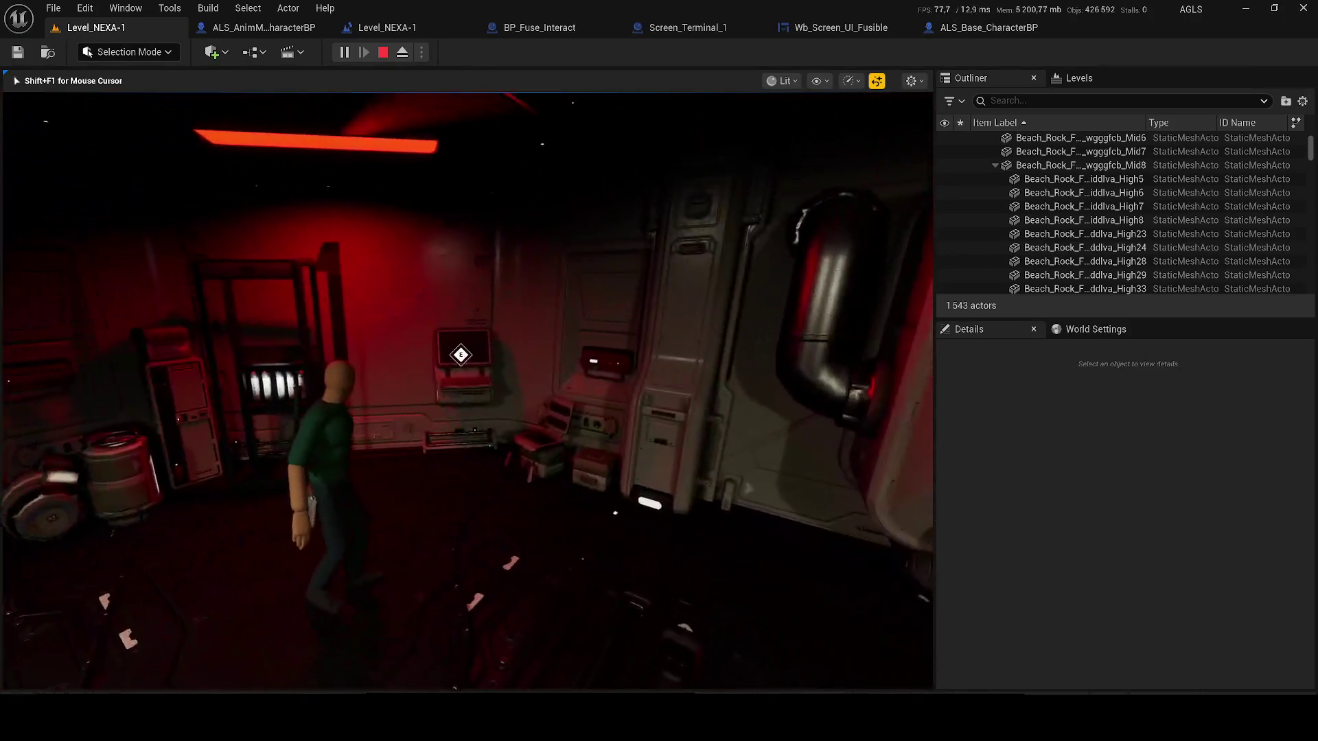
{"action": "key", "text": "w"}
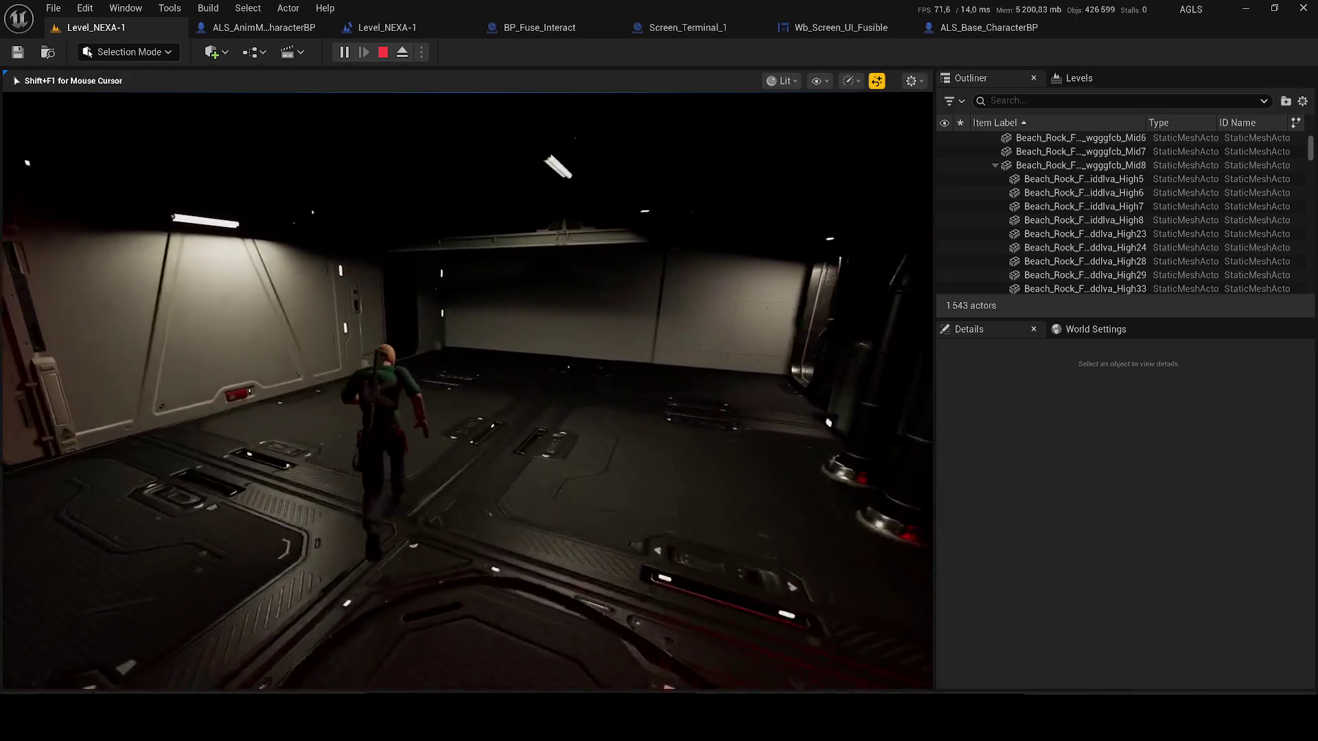
{"action": "key", "text": "w"}
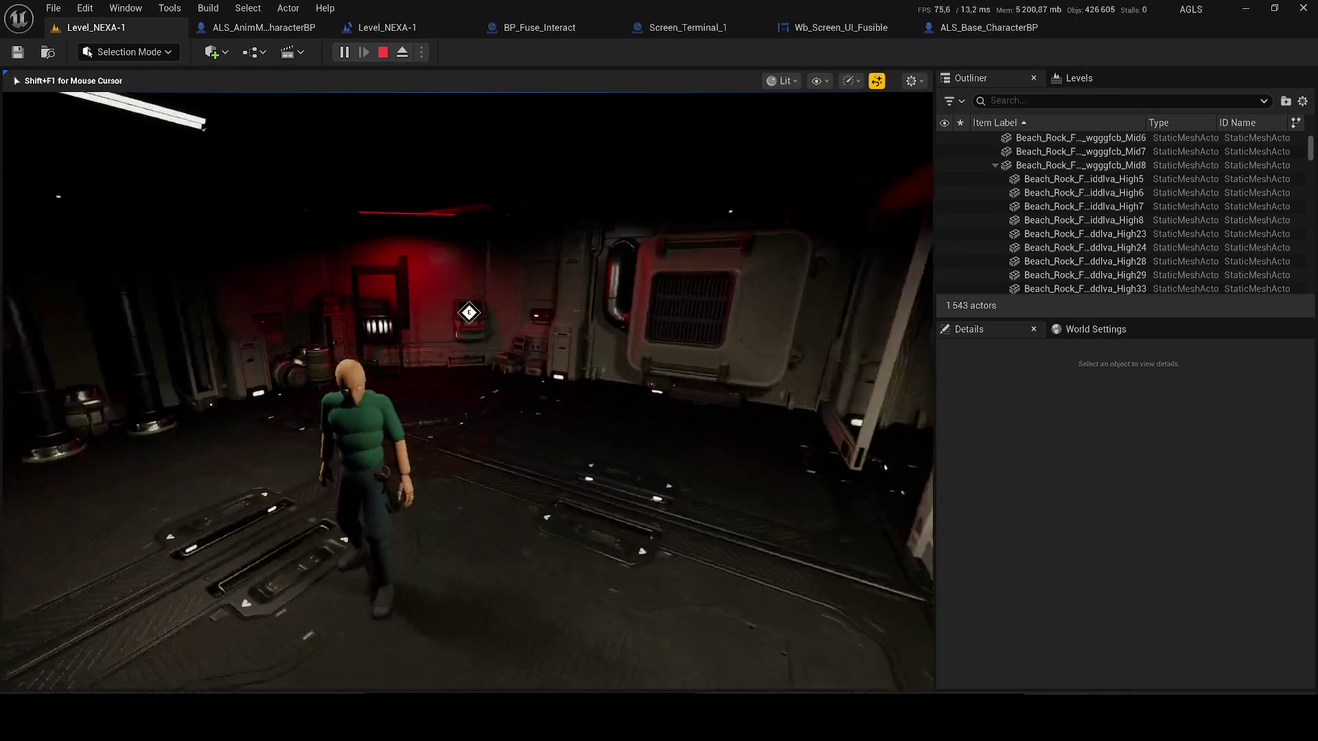
{"action": "key", "text": "w"}
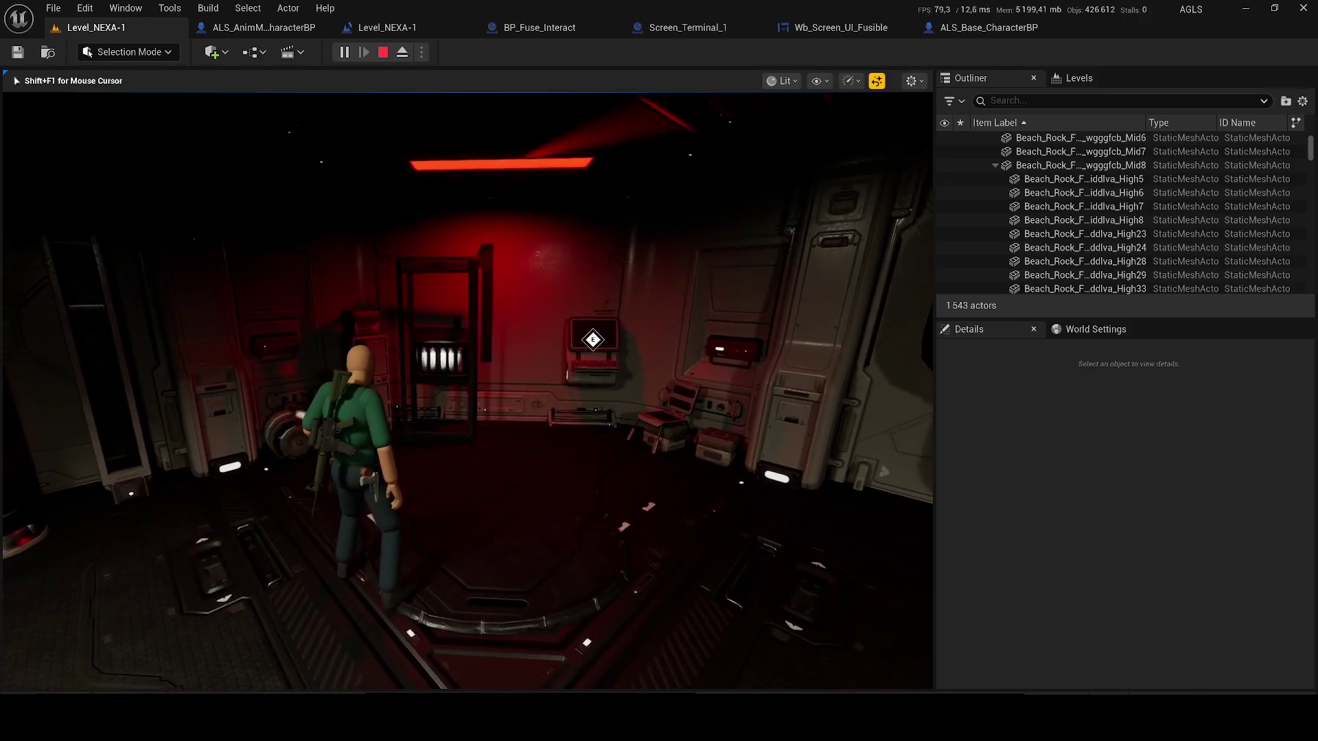
- Stop the playtest and follow the Message Log error to BP_Fuse_Interact's Set Visibility node
{"action": "key", "text": "Escape"}
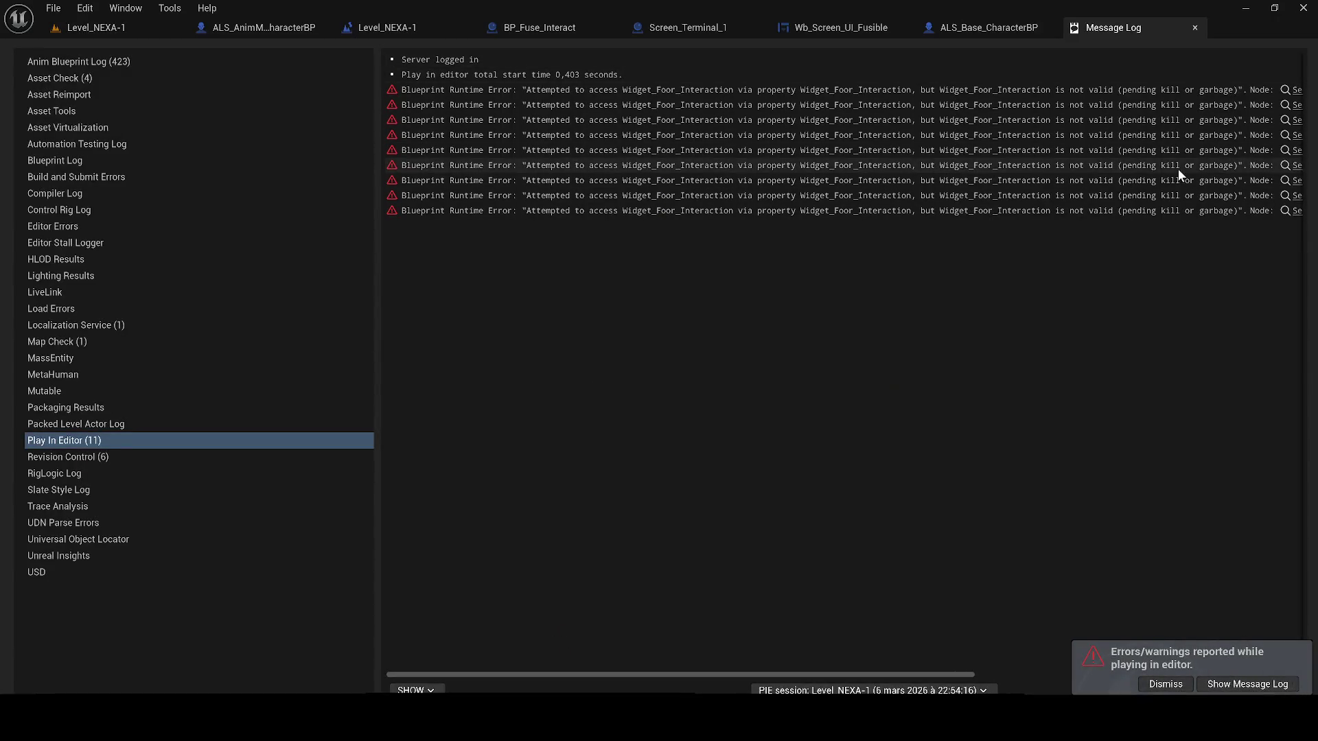
{"action": "left_click", "coordinate": [1198, 149]}
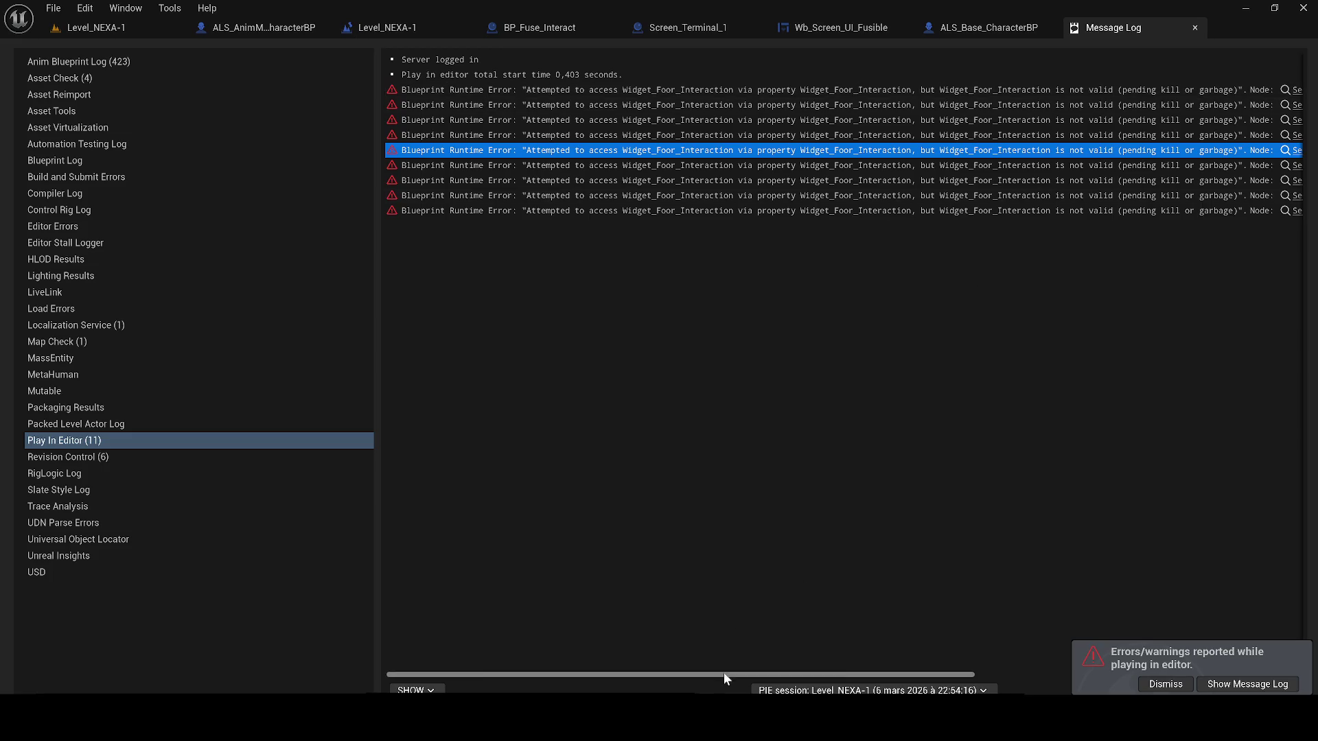
{"action": "left_click_drag", "start_coordinate": [724, 674], "coordinate": [967, 391]}
{"action": "left_click", "coordinate": [929, 150]}
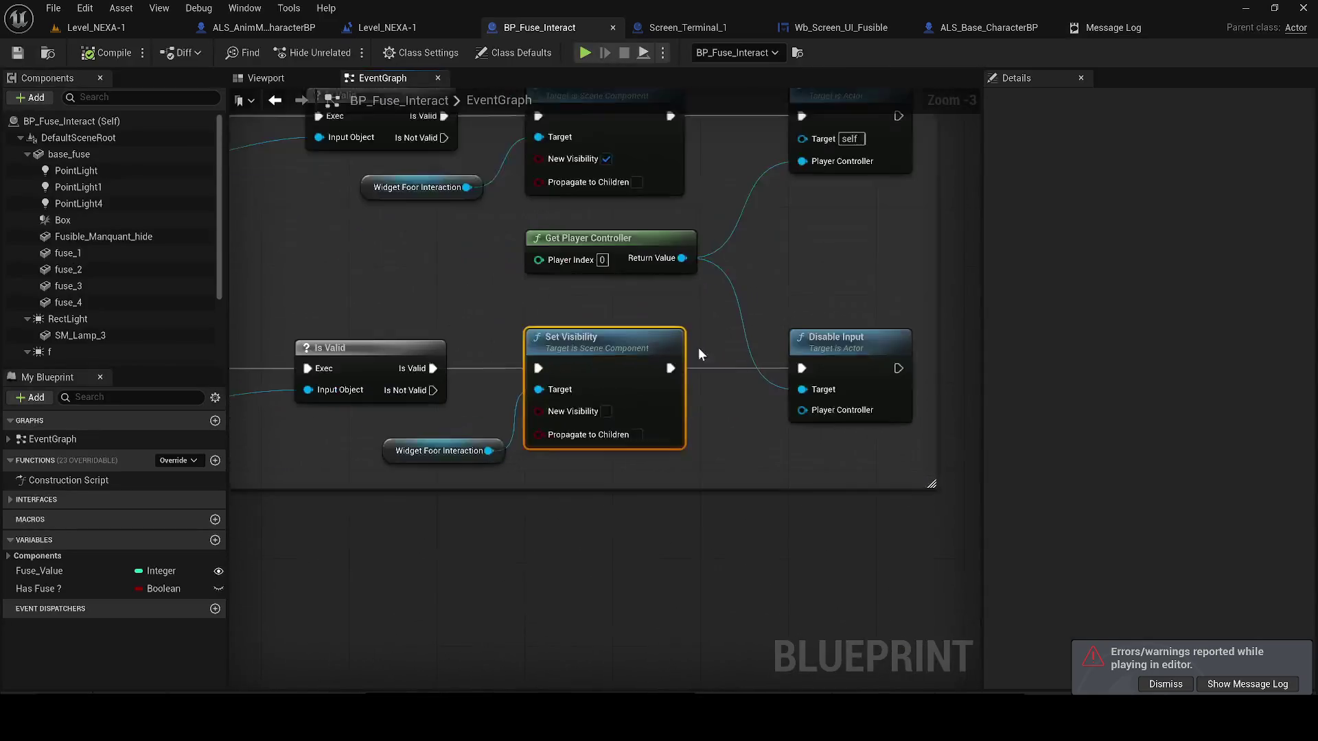
- Nudge the Widget Foor Interaction getter node and save BP_Fuse_Interact
{"action": "left_click_drag", "start_coordinate": [393, 458], "coordinate": [356, 448]}
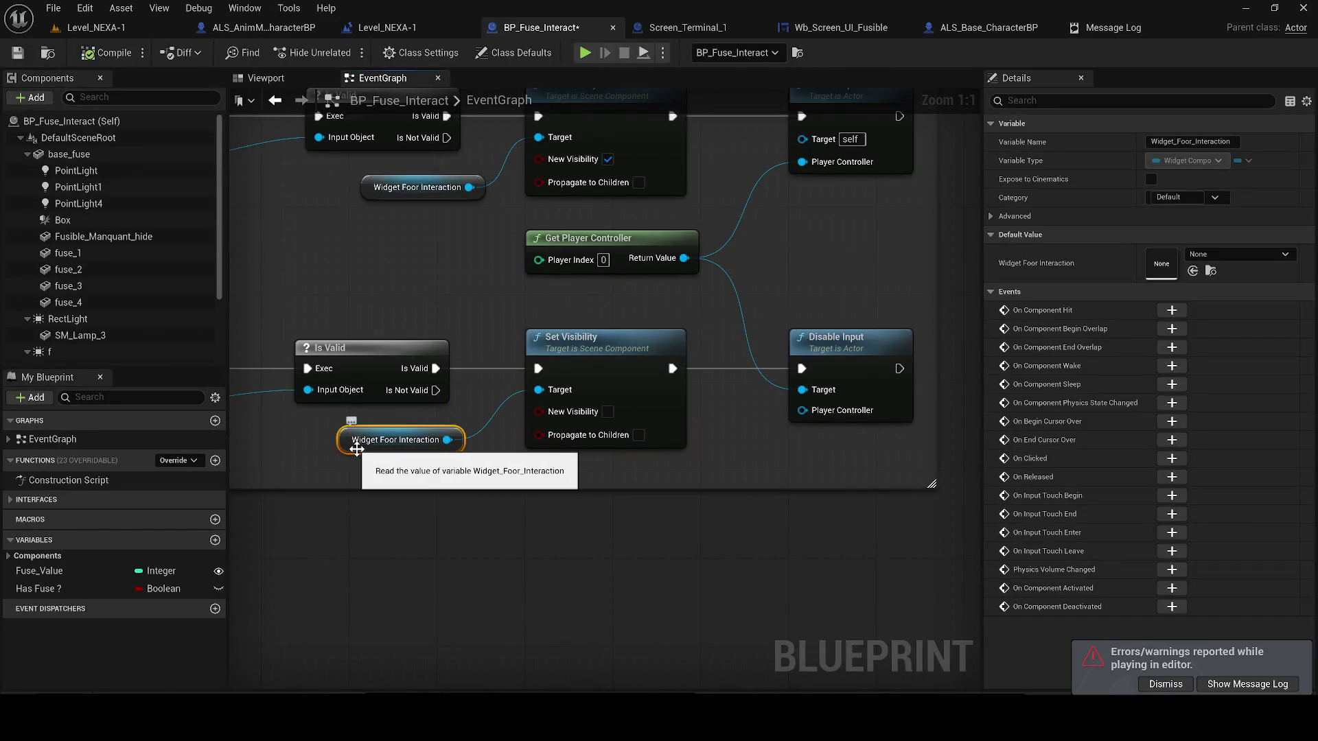
{"action": "key", "text": "ctrl+s"}
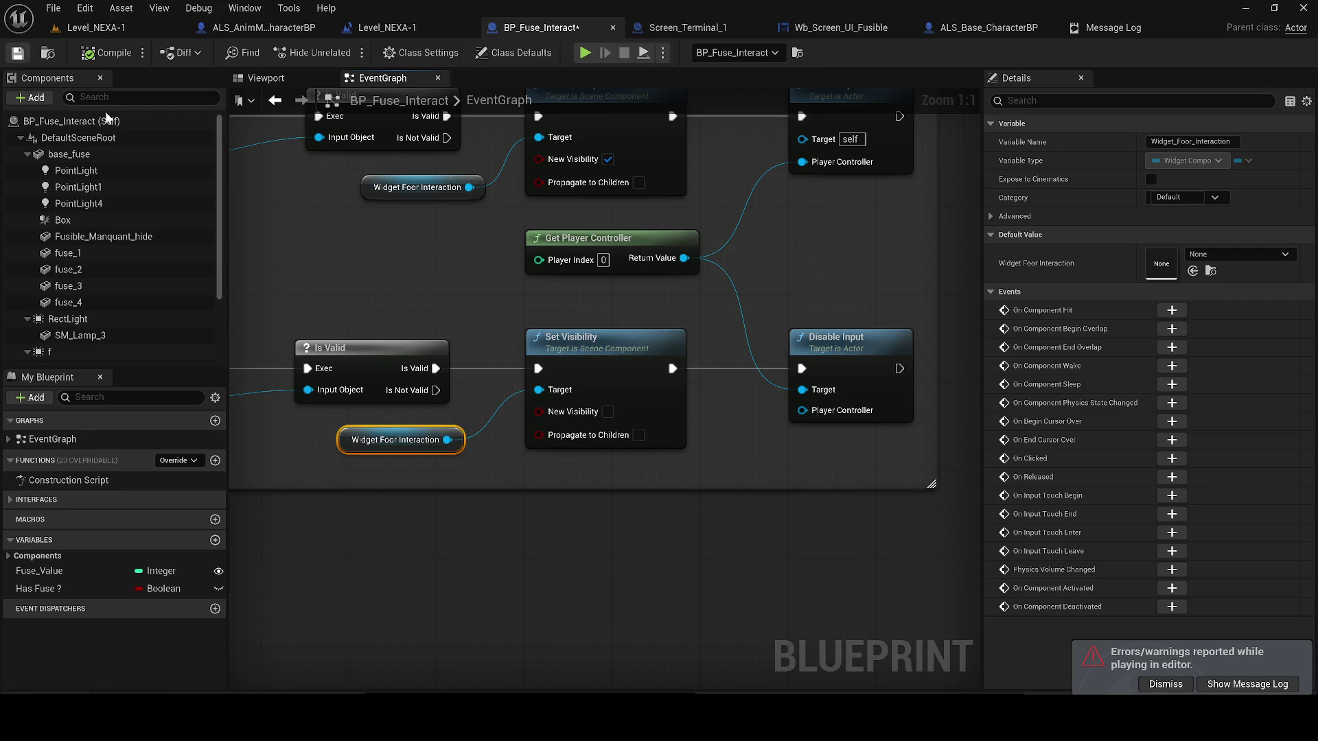
{"action": "scroll", "coordinate": [393, 320], "scroll_direction": "down", "scroll_amount": 3}
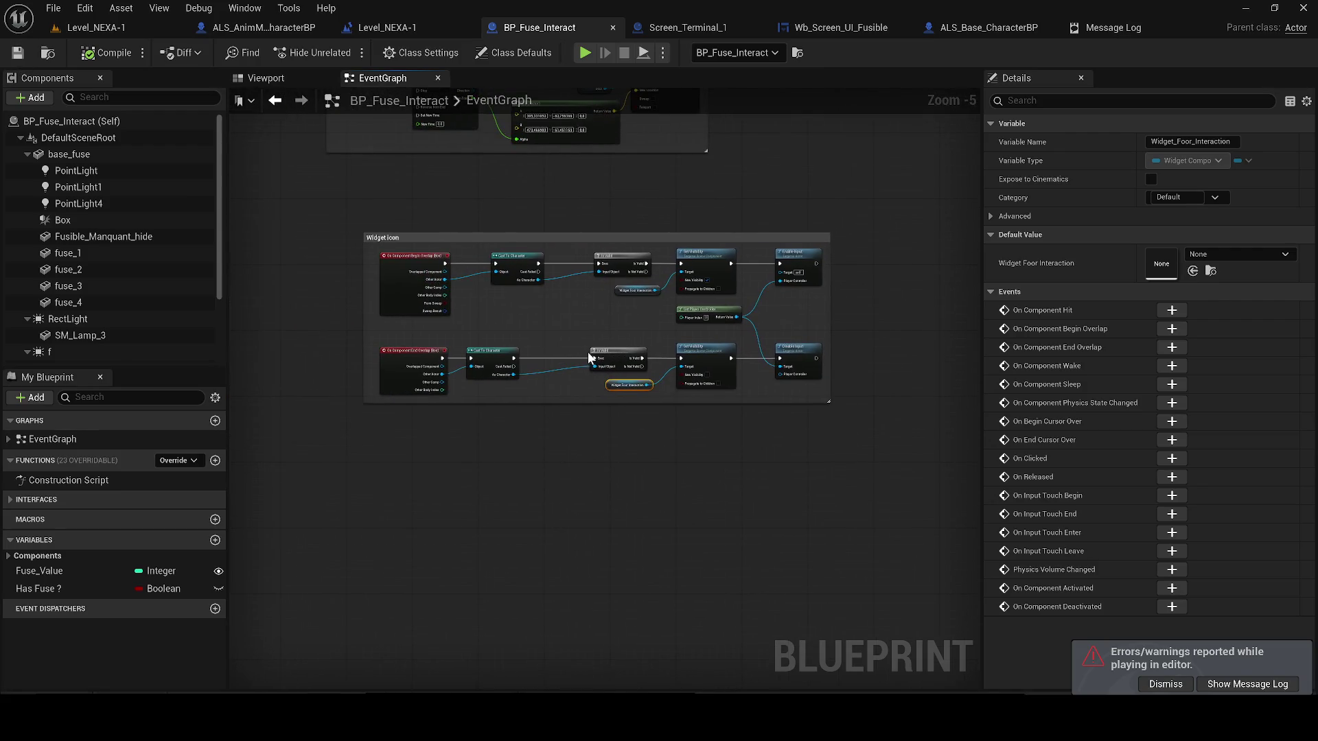
{"action": "scroll", "coordinate": [431, 310], "scroll_direction": "down", "scroll_amount": 2}
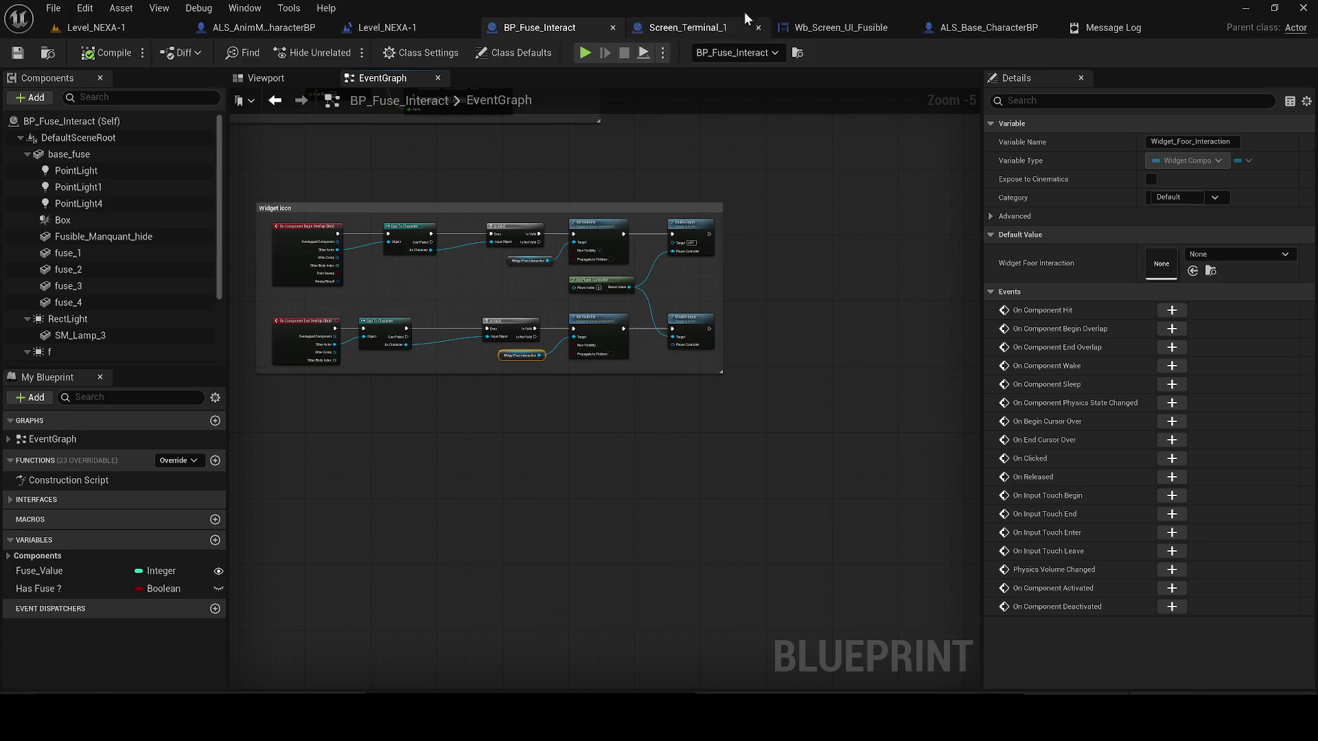
- Close BP_Fuse_Interact, check the Level Blueprint graph, and show Screen_Terminal_1's event graph
{"action": "left_click", "coordinate": [612, 26]}
{"action": "left_click", "coordinate": [462, 262]}
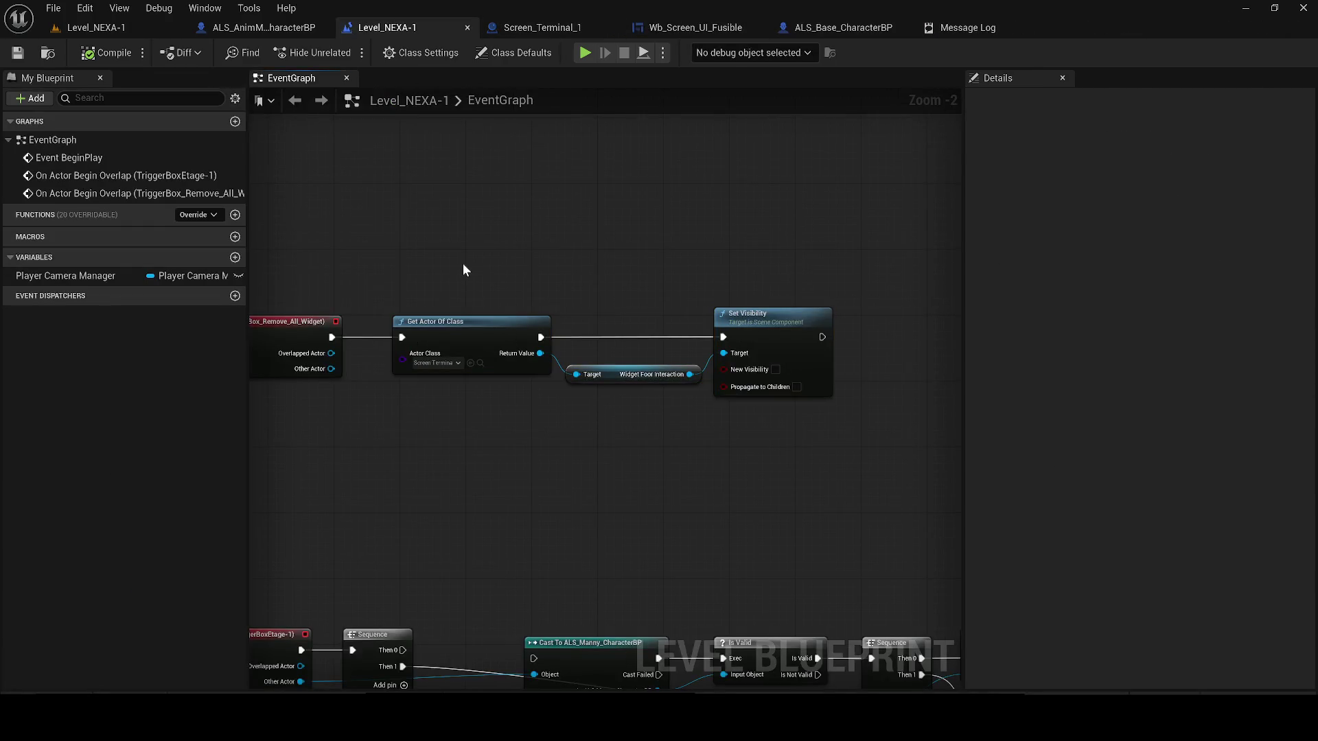
{"action": "scroll", "coordinate": [463, 262], "scroll_direction": "down", "scroll_amount": 2}
{"action": "left_click", "coordinate": [539, 27]}
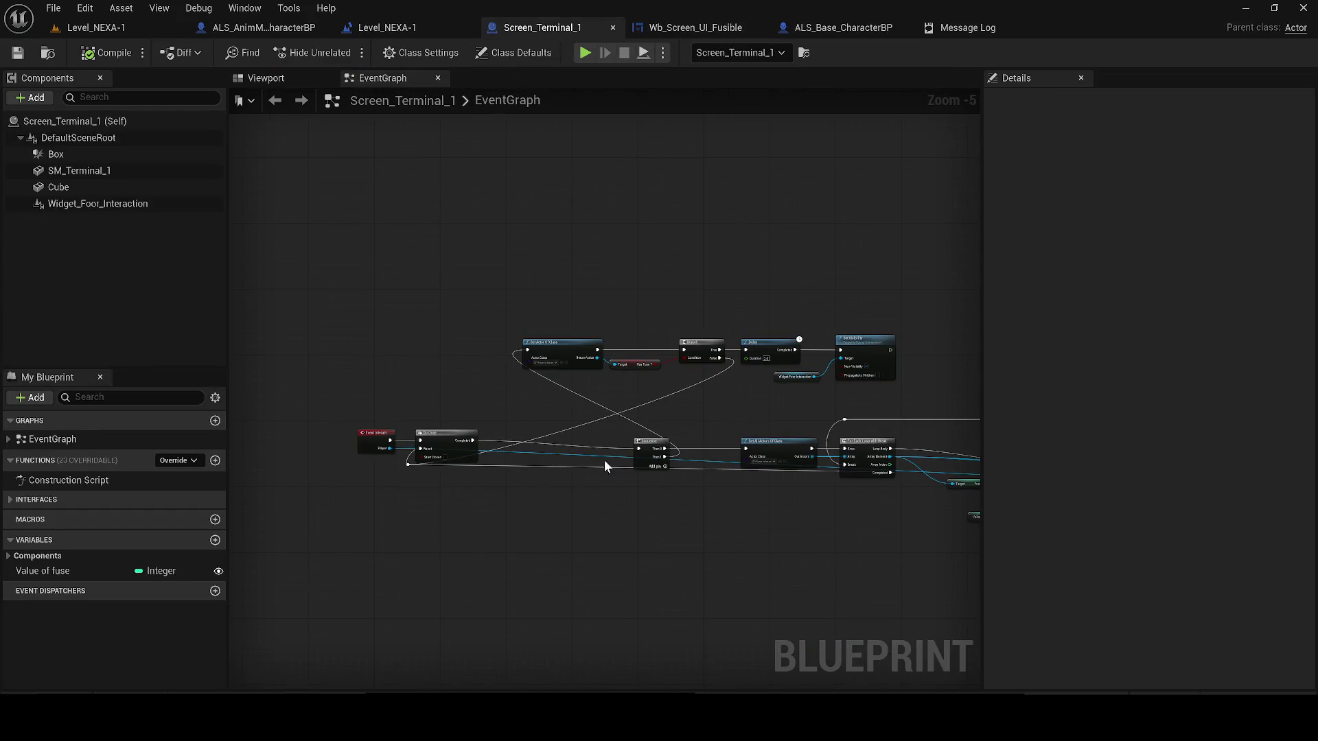
- Break the Branch False wire to Do Once and save Screen_Terminal_1
{"action": "scroll", "coordinate": [604, 465], "scroll_direction": "up", "scroll_amount": 1}
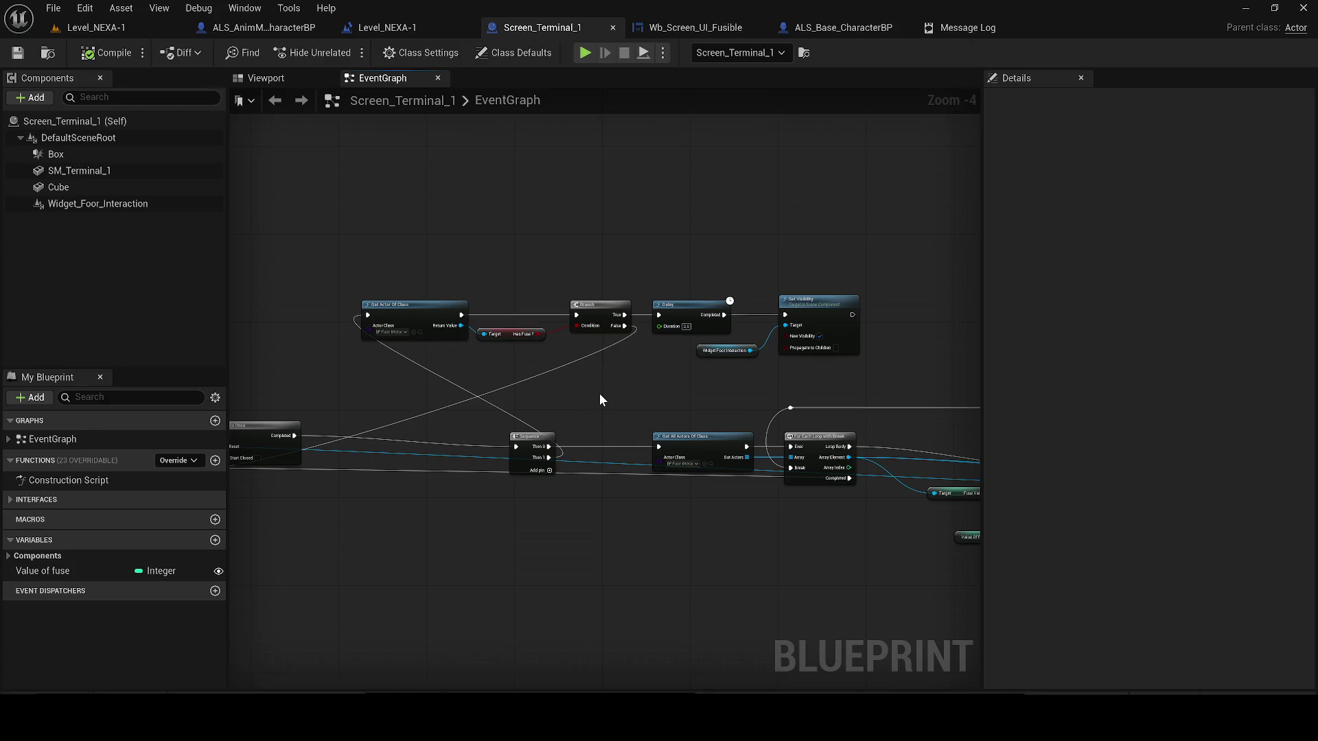
{"action": "scroll", "coordinate": [695, 360], "scroll_direction": "up", "scroll_amount": 1}
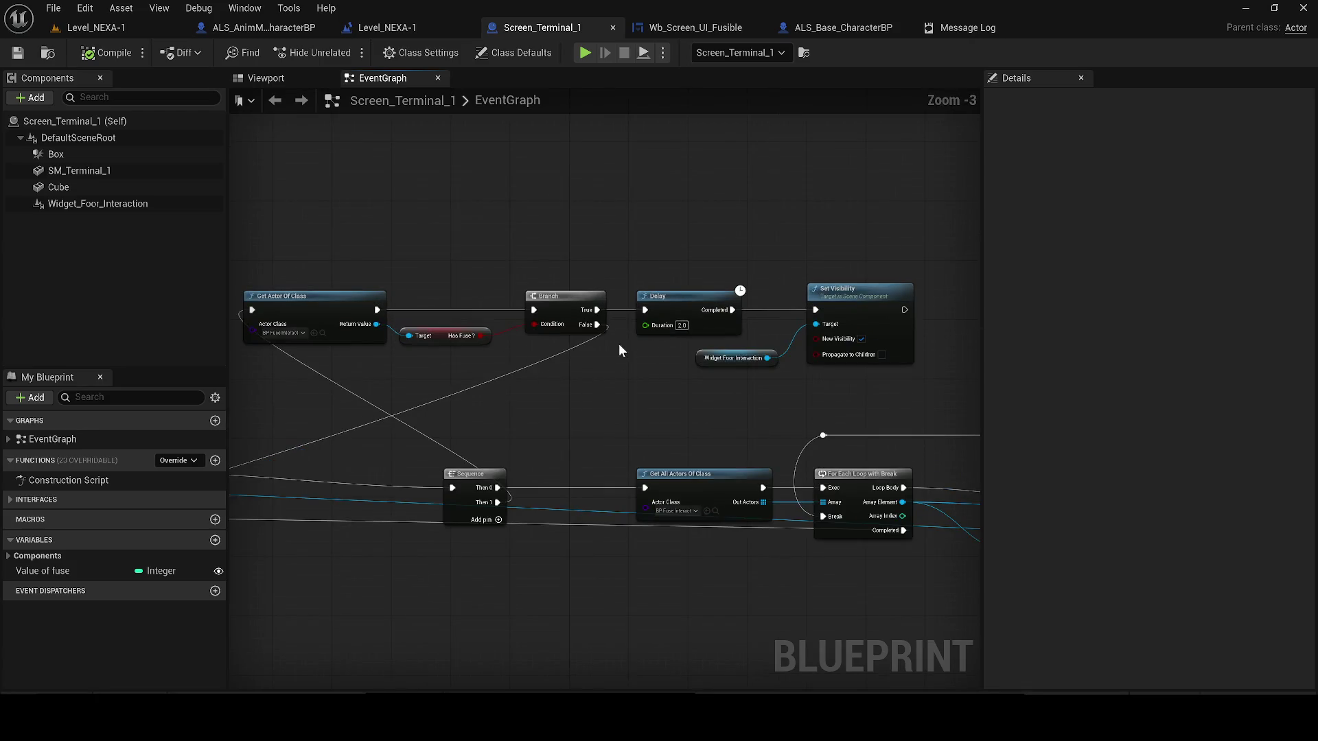
{"action": "scroll", "coordinate": [611, 347], "scroll_direction": "down", "scroll_amount": 1}
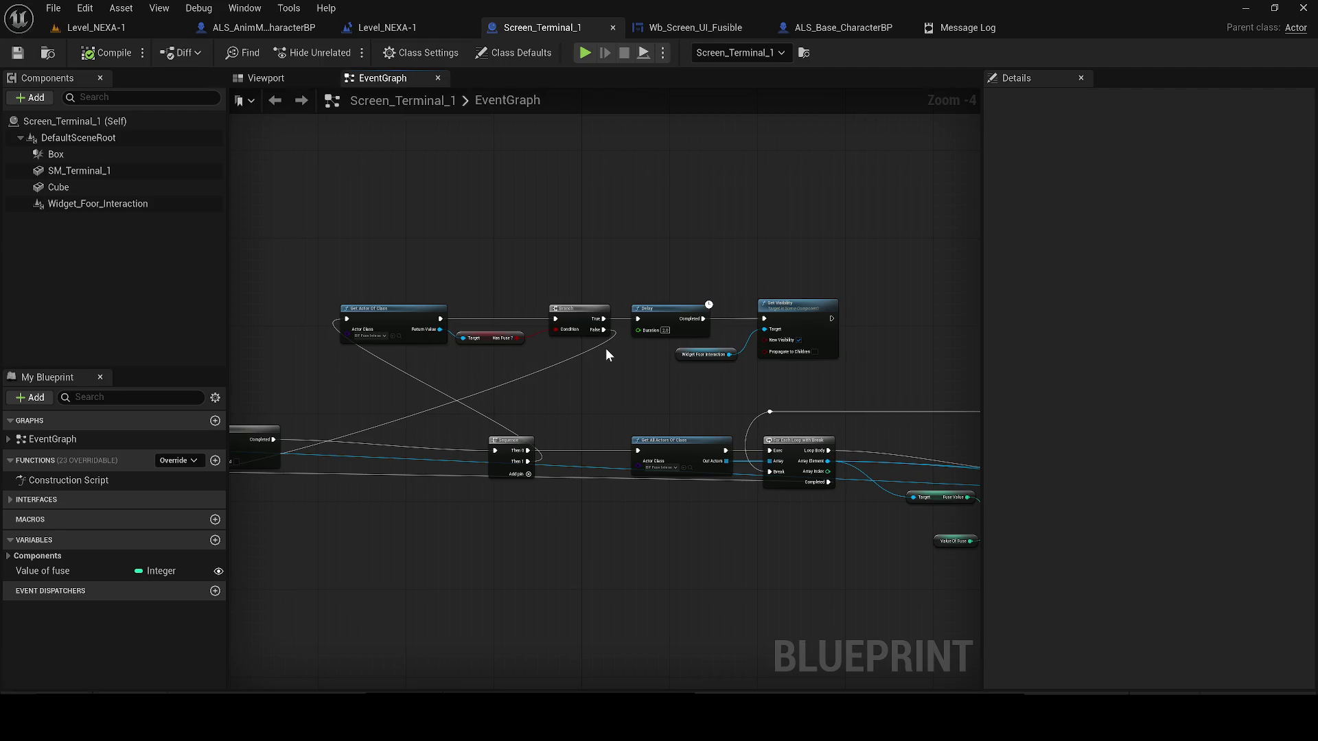
{"action": "mouse_move", "coordinate": [605, 348]}
{"action": "left_mouse_down"}
{"action": "mouse_move", "coordinate": [718, 312]}
{"action": "mouse_move", "coordinate": [719, 323]}
{"action": "mouse_move", "coordinate": [656, 315]}
{"action": "left_mouse_up"}
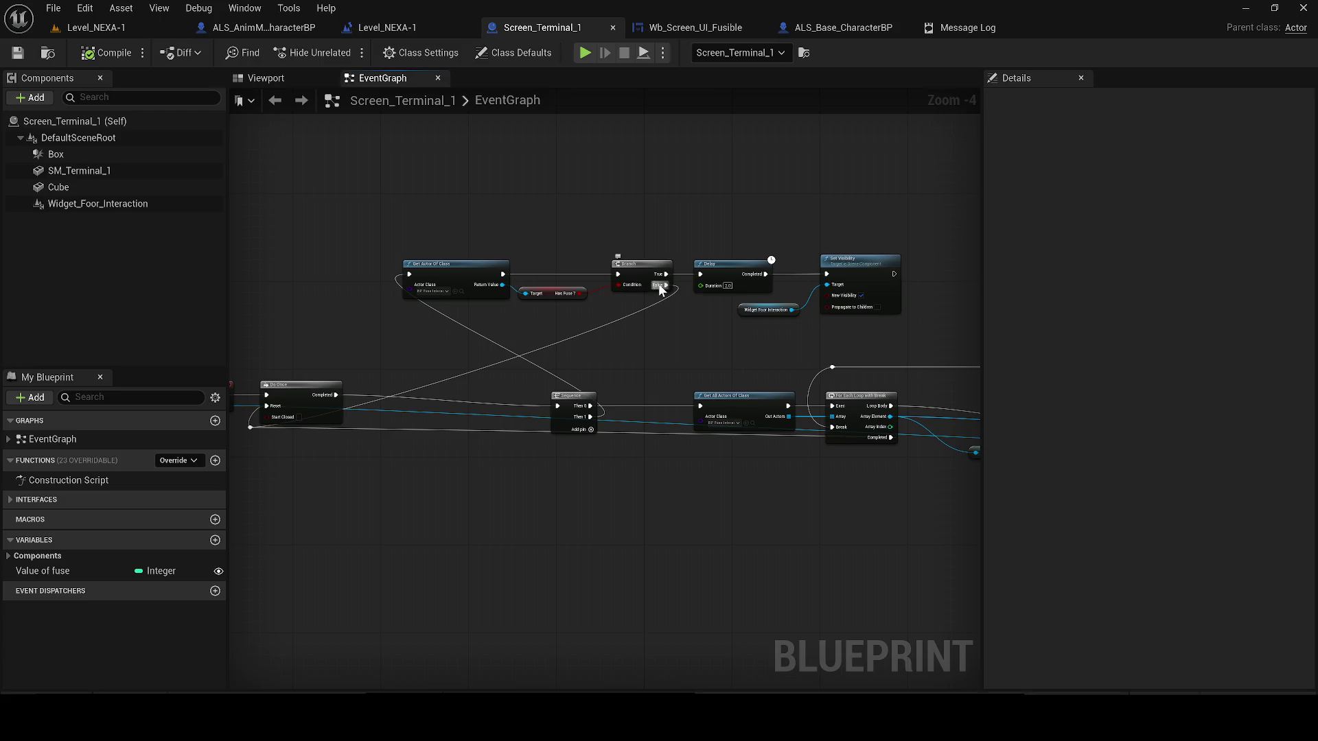
{"action": "left_click", "coordinate": [660, 287], "text": "alt"}
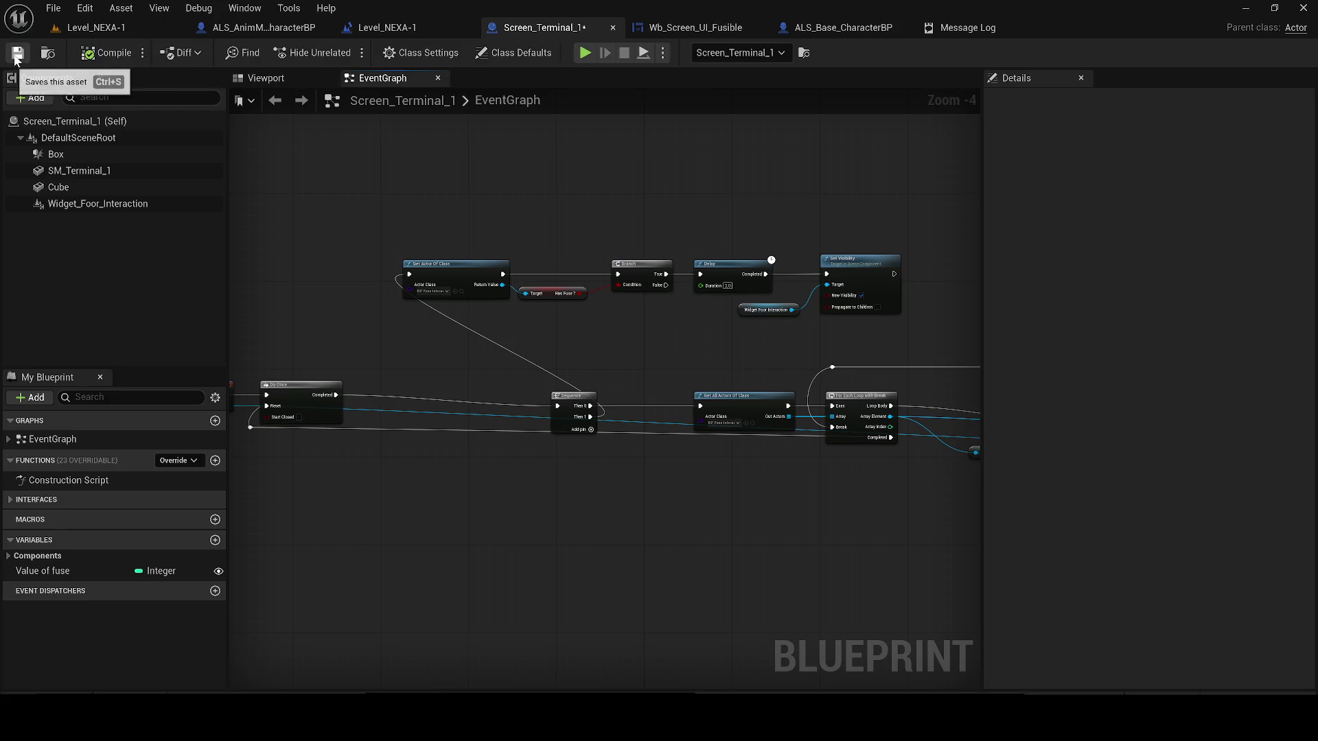
{"action": "left_click", "coordinate": [146, 200]}
- Select the Widget_Foor_Interaction component, then jump from the Fuse Ok call to its event
{"action": "left_click", "coordinate": [255, 78]}
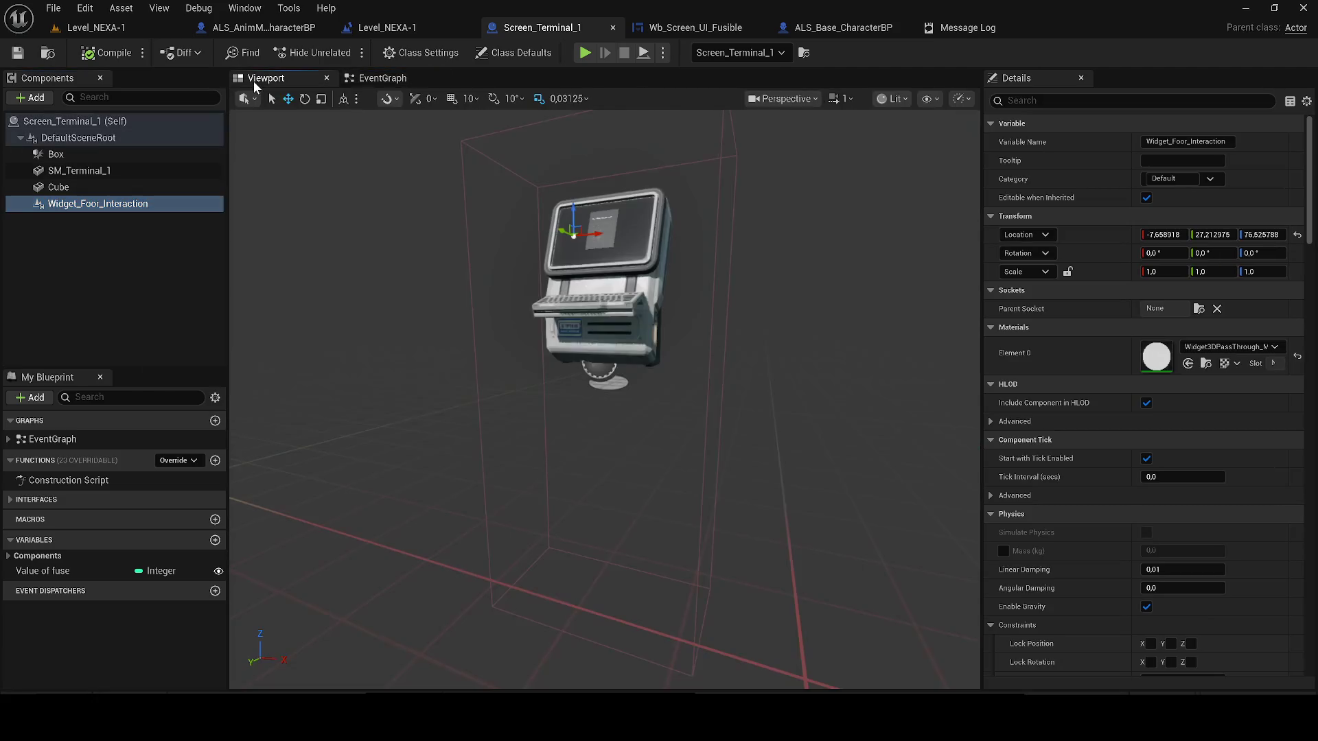
{"action": "scroll", "coordinate": [578, 267], "scroll_direction": "down", "scroll_amount": 2}
{"action": "left_click", "coordinate": [394, 79]}
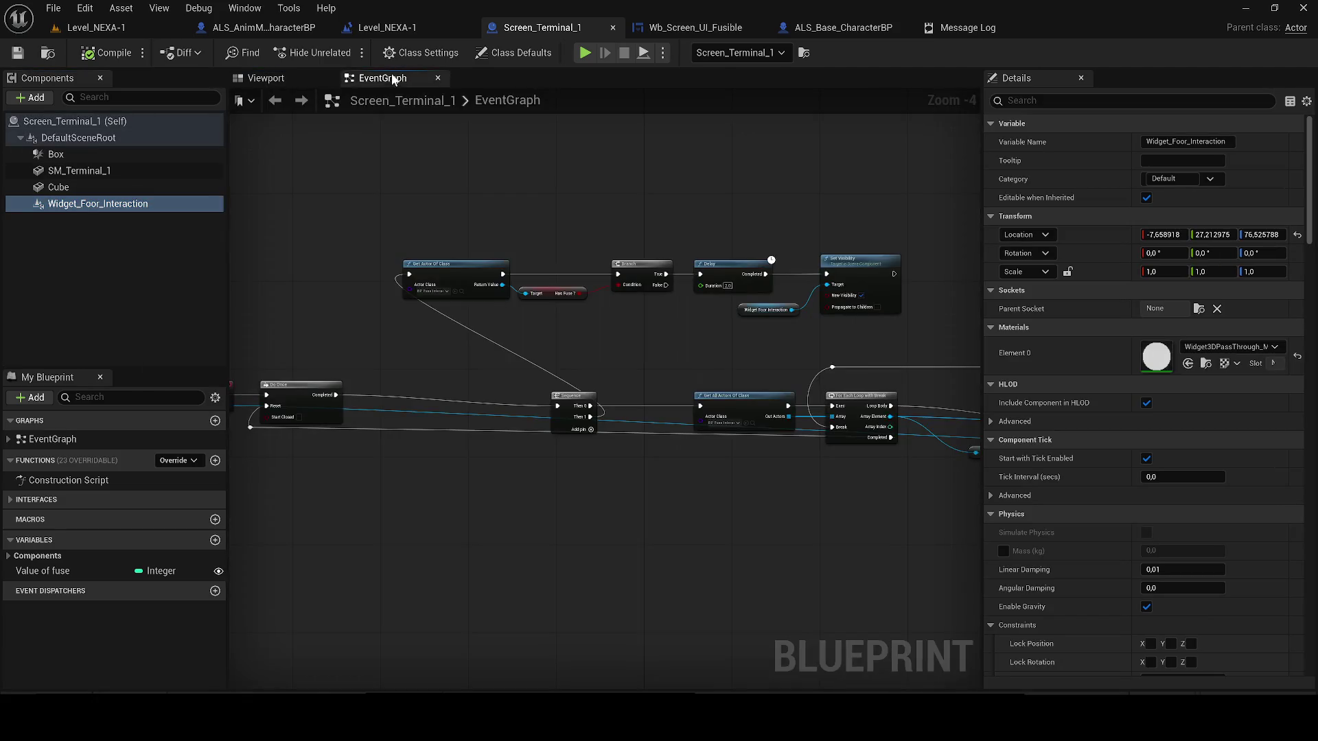
{"action": "mouse_move", "coordinate": [633, 324]}
{"action": "left_mouse_down"}
{"action": "mouse_move", "coordinate": [600, 337]}
{"action": "mouse_move", "coordinate": [306, 252]}
{"action": "left_mouse_up"}
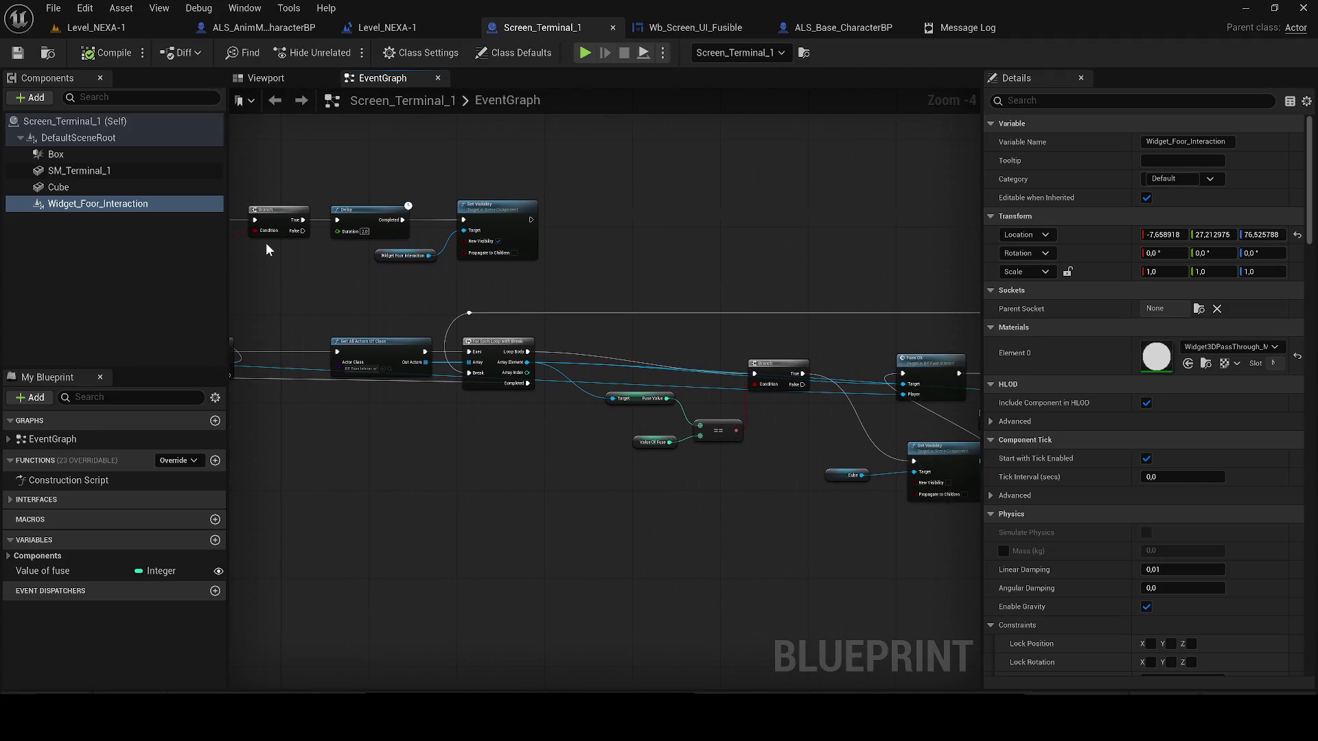
{"action": "mouse_move", "coordinate": [734, 268]}
{"action": "left_mouse_down"}
{"action": "mouse_move", "coordinate": [426, 256]}
{"action": "mouse_move", "coordinate": [720, 297]}
{"action": "mouse_move", "coordinate": [695, 310]}
{"action": "left_mouse_up"}
{"action": "left_click", "coordinate": [882, 417]}
{"action": "double_click", "coordinate": [875, 415]}
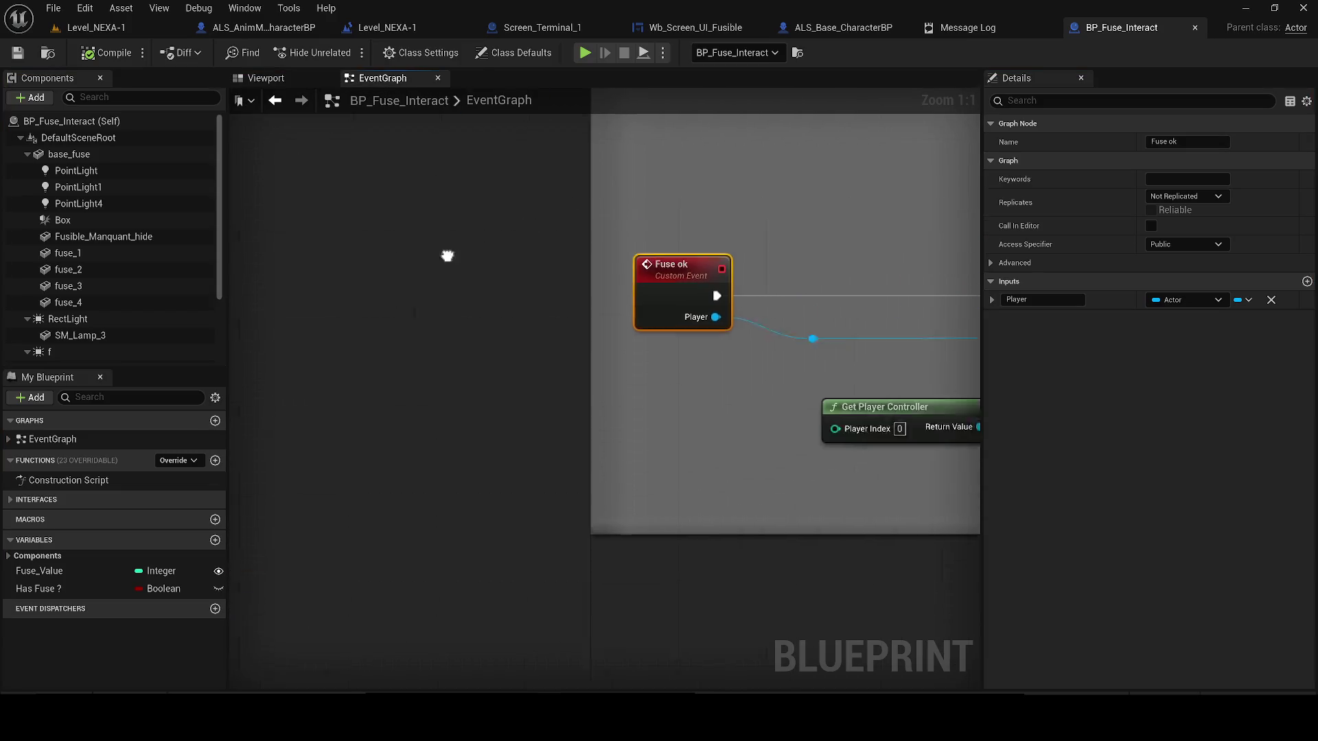
- Preview the fuse box in BP_Fuse_Interact's viewport and frame the Widget_Foor_Interaction component
{"action": "scroll", "coordinate": [447, 256], "scroll_direction": "down", "scroll_amount": 5}
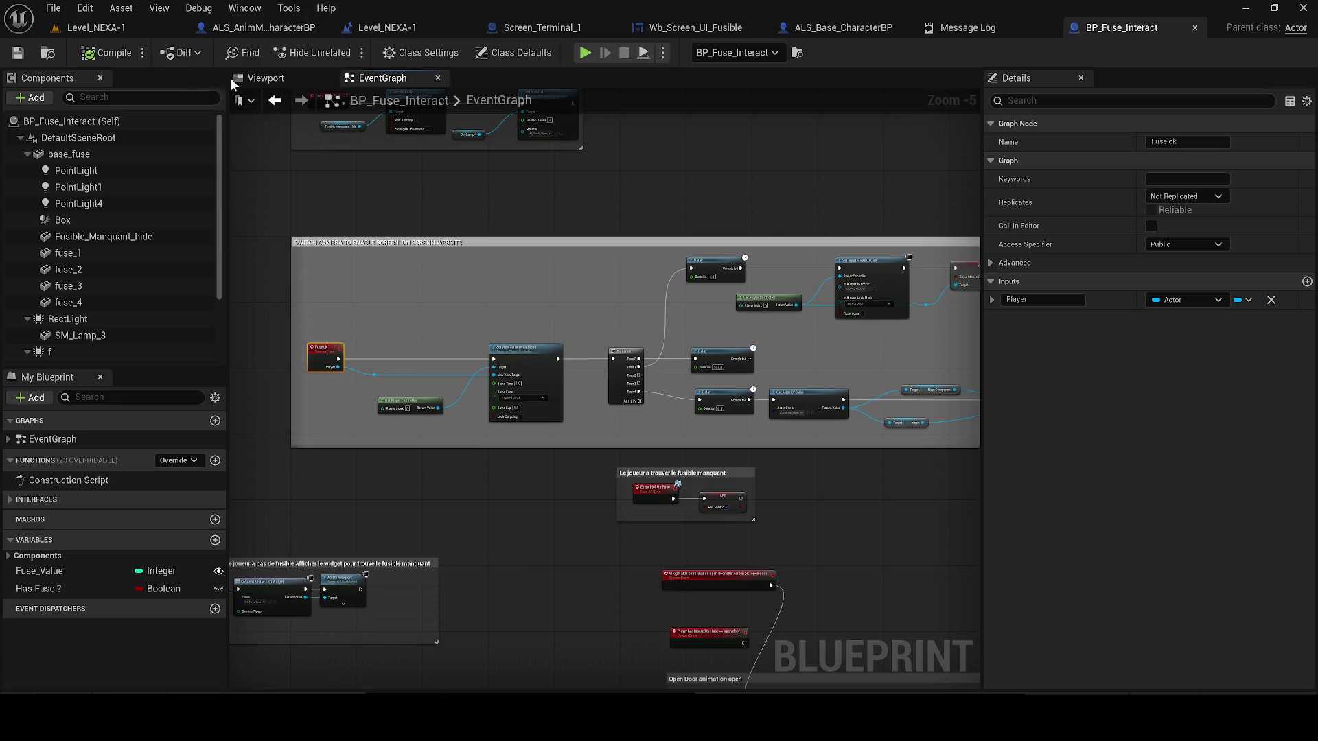
{"action": "left_click", "coordinate": [264, 78]}
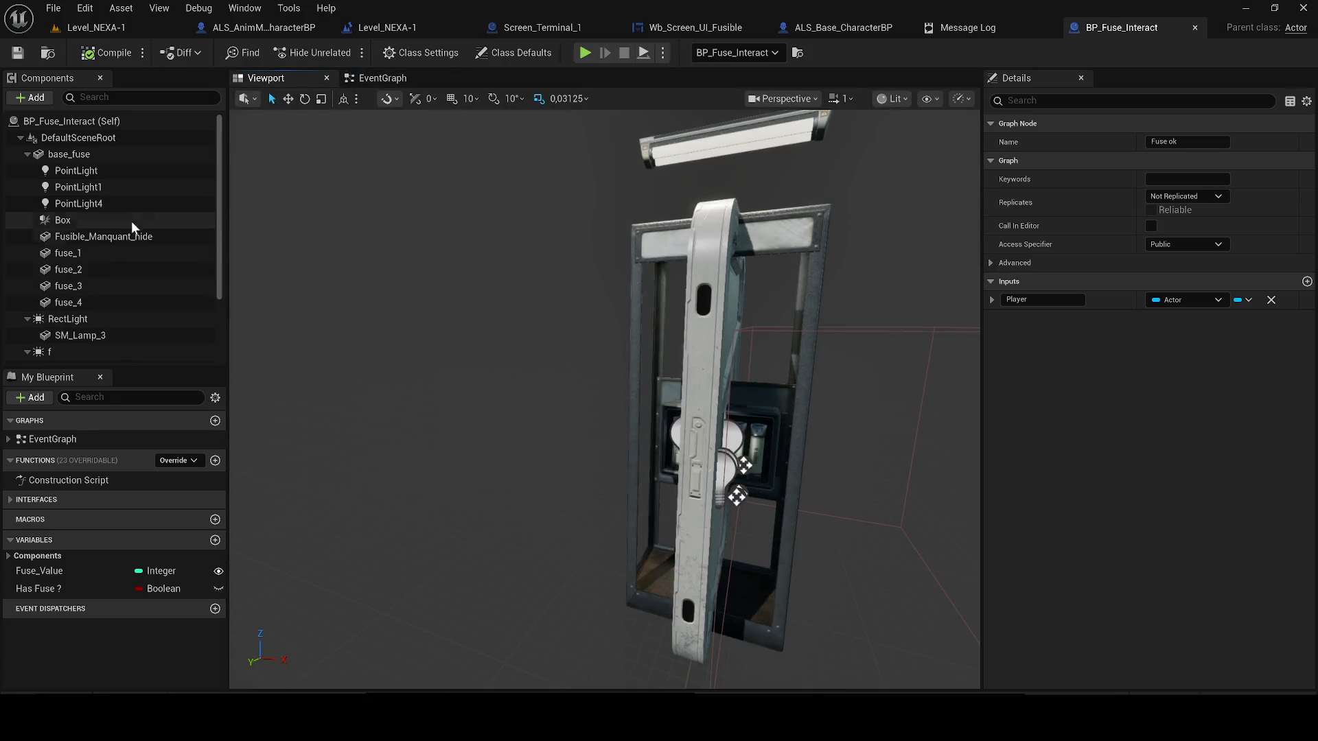
{"action": "scroll", "coordinate": [114, 204], "scroll_direction": "down", "scroll_amount": 3}
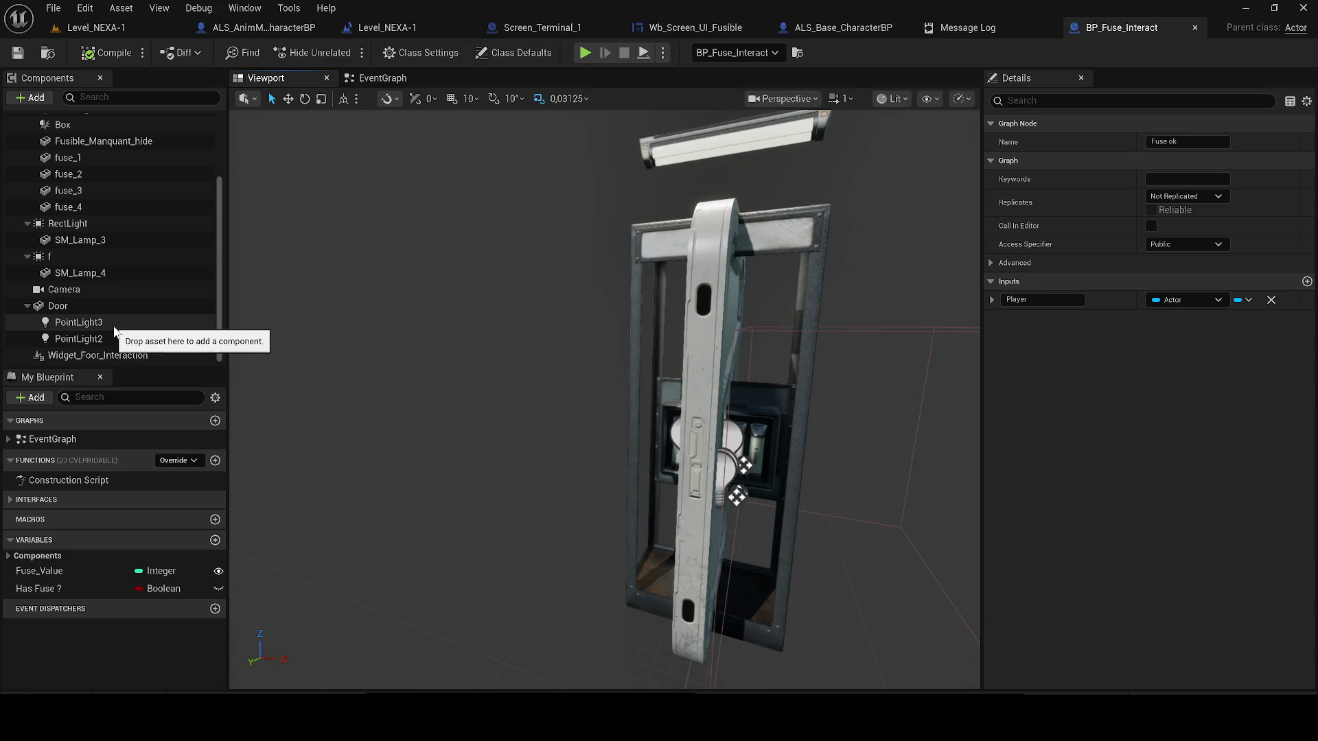
{"action": "double_click", "coordinate": [96, 355]}
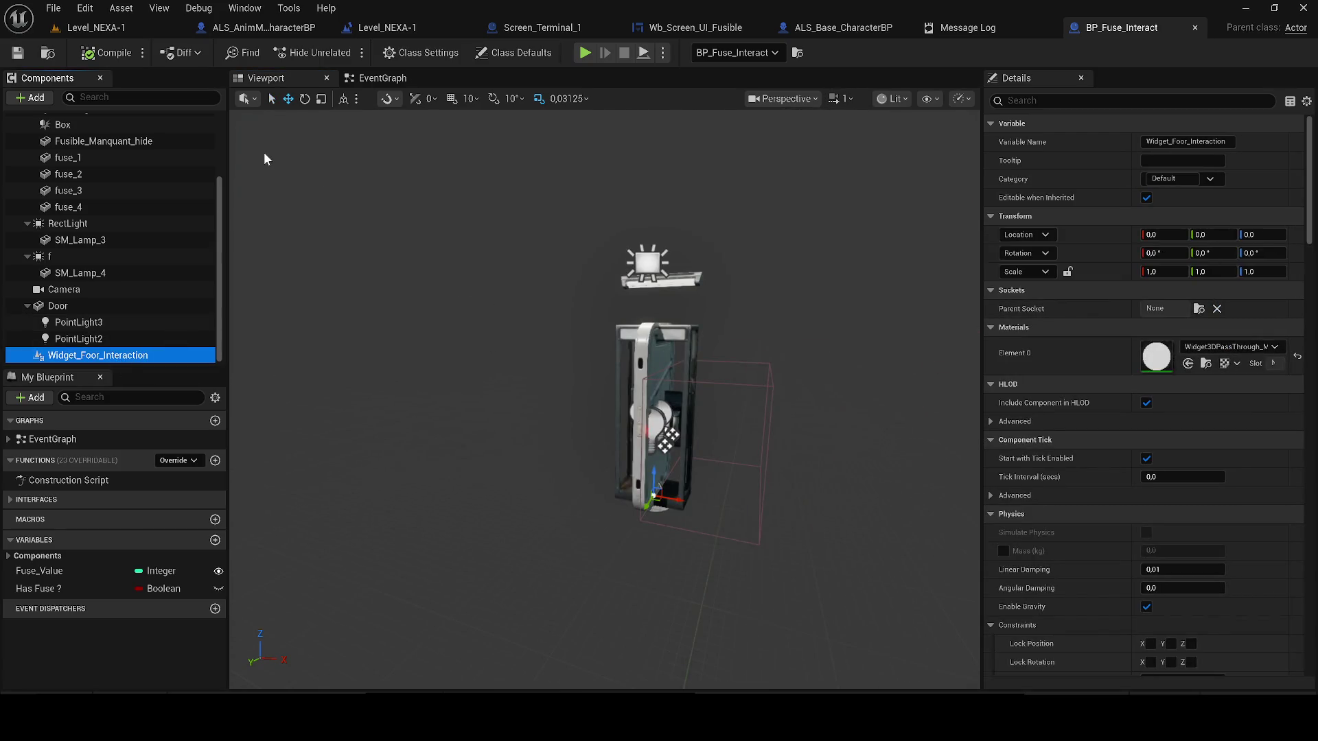
- Close the Level Blueprint and start a new playtest from Level_NEXA-1
{"action": "left_click", "coordinate": [127, 28]}
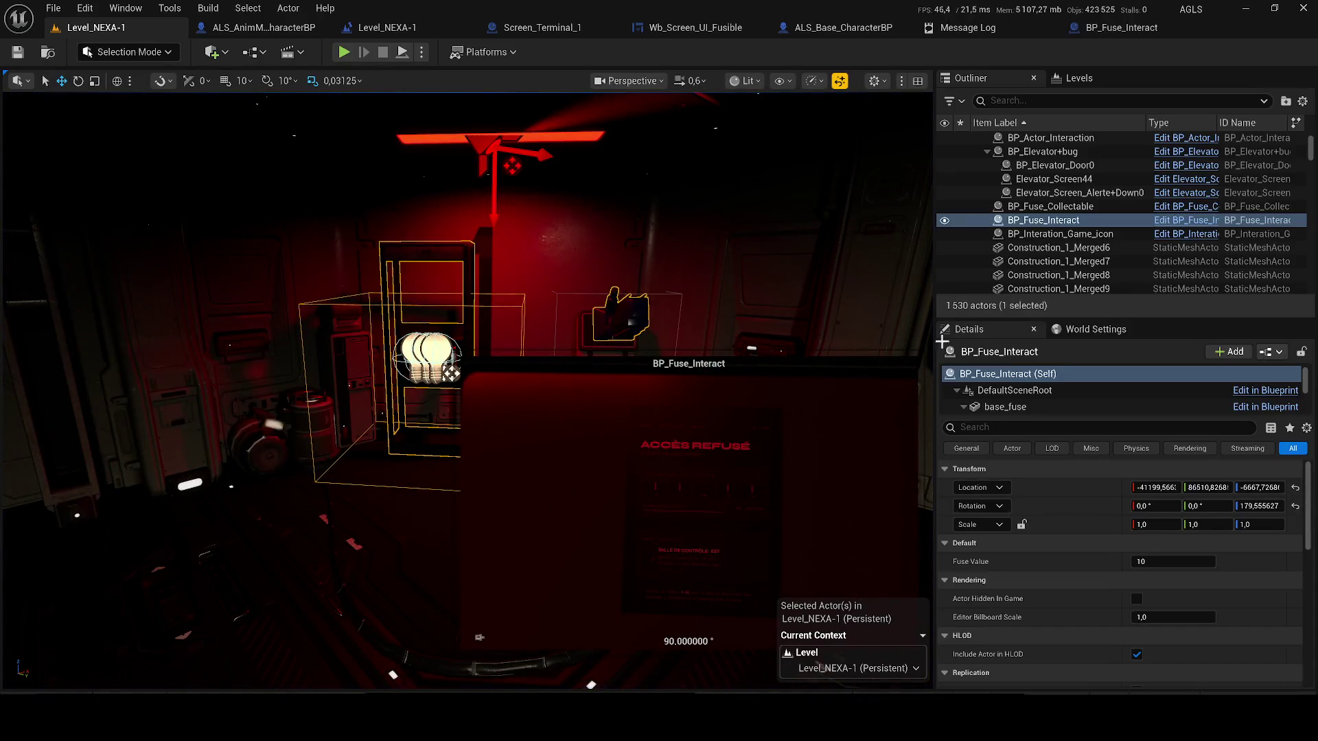
{"action": "left_click", "coordinate": [262, 30]}
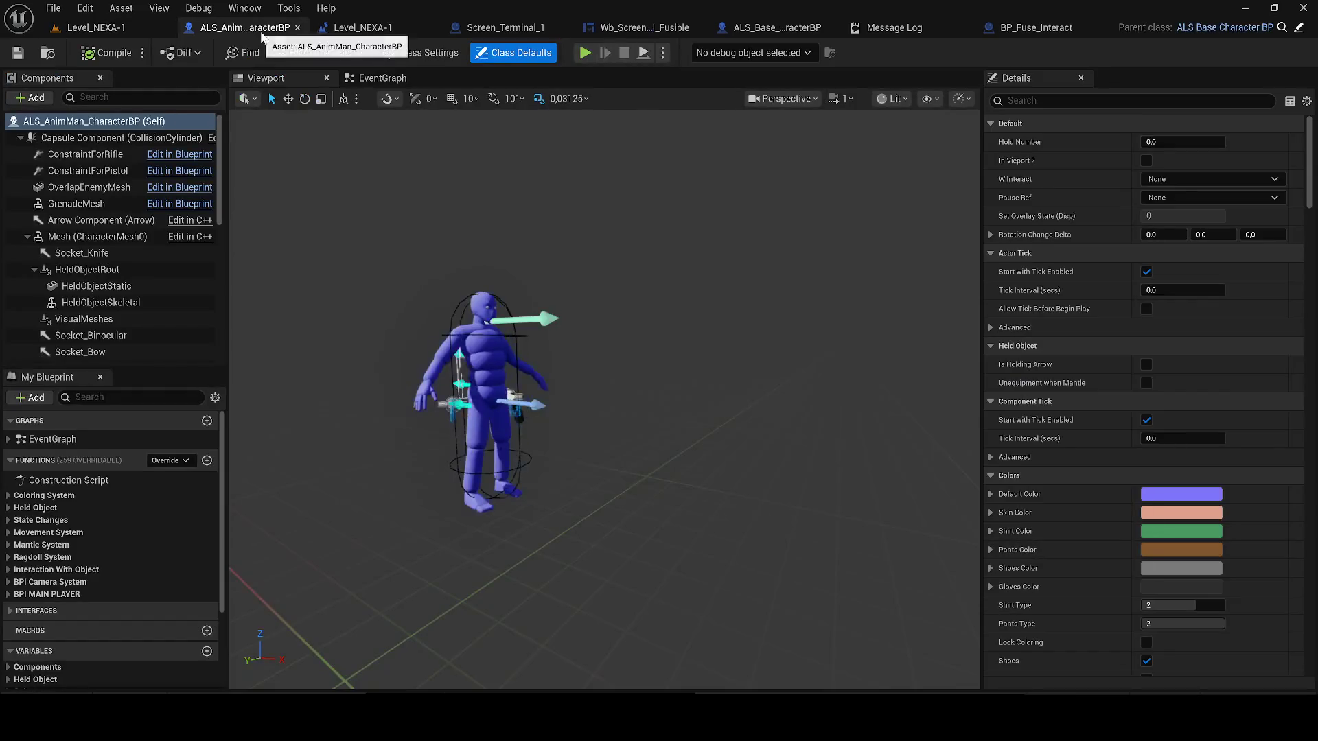
{"action": "left_click", "coordinate": [364, 29]}
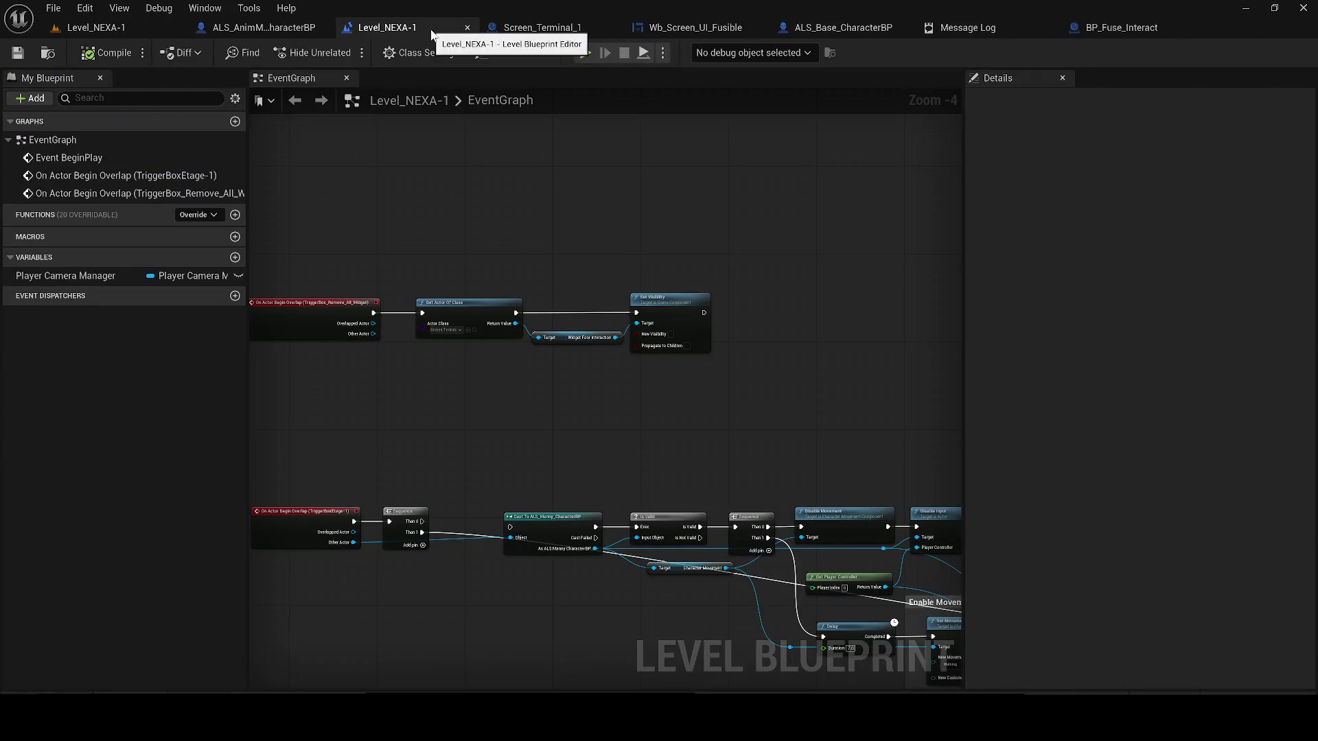
{"action": "left_click", "coordinate": [467, 27]}
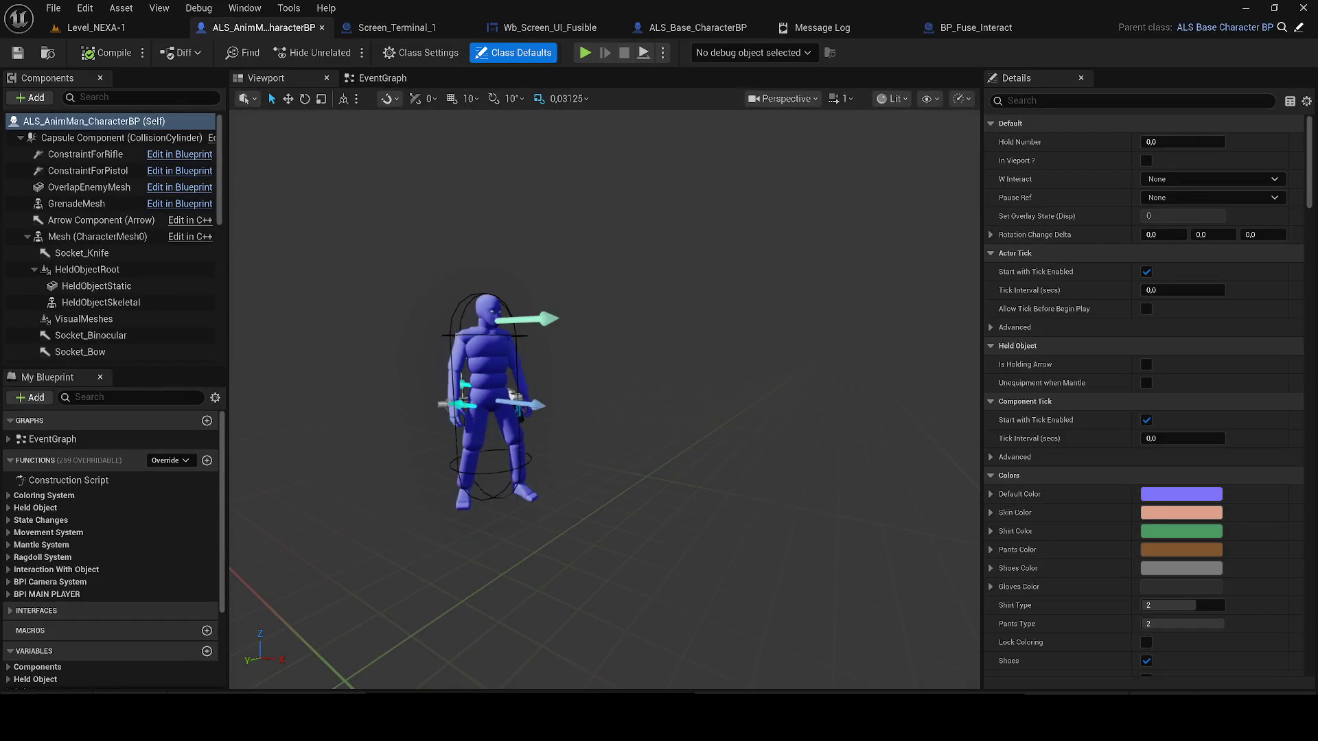
{"action": "left_click", "coordinate": [175, 26]}
{"action": "left_click", "coordinate": [343, 53]}
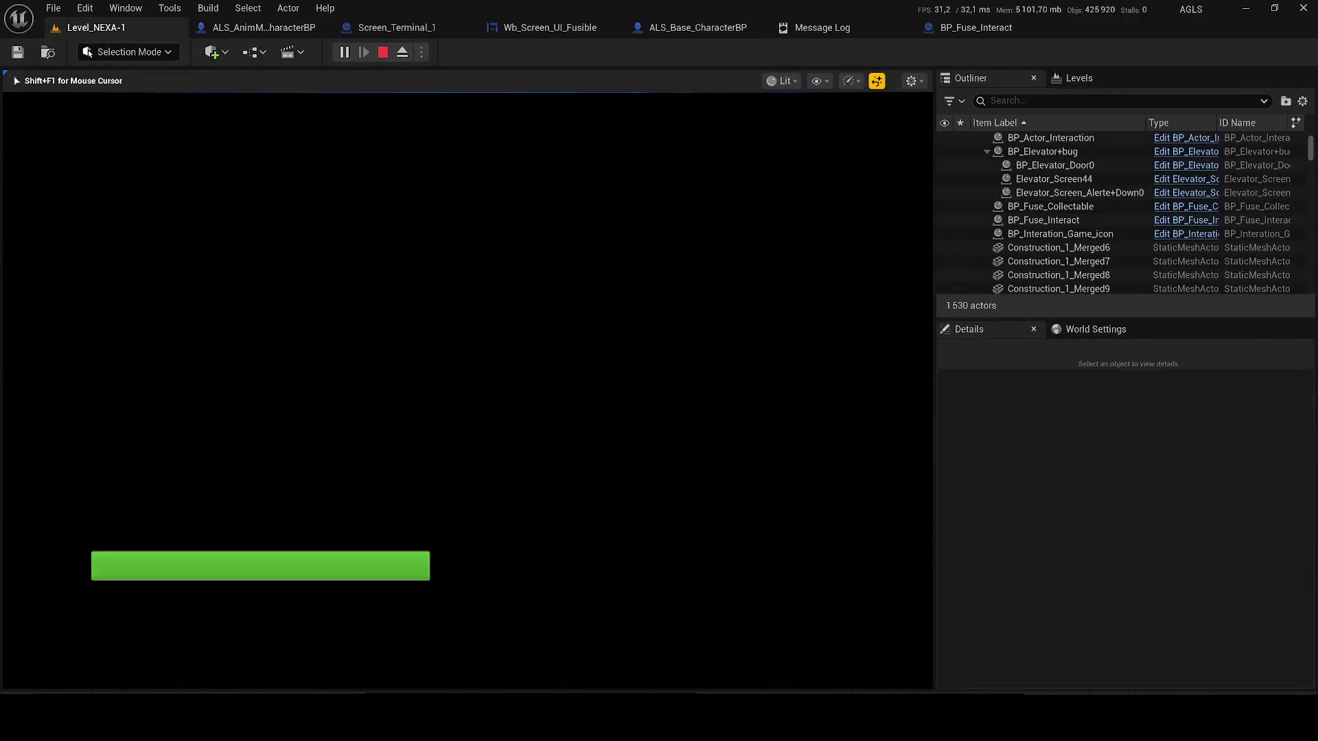
- Run the character through the cyan and pink rooms and up the ladder, toggling wireframe then Lit
{"action": "key", "text": "w"}
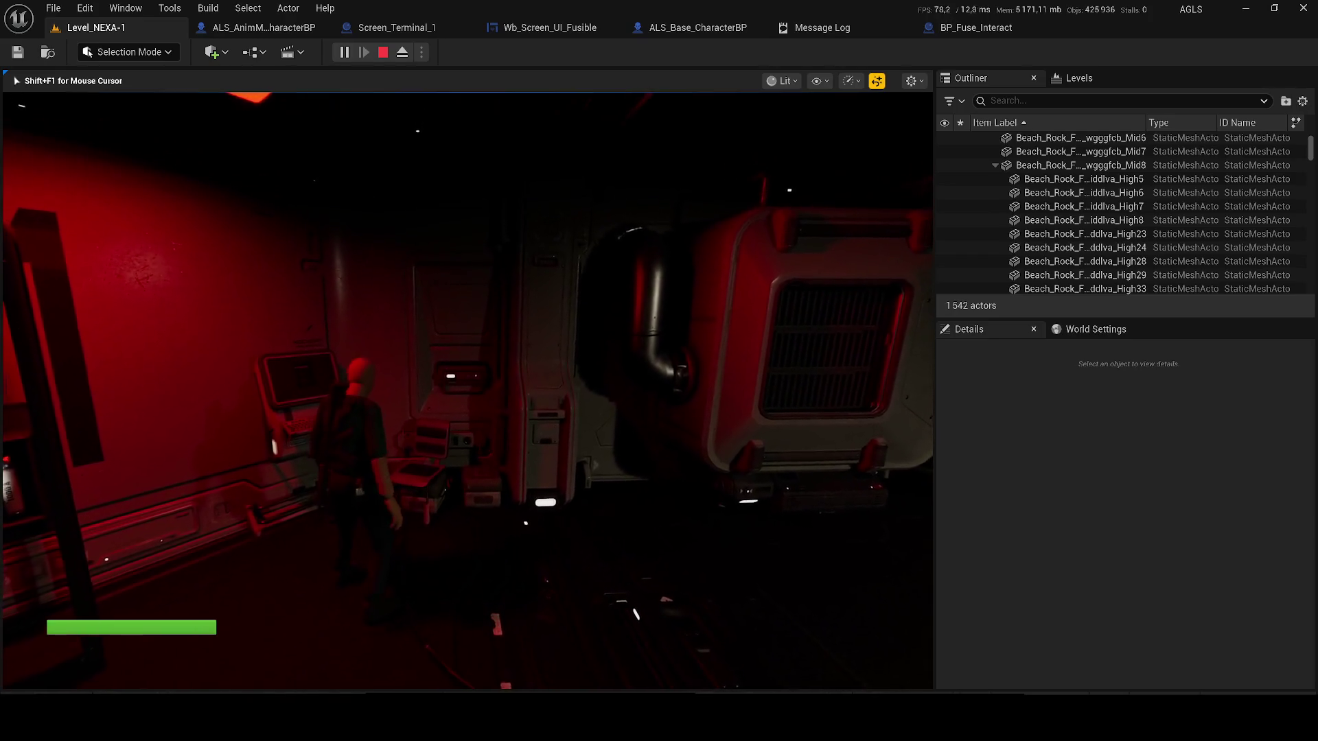
{"action": "key", "text": "a"}
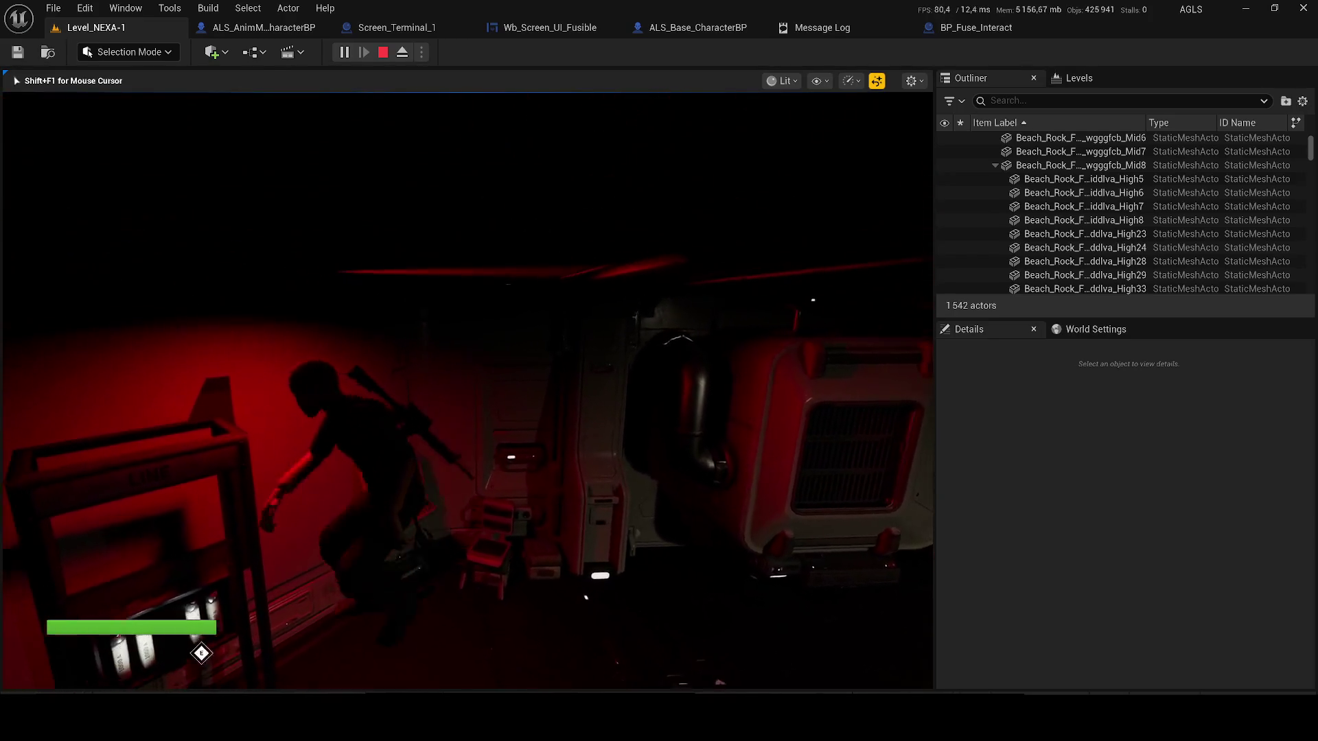
{"action": "key", "text": "F1"}
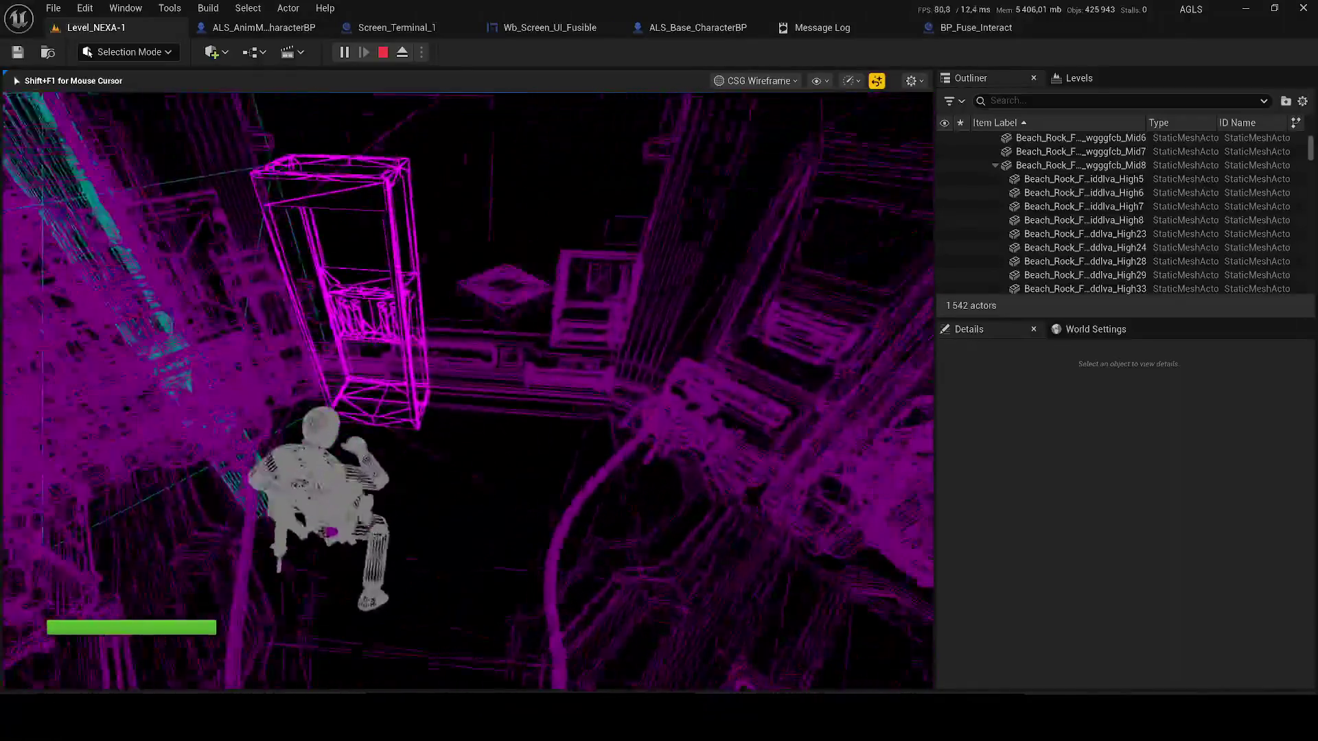
{"action": "key", "text": "w"}
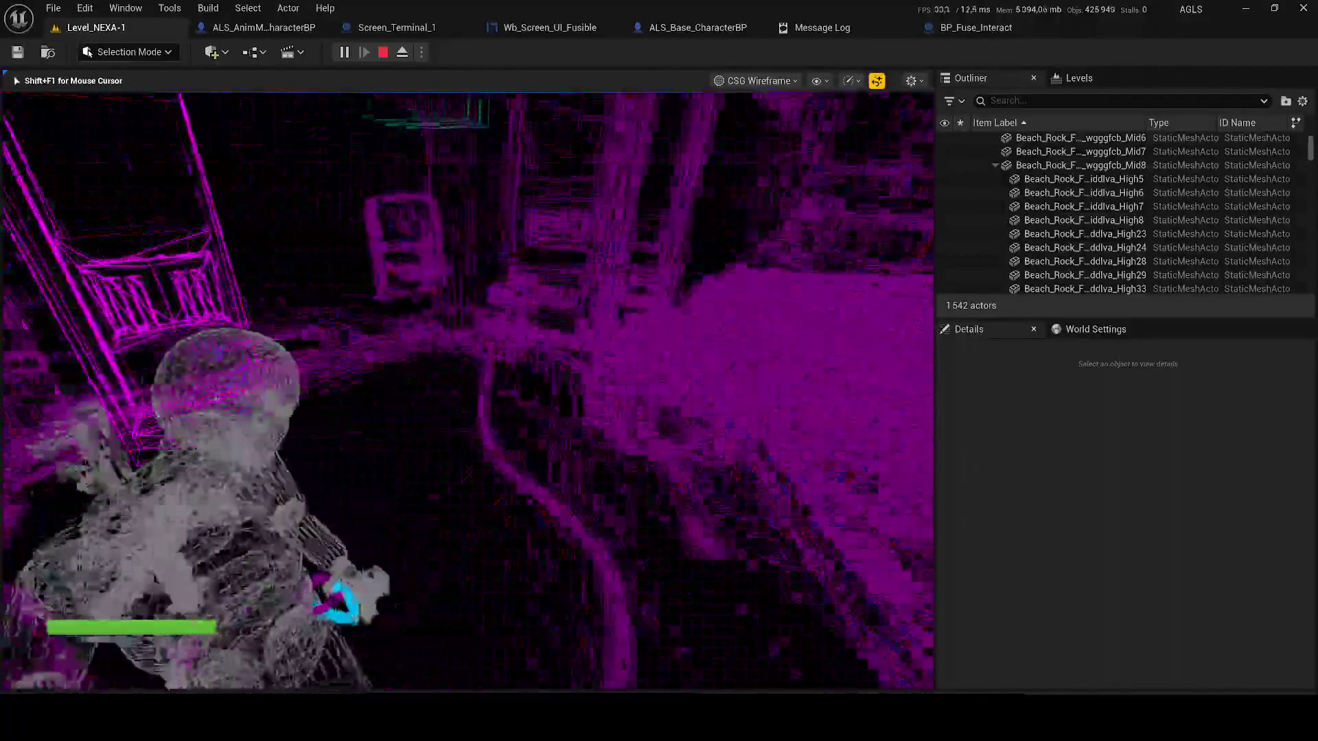
{"action": "key", "text": "w"}
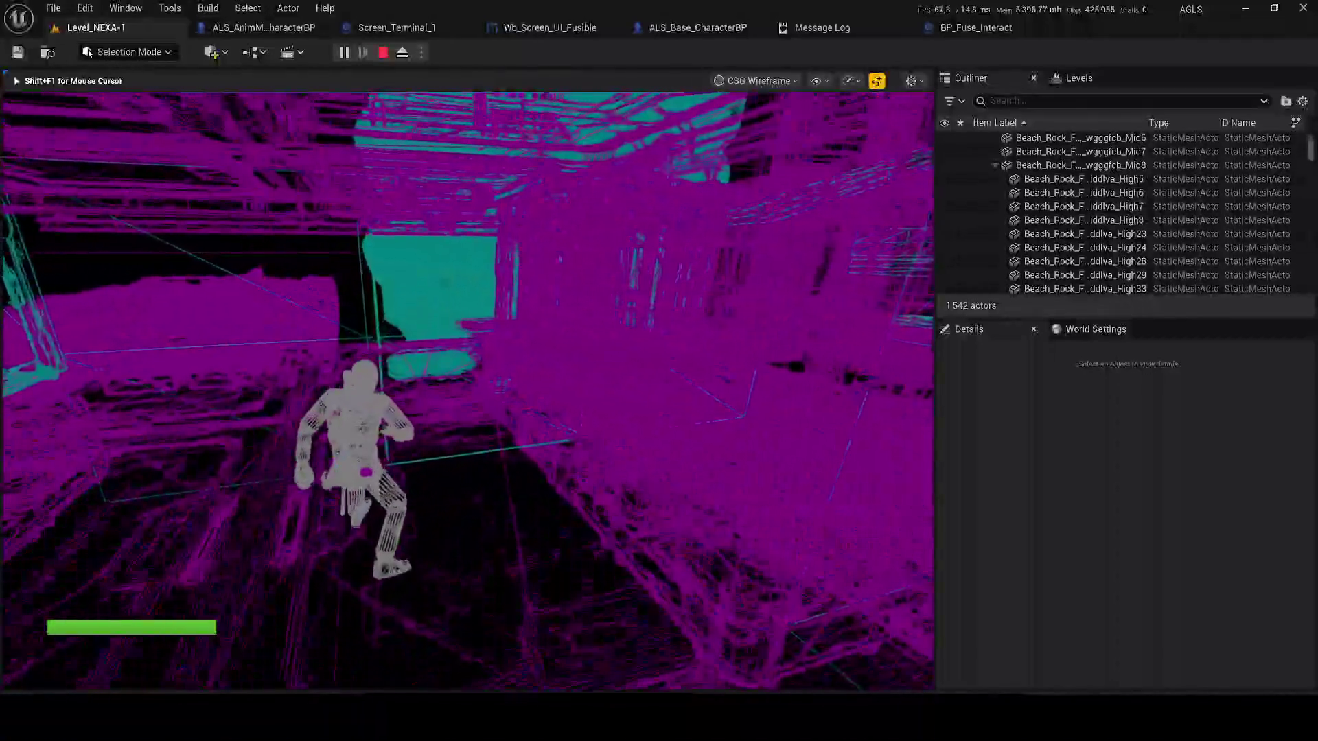
{"action": "key", "text": "w"}
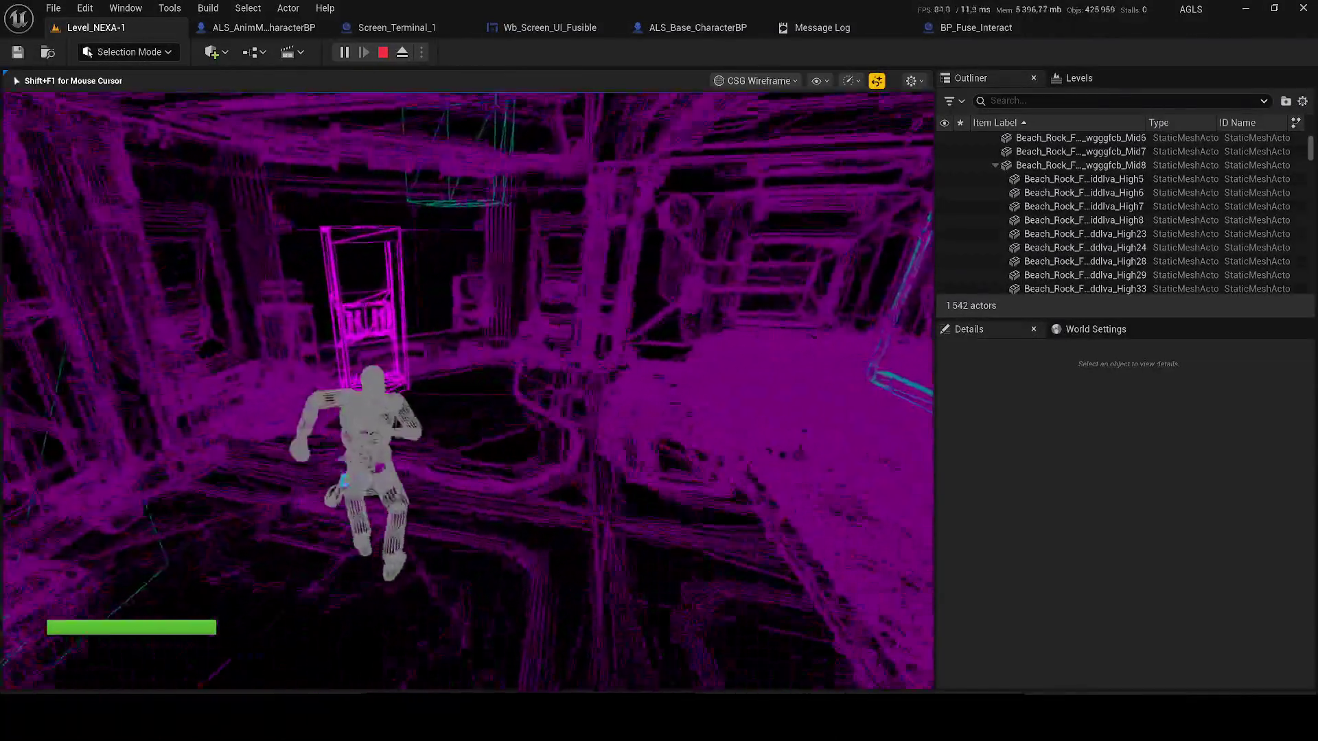
{"action": "key", "text": "w"}
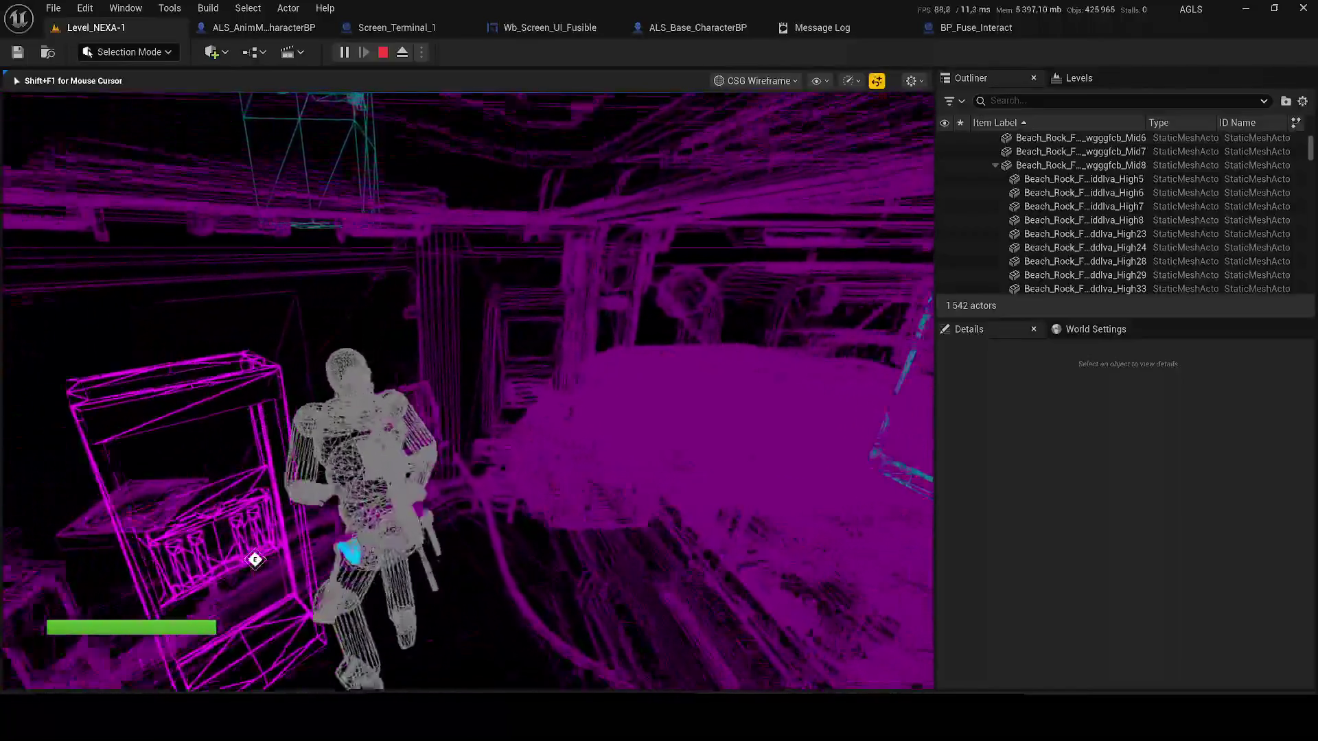
{"action": "key", "text": "w"}
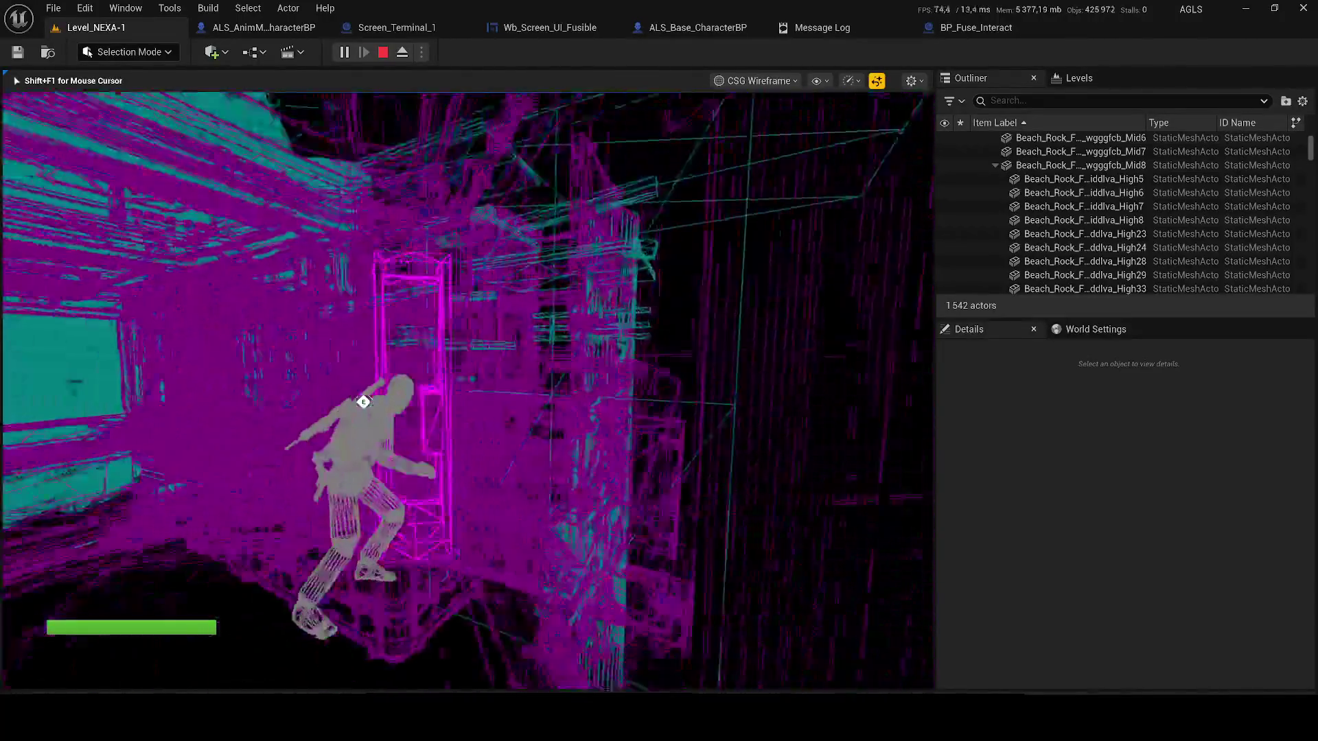
{"action": "key", "text": "w"}
{"action": "key", "text": "F3"}
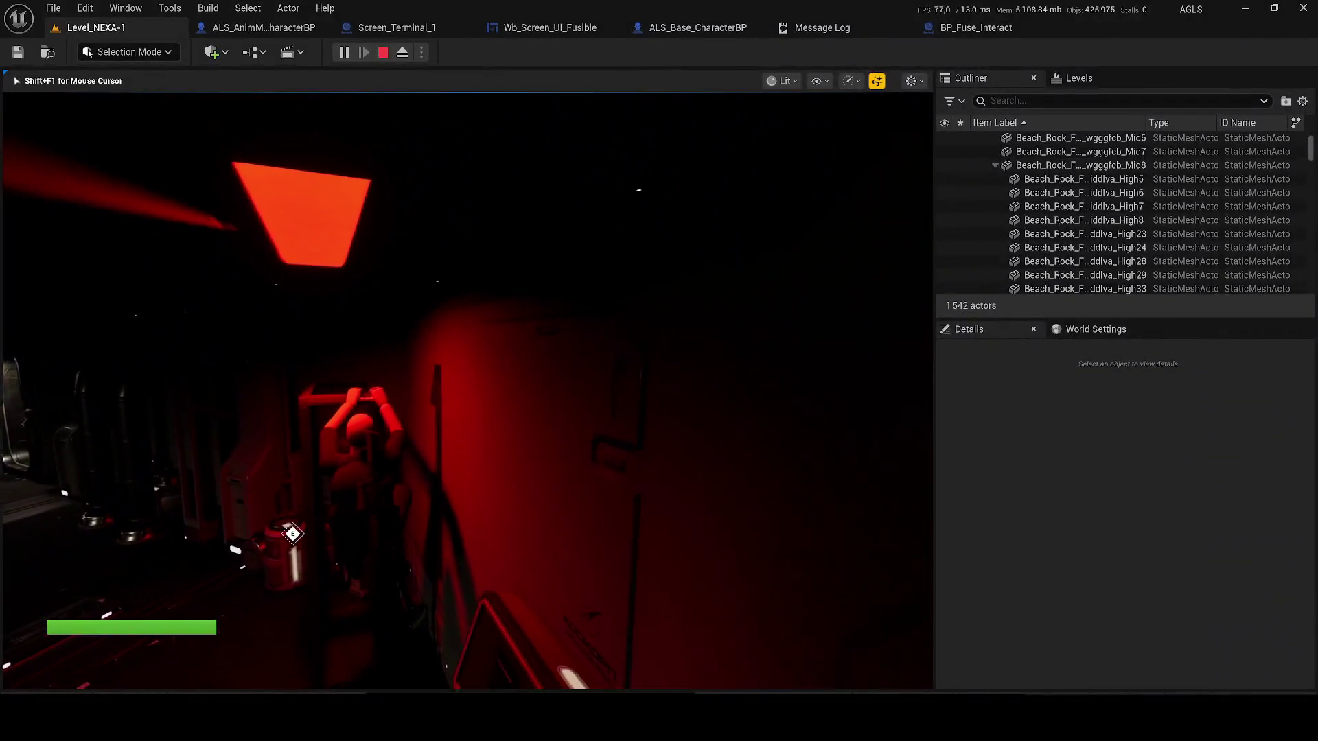
{"action": "key", "text": "shift+F1"}
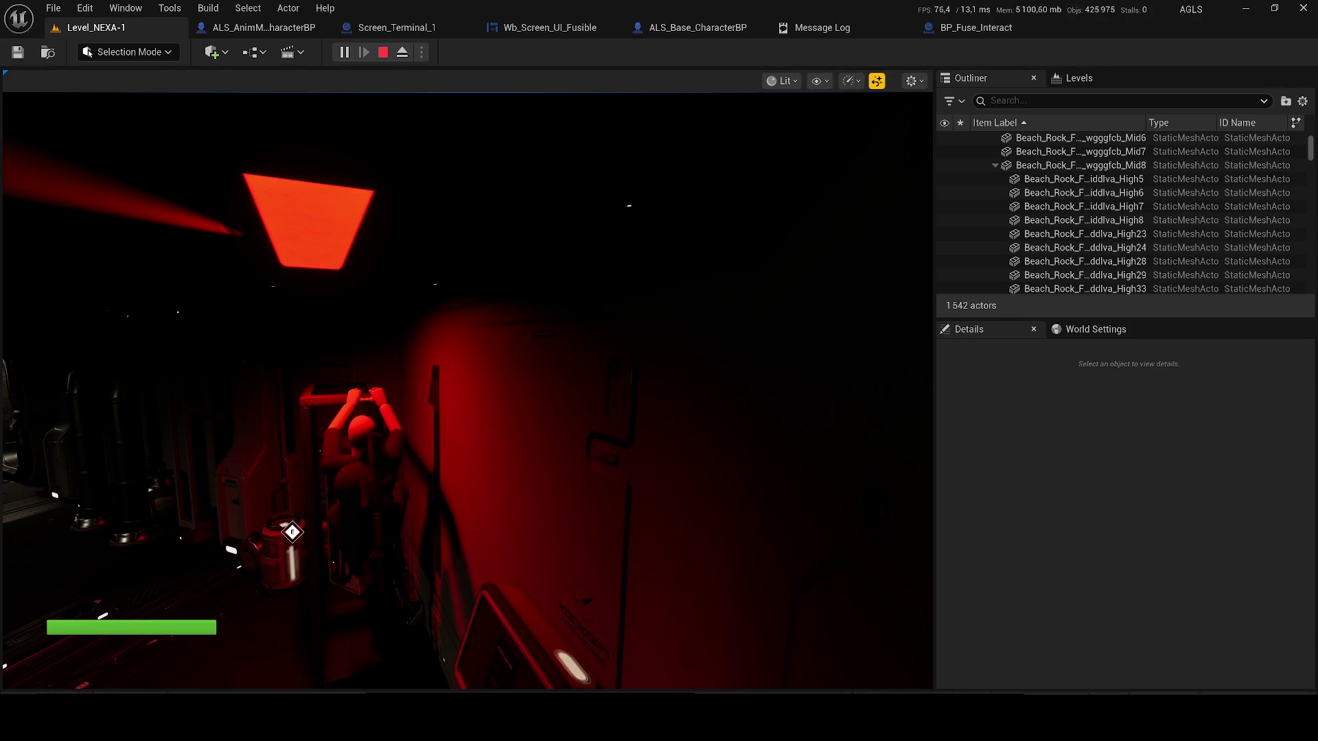
- Walk the character through the red-lit console room toward the wall terminal, recapturing mouse control
{"action": "key", "text": "w"}
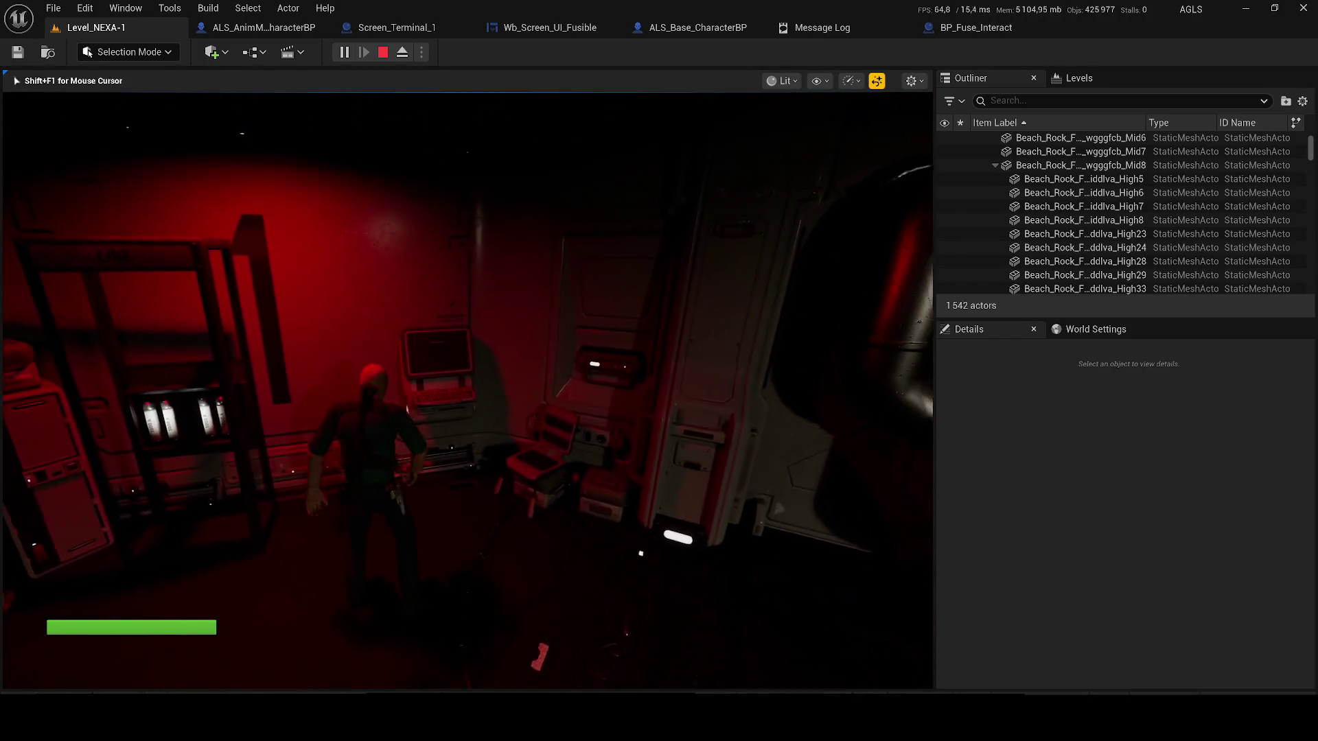
{"action": "key", "text": "alt+Tab"}
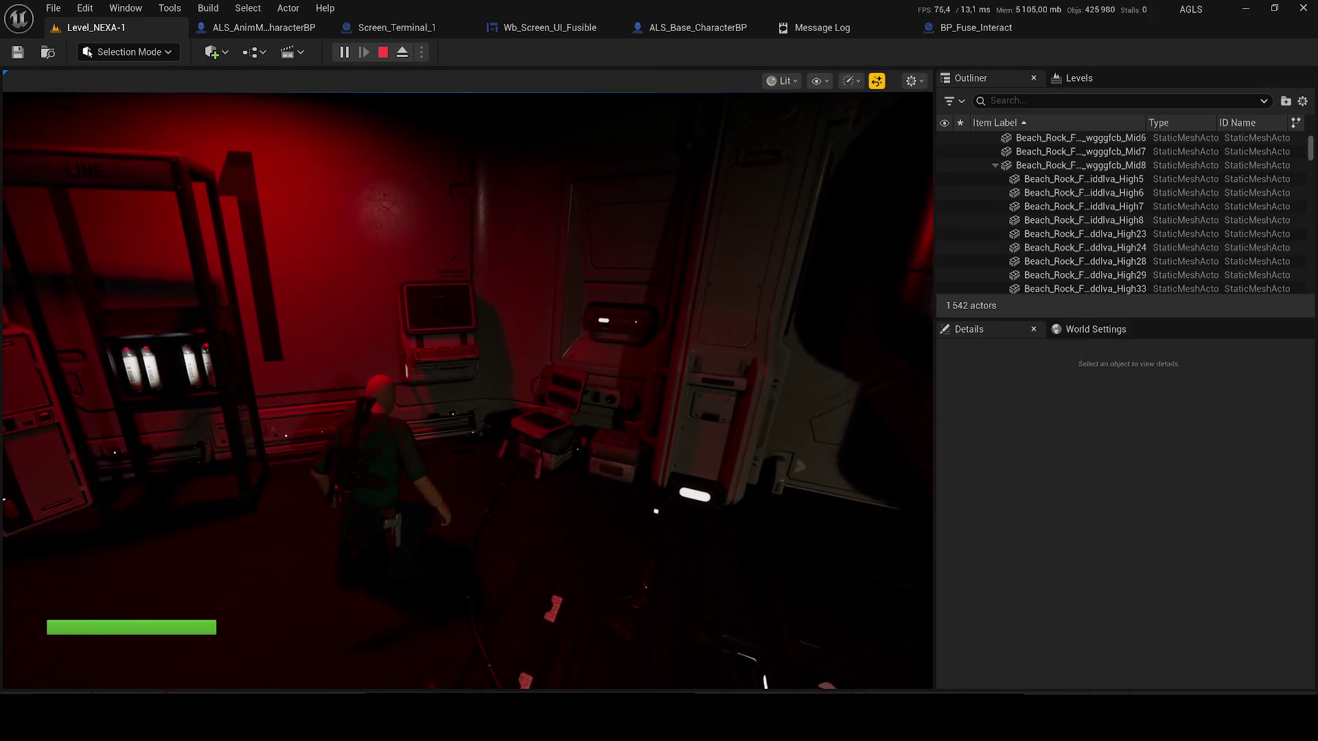
{"action": "key", "text": "alt+Tab"}
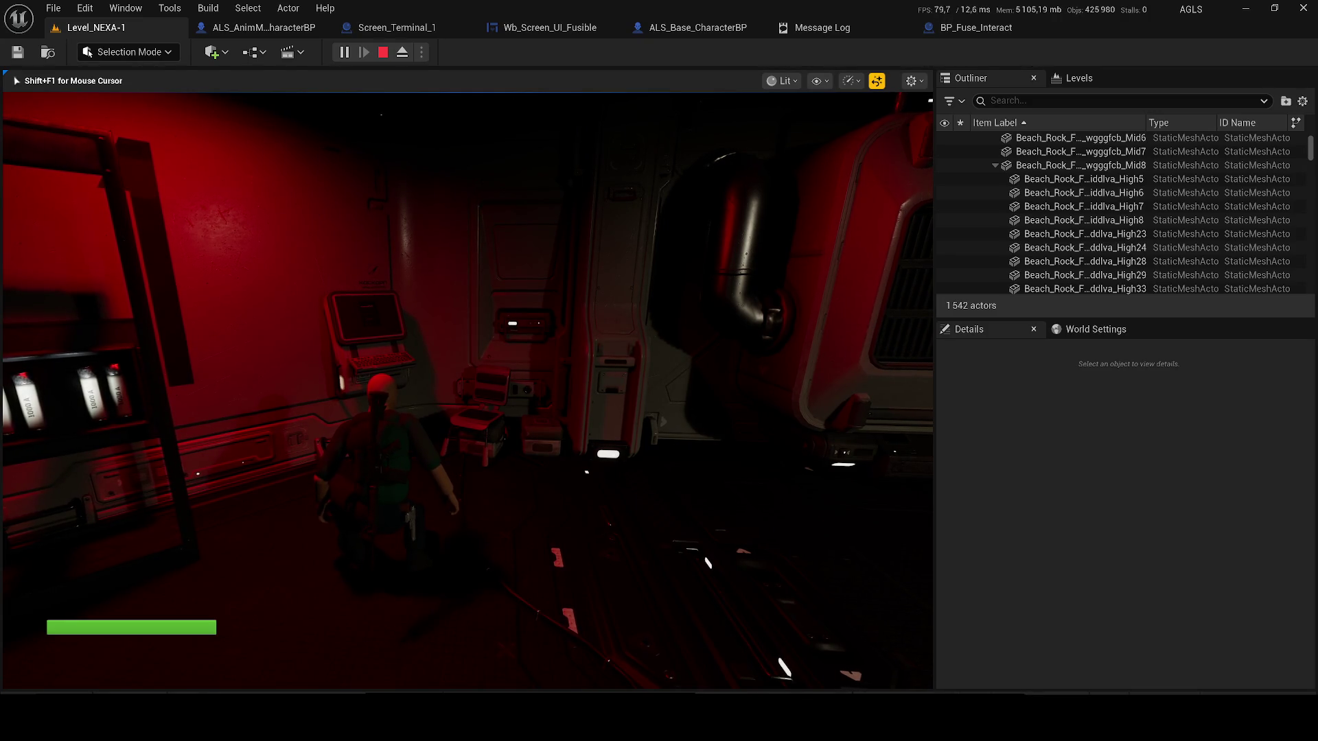
{"action": "key", "text": "super"}
{"action": "key", "text": "super"}
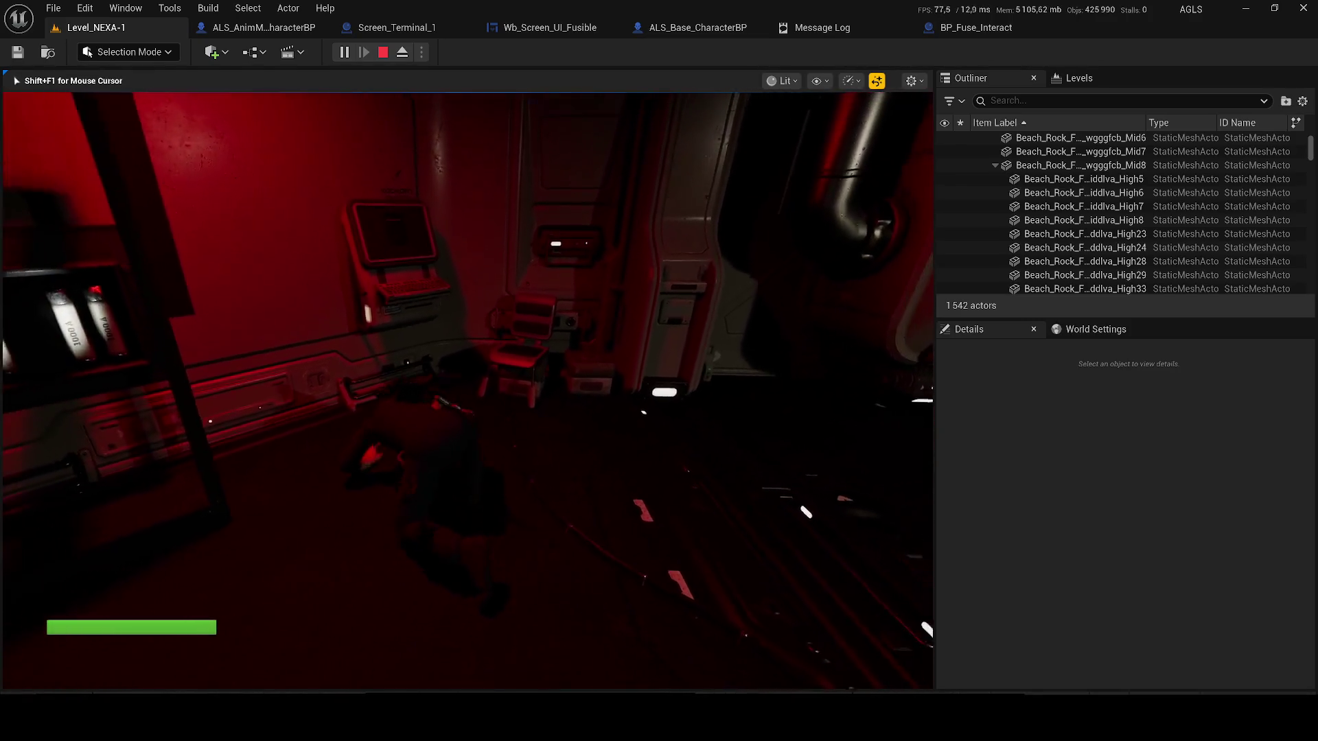
{"action": "key", "text": "alt+z"}
{"action": "key", "text": "alt+z"}
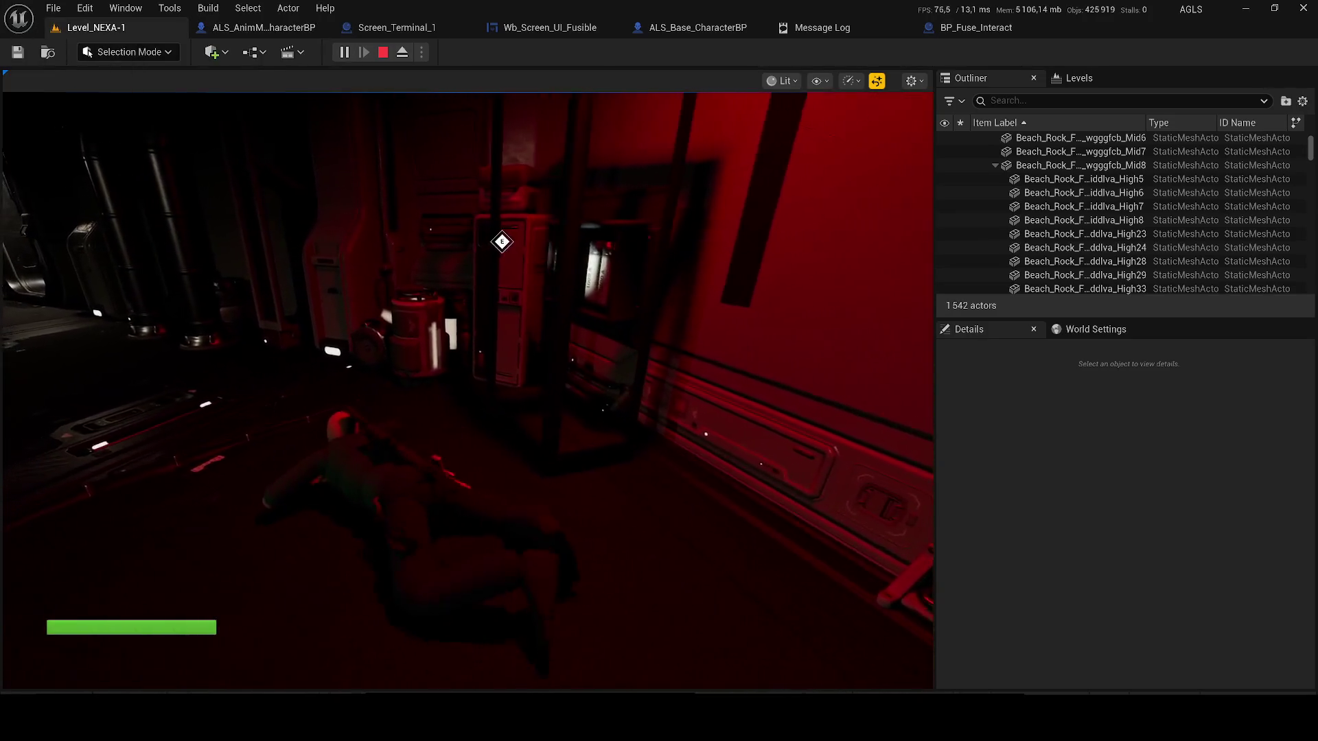
{"action": "left_click", "coordinate": [884, 414]}
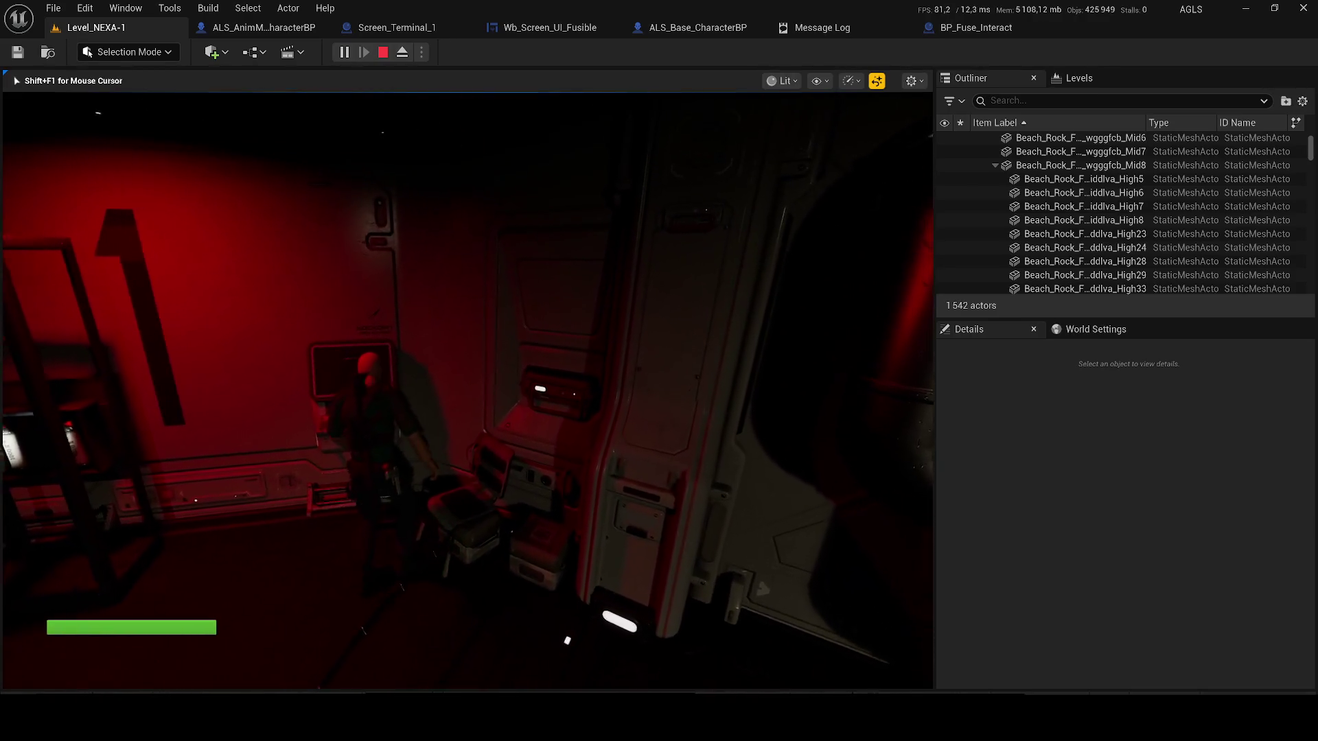
- Check the wall terminal in play mode, then walk through the red corridor to the fuse rack for F-03
{"action": "key", "text": "e"}
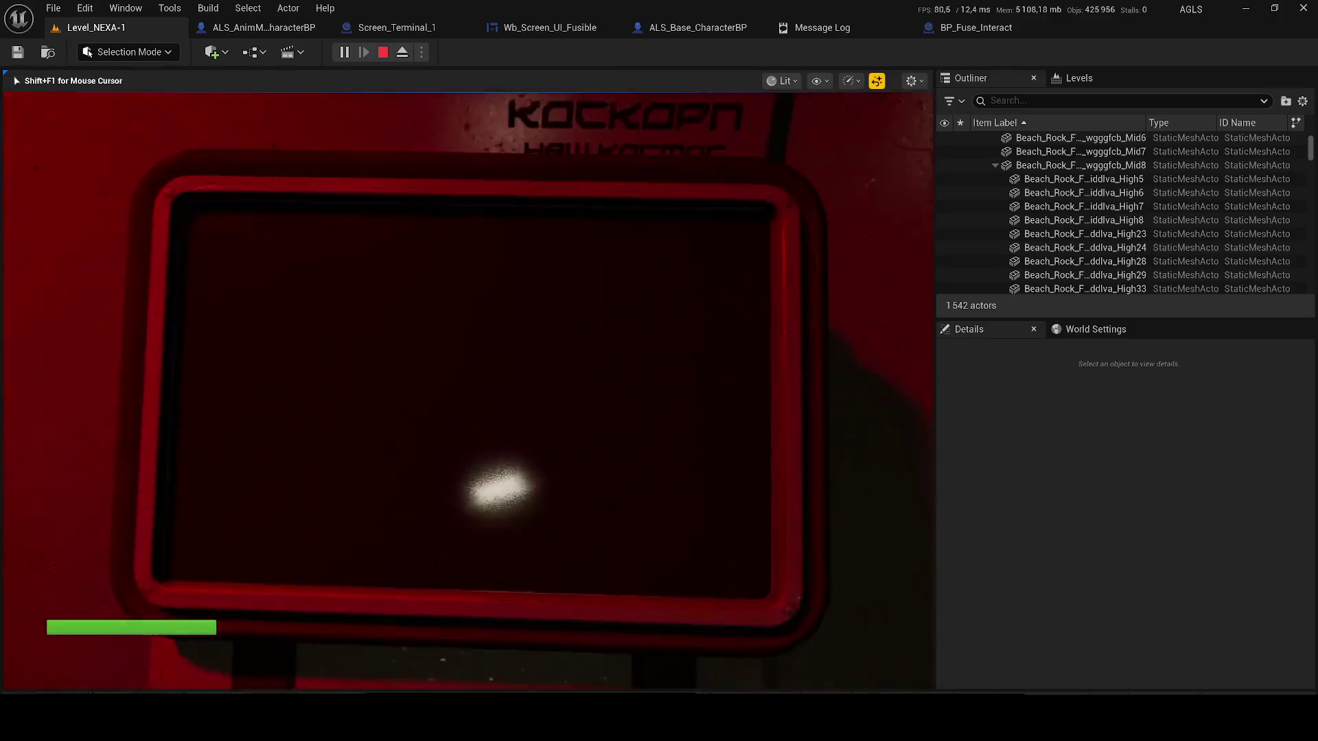
{"action": "key", "text": "e"}
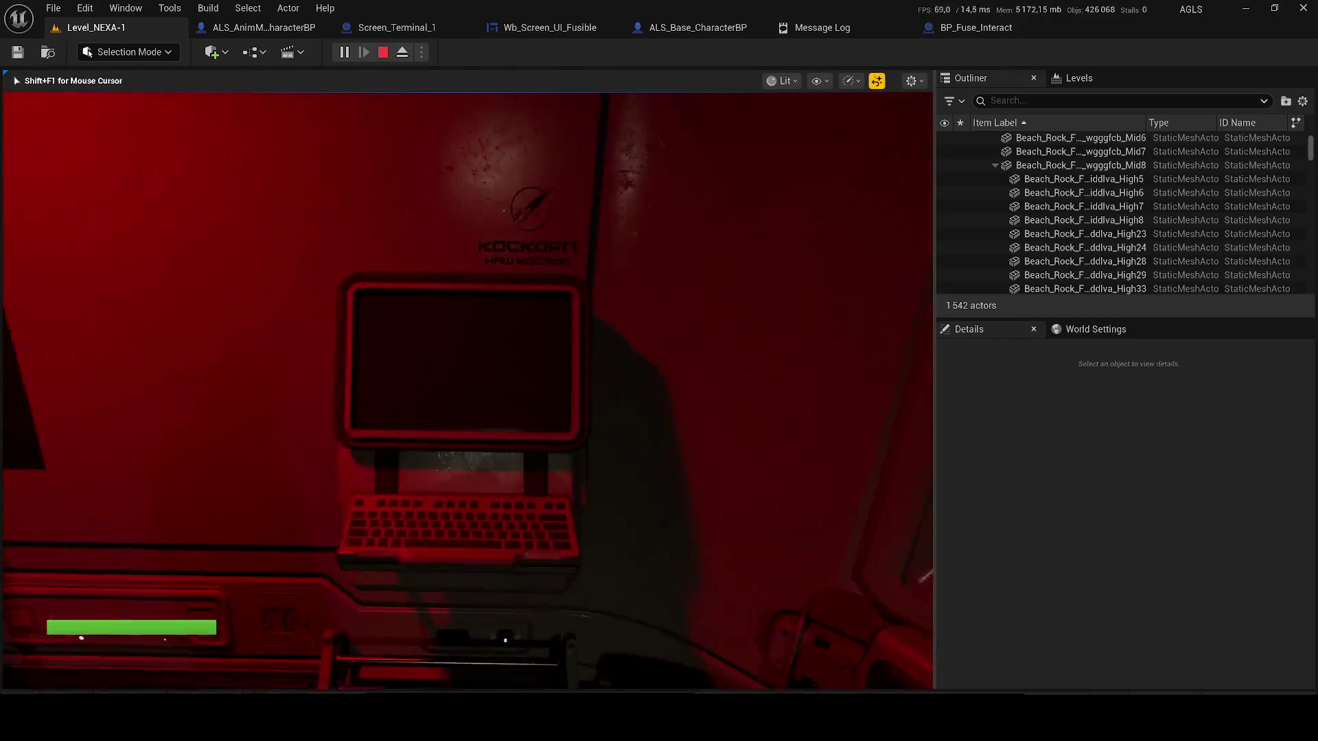
{"action": "key", "text": "w"}
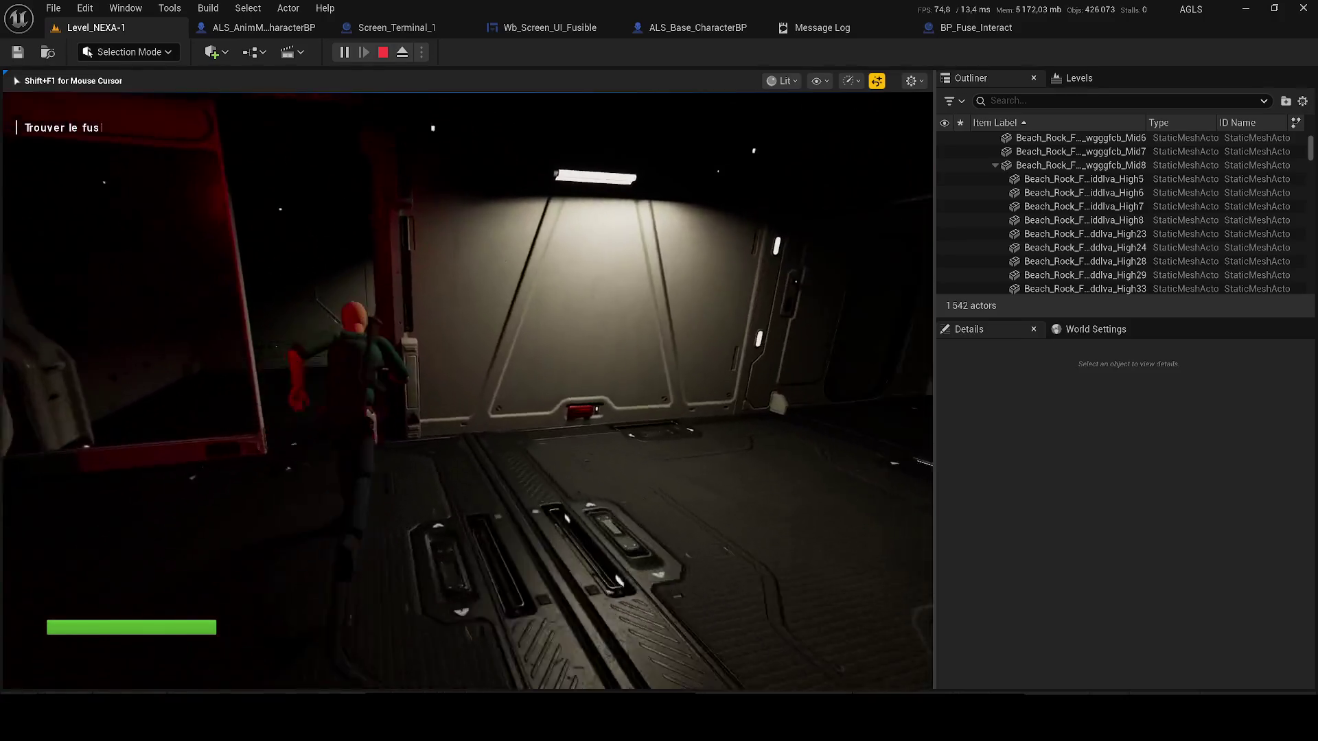
{"action": "key", "text": "w"}
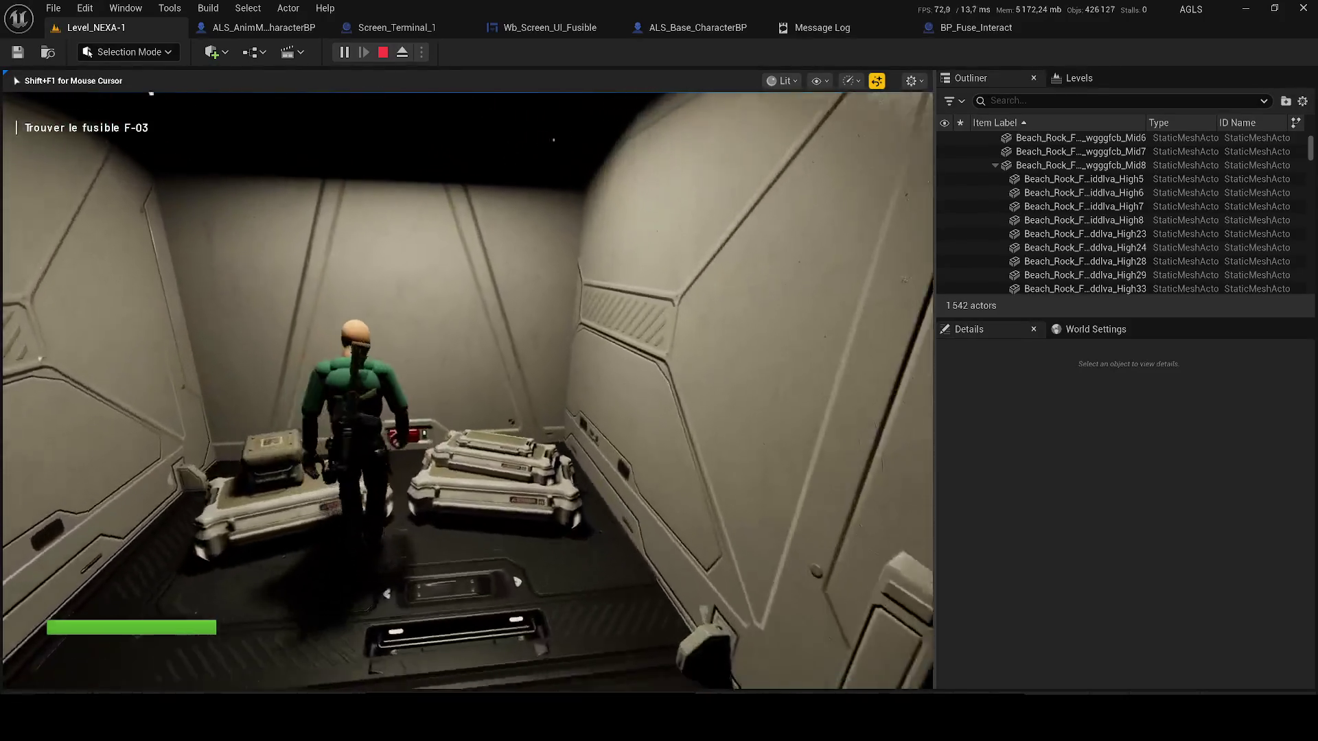
{"action": "key", "text": "w"}
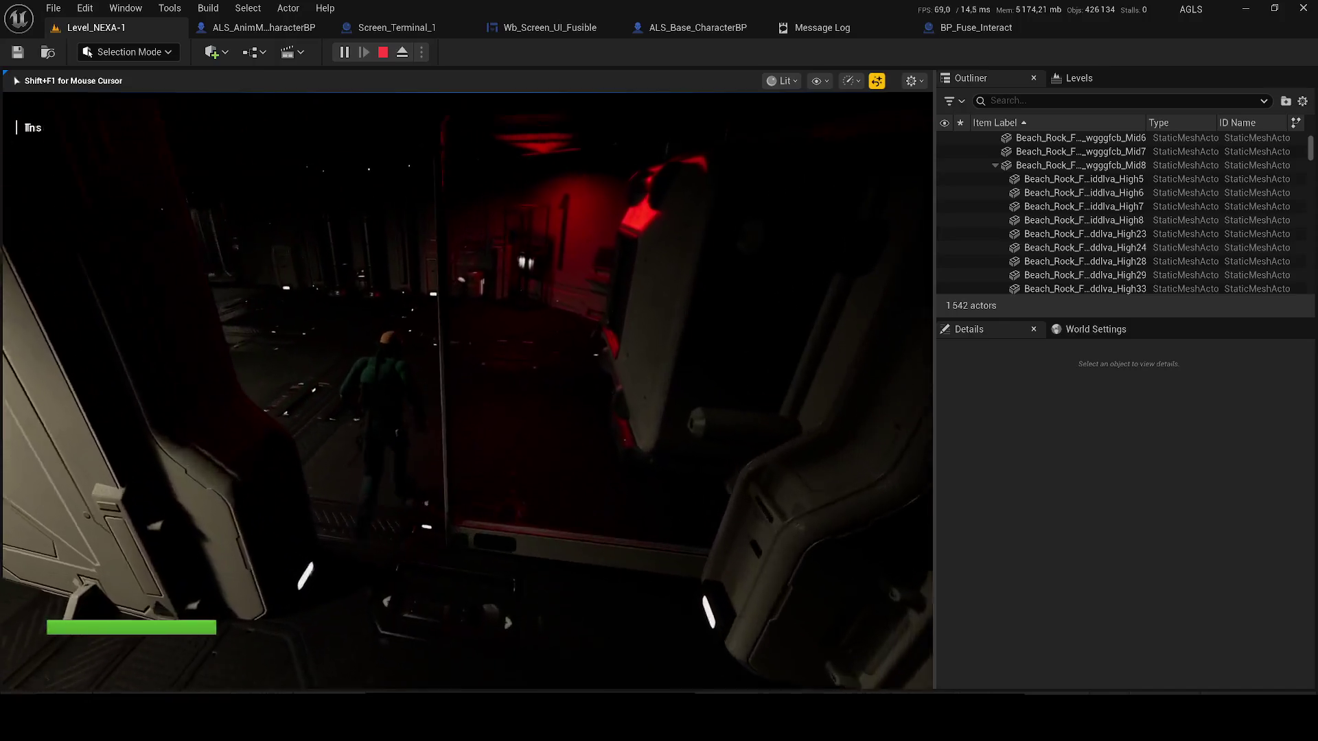
{"action": "key", "text": "w"}
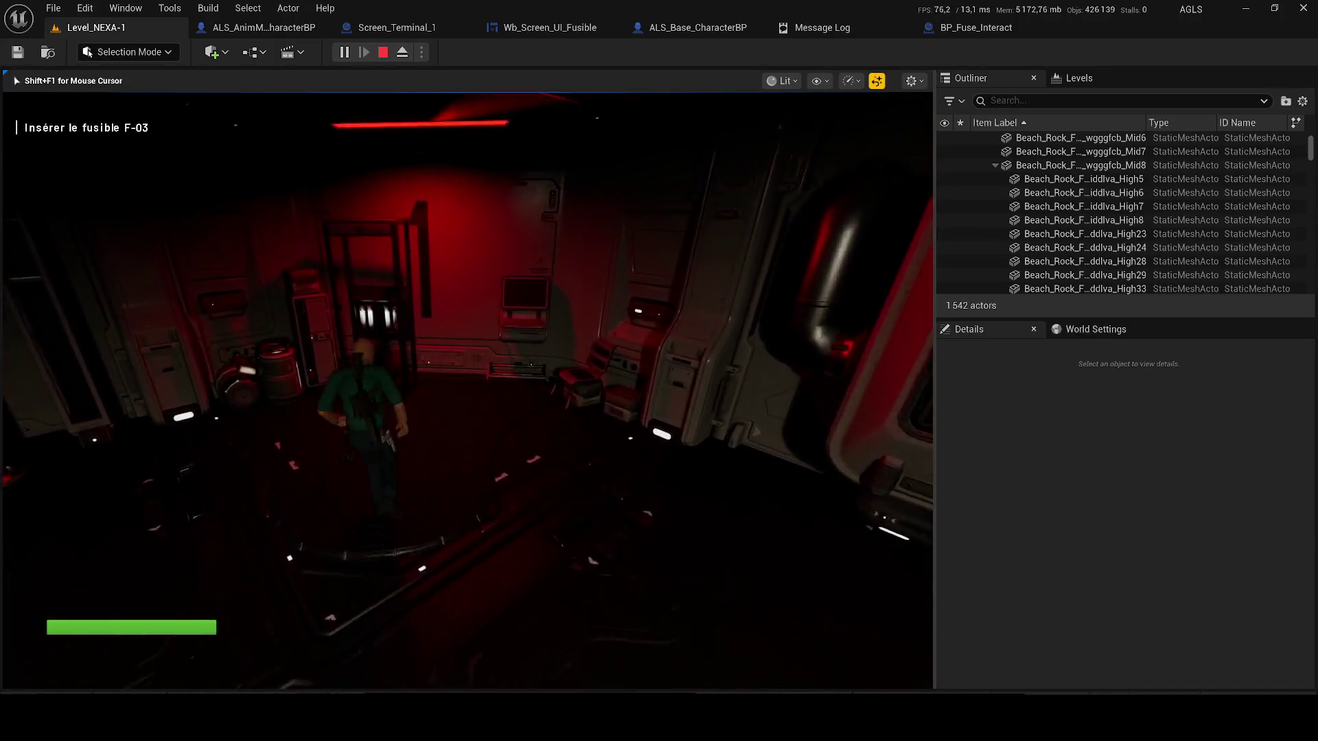
- Walk back to the wall terminal, recheck its screen, and stop the play session to see the Message Log
{"action": "key", "text": "w"}
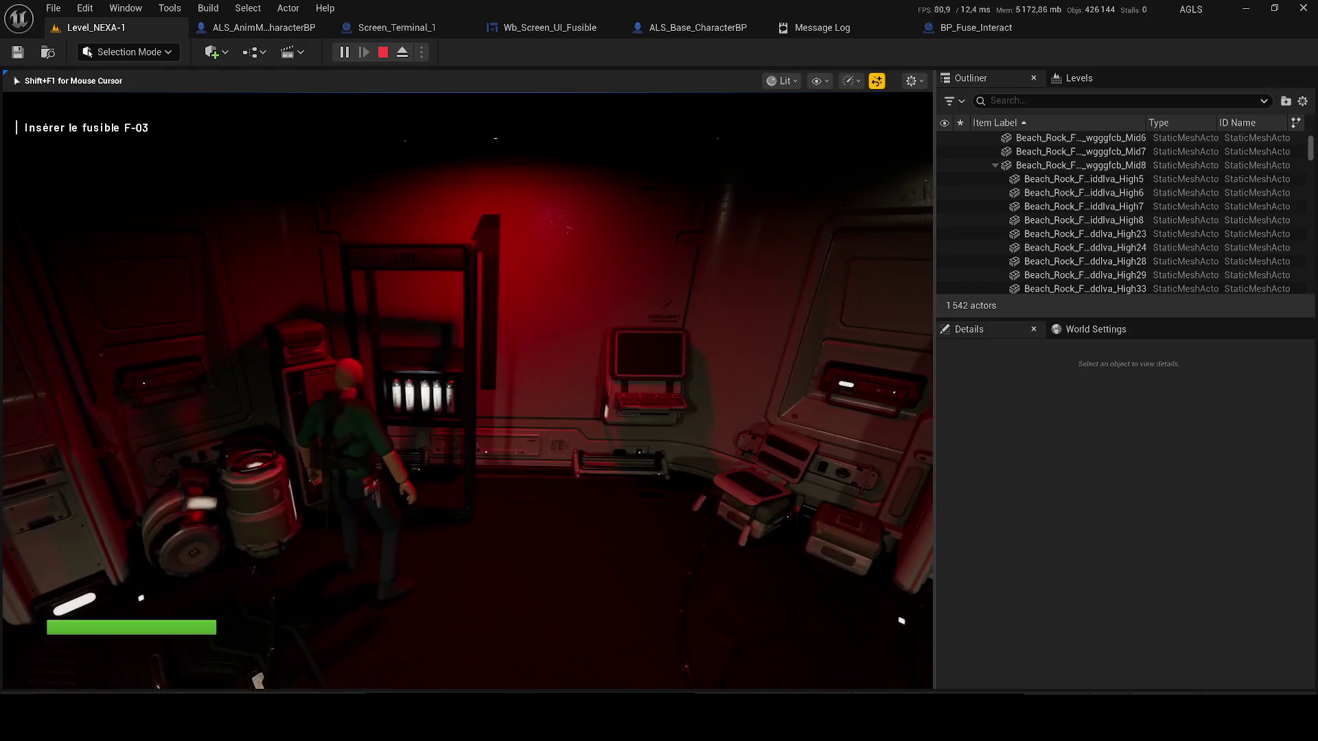
{"action": "key", "text": "w"}
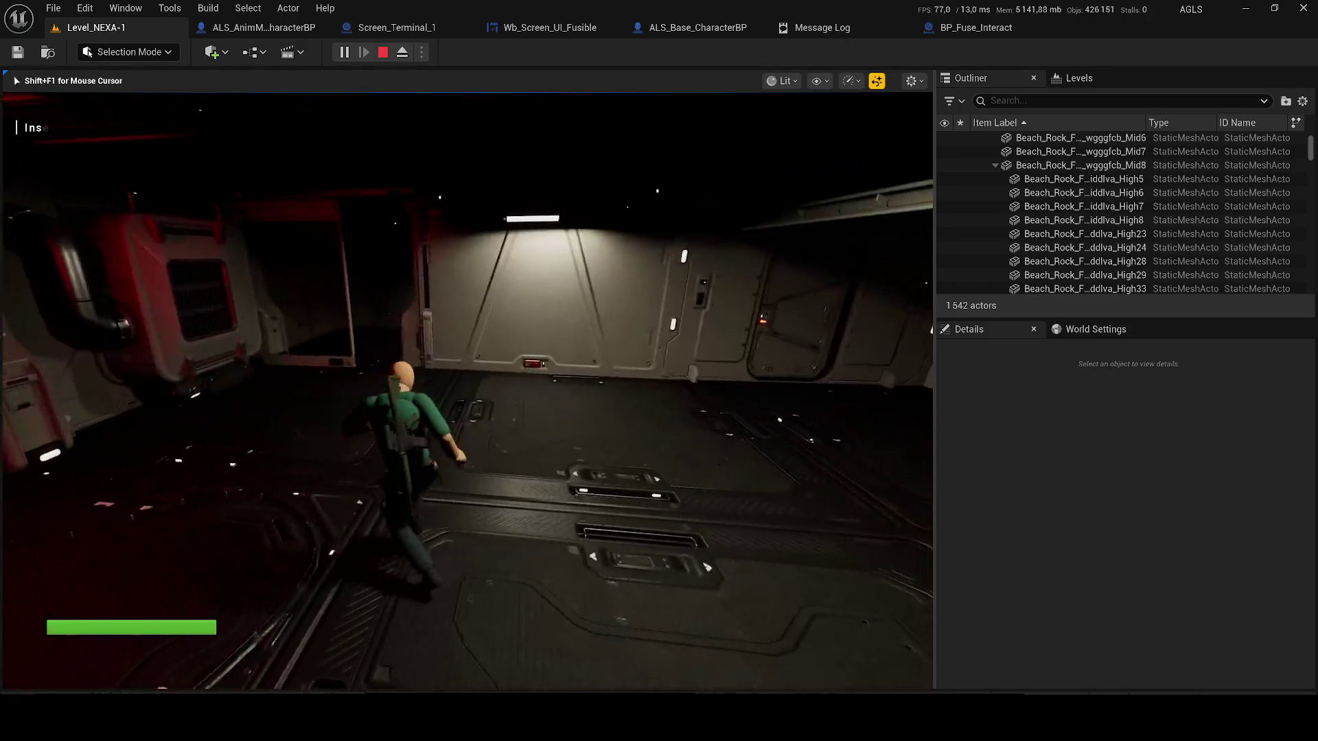
{"action": "key", "text": "w"}
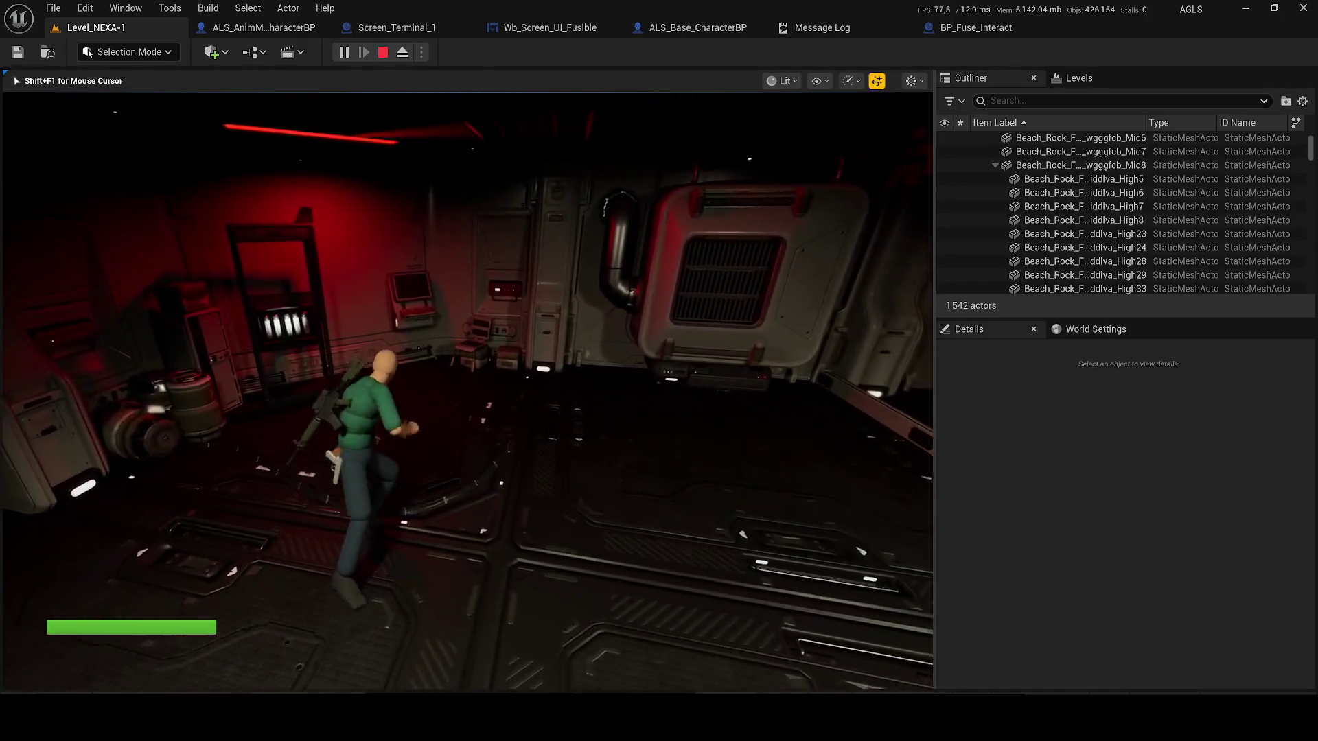
{"action": "key", "text": "w"}
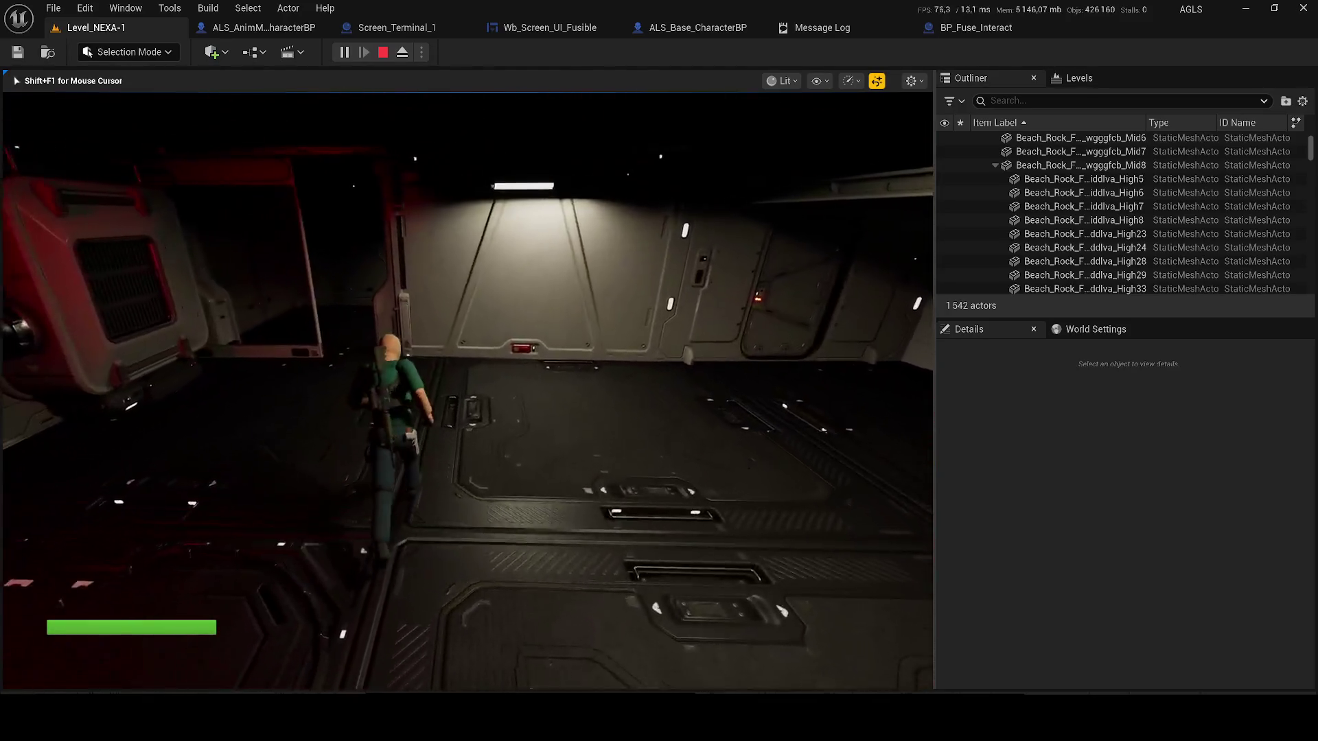
{"action": "key", "text": "w"}
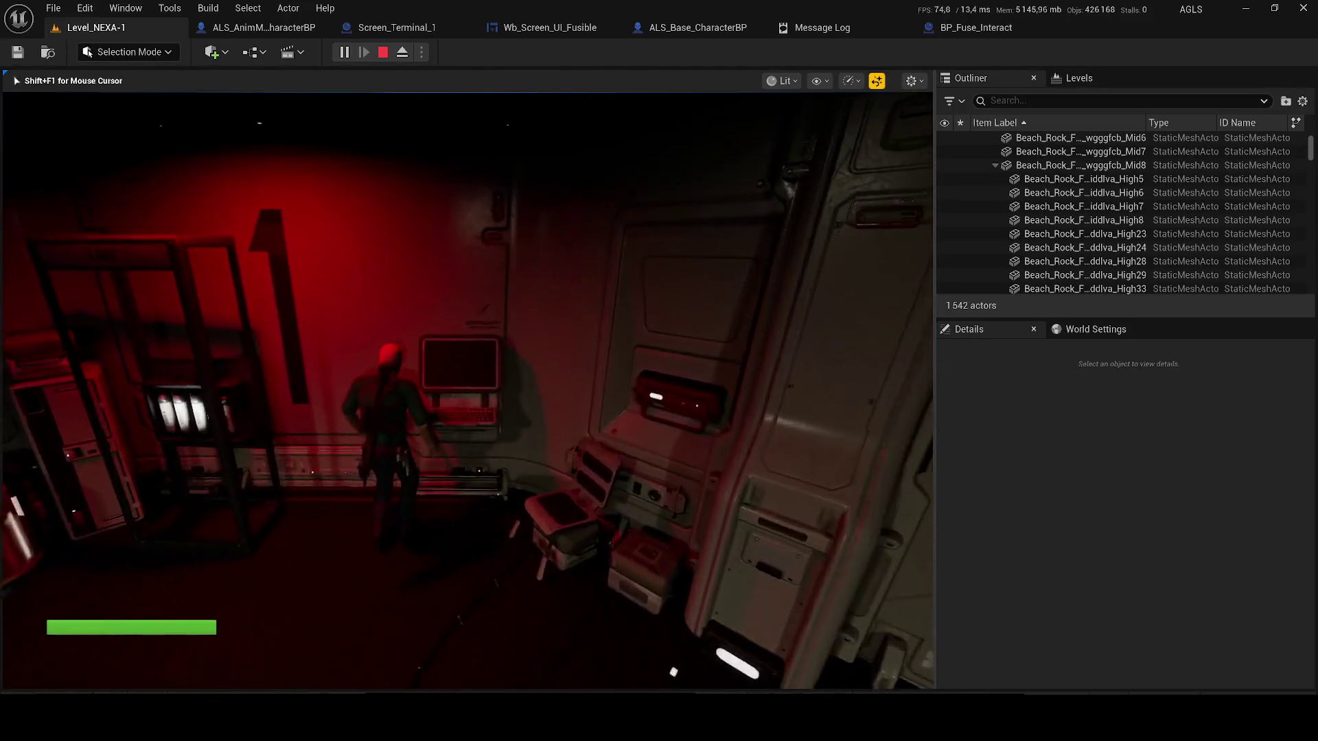
{"action": "key", "text": "e"}
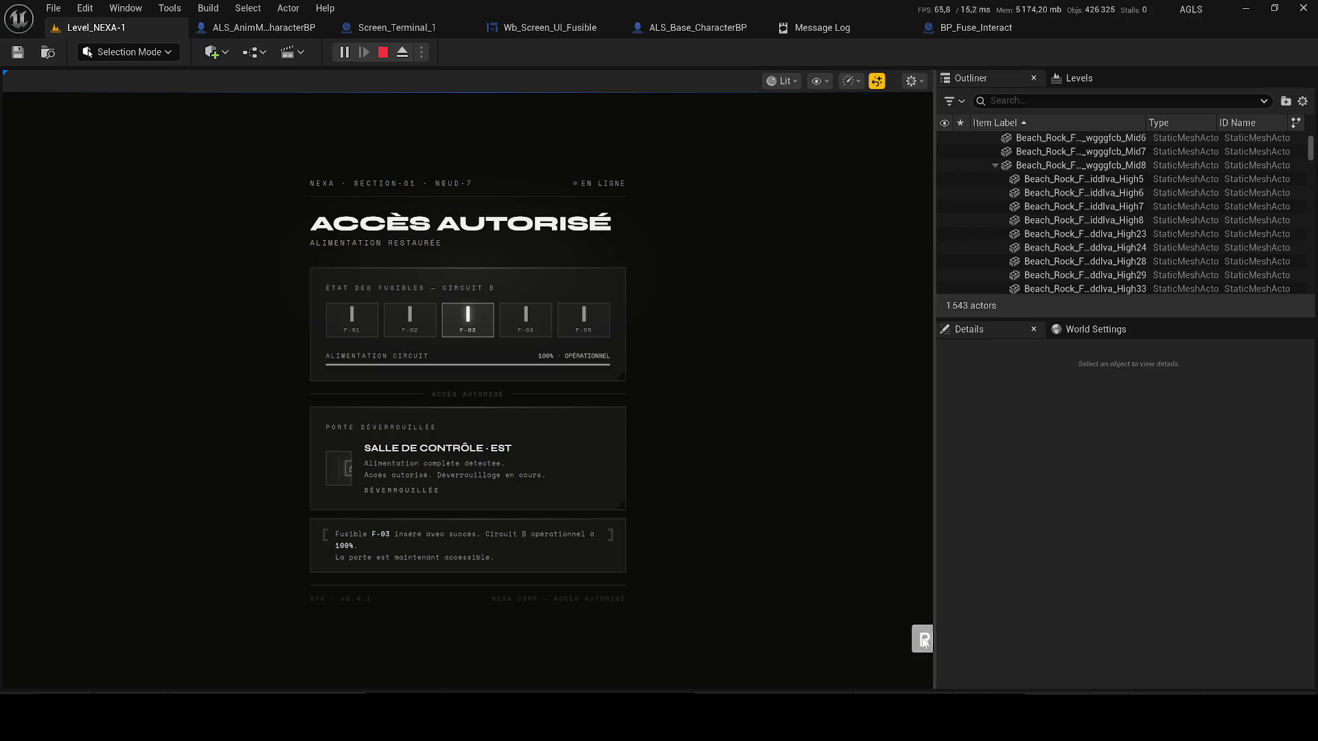
{"action": "key", "text": "e"}
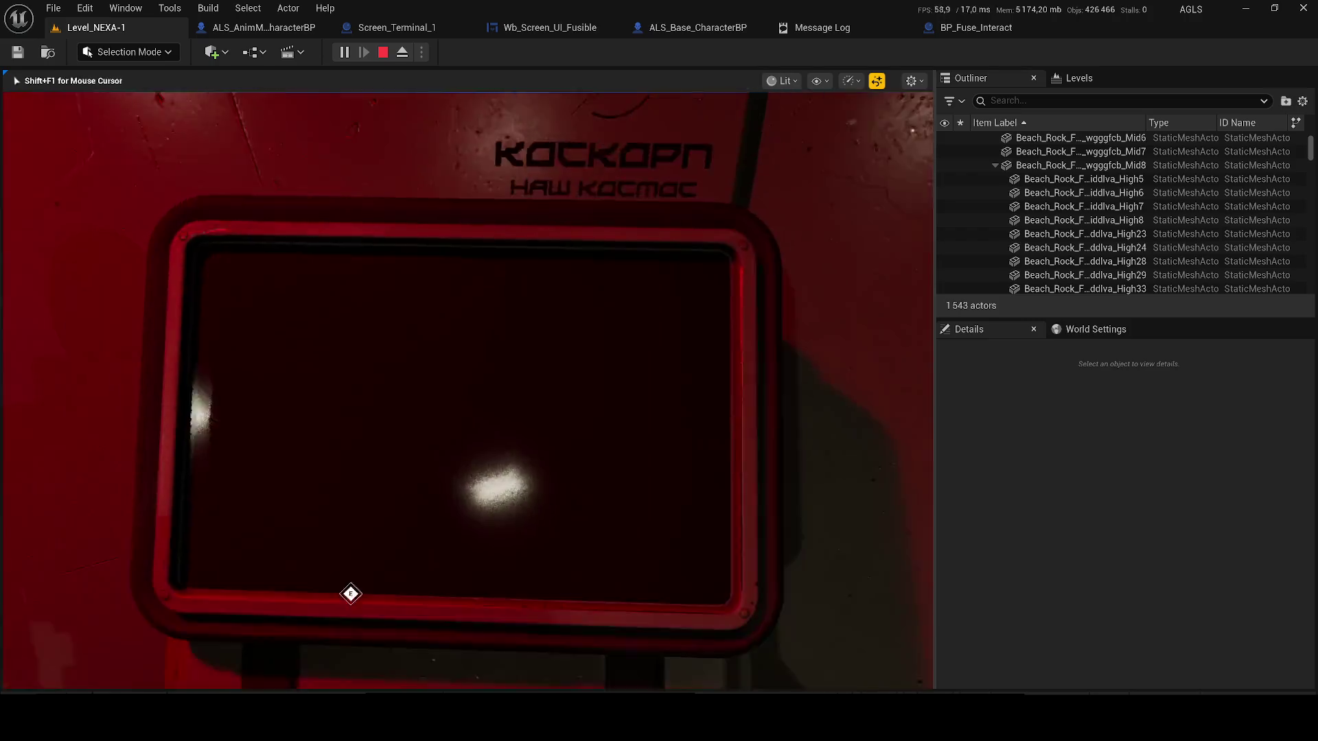
{"action": "key", "text": "w"}
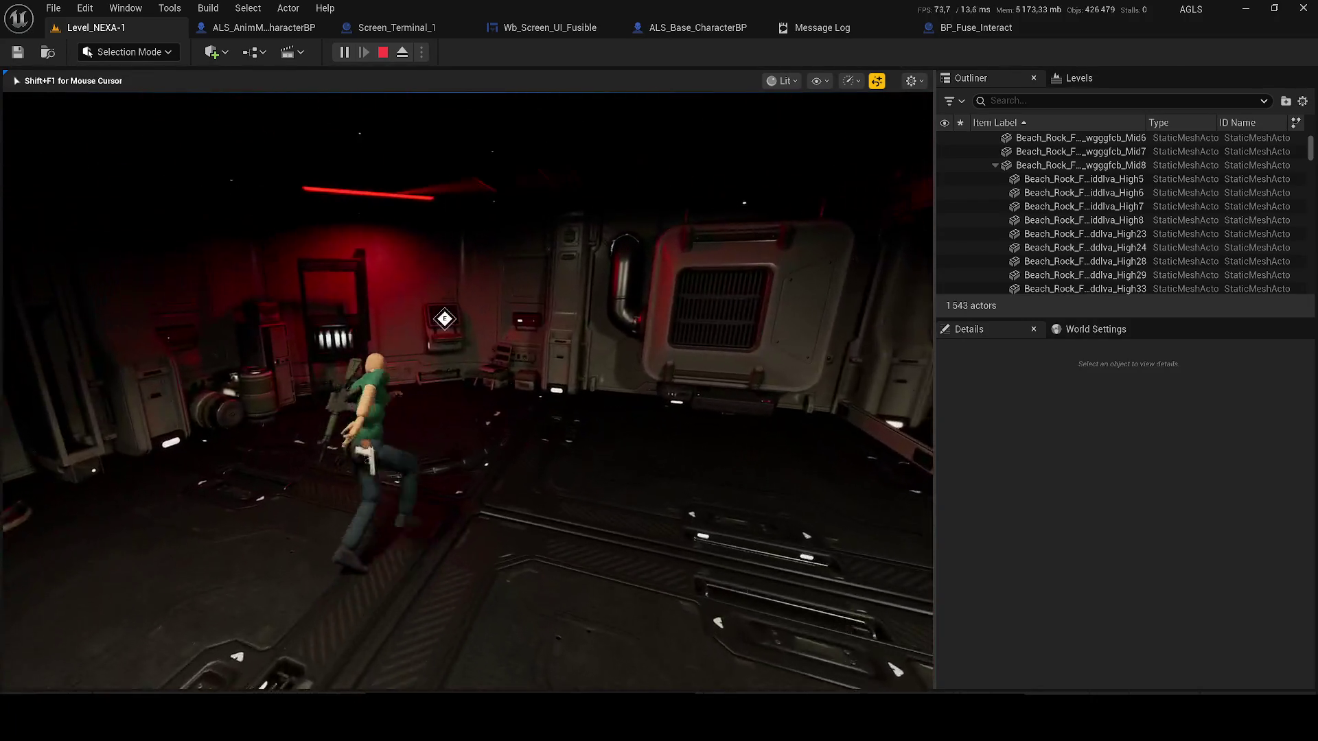
{"action": "key", "text": "Escape"}
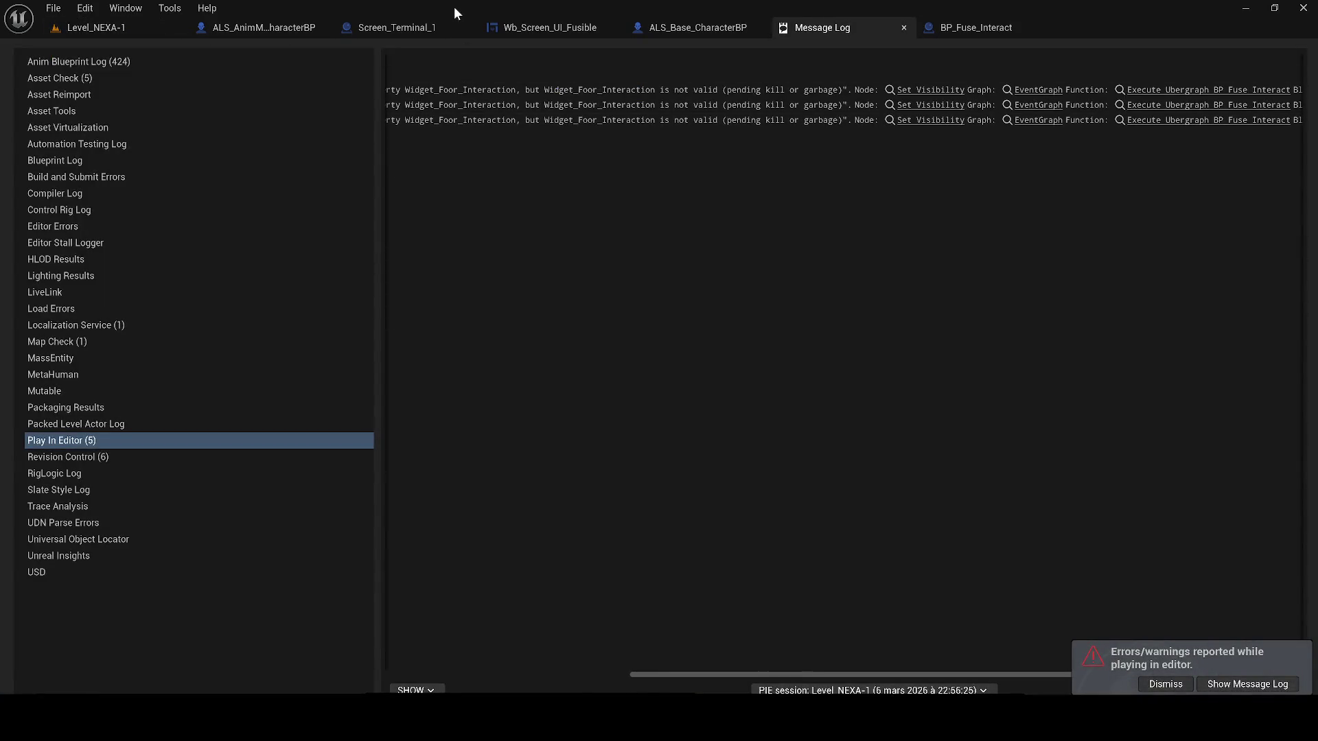
- Close the ALS_AnimMan_CharacterBP tab and bring Screen_Terminal_1's upper fuse-check nodes into view
{"action": "left_click", "coordinate": [269, 26]}
{"action": "left_click", "coordinate": [383, 33]}
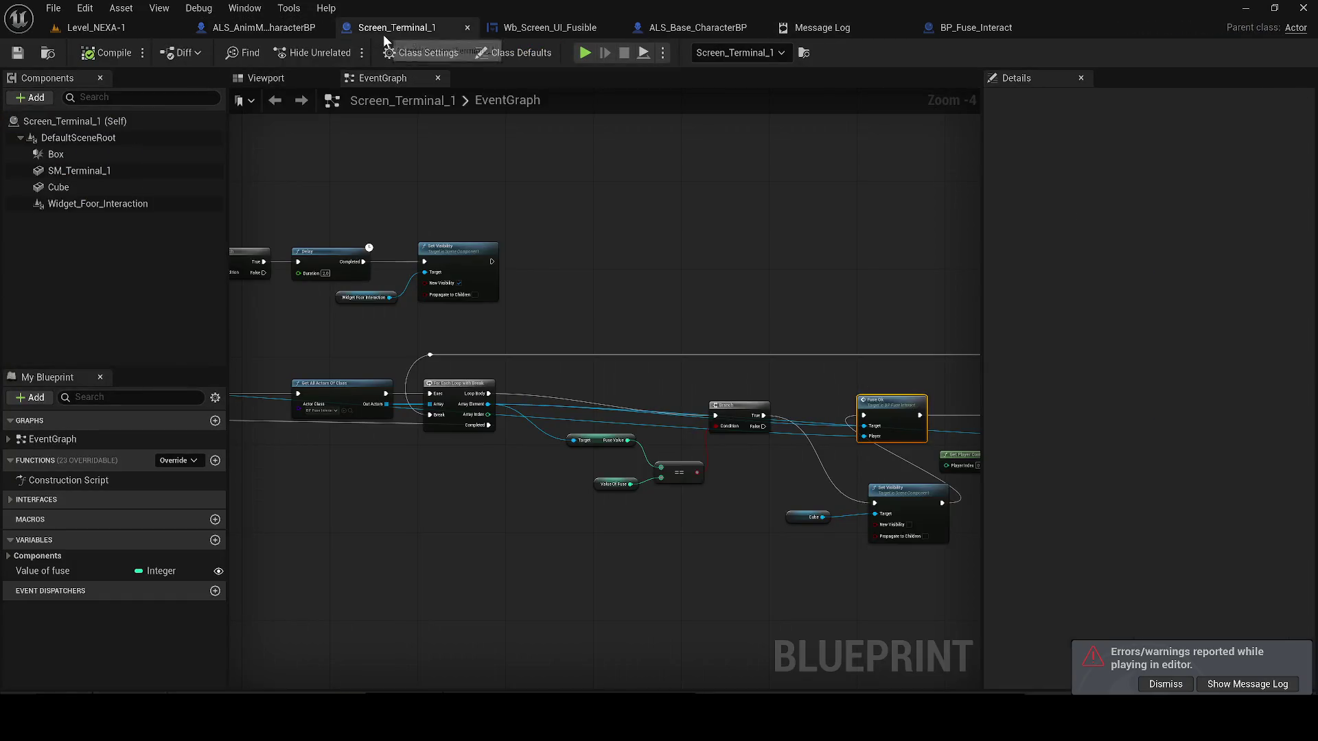
{"action": "left_click", "coordinate": [321, 27]}
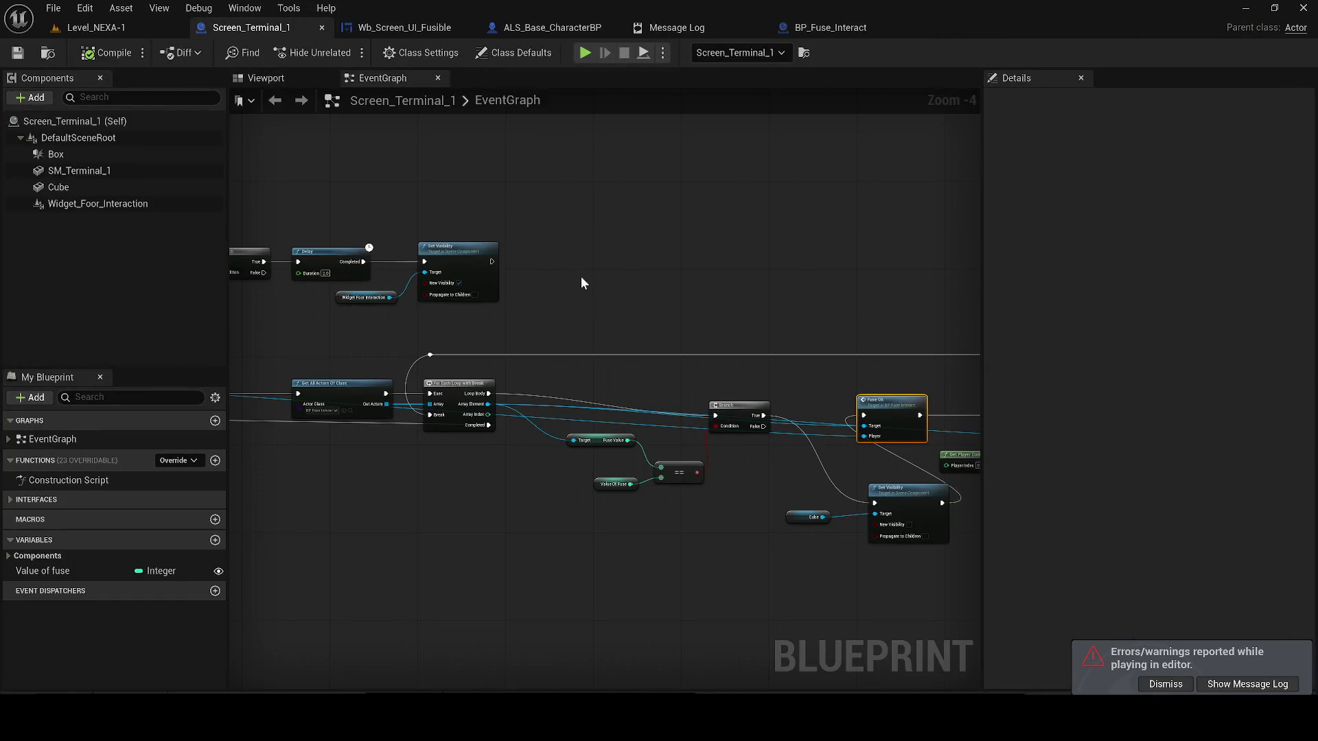
{"action": "left_click_drag", "start_coordinate": [581, 283], "coordinate": [409, 295]}
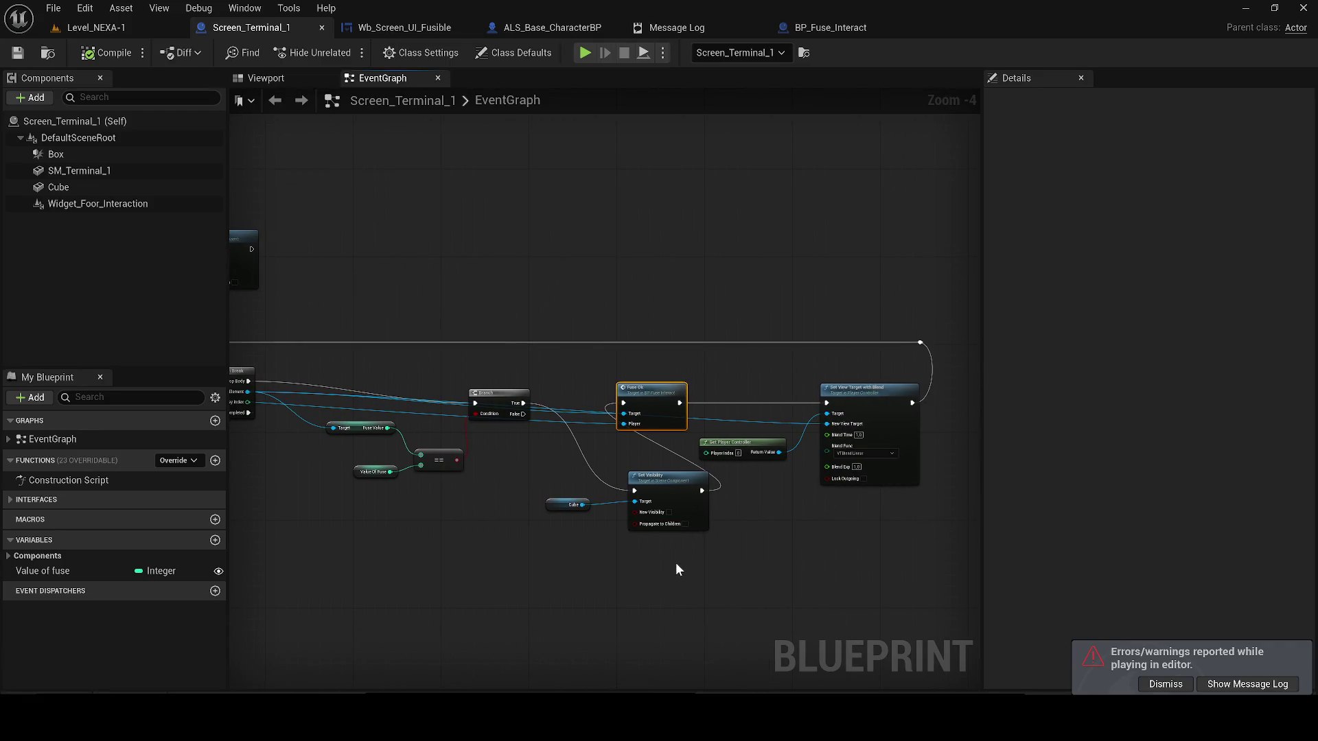
{"action": "mouse_move", "coordinate": [611, 323]}
{"action": "left_mouse_down"}
{"action": "mouse_move", "coordinate": [1077, 369]}
{"action": "mouse_move", "coordinate": [1235, 423]}
{"action": "left_mouse_up"}
- Delete the five unused upper nodes and the Sequence node from Screen_Terminal_1's event graph
{"action": "mouse_move", "coordinate": [371, 249]}
{"action": "left_mouse_down"}
{"action": "mouse_move", "coordinate": [600, 360]}
{"action": "mouse_move", "coordinate": [899, 403]}
{"action": "left_mouse_up"}
{"action": "key", "text": "Delete"}
{"action": "left_click", "coordinate": [576, 480]}
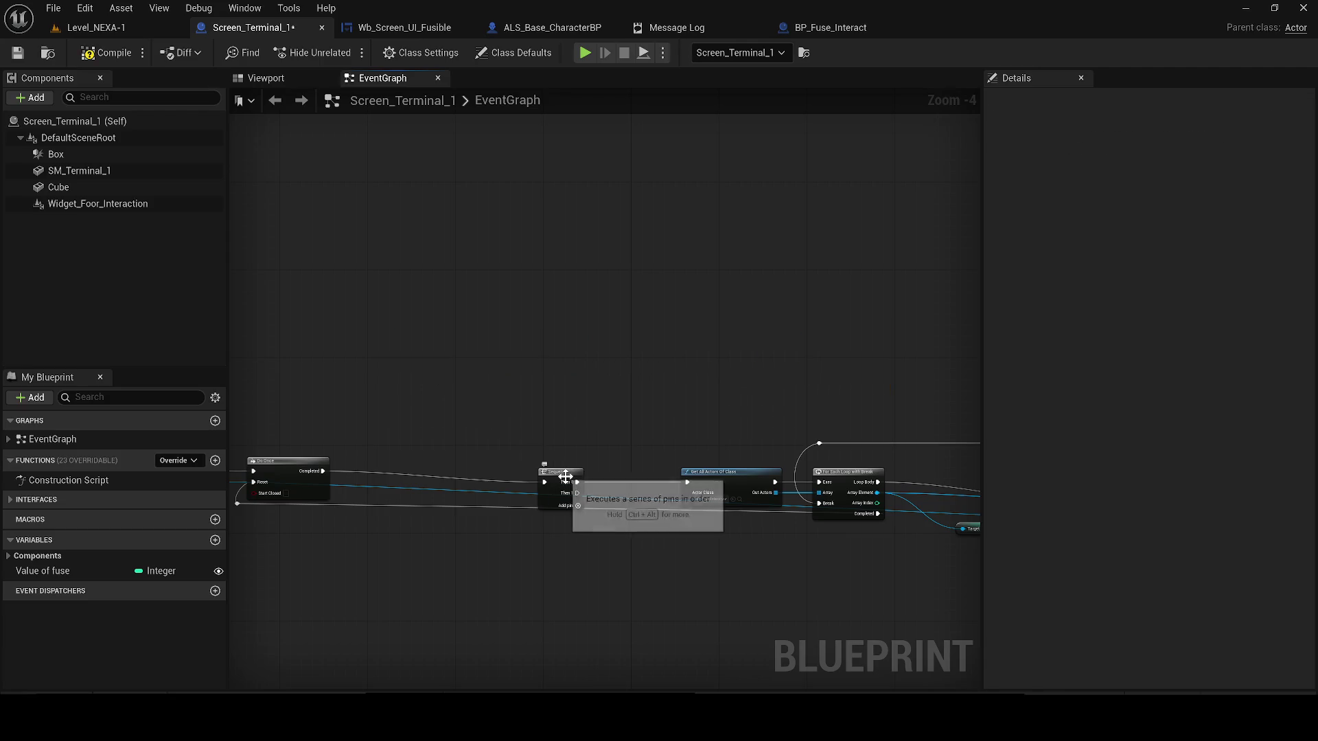
{"action": "key", "text": "Delete"}
{"action": "mouse_move", "coordinate": [323, 471]}
{"action": "left_mouse_down"}
{"action": "mouse_move", "coordinate": [549, 464]}
{"action": "mouse_move", "coordinate": [687, 482]}
{"action": "left_mouse_up"}
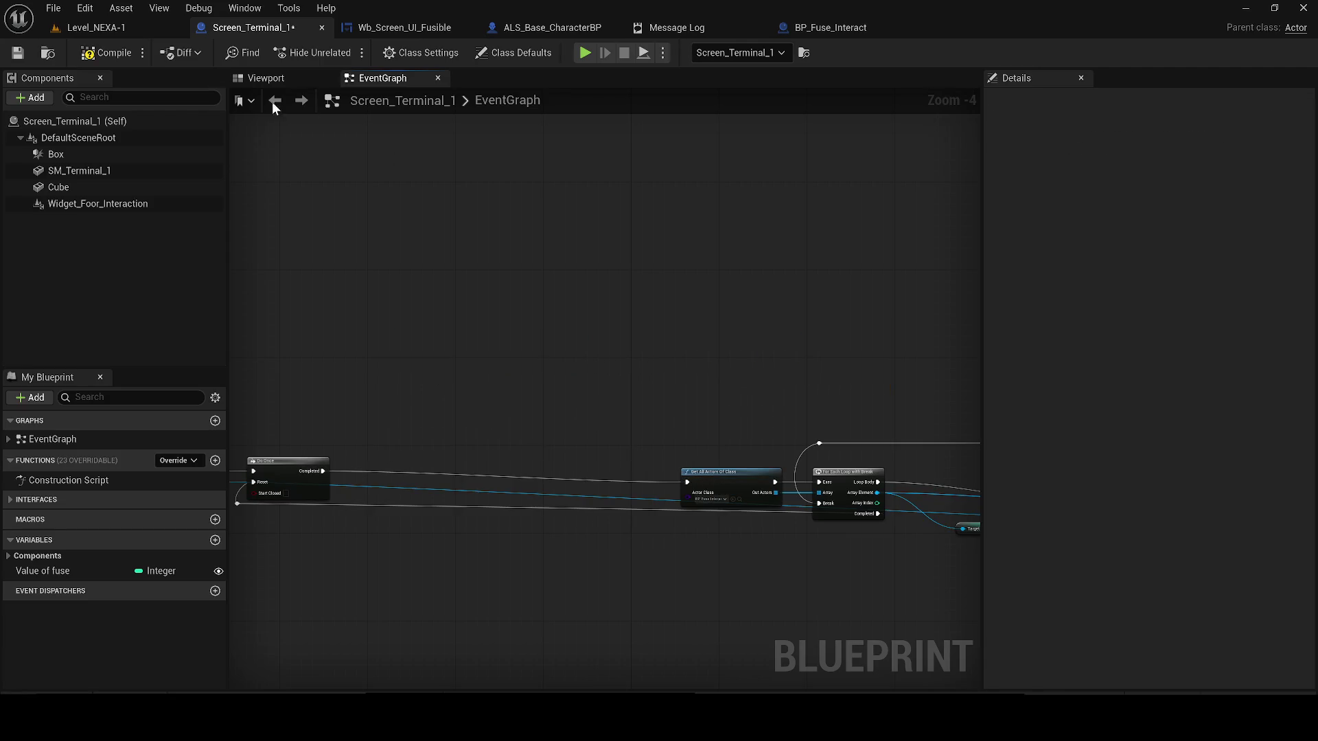
- Compile and save the Screen_Terminal_1 blueprint
{"action": "left_click", "coordinate": [107, 53]}
{"action": "left_click", "coordinate": [17, 57]}
{"action": "double_click", "coordinate": [542, 100]}
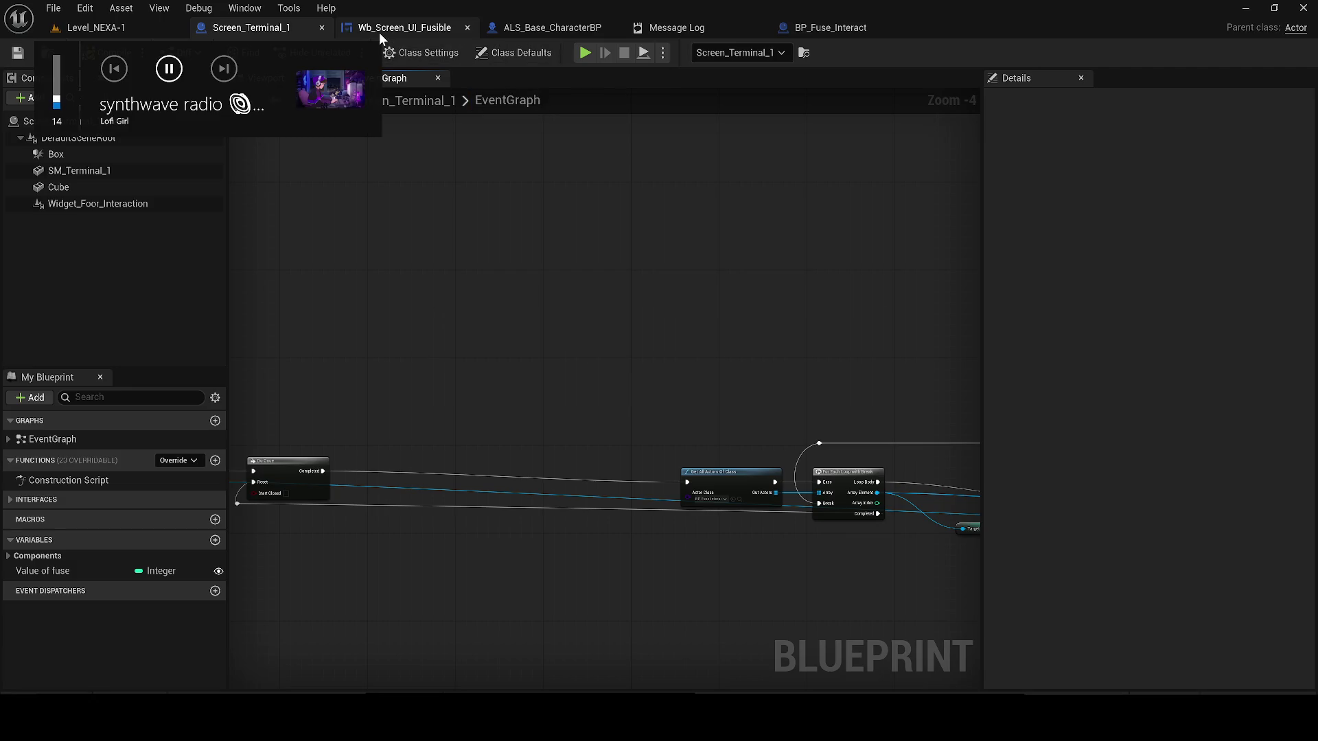
- Paste the copied node chain into the Wb_Screen_UI_Fusible event graph
{"action": "left_click", "coordinate": [379, 31]}
{"action": "scroll", "coordinate": [483, 271], "scroll_direction": "down", "scroll_amount": 10}
{"action": "scroll", "coordinate": [450, 282], "scroll_direction": "up", "scroll_amount": 3}
{"action": "mouse_move", "coordinate": [485, 265]}
{"action": "left_mouse_down"}
{"action": "mouse_move", "coordinate": [718, 546]}
{"action": "mouse_move", "coordinate": [733, 516]}
{"action": "left_mouse_up"}
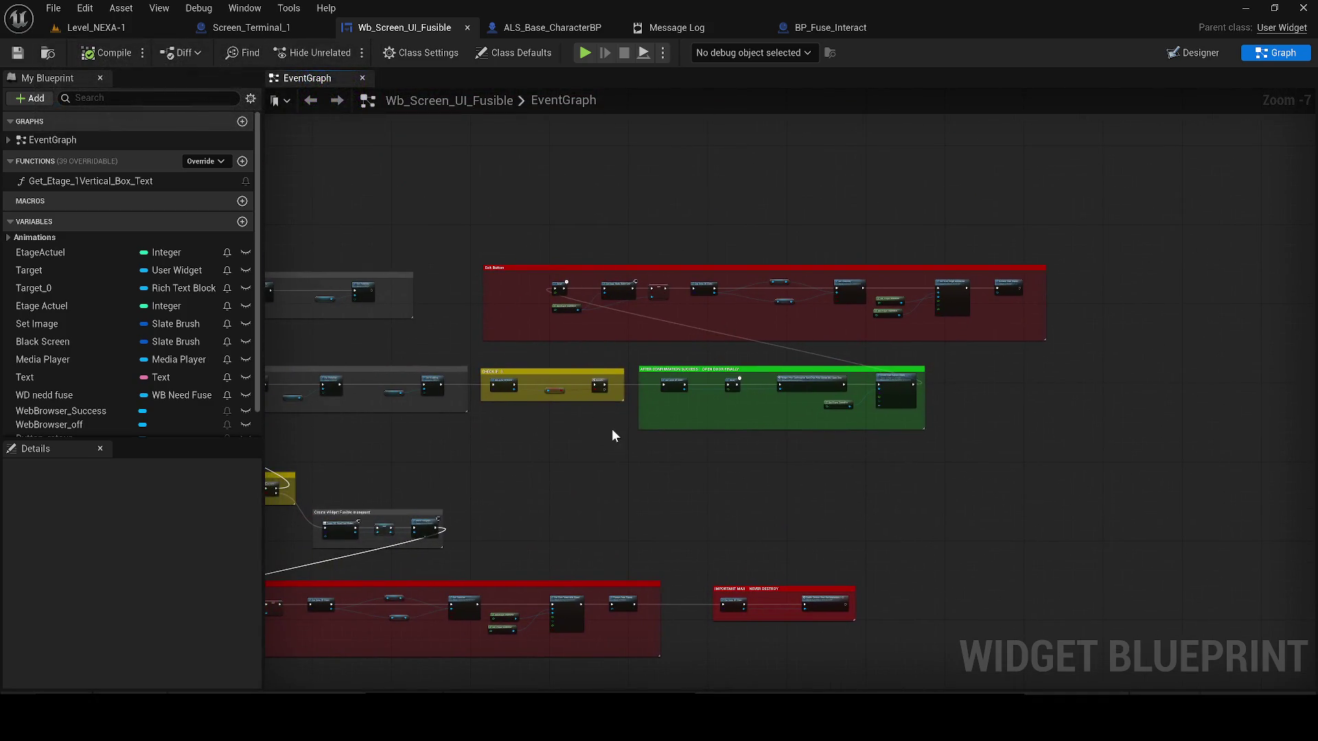
{"action": "key", "text": "ctrl+v"}
{"action": "left_click_drag", "start_coordinate": [652, 487], "coordinate": [578, 372]}
- Move the IMPORTANT MAX comment beside the exit-button logic and wire Remove from Parent to Get Actor Of Class
{"action": "left_click", "coordinate": [676, 474]}
{"action": "key", "text": "ctrl+x"}
{"action": "key", "text": "ctrl+v"}
{"action": "left_click_drag", "start_coordinate": [1068, 159], "coordinate": [903, 305]}
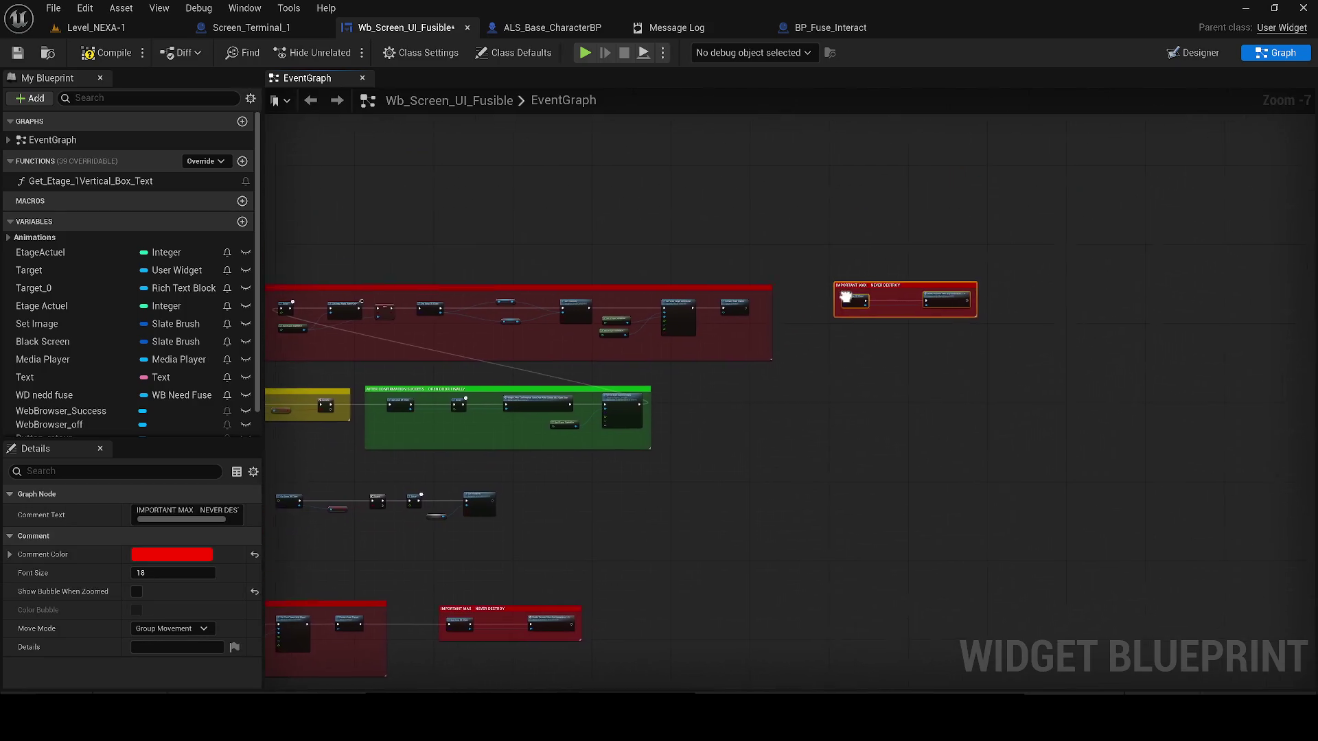
{"action": "scroll", "coordinate": [905, 302], "scroll_direction": "up", "scroll_amount": 3}
{"action": "mouse_move", "coordinate": [622, 346]}
{"action": "left_mouse_down"}
{"action": "mouse_move", "coordinate": [652, 364]}
{"action": "mouse_move", "coordinate": [847, 340]}
{"action": "mouse_move", "coordinate": [791, 342]}
{"action": "left_mouse_up"}
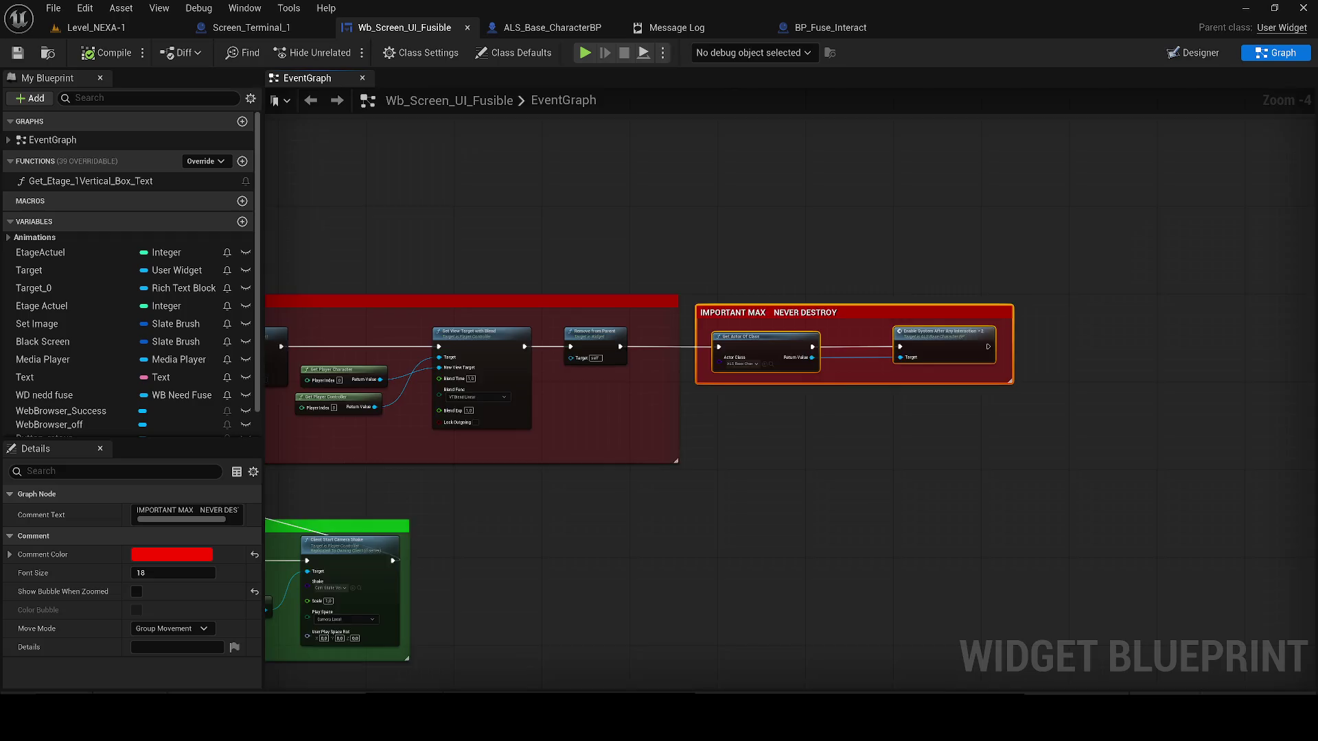
- Select the lower fuse-check chain below the CHECK IF 3 group, reposition it, and cut it
{"action": "left_click_drag", "start_coordinate": [398, 542], "coordinate": [767, 373]}
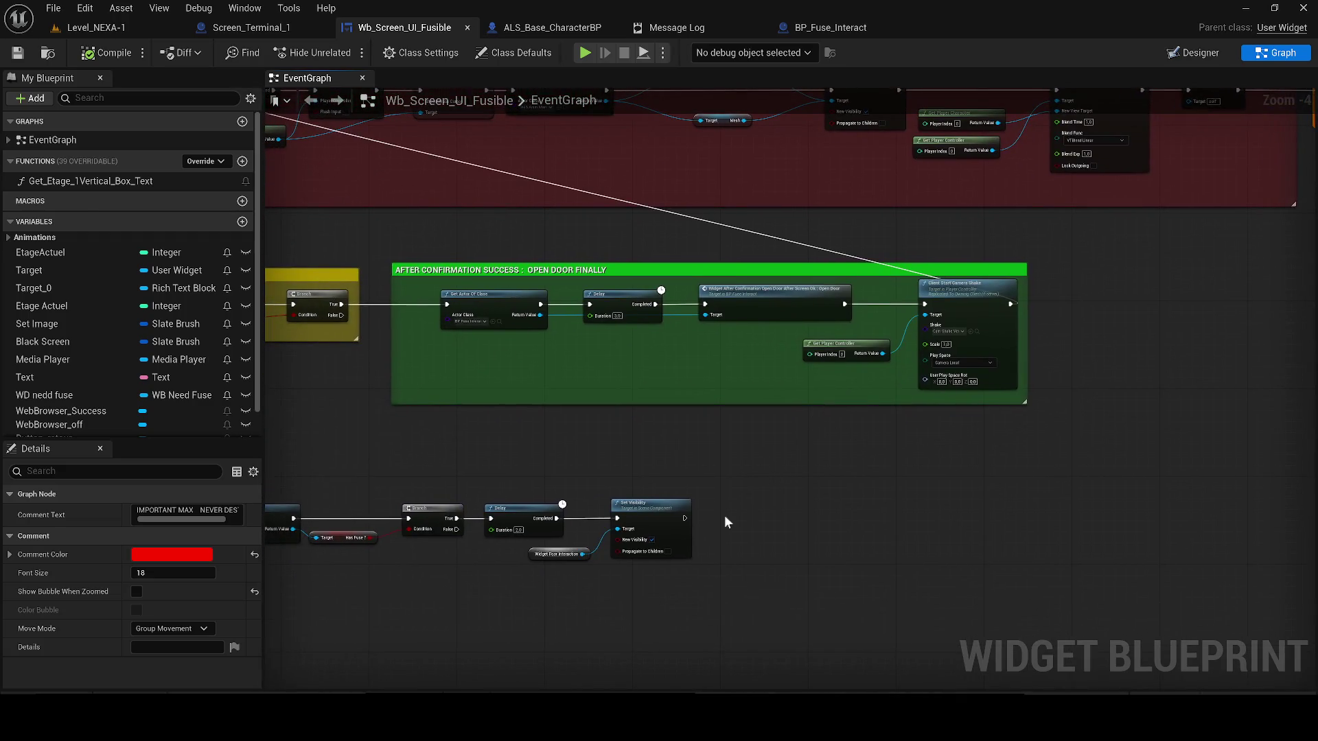
{"action": "left_click_drag", "start_coordinate": [547, 562], "coordinate": [894, 499]}
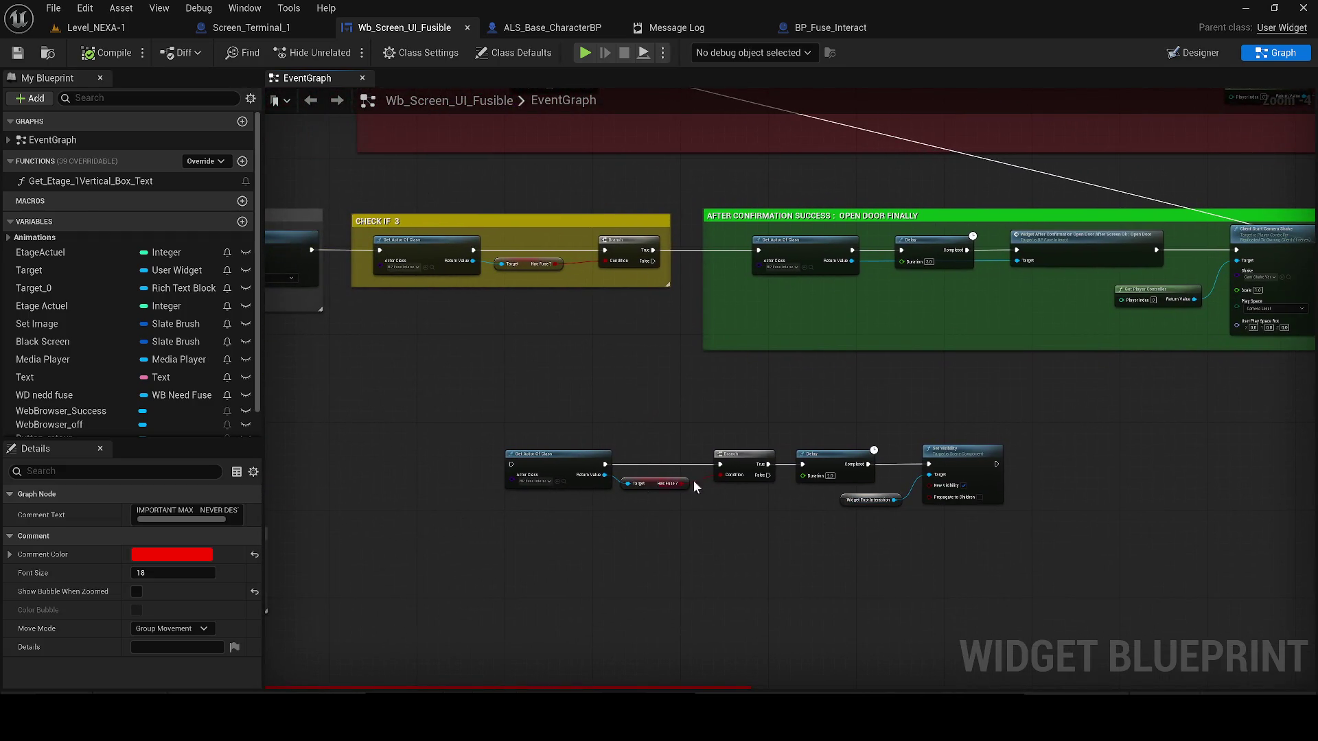
{"action": "left_click_drag", "start_coordinate": [1046, 525], "coordinate": [502, 429]}
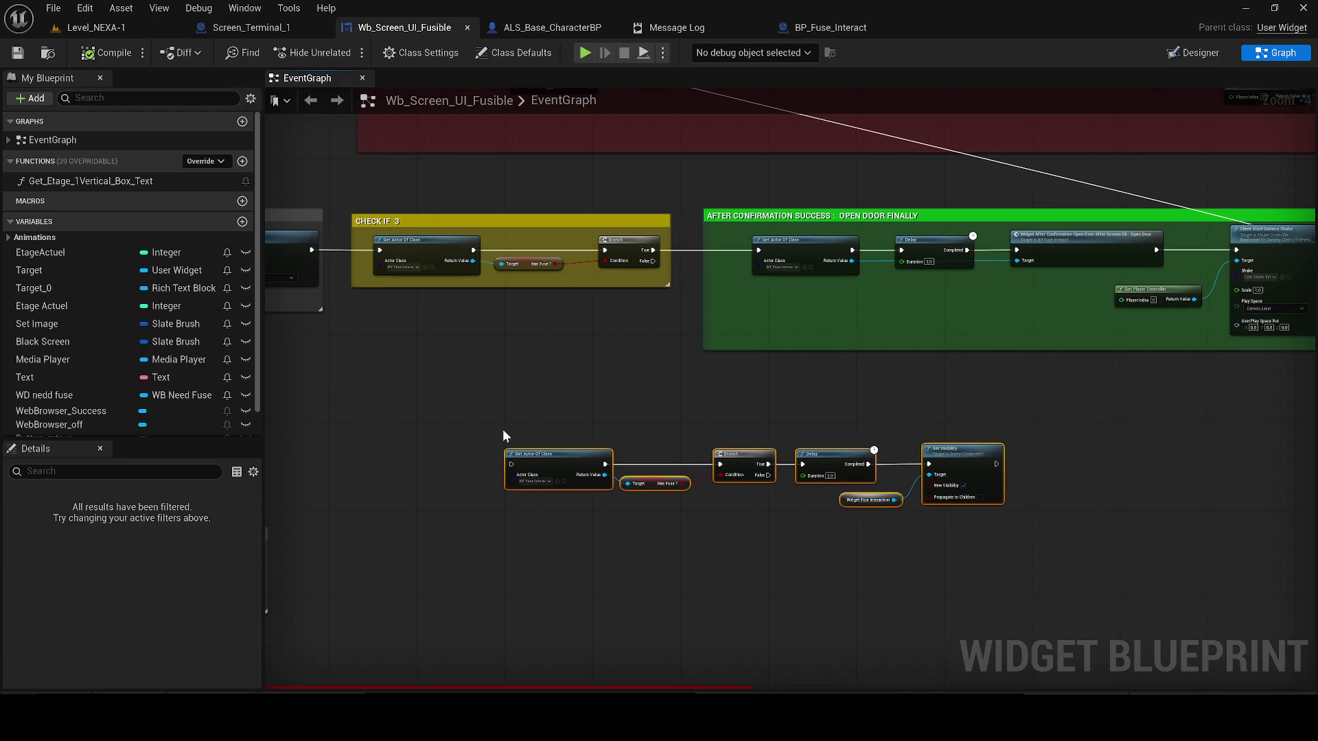
{"action": "key", "text": "Delete"}
{"action": "mouse_move", "coordinate": [548, 352]}
{"action": "left_mouse_down"}
{"action": "mouse_move", "coordinate": [682, 352]}
{"action": "mouse_move", "coordinate": [619, 378]}
{"action": "left_mouse_up"}
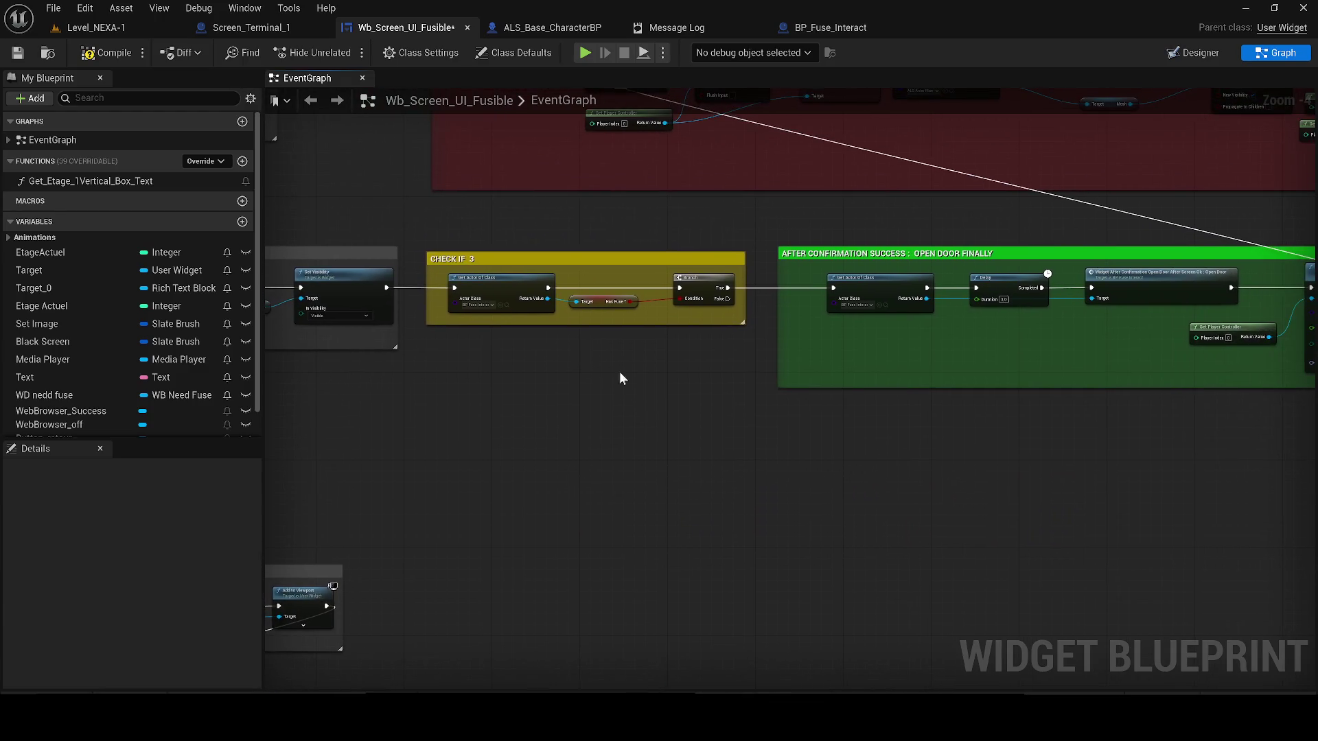
{"action": "key", "text": "ctrl+z"}
{"action": "scroll", "coordinate": [324, 434], "scroll_direction": "down", "scroll_amount": 2}
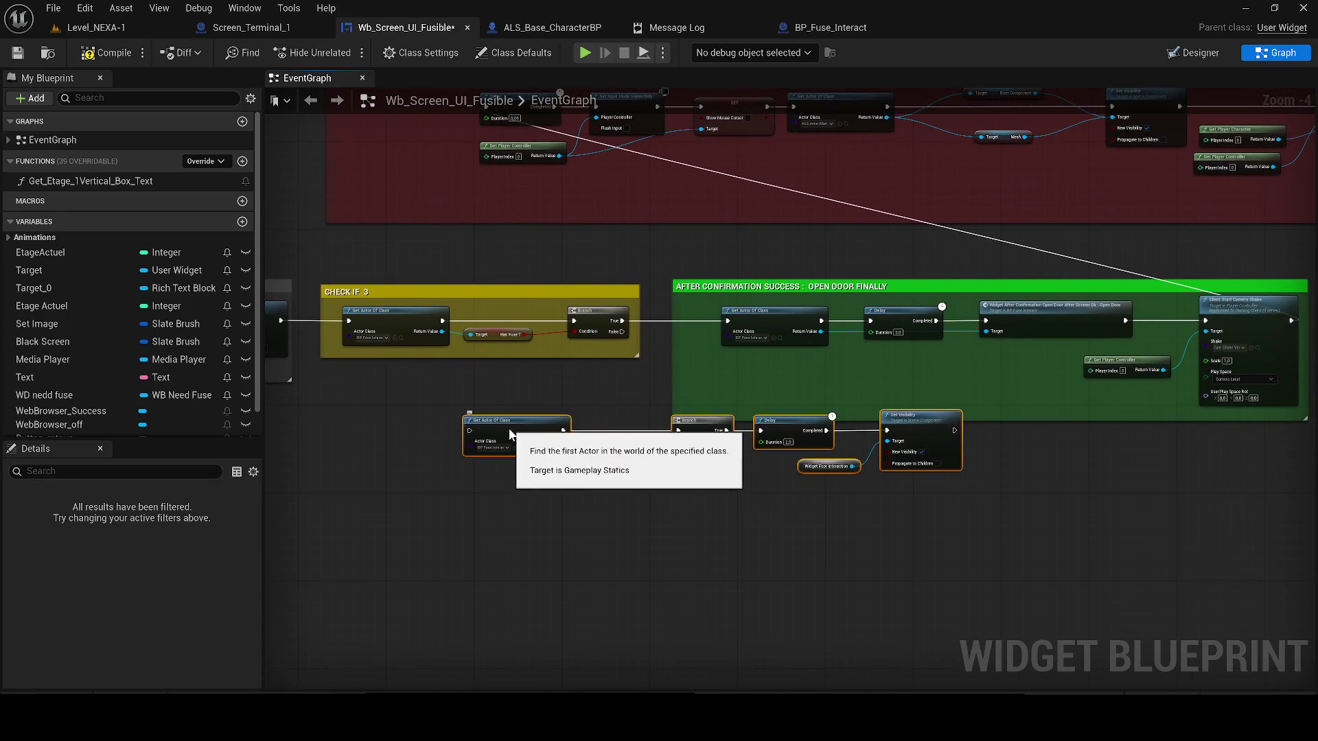
{"action": "scroll", "coordinate": [324, 435], "scroll_direction": "down", "scroll_amount": 1}
{"action": "scroll", "coordinate": [324, 435], "scroll_direction": "down", "scroll_amount": 1}
{"action": "mouse_move", "coordinate": [324, 434]}
{"action": "left_mouse_down"}
{"action": "mouse_move", "coordinate": [228, 446]}
{"action": "mouse_move", "coordinate": [600, 488]}
{"action": "mouse_move", "coordinate": [817, 458]}
{"action": "mouse_move", "coordinate": [757, 390]}
{"action": "left_mouse_up"}
{"action": "key", "text": "Delete"}
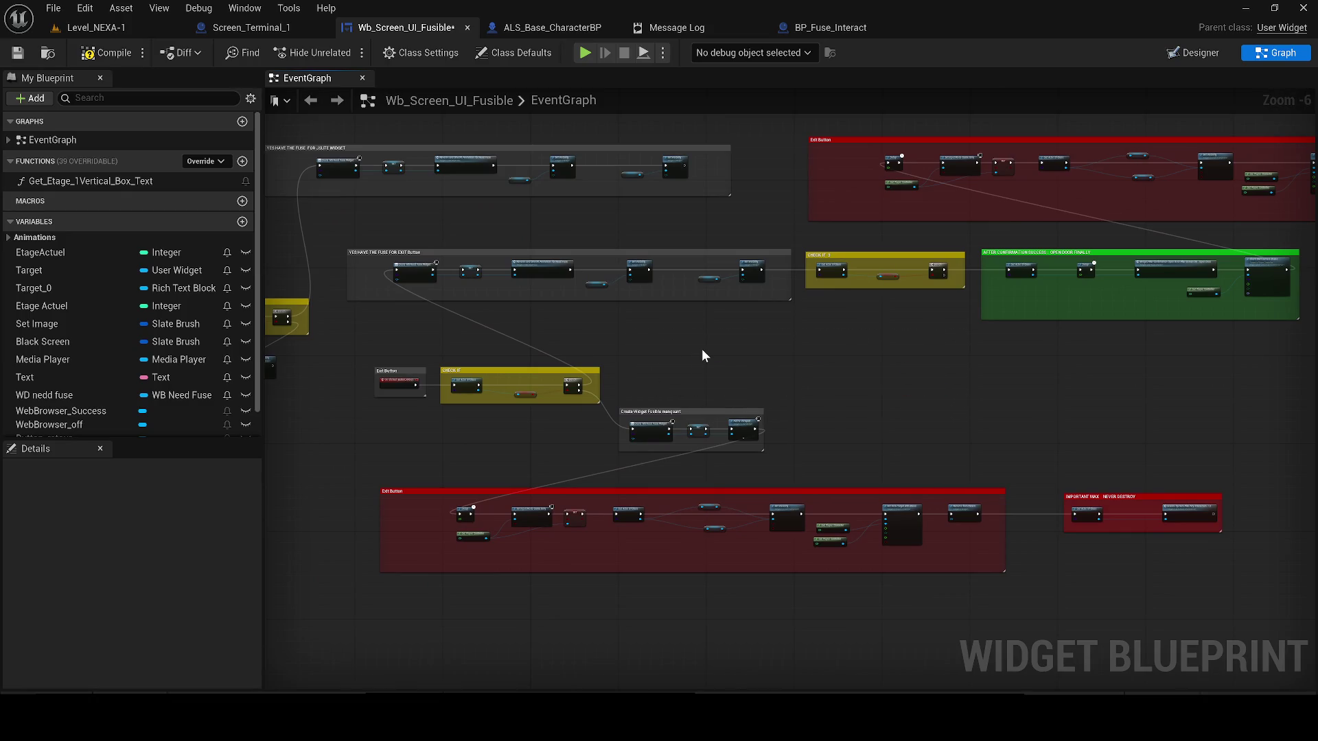
- Paste the fuse-check chain above the Exit Button group and search the fuse actor's actions for 'get widget floo'
{"action": "mouse_move", "coordinate": [460, 380]}
{"action": "left_mouse_down"}
{"action": "mouse_move", "coordinate": [694, 377]}
{"action": "mouse_move", "coordinate": [665, 374]}
{"action": "mouse_move", "coordinate": [611, 401]}
{"action": "left_mouse_up"}
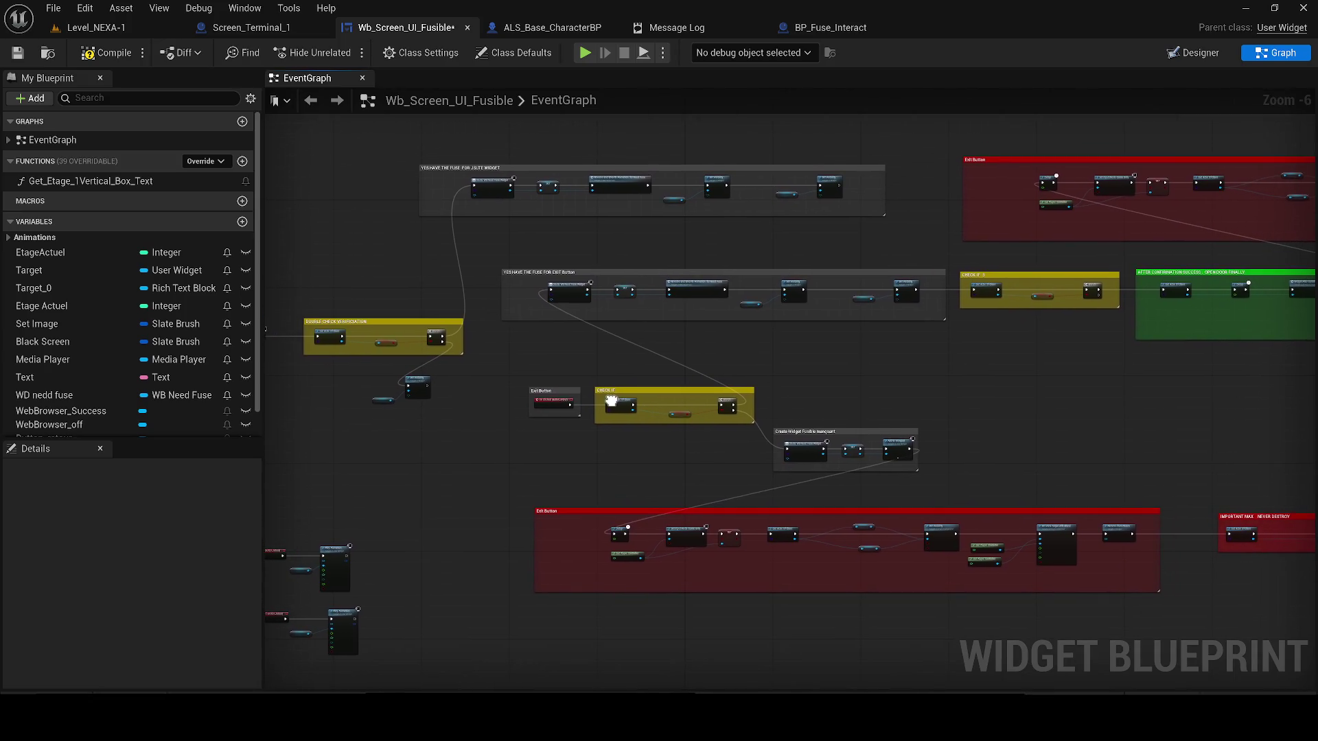
{"action": "scroll", "coordinate": [549, 199], "scroll_direction": "up", "scroll_amount": 2}
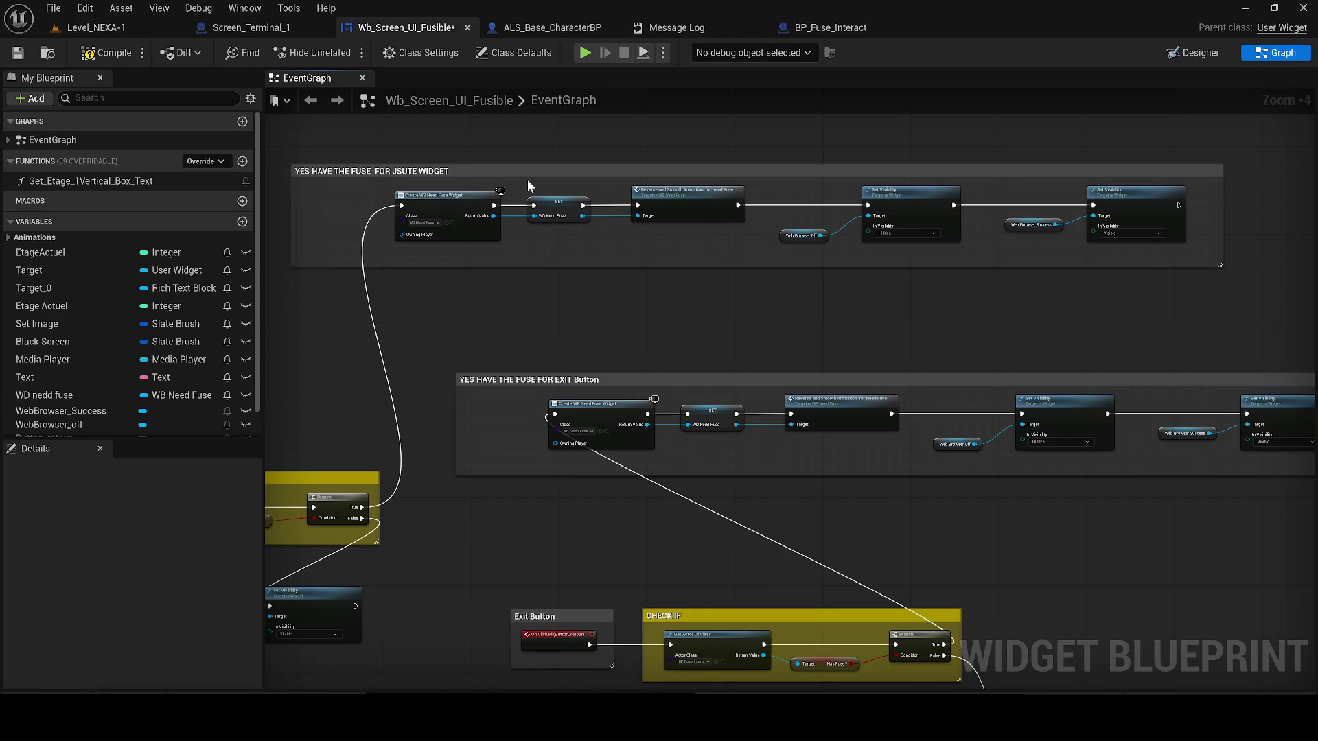
{"action": "mouse_move", "coordinate": [536, 181]}
{"action": "left_mouse_down"}
{"action": "mouse_move", "coordinate": [612, 320]}
{"action": "mouse_move", "coordinate": [630, 306]}
{"action": "left_mouse_up"}
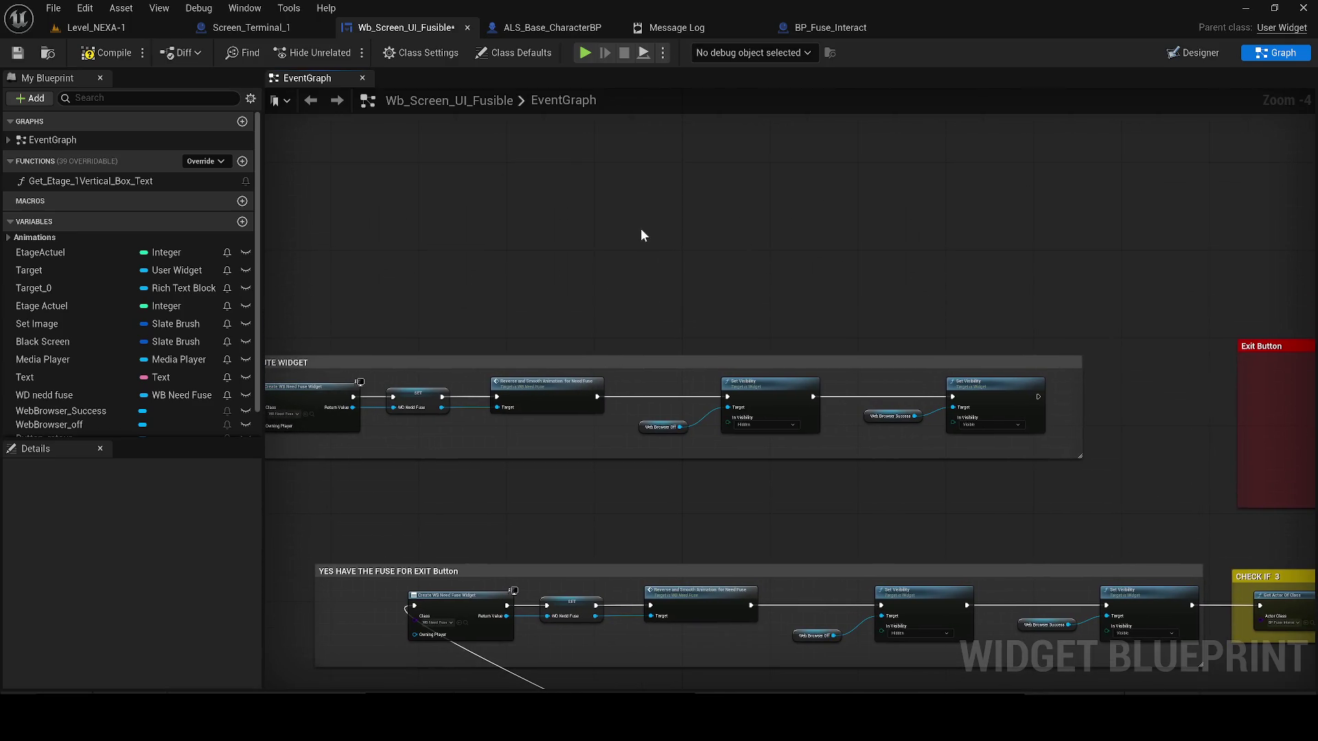
{"action": "key", "text": "ctrl+v"}
{"action": "mouse_move", "coordinate": [1037, 396]}
{"action": "left_mouse_down"}
{"action": "mouse_move", "coordinate": [838, 317]}
{"action": "mouse_move", "coordinate": [433, 229]}
{"action": "mouse_move", "coordinate": [422, 240]}
{"action": "mouse_move", "coordinate": [674, 280]}
{"action": "mouse_move", "coordinate": [745, 341]}
{"action": "mouse_move", "coordinate": [1024, 361]}
{"action": "left_mouse_up"}
{"action": "scroll", "coordinate": [674, 280], "scroll_direction": "up", "scroll_amount": 1}
{"action": "type", "text": "get widget floo"}
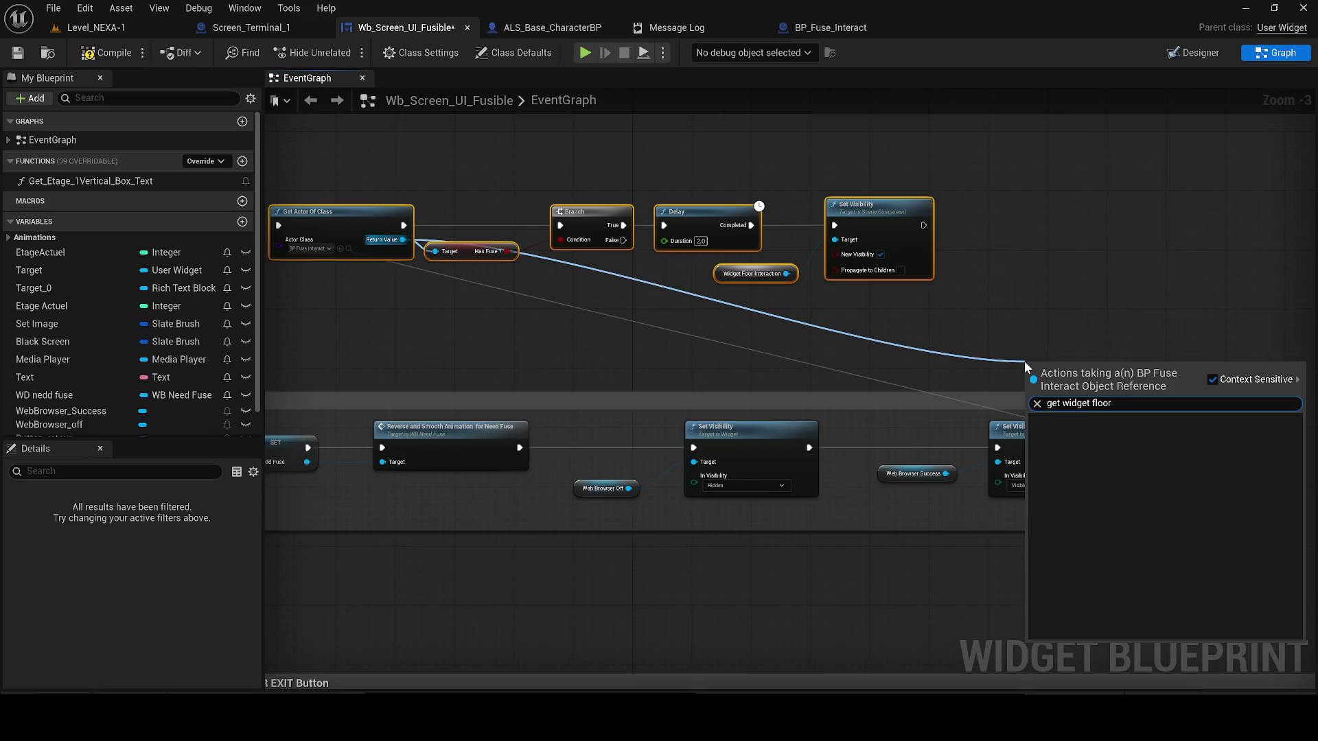
- Locate BP_Fuse_Interact in the assets and look up 'screen' in the Actor Class list without changing it
{"action": "left_click", "coordinate": [1221, 382]}
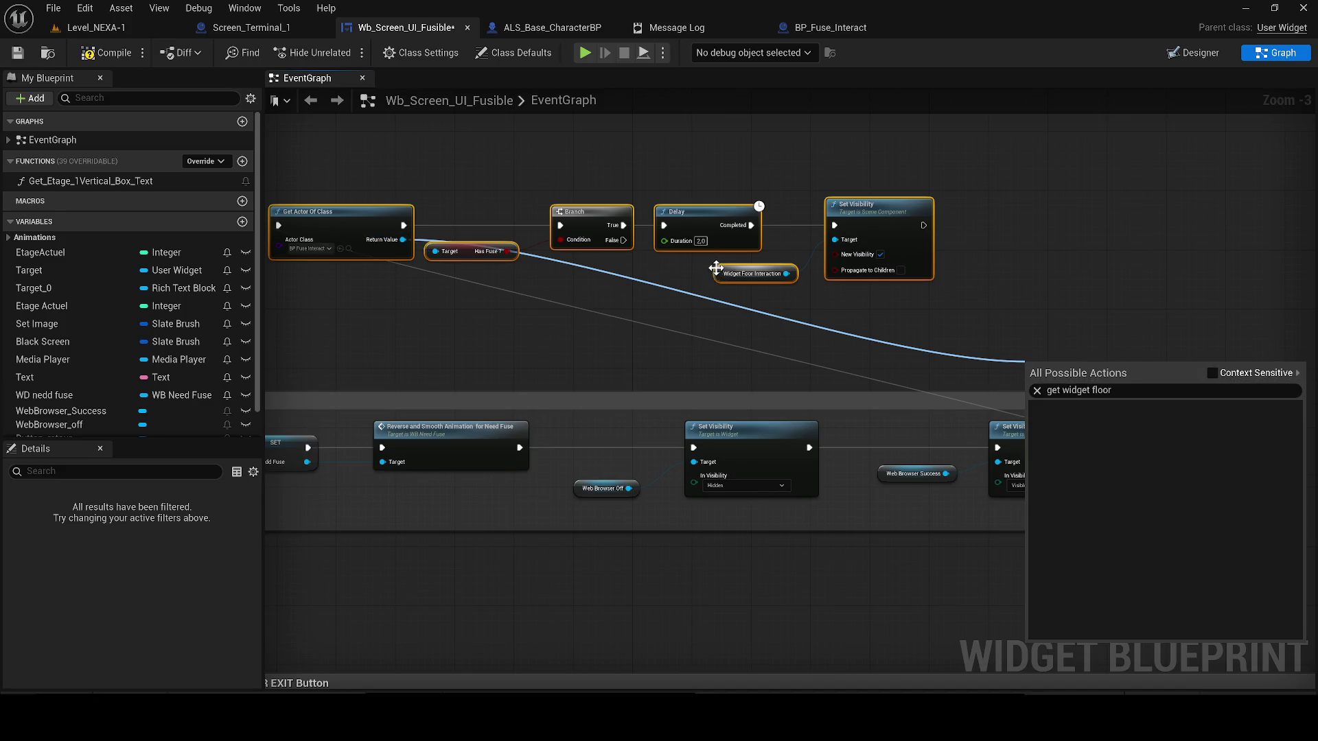
{"action": "left_click", "coordinate": [349, 248]}
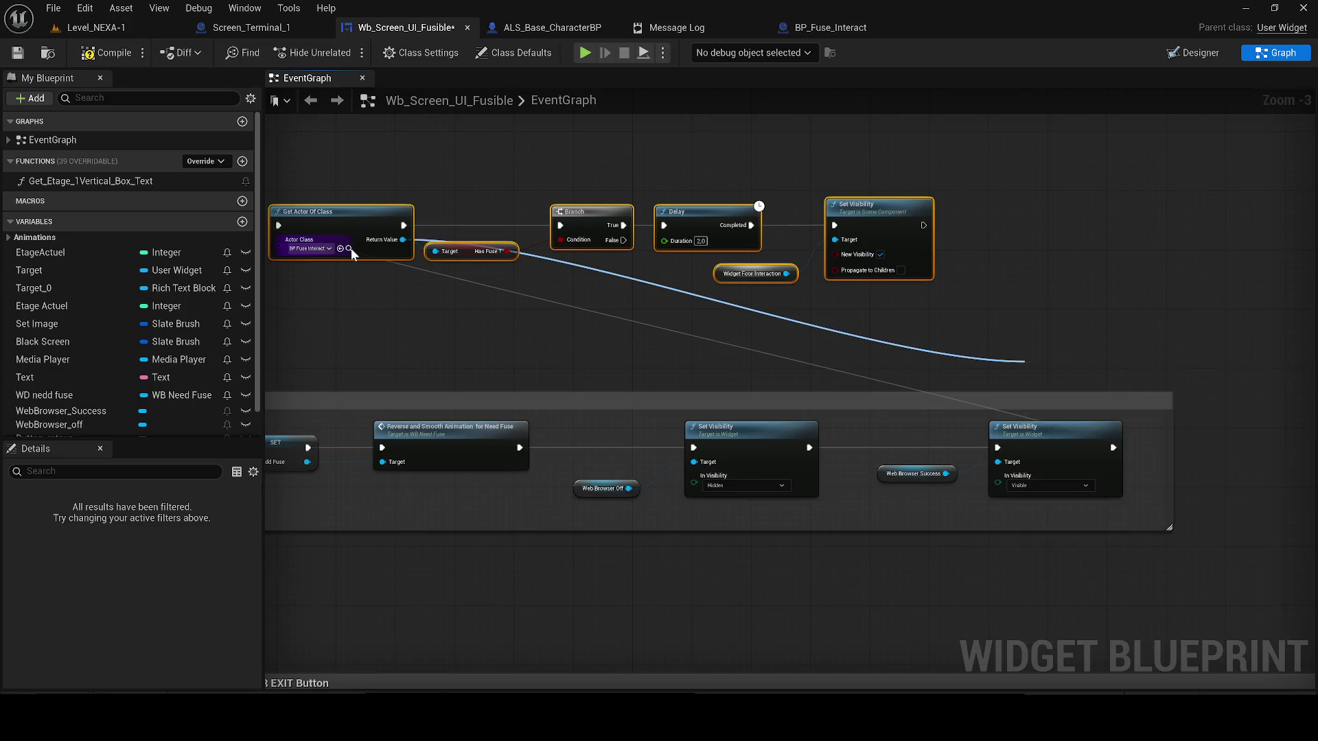
{"action": "left_click", "coordinate": [698, 291]}
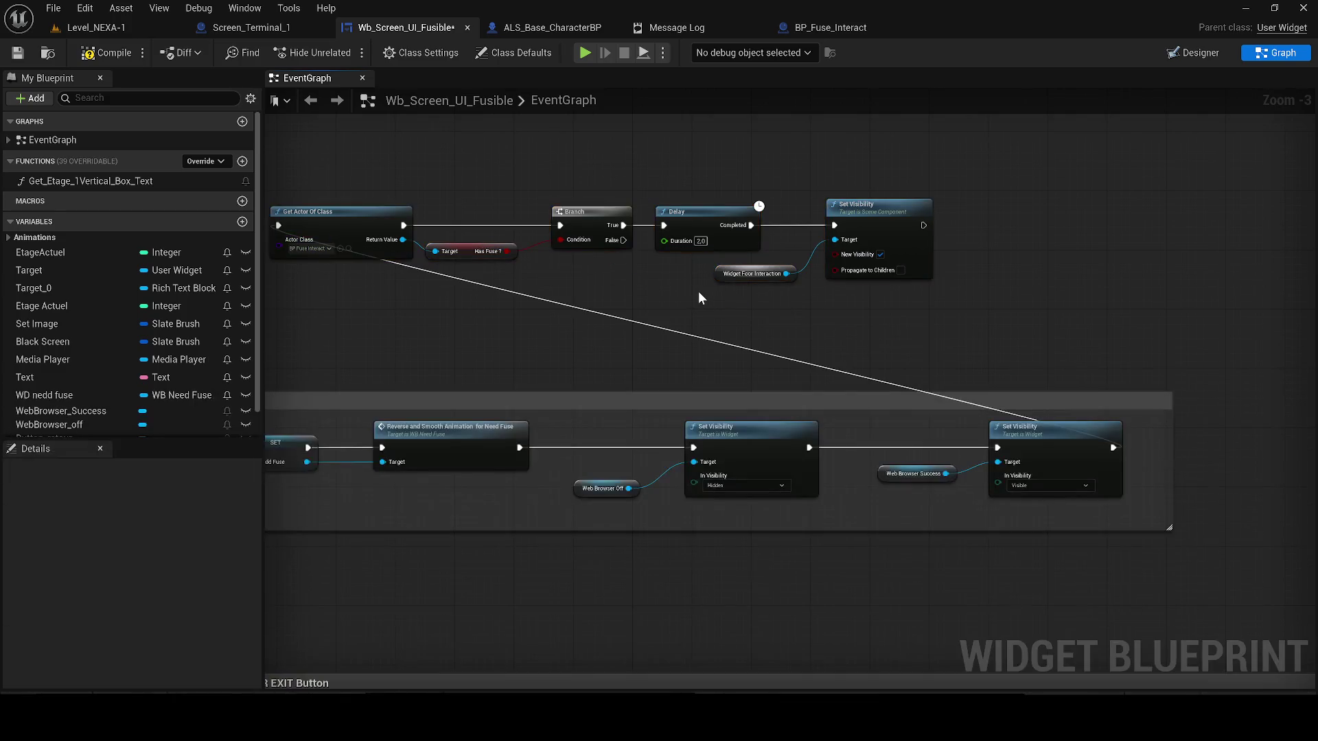
{"action": "left_click", "coordinate": [327, 247]}
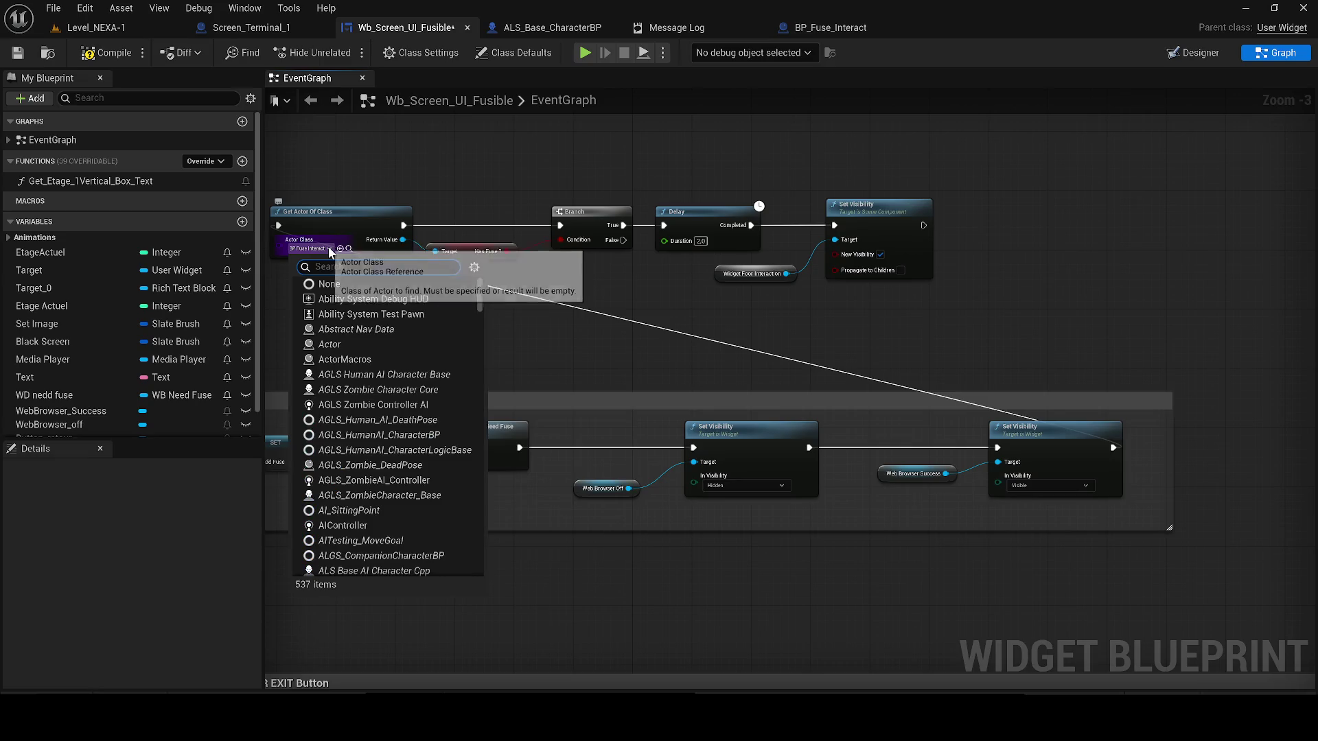
{"action": "type", "text": "screen"}
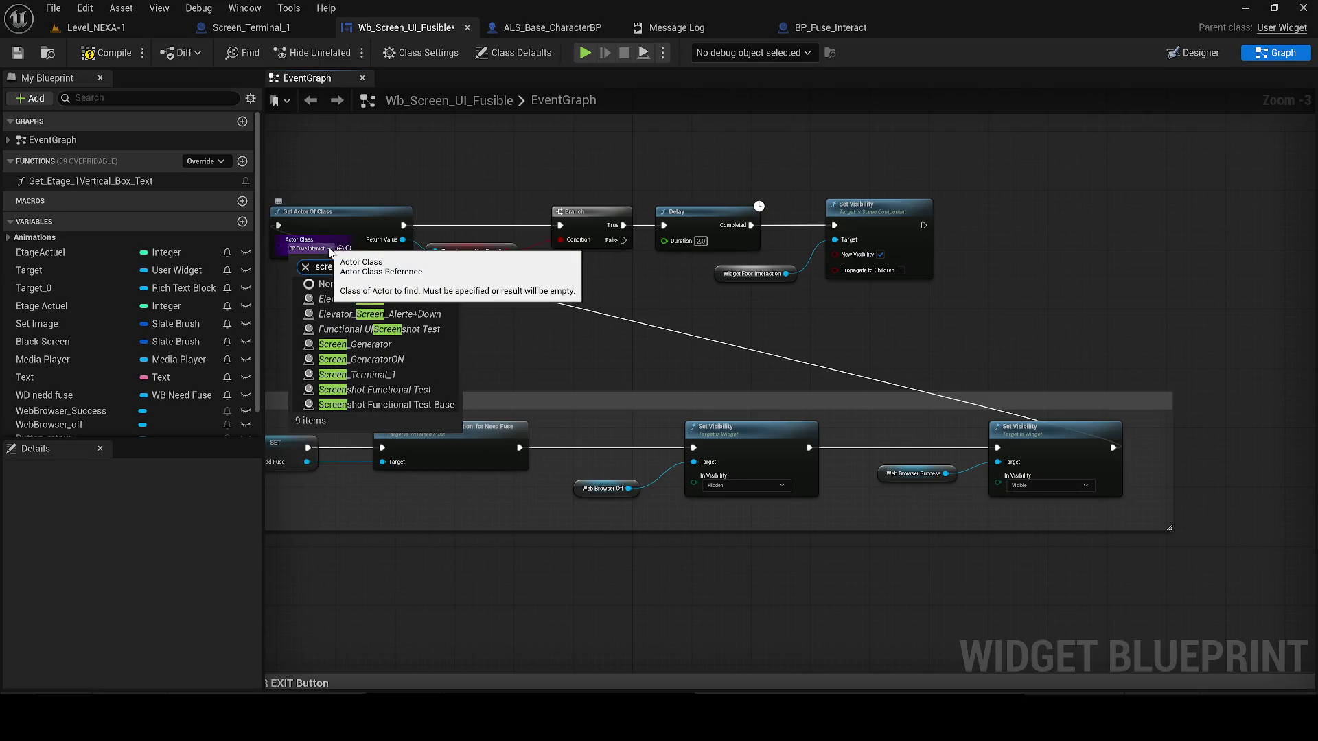
{"action": "left_click", "coordinate": [646, 276]}
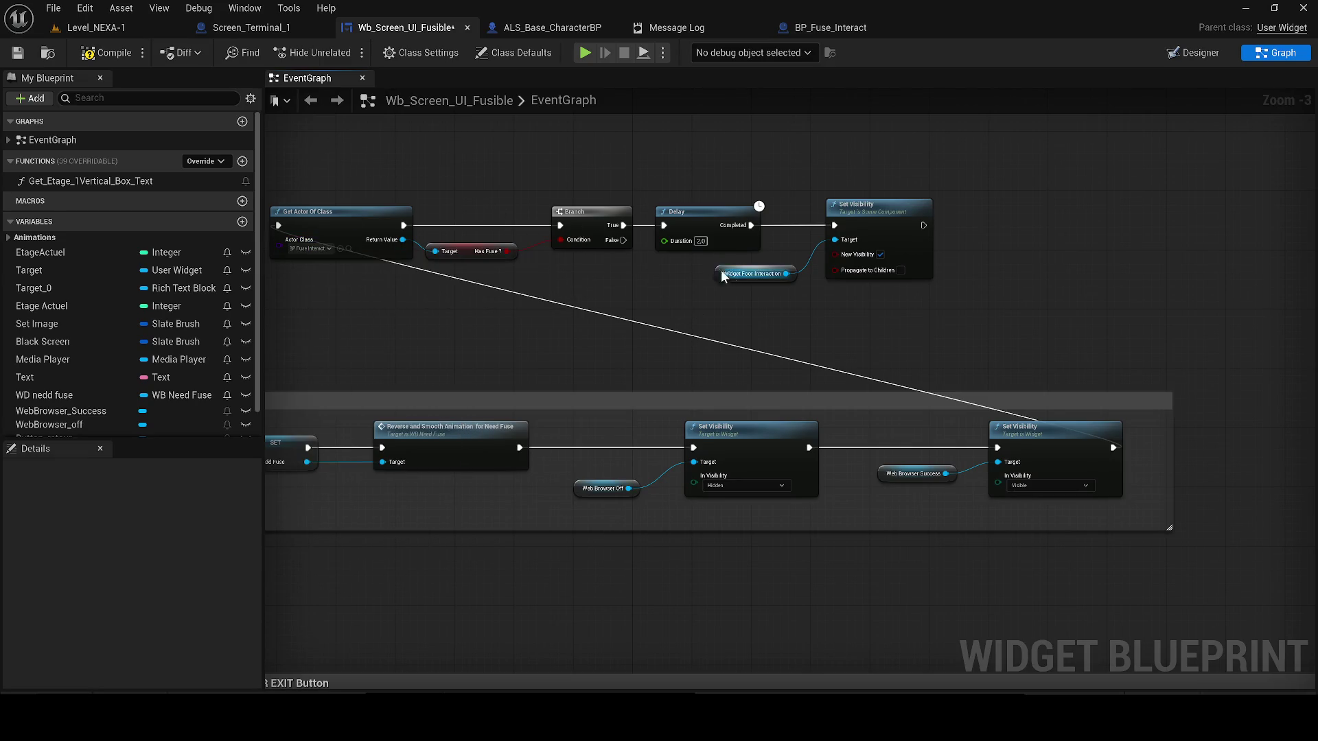
- Duplicate the Get Actor Of Class node and open the copy's Actor Class list
{"action": "left_click", "coordinate": [329, 233]}
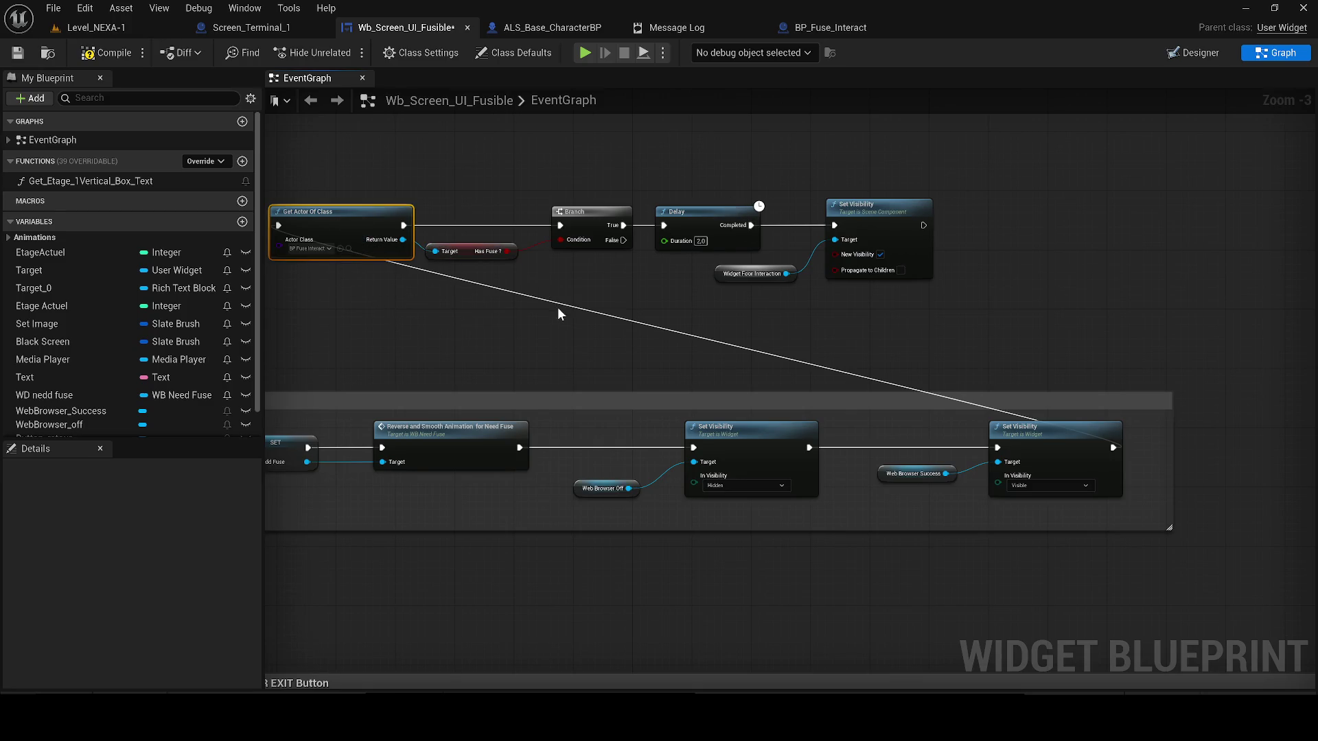
{"action": "key", "text": "ctrl+c"}
{"action": "key", "text": "ctrl+v"}
{"action": "left_click", "coordinate": [583, 345]}
- Set the copy's Actor Class to Screen_Terminal_1 and search its Return Value actions for 'widget floor'
{"action": "type", "text": "screen ter"}
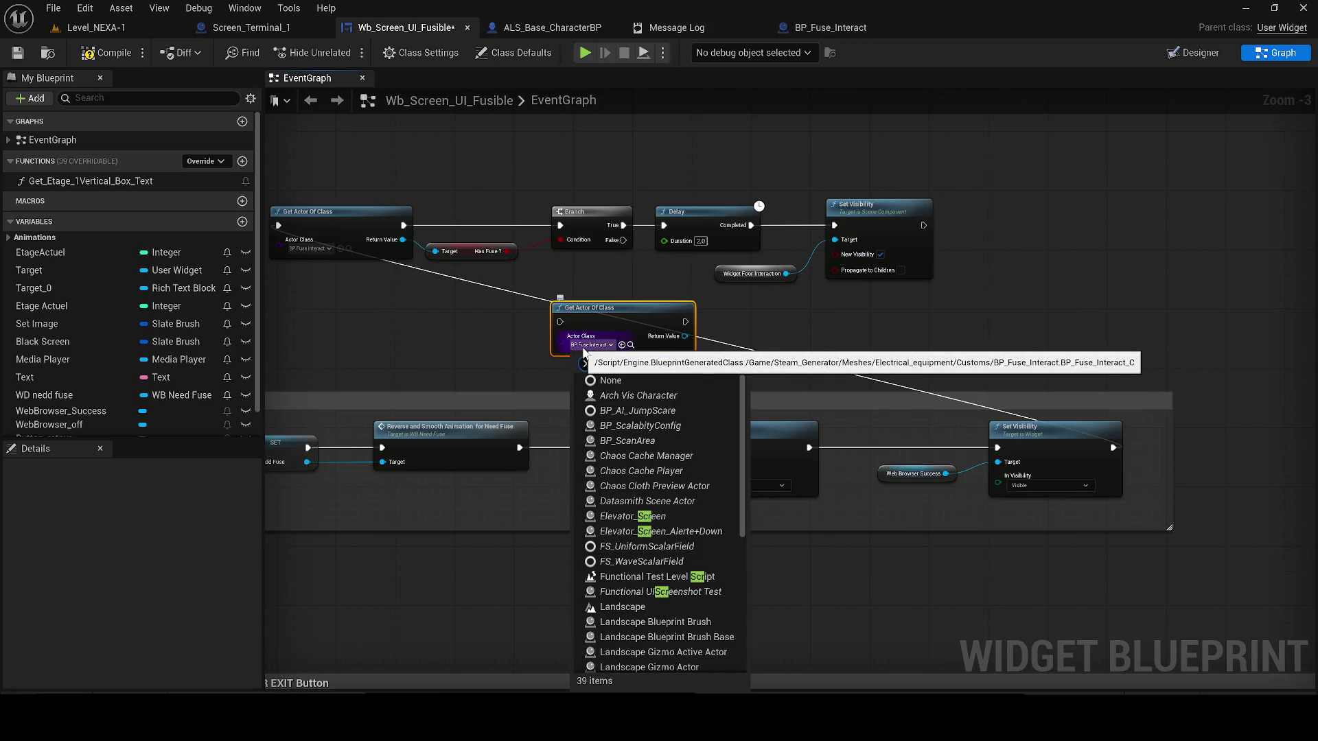
{"action": "left_click", "coordinate": [631, 395]}
{"action": "left_click_drag", "start_coordinate": [684, 337], "coordinate": [846, 336]}
{"action": "type", "text": "wid"}
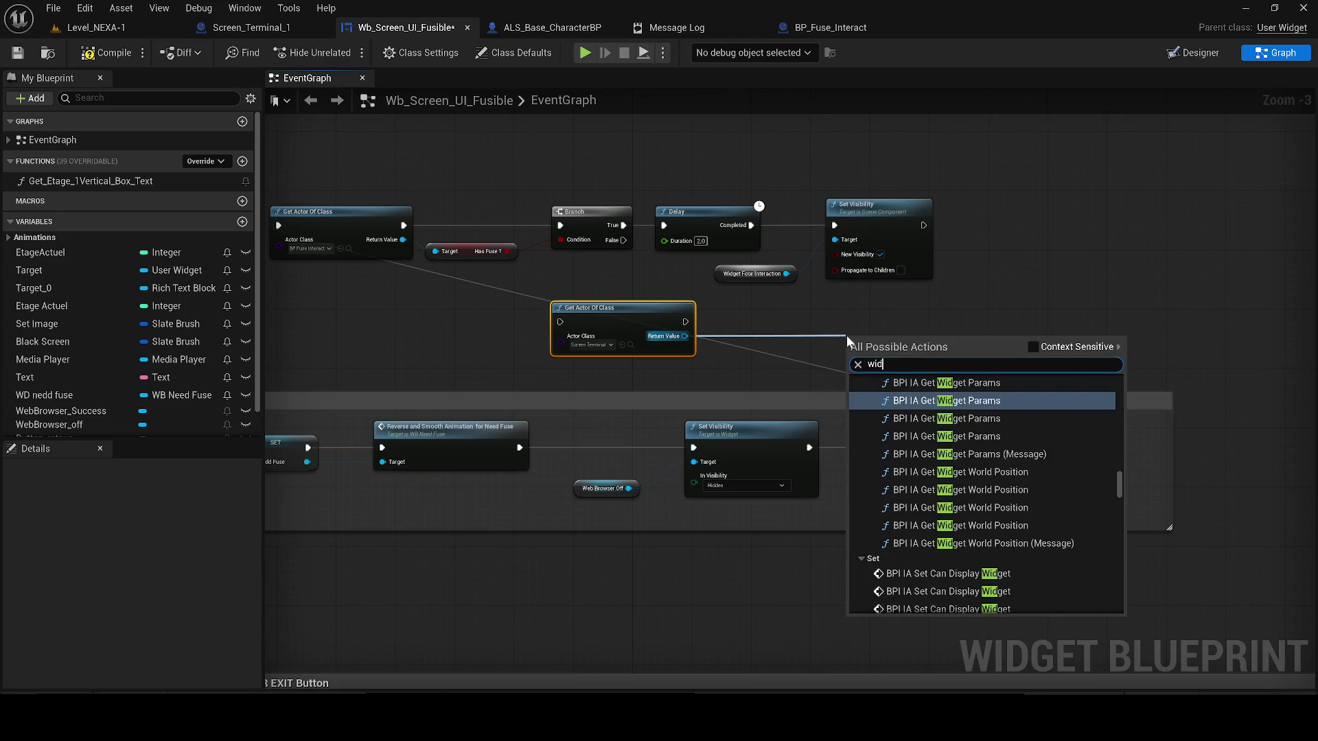
{"action": "type", "text": "get floor"}
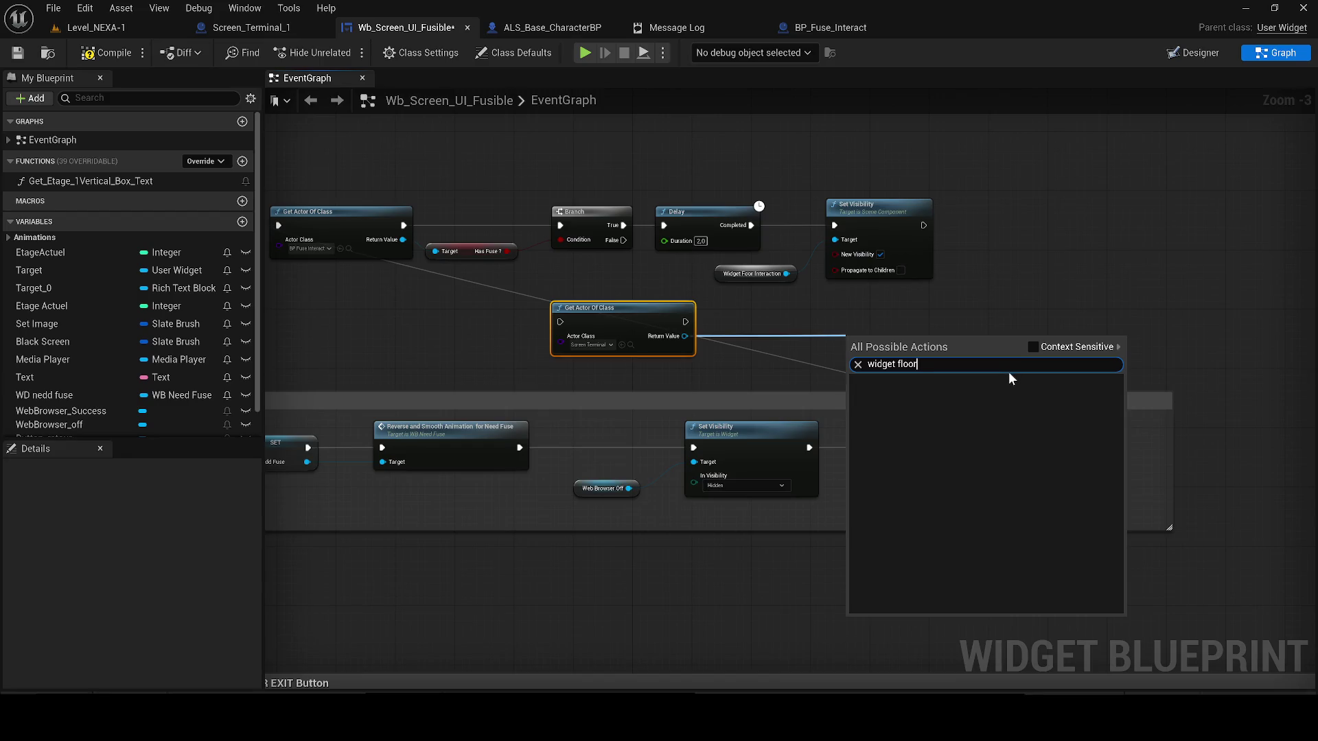
{"action": "left_click", "coordinate": [1059, 343]}
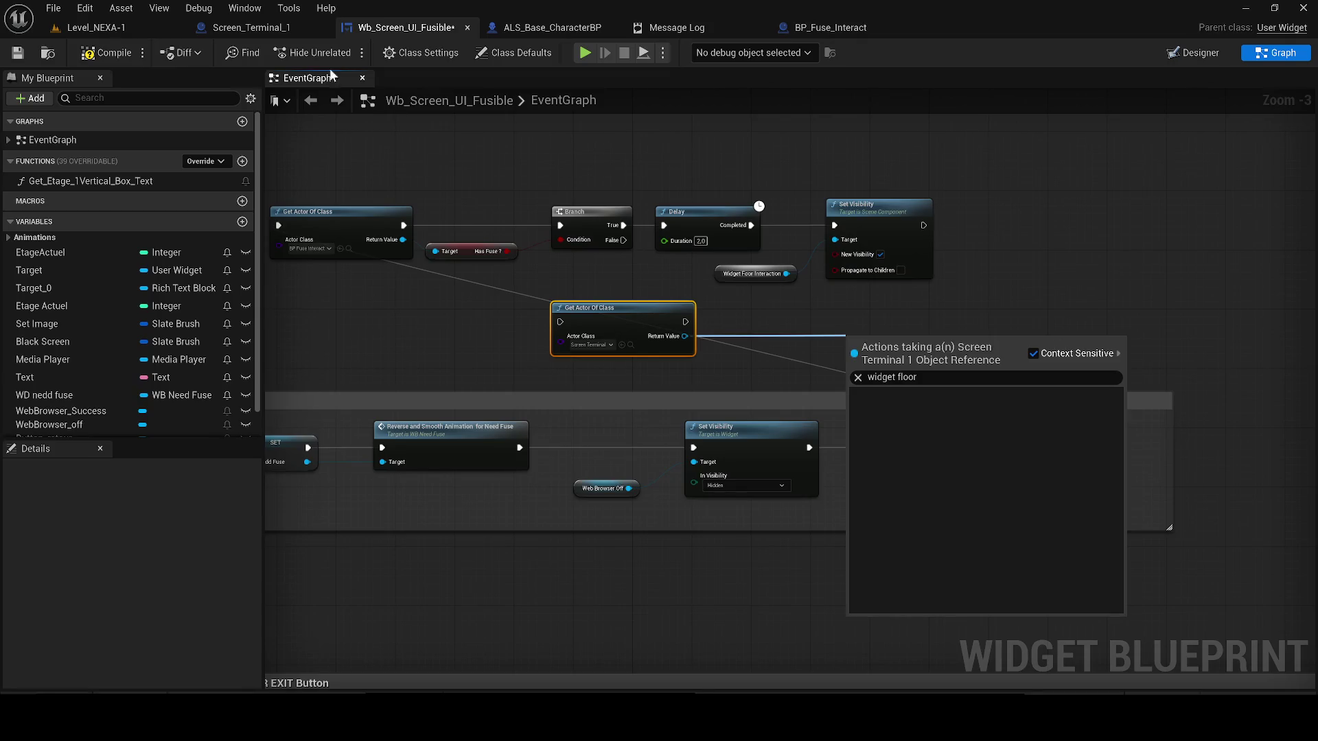
- Copy the widget component's exact name from Screen_Terminal_1 and paste it into the Return Value action search
{"action": "left_click", "coordinate": [252, 27]}
{"action": "left_click", "coordinate": [112, 204]}
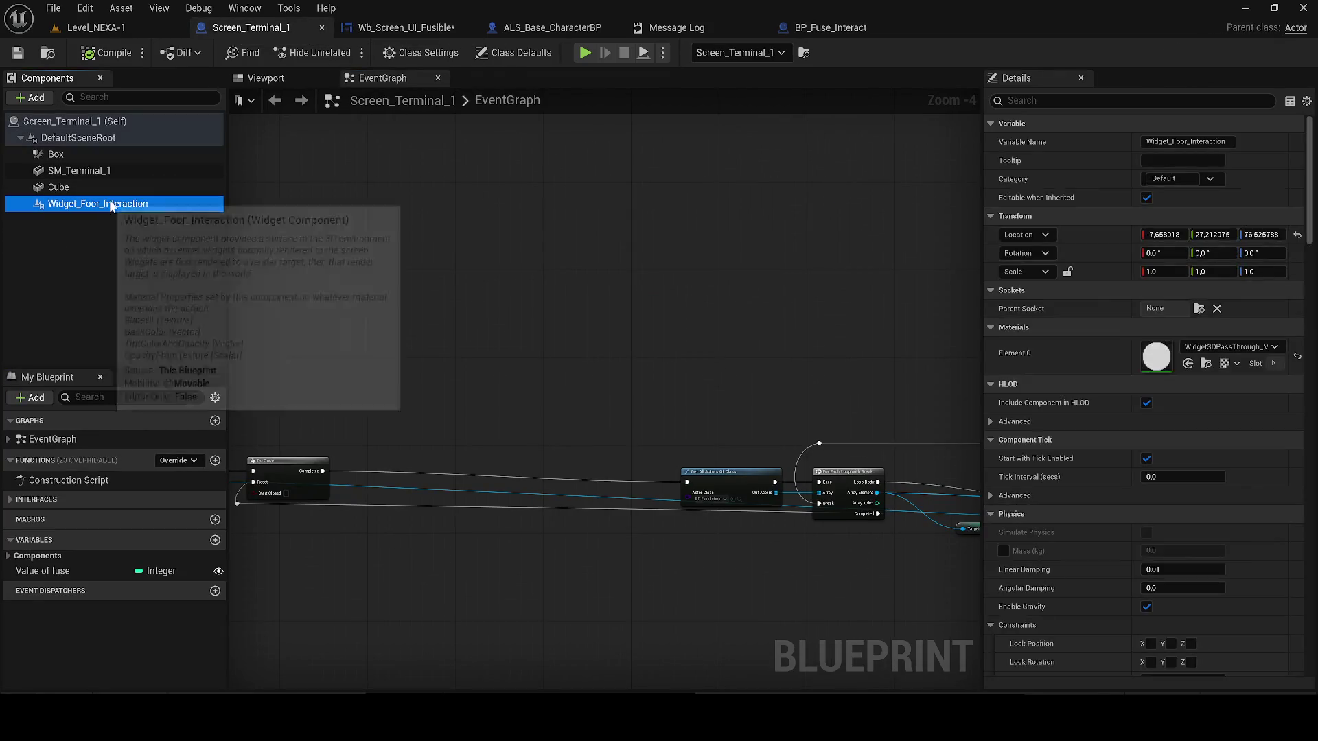
{"action": "left_click", "coordinate": [369, 26]}
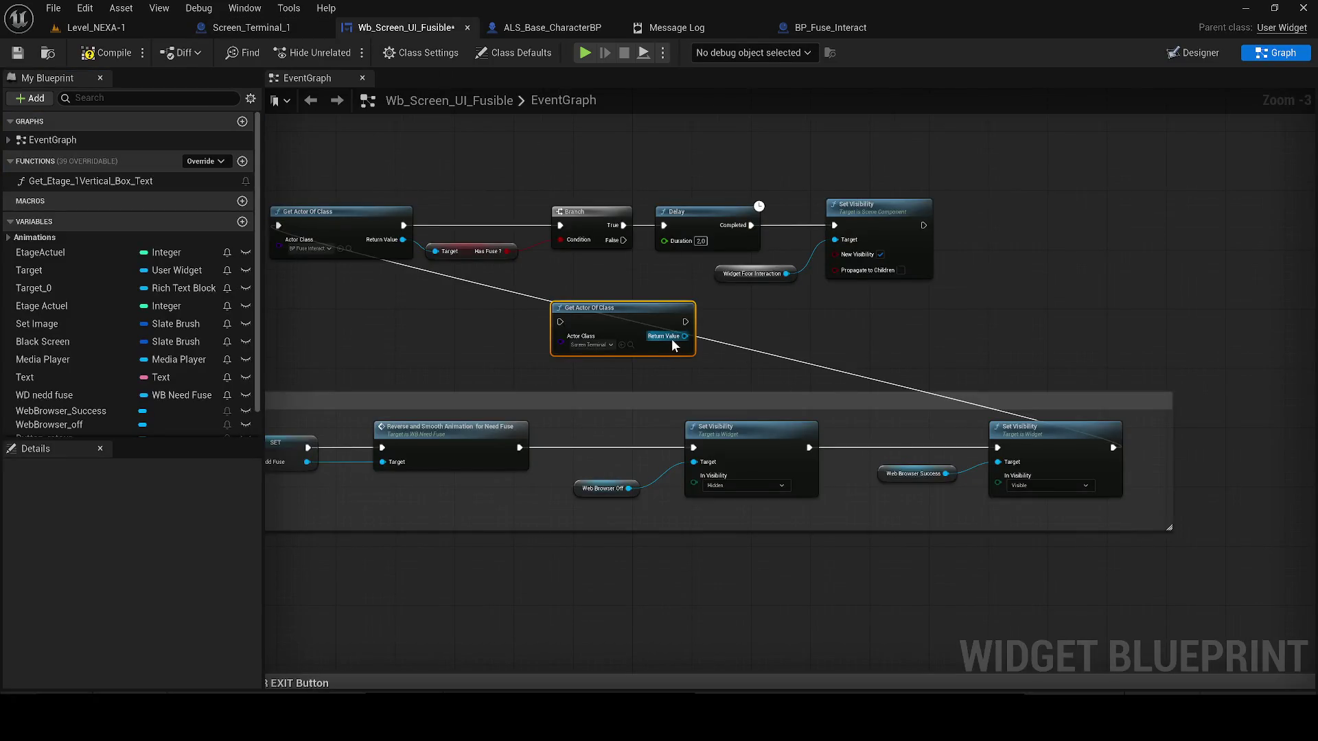
{"action": "left_click_drag", "start_coordinate": [671, 341], "coordinate": [770, 326]}
{"action": "key", "text": "ctrl+v"}
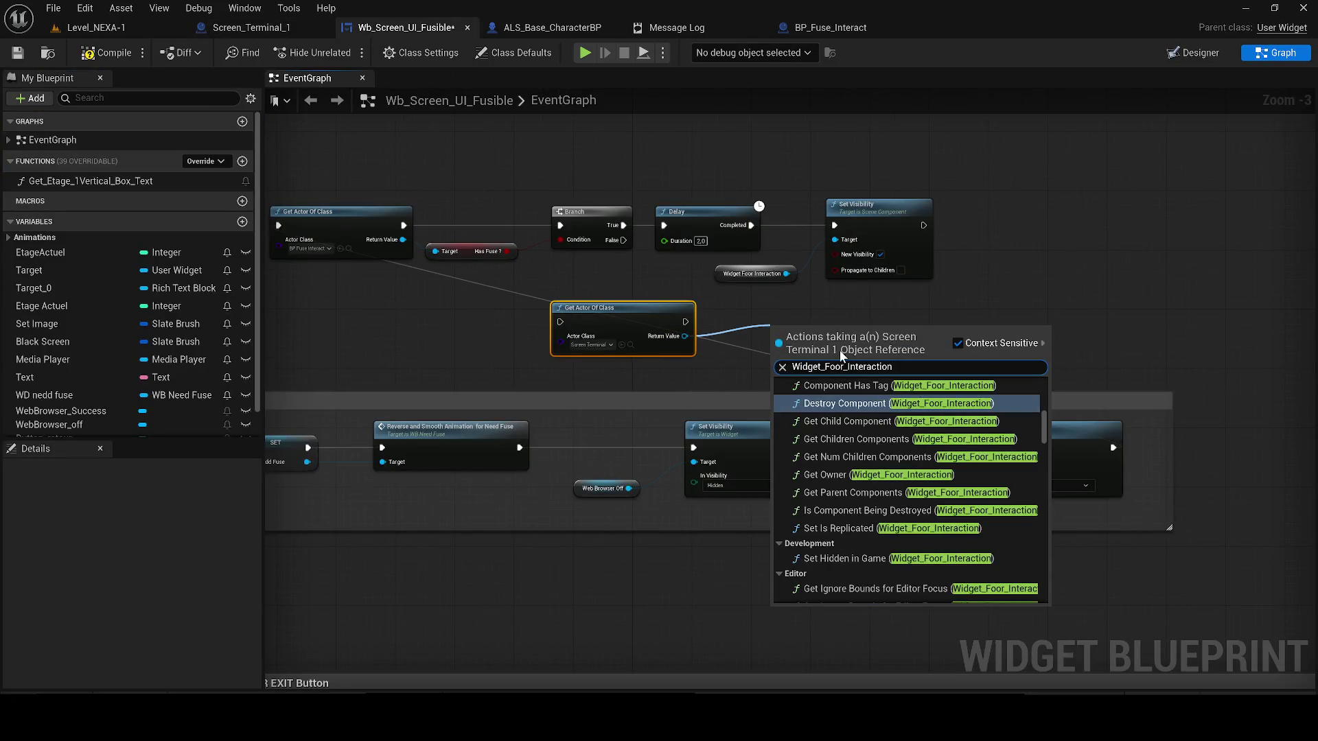
- Retry the action search as 'get' plus the component name, toggling context filtering, then close it
{"action": "mouse_move", "coordinate": [1044, 429]}
{"action": "left_mouse_down"}
{"action": "mouse_move", "coordinate": [1043, 603]}
{"action": "mouse_move", "coordinate": [1043, 501]}
{"action": "mouse_move", "coordinate": [968, 341]}
{"action": "left_mouse_up"}
{"action": "mouse_move", "coordinate": [1038, 417]}
{"action": "left_mouse_down"}
{"action": "mouse_move", "coordinate": [1023, 483]}
{"action": "mouse_move", "coordinate": [1039, 519]}
{"action": "left_mouse_up"}
{"action": "double_click", "coordinate": [889, 373]}
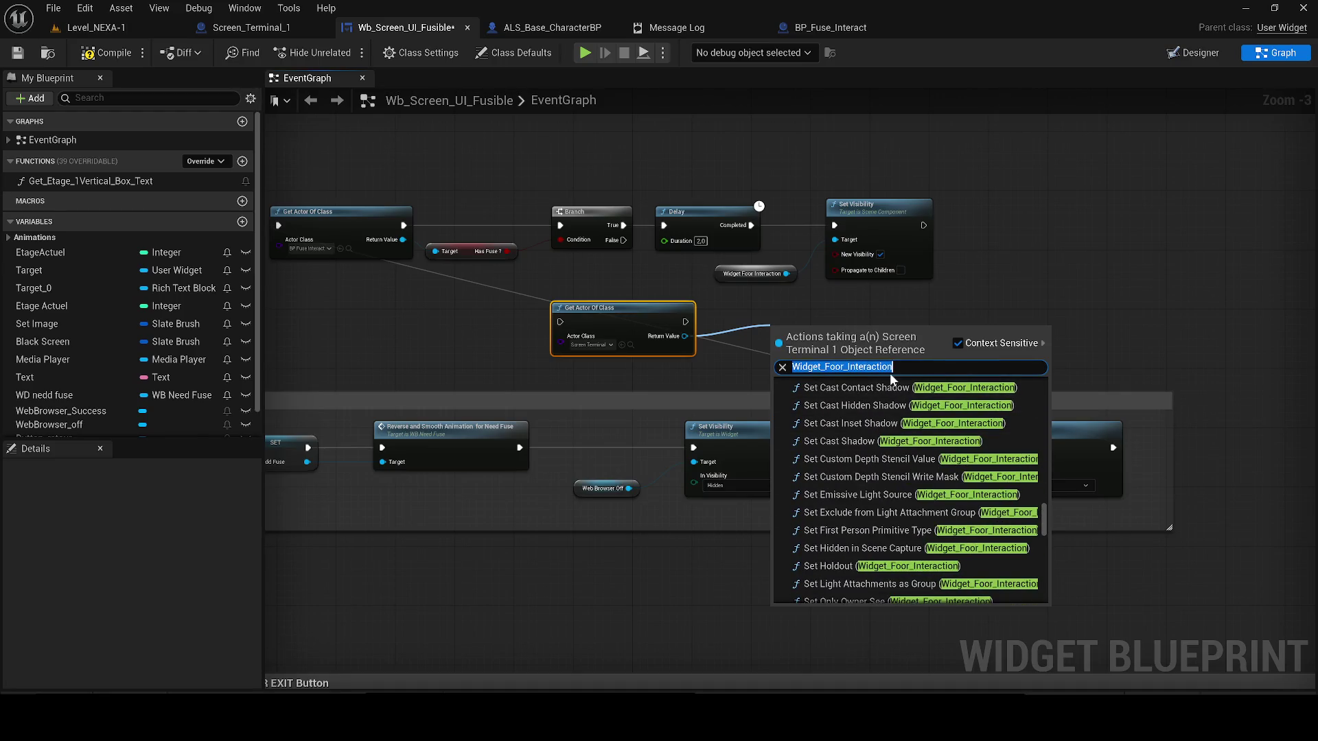
{"action": "type", "text": "get"}
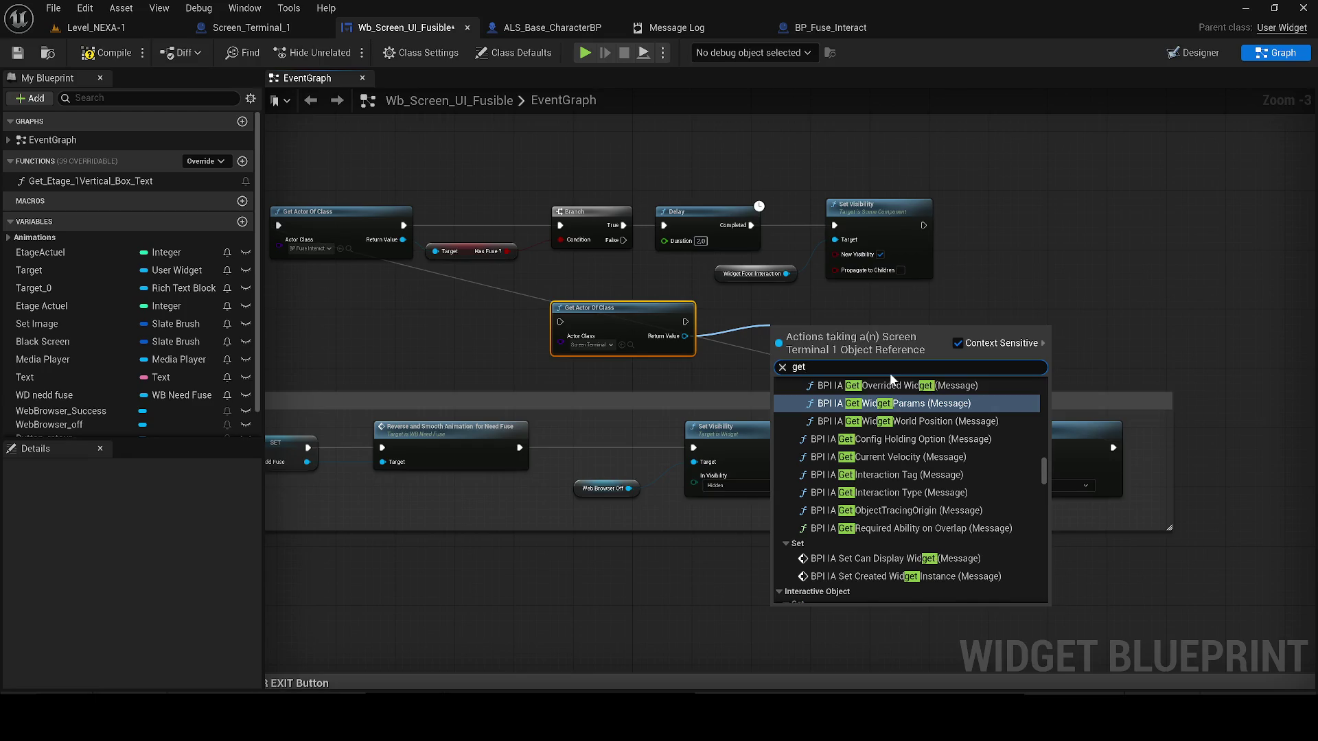
{"action": "key", "text": "ctrl+v"}
{"action": "scroll", "coordinate": [1019, 481], "scroll_direction": "up", "scroll_amount": 5}
{"action": "mouse_move", "coordinate": [1043, 569]}
{"action": "left_mouse_down"}
{"action": "mouse_move", "coordinate": [1046, 495]}
{"action": "mouse_move", "coordinate": [1023, 380]}
{"action": "mouse_move", "coordinate": [1071, 607]}
{"action": "left_mouse_up"}
{"action": "left_click", "coordinate": [971, 344]}
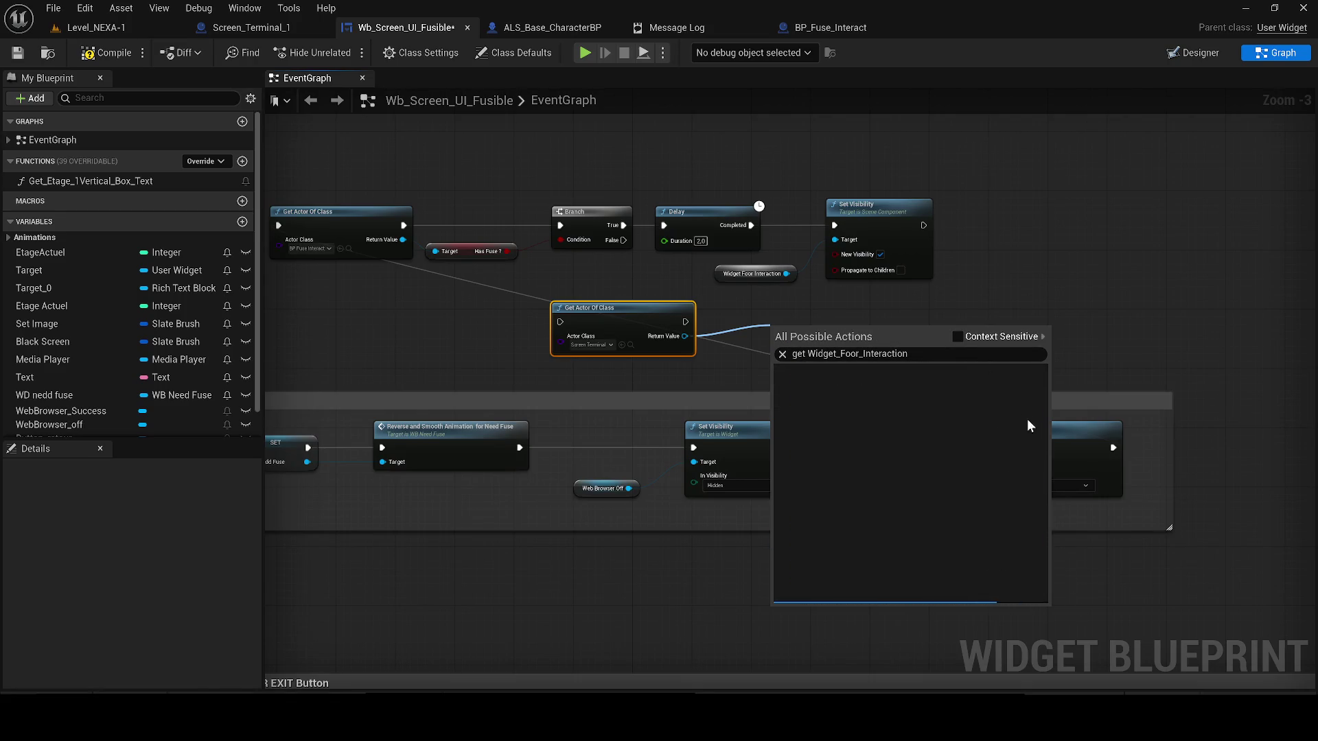
{"action": "left_click", "coordinate": [733, 340]}
- Search again from the terminal's Return Value for 'get' plus the Widget_Foor_Interaction name
{"action": "scroll", "coordinate": [673, 339], "scroll_direction": "up", "scroll_amount": 2}
{"action": "left_click", "coordinate": [617, 345]}
{"action": "left_click_drag", "start_coordinate": [690, 335], "coordinate": [841, 335]}
{"action": "type", "text": "get"}
{"action": "key", "text": "ctrl+v"}
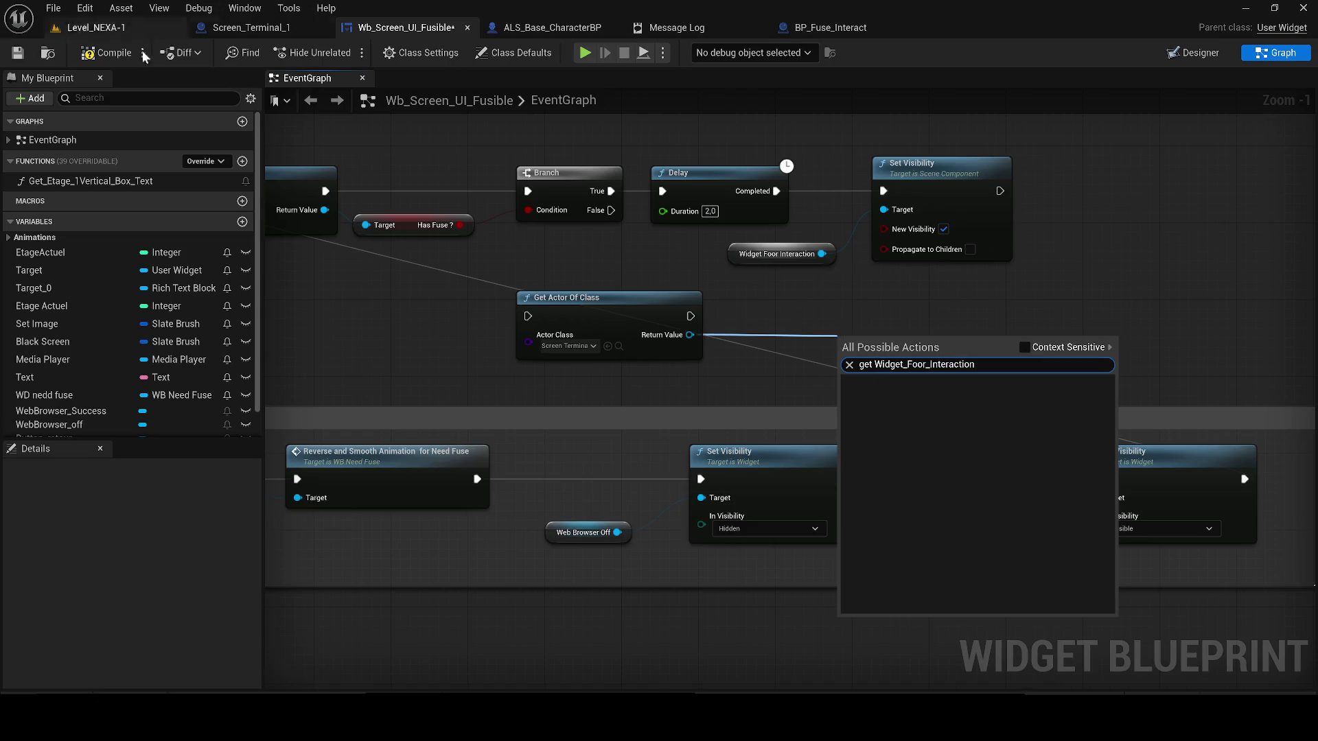
- Compile Wb_Screen_UI_Fusible and delete the erroring Widget Foor Interaction node
{"action": "left_click", "coordinate": [112, 58]}
{"action": "left_click", "coordinate": [112, 55]}
{"action": "left_click", "coordinate": [779, 267]}
{"action": "key", "text": "Delete"}
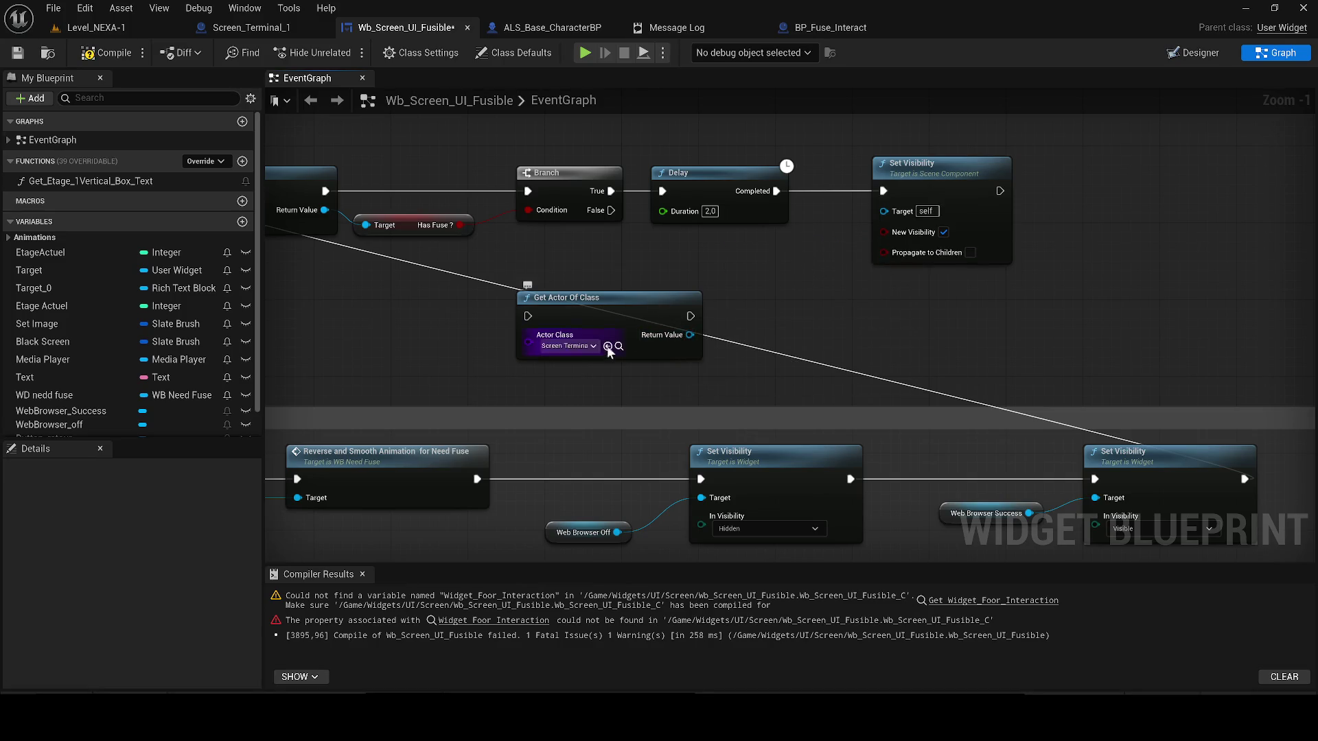
- Inspect the Screen_Terminal_1 blueprint's terminal in the Viewport preview
{"action": "left_click", "coordinate": [247, 27]}
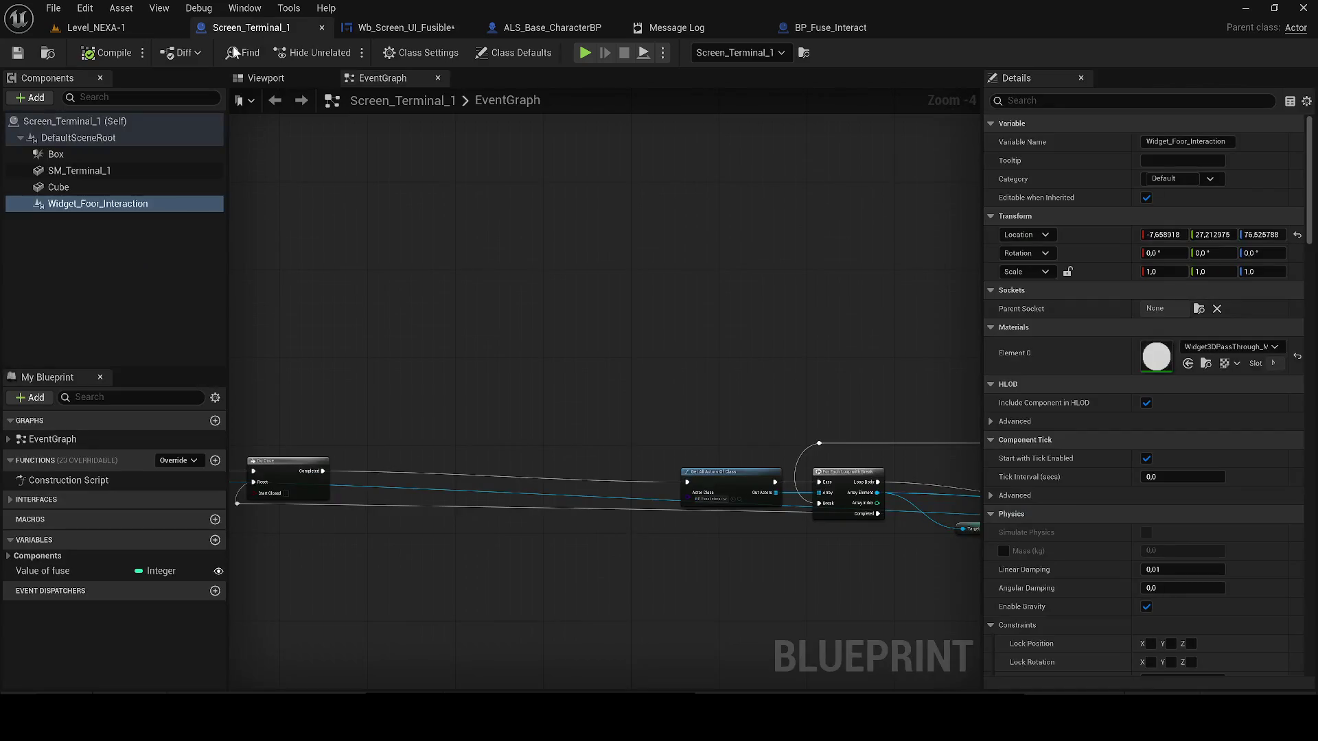
{"action": "left_click", "coordinate": [265, 77]}
{"action": "left_click_drag", "start_coordinate": [487, 264], "coordinate": [427, 235]}
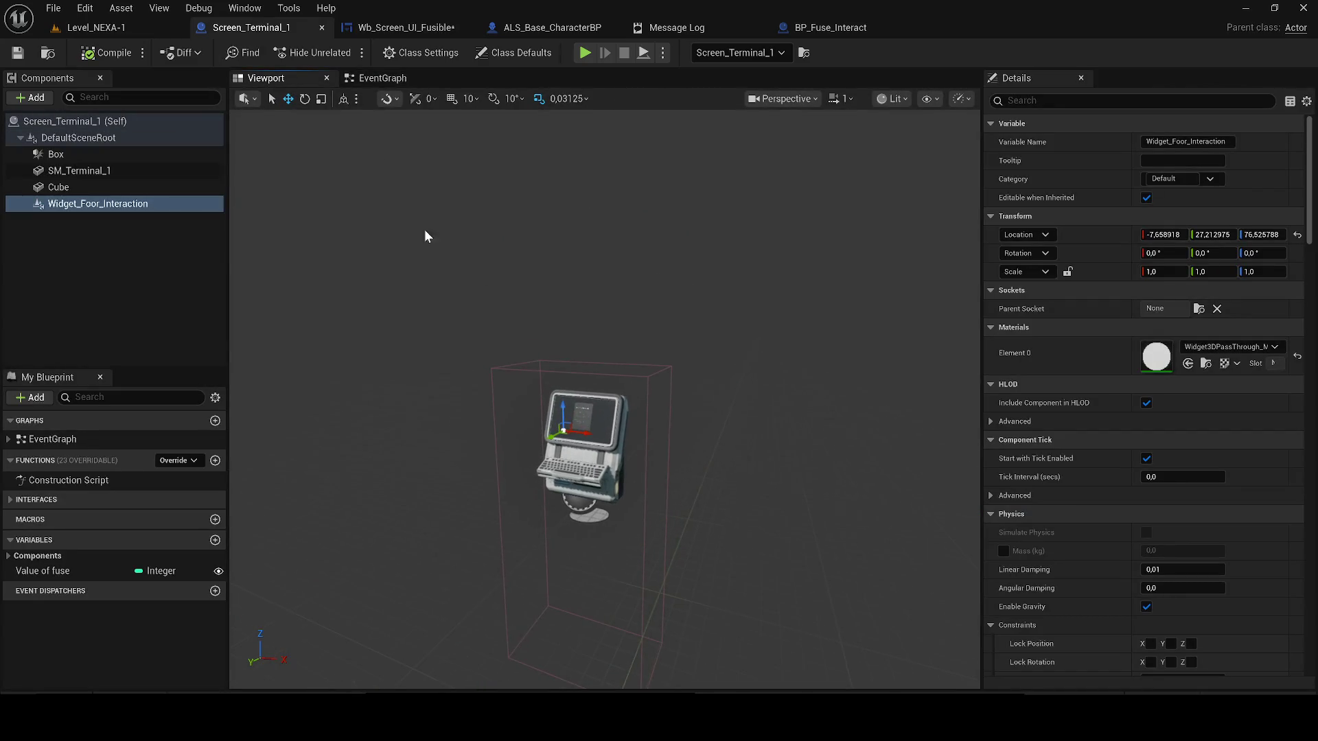
- Search the terminal Return Value's actions for 'get Widget_Foor_Interaction', finding nothing to add
{"action": "left_click", "coordinate": [406, 26]}
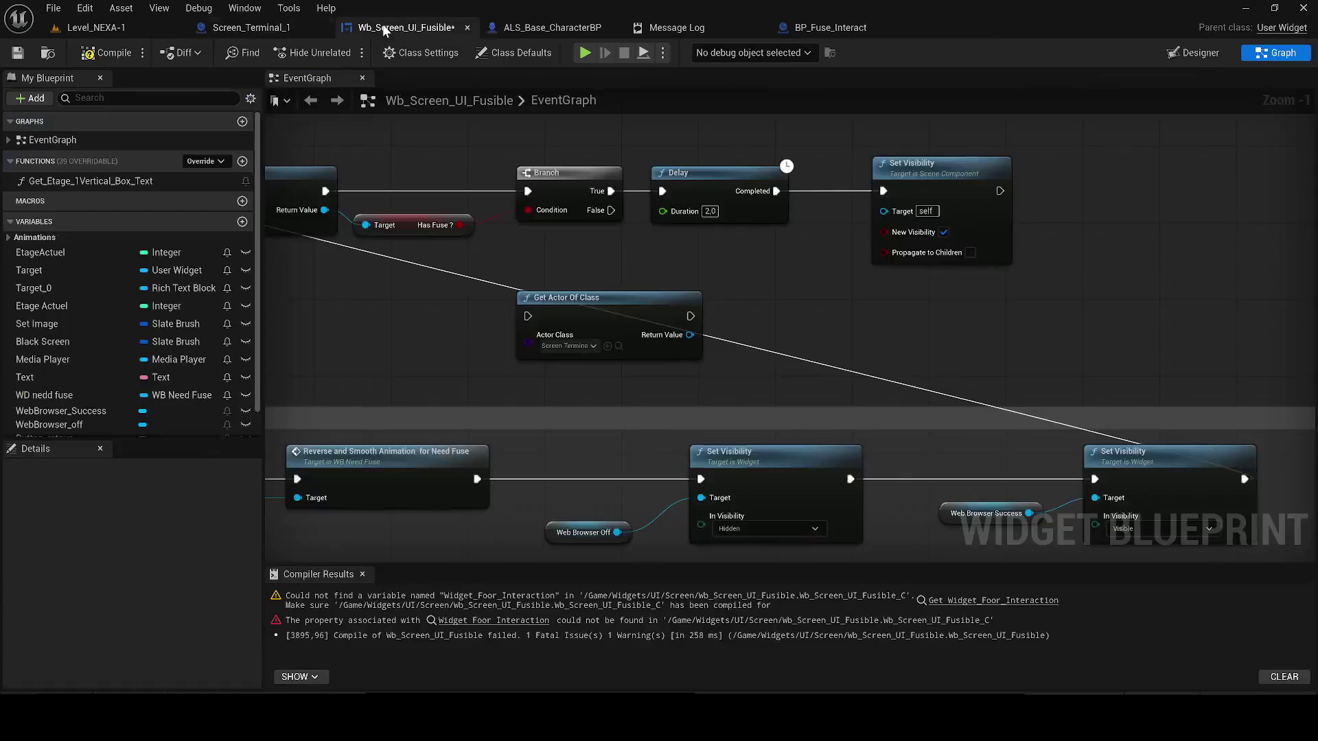
{"action": "left_click_drag", "start_coordinate": [687, 336], "coordinate": [881, 342]}
{"action": "type", "text": "get Widget_Foor_Interaction"}
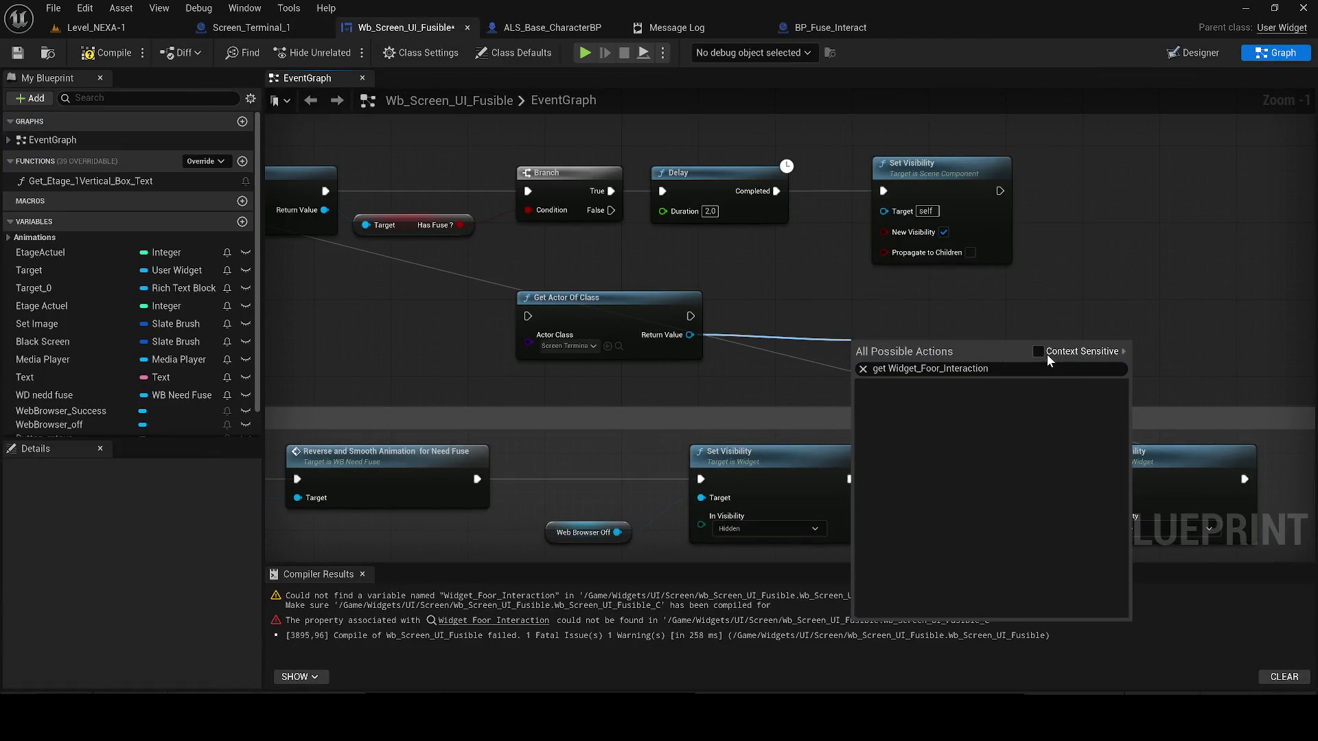
{"action": "left_click", "coordinate": [1038, 351]}
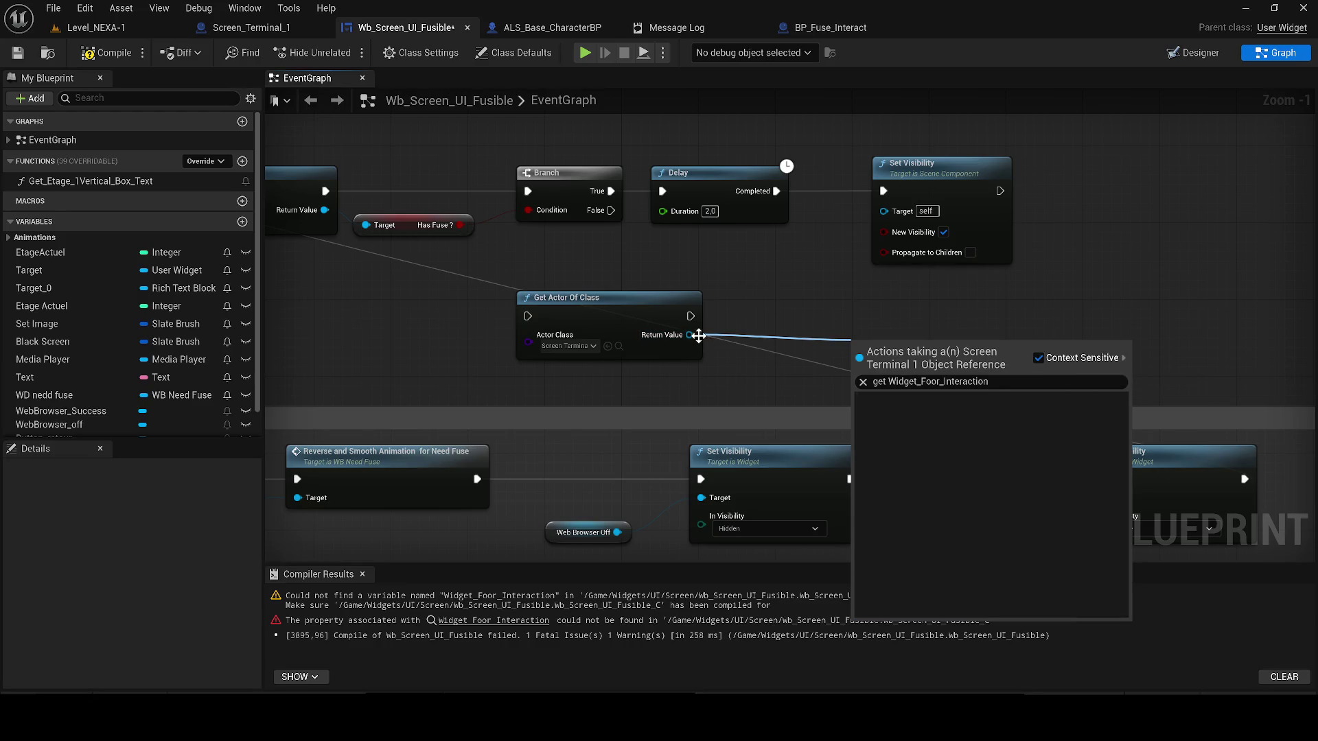
{"action": "left_click", "coordinate": [665, 334]}
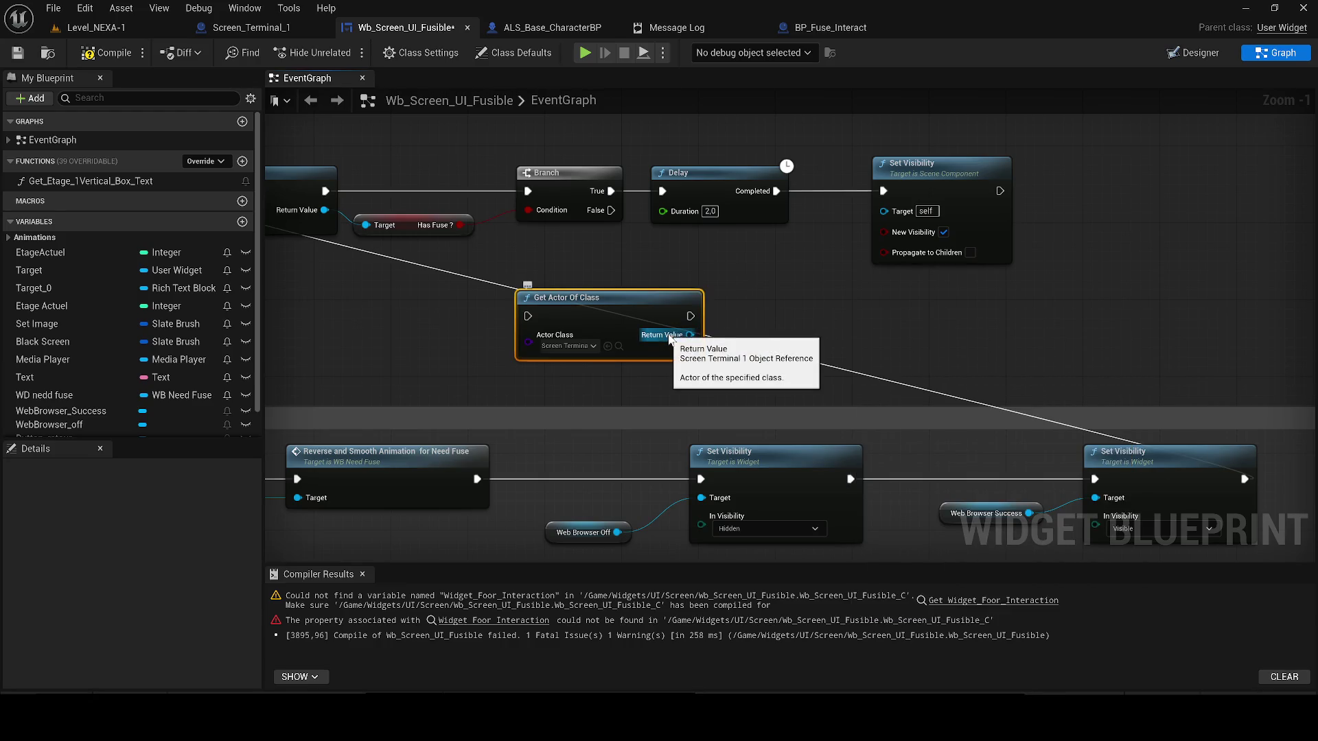
- Open the Screen_Terminal_1 blueprint's Event Graph
{"action": "left_click", "coordinate": [240, 31]}
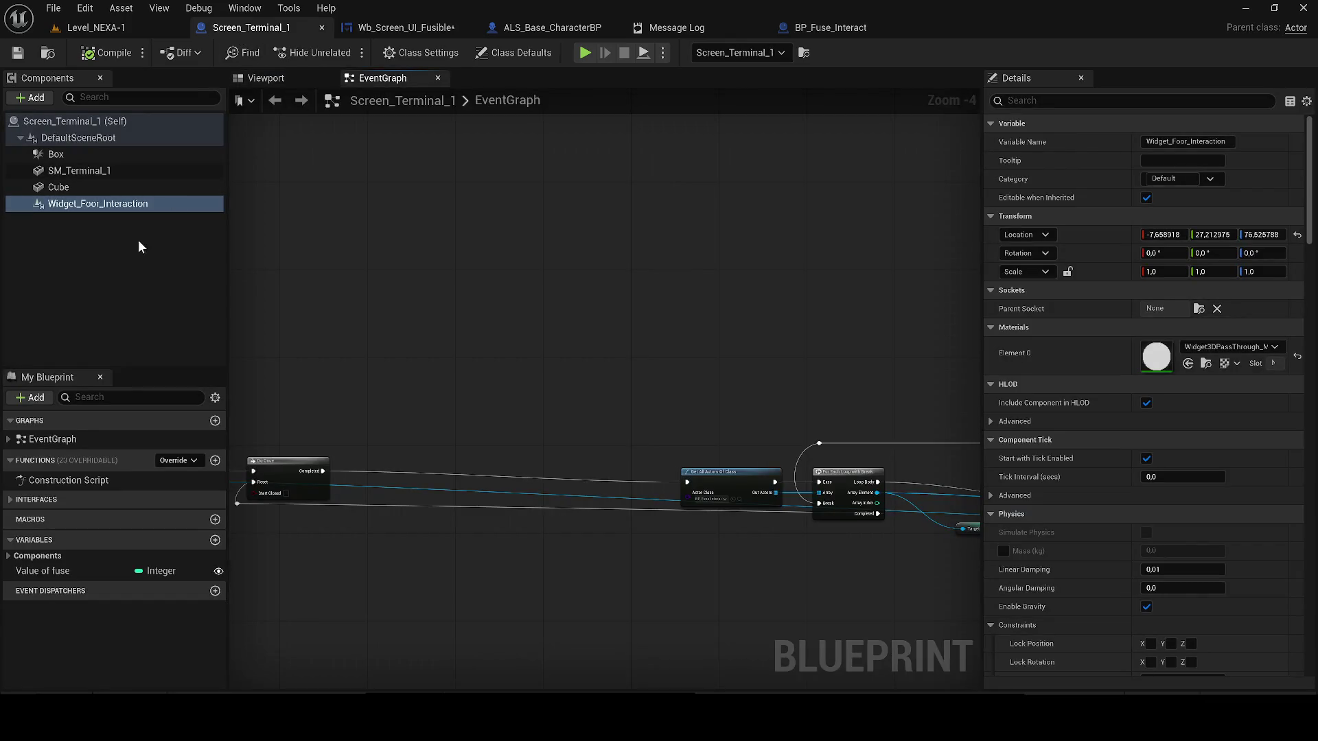
{"action": "left_click", "coordinate": [383, 78]}
{"action": "scroll", "coordinate": [730, 203], "scroll_direction": "up", "scroll_amount": 2}
{"action": "scroll", "coordinate": [598, 226], "scroll_direction": "down", "scroll_amount": 2}
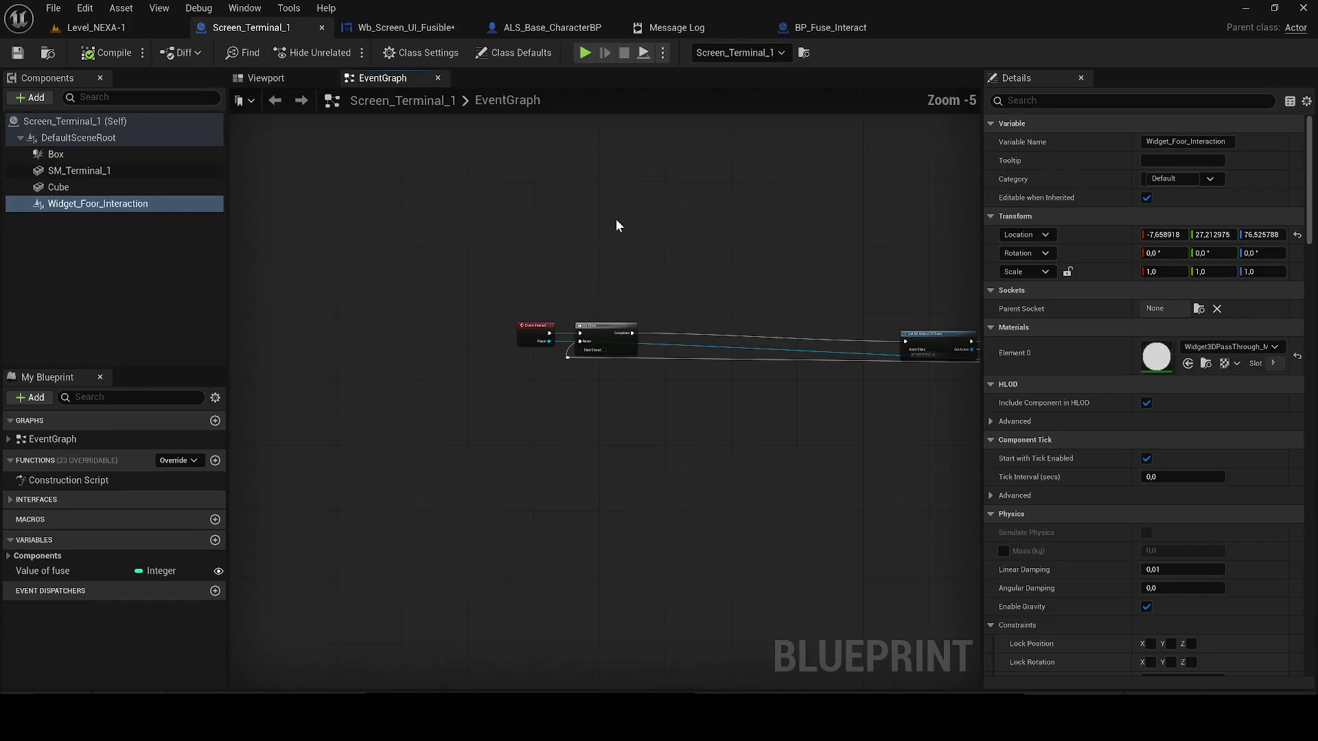
- Place a Widget_Foor_Interaction getter in the Screen_Terminal_1 graph
{"action": "scroll", "coordinate": [503, 232], "scroll_direction": "up", "scroll_amount": 2}
{"action": "left_click_drag", "start_coordinate": [101, 204], "coordinate": [422, 234]}
{"action": "left_click_drag", "start_coordinate": [509, 222], "coordinate": [553, 315]}
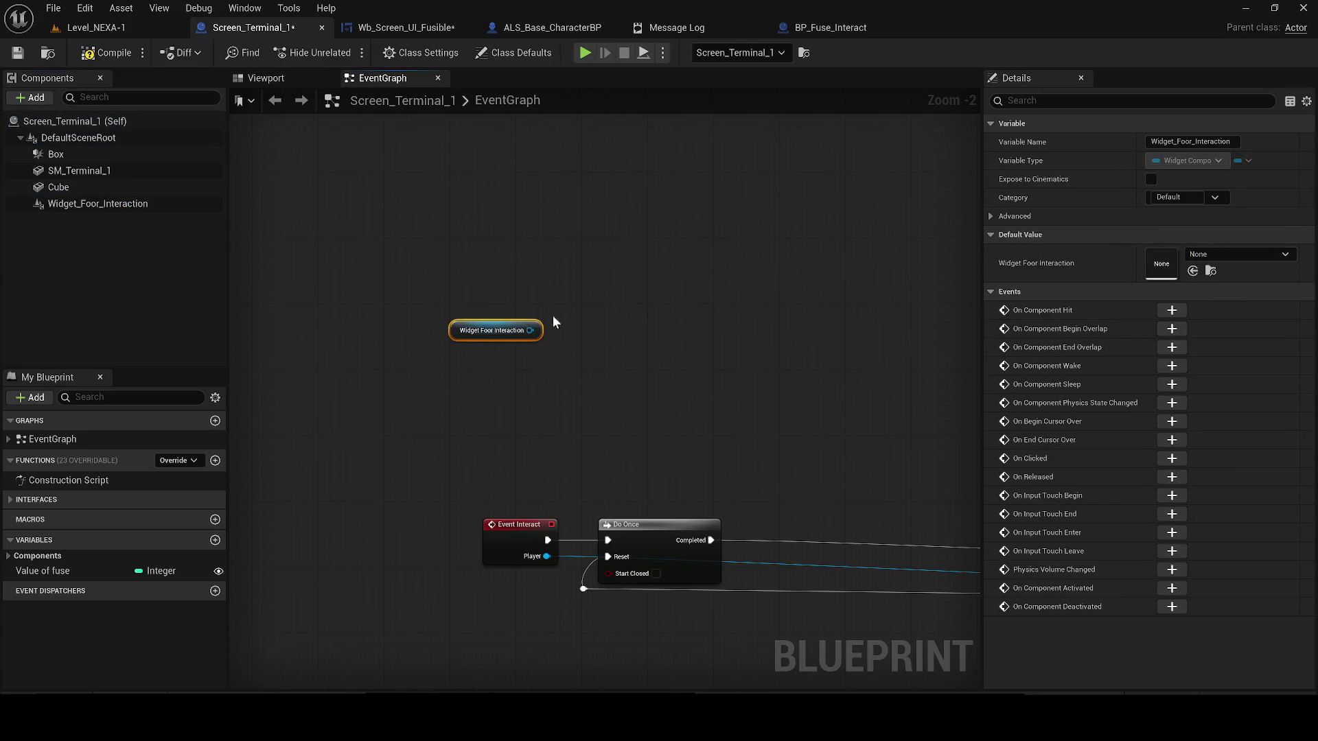
{"action": "key", "text": "c"}
{"action": "left_click", "coordinate": [455, 199]}
{"action": "key", "text": "c"}
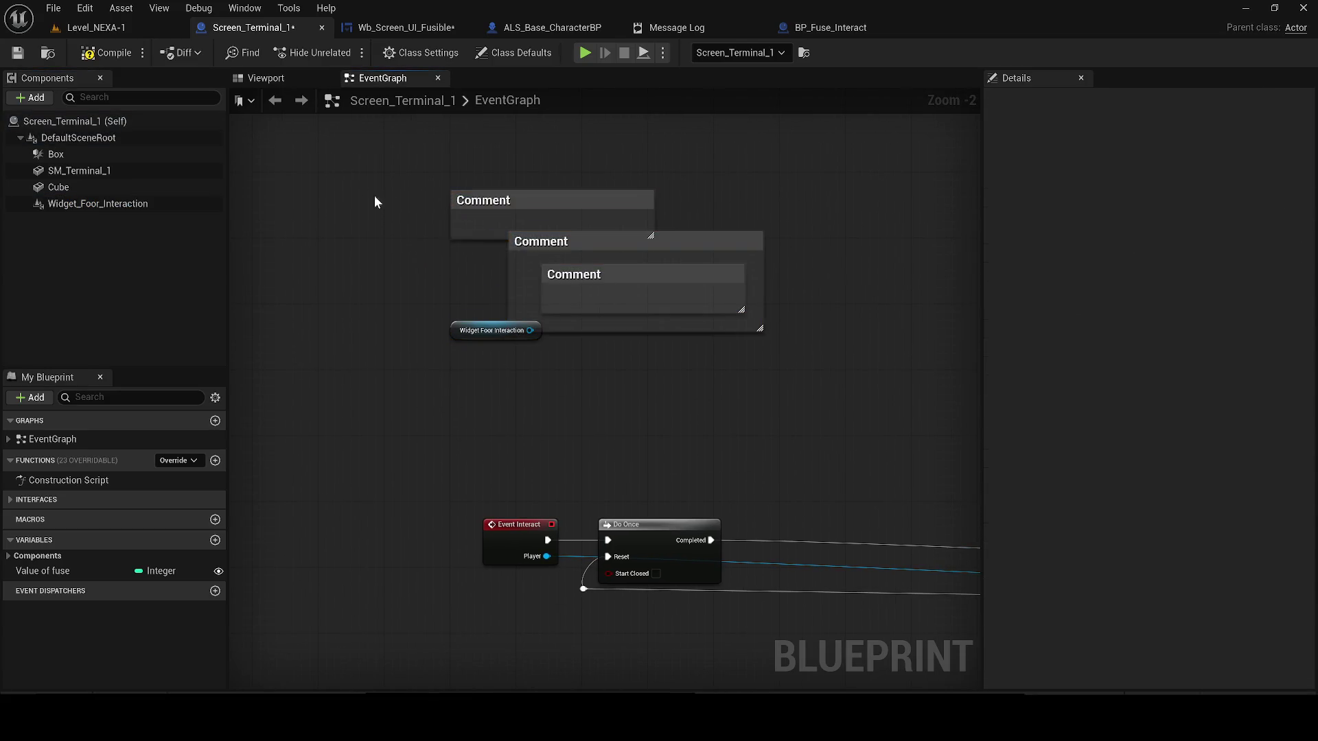
{"action": "key", "text": "c"}
- Add a custom event named 'Enable Widget' and delete the stray comment boxes
{"action": "right_click", "coordinate": [349, 307]}
{"action": "type", "text": "custom"}
{"action": "key", "text": "Return"}
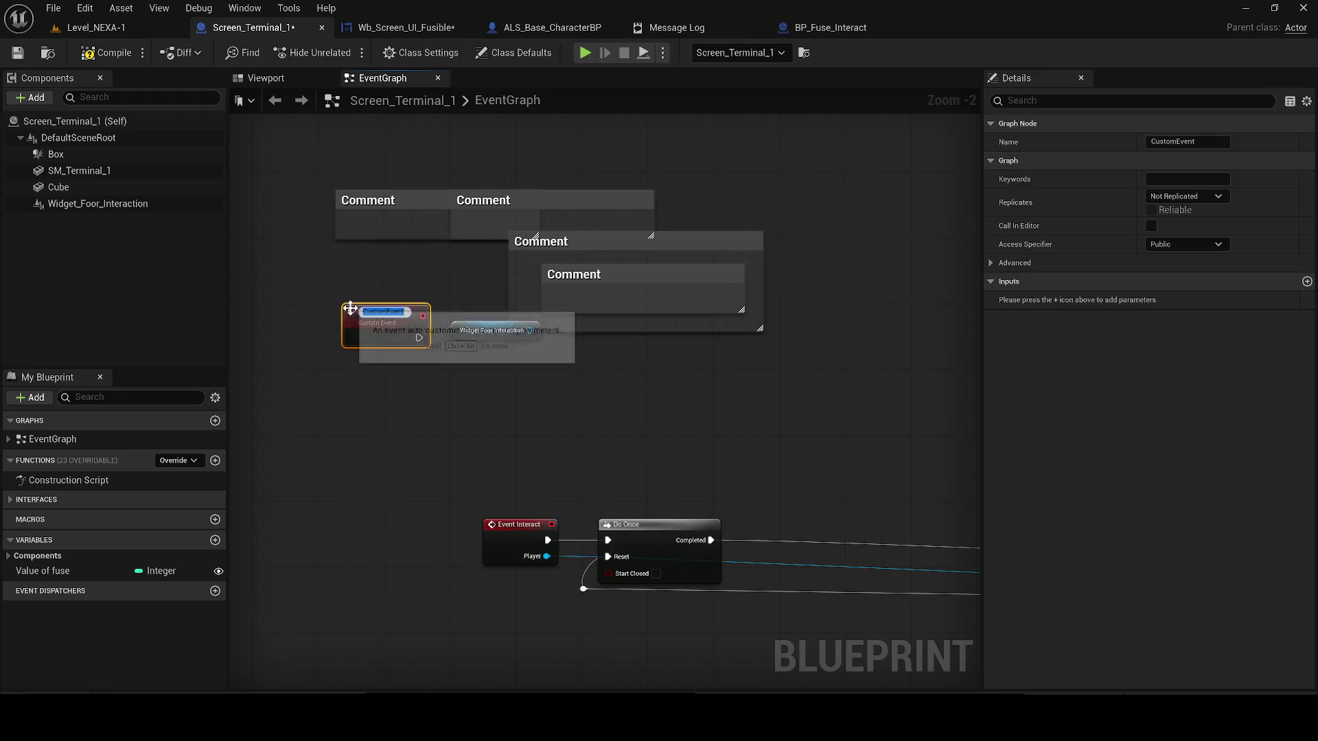
{"action": "left_click", "coordinate": [761, 267]}
{"action": "key", "text": "Delete"}
{"action": "double_click", "coordinate": [353, 305]}
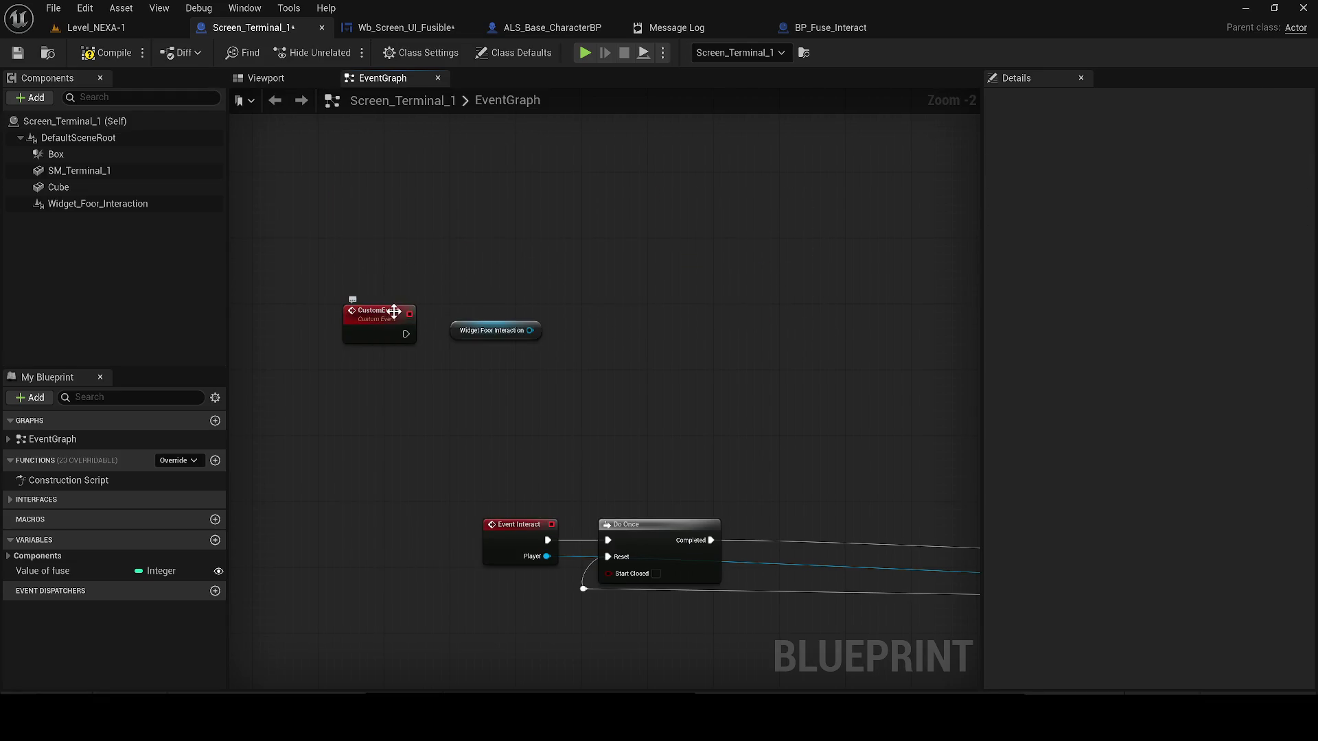
{"action": "type", "text": "Enable Widget"}
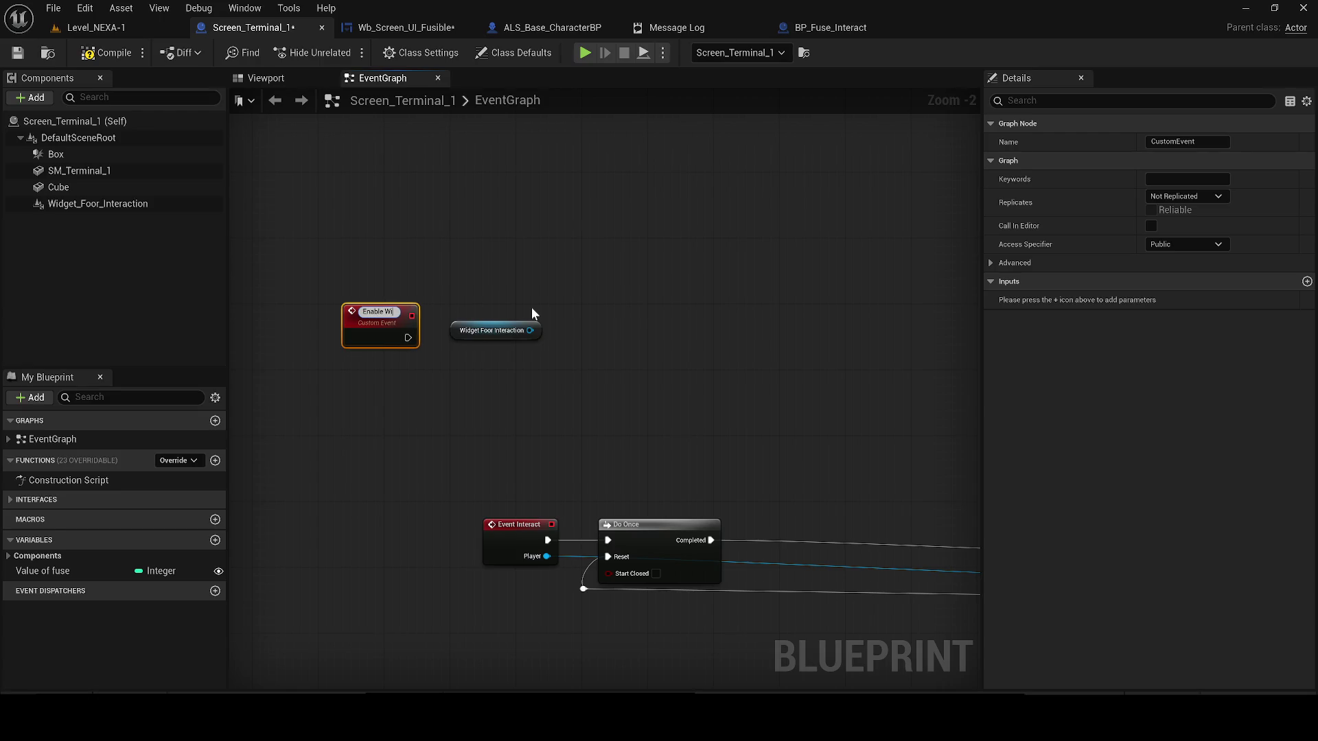
{"action": "key", "text": "Return"}
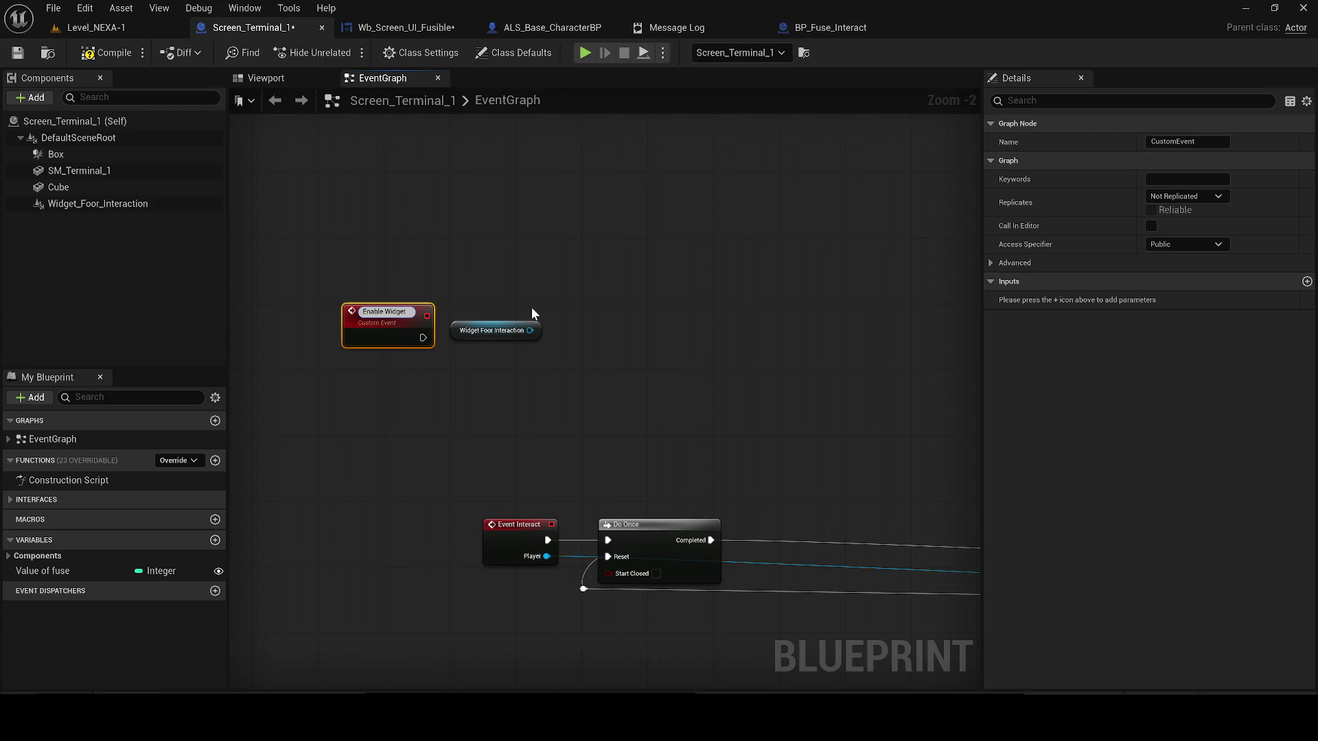
- Remove the accidentally added Set Color Vision Deficiency Type and misplaced Set Visibility nodes
{"action": "mouse_move", "coordinate": [465, 334]}
{"action": "left_mouse_down"}
{"action": "mouse_move", "coordinate": [374, 391]}
{"action": "mouse_move", "coordinate": [476, 376]}
{"action": "mouse_move", "coordinate": [588, 311]}
{"action": "left_mouse_up"}
{"action": "scroll", "coordinate": [538, 480], "scroll_direction": "down", "scroll_amount": 5}
{"action": "left_click", "coordinate": [538, 500]}
{"action": "scroll", "coordinate": [462, 372], "scroll_direction": "up", "scroll_amount": 2}
{"action": "type", "text": "set visi"}
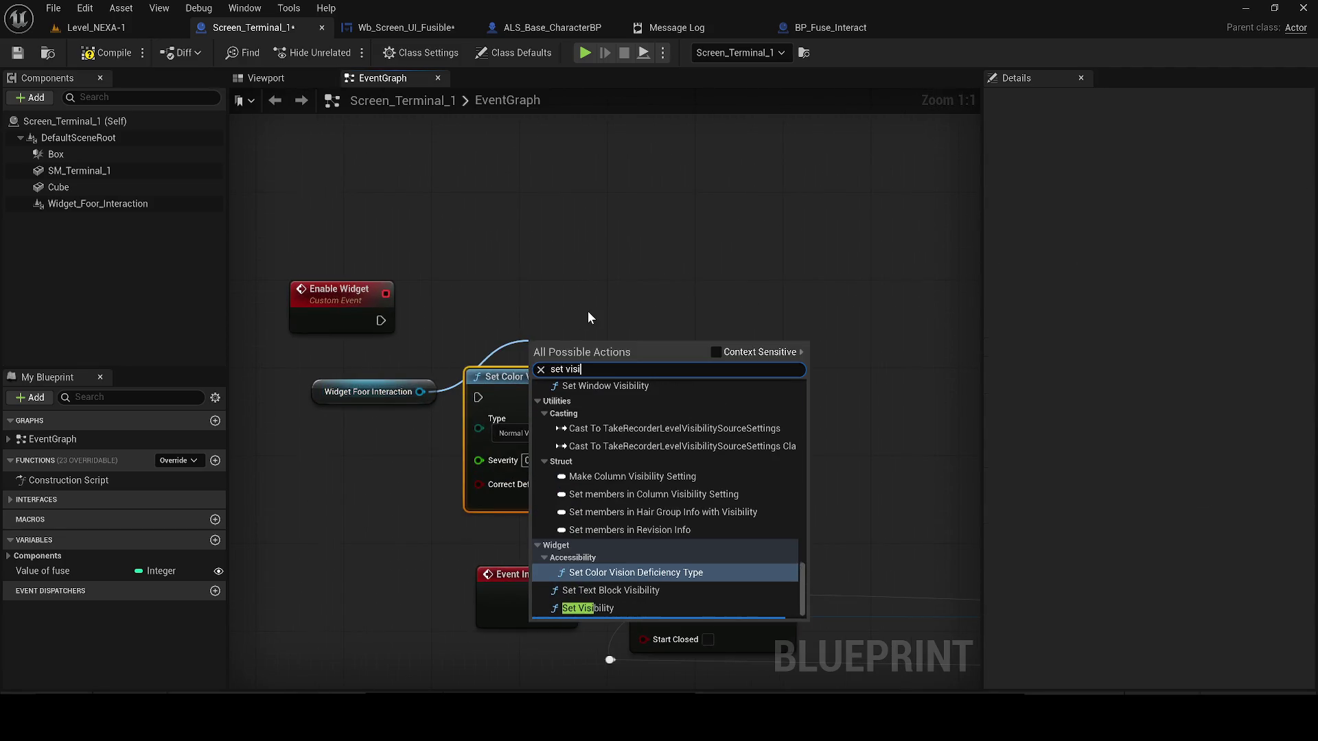
{"action": "left_click", "coordinate": [620, 607]}
{"action": "left_click_drag", "start_coordinate": [860, 453], "coordinate": [465, 310]}
{"action": "key", "text": "Delete"}
- Add a Set Visibility node targeting Widget_Foor_Interaction
{"action": "left_click_drag", "start_coordinate": [420, 392], "coordinate": [535, 358]}
{"action": "type", "text": "se"}
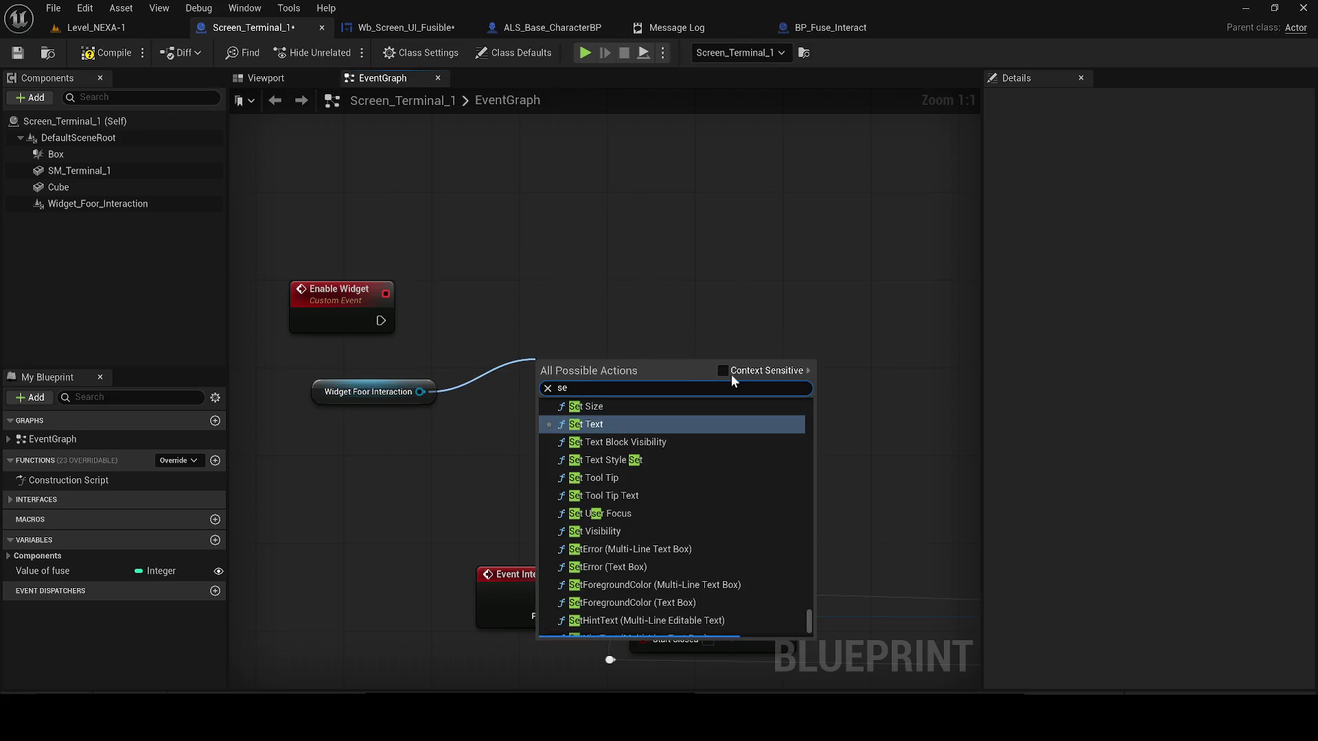
{"action": "left_click", "coordinate": [730, 374]}
{"action": "left_click", "coordinate": [608, 398]}
{"action": "key", "text": "BackSpace"}
{"action": "type", "text": "et visi"}
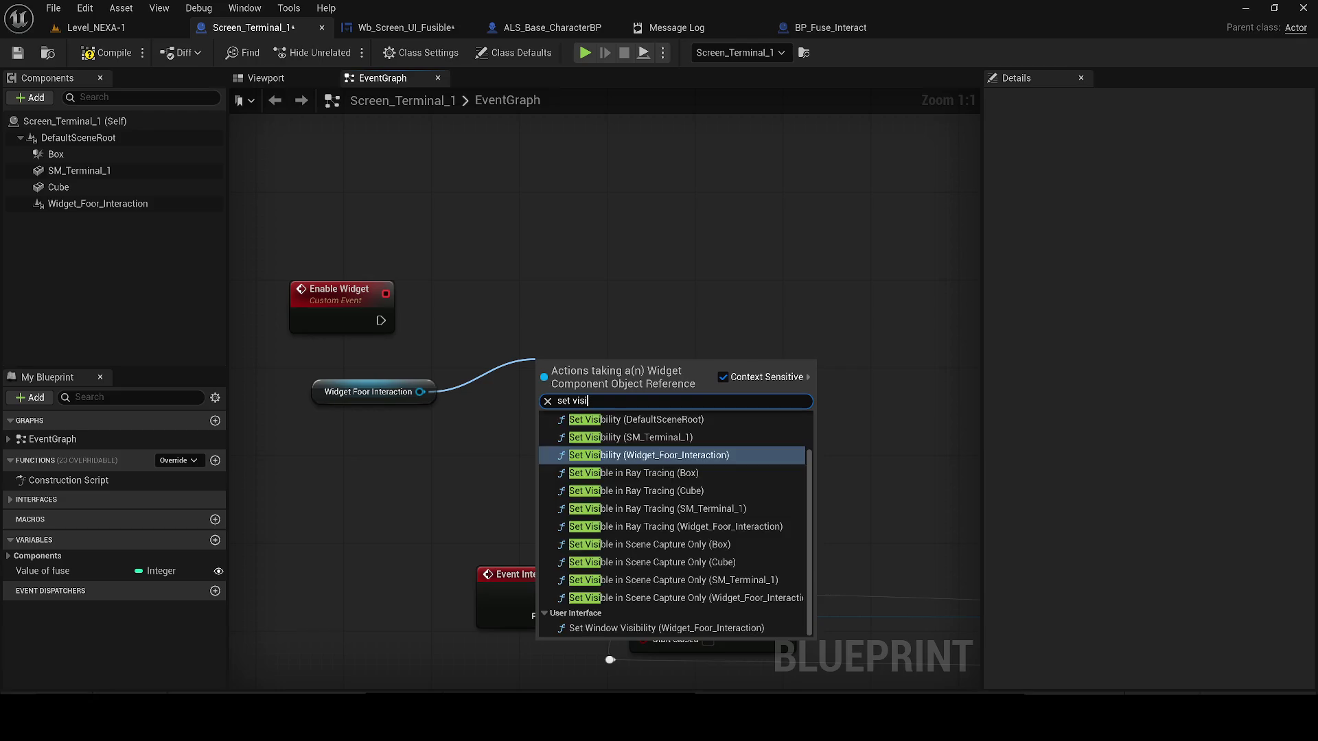
{"action": "key", "text": "Return"}
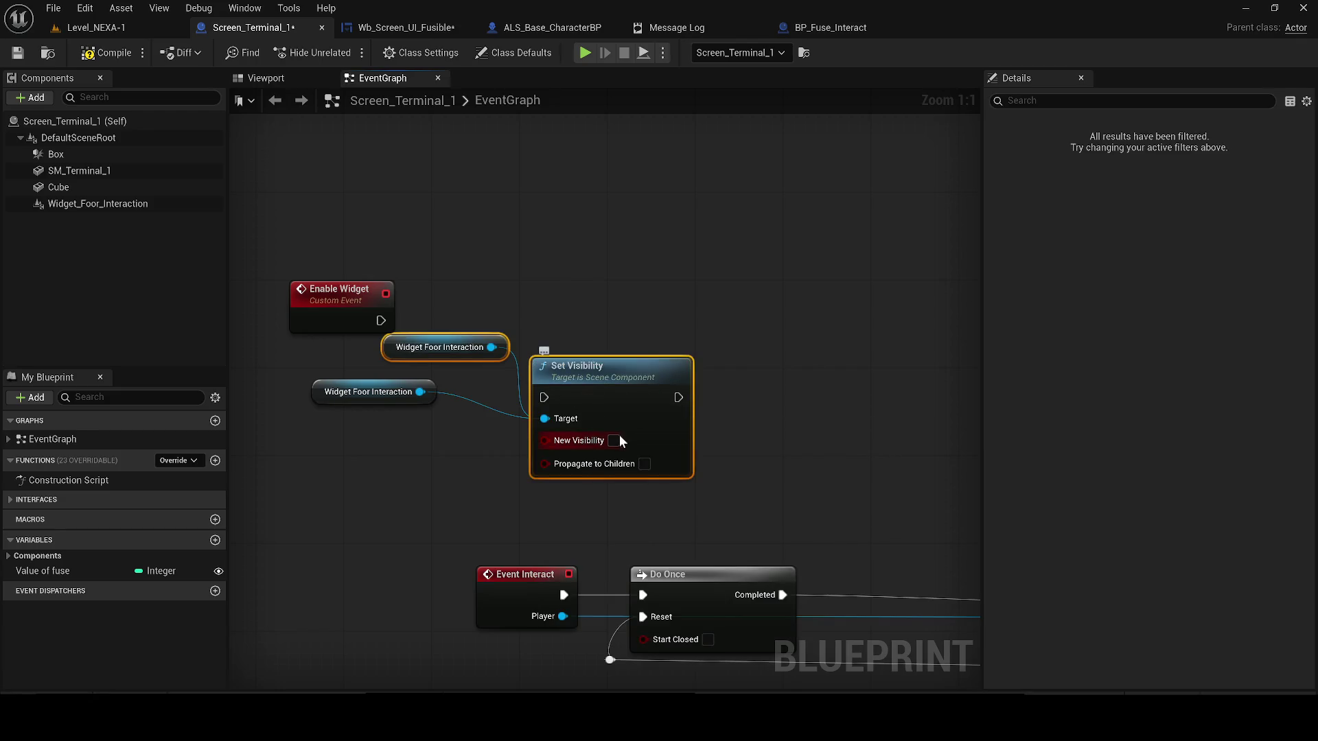
- Wire Enable Widget into Set Visibility, tidy the nodes, and compile Screen_Terminal_1
{"action": "left_click_drag", "start_coordinate": [463, 424], "coordinate": [303, 365]}
{"action": "key", "text": "Delete"}
{"action": "left_click_drag", "start_coordinate": [379, 348], "coordinate": [326, 373]}
{"action": "left_click_drag", "start_coordinate": [543, 398], "coordinate": [379, 321]}
{"action": "left_click_drag", "start_coordinate": [622, 364], "coordinate": [599, 276]}
{"action": "left_click_drag", "start_coordinate": [457, 347], "coordinate": [420, 358]}
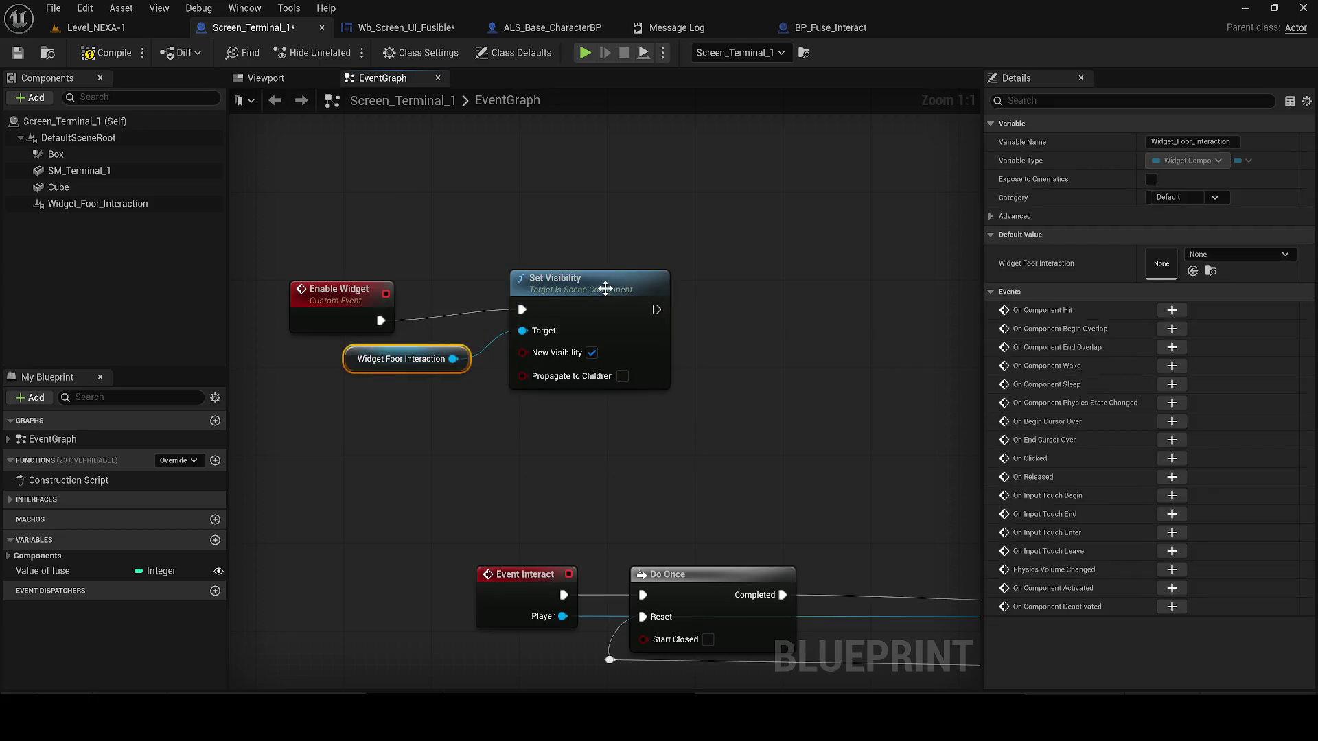
{"action": "left_click_drag", "start_coordinate": [604, 288], "coordinate": [593, 299]}
{"action": "left_click", "coordinate": [334, 287]}
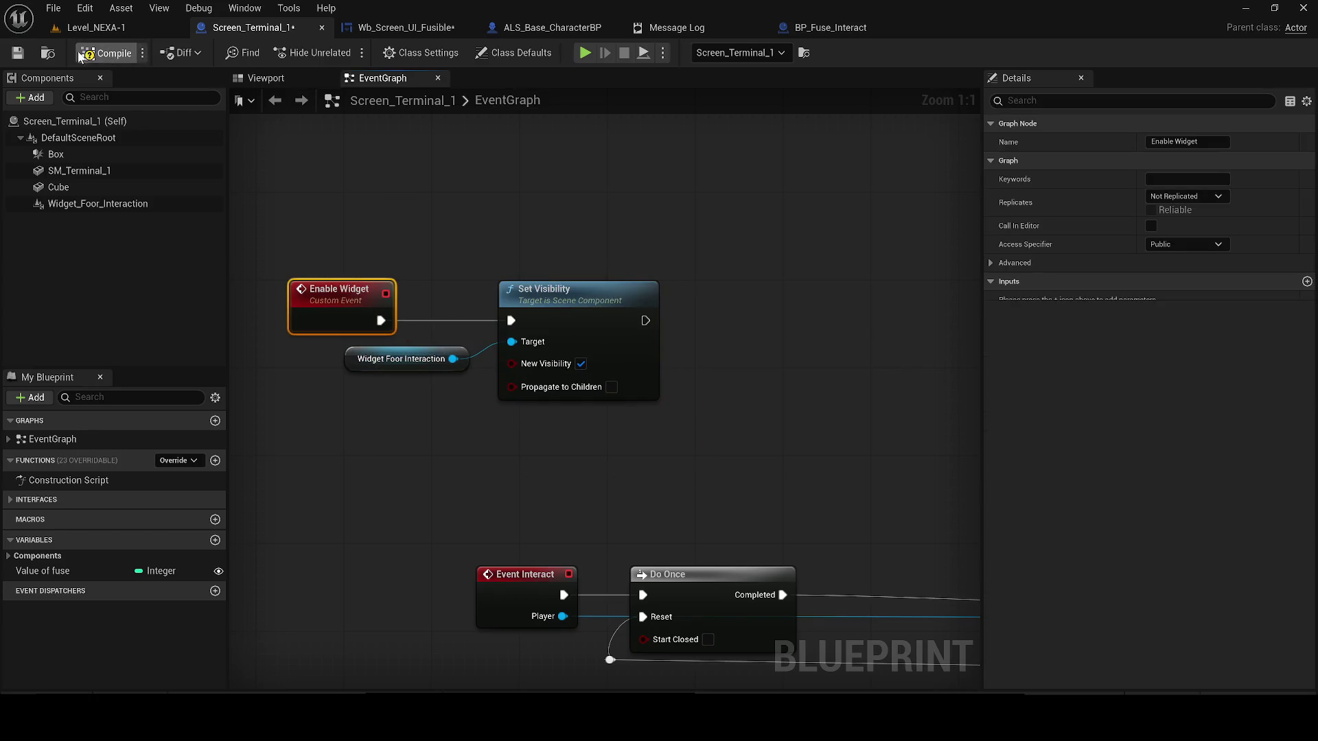
{"action": "left_click", "coordinate": [80, 55]}
{"action": "left_click", "coordinate": [406, 28]}
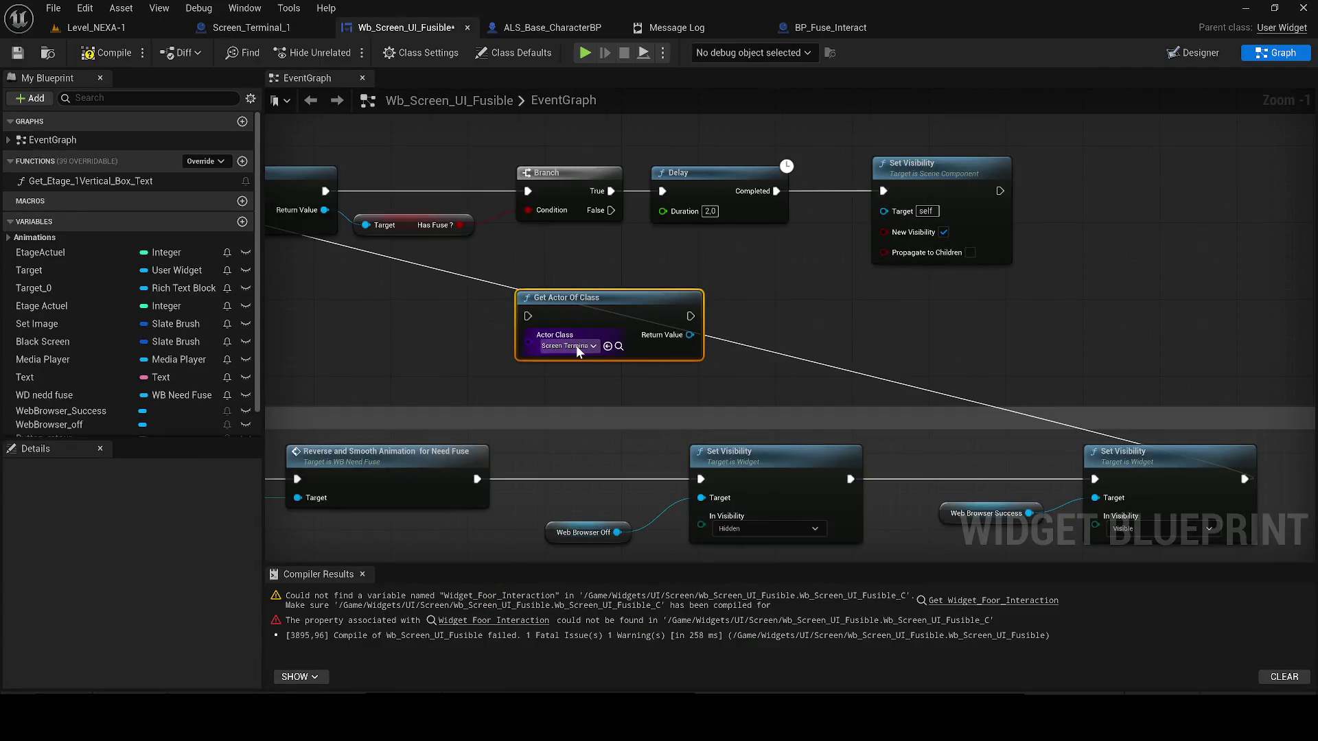
- Call Enable Widget on the found terminal and run Get Actor Of Class after Set Visibility
{"action": "left_click", "coordinate": [738, 342]}
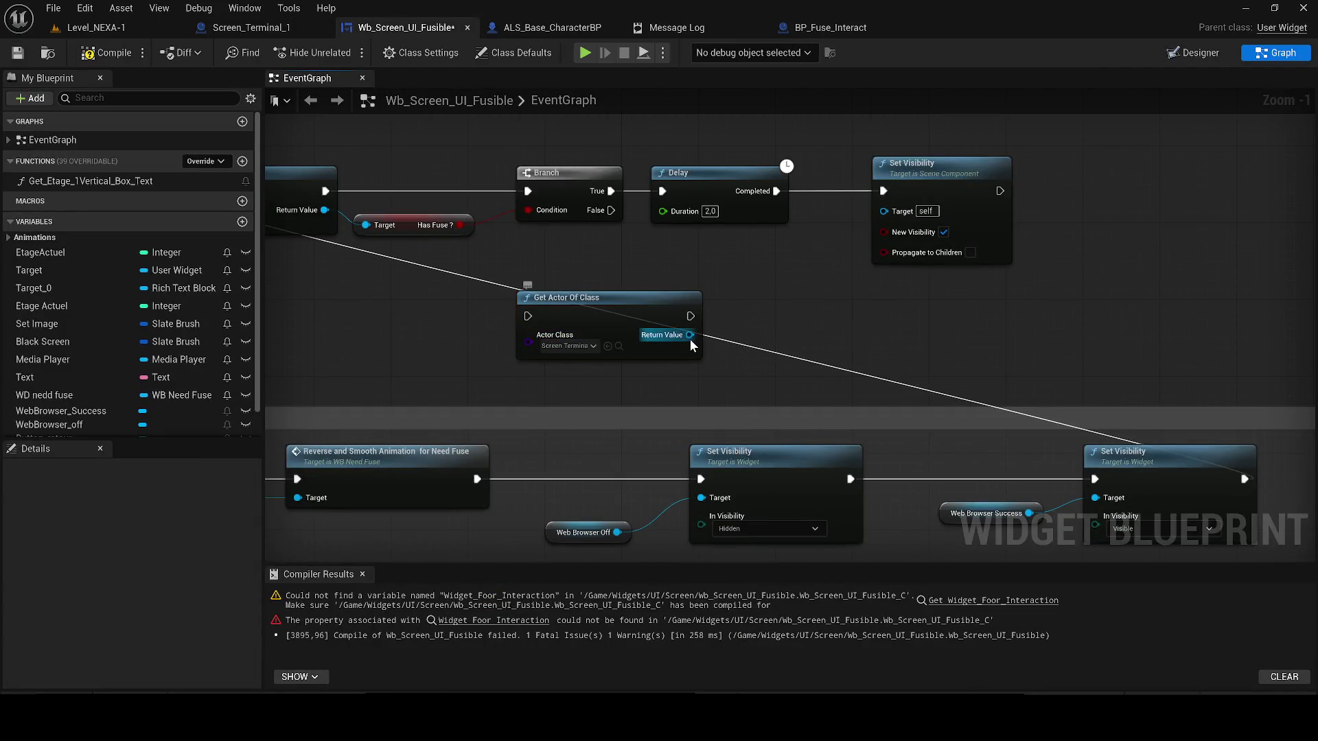
{"action": "left_click_drag", "start_coordinate": [689, 335], "coordinate": [755, 332]}
{"action": "type", "text": "enable"}
{"action": "left_click", "coordinate": [799, 409]}
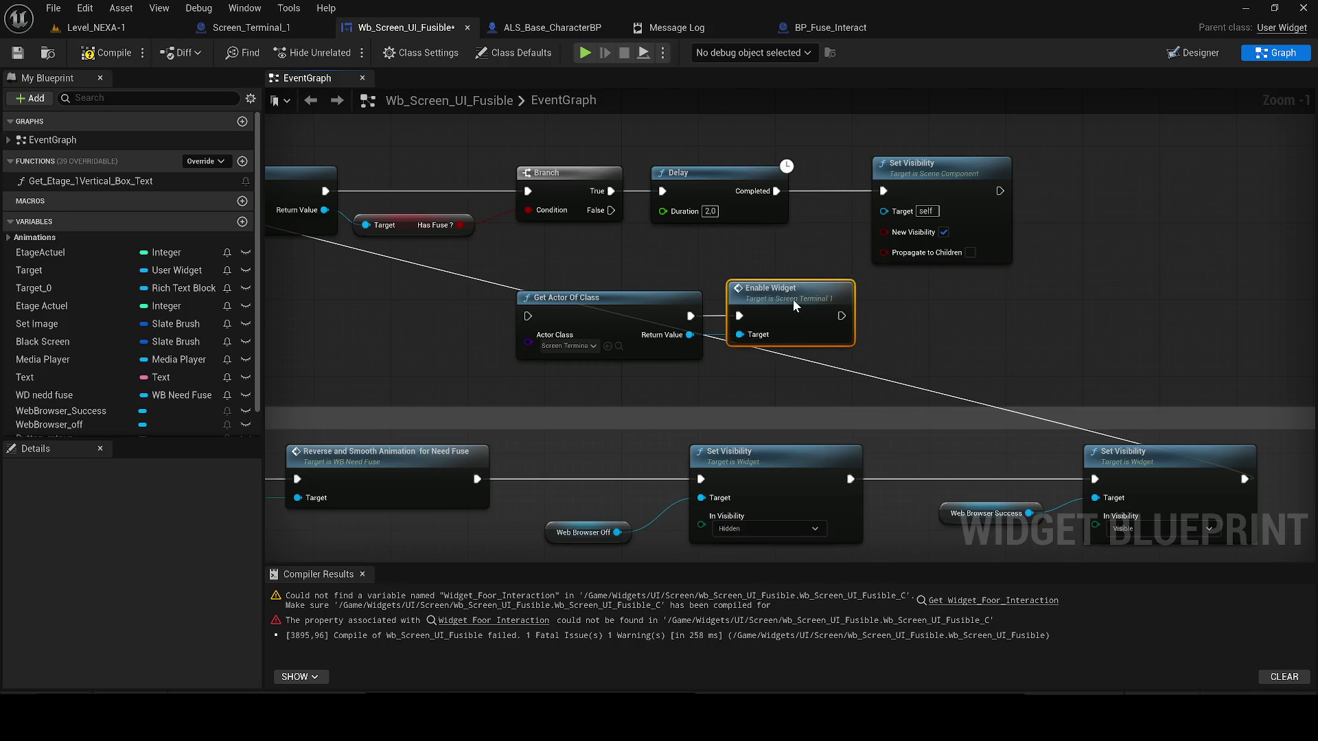
{"action": "left_click_drag", "start_coordinate": [528, 316], "coordinate": [999, 191]}
- Wrap the terminal lookup nodes in a comment 'Widget for last interaction with terminal'
{"action": "mouse_move", "coordinate": [910, 364]}
{"action": "left_mouse_down"}
{"action": "mouse_move", "coordinate": [659, 328]}
{"action": "mouse_move", "coordinate": [1176, 200]}
{"action": "left_mouse_up"}
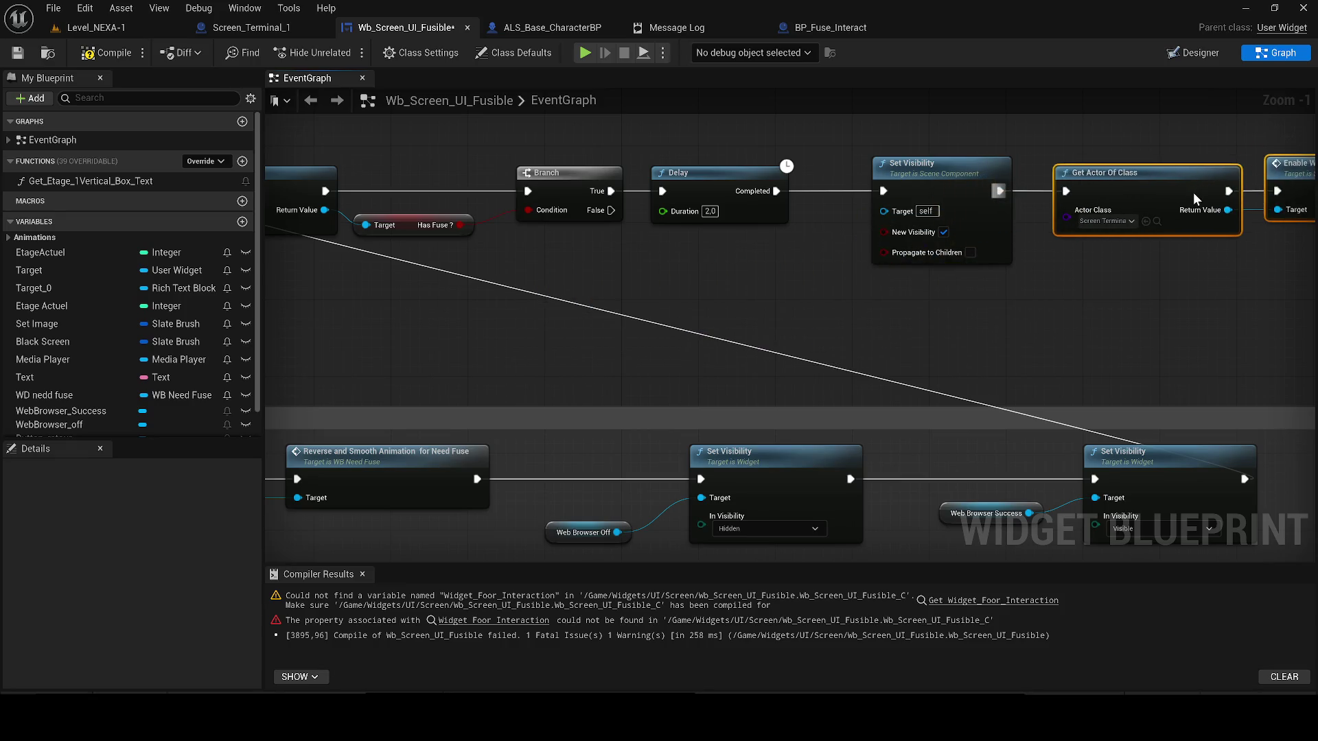
{"action": "type", "text": "c"}
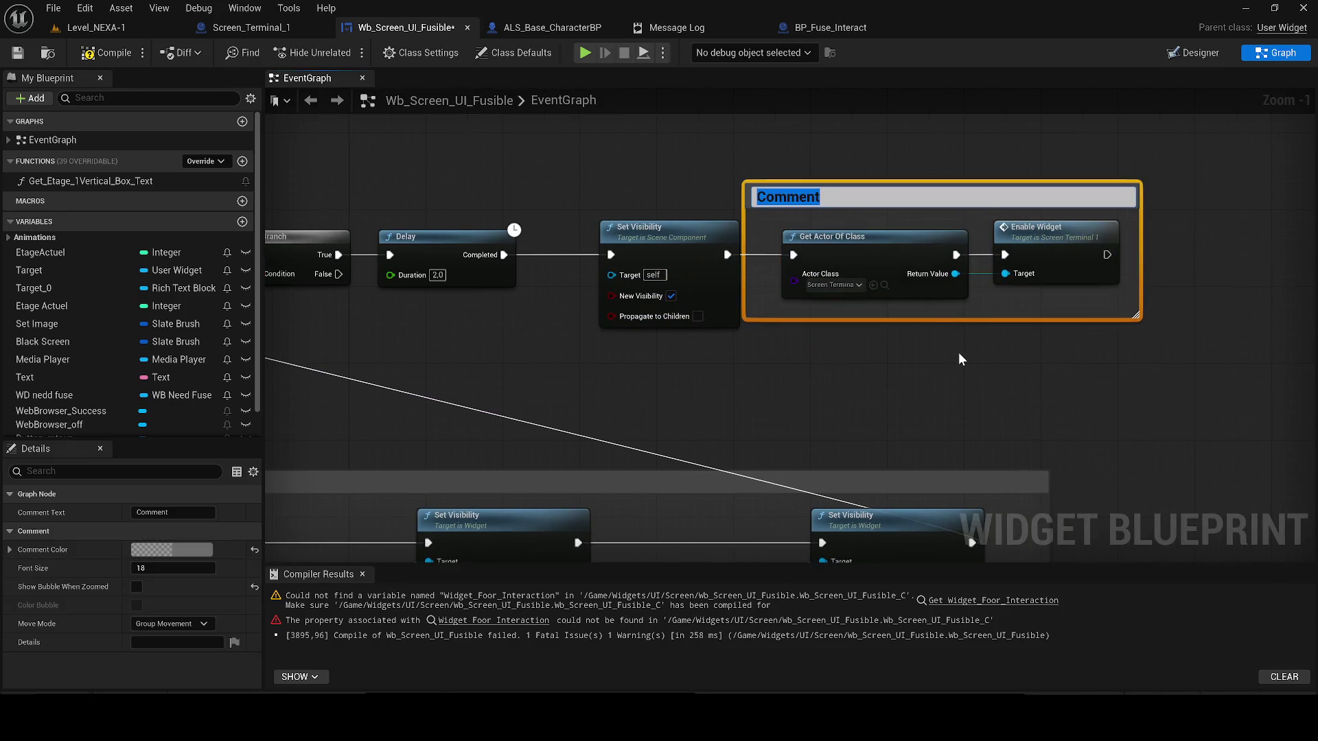
{"action": "type", "text": "Widget for last int"}
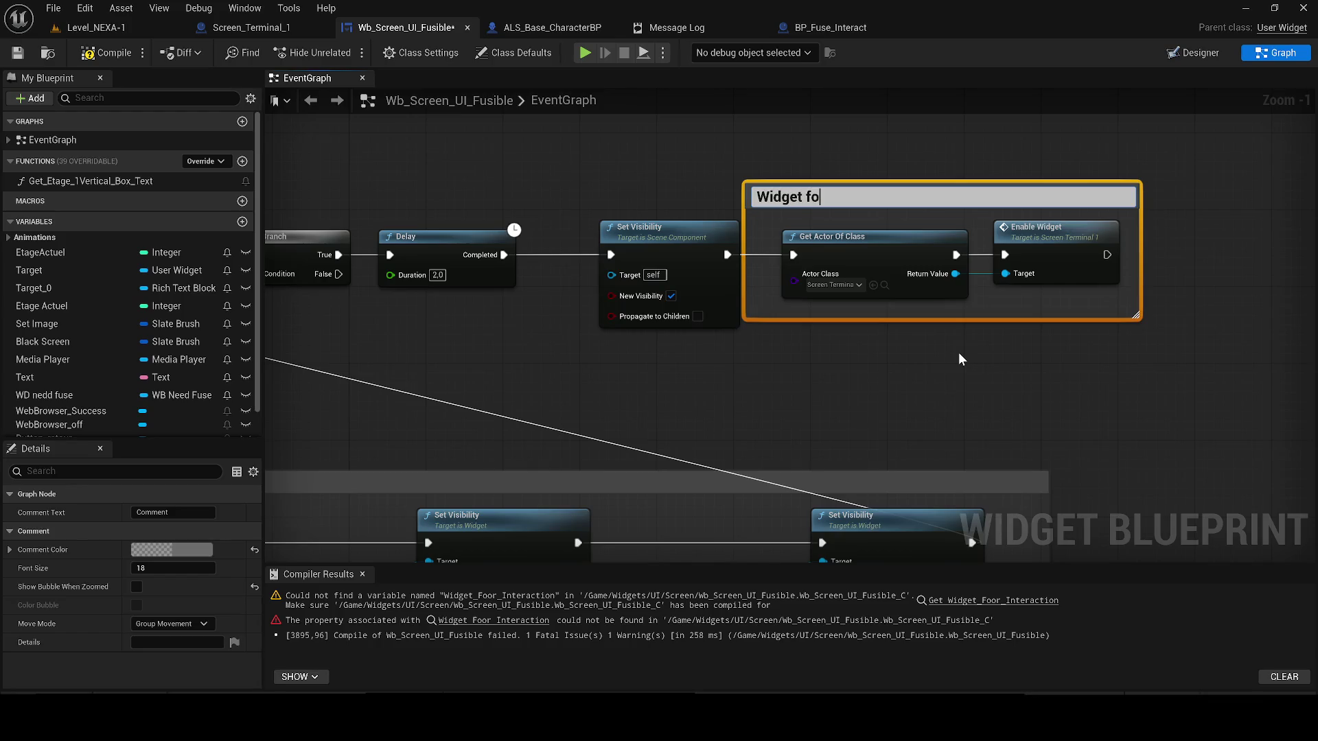
{"action": "type", "text": "er"}
{"action": "type", "text": "action"}
{"action": "type", "text": " wit"}
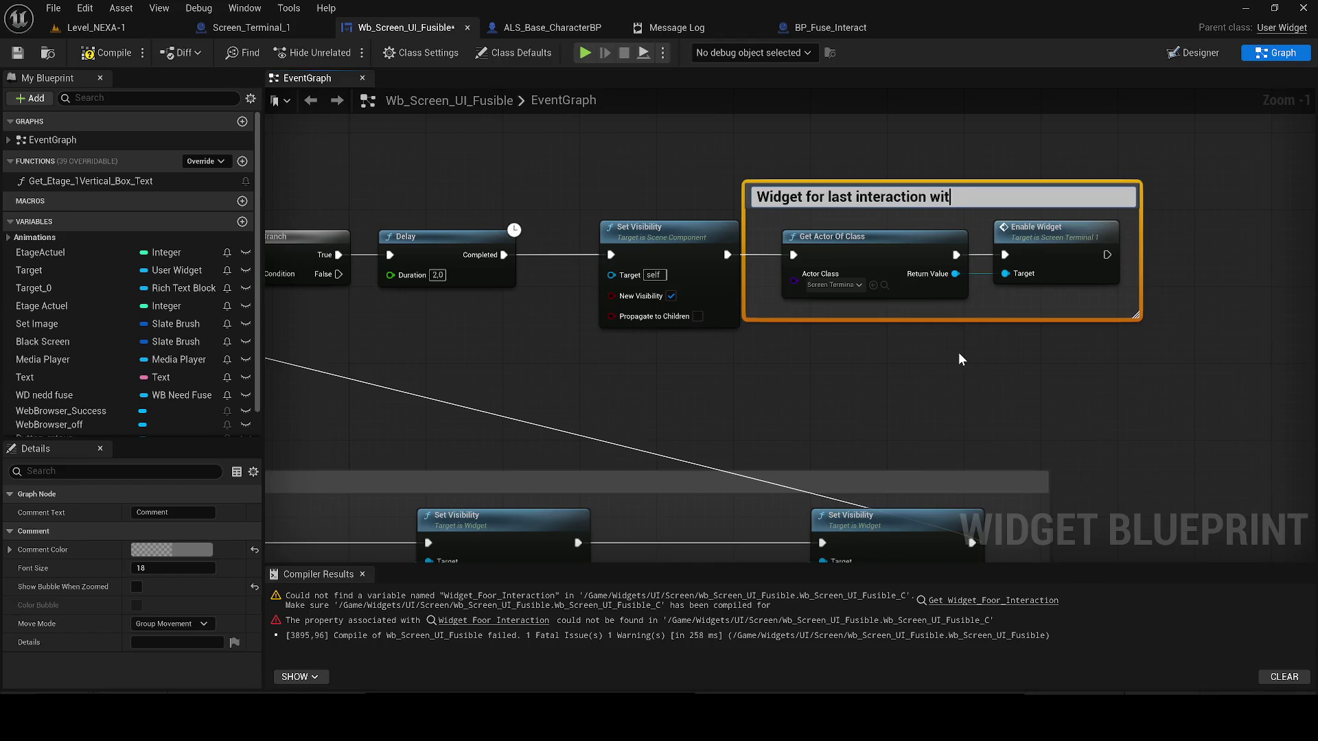
{"action": "type", "text": "h terminal"}
{"action": "key", "text": "Return"}
{"action": "left_click_drag", "start_coordinate": [827, 197], "coordinate": [885, 199]}
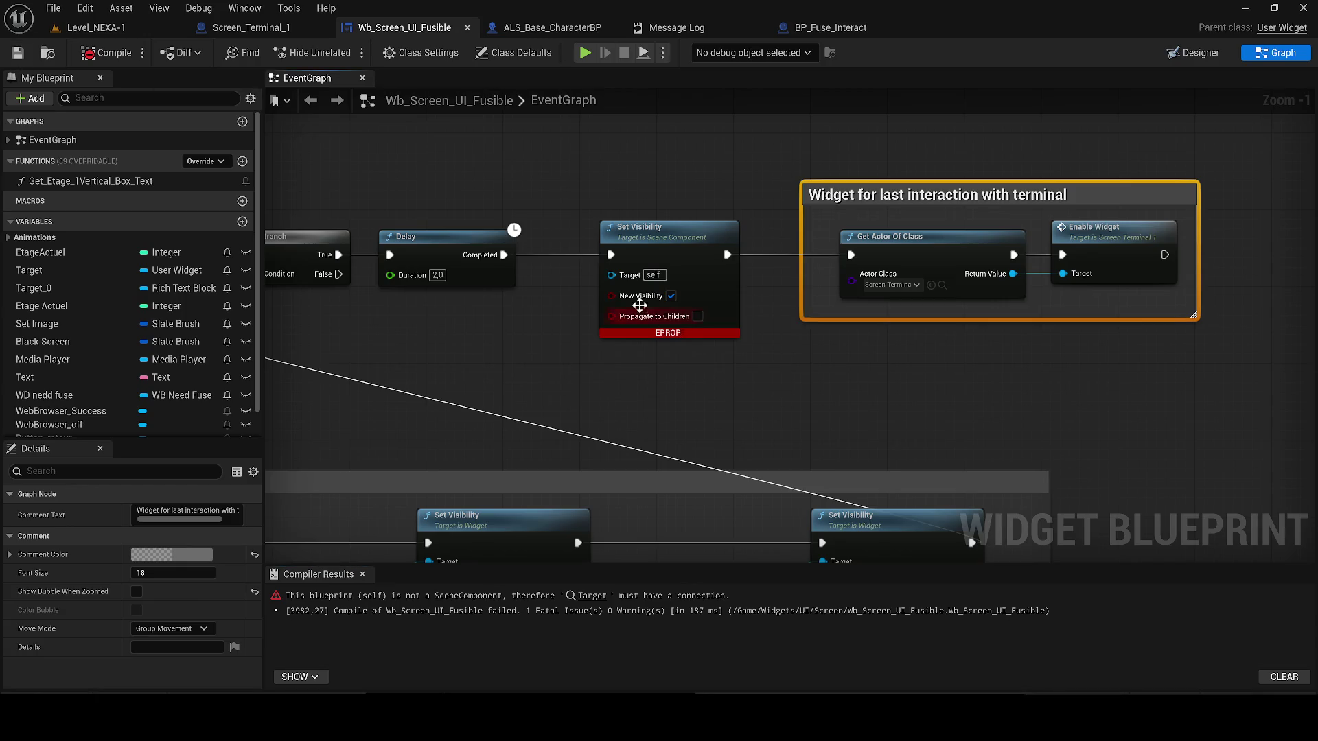
- Delete the erroring Set Visibility, connect Delay's Completed to Get Actor Of Class, and save
{"action": "left_click", "coordinate": [661, 302]}
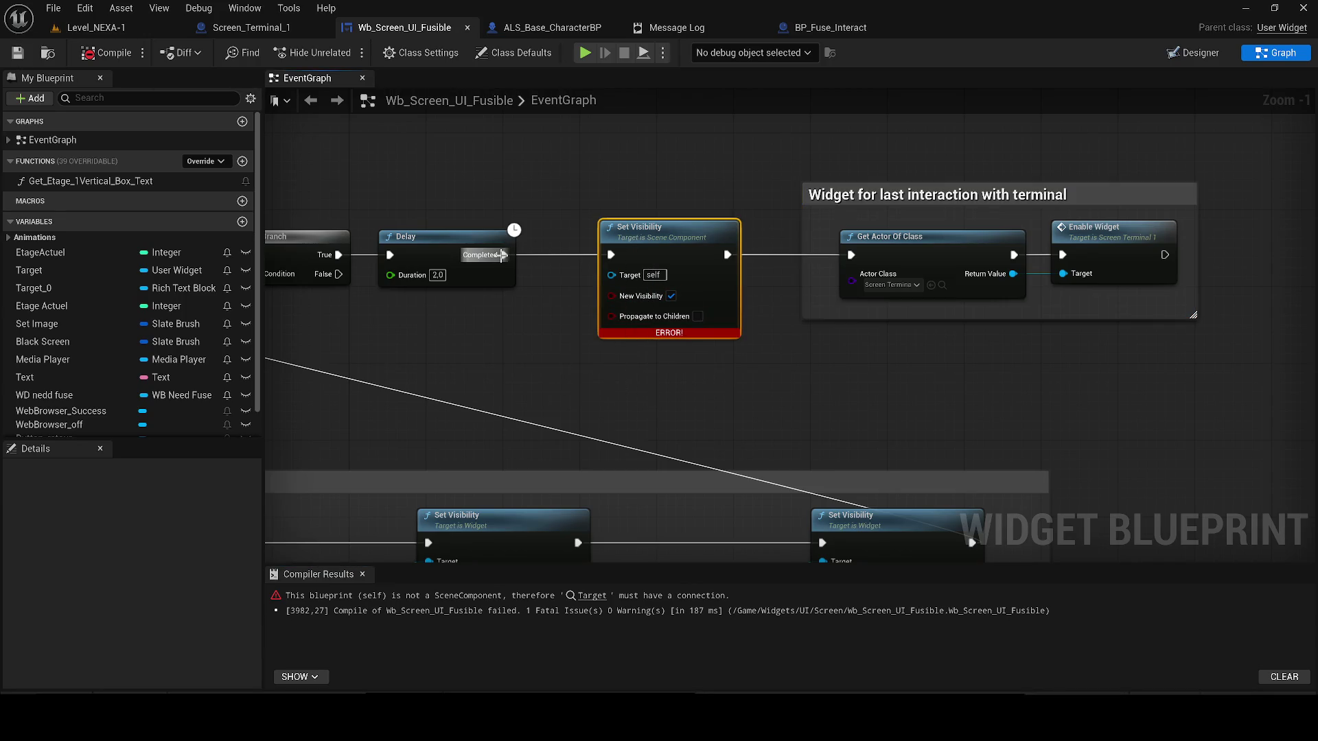
{"action": "key", "text": "Delete"}
{"action": "mouse_move", "coordinate": [504, 255]}
{"action": "left_mouse_down"}
{"action": "mouse_move", "coordinate": [799, 267]}
{"action": "mouse_move", "coordinate": [851, 254]}
{"action": "left_mouse_up"}
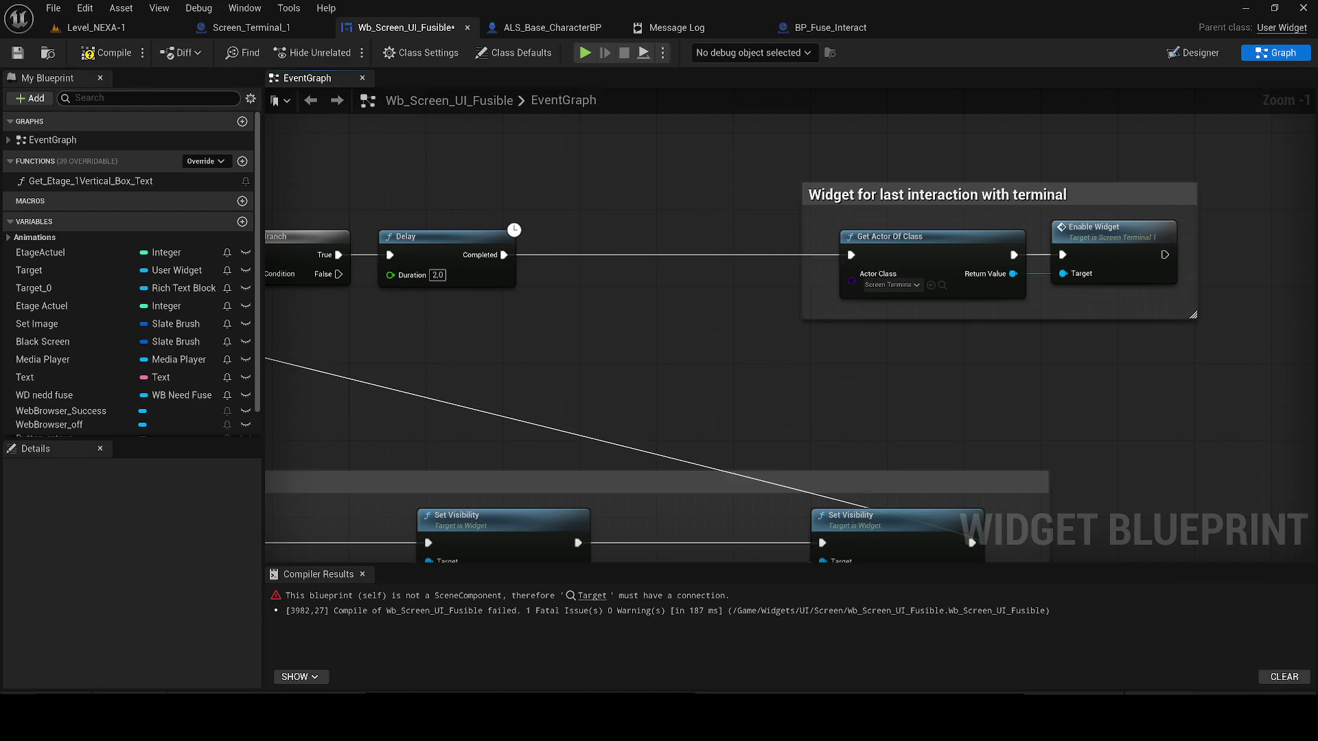
{"action": "left_click", "coordinate": [17, 53]}
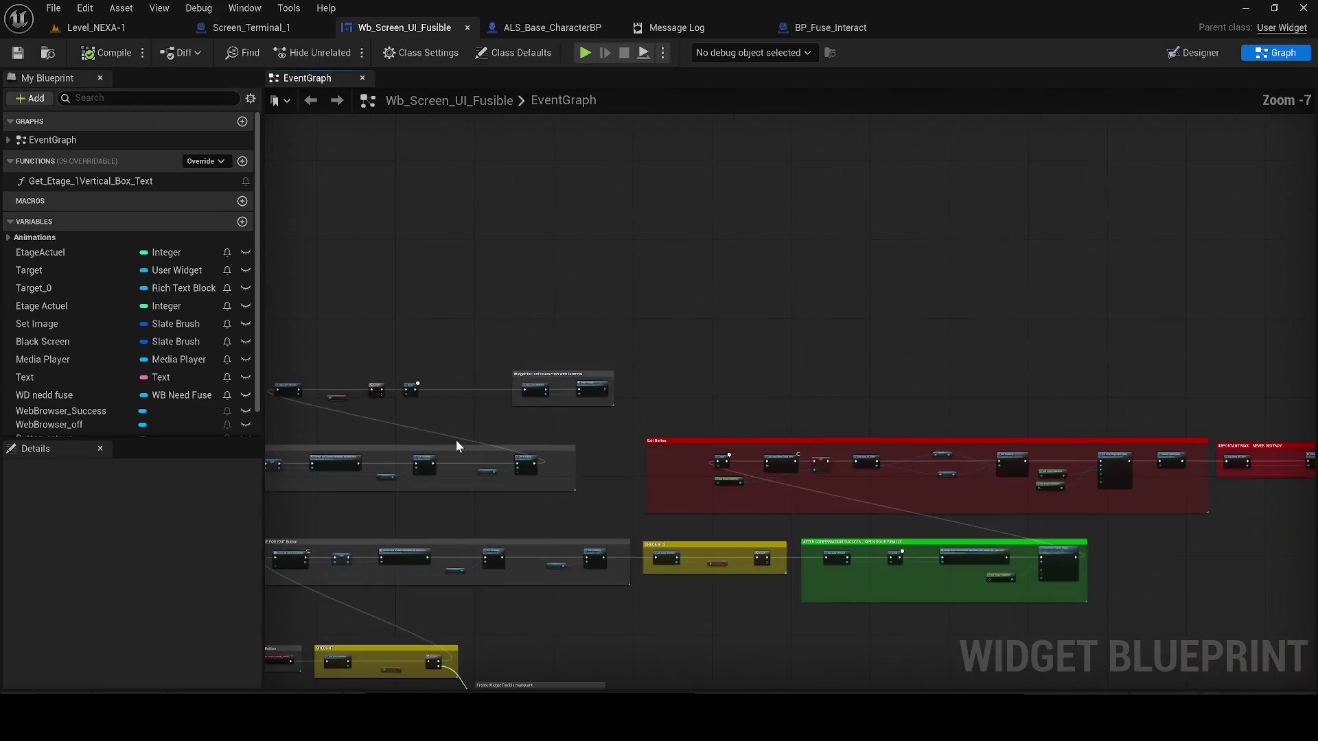
{"action": "scroll", "coordinate": [456, 439], "scroll_direction": "down", "scroll_amount": 9}
{"action": "scroll", "coordinate": [723, 382], "scroll_direction": "up", "scroll_amount": 6}
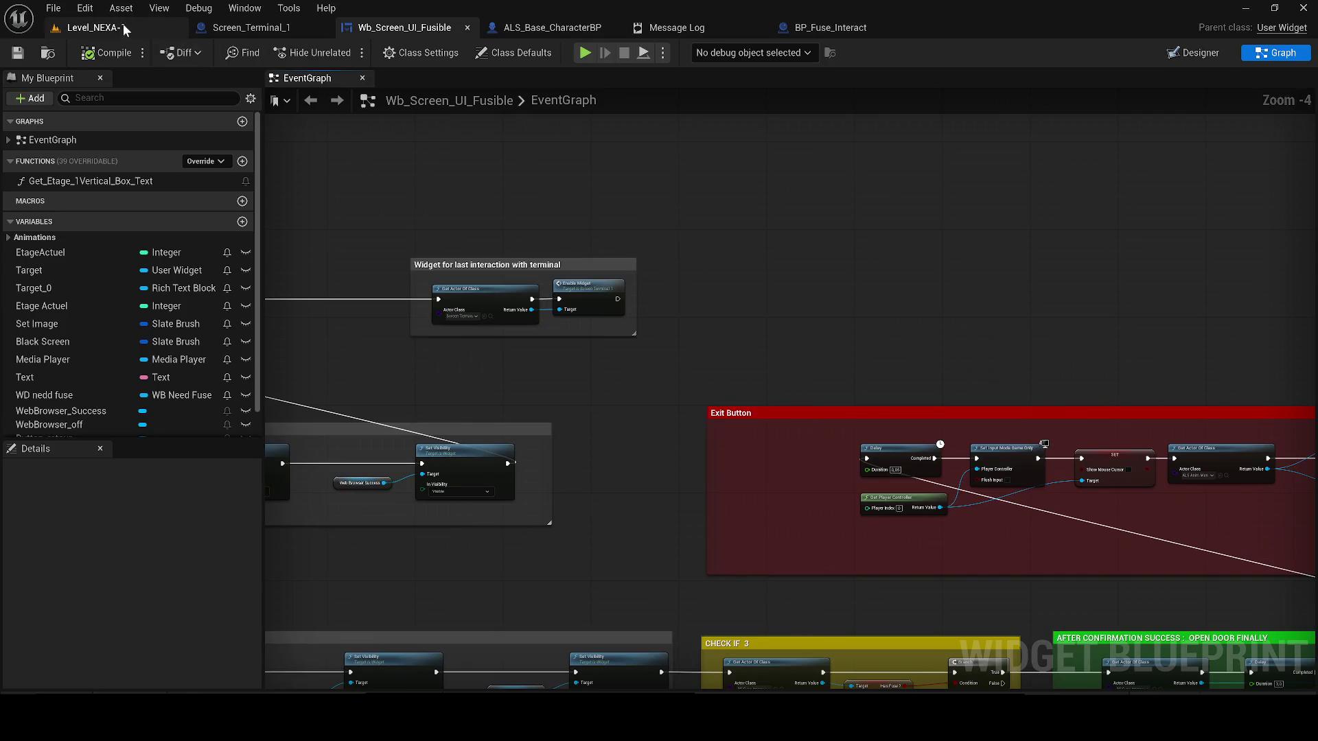
{"action": "left_click", "coordinate": [96, 27]}
- Start a playtest and check the terminal screen before the fuse is inserted
{"action": "key", "text": "alt+p"}
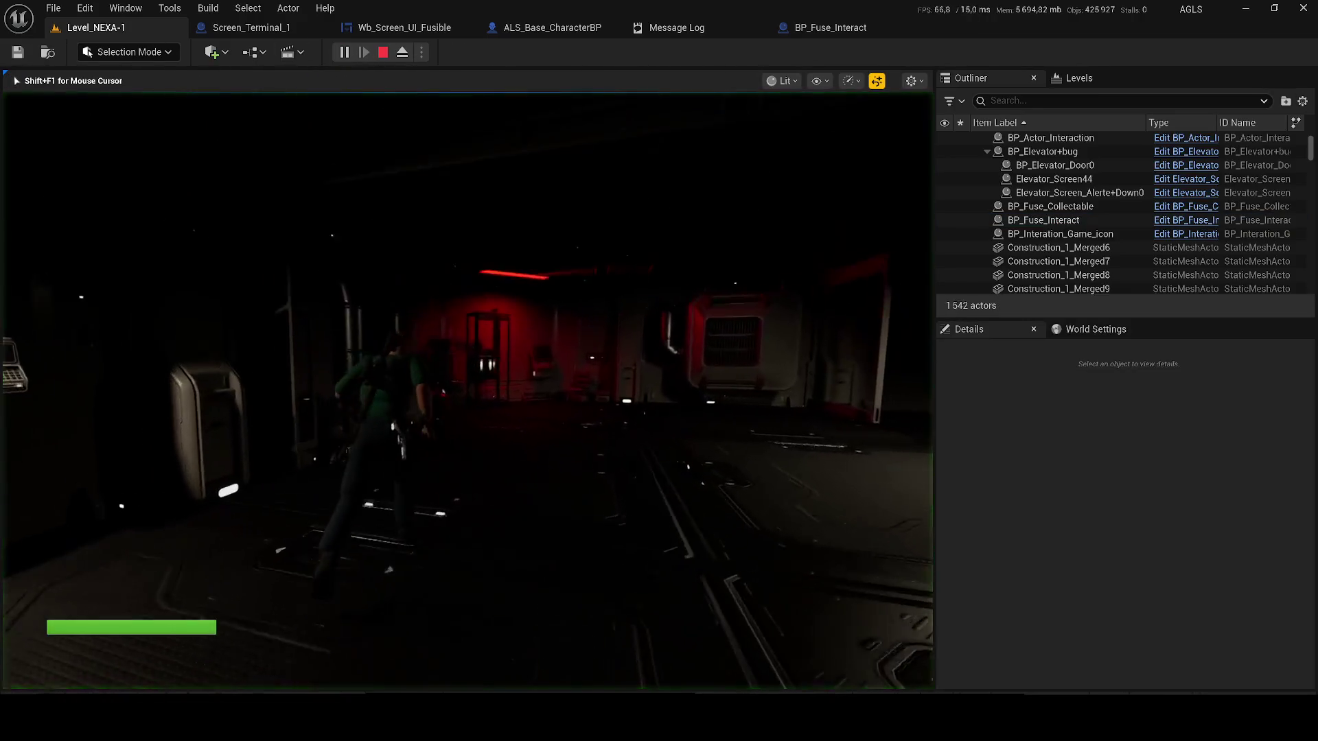
{"action": "key", "text": "w"}
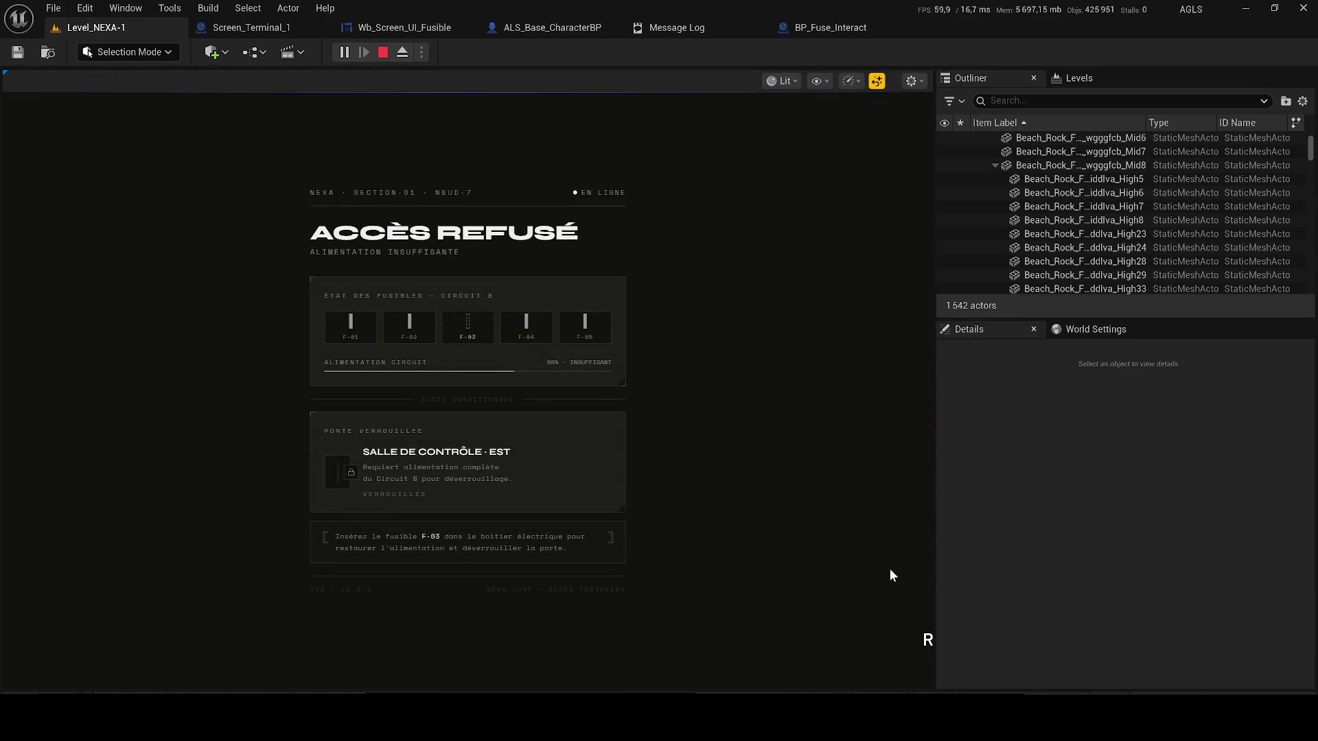
{"action": "left_click", "coordinate": [923, 642]}
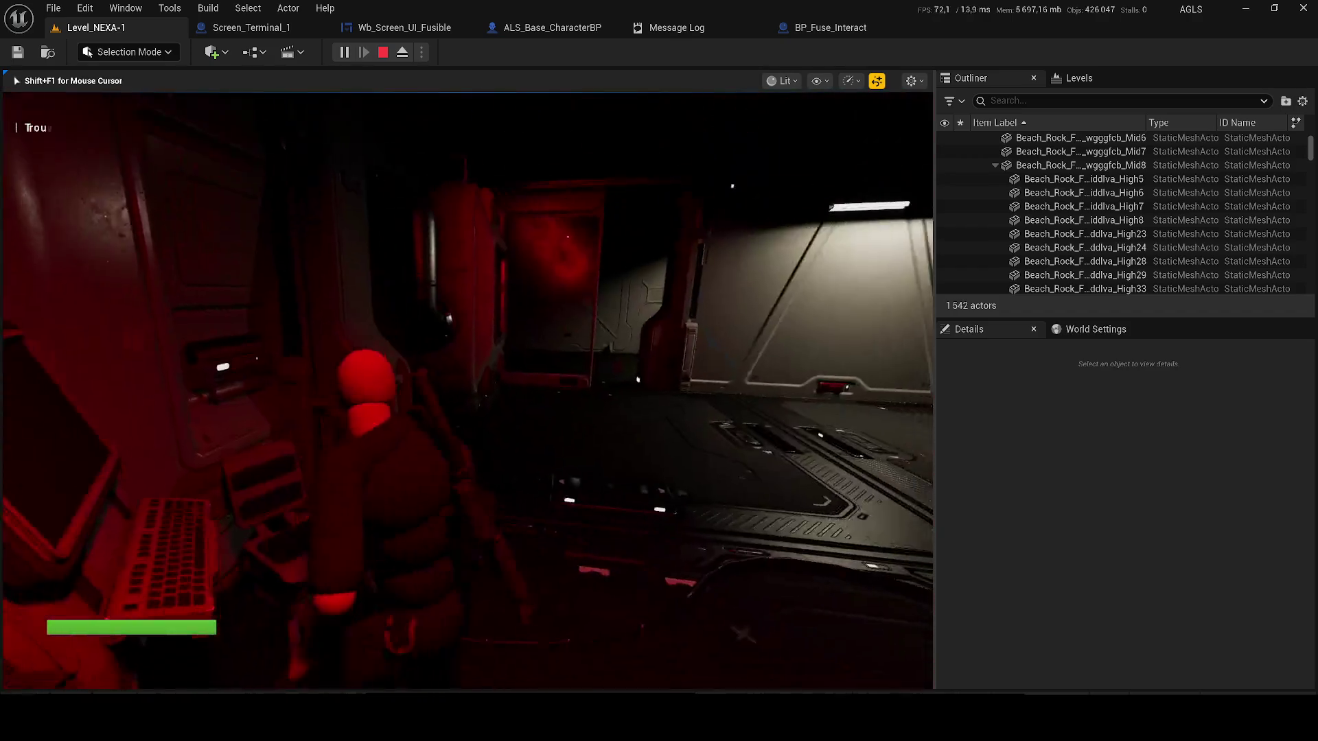
- Walk into the red-lit room to fetch fuse F-03 from the rack and head back
{"action": "key", "text": "w"}
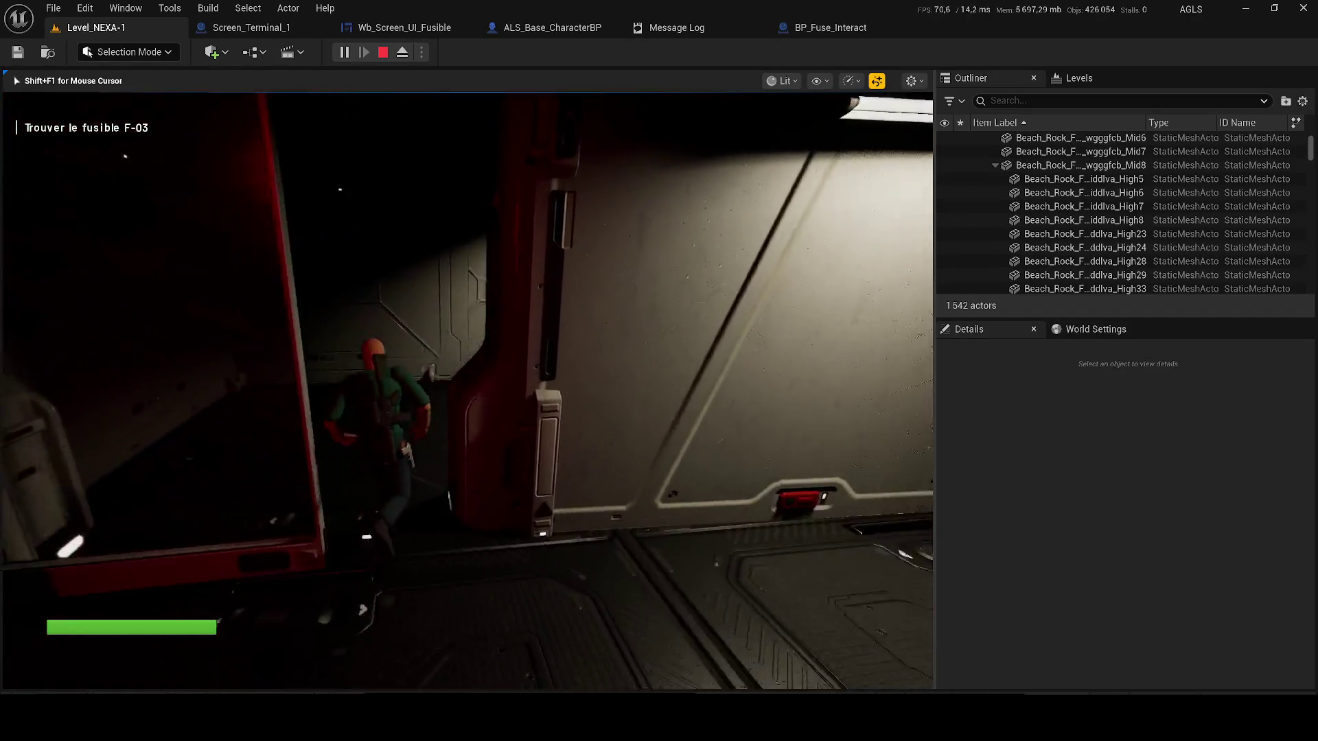
{"action": "key", "text": "s"}
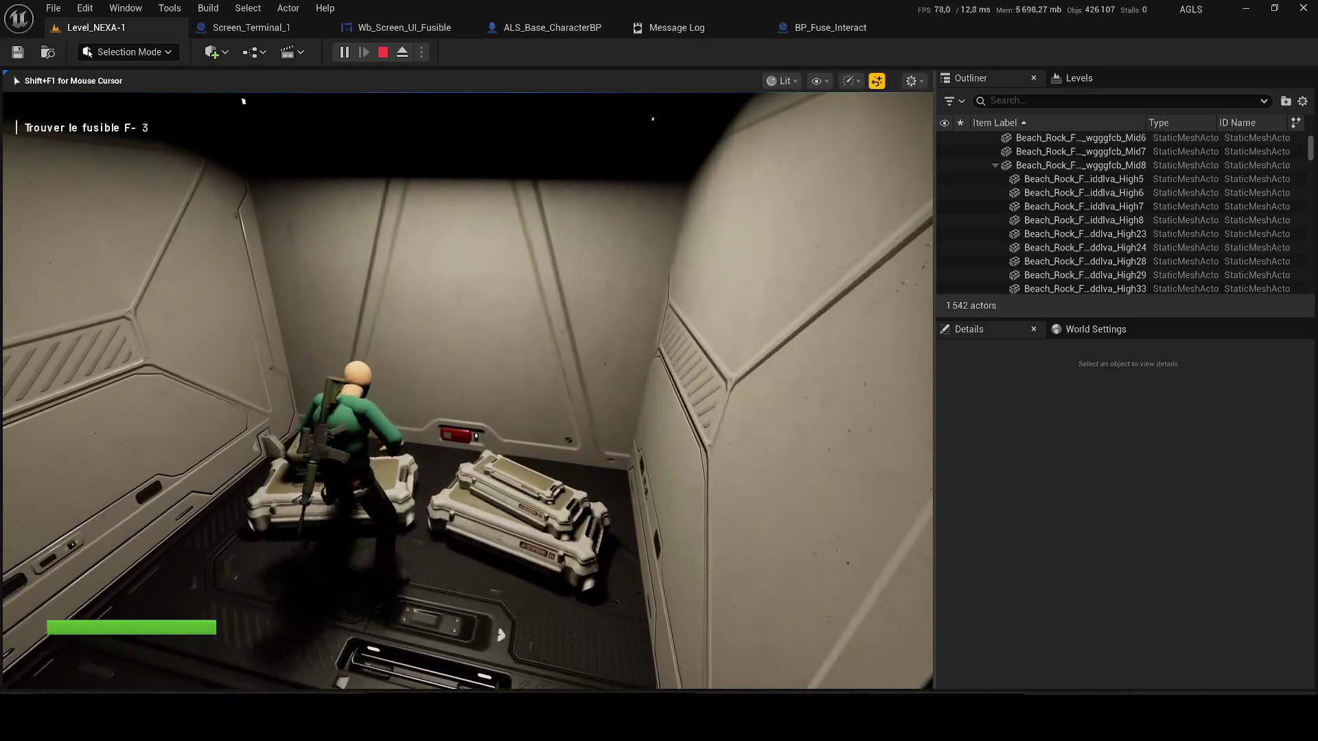
{"action": "key", "text": "w"}
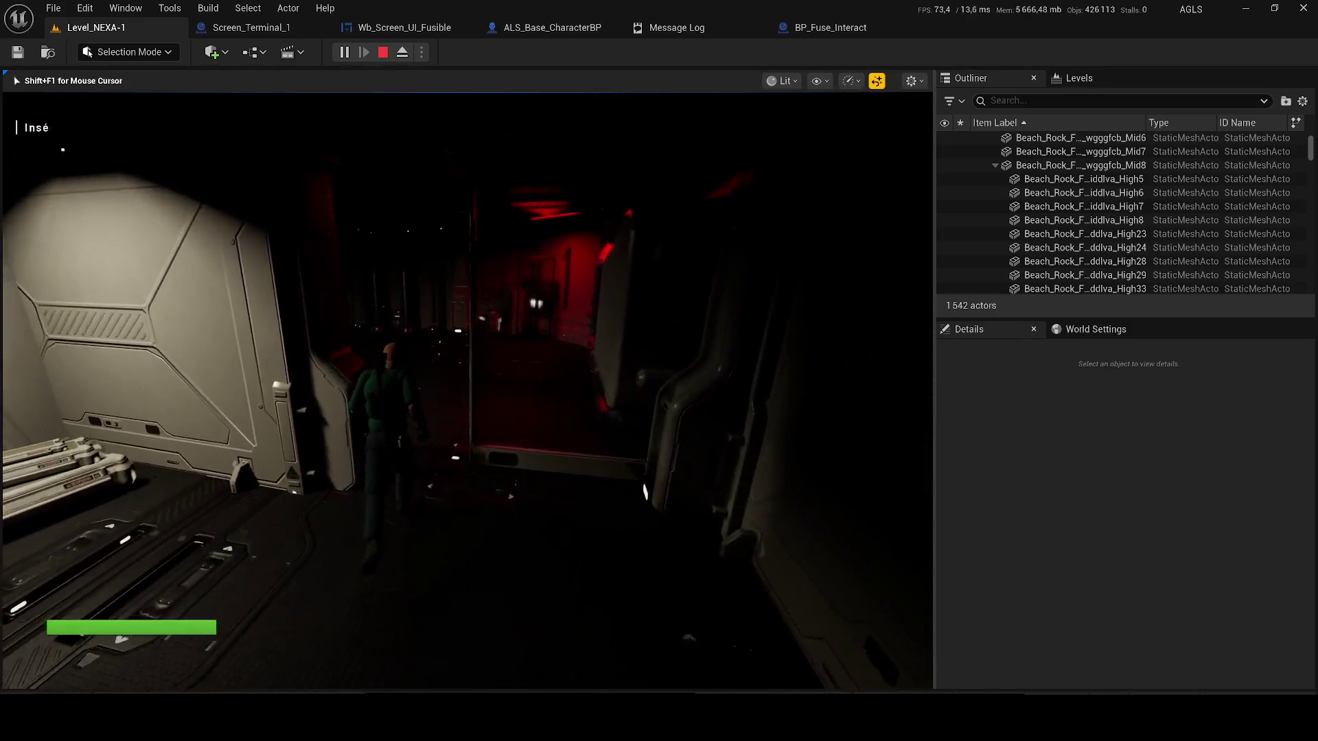
{"action": "key", "text": "w"}
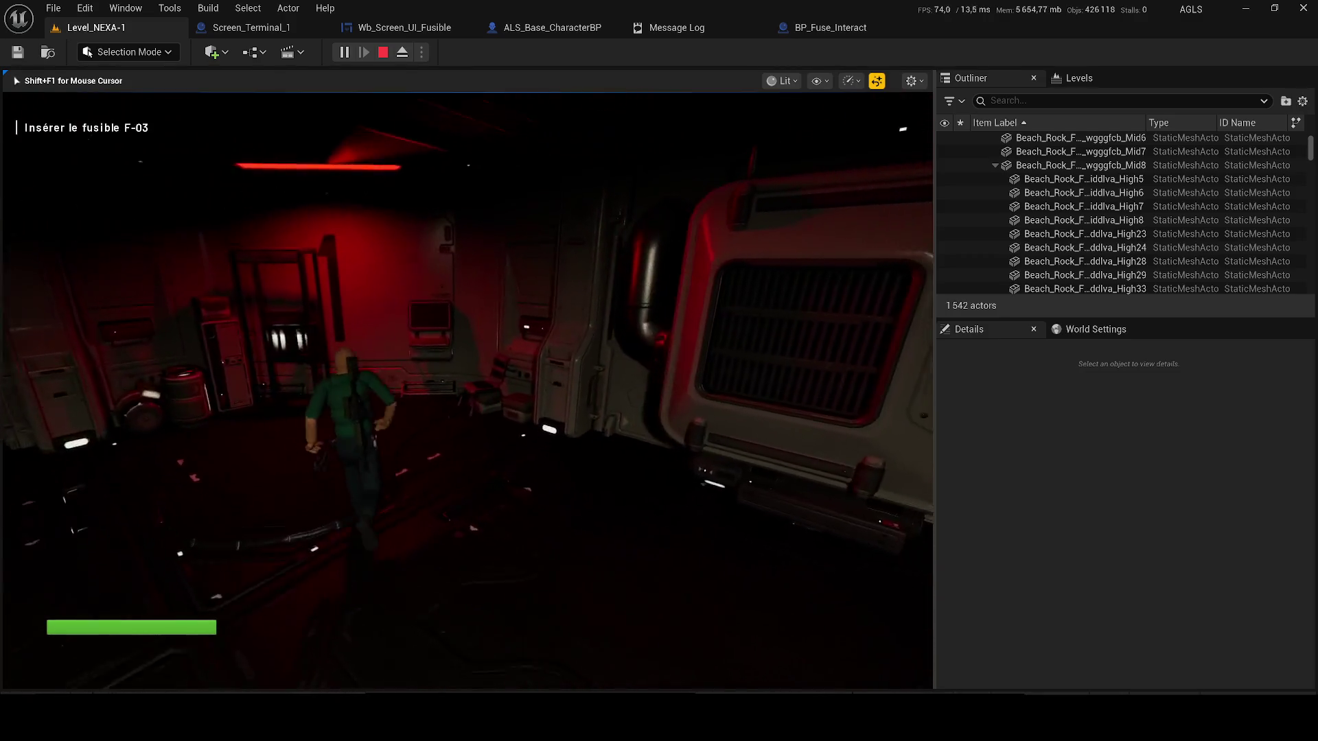
{"action": "key", "text": "w"}
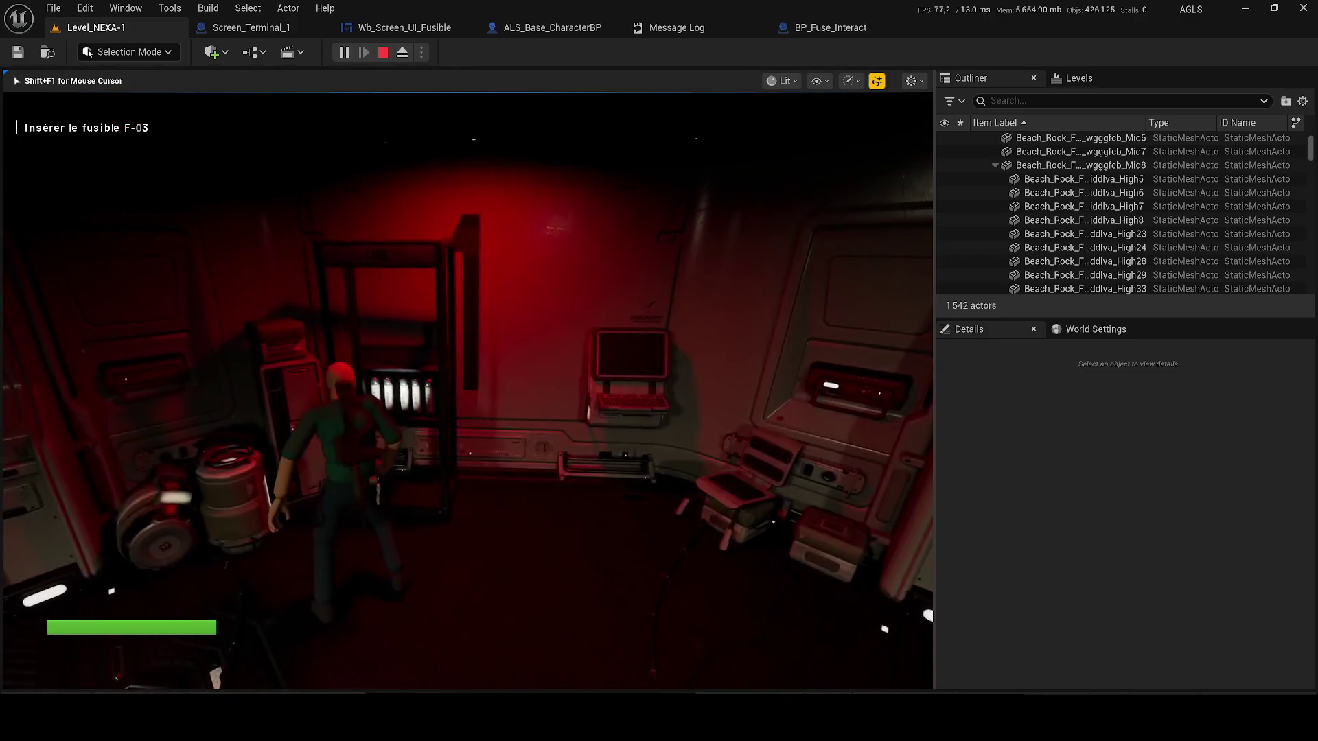
{"action": "key", "text": "w"}
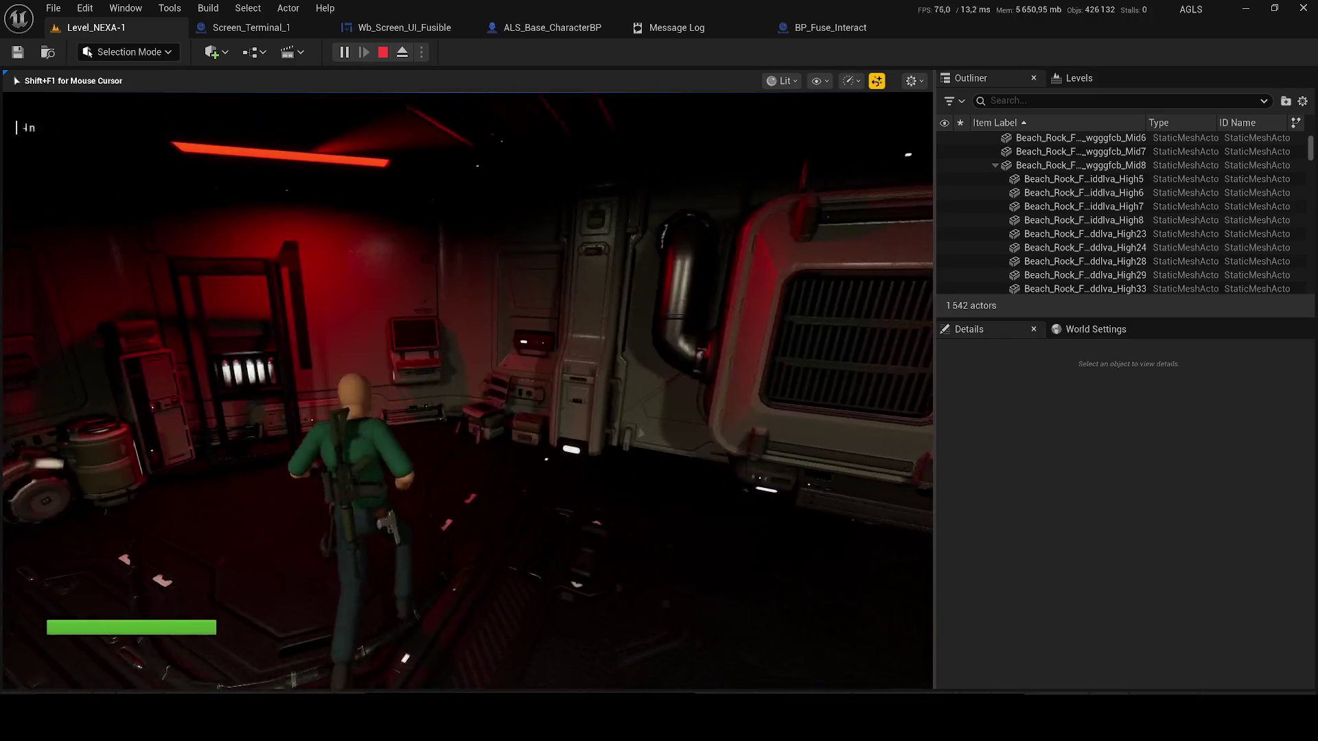
{"action": "key", "text": "w"}
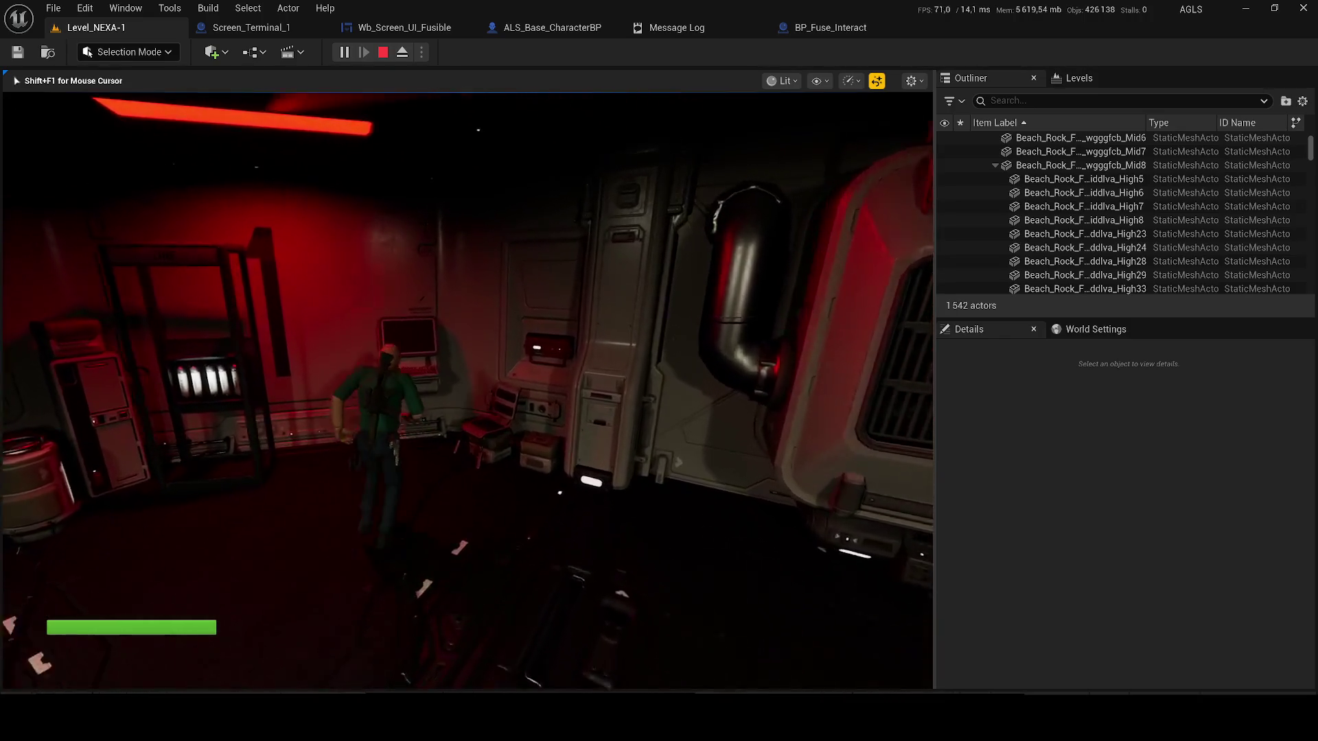
{"action": "key", "text": "w"}
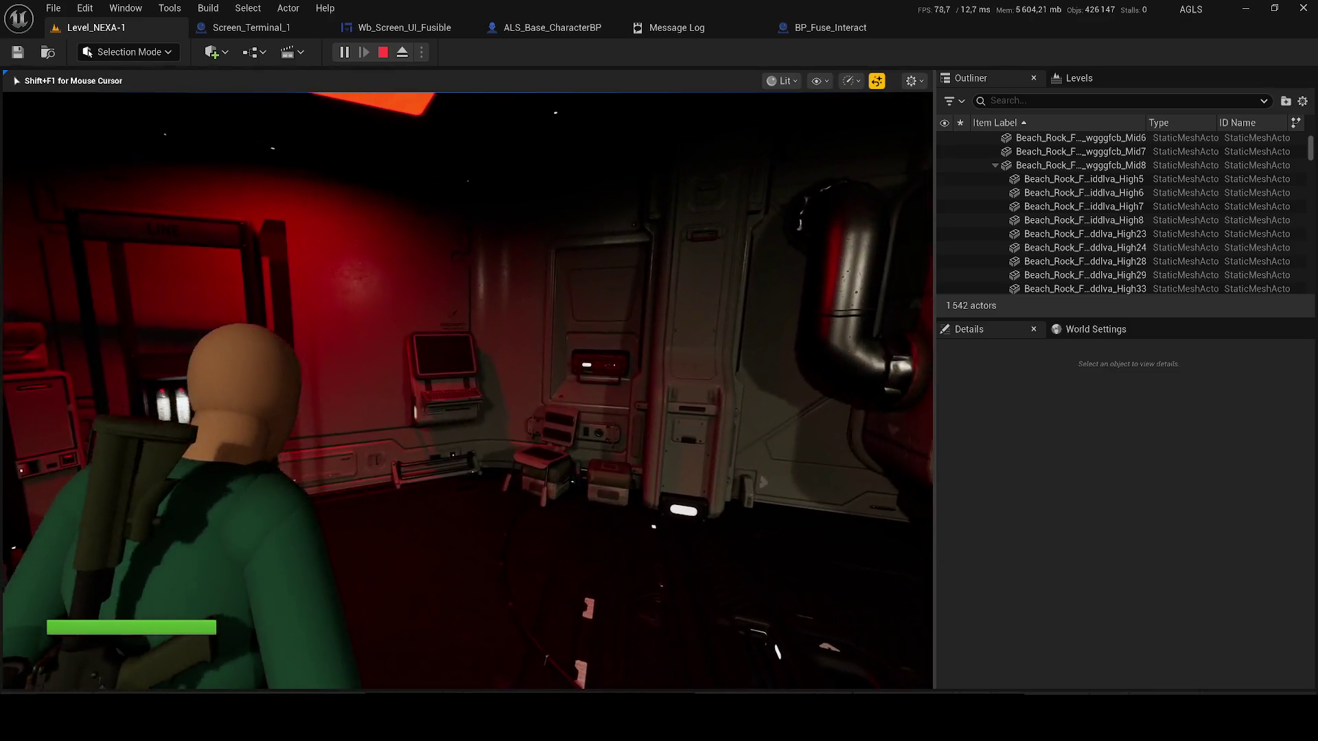
- Cycle the viewport through wireframe, unlit and back to lit modes
{"action": "key", "text": "w"}
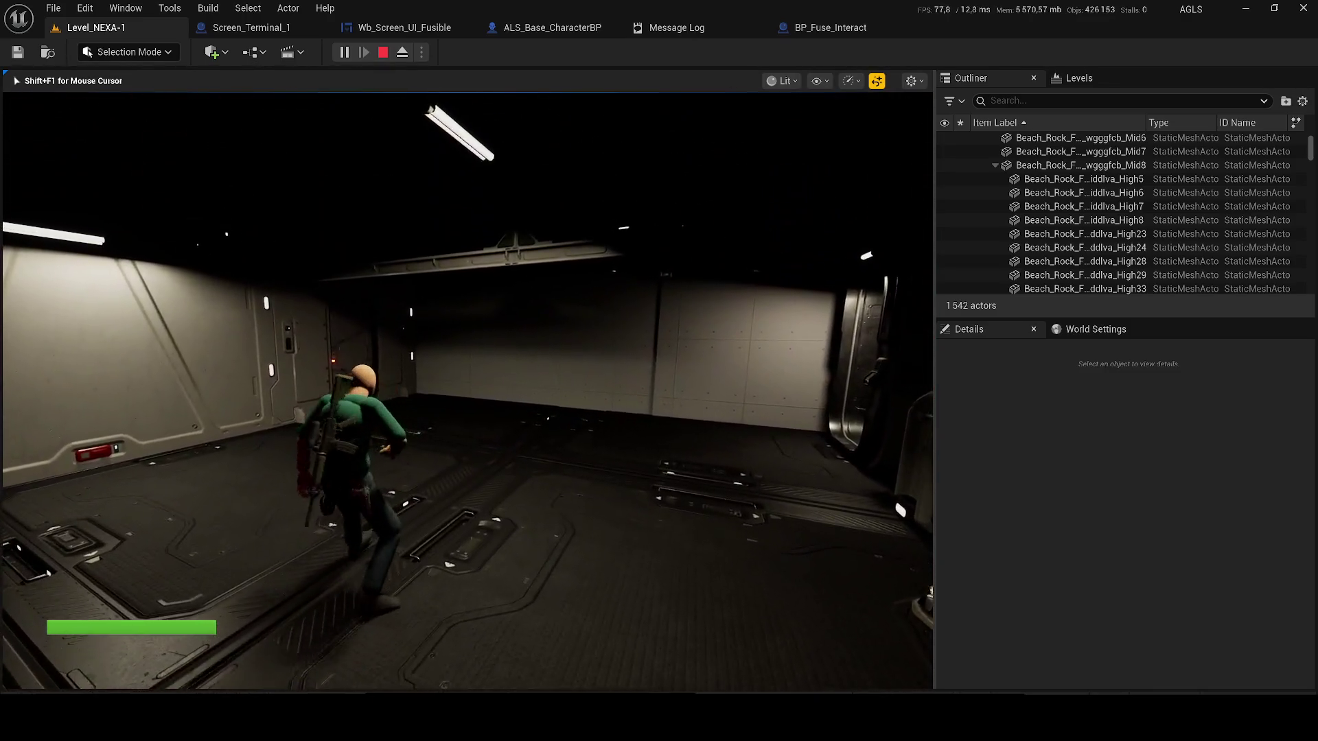
{"action": "key", "text": "F1"}
{"action": "key", "text": "F2"}
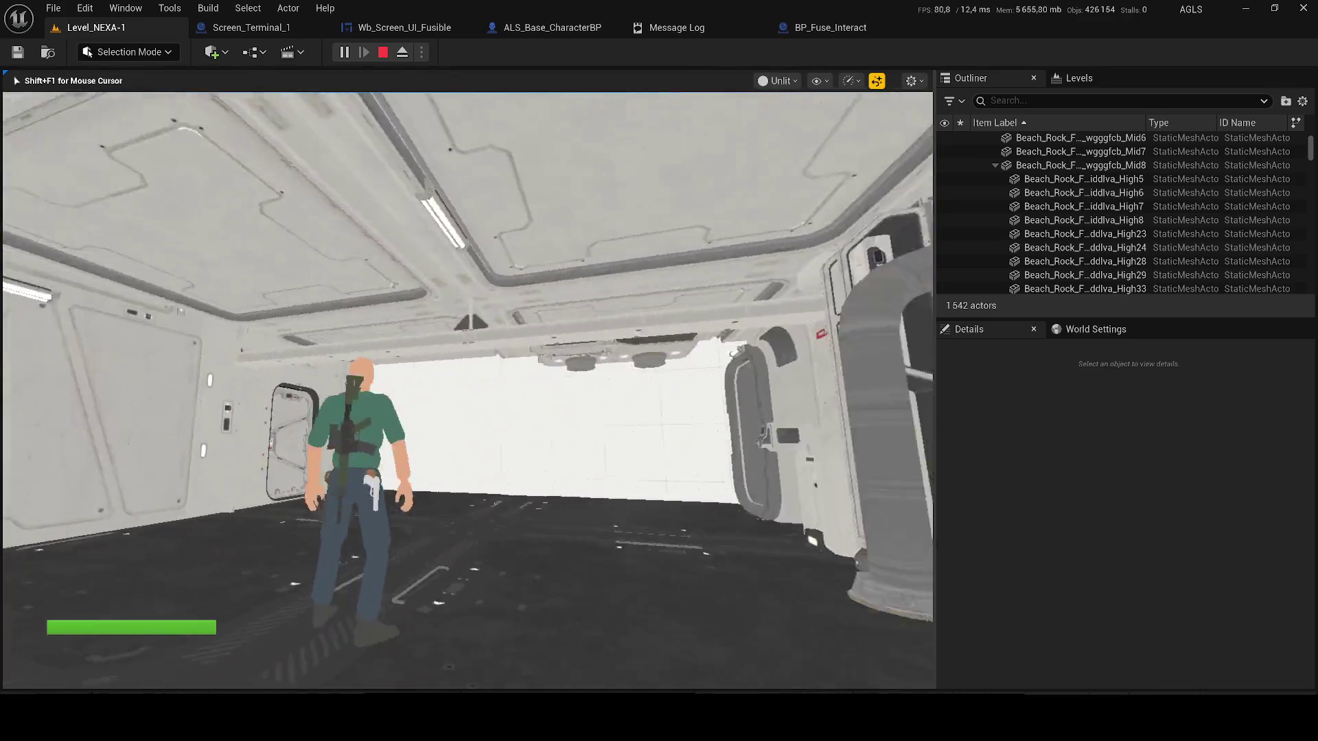
{"action": "key", "text": "F3"}
{"action": "key", "text": "w"}
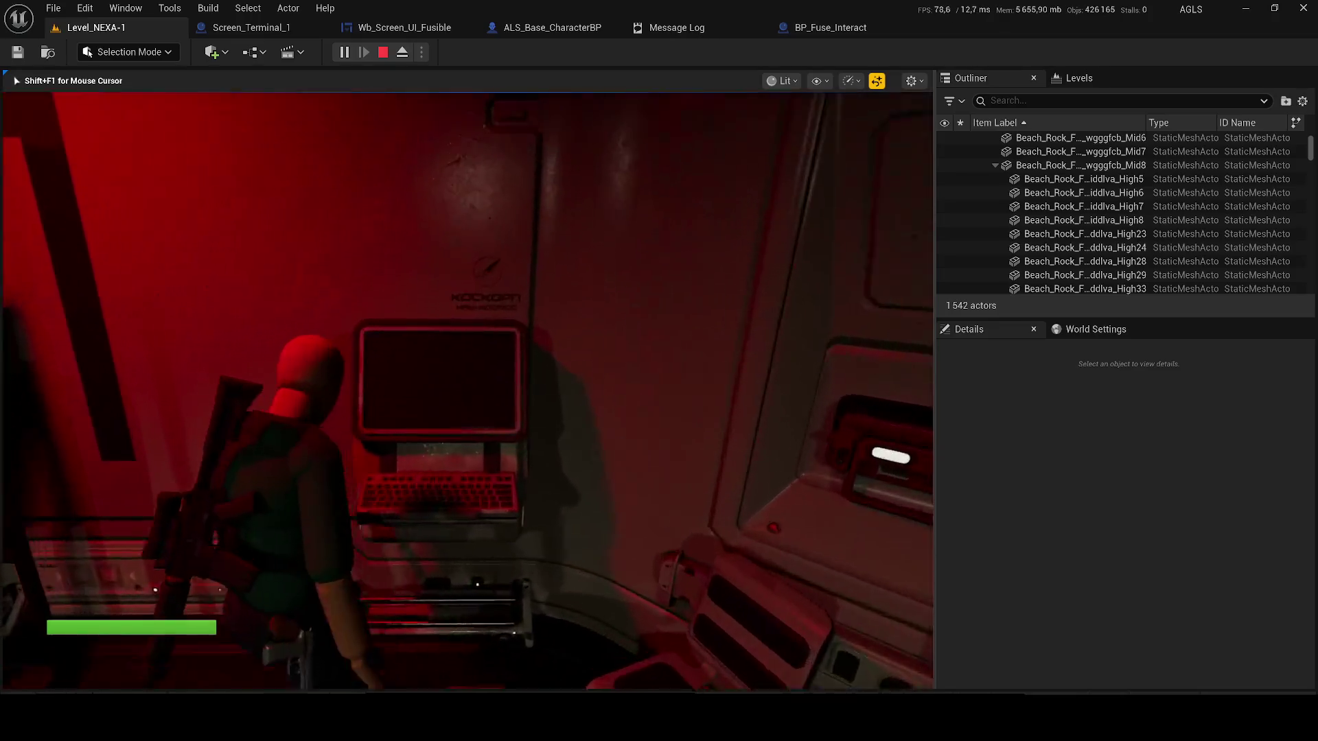
- Use the terminal to confirm it shows Accès Autorisé, then close its screen
{"action": "key", "text": "e"}
{"action": "key", "text": "r"}
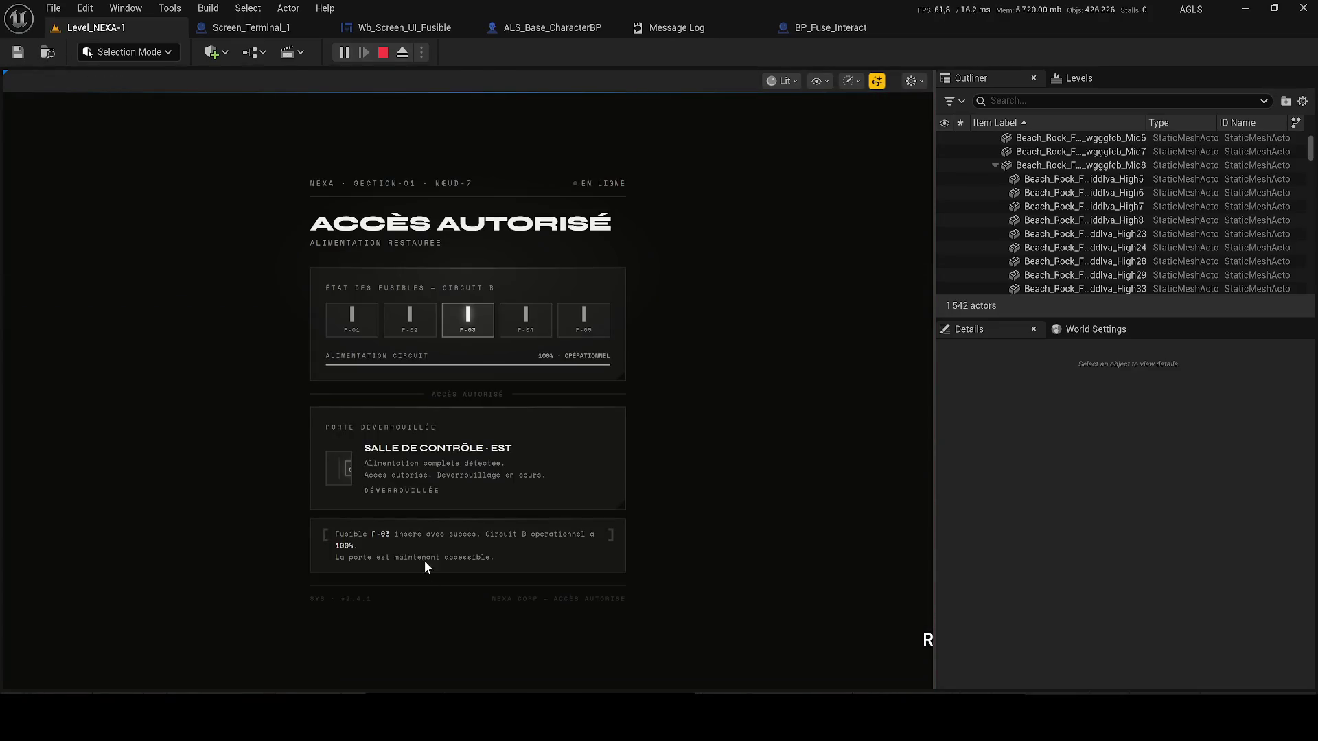
{"action": "left_click", "coordinate": [922, 640]}
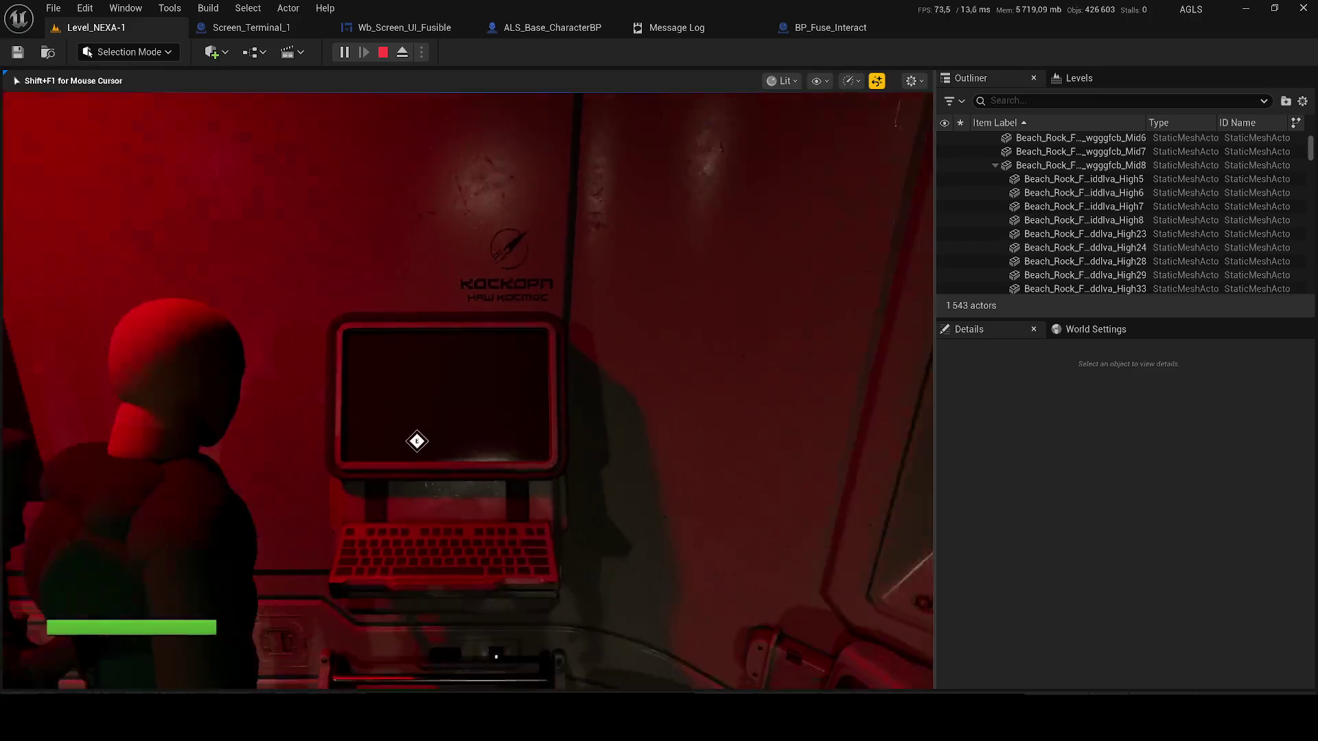
{"action": "key", "text": "w"}
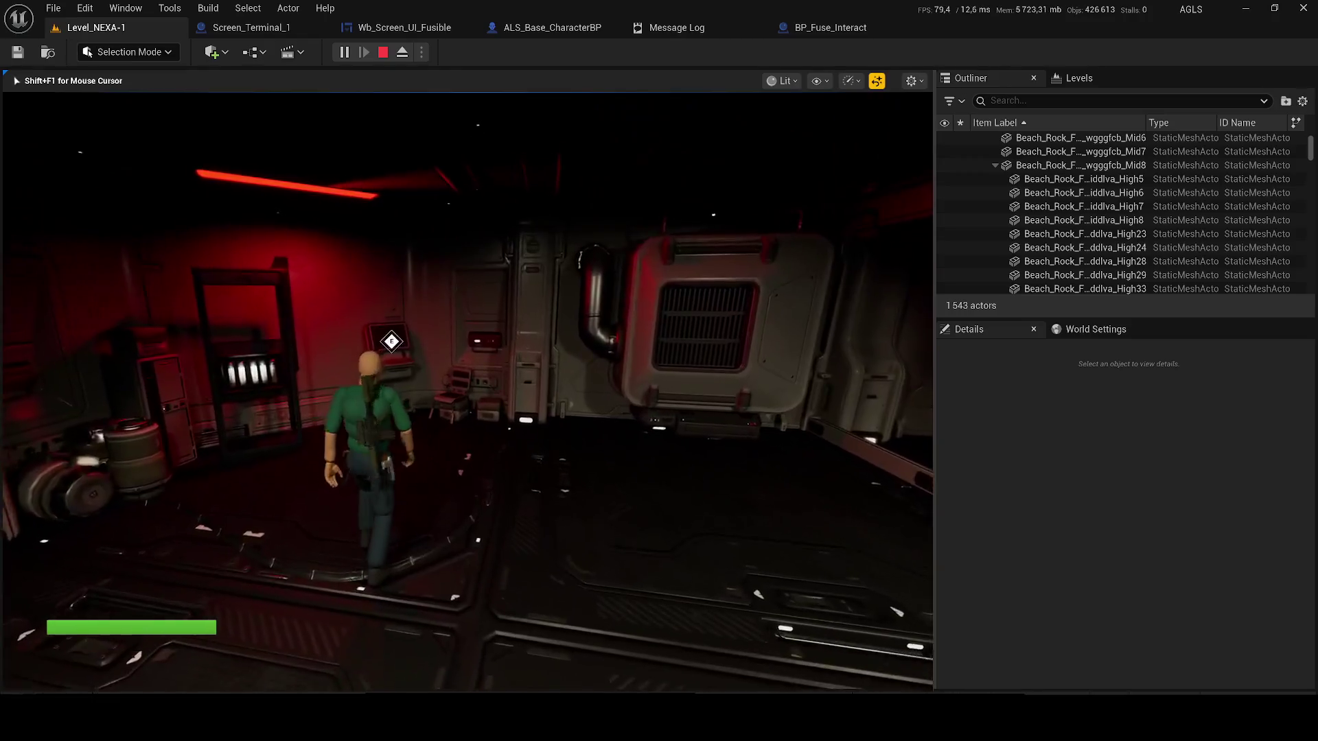
- Stop the playtest, review the Widget_Foor_Interaction errors, and close the Message Log
{"action": "key", "text": "Escape"}
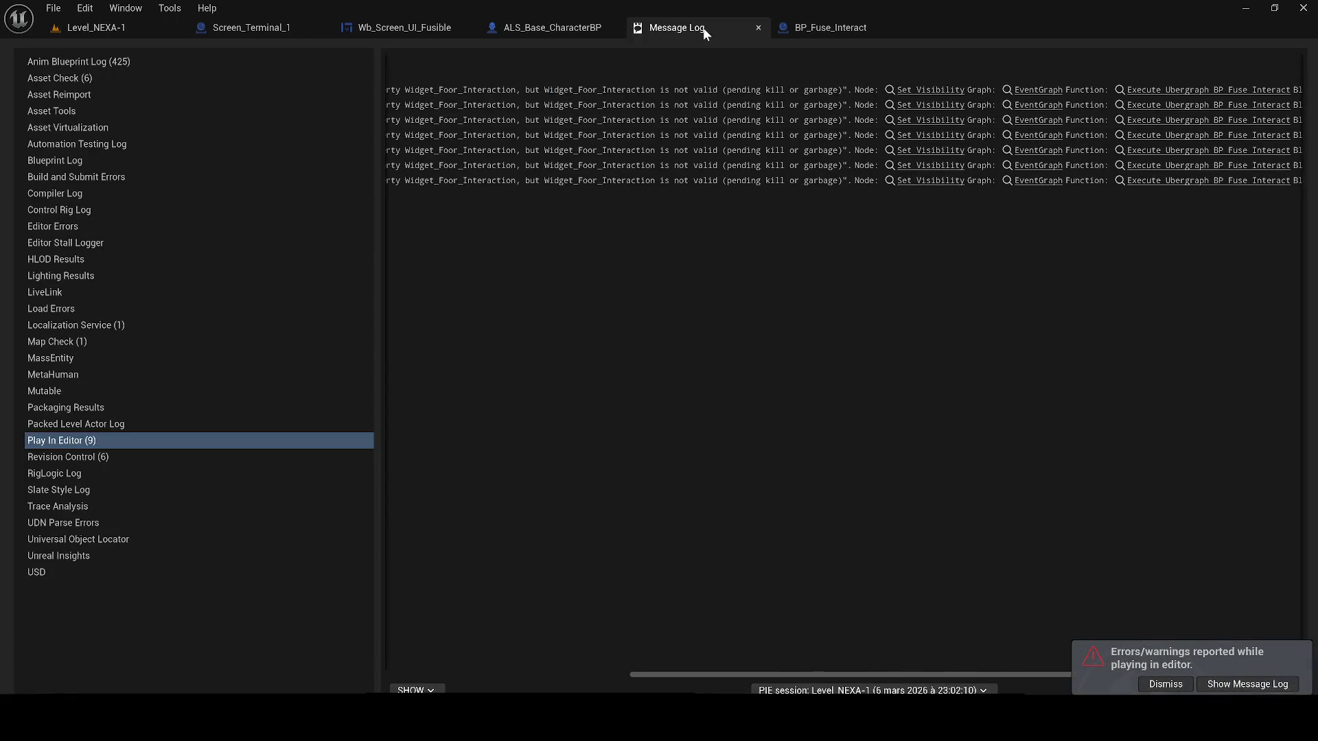
{"action": "left_click", "coordinate": [251, 26]}
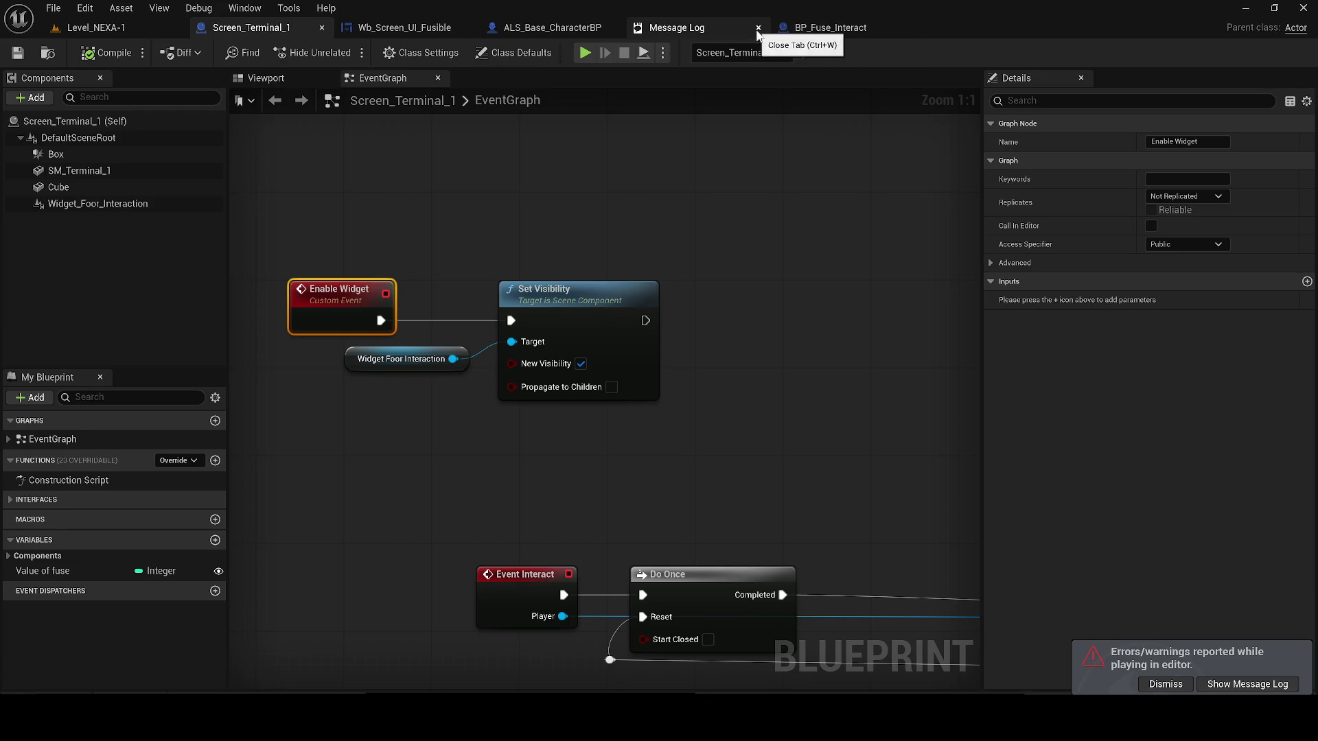
{"action": "left_click", "coordinate": [758, 27]}
{"action": "left_click", "coordinate": [405, 27]}
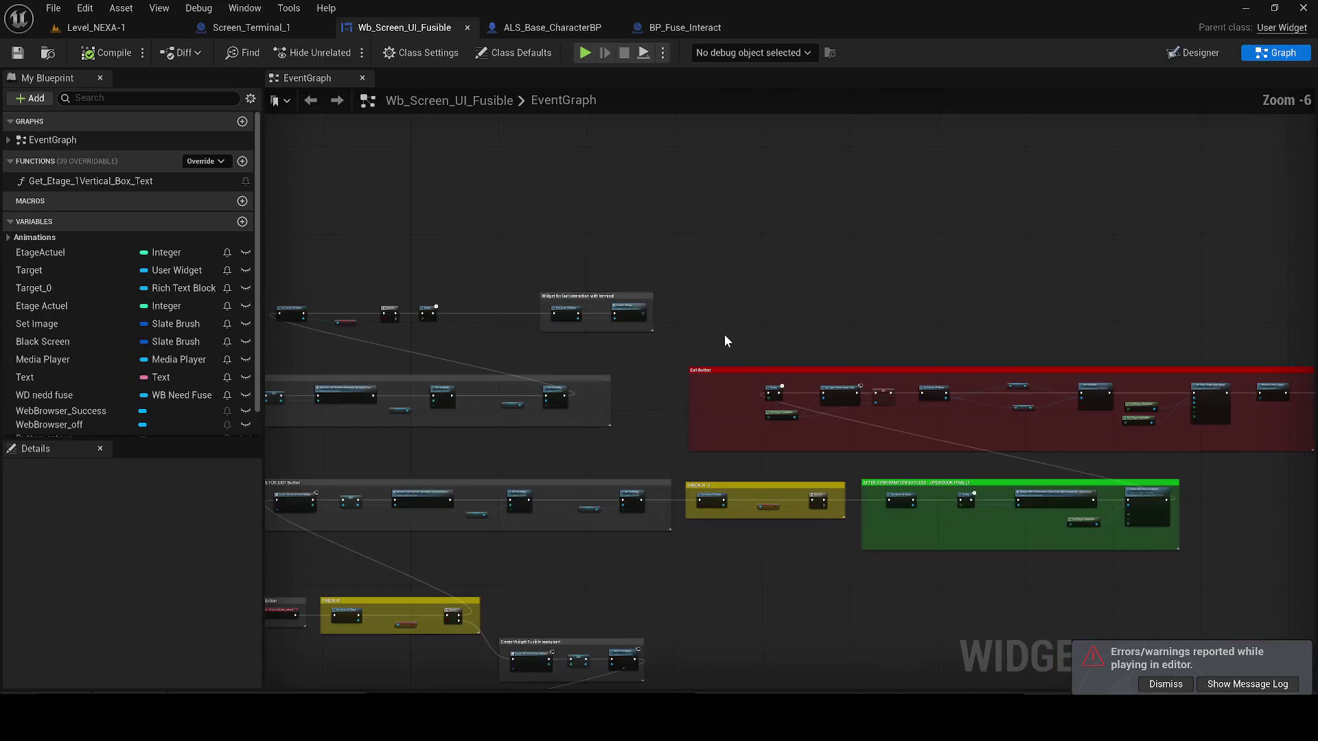
- Move the CHECK IF 3 comment group out of the execution chain
{"action": "scroll", "coordinate": [599, 377], "scroll_direction": "up", "scroll_amount": 3}
{"action": "mouse_move", "coordinate": [613, 359]}
{"action": "left_mouse_down"}
{"action": "mouse_move", "coordinate": [846, 364]}
{"action": "mouse_move", "coordinate": [638, 448]}
{"action": "mouse_move", "coordinate": [661, 446]}
{"action": "left_mouse_up"}
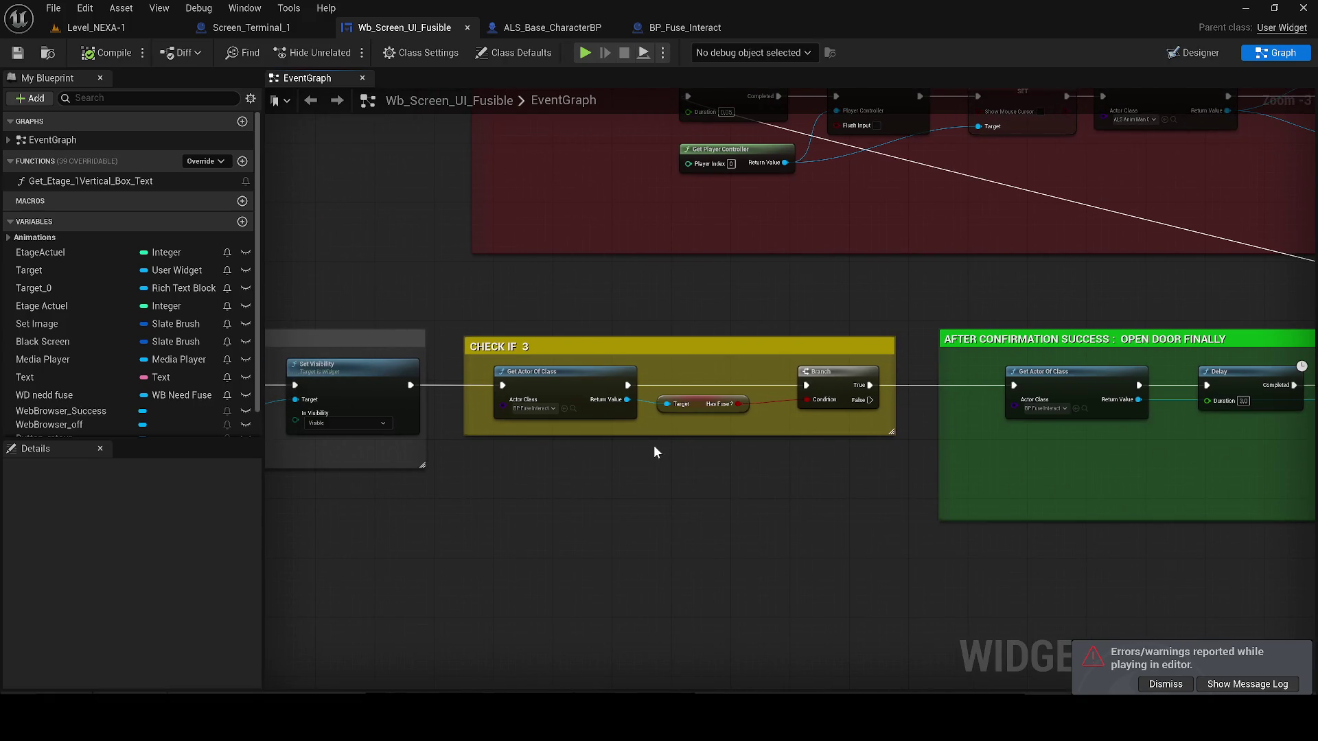
{"action": "scroll", "coordinate": [654, 451], "scroll_direction": "down", "scroll_amount": 3}
{"action": "left_click_drag", "start_coordinate": [882, 435], "coordinate": [729, 426]}
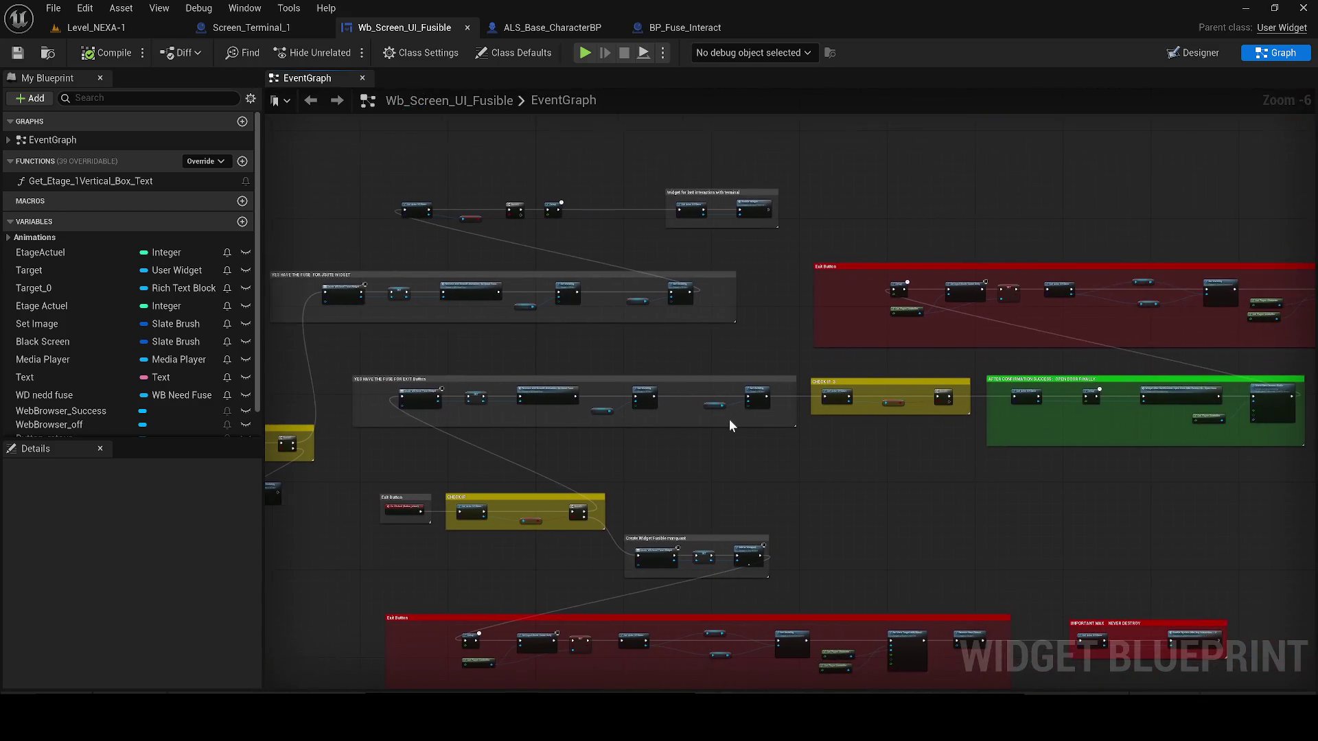
{"action": "scroll", "coordinate": [728, 426], "scroll_direction": "up", "scroll_amount": 1}
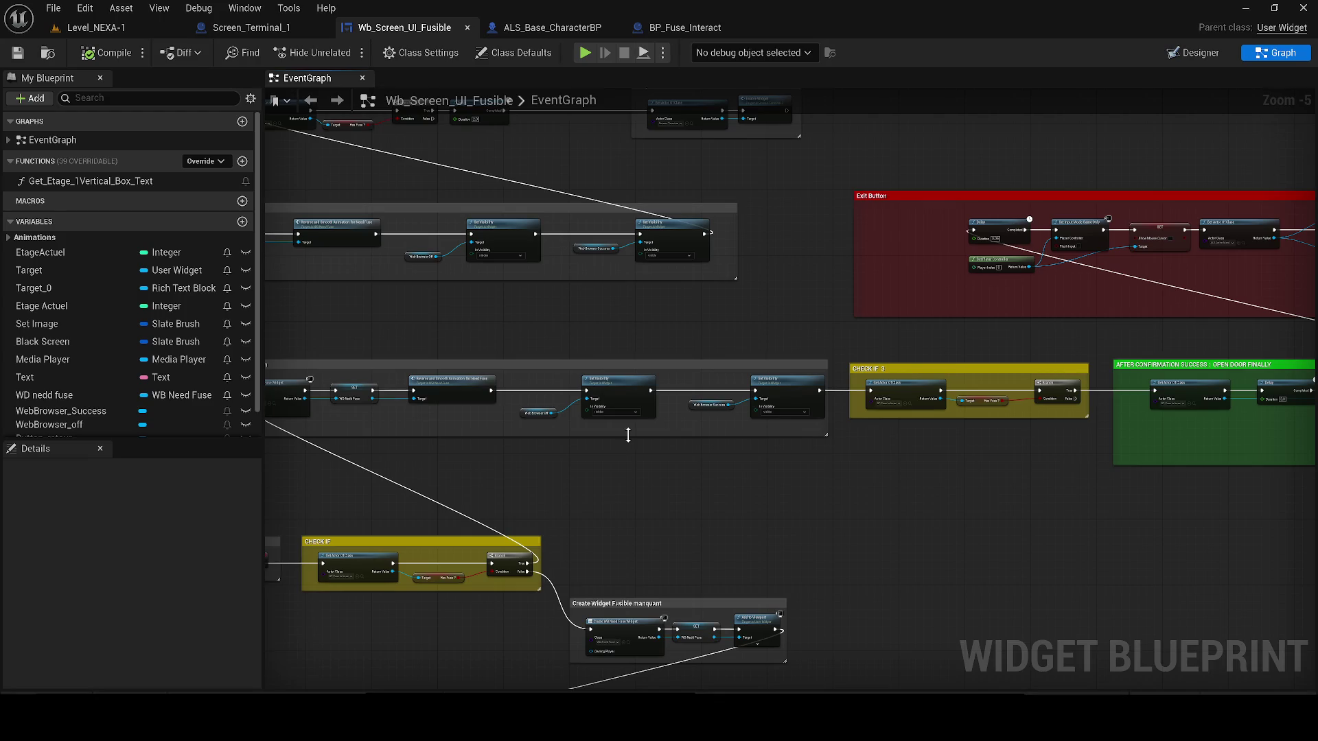
{"action": "scroll", "coordinate": [967, 421], "scroll_direction": "up", "scroll_amount": 1}
{"action": "left_click", "coordinate": [600, 378]}
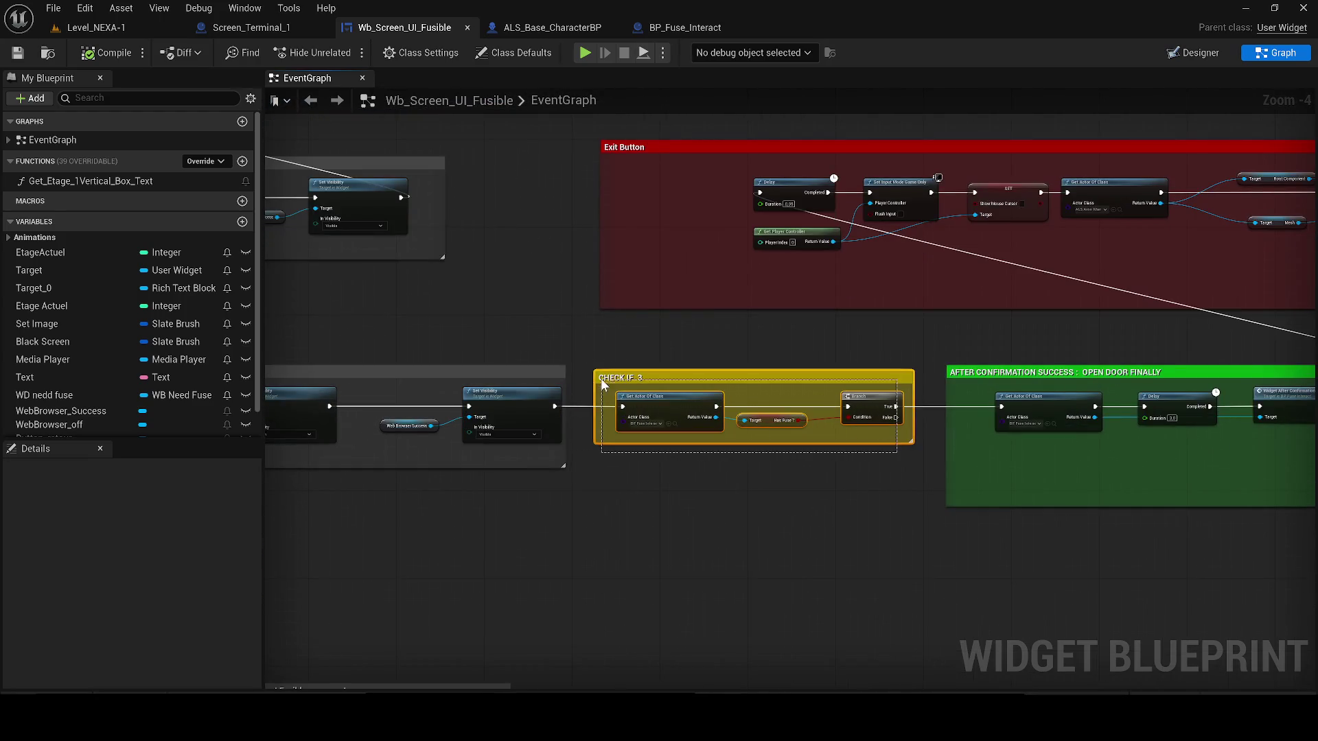
{"action": "mouse_move", "coordinate": [693, 397]}
{"action": "left_mouse_down"}
{"action": "mouse_move", "coordinate": [619, 426]}
{"action": "mouse_move", "coordinate": [622, 497]}
{"action": "mouse_move", "coordinate": [670, 486]}
{"action": "left_mouse_up"}
- Wire Set Visibility directly into the door-opening success block
{"action": "left_click_drag", "start_coordinate": [555, 406], "coordinate": [1001, 407]}
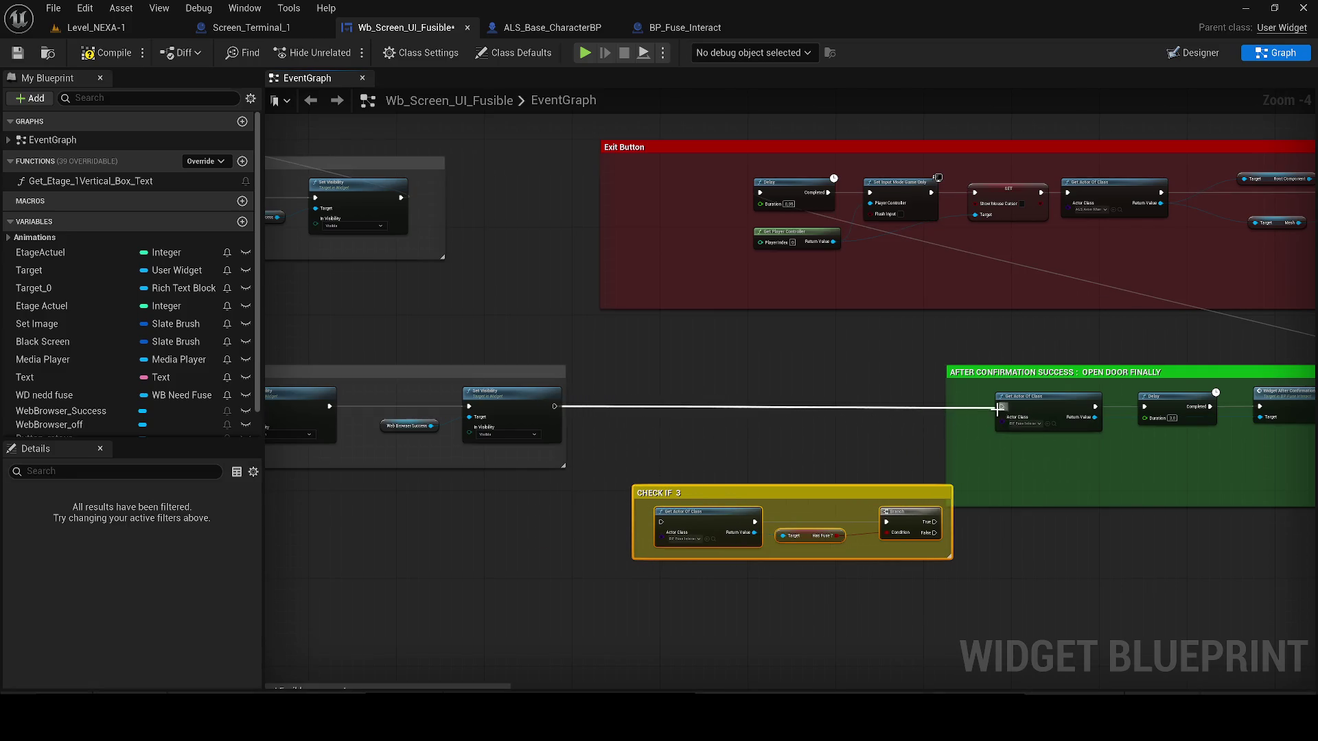
{"action": "mouse_move", "coordinate": [637, 487]}
{"action": "left_mouse_down"}
{"action": "mouse_move", "coordinate": [639, 463]}
{"action": "mouse_move", "coordinate": [639, 490]}
{"action": "mouse_move", "coordinate": [652, 464]}
{"action": "mouse_move", "coordinate": [619, 433]}
{"action": "left_mouse_up"}
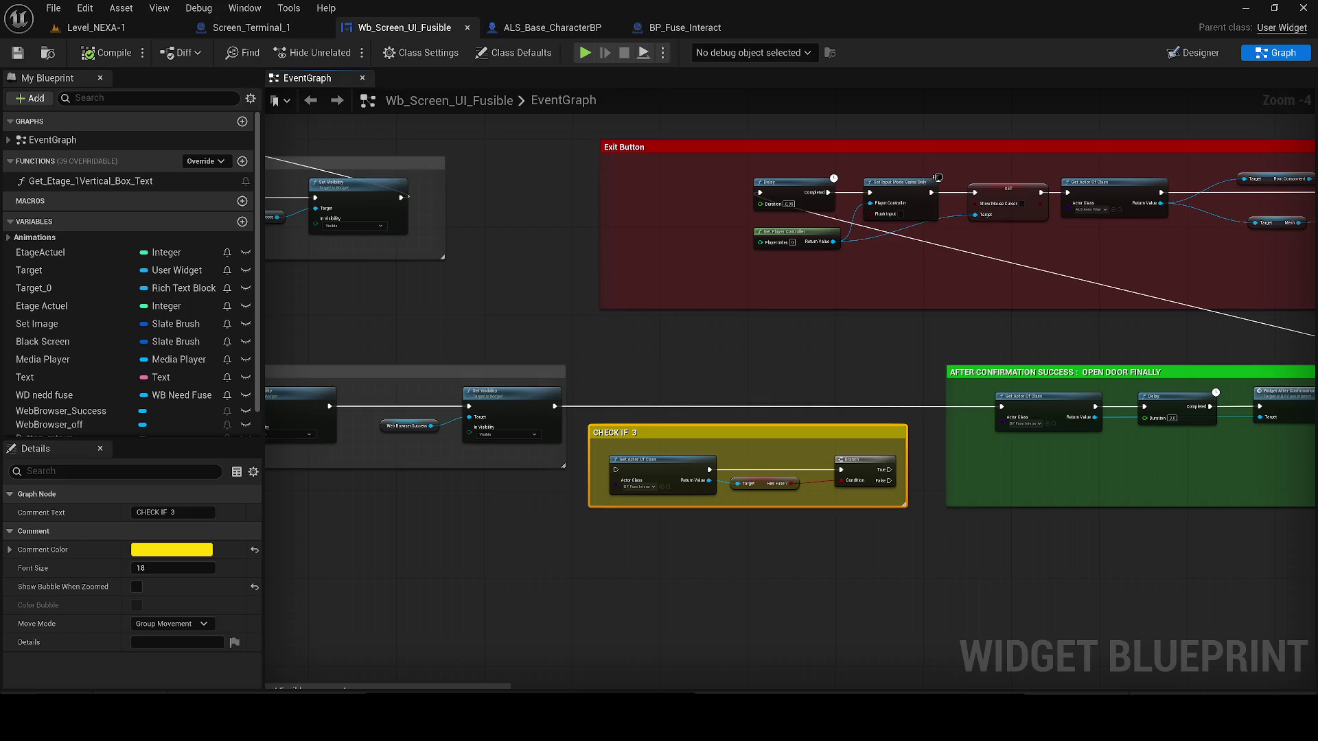
{"action": "left_click", "coordinate": [74, 30]}
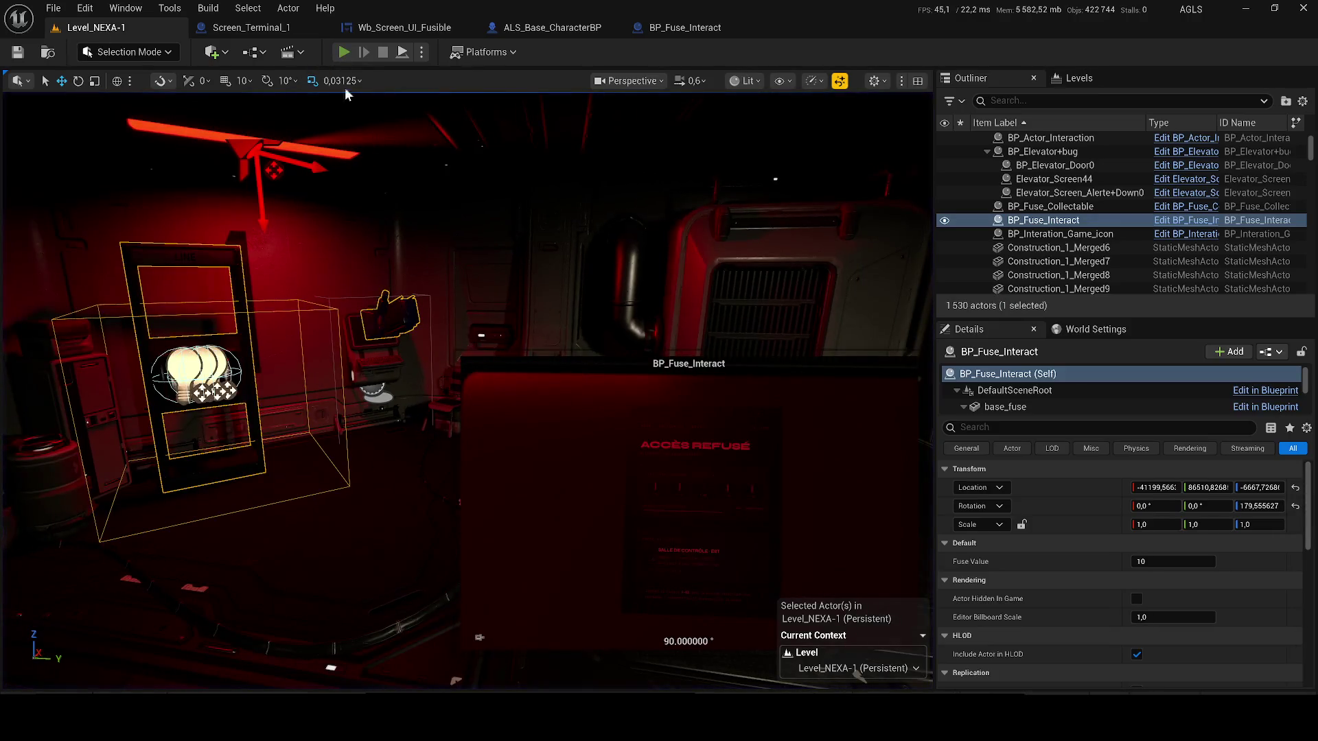
- Start a playtest, pick up fuse F-03 in the red-lit room, and reach the terminal
{"action": "key", "text": "alt+p"}
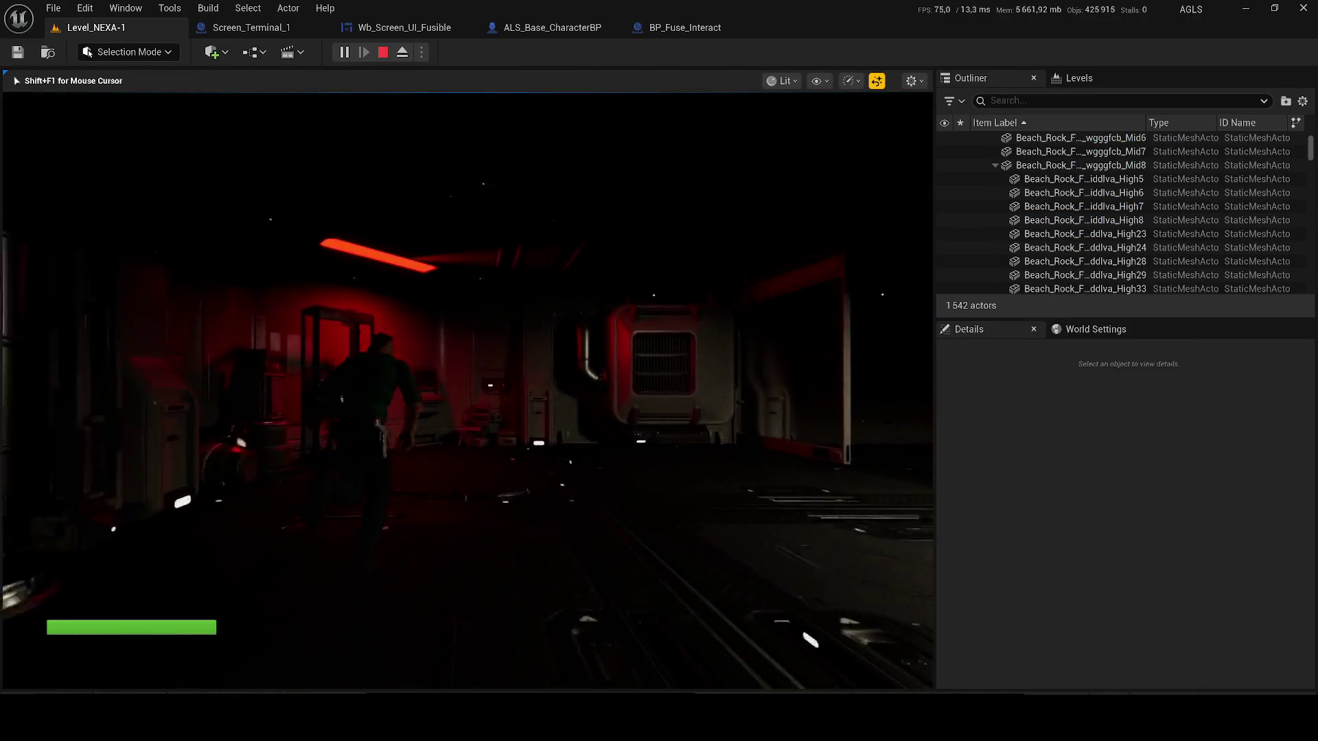
{"action": "key", "text": "w"}
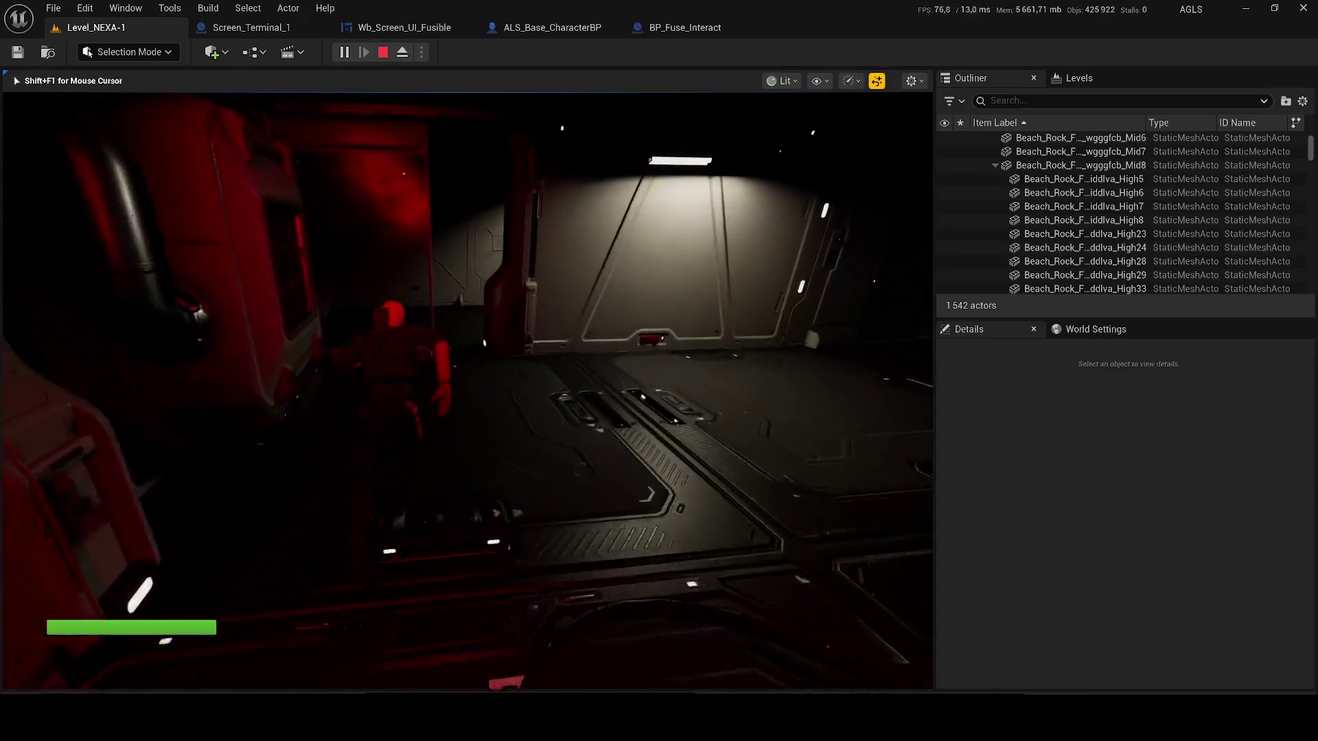
{"action": "key", "text": "w"}
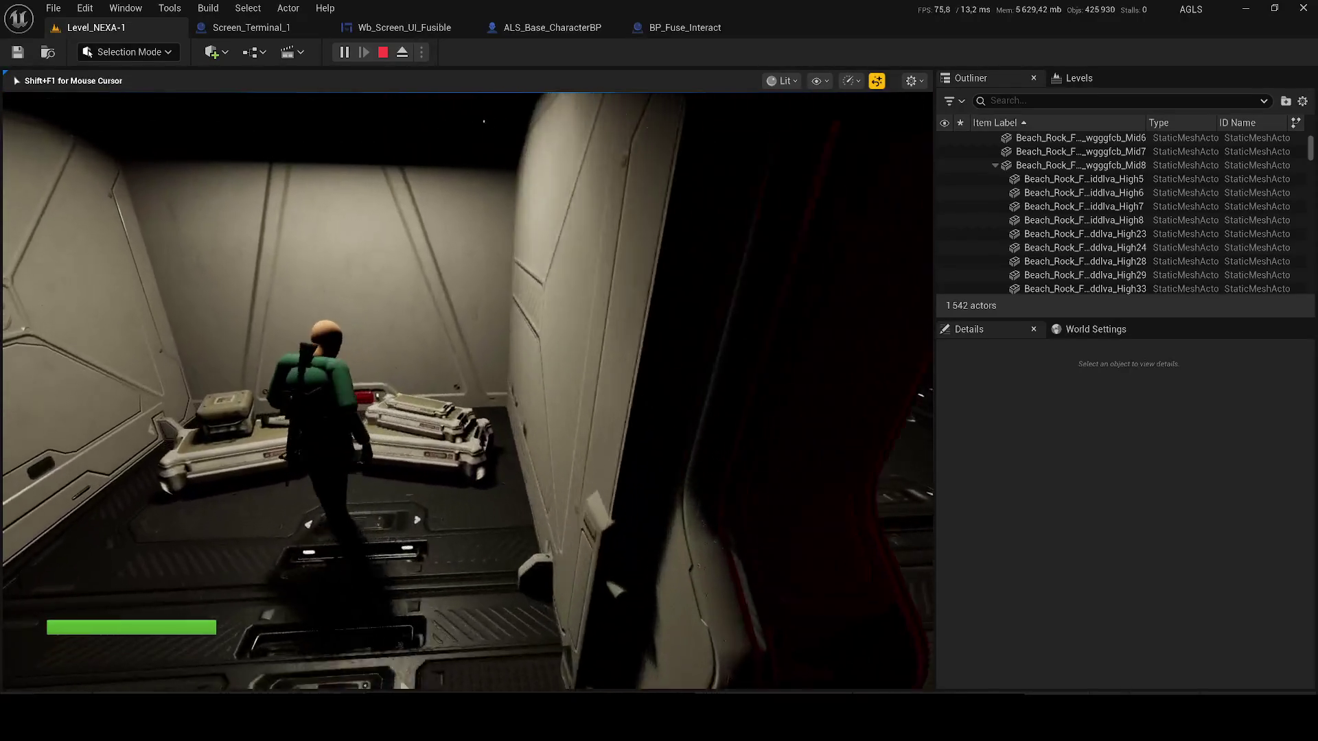
{"action": "key", "text": "w"}
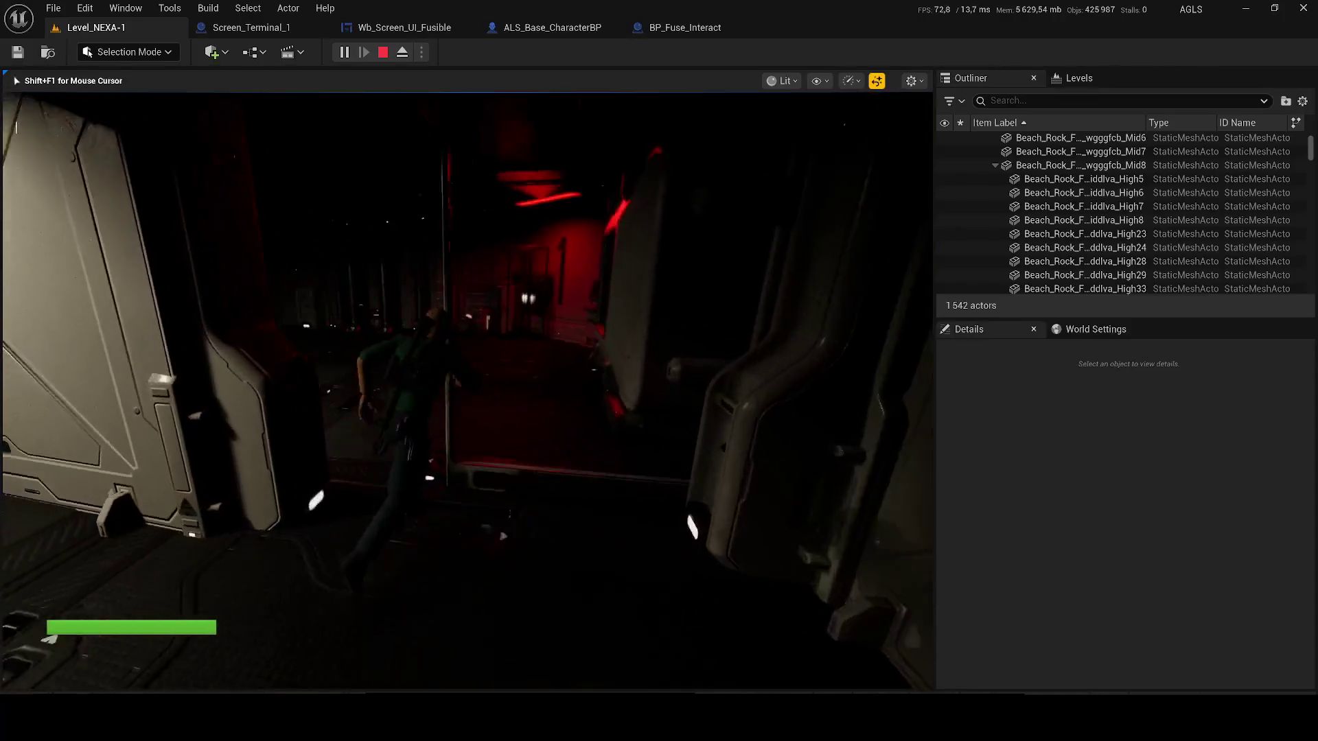
{"action": "key", "text": "w"}
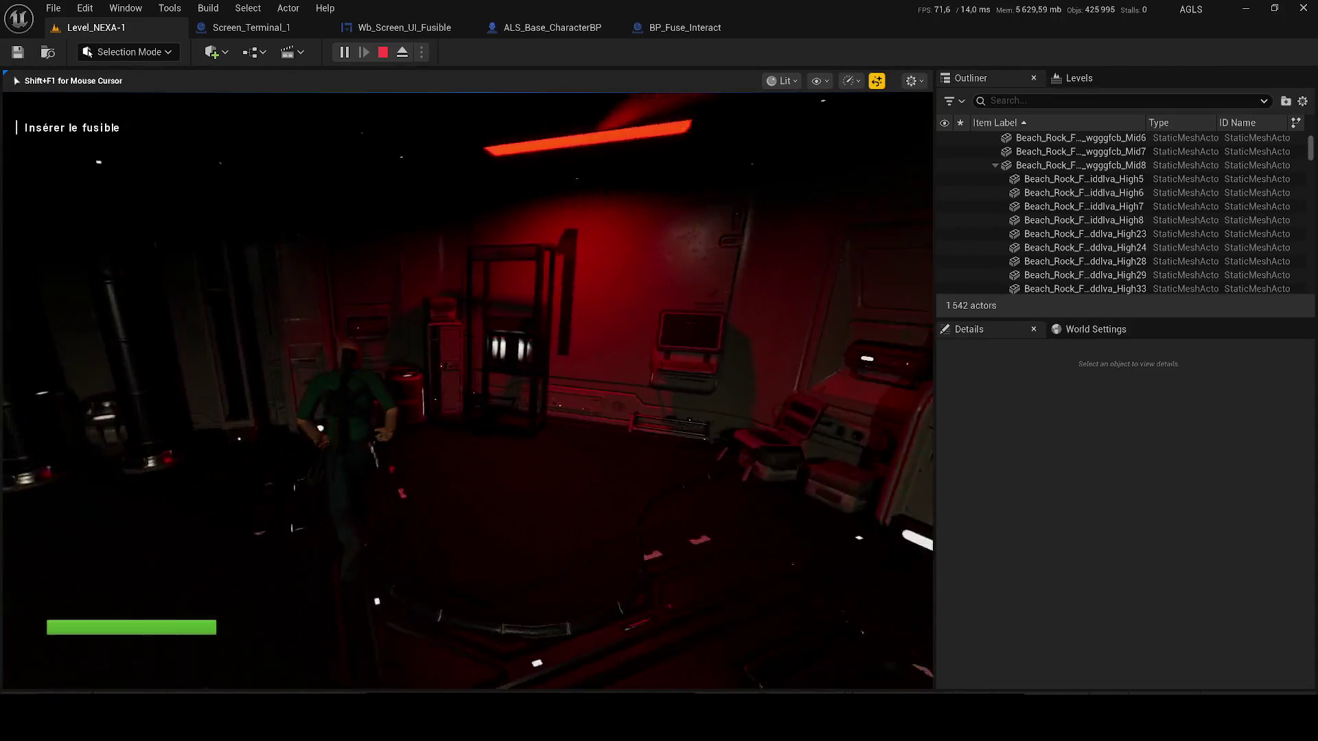
{"action": "key", "text": "w"}
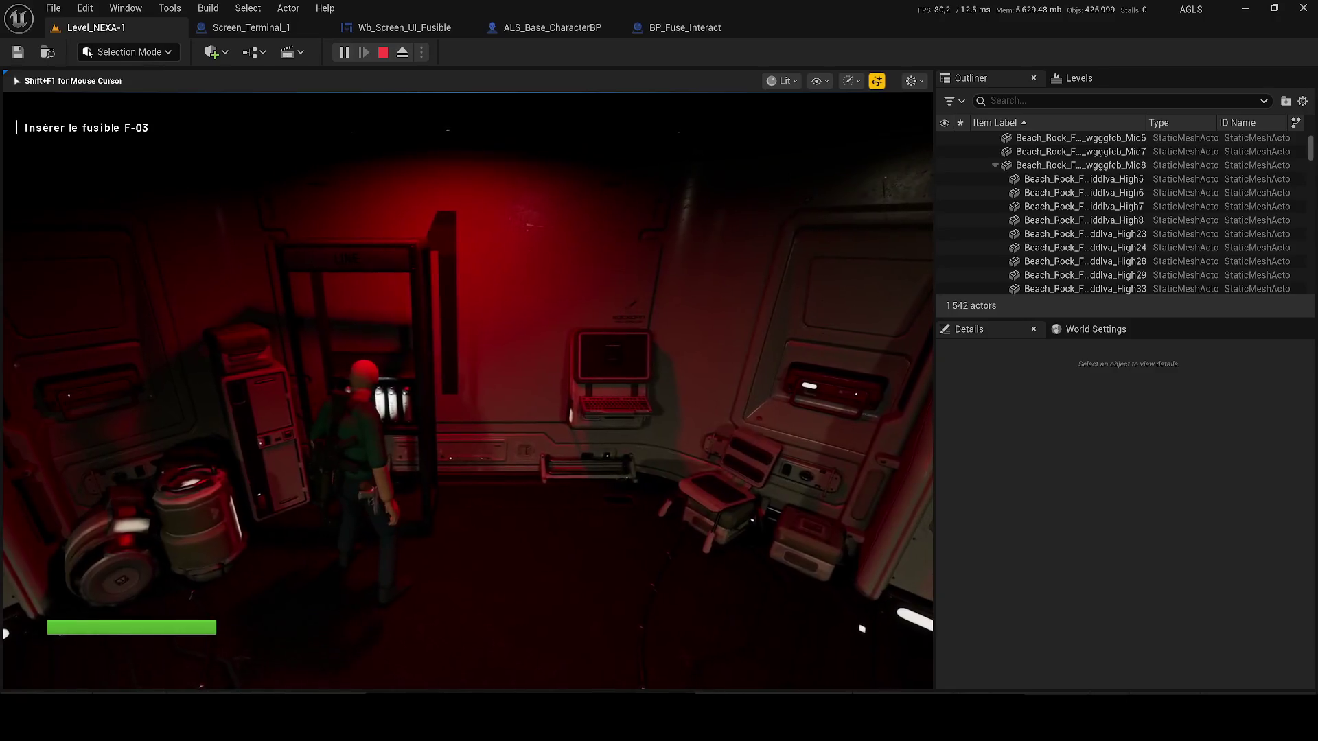
{"action": "key", "text": "w"}
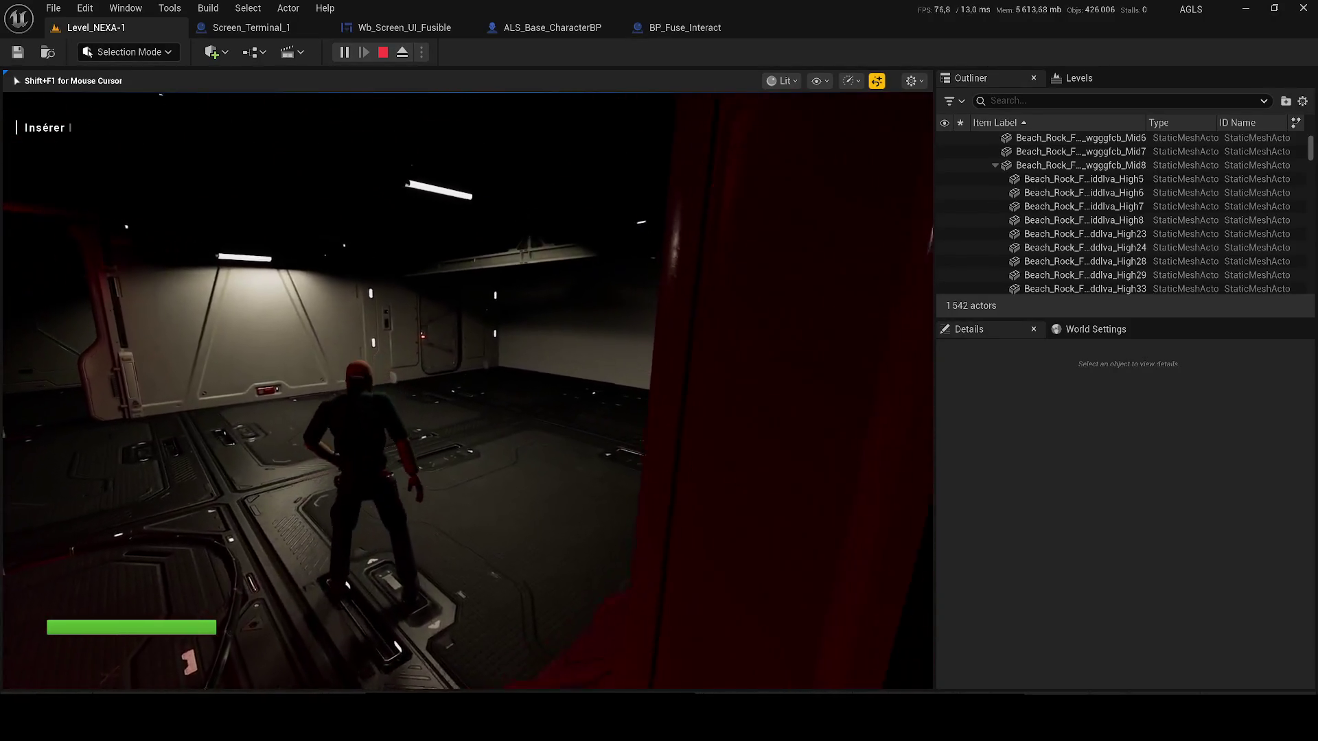
{"action": "key", "text": "w"}
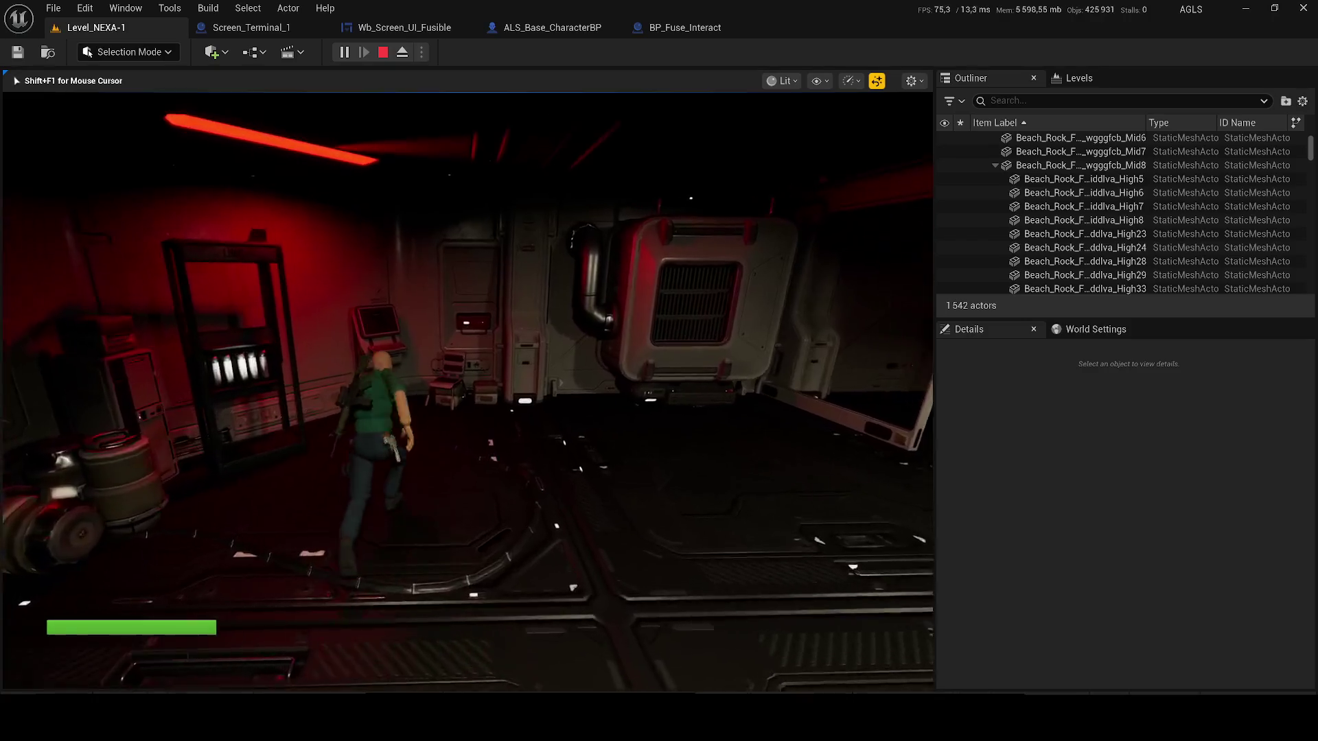
{"action": "key", "text": "w"}
{"action": "key", "text": "w"}
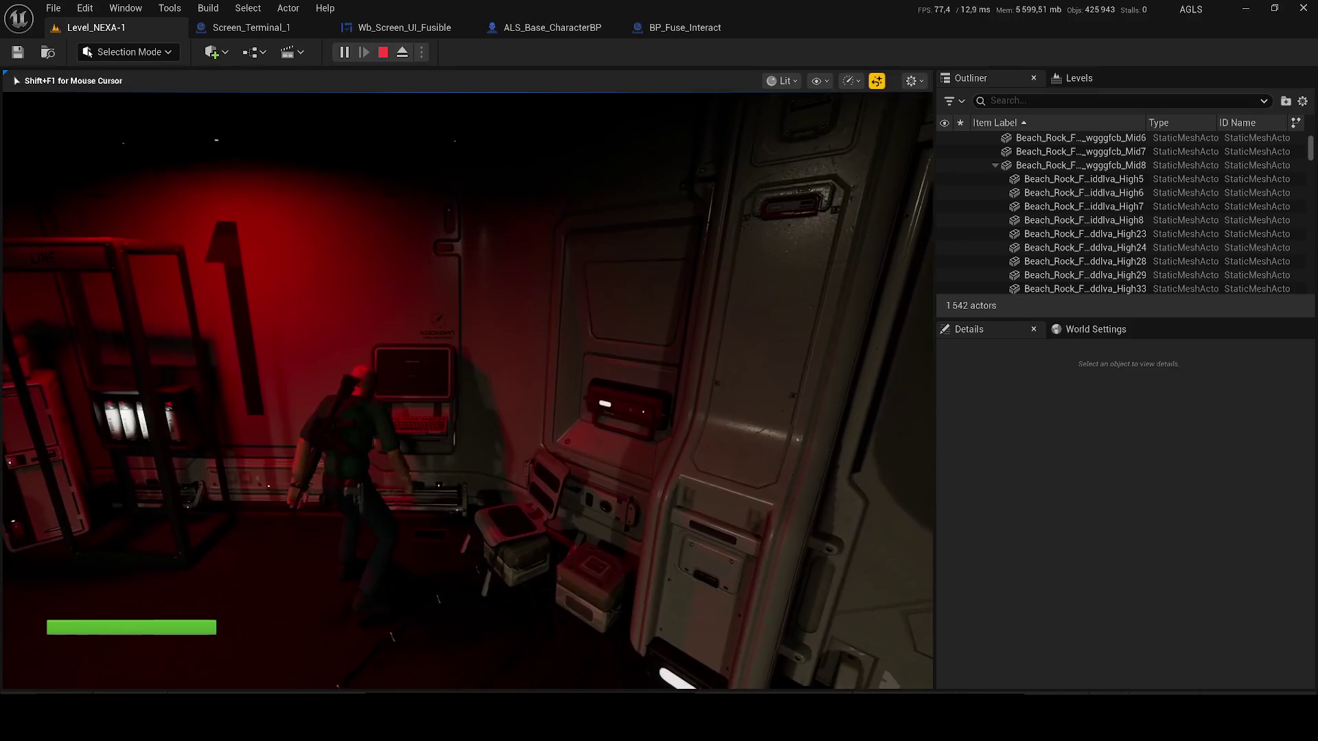
{"action": "key", "text": "w"}
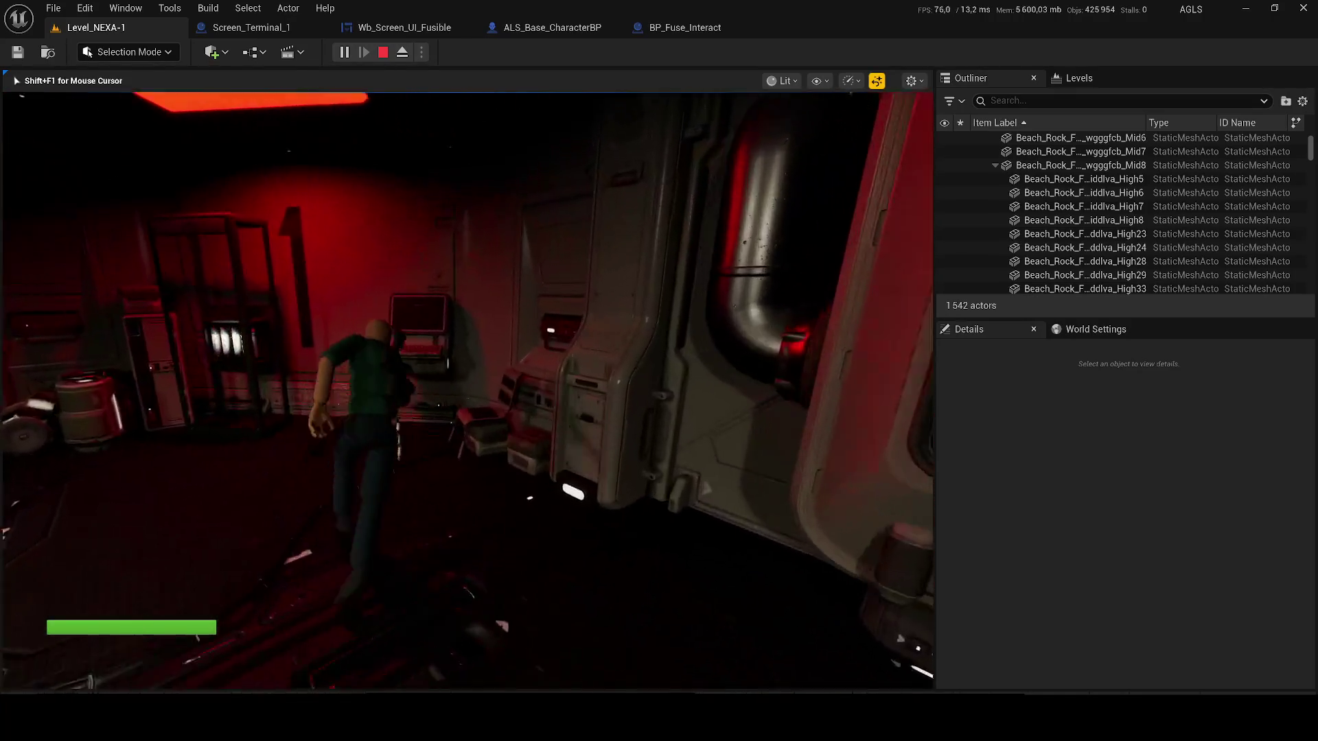
{"action": "key", "text": "w"}
- Insert the fuse at the terminal, close the Accès Autorisé screen, and stop the session
{"action": "key", "text": "e"}
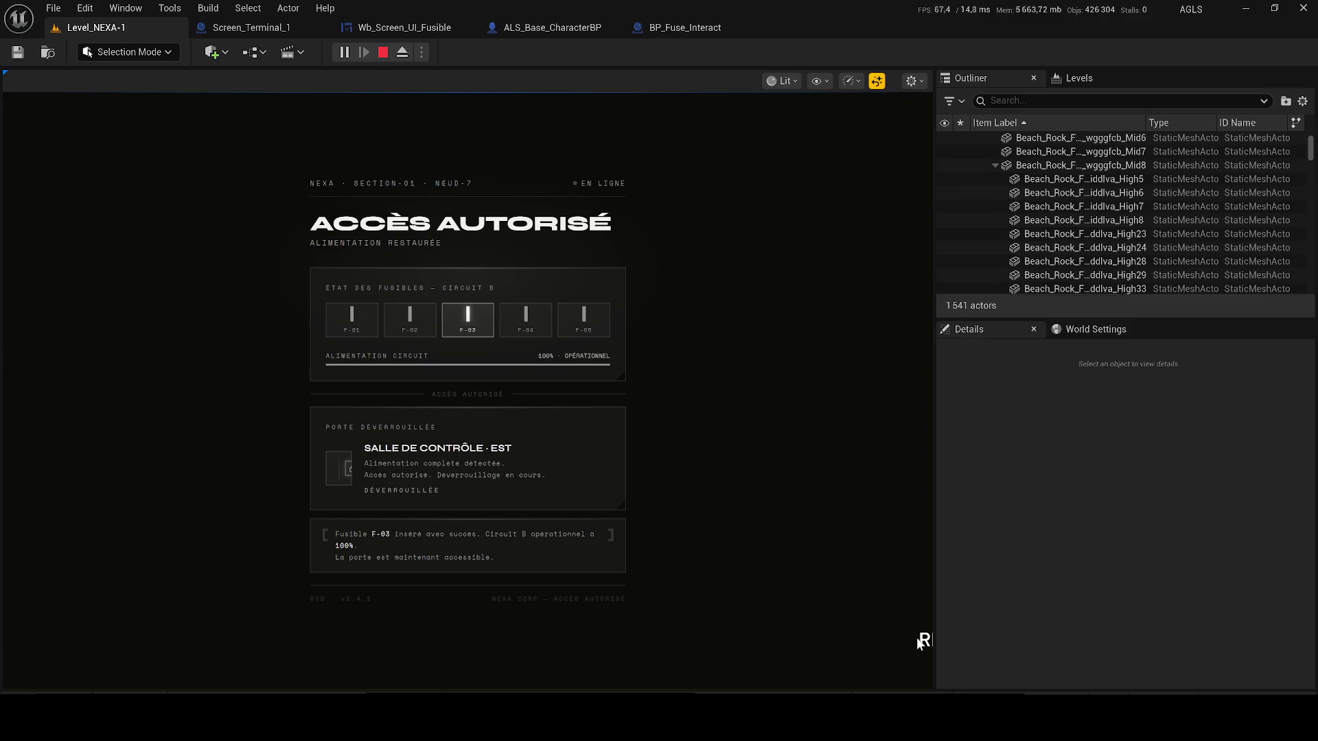
{"action": "key", "text": "e"}
{"action": "key", "text": "w"}
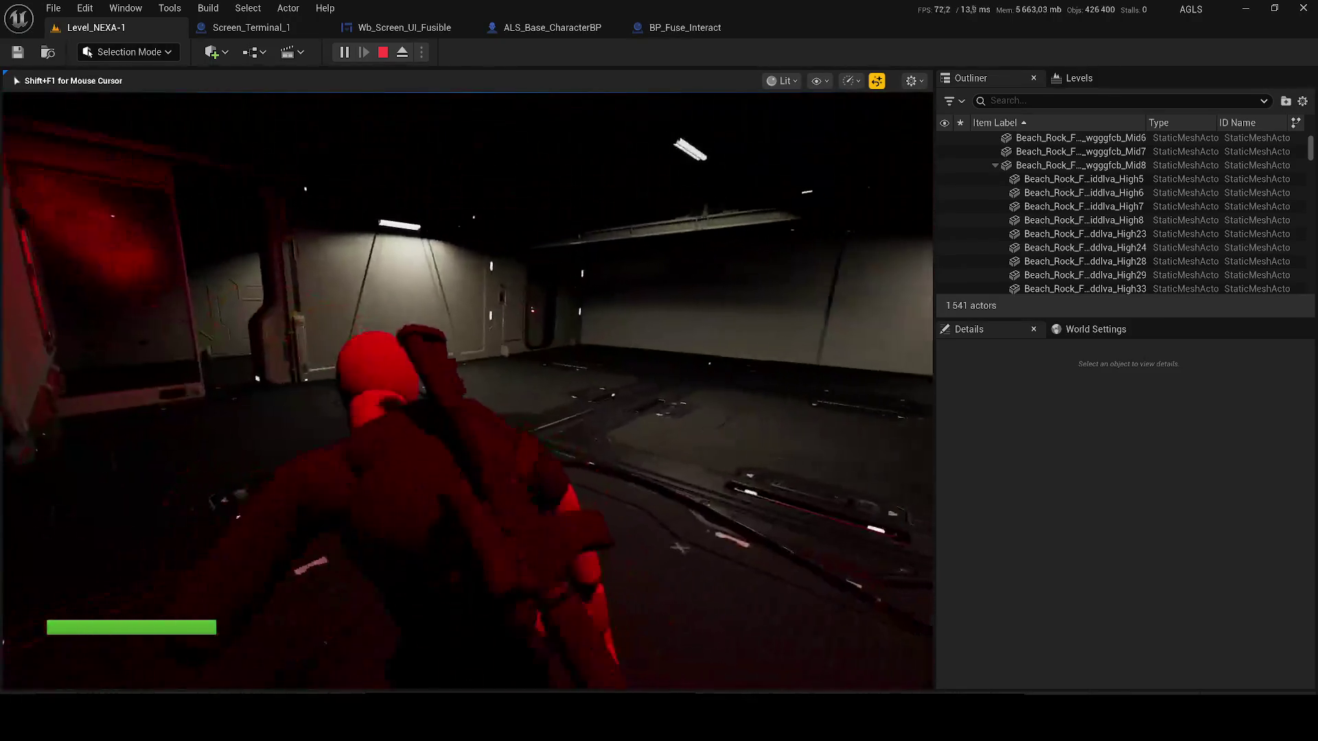
{"action": "key", "text": "Escape"}
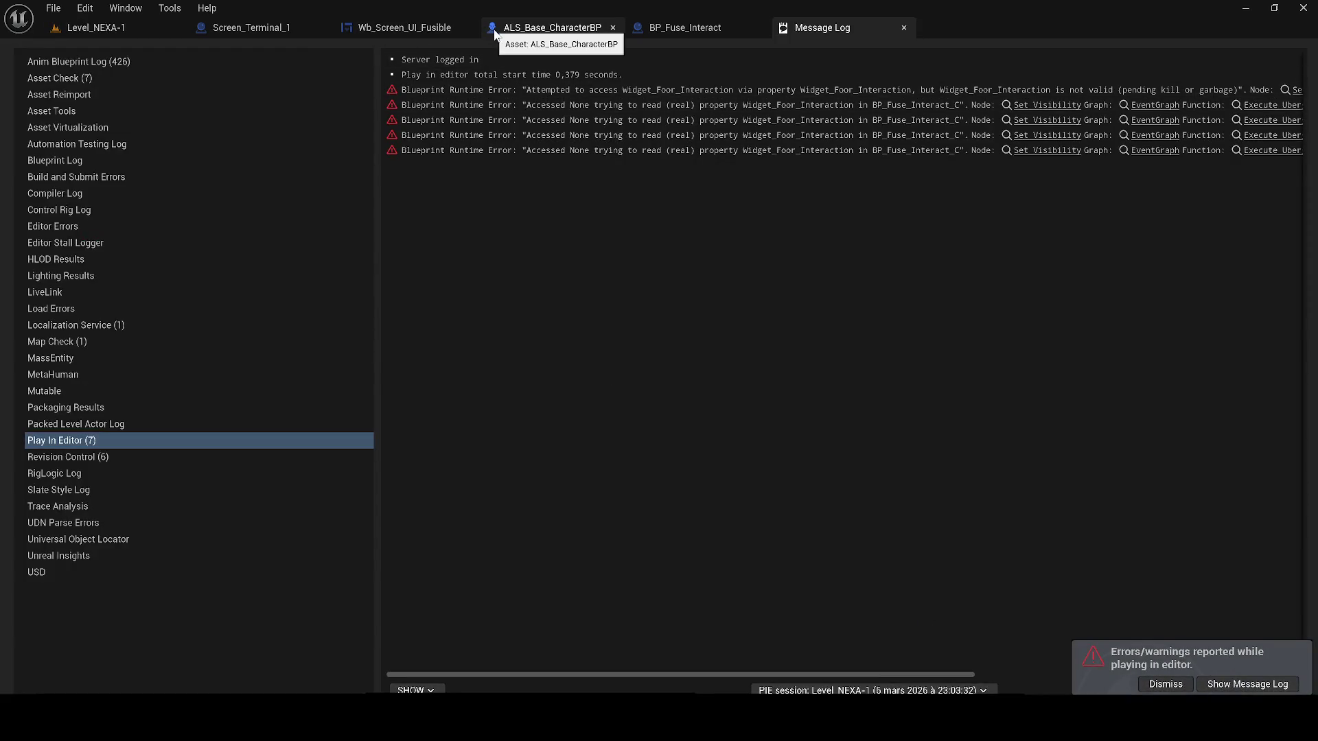
- Move through Screen_Terminal_1 and BP_Fuse_Interact to Wb_Screen_UI_Fusible's exit-button fuse-check groups
{"action": "left_click", "coordinate": [277, 26]}
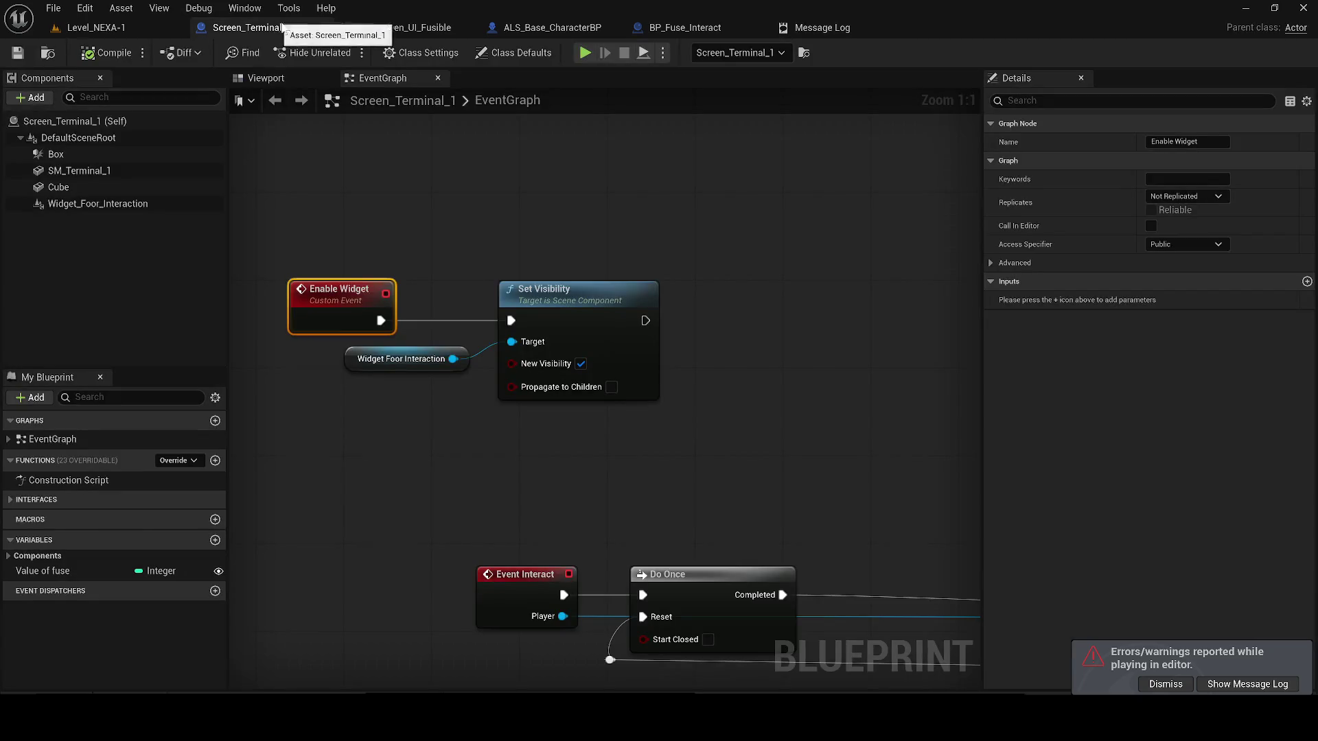
{"action": "left_click", "coordinate": [660, 24]}
{"action": "left_click", "coordinate": [379, 26]}
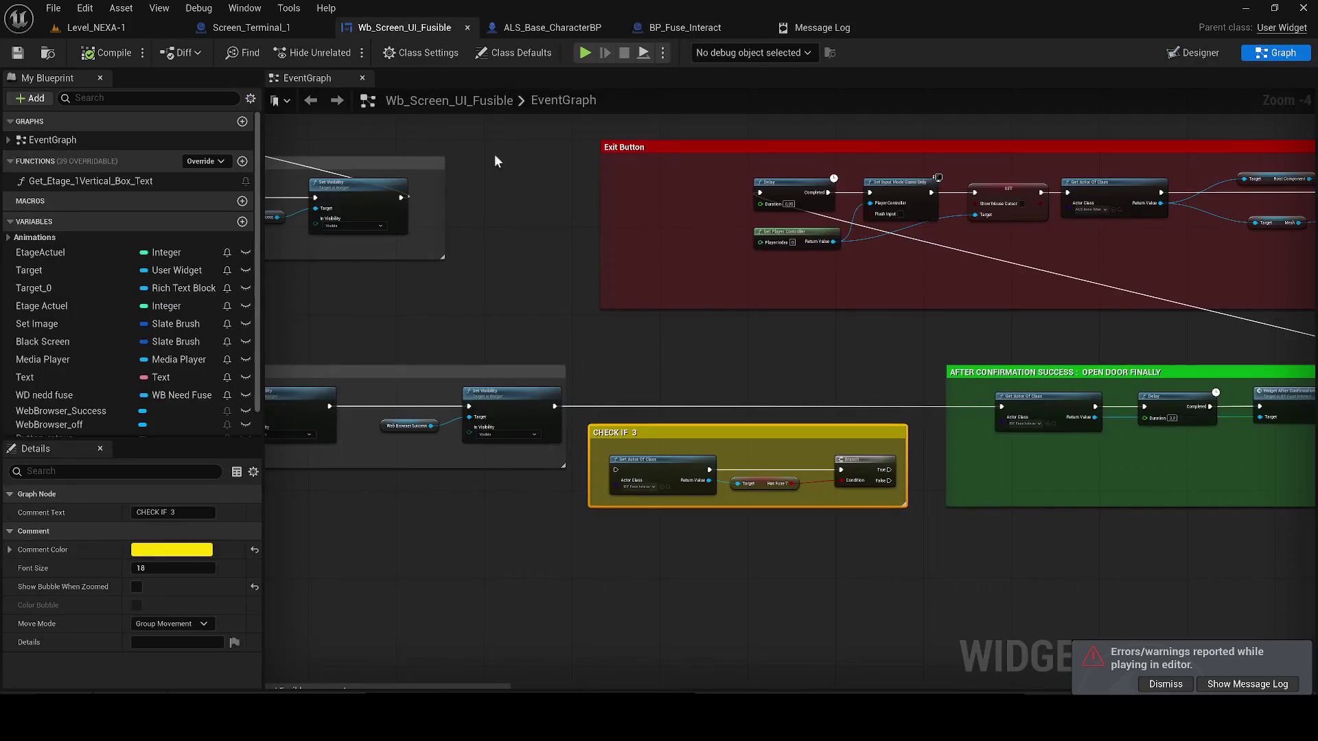
{"action": "mouse_move", "coordinate": [713, 578]}
{"action": "left_mouse_down"}
{"action": "mouse_move", "coordinate": [553, 471]}
{"action": "mouse_move", "coordinate": [701, 423]}
{"action": "left_mouse_up"}
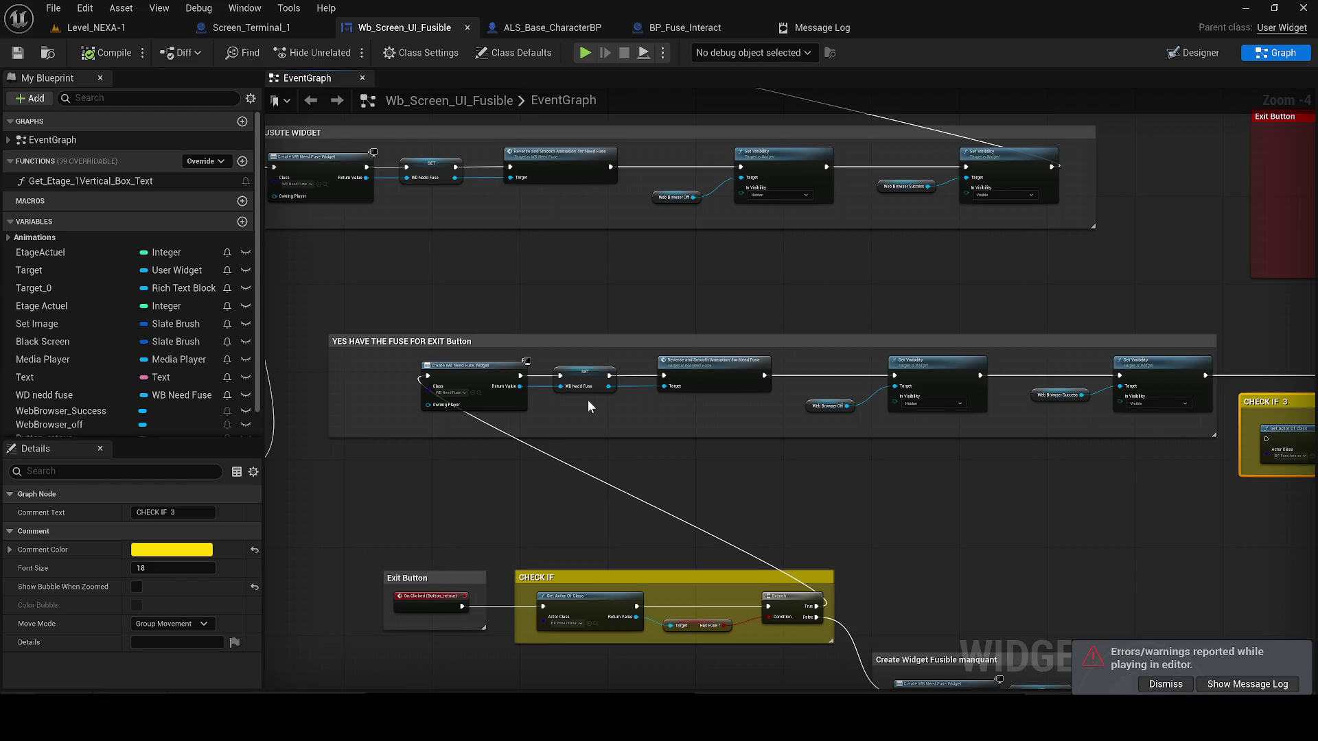
{"action": "scroll", "coordinate": [484, 401], "scroll_direction": "up", "scroll_amount": 4}
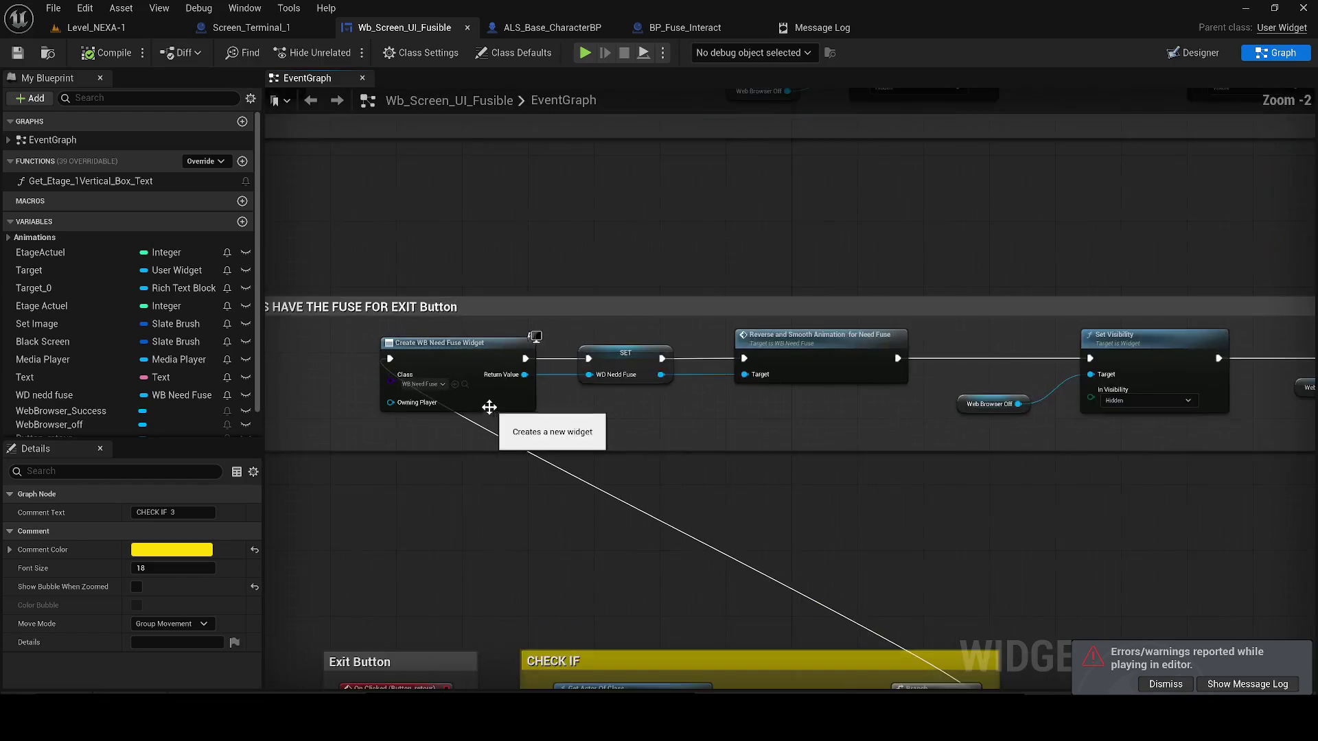
{"action": "left_click", "coordinate": [457, 379]}
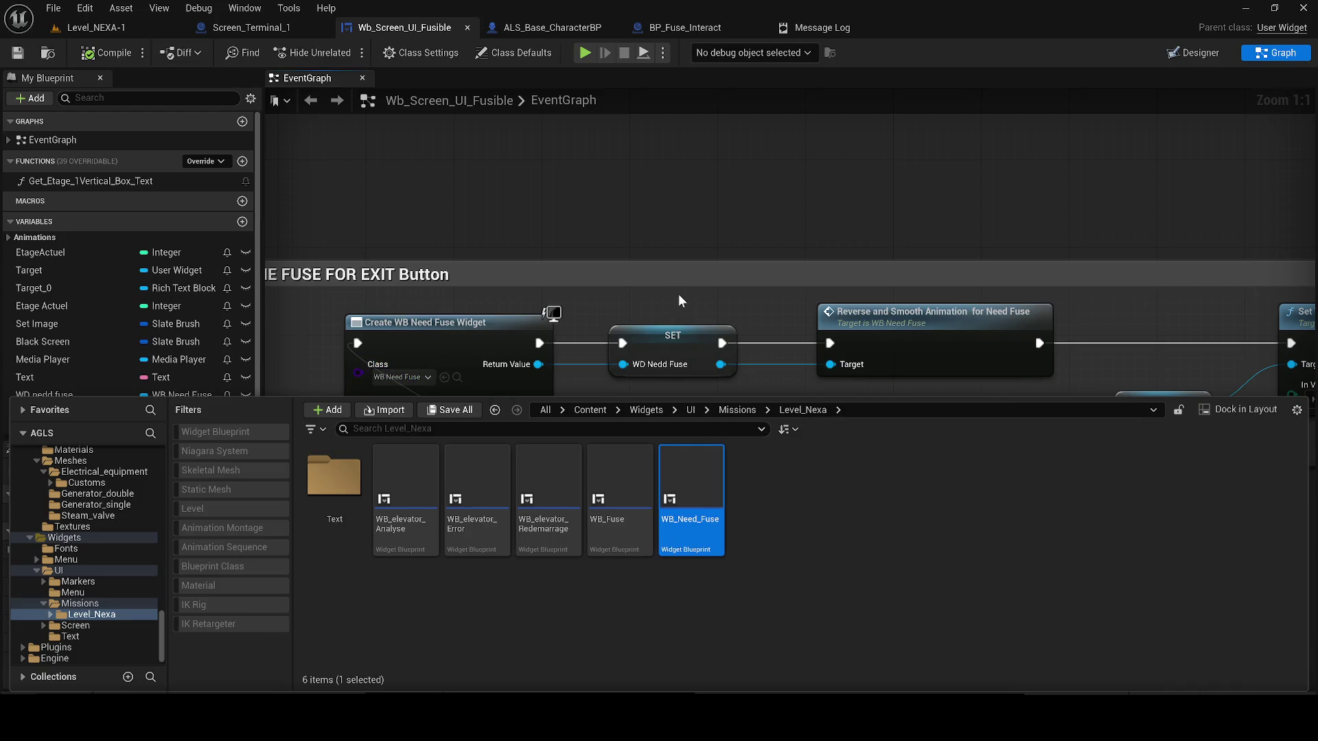
{"action": "right_click", "coordinate": [851, 249]}
{"action": "left_click", "coordinate": [717, 390]}
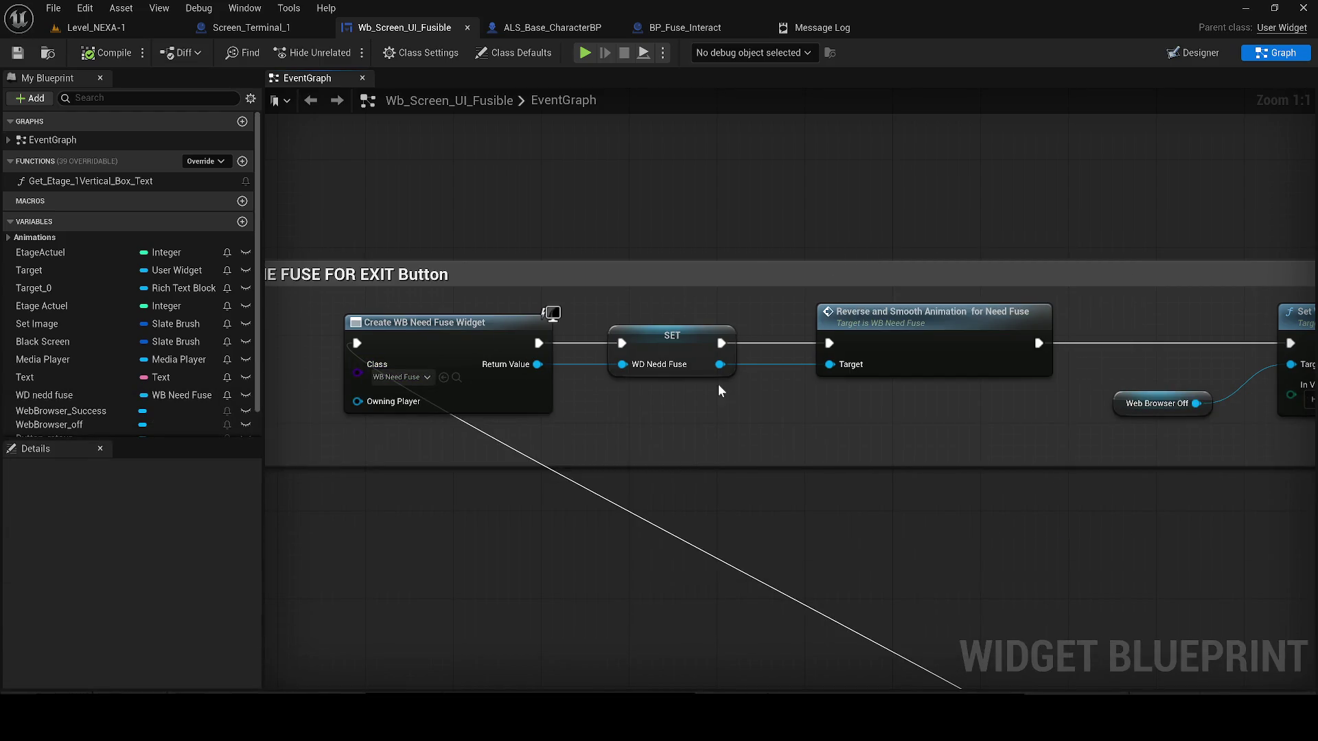
- Inspect the Set Visibility nodes and CHECK IF 3, then select the RETOUR button in Designer
{"action": "left_click_drag", "start_coordinate": [755, 387], "coordinate": [265, 409]}
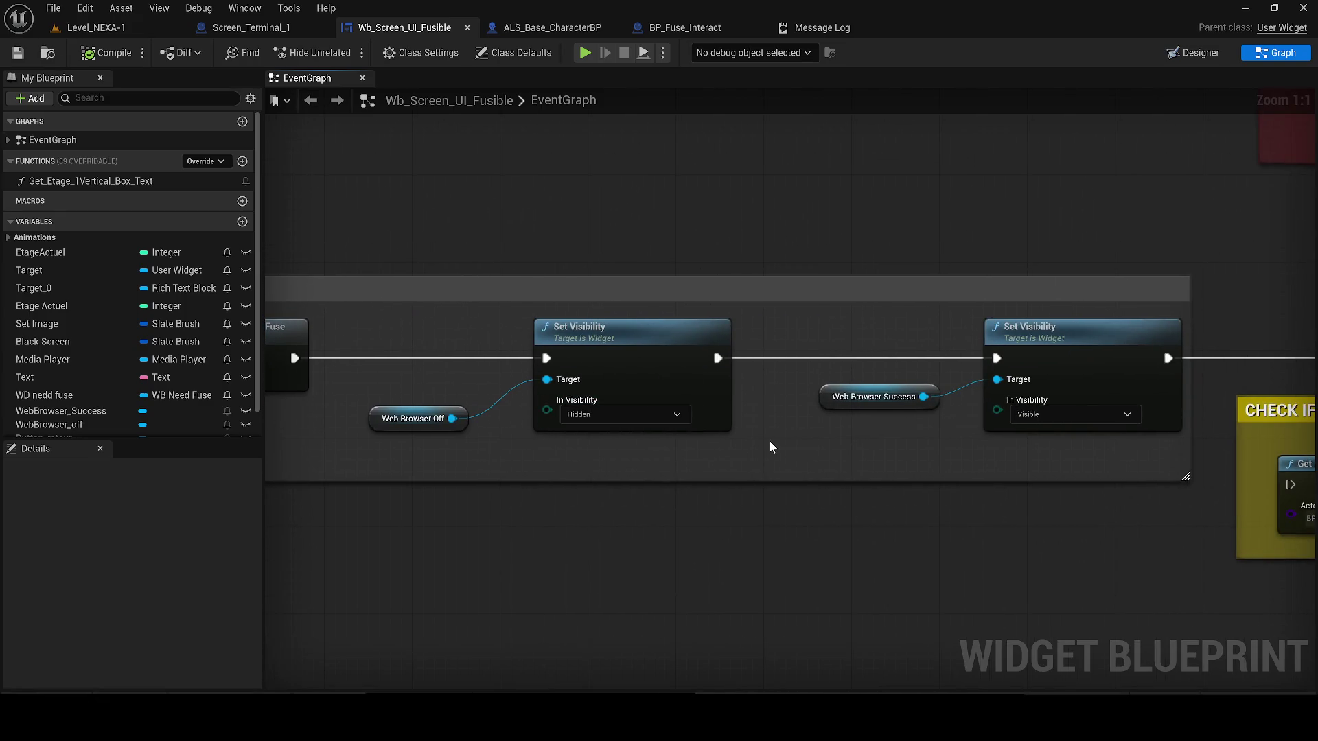
{"action": "scroll", "coordinate": [769, 443], "scroll_direction": "down", "scroll_amount": 2}
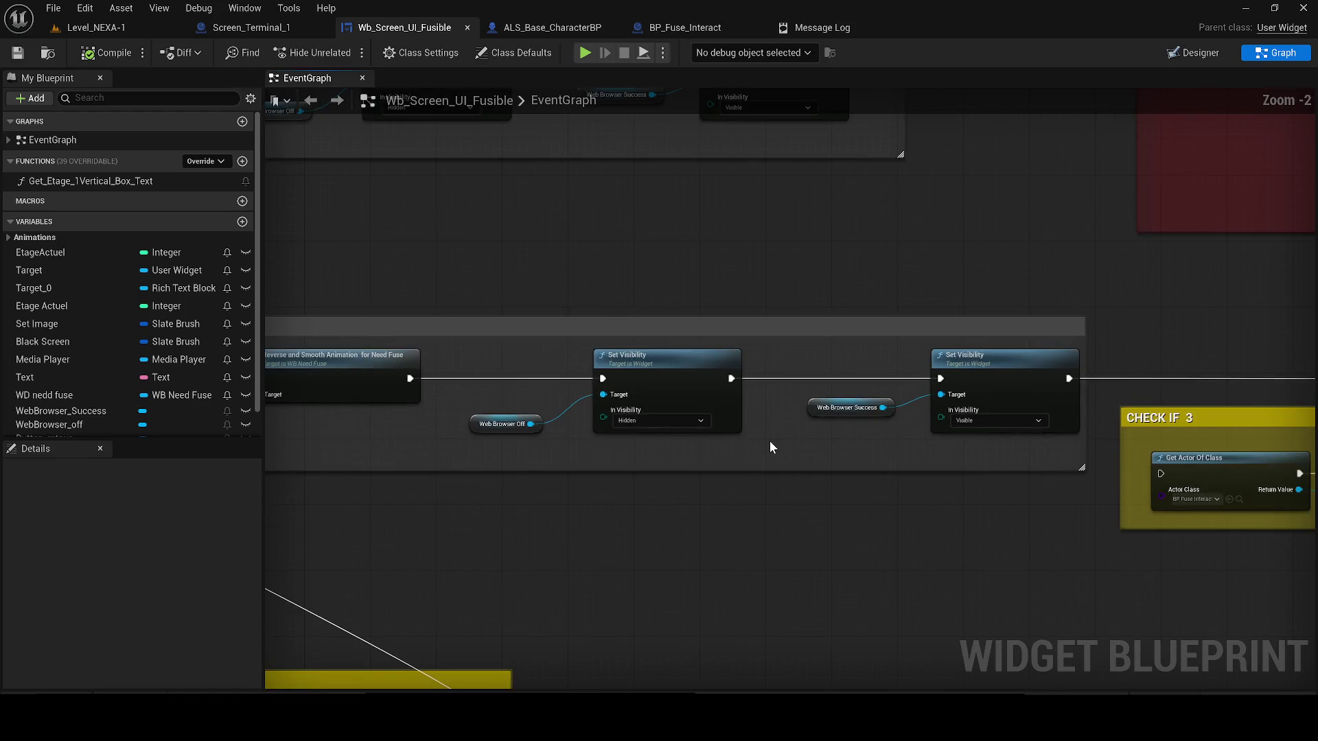
{"action": "mouse_move", "coordinate": [770, 446]}
{"action": "left_mouse_down"}
{"action": "mouse_move", "coordinate": [435, 436]}
{"action": "mouse_move", "coordinate": [110, 77]}
{"action": "left_mouse_up"}
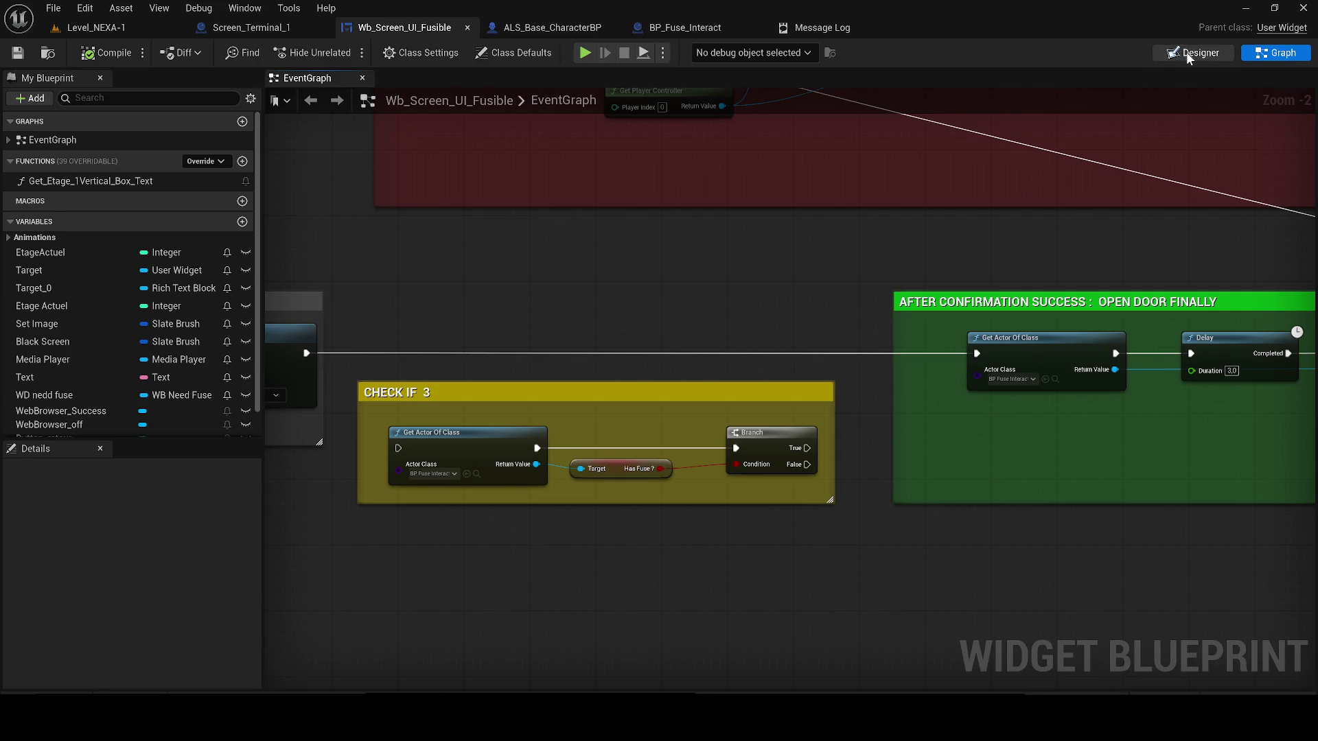
{"action": "left_click", "coordinate": [1185, 52]}
{"action": "left_click", "coordinate": [804, 534]}
- Set Button_retour's Slot ZOrder to 9999999
{"action": "scroll", "coordinate": [804, 534], "scroll_direction": "up", "scroll_amount": 2}
{"action": "left_click", "coordinate": [79, 391]}
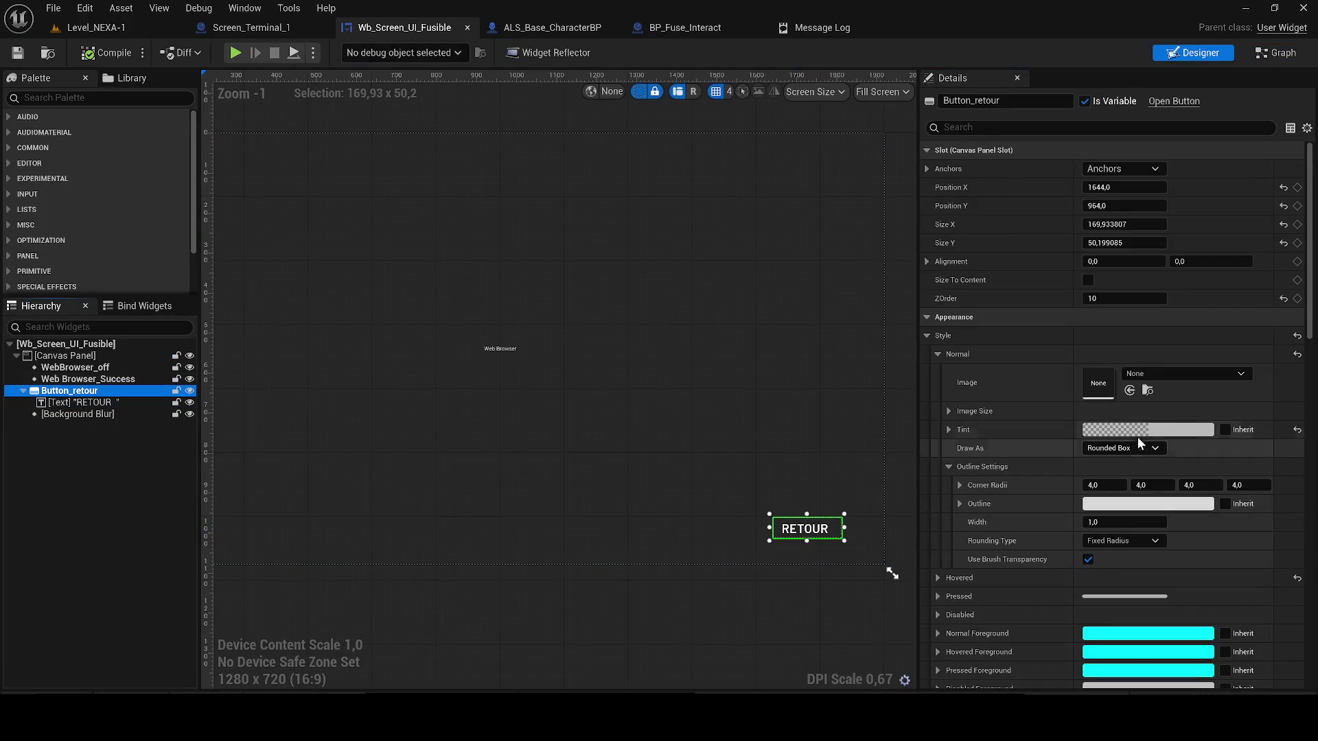
{"action": "left_click", "coordinate": [1126, 299]}
{"action": "type", "text": "99999"}
{"action": "key", "text": "Return"}
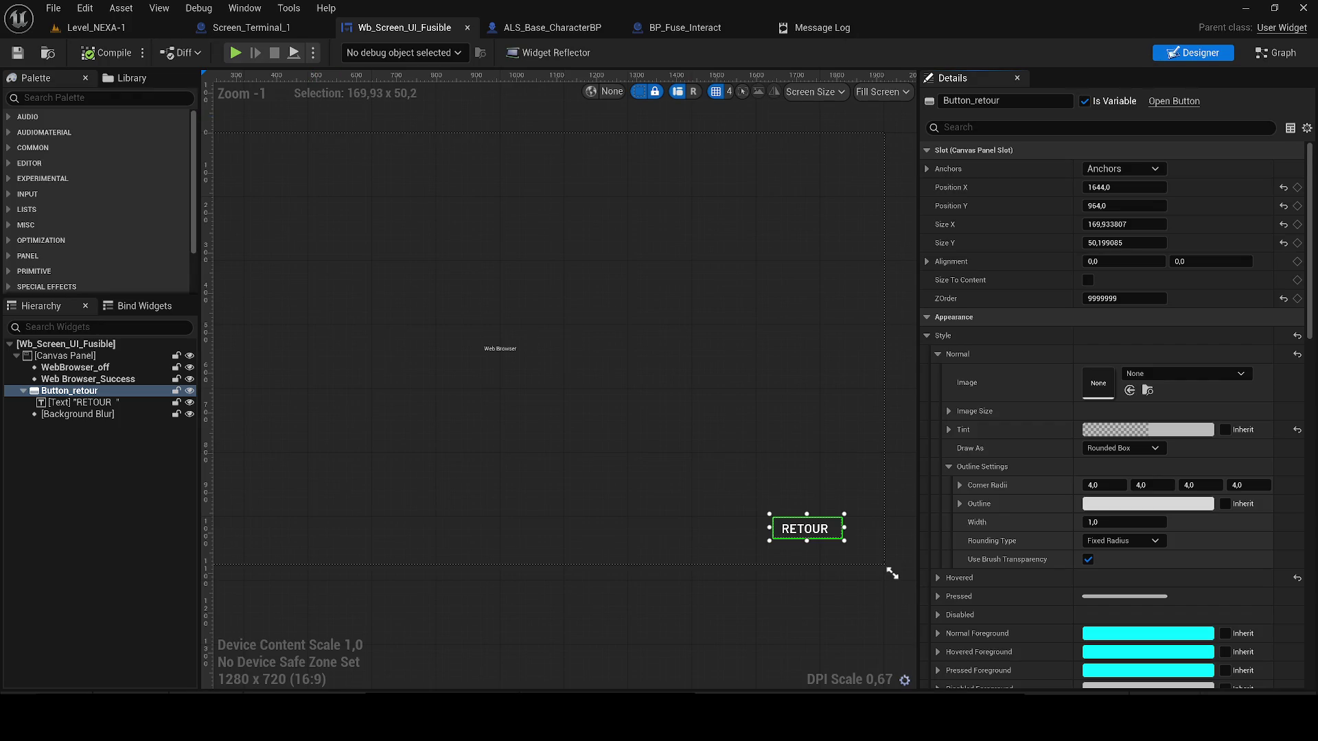
- Jump to the Retour button's On Clicked logic in the graph
{"action": "scroll", "coordinate": [1164, 610], "scroll_direction": "down", "scroll_amount": 10}
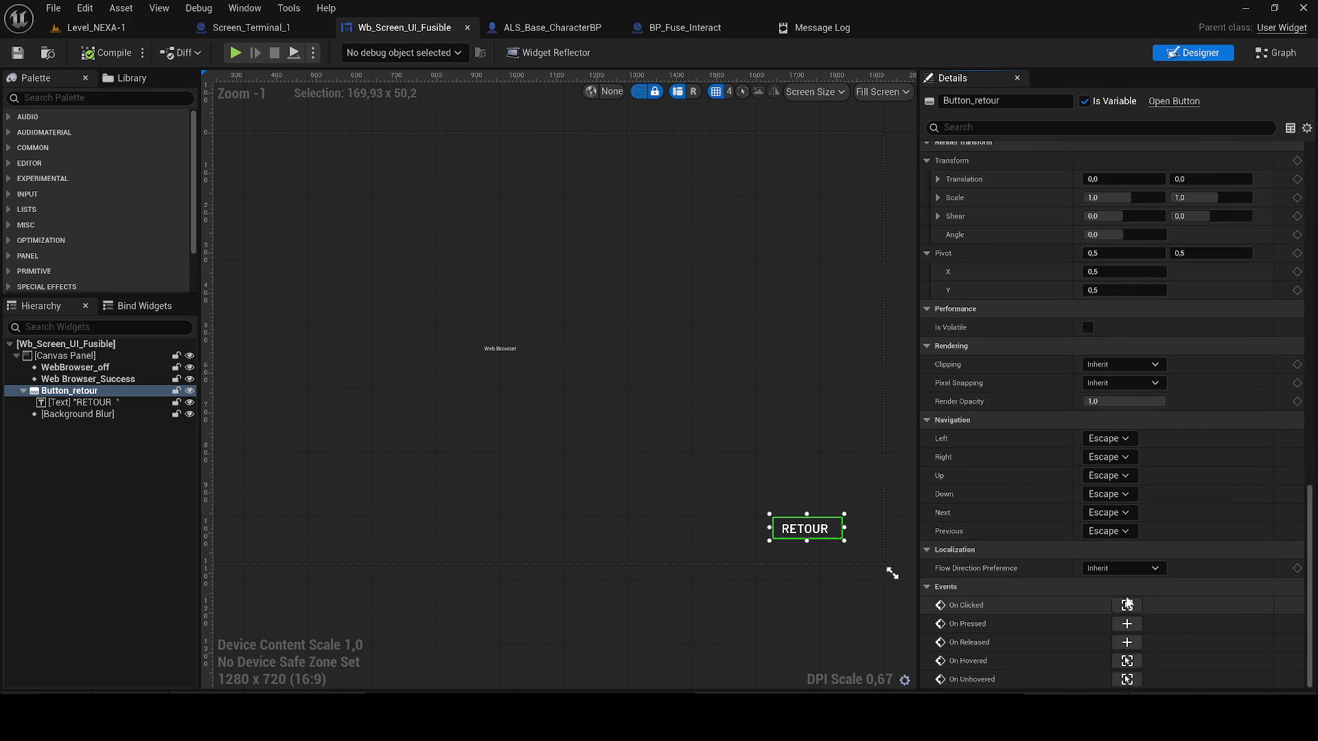
{"action": "left_click", "coordinate": [1126, 606]}
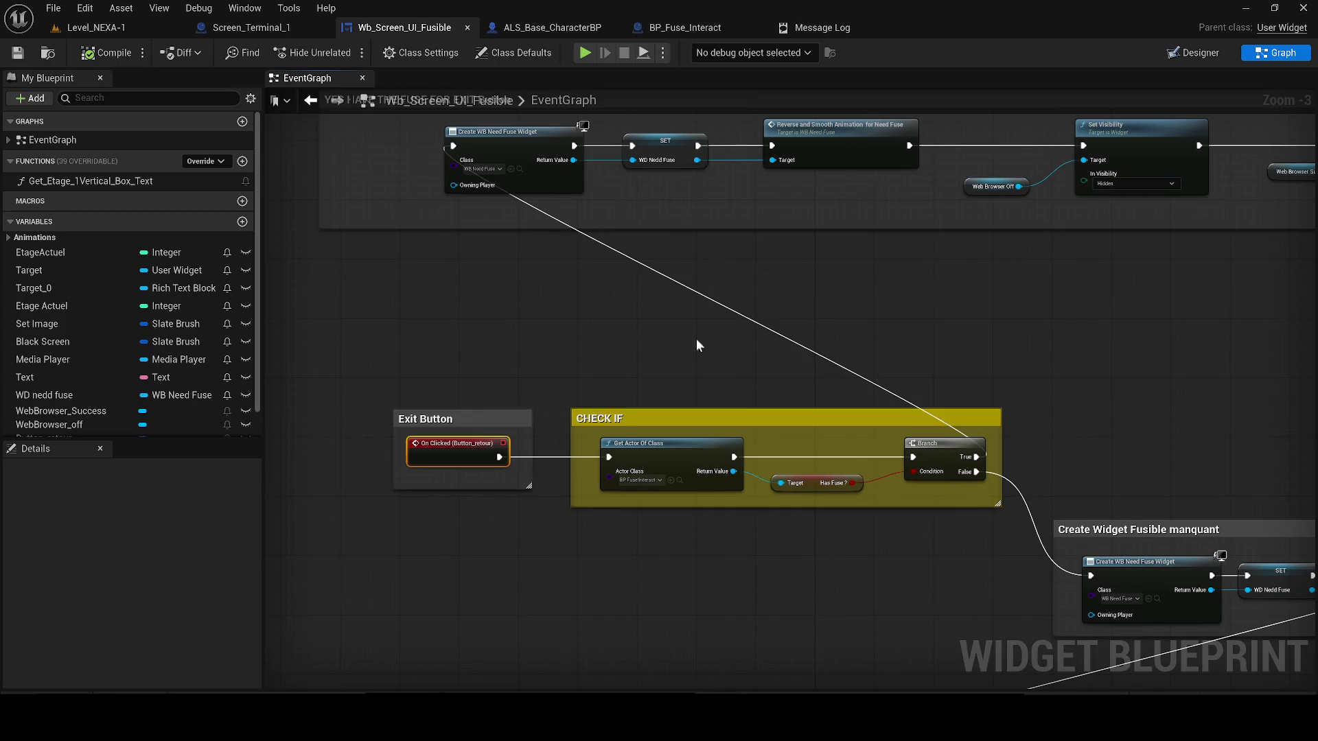
{"action": "left_click_drag", "start_coordinate": [696, 345], "coordinate": [413, 312]}
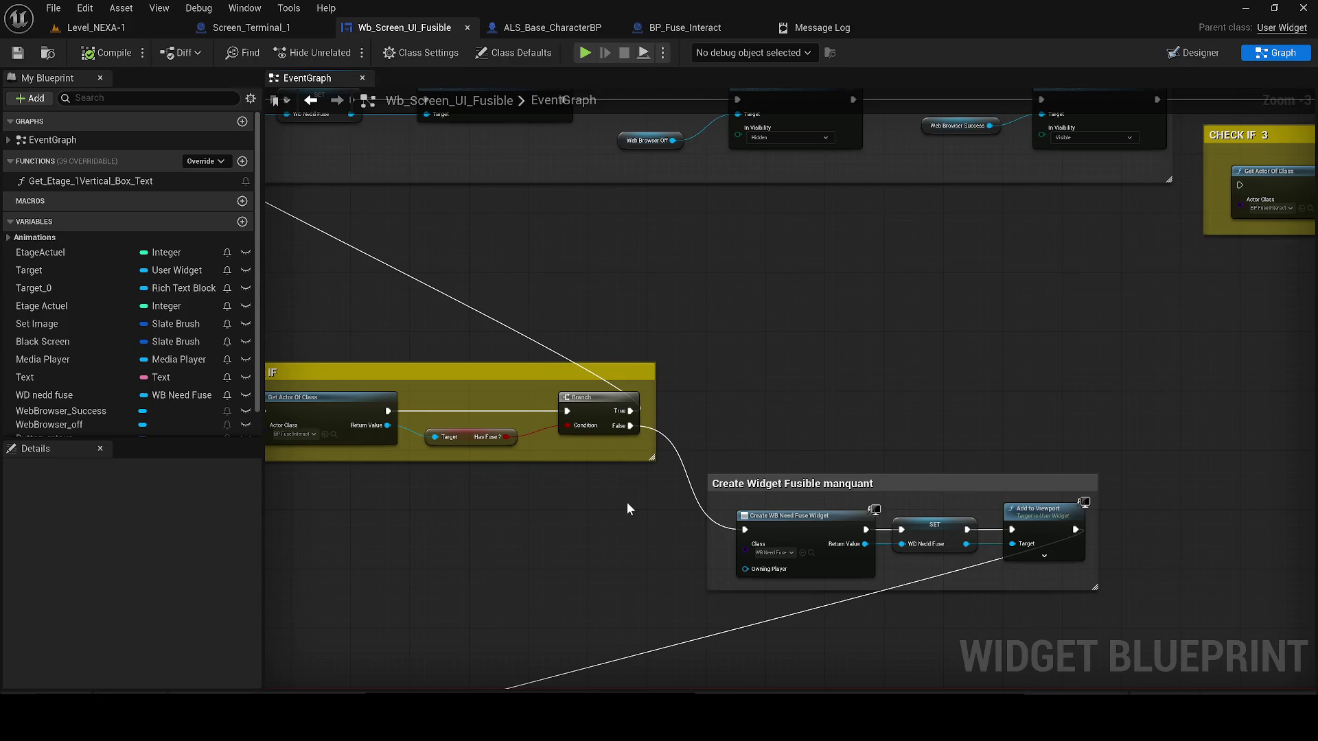
- Pan across the event graph's Exit Button chain and comment blocks to reach the CHECK IF 3 comment
{"action": "scroll", "coordinate": [902, 376], "scroll_direction": "down", "scroll_amount": 3}
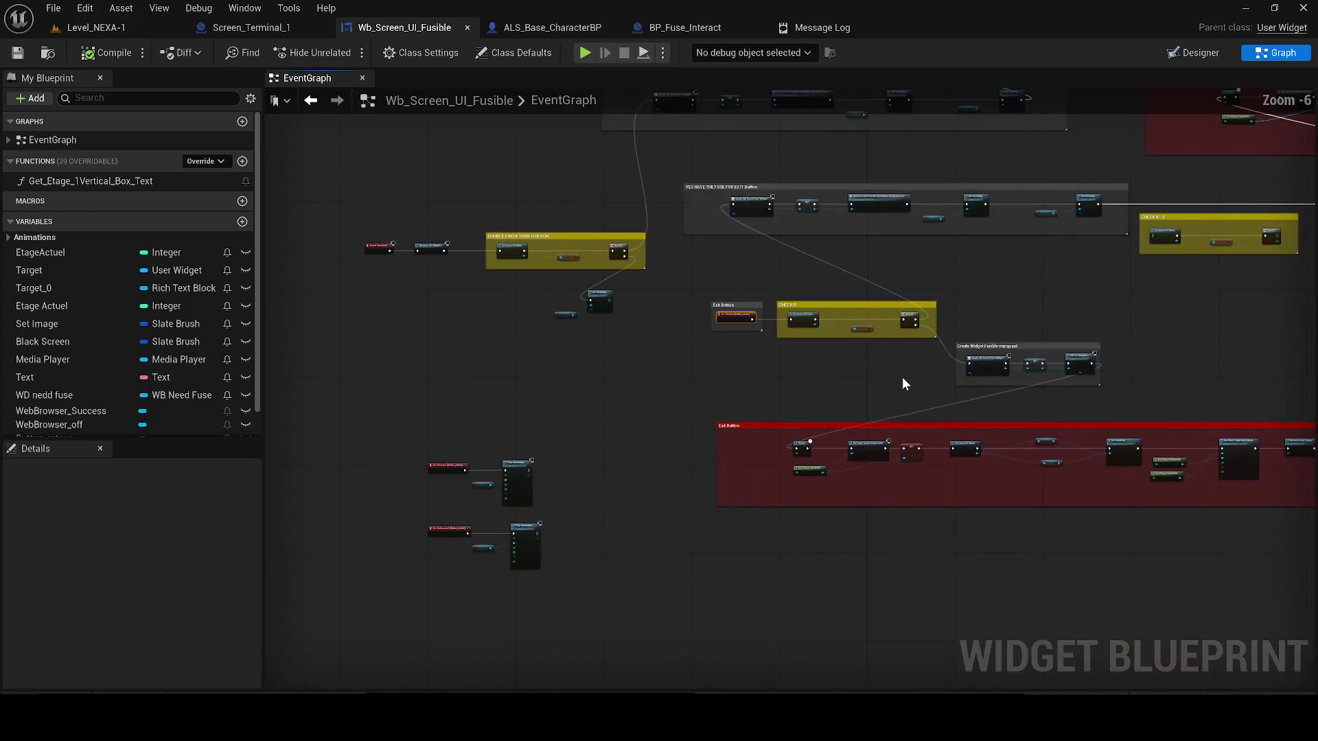
{"action": "scroll", "coordinate": [902, 377], "scroll_direction": "up", "scroll_amount": 4}
{"action": "scroll", "coordinate": [902, 378], "scroll_direction": "down", "scroll_amount": 2}
{"action": "scroll", "coordinate": [759, 315], "scroll_direction": "up", "scroll_amount": 1}
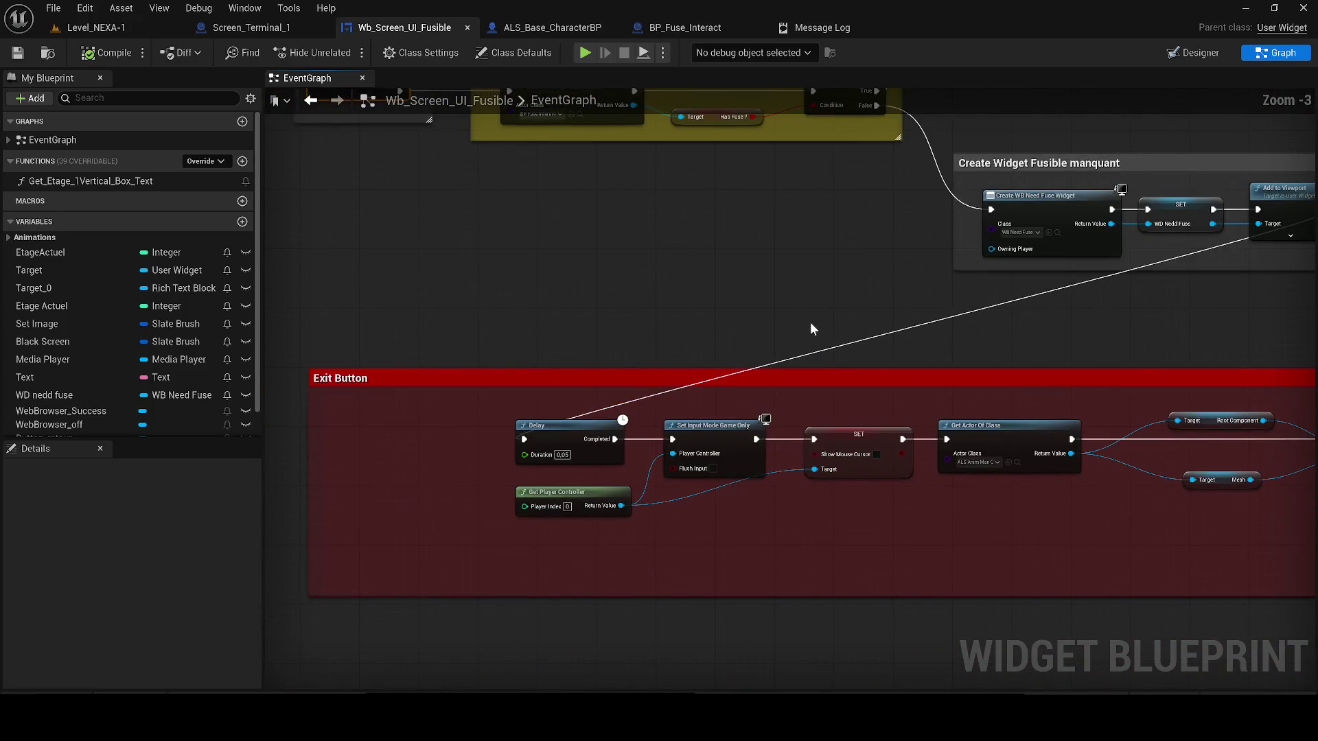
{"action": "left_click_drag", "start_coordinate": [817, 322], "coordinate": [656, 343]}
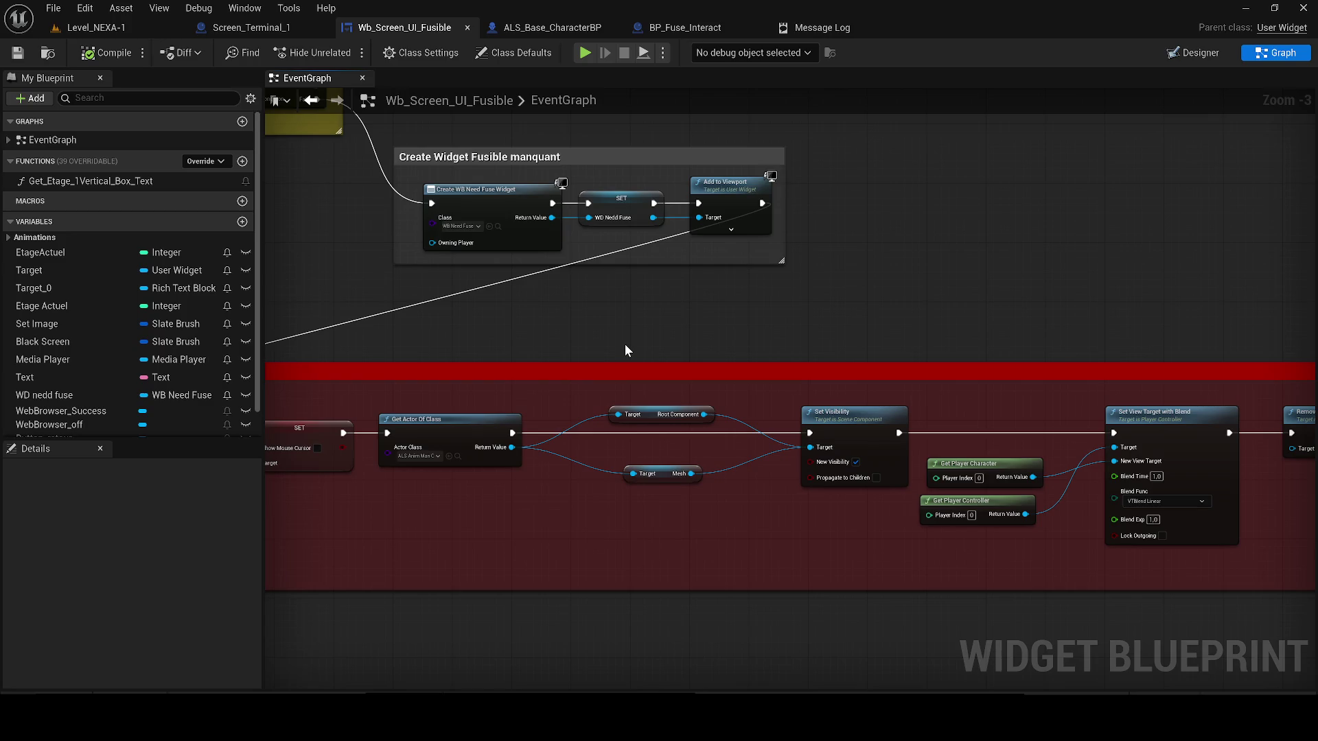
{"action": "scroll", "coordinate": [602, 358], "scroll_direction": "down", "scroll_amount": 1}
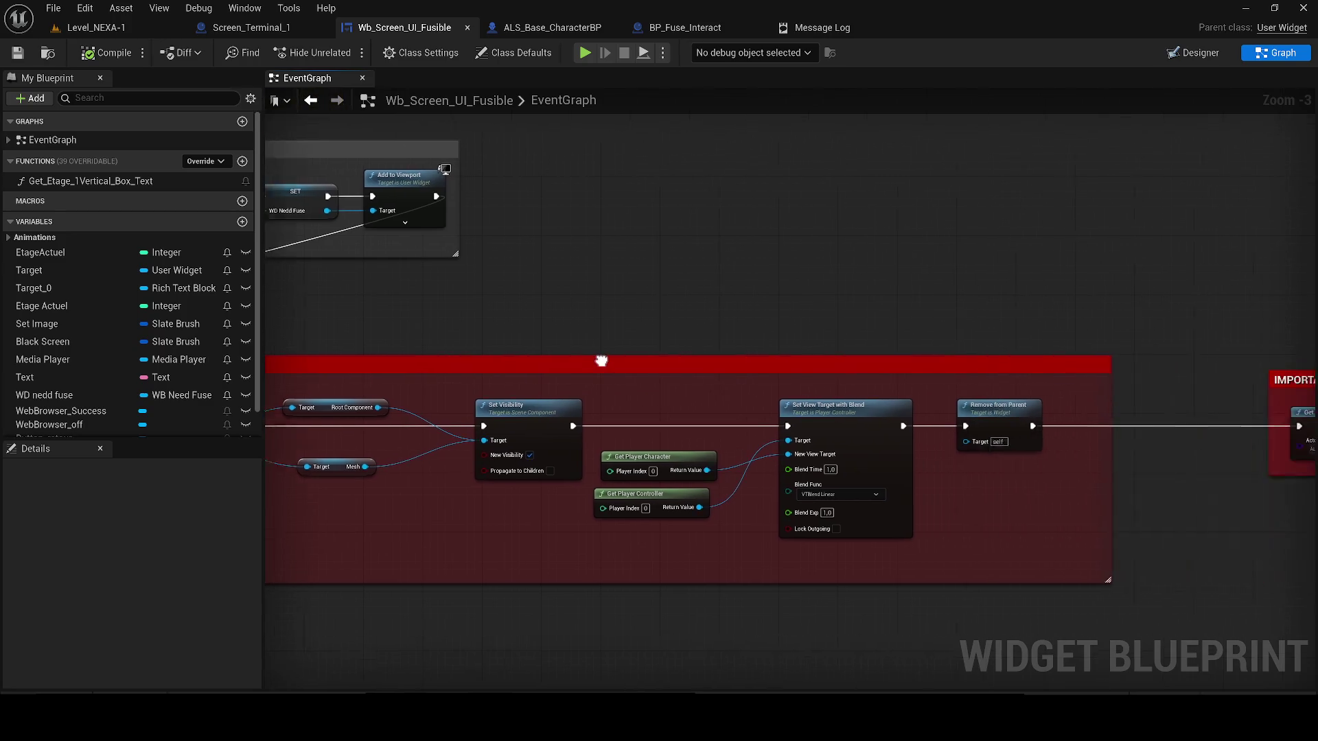
{"action": "scroll", "coordinate": [832, 361], "scroll_direction": "down", "scroll_amount": 1}
{"action": "scroll", "coordinate": [554, 380], "scroll_direction": "down", "scroll_amount": 1}
{"action": "mouse_move", "coordinate": [553, 380]}
{"action": "left_mouse_down"}
{"action": "mouse_move", "coordinate": [794, 420]}
{"action": "mouse_move", "coordinate": [987, 413]}
{"action": "left_mouse_up"}
{"action": "scroll", "coordinate": [790, 421], "scroll_direction": "up", "scroll_amount": 1}
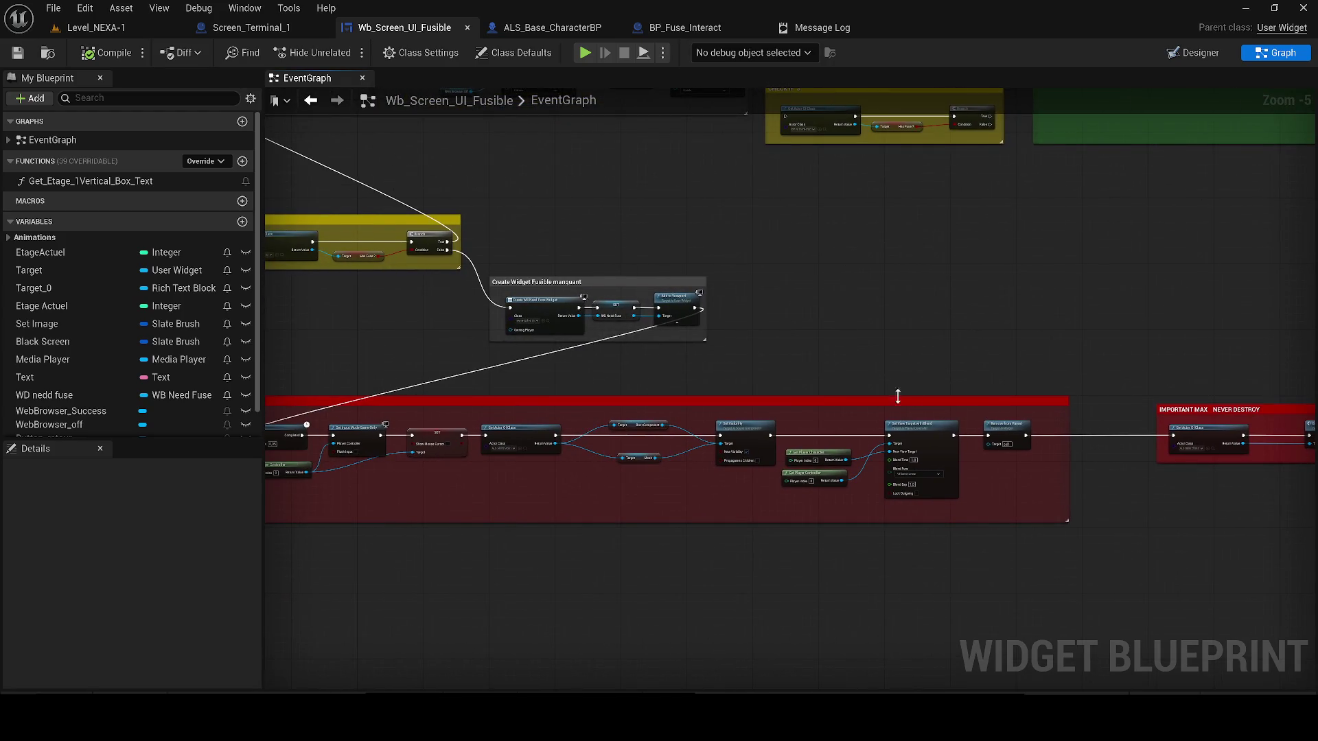
{"action": "scroll", "coordinate": [892, 390], "scroll_direction": "down", "scroll_amount": 1}
{"action": "left_click_drag", "start_coordinate": [827, 350], "coordinate": [765, 427]}
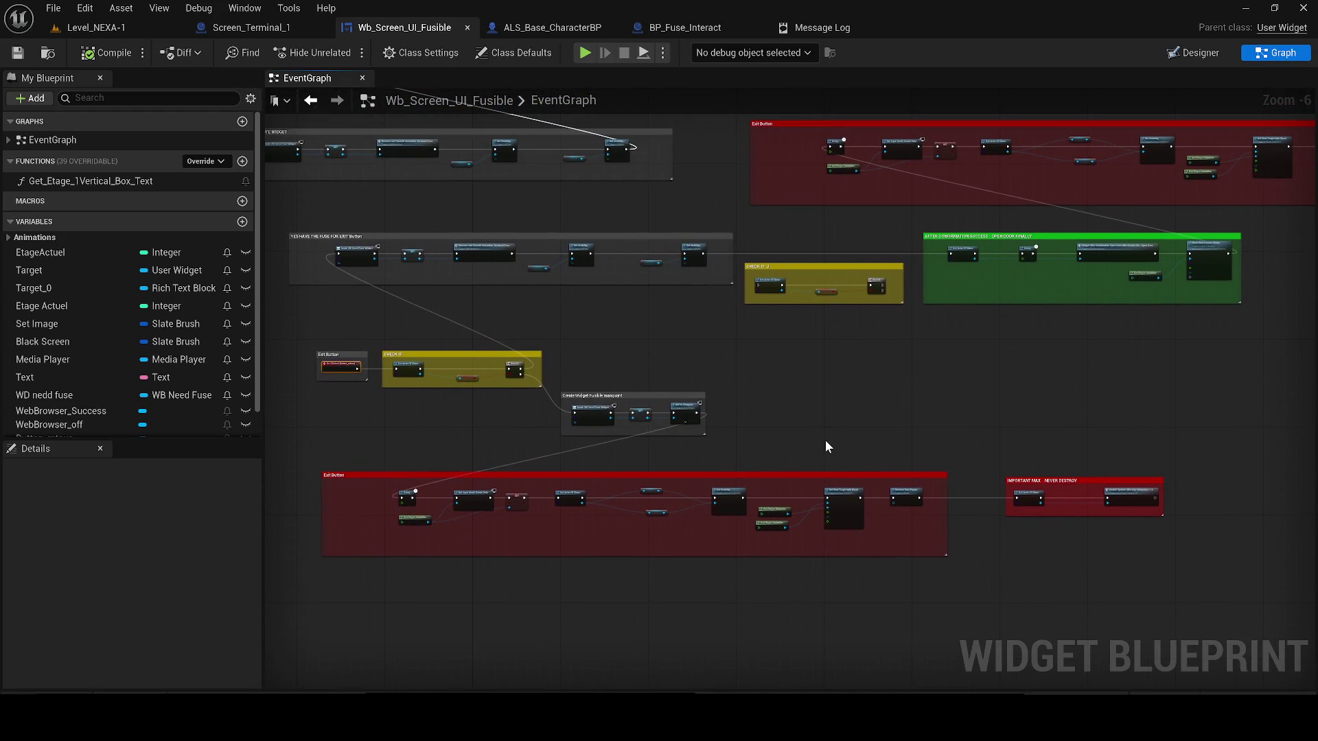
{"action": "mouse_move", "coordinate": [1050, 332]}
{"action": "left_mouse_down"}
{"action": "mouse_move", "coordinate": [553, 391]}
{"action": "mouse_move", "coordinate": [879, 390]}
{"action": "mouse_move", "coordinate": [913, 407]}
{"action": "left_mouse_up"}
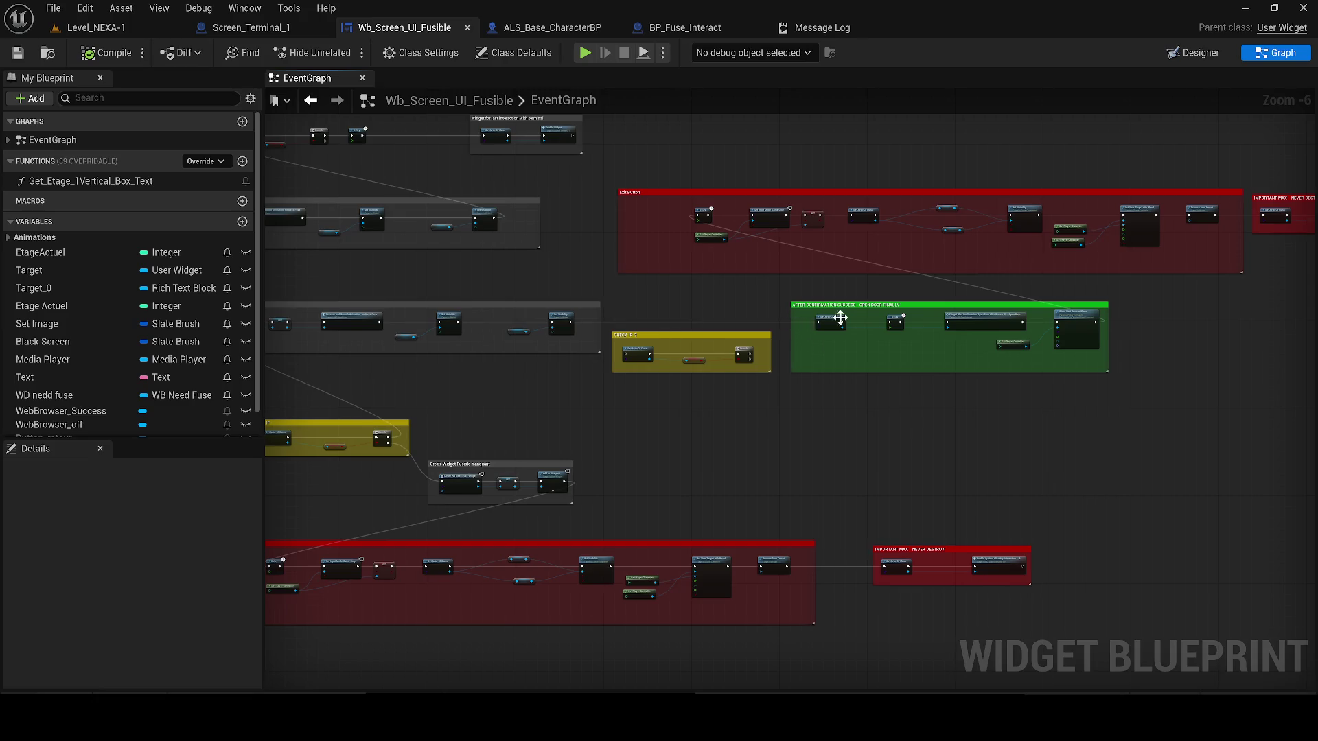
{"action": "scroll", "coordinate": [840, 318], "scroll_direction": "up", "scroll_amount": 1}
{"action": "mouse_move", "coordinate": [751, 352]}
{"action": "left_mouse_down"}
{"action": "mouse_move", "coordinate": [771, 478]}
{"action": "mouse_move", "coordinate": [826, 523]}
{"action": "left_mouse_up"}
{"action": "left_click_drag", "start_coordinate": [620, 553], "coordinate": [823, 493]}
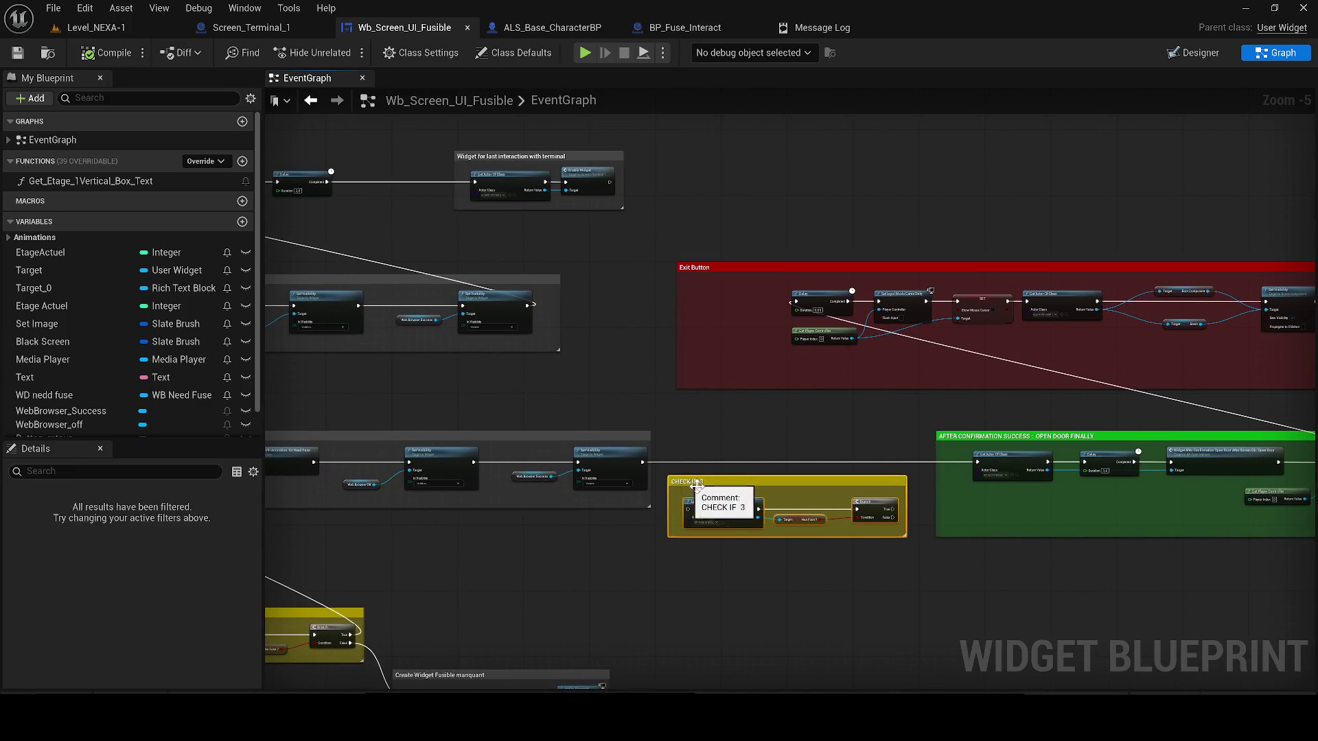
- Delete the CHECK IF 3 comment and its nodes, then review the Exit Button CHECK IF area
{"action": "key", "text": "Delete"}
{"action": "left_click_drag", "start_coordinate": [706, 500], "coordinate": [880, 506]}
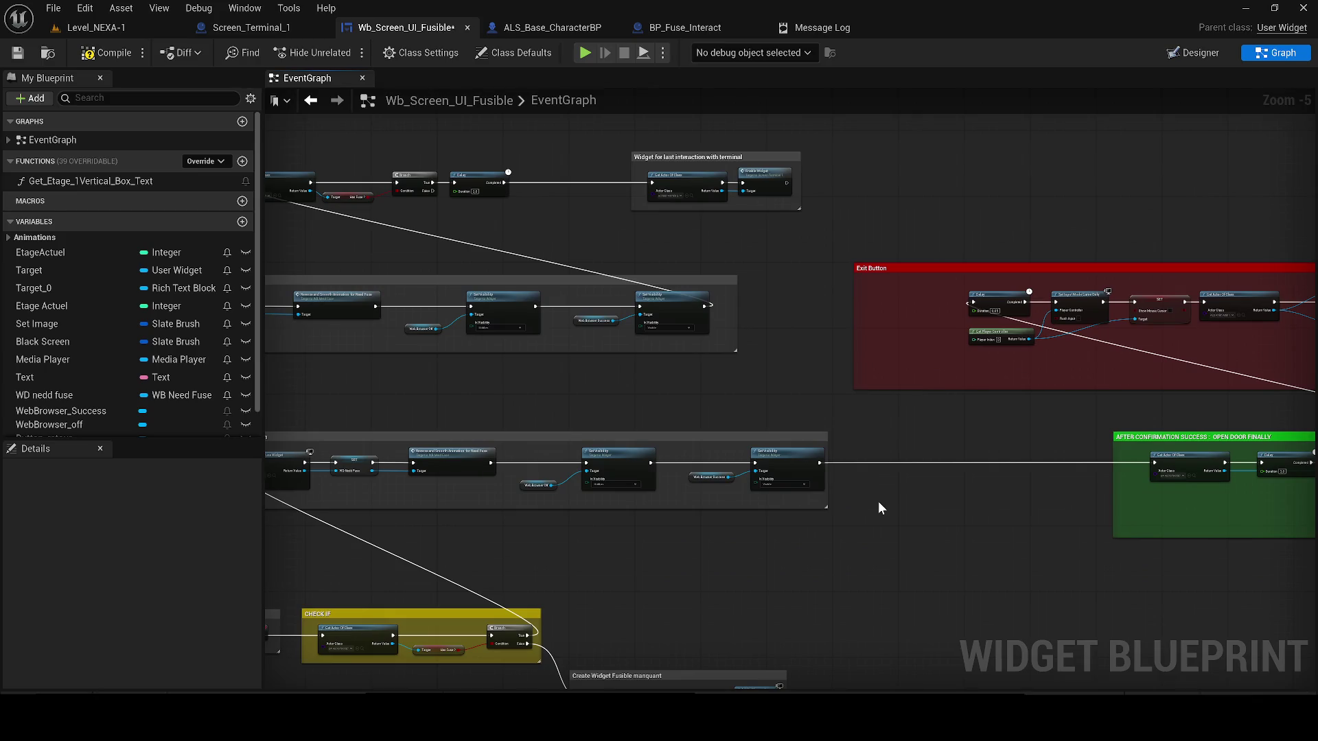
{"action": "mouse_move", "coordinate": [522, 505]}
{"action": "left_mouse_down"}
{"action": "mouse_move", "coordinate": [700, 485]}
{"action": "mouse_move", "coordinate": [729, 458]}
{"action": "left_mouse_up"}
{"action": "mouse_move", "coordinate": [751, 479]}
{"action": "left_mouse_down"}
{"action": "mouse_move", "coordinate": [714, 471]}
{"action": "mouse_move", "coordinate": [808, 484]}
{"action": "left_mouse_up"}
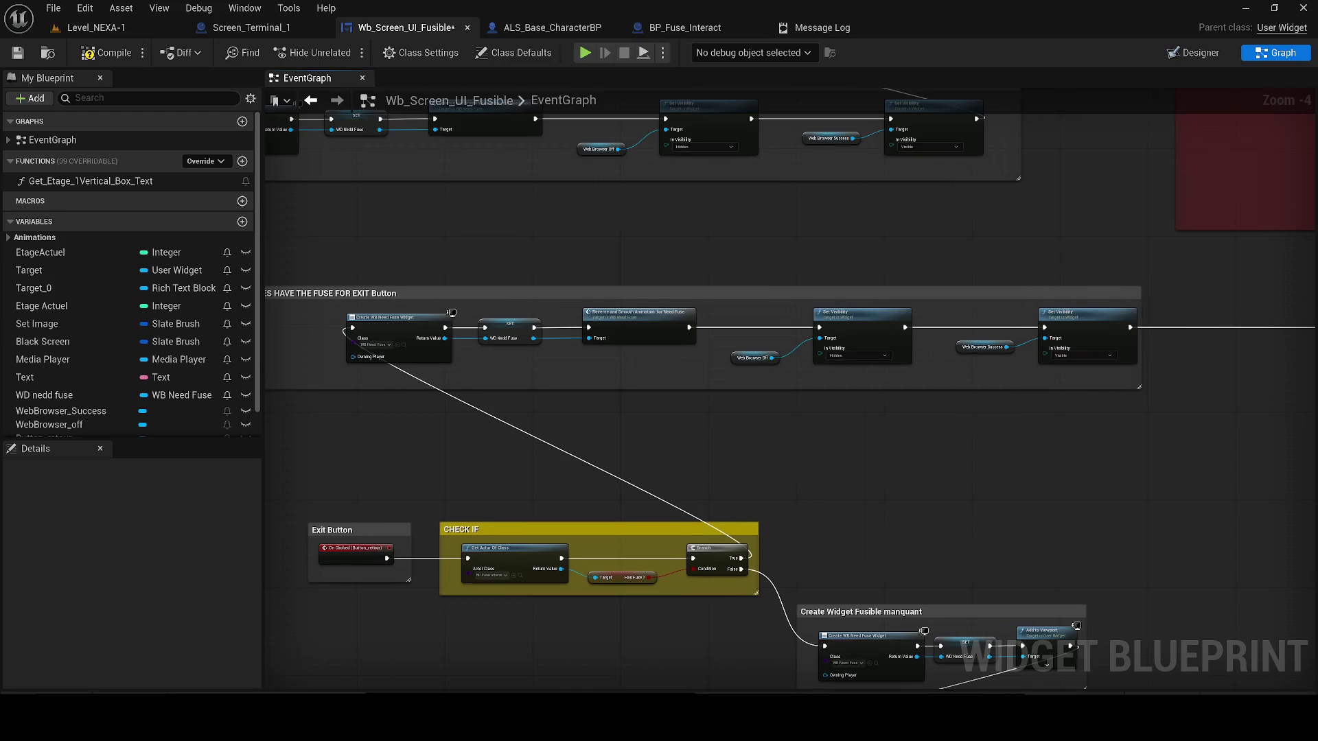
- Compile and save Wb_Screen_UI_Fusible, then center the view on the DOUBLE CHECK VERIFICIATION block
{"action": "left_click_drag", "start_coordinate": [808, 484], "coordinate": [754, 499]}
{"action": "left_click", "coordinate": [96, 53]}
{"action": "left_click", "coordinate": [17, 53]}
{"action": "left_click_drag", "start_coordinate": [501, 246], "coordinate": [943, 536]}
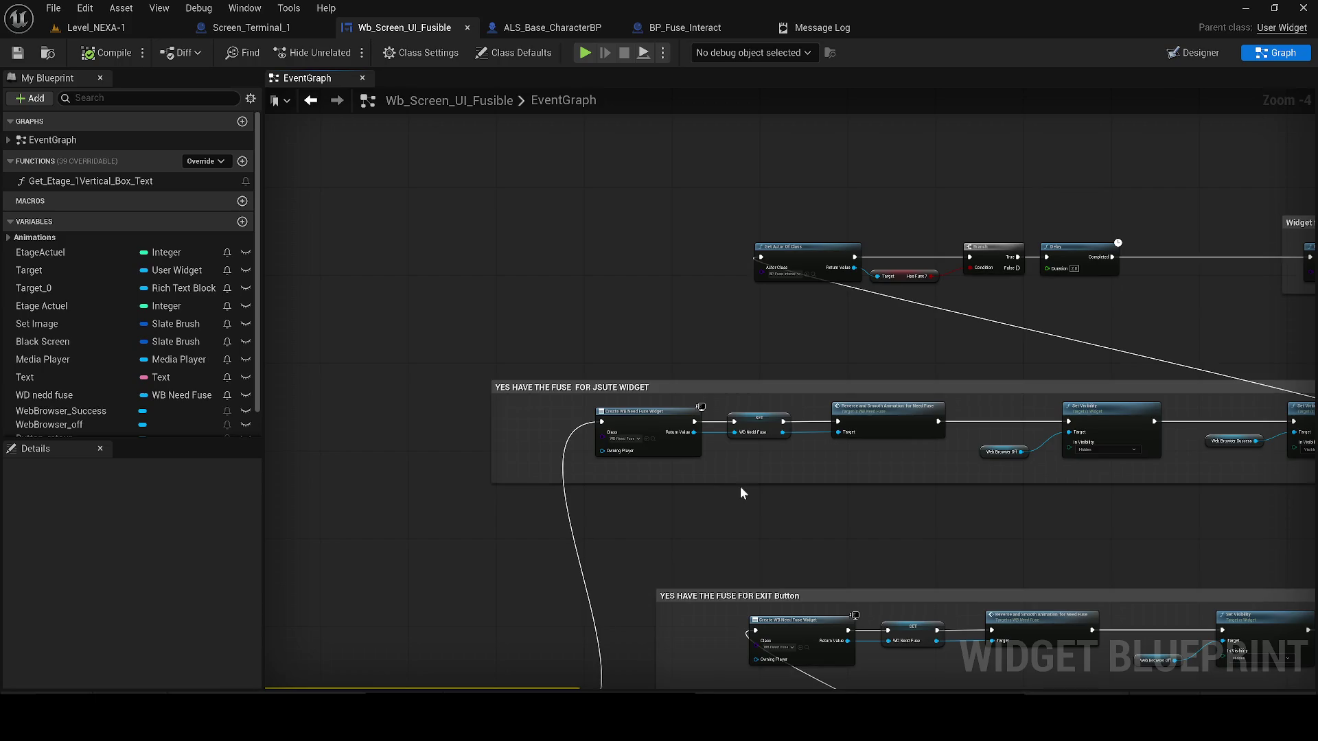
{"action": "mouse_move", "coordinate": [691, 488]}
{"action": "left_mouse_down"}
{"action": "mouse_move", "coordinate": [694, 393]}
{"action": "mouse_move", "coordinate": [641, 344]}
{"action": "mouse_move", "coordinate": [710, 335]}
{"action": "left_mouse_up"}
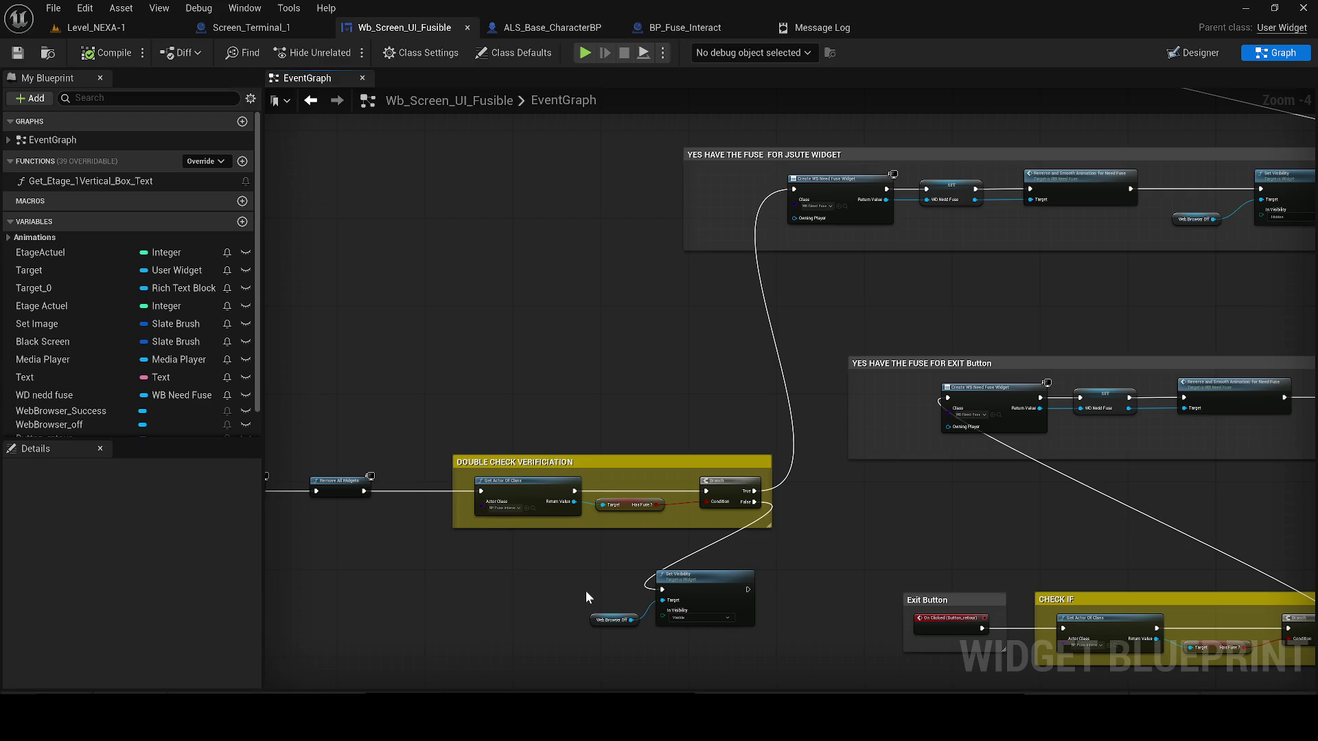
{"action": "mouse_move", "coordinate": [586, 596]}
{"action": "left_mouse_down"}
{"action": "mouse_move", "coordinate": [697, 525]}
{"action": "mouse_move", "coordinate": [781, 511]}
{"action": "left_mouse_up"}
{"action": "scroll", "coordinate": [781, 511], "scroll_direction": "up", "scroll_amount": 1}
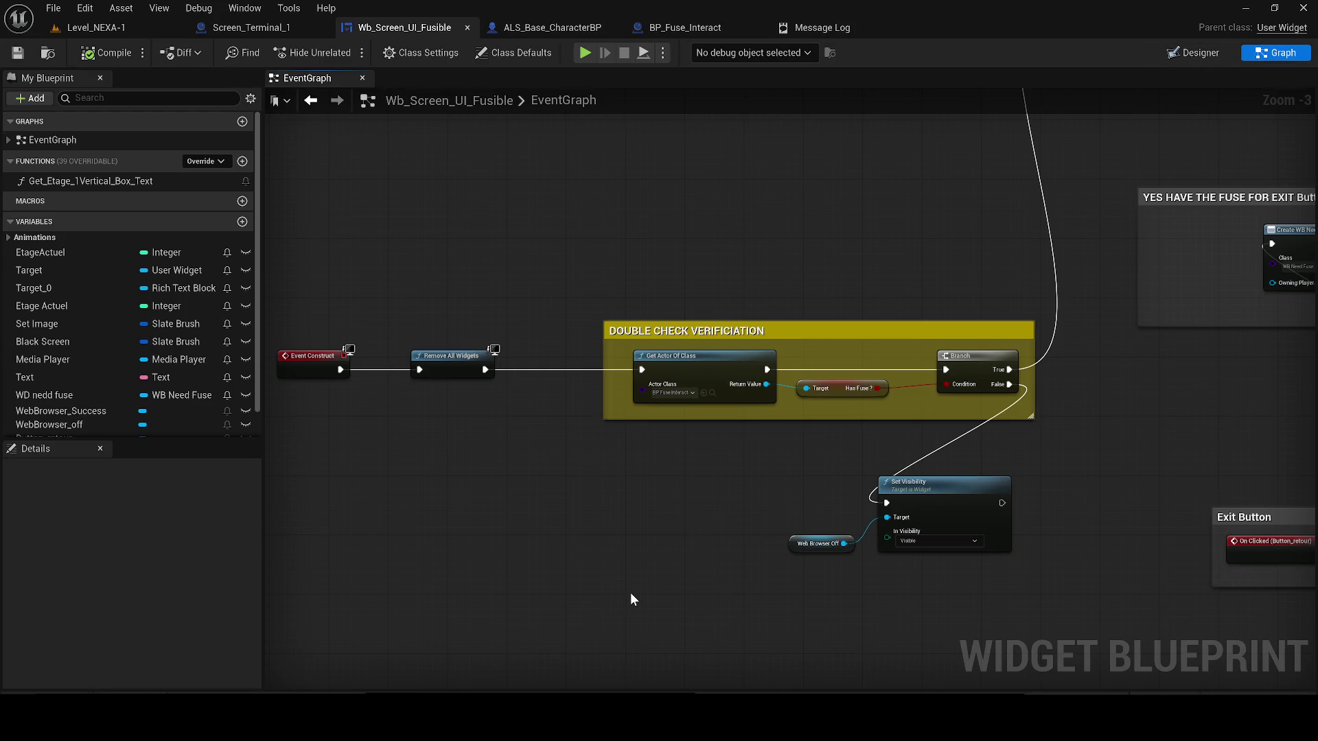
- In the Designer, set WebBrowser_off's Visibility to Hidden, save, and go back to the Graph
{"action": "left_click", "coordinate": [1194, 53]}
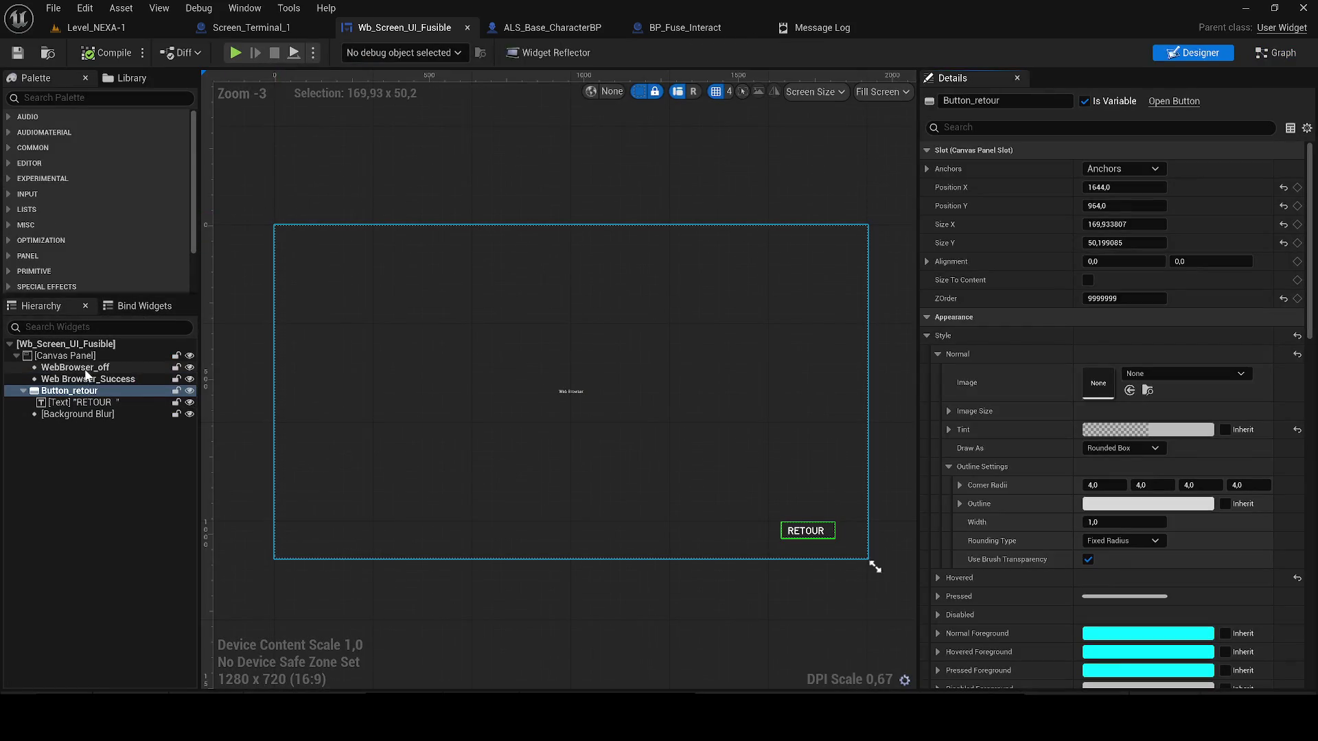
{"action": "left_click", "coordinate": [325, 334]}
{"action": "left_click", "coordinate": [997, 127]}
{"action": "type", "text": "visi"}
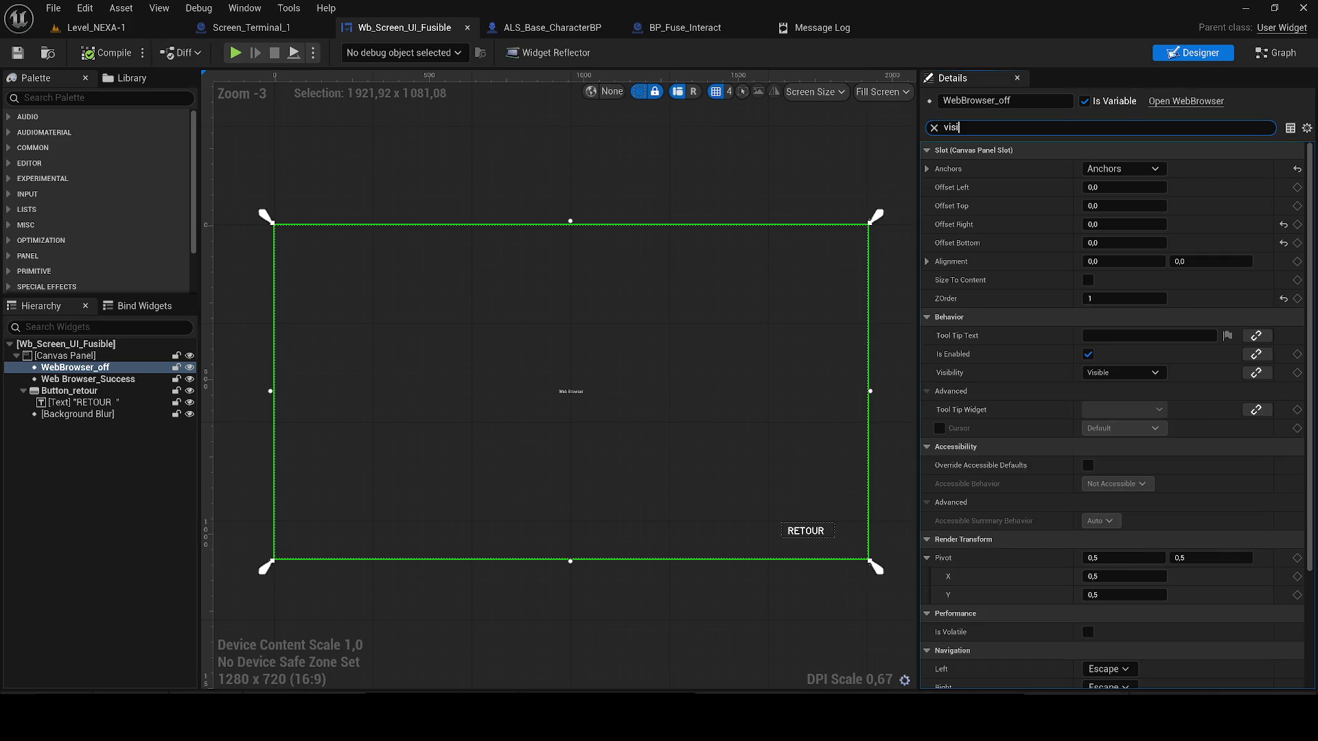
{"action": "left_click", "coordinate": [1125, 169]}
{"action": "left_click", "coordinate": [1105, 207]}
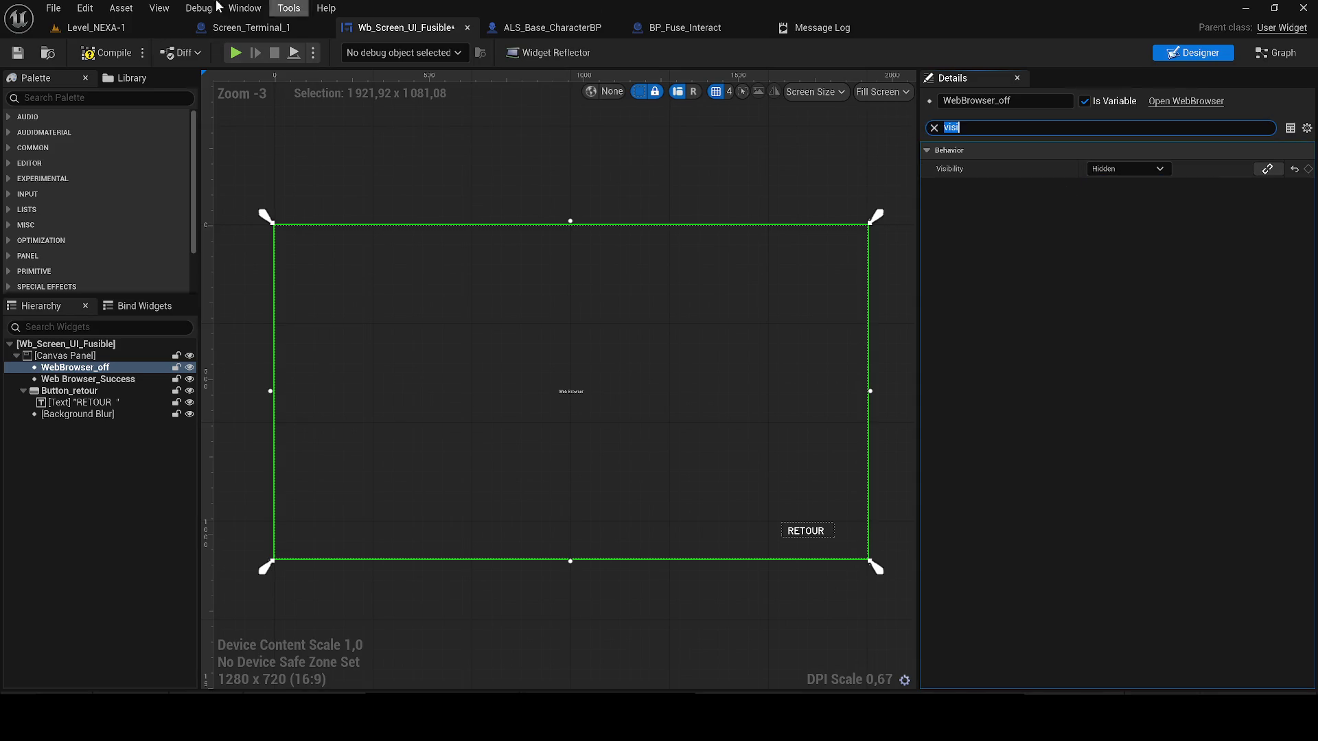
{"action": "left_click", "coordinate": [16, 53]}
{"action": "left_click", "coordinate": [1277, 53]}
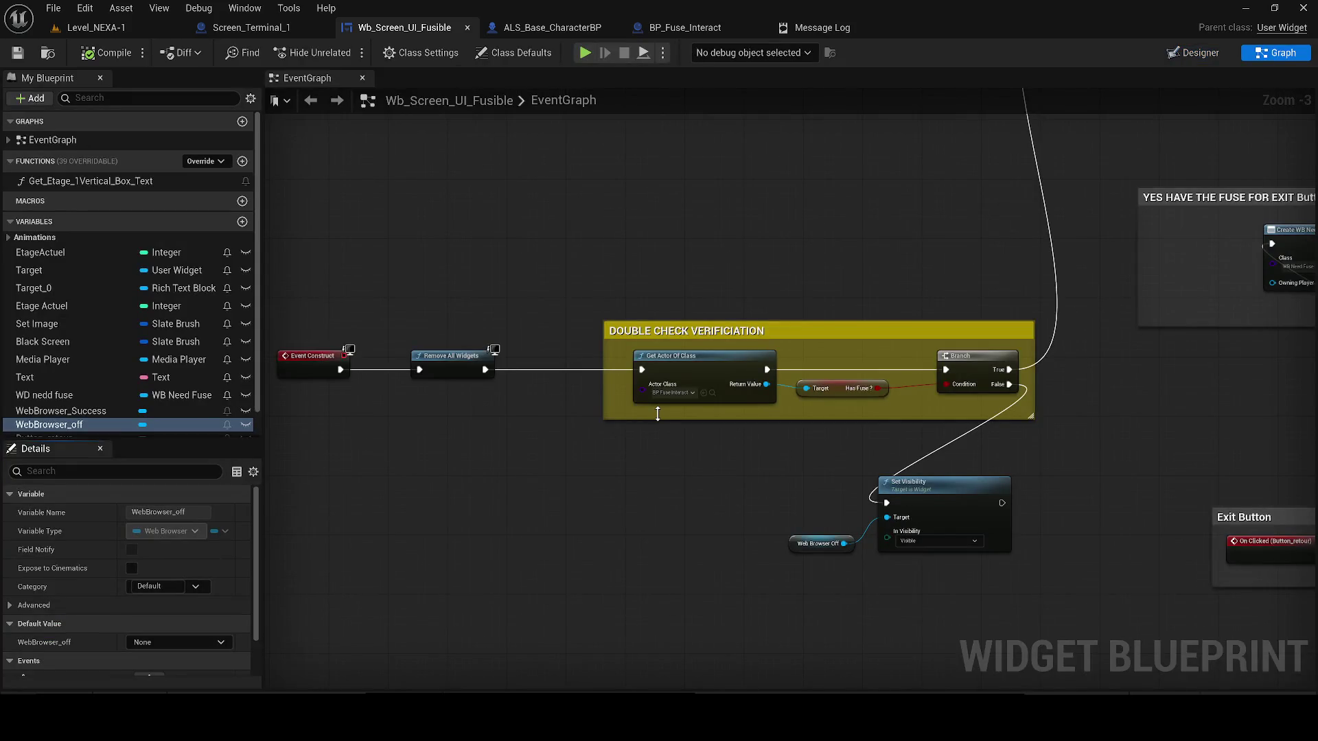
{"action": "left_click_drag", "start_coordinate": [657, 413], "coordinate": [364, 426]}
{"action": "mouse_move", "coordinate": [553, 239]}
{"action": "left_mouse_down"}
{"action": "mouse_move", "coordinate": [553, 347]}
{"action": "mouse_move", "coordinate": [585, 370]}
{"action": "mouse_move", "coordinate": [441, 548]}
{"action": "left_mouse_up"}
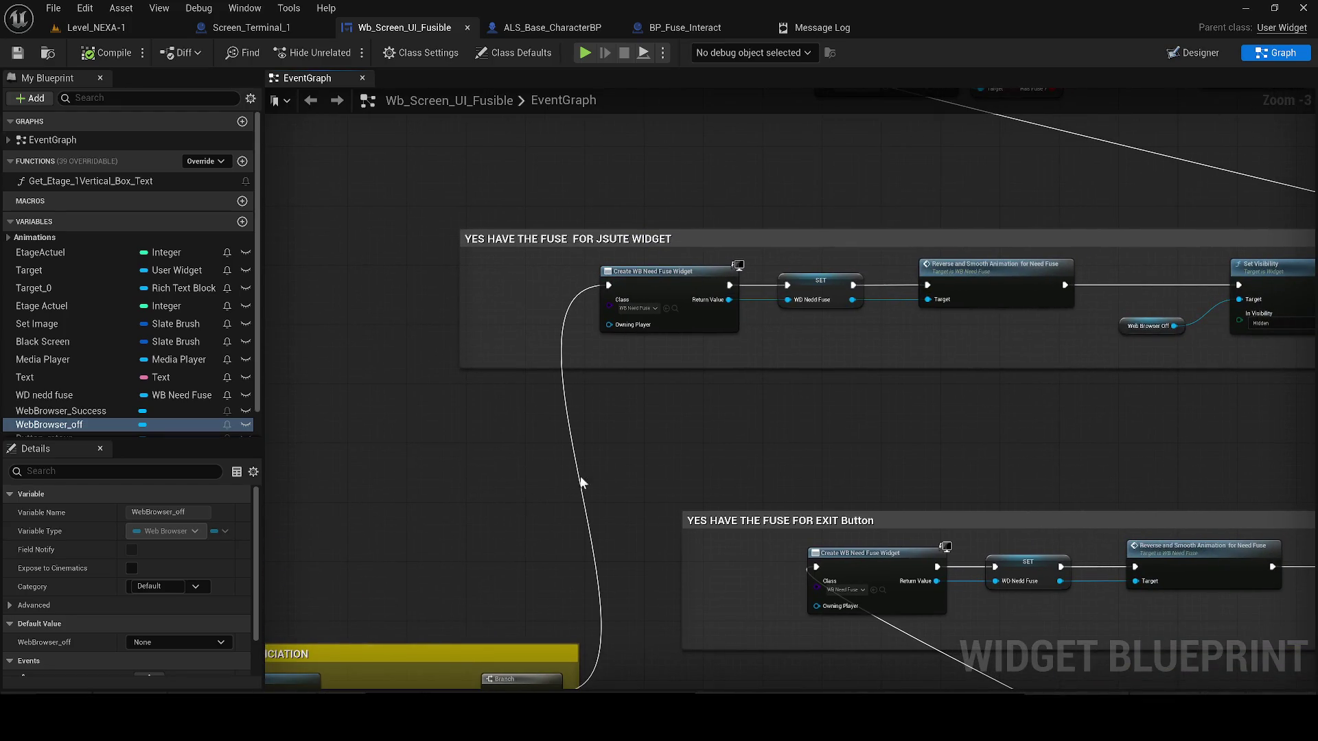
{"action": "mouse_move", "coordinate": [670, 431]}
{"action": "left_mouse_down"}
{"action": "mouse_move", "coordinate": [602, 318]}
{"action": "mouse_move", "coordinate": [714, 338]}
{"action": "mouse_move", "coordinate": [496, 325]}
{"action": "left_mouse_up"}
{"action": "scroll", "coordinate": [599, 315], "scroll_direction": "down", "scroll_amount": 2}
{"action": "mouse_move", "coordinate": [669, 311]}
{"action": "left_mouse_down"}
{"action": "mouse_move", "coordinate": [697, 309]}
{"action": "mouse_move", "coordinate": [787, 379]}
{"action": "mouse_move", "coordinate": [672, 476]}
{"action": "left_mouse_up"}
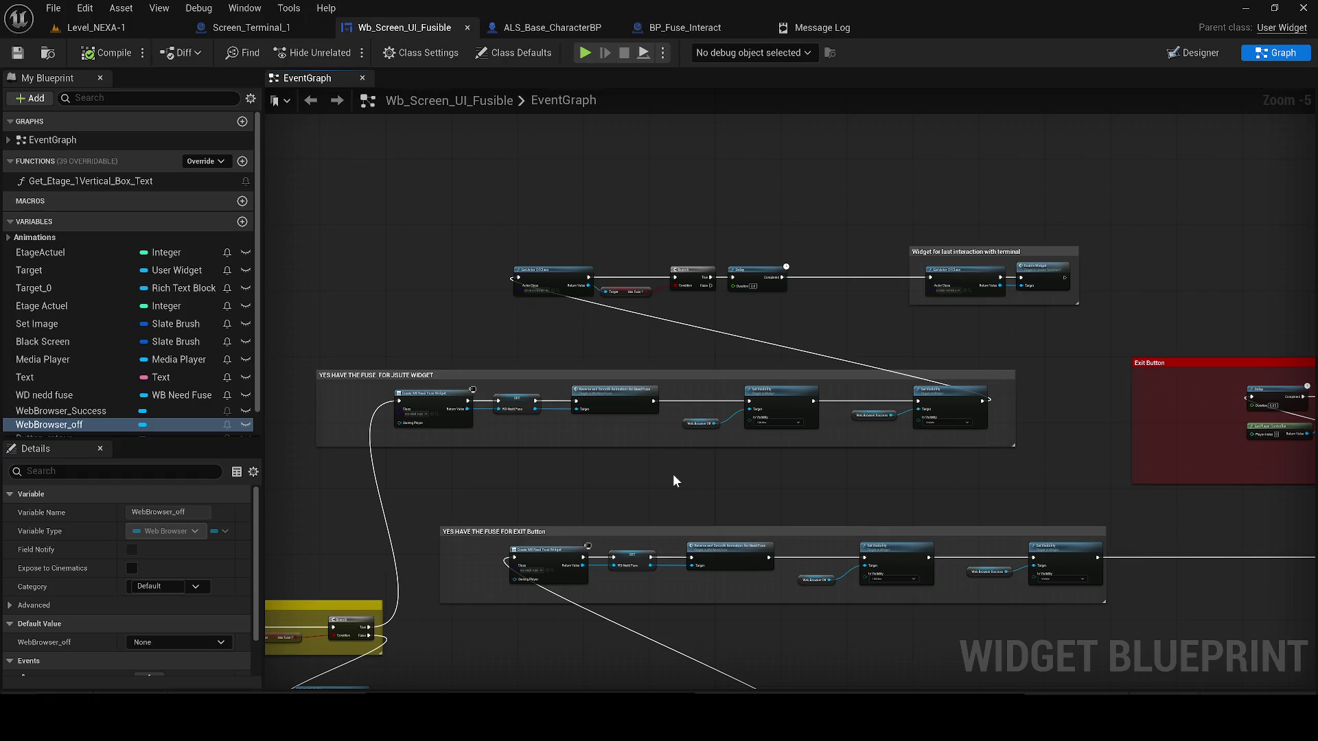
{"action": "double_click", "coordinate": [1045, 273]}
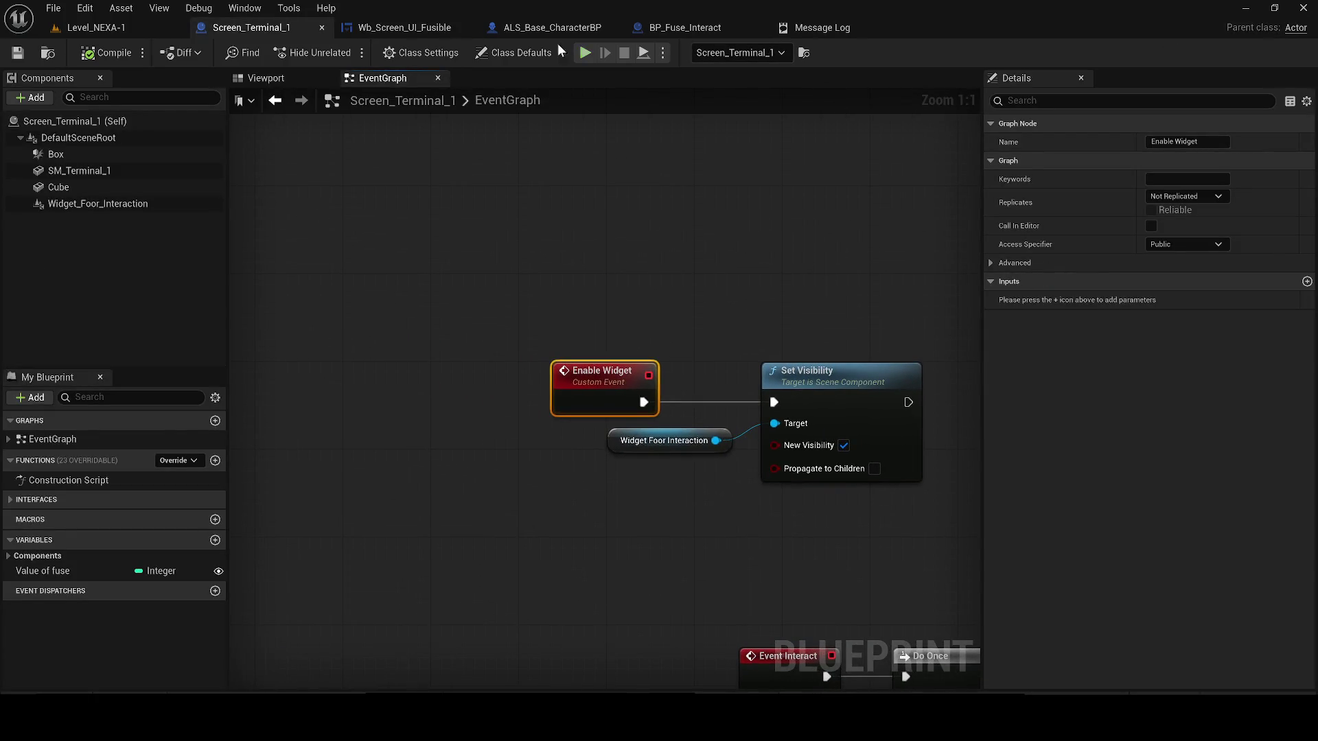
- Close Screen_Terminal_1, break the exec link after the last Set Visibility, recompile, and return to Level_NEXA-1
{"action": "left_click", "coordinate": [322, 28]}
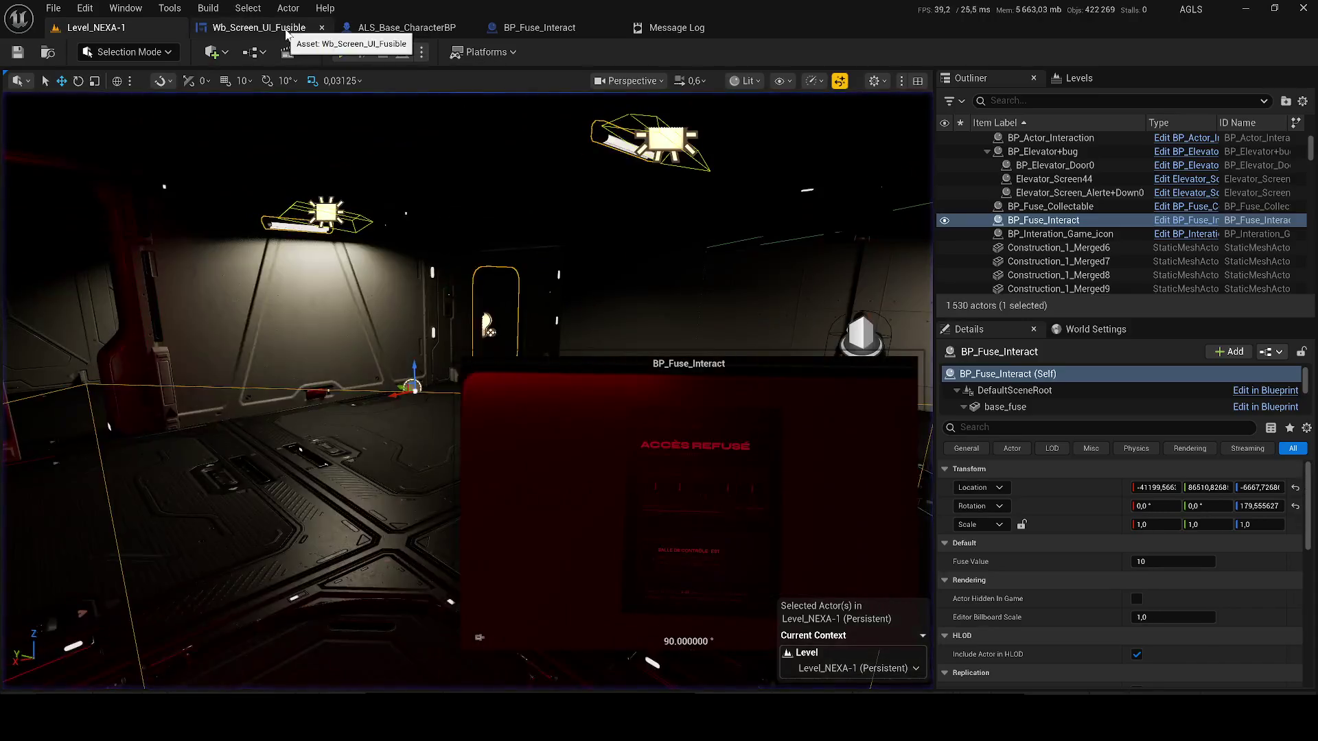
{"action": "left_click", "coordinate": [286, 31]}
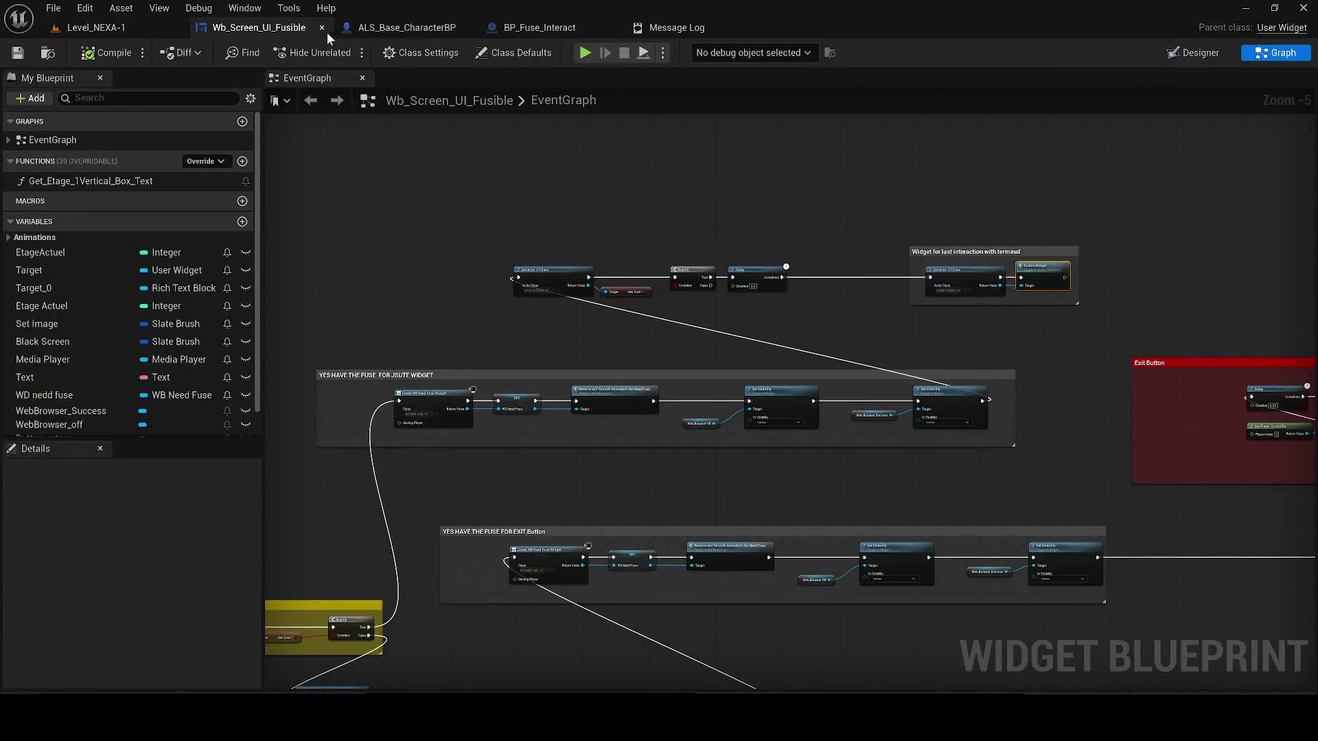
{"action": "left_click", "coordinate": [983, 402], "text": "alt"}
{"action": "left_click", "coordinate": [103, 53]}
{"action": "mouse_move", "coordinate": [559, 330]}
{"action": "left_mouse_down"}
{"action": "mouse_move", "coordinate": [588, 294]}
{"action": "mouse_move", "coordinate": [629, 279]}
{"action": "left_mouse_up"}
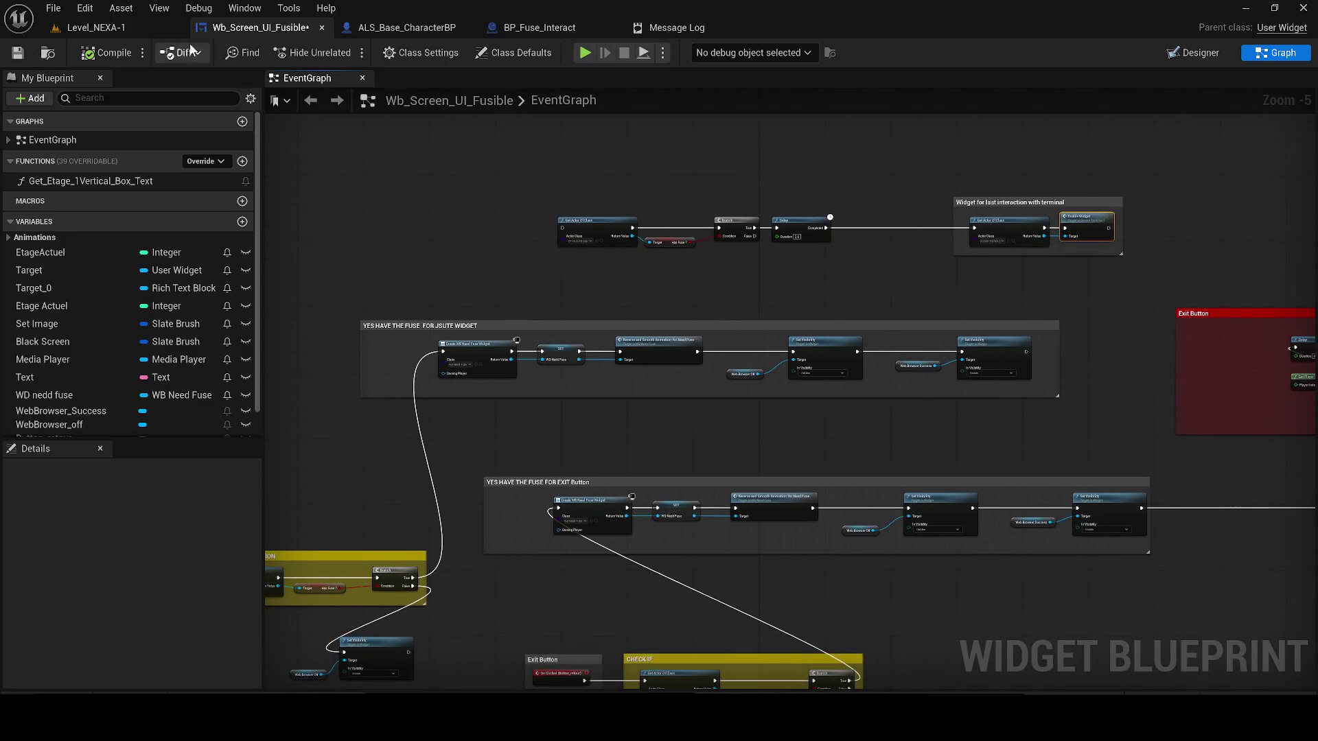
{"action": "left_click", "coordinate": [103, 28]}
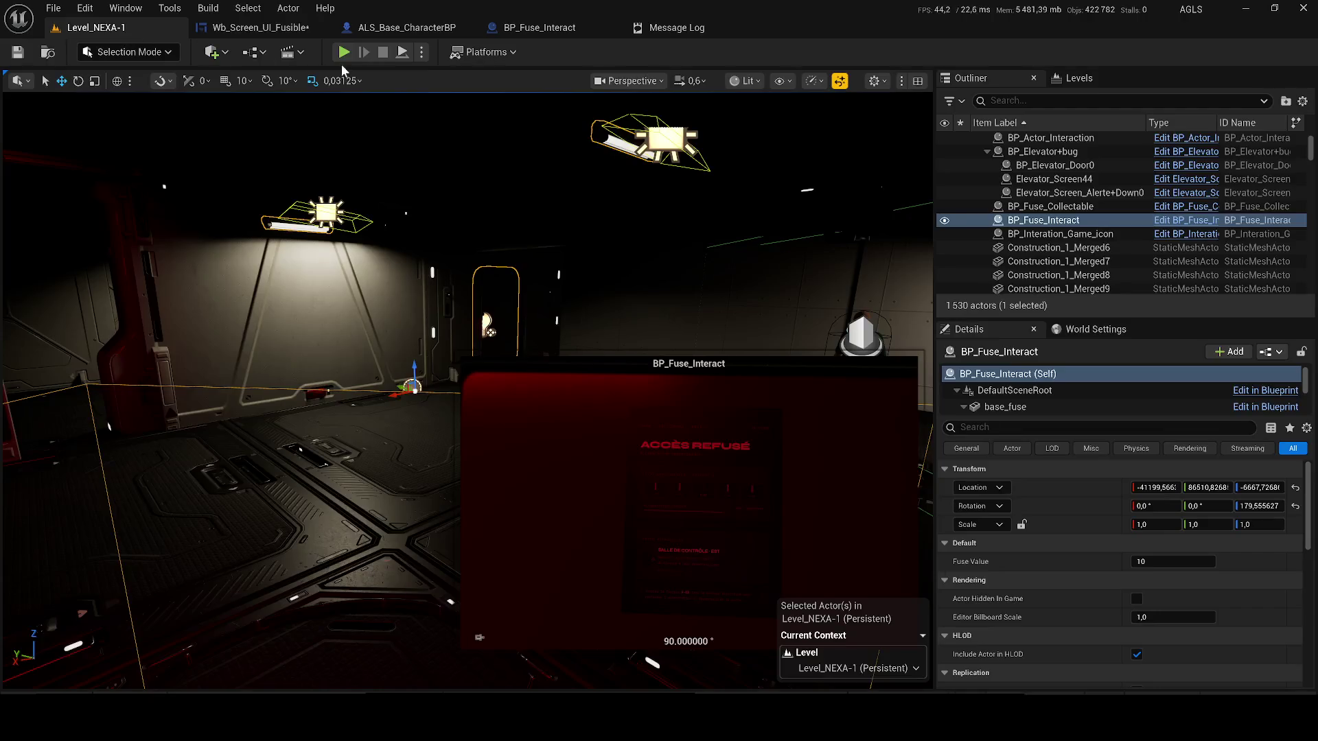
- Start play-in-editor, then open and close the fuse terminal screen
{"action": "key", "text": "alt+p"}
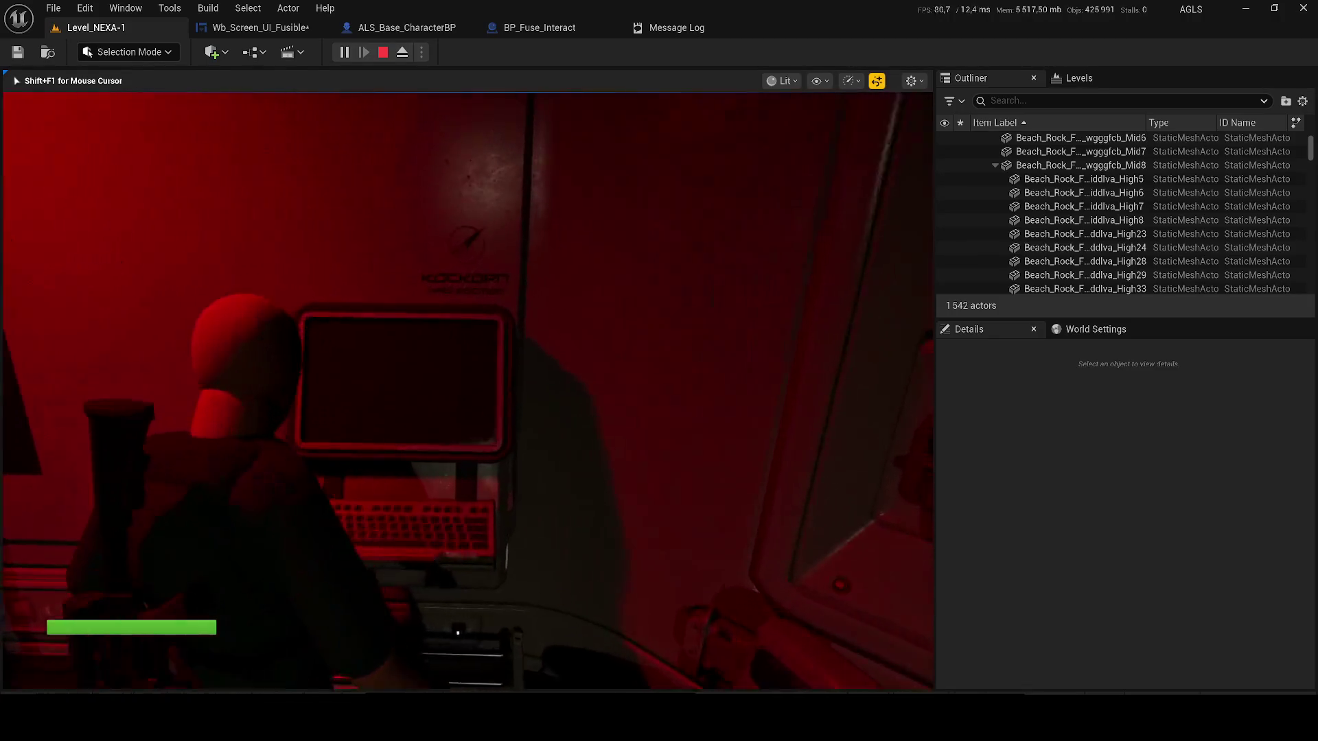
{"action": "key", "text": "shift+F1"}
{"action": "key", "text": "e"}
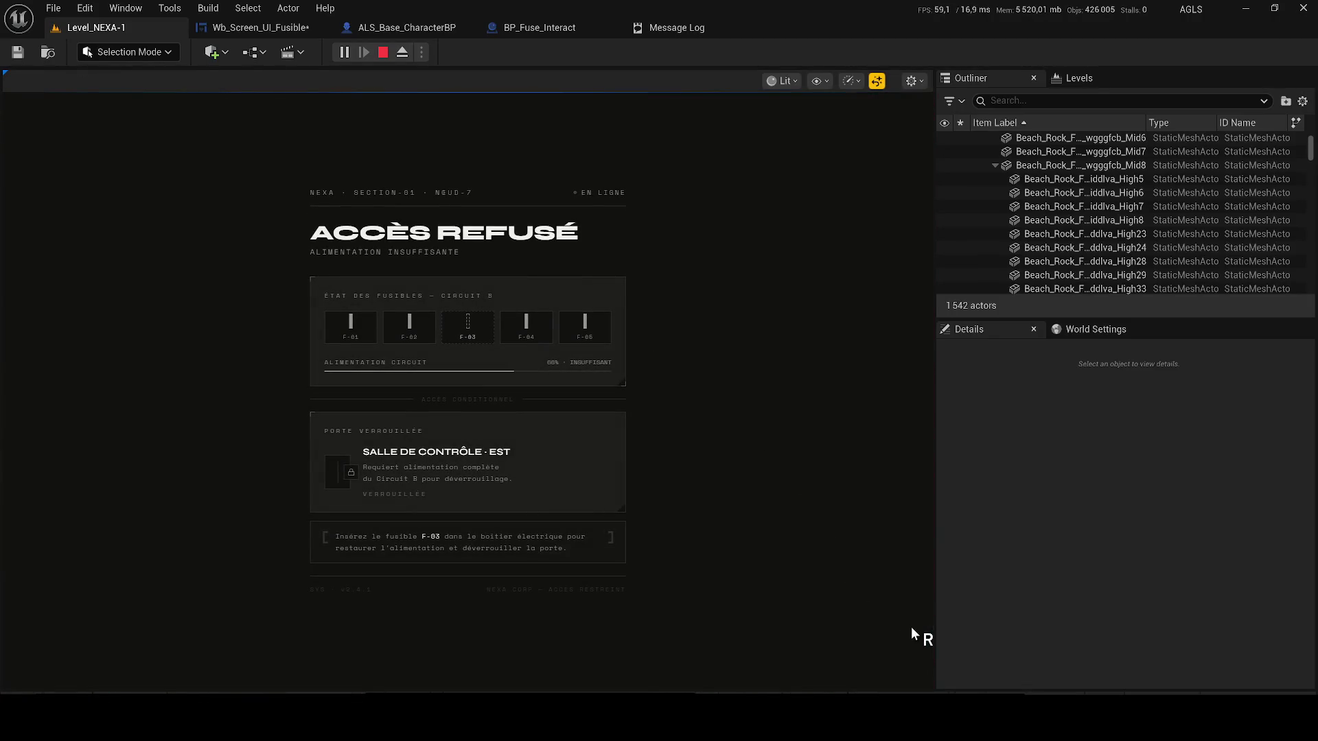
{"action": "key", "text": "Escape"}
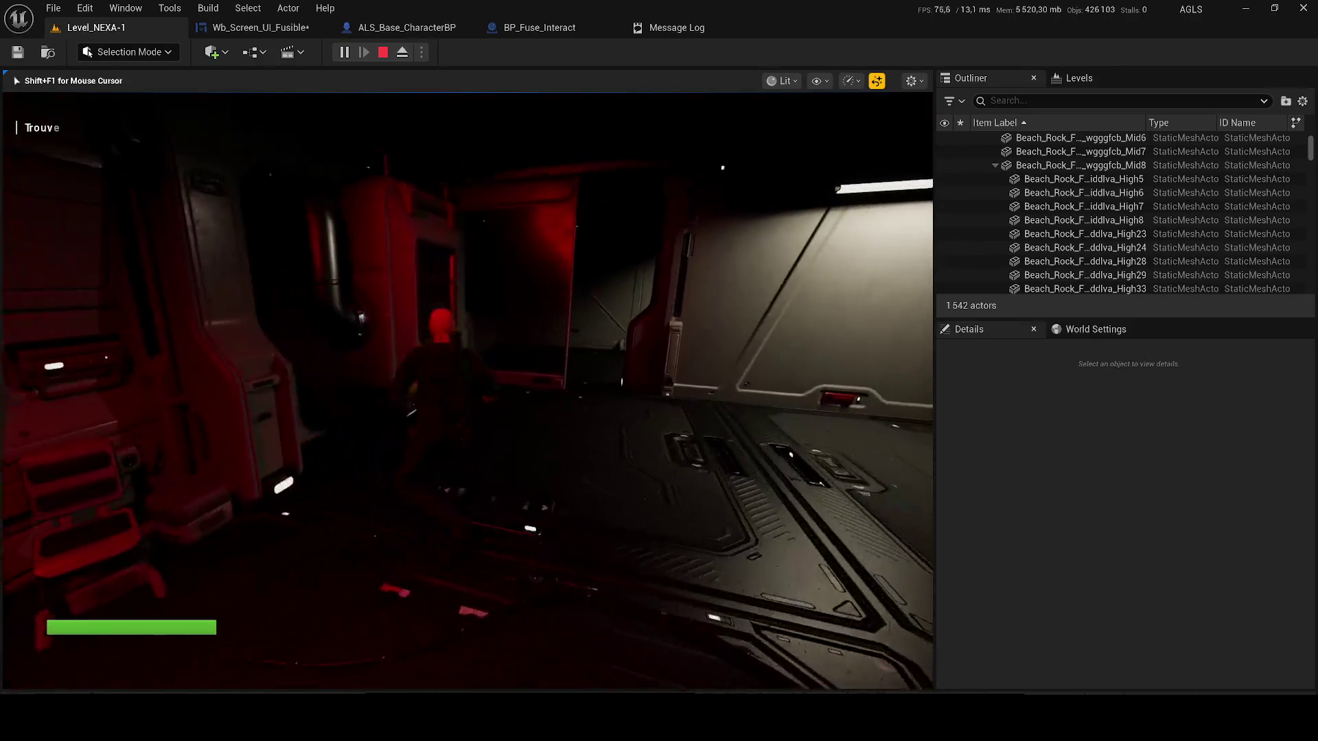
- Walk to the fuse box for fuse F-03, use the wall terminal, then stop play
{"action": "key", "text": "w"}
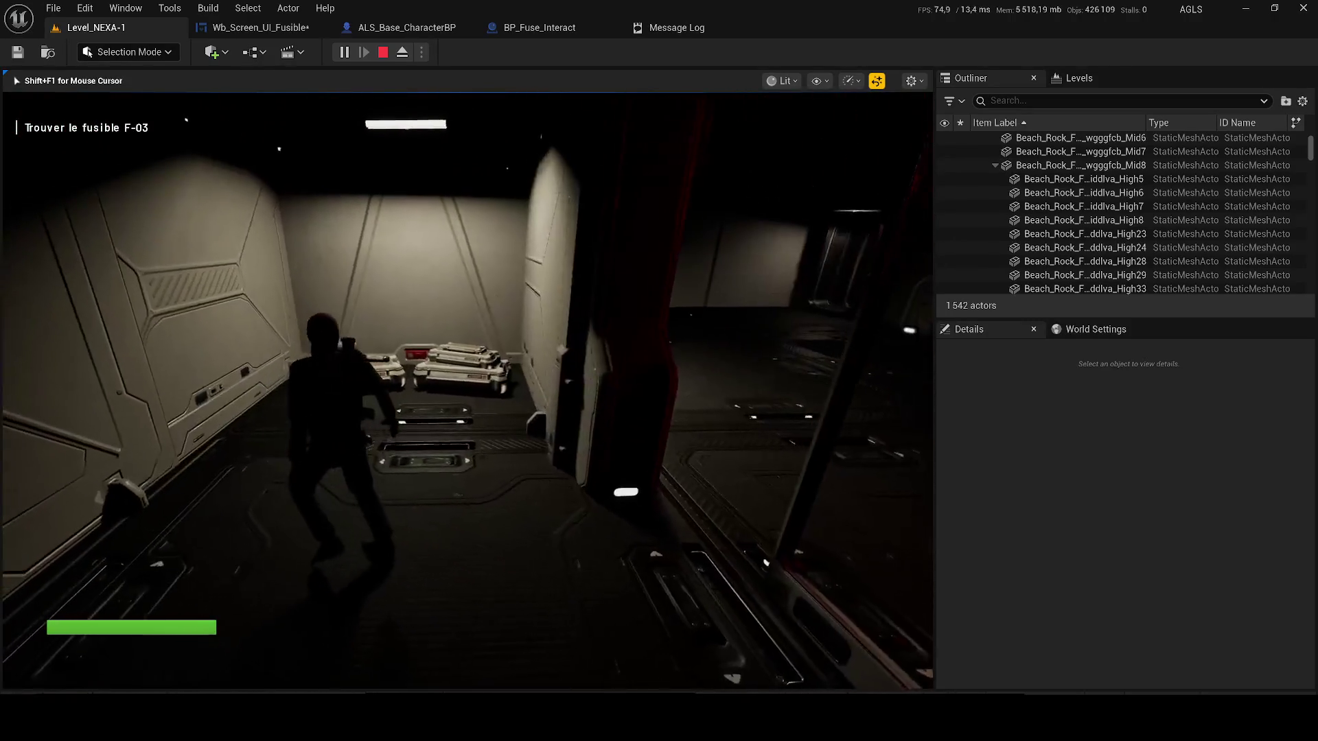
{"action": "key", "text": "w"}
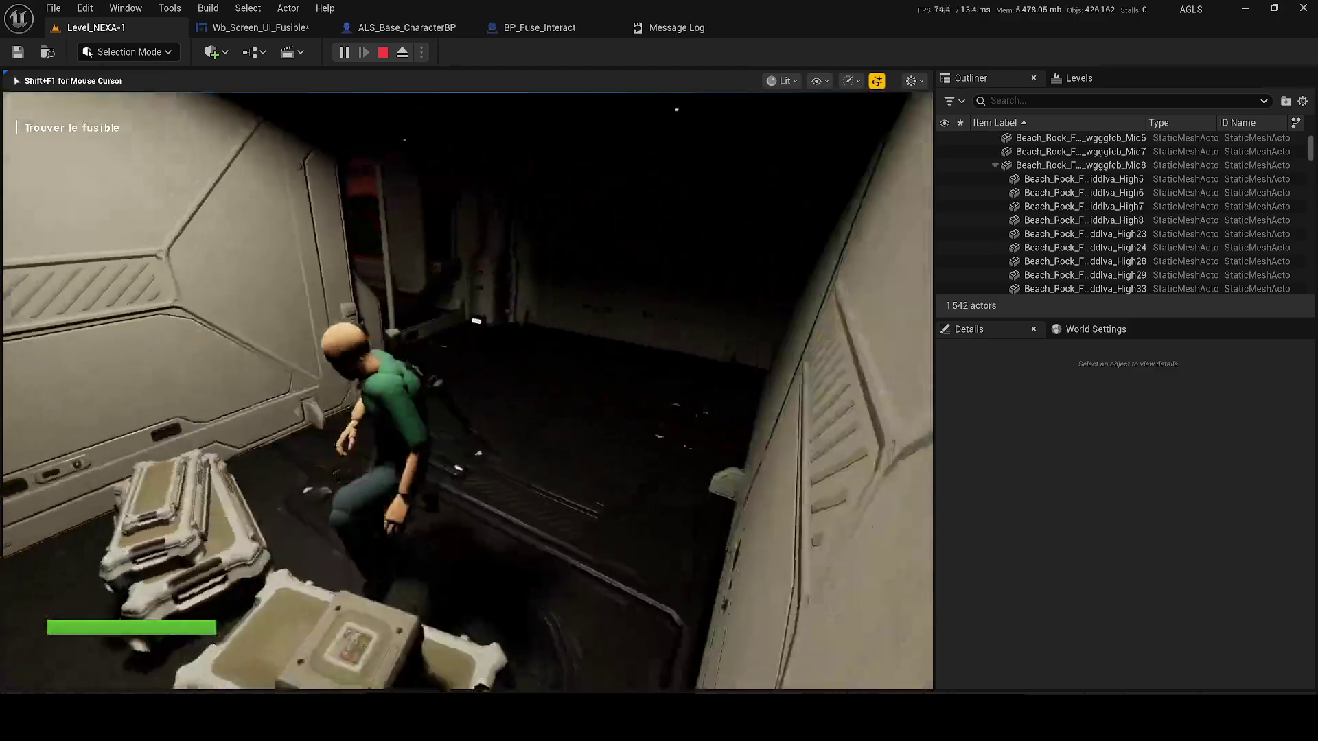
{"action": "key", "text": "w"}
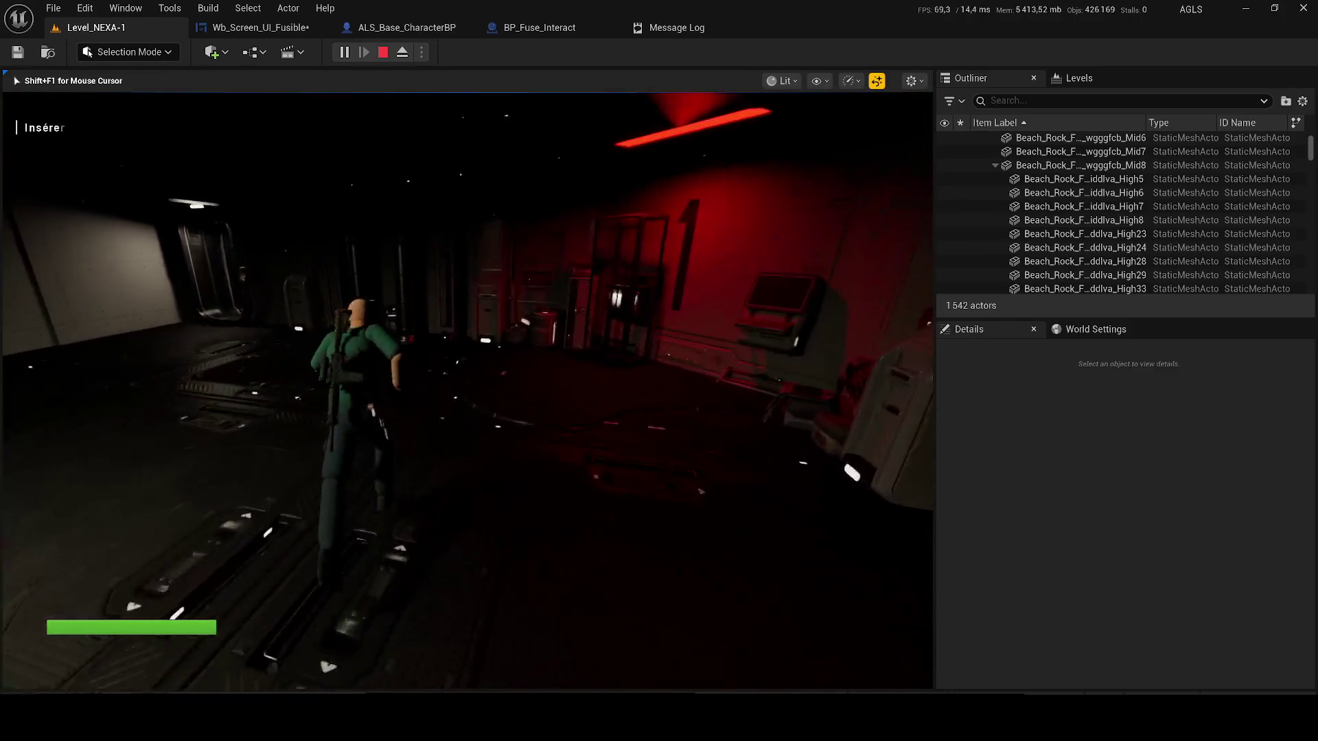
{"action": "key", "text": "w"}
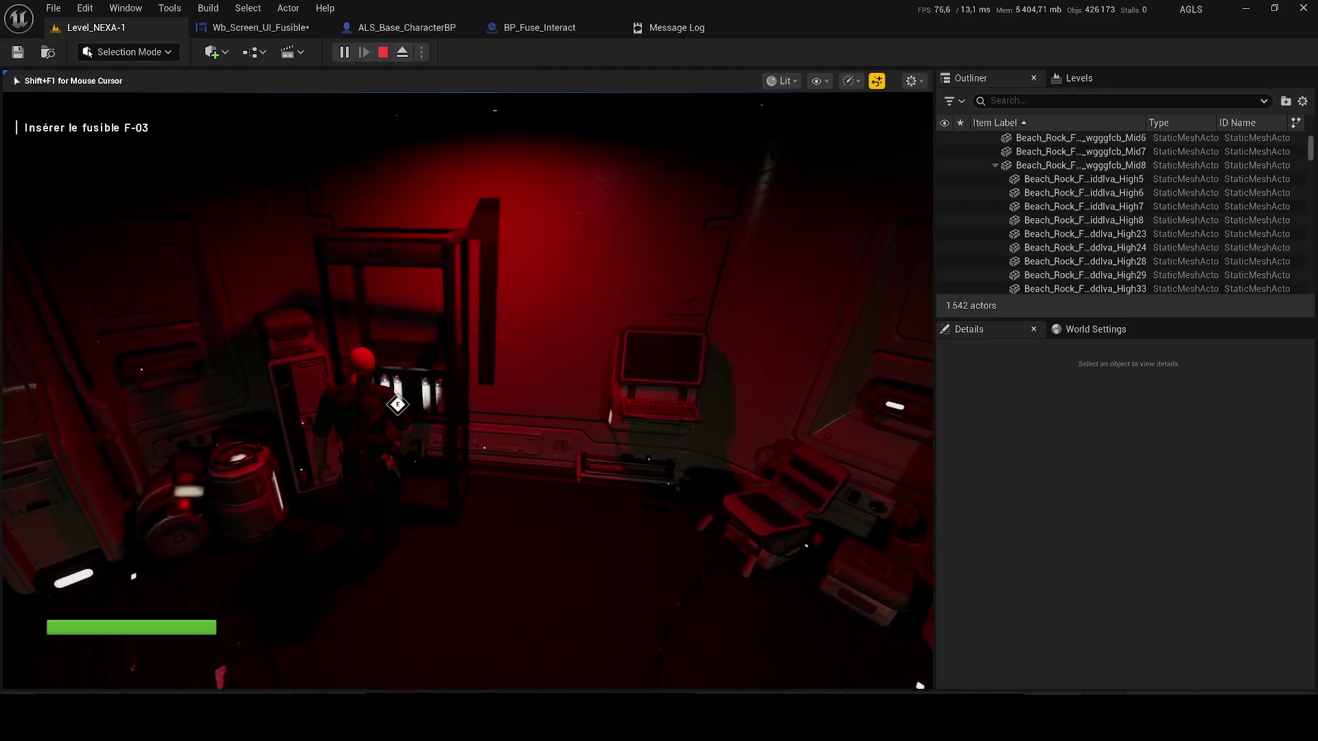
{"action": "key", "text": "w"}
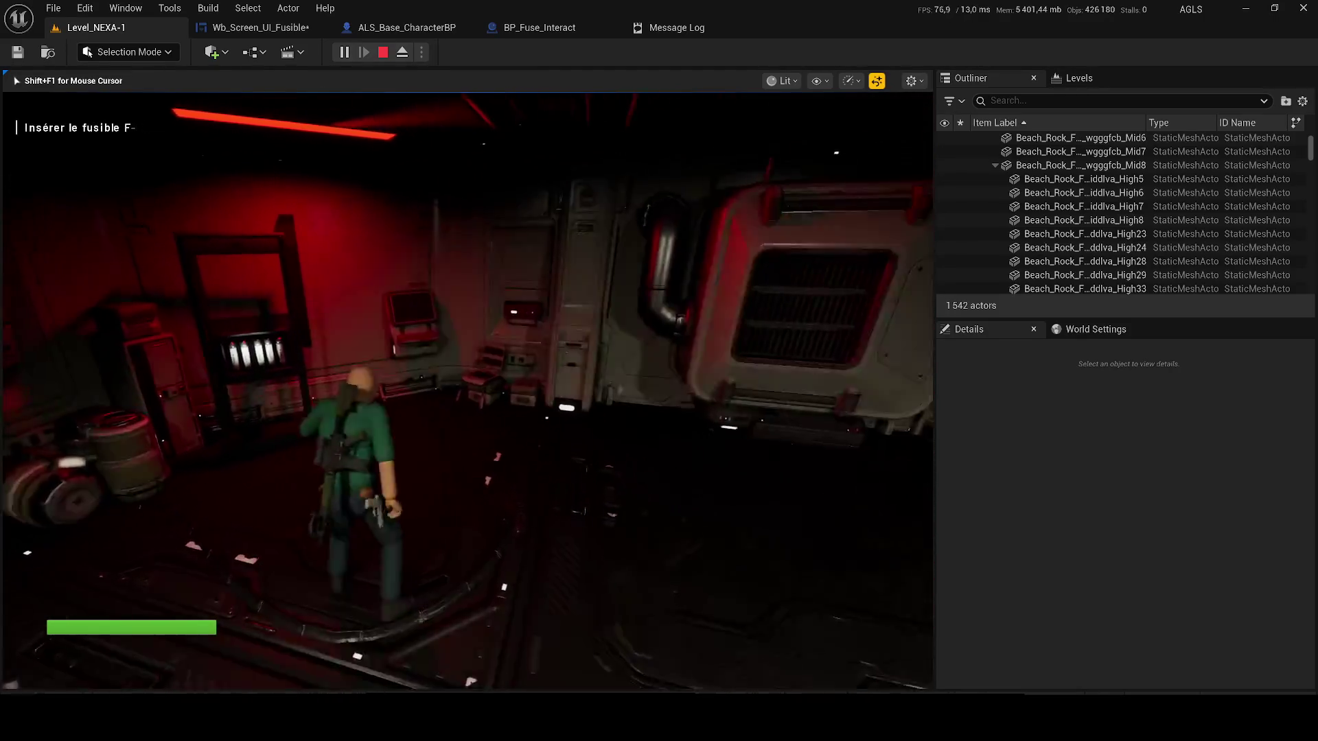
{"action": "key", "text": "w"}
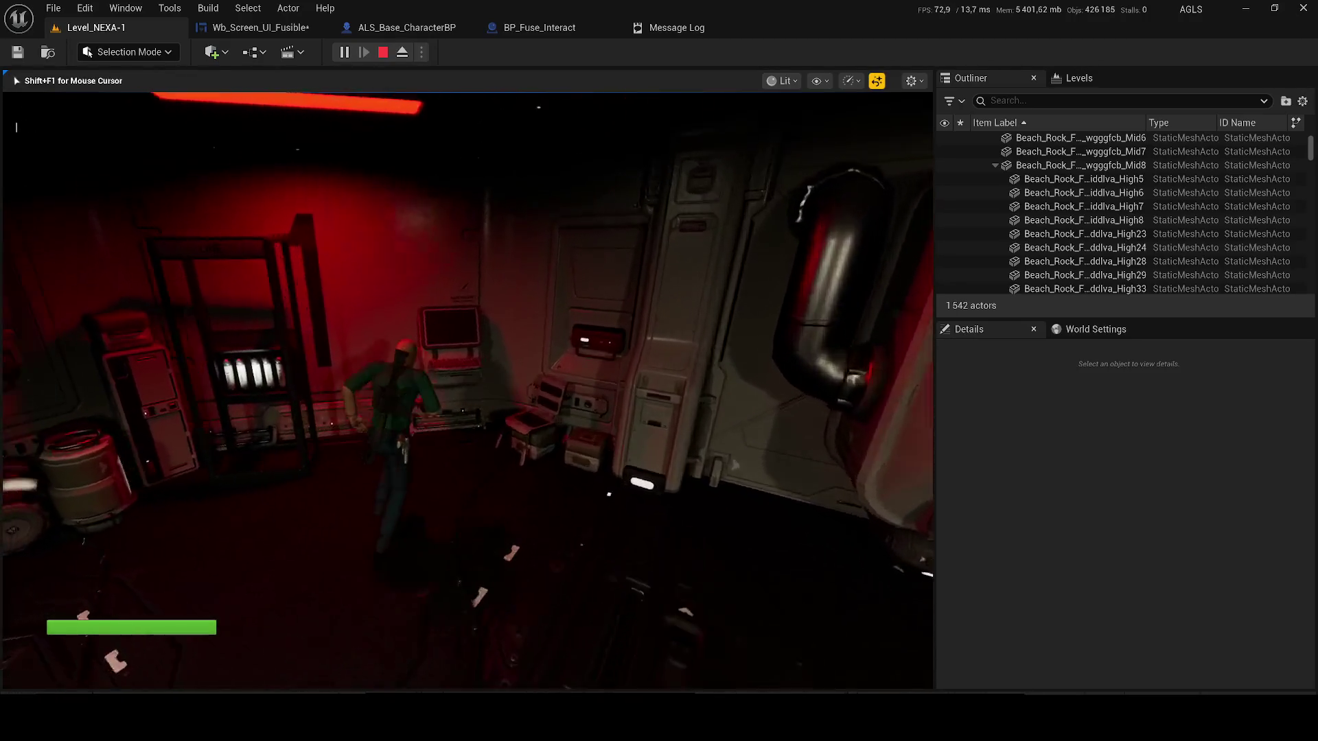
{"action": "key", "text": "w"}
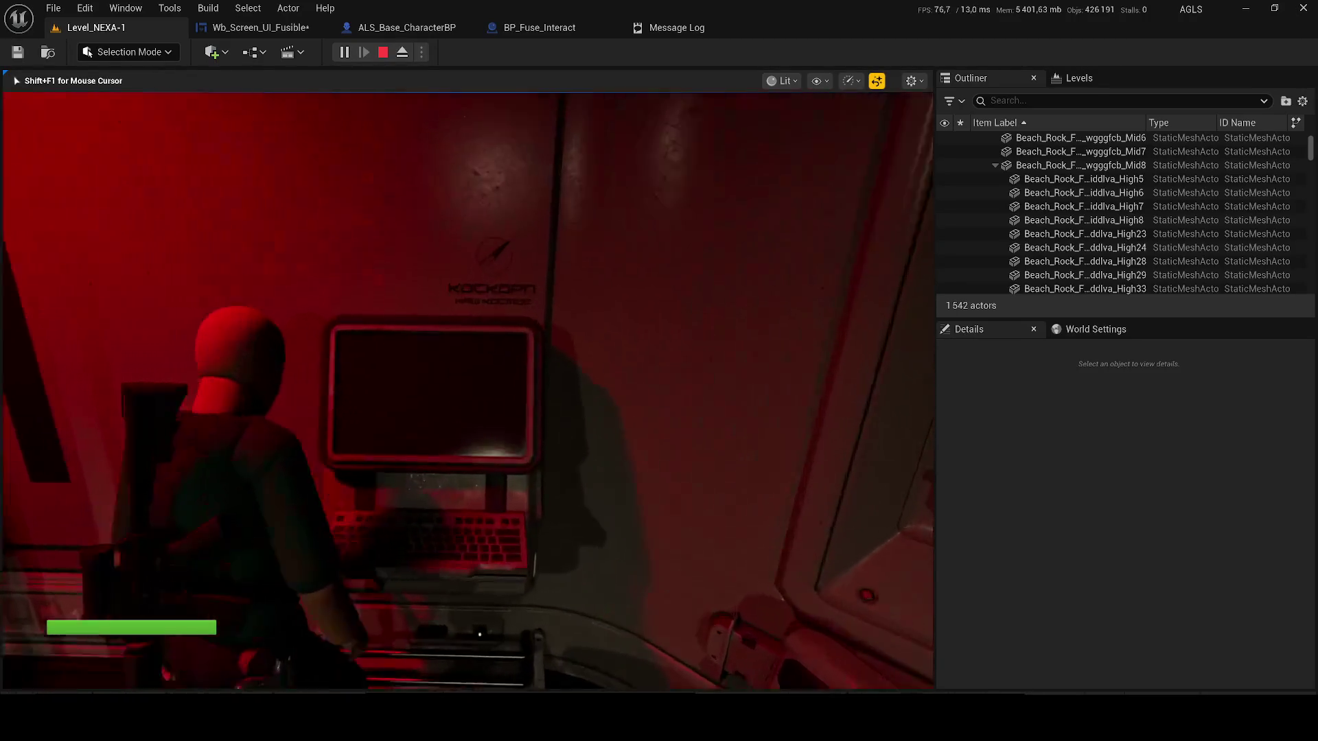
{"action": "key", "text": "e"}
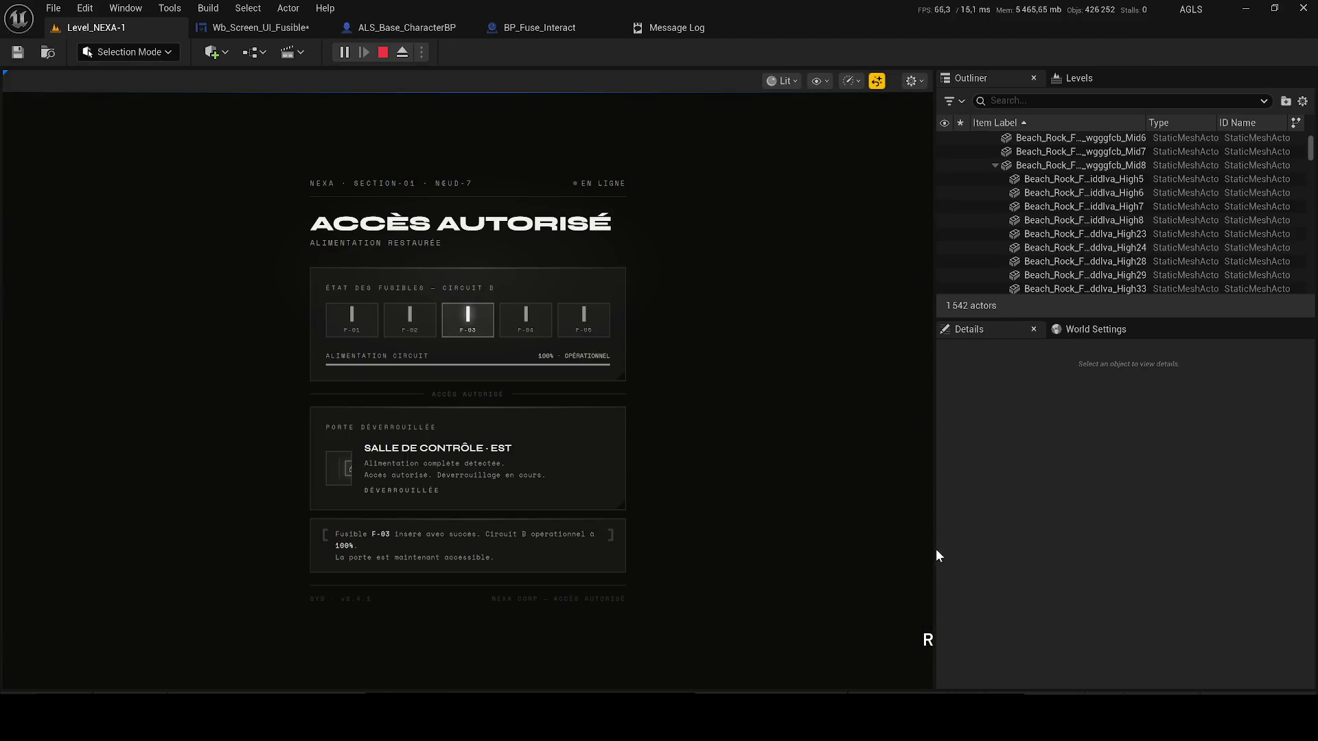
{"action": "left_click", "coordinate": [923, 640]}
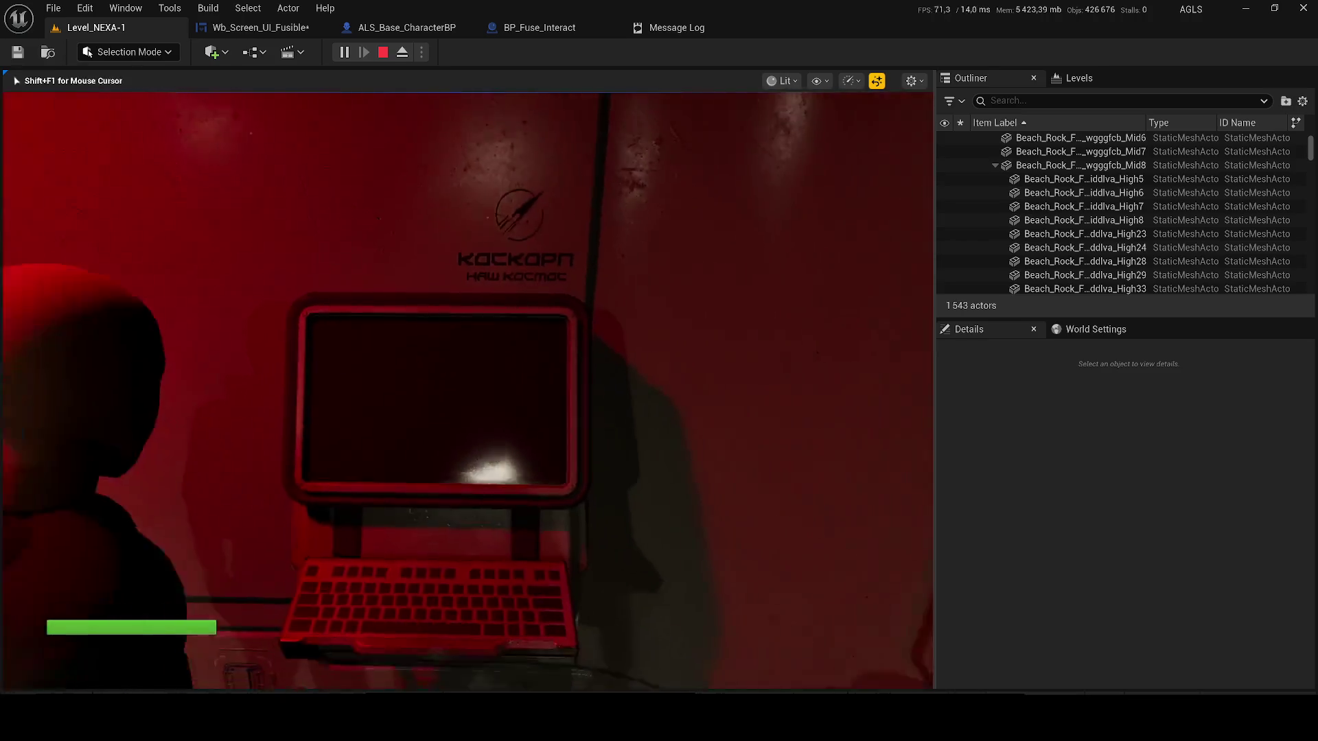
{"action": "key", "text": "w"}
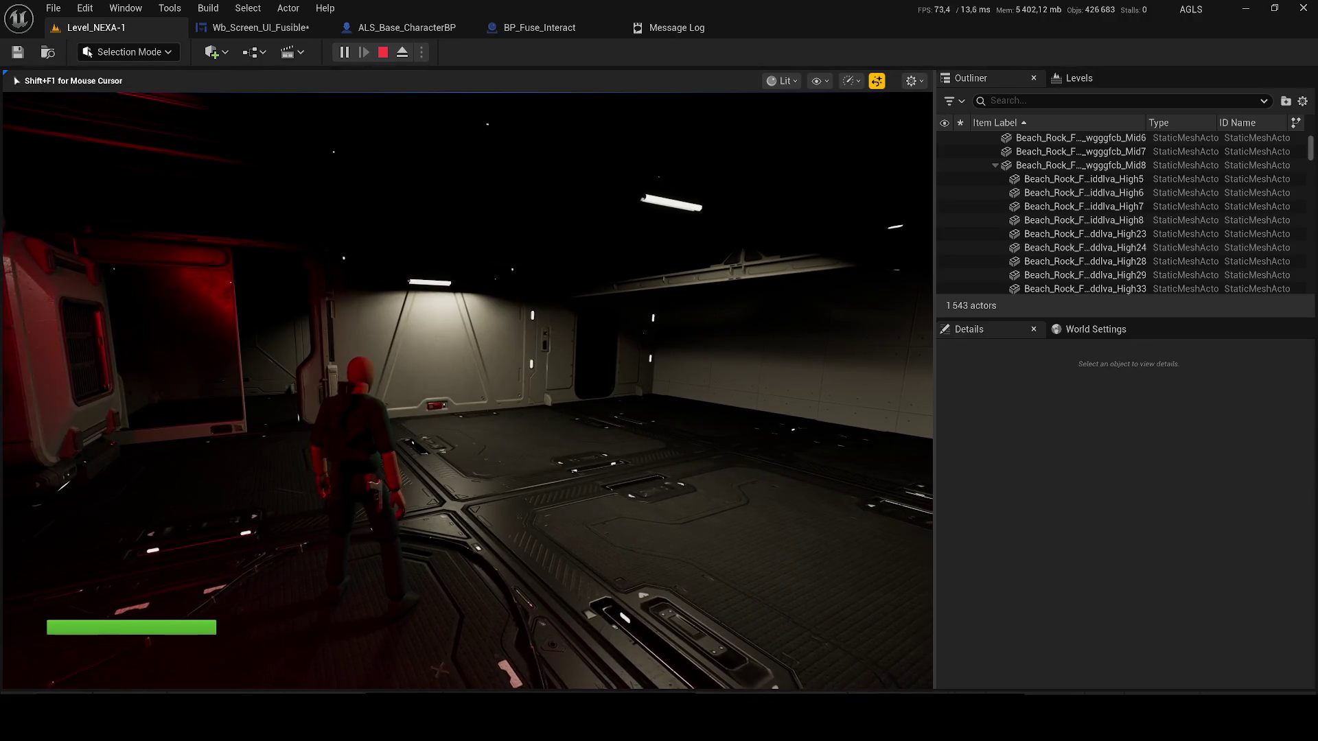
{"action": "key", "text": "Escape"}
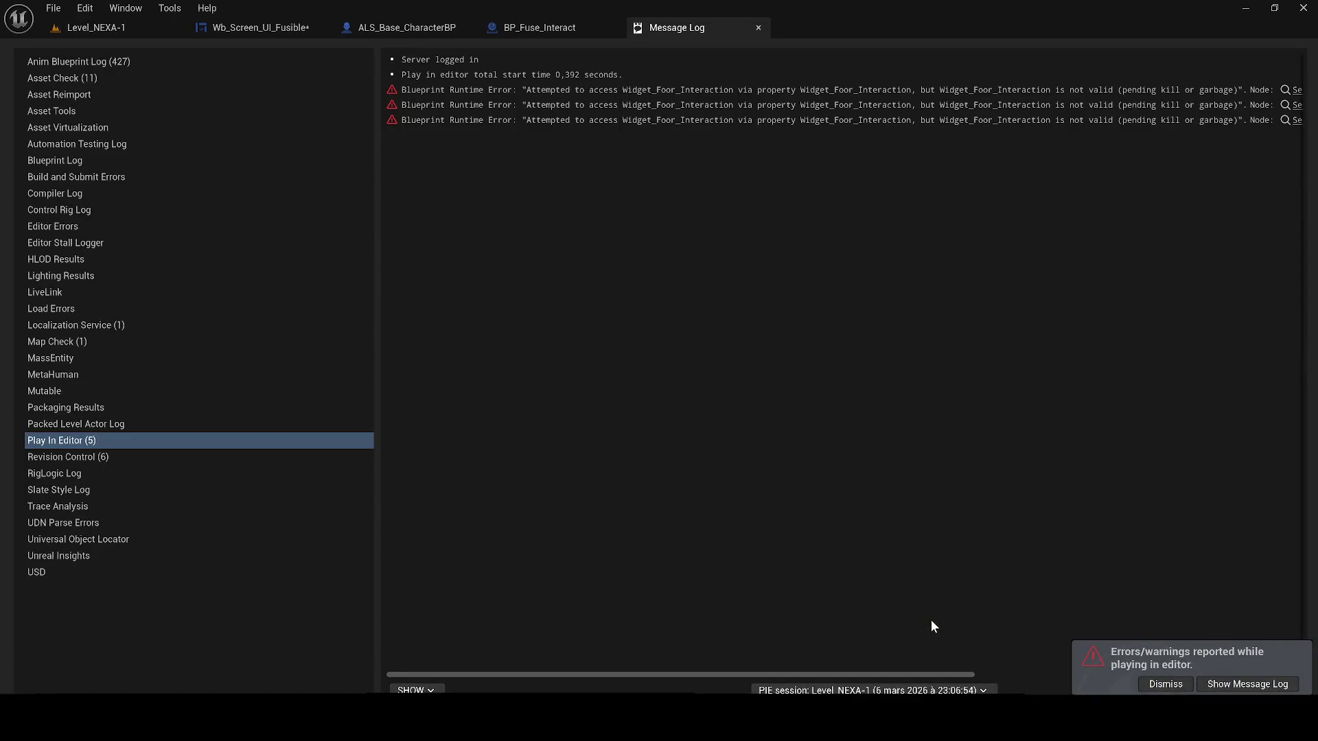
- Switch to the Wb_Screen_UI_Fusible tab and save the blueprint from its toolbar
{"action": "left_click", "coordinate": [234, 26]}
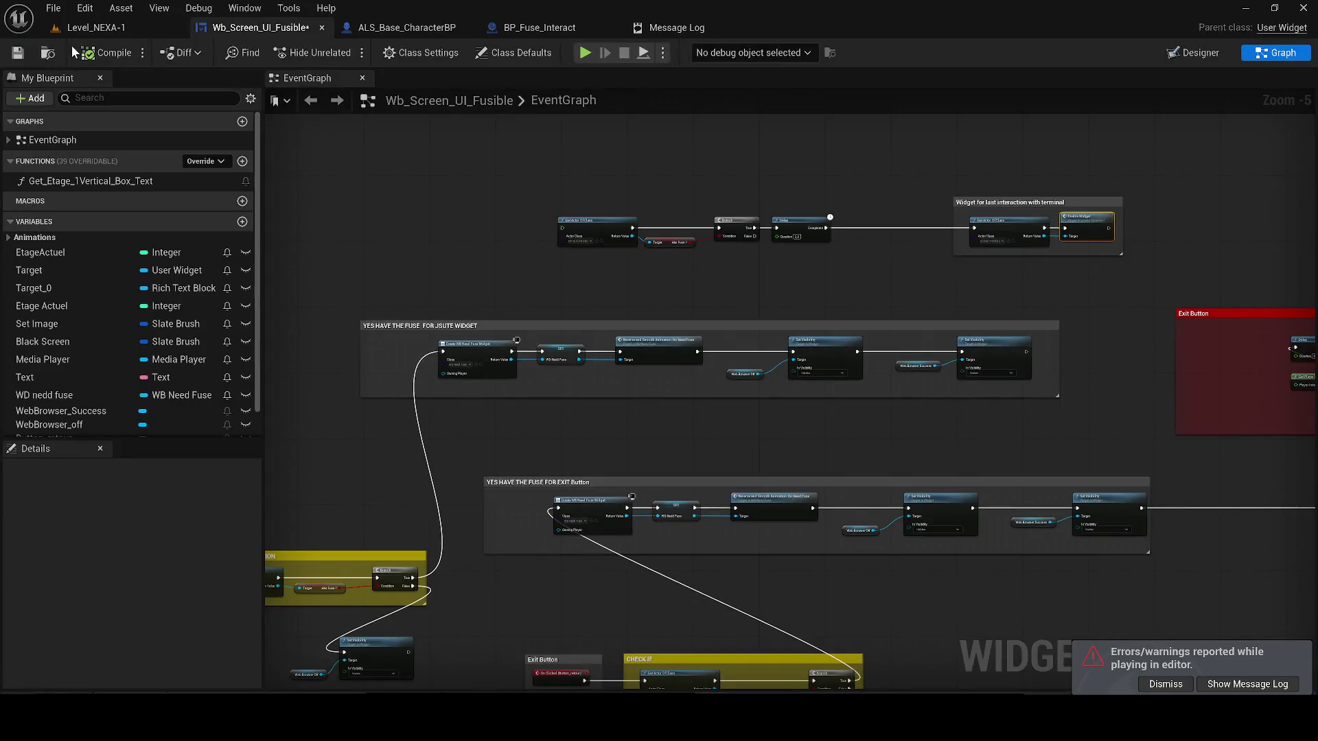
{"action": "left_click", "coordinate": [23, 54]}
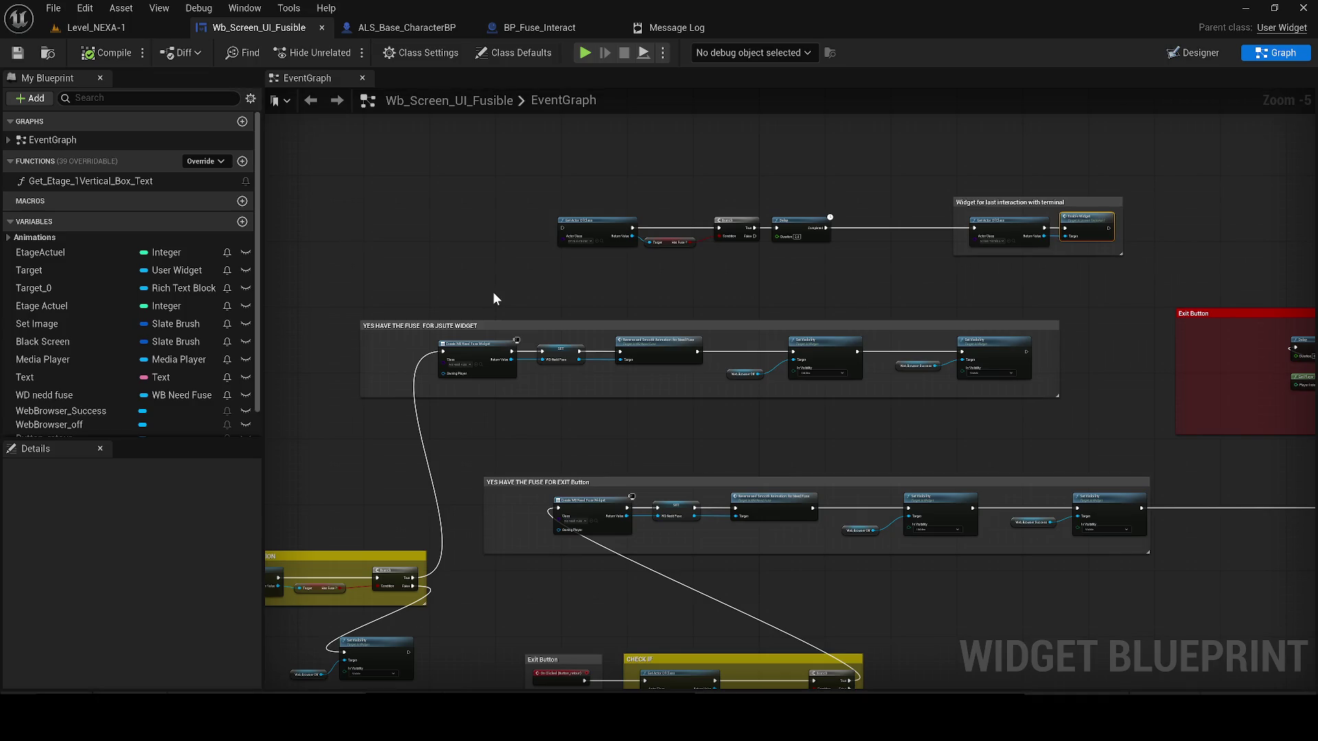
- Survey the double-check, Set Visibility, Exit Button and AFTER CONFIRMATION SUCCESS groups in the graph
{"action": "left_click_drag", "start_coordinate": [594, 383], "coordinate": [642, 343]}
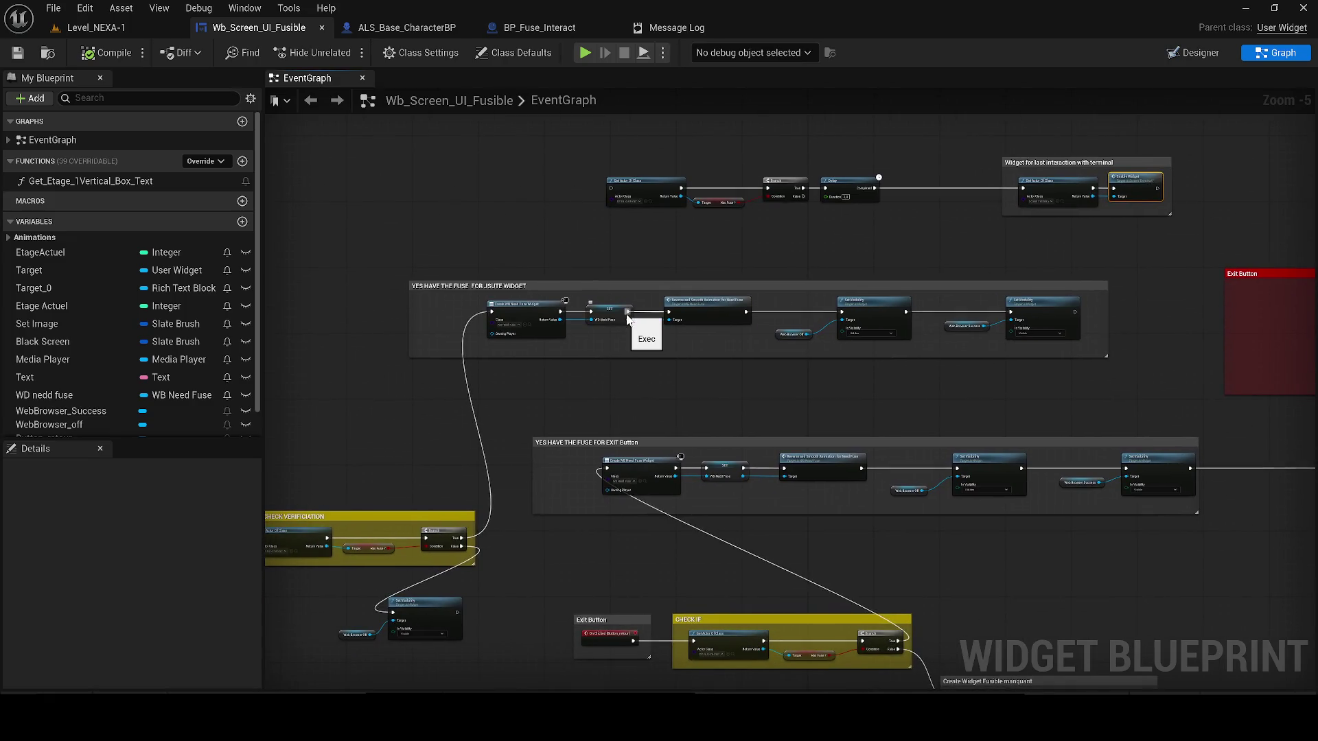
{"action": "left_click_drag", "start_coordinate": [563, 409], "coordinate": [759, 362]}
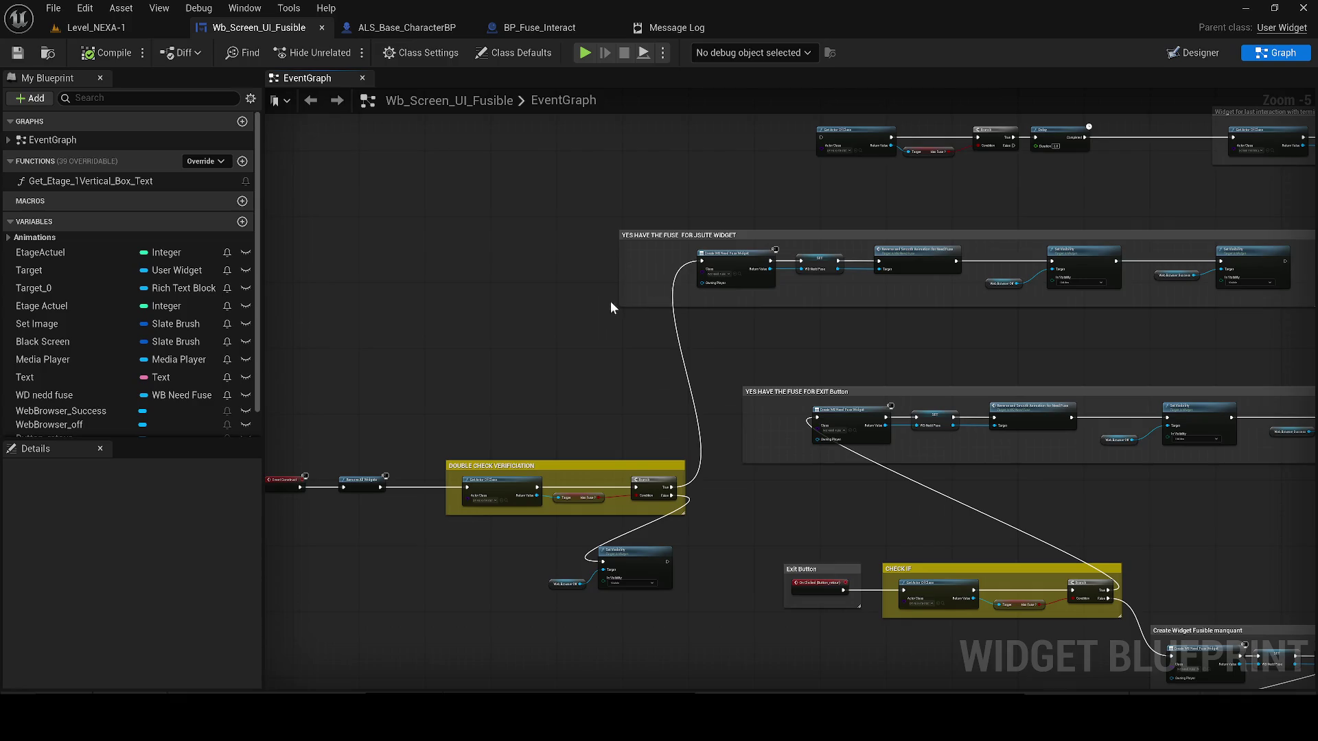
{"action": "left_click_drag", "start_coordinate": [612, 302], "coordinate": [681, 292]}
{"action": "mouse_move", "coordinate": [676, 278]}
{"action": "left_mouse_down"}
{"action": "mouse_move", "coordinate": [487, 315]}
{"action": "mouse_move", "coordinate": [484, 339]}
{"action": "left_mouse_up"}
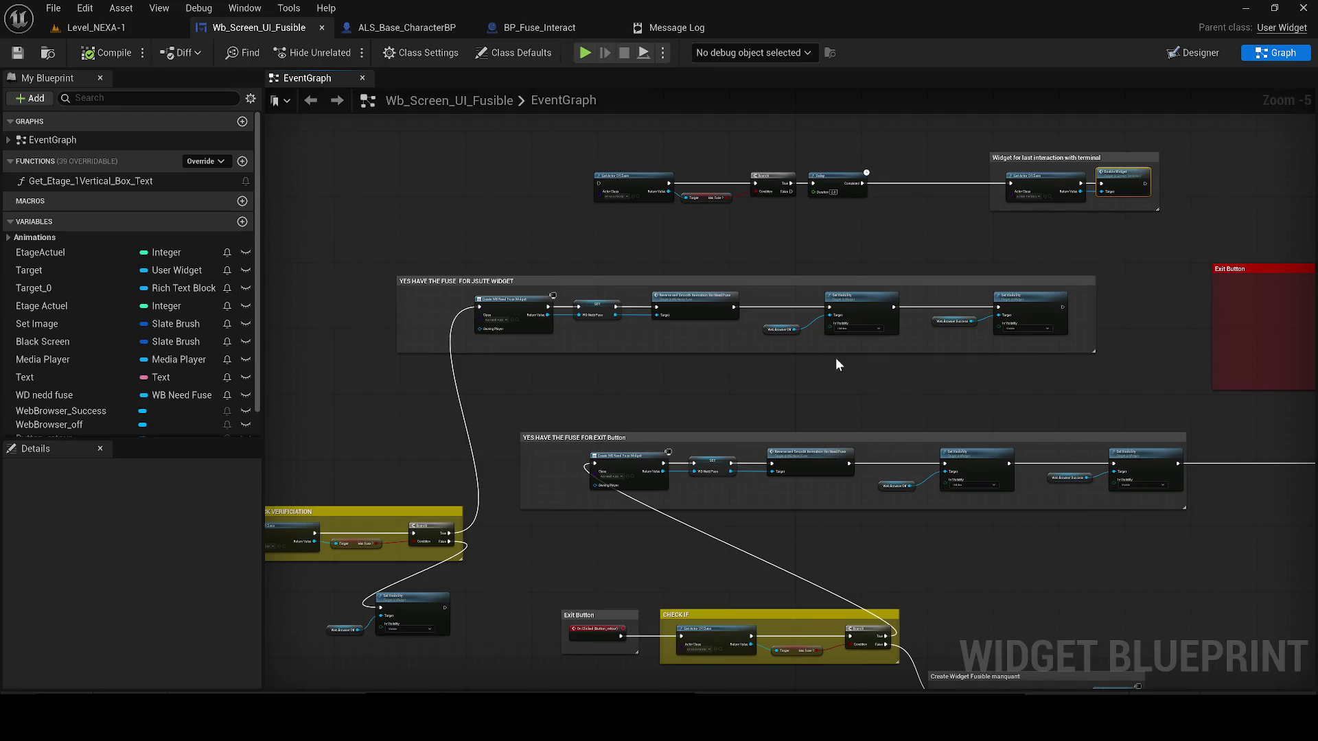
{"action": "scroll", "coordinate": [545, 343], "scroll_direction": "up", "scroll_amount": 2}
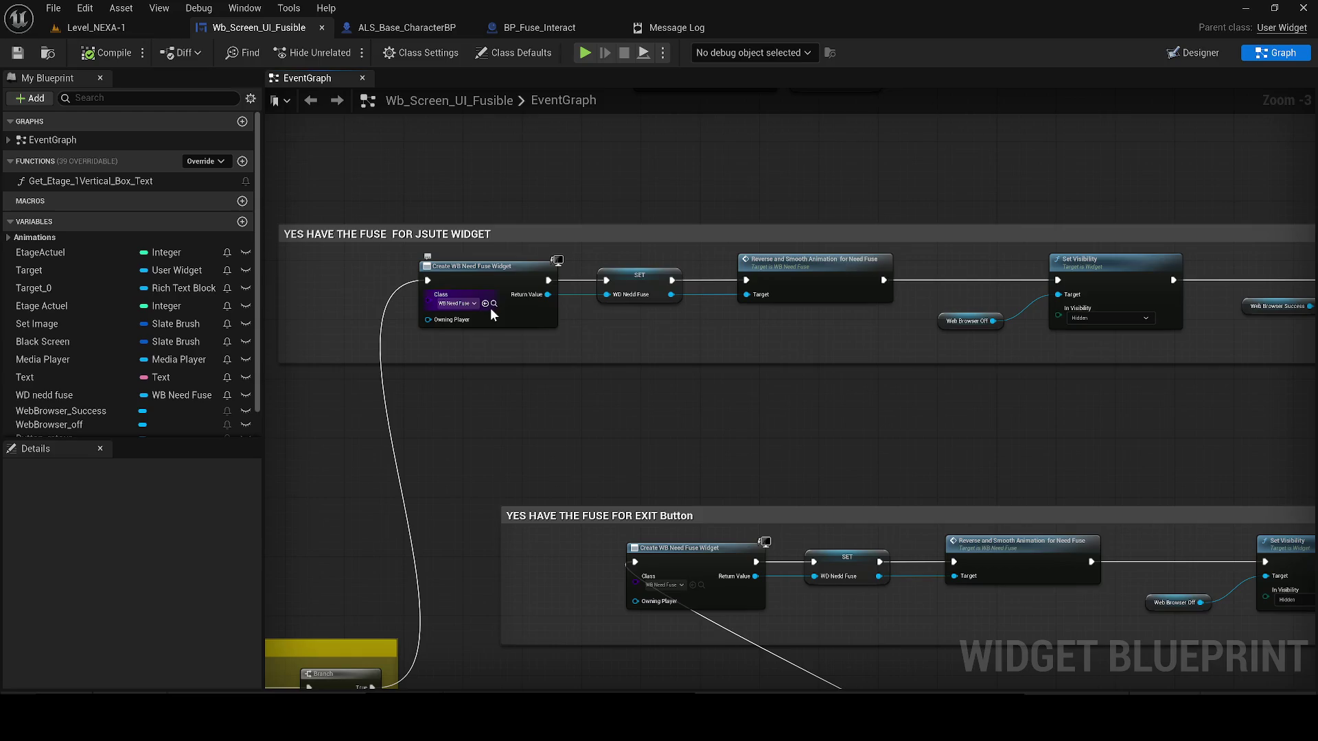
{"action": "left_click_drag", "start_coordinate": [730, 306], "coordinate": [469, 329]}
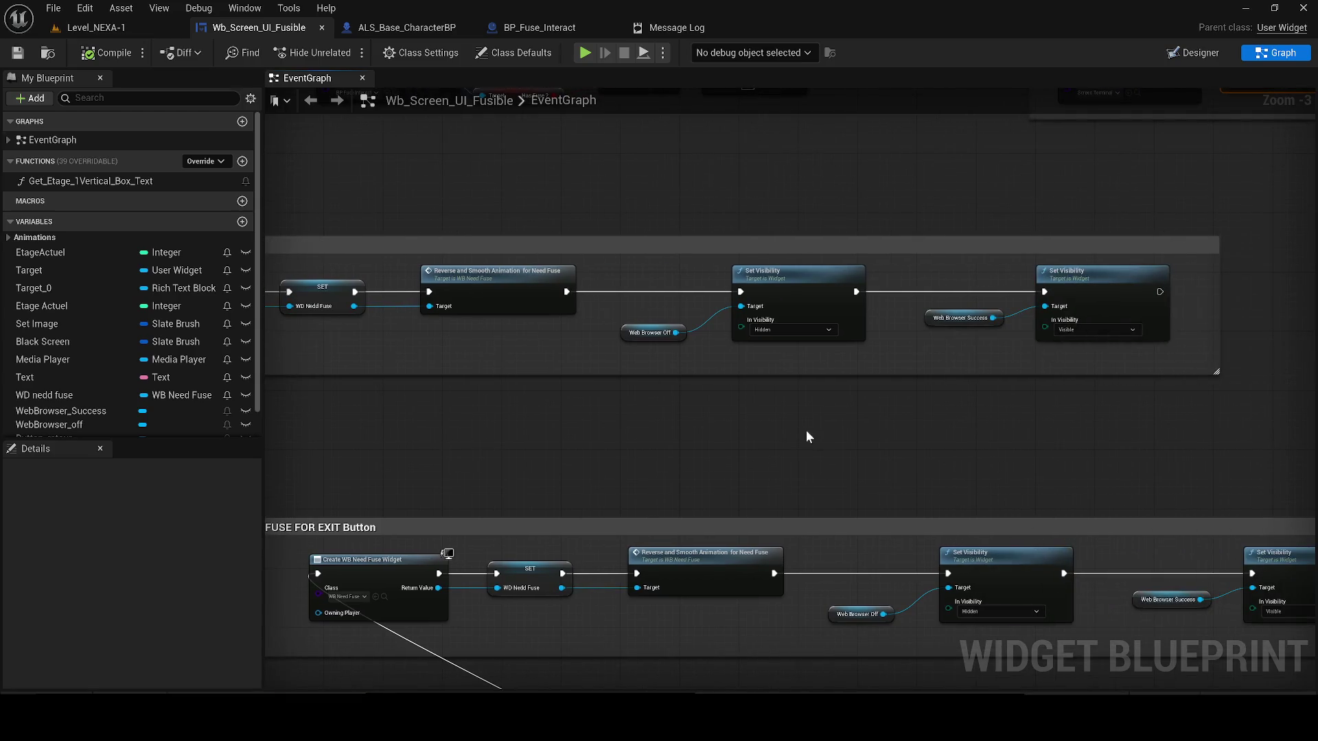
{"action": "mouse_move", "coordinate": [767, 352]}
{"action": "left_mouse_down"}
{"action": "mouse_move", "coordinate": [588, 353]}
{"action": "mouse_move", "coordinate": [606, 355]}
{"action": "left_mouse_up"}
{"action": "scroll", "coordinate": [661, 359], "scroll_direction": "down", "scroll_amount": 2}
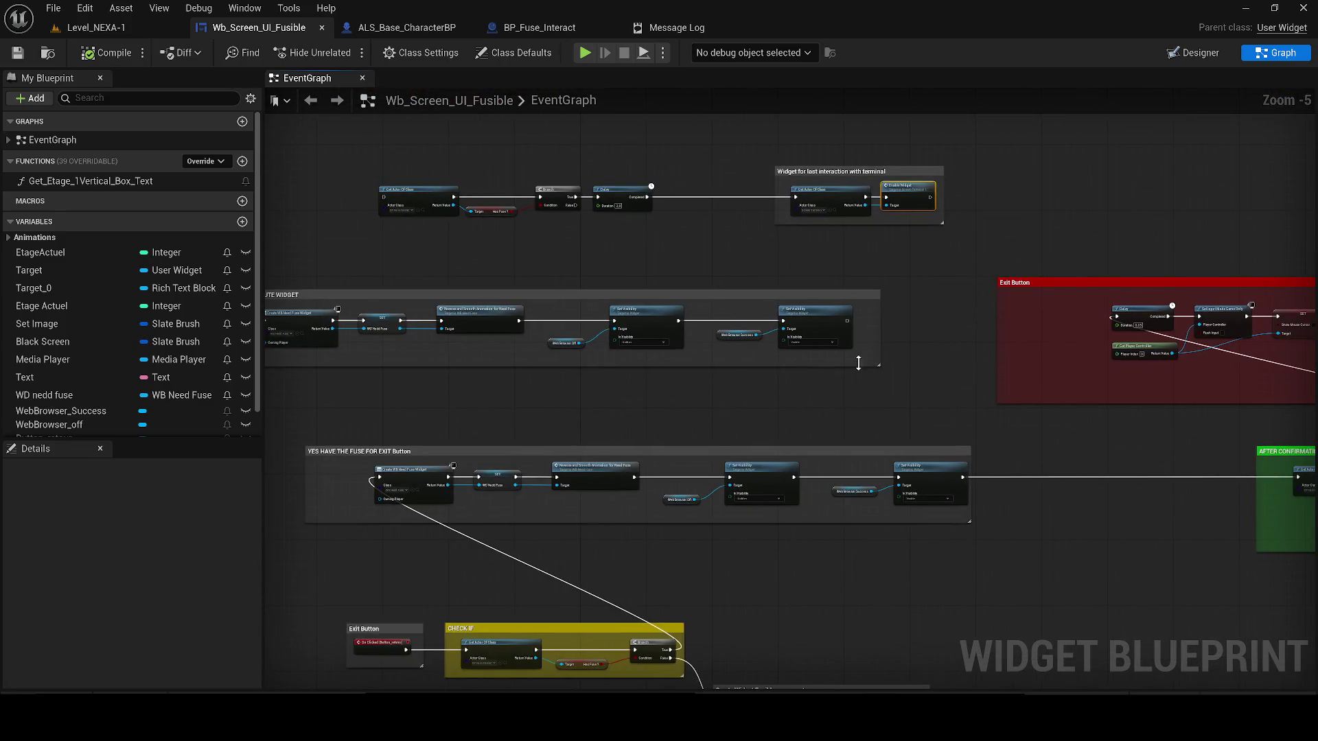
{"action": "mouse_move", "coordinate": [889, 330]}
{"action": "left_mouse_down"}
{"action": "mouse_move", "coordinate": [767, 341]}
{"action": "mouse_move", "coordinate": [847, 339]}
{"action": "left_mouse_up"}
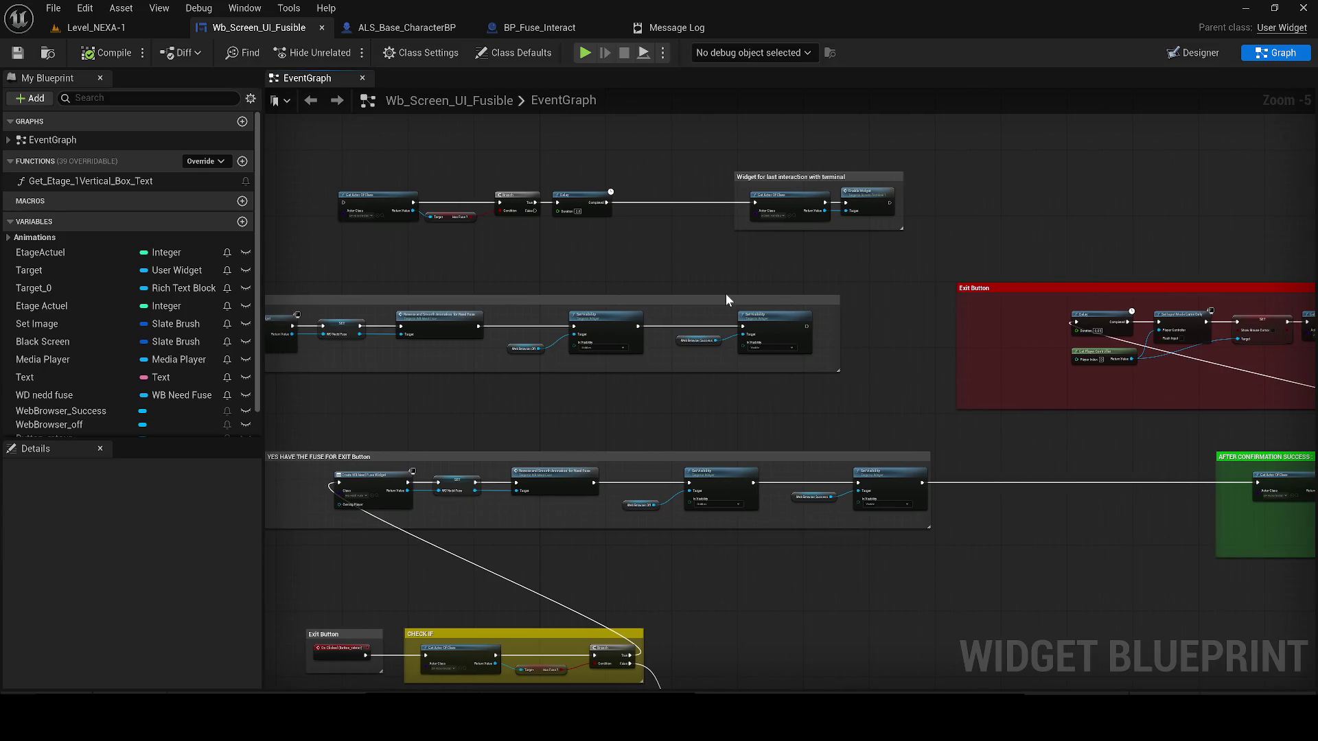
{"action": "mouse_move", "coordinate": [726, 295]}
{"action": "left_mouse_down"}
{"action": "mouse_move", "coordinate": [588, 323]}
{"action": "mouse_move", "coordinate": [841, 347]}
{"action": "mouse_move", "coordinate": [892, 311]}
{"action": "left_mouse_up"}
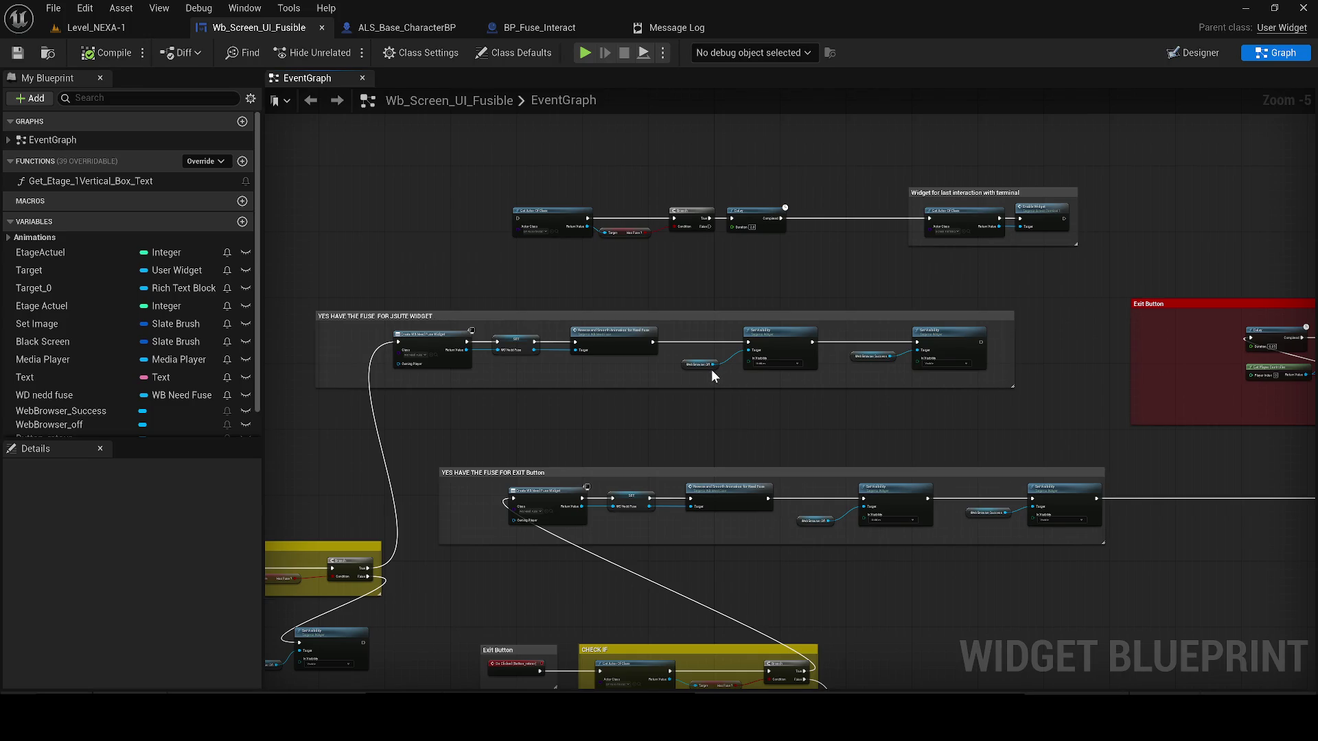
{"action": "left_click_drag", "start_coordinate": [711, 370], "coordinate": [653, 333]}
{"action": "left_click_drag", "start_coordinate": [685, 383], "coordinate": [623, 355]}
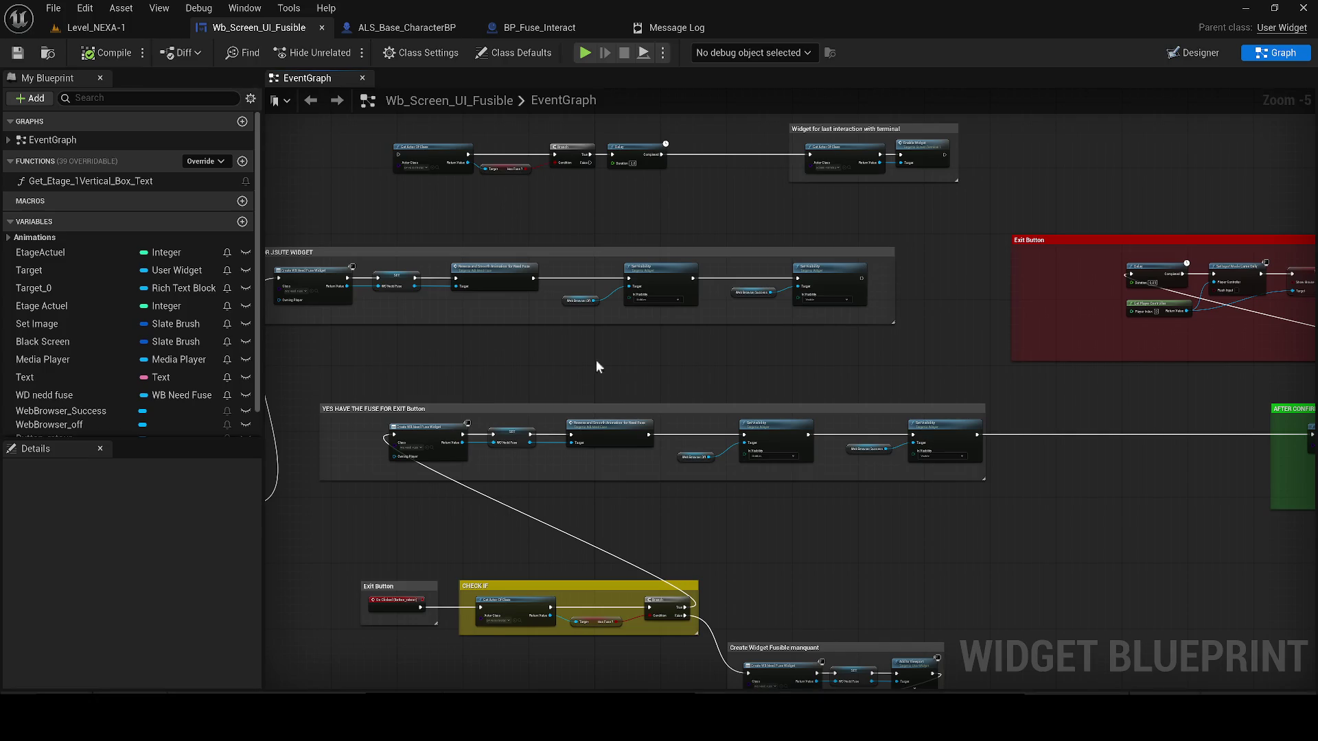
- Unlink Create Widget, raise the EXIT Button group, wire Branch True to Get Actor, and save
{"action": "left_click", "coordinate": [392, 436], "text": "alt"}
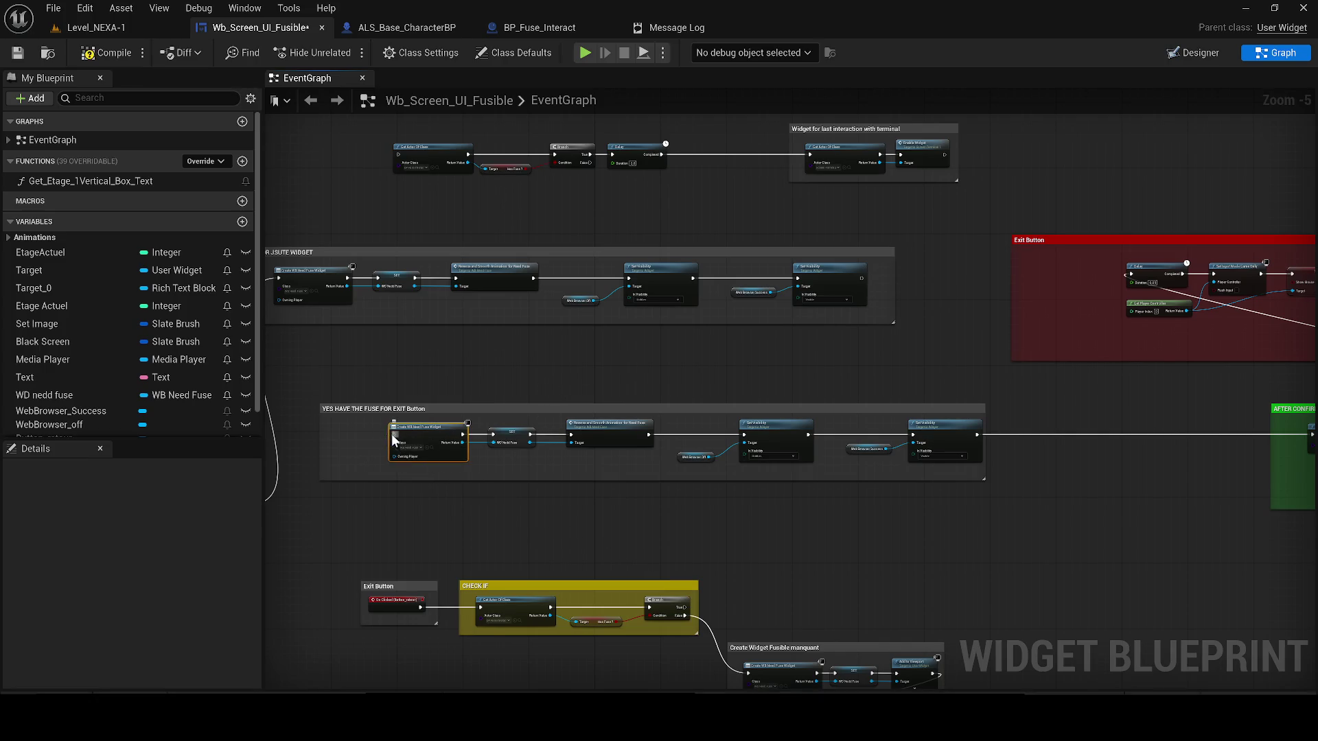
{"action": "left_click", "coordinate": [338, 408]}
{"action": "left_click_drag", "start_coordinate": [337, 408], "coordinate": [346, 384]}
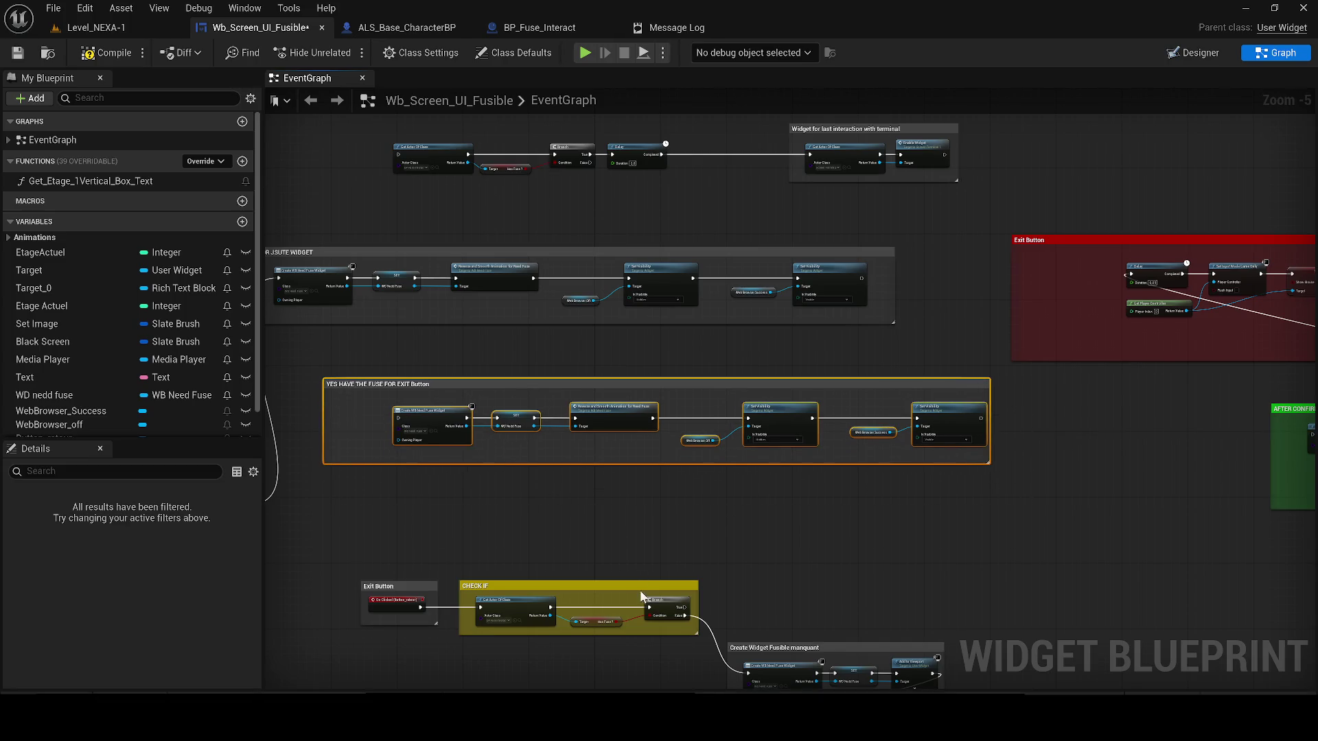
{"action": "mouse_move", "coordinate": [683, 607]}
{"action": "left_mouse_down"}
{"action": "mouse_move", "coordinate": [1271, 441]}
{"action": "mouse_move", "coordinate": [1175, 447]}
{"action": "mouse_move", "coordinate": [1219, 440]}
{"action": "mouse_move", "coordinate": [1121, 412]}
{"action": "mouse_move", "coordinate": [926, 415]}
{"action": "mouse_move", "coordinate": [964, 411]}
{"action": "left_mouse_up"}
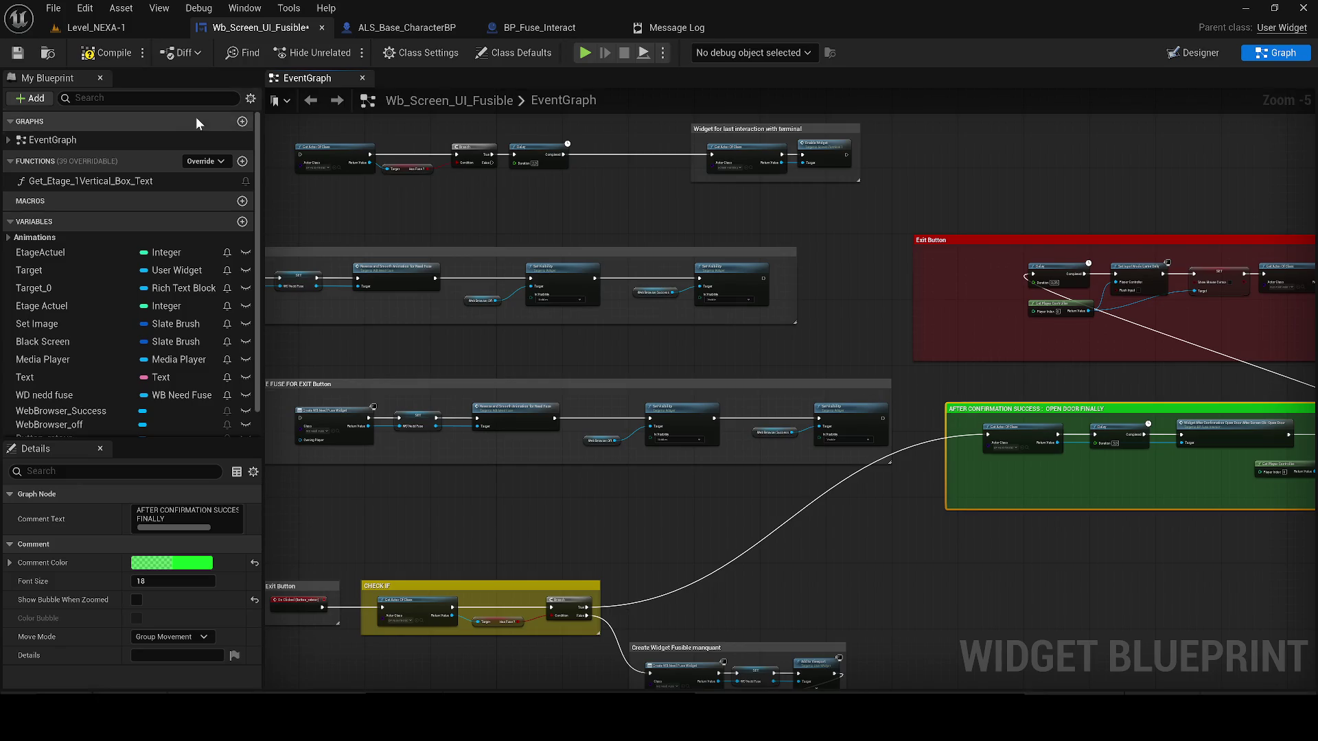
{"action": "left_click", "coordinate": [15, 54]}
{"action": "left_click", "coordinate": [96, 28]}
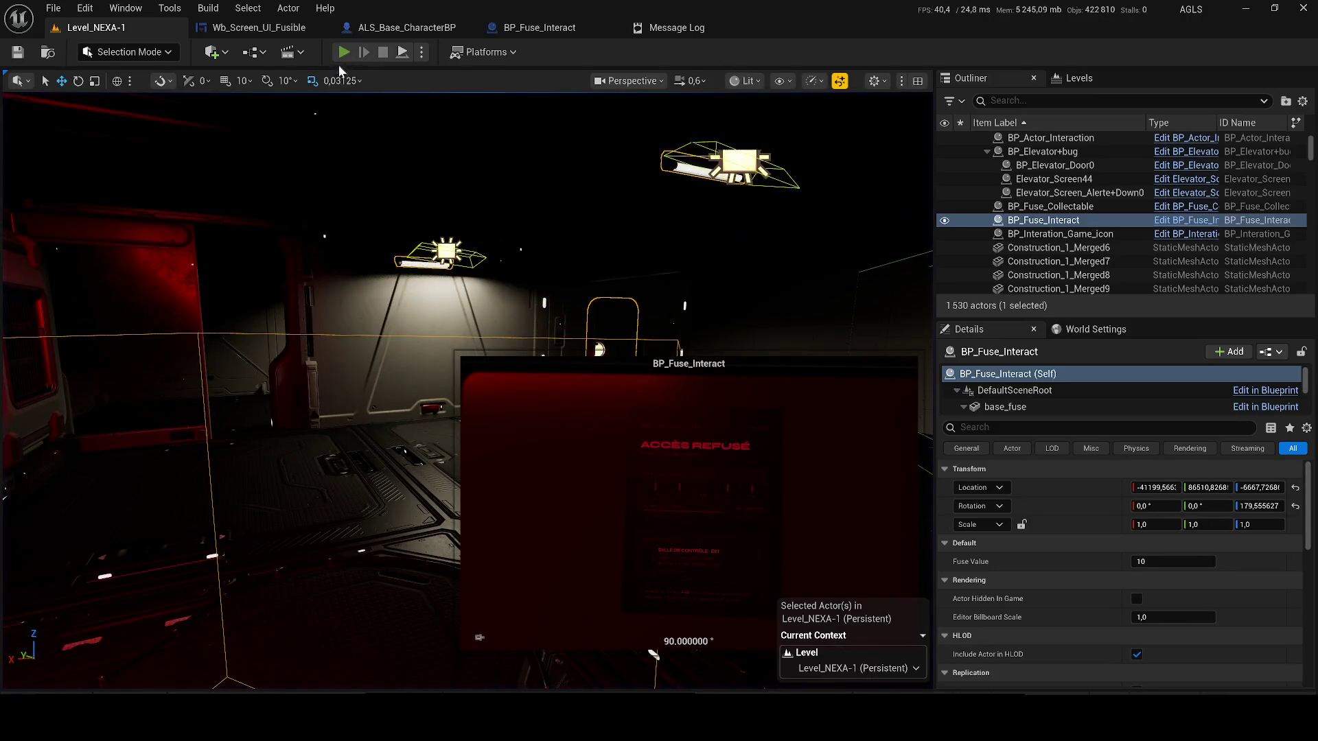
- Replay the level, use the terminal twice to reach ACCÈS AUTORISÉ, stop, and reopen Wb_Screen_UI_Fusible
{"action": "left_click", "coordinate": [344, 52]}
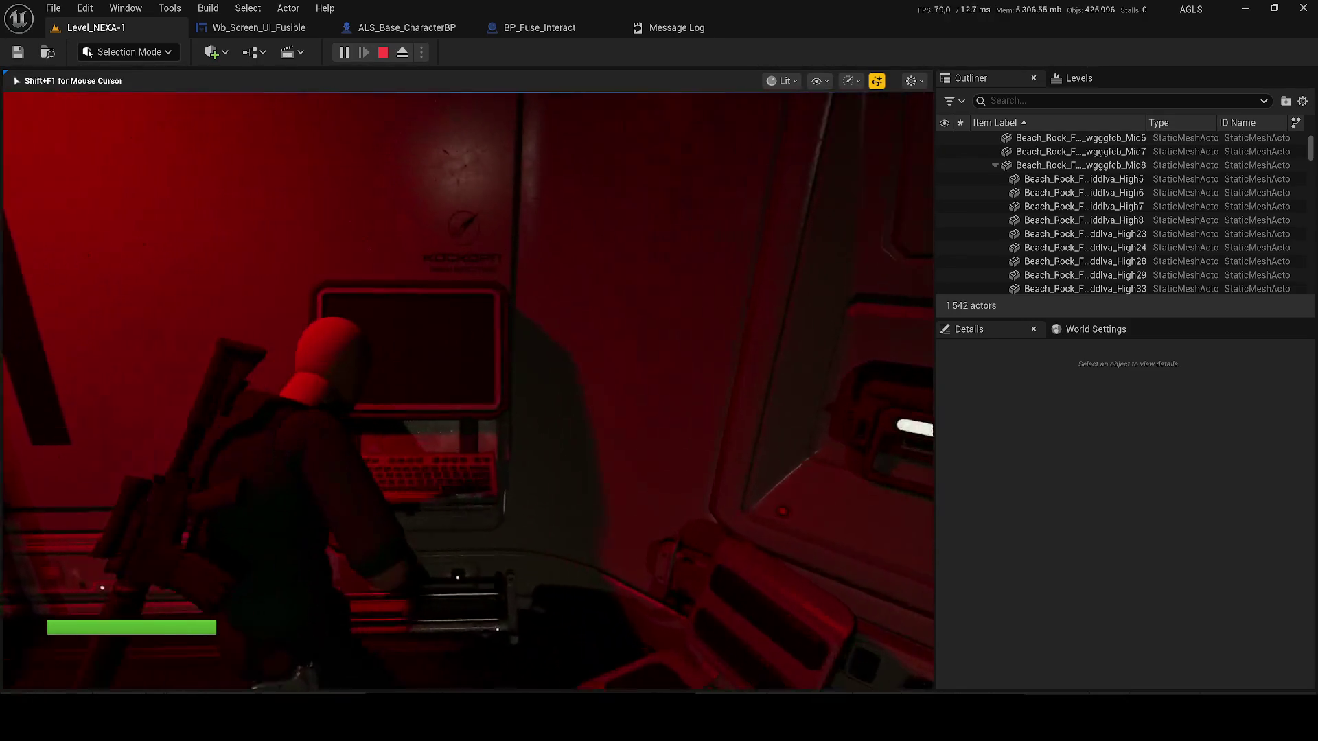
{"action": "key", "text": "e"}
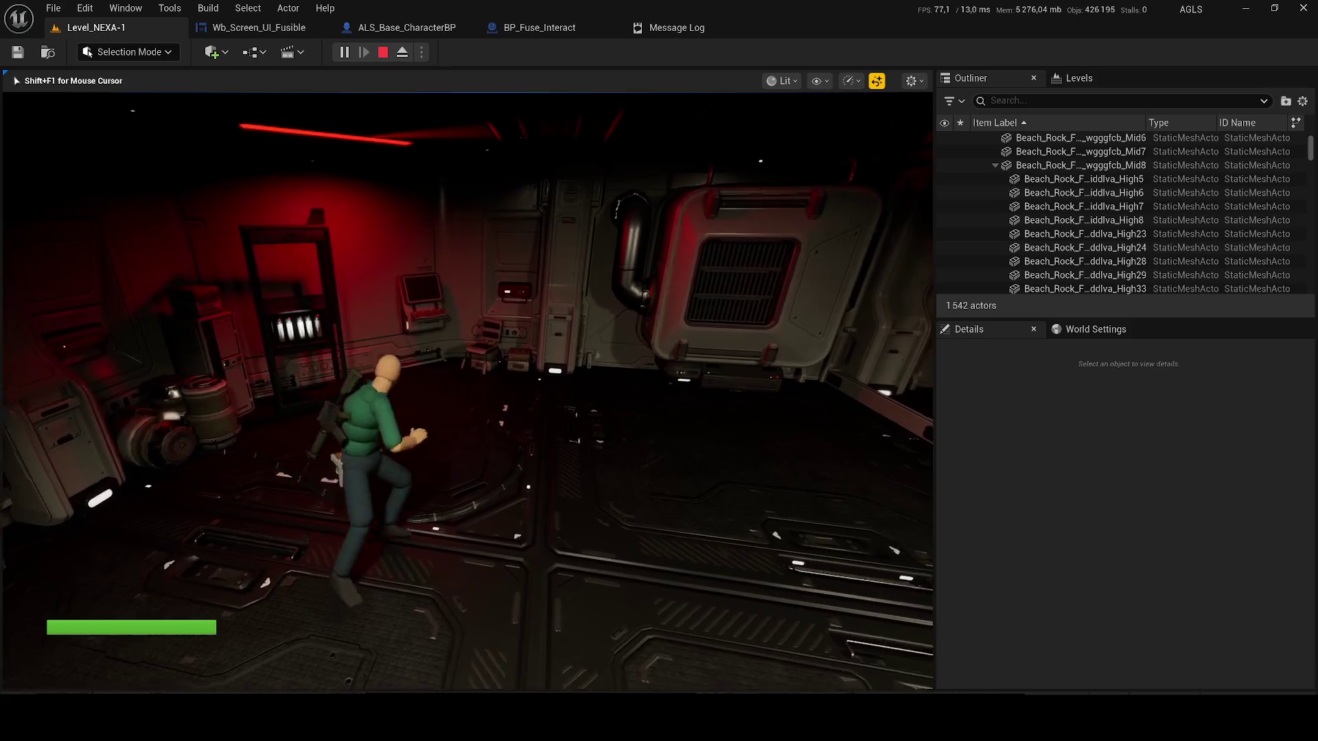
{"action": "key", "text": "e"}
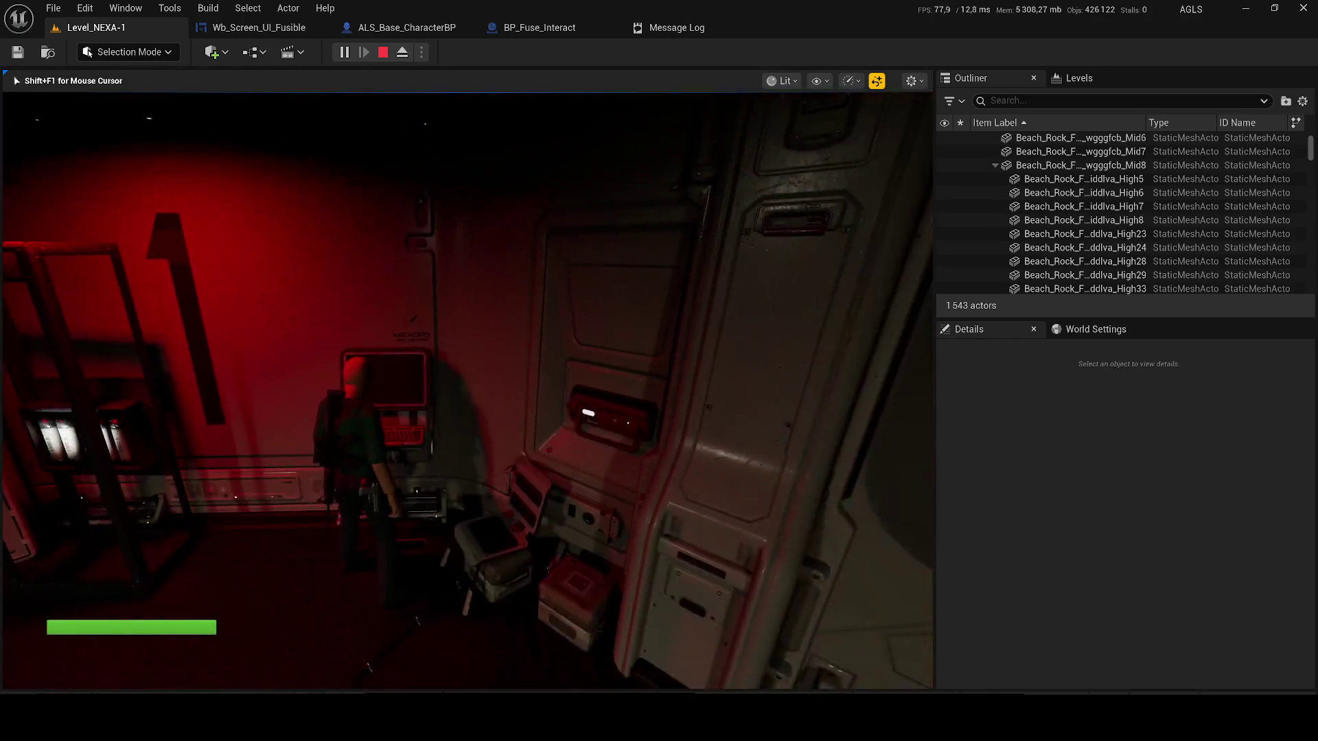
{"action": "key", "text": "w"}
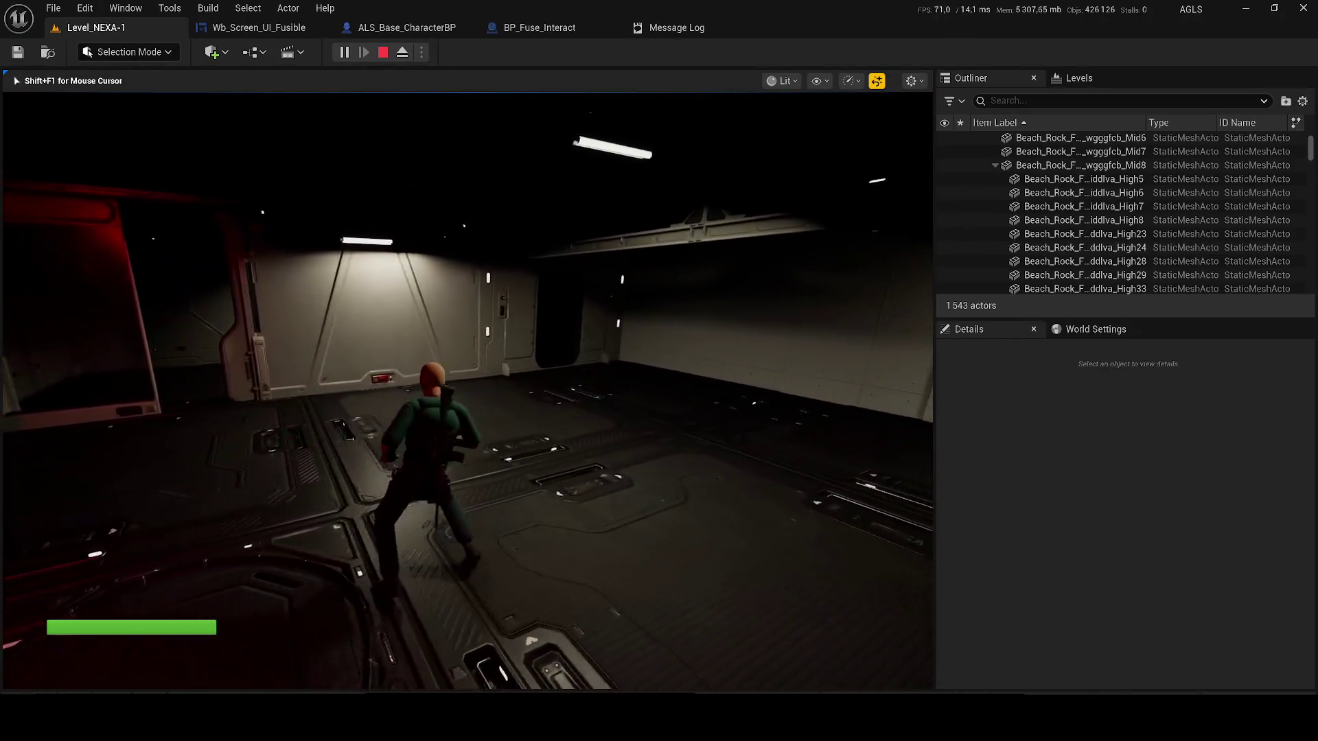
{"action": "key", "text": "w"}
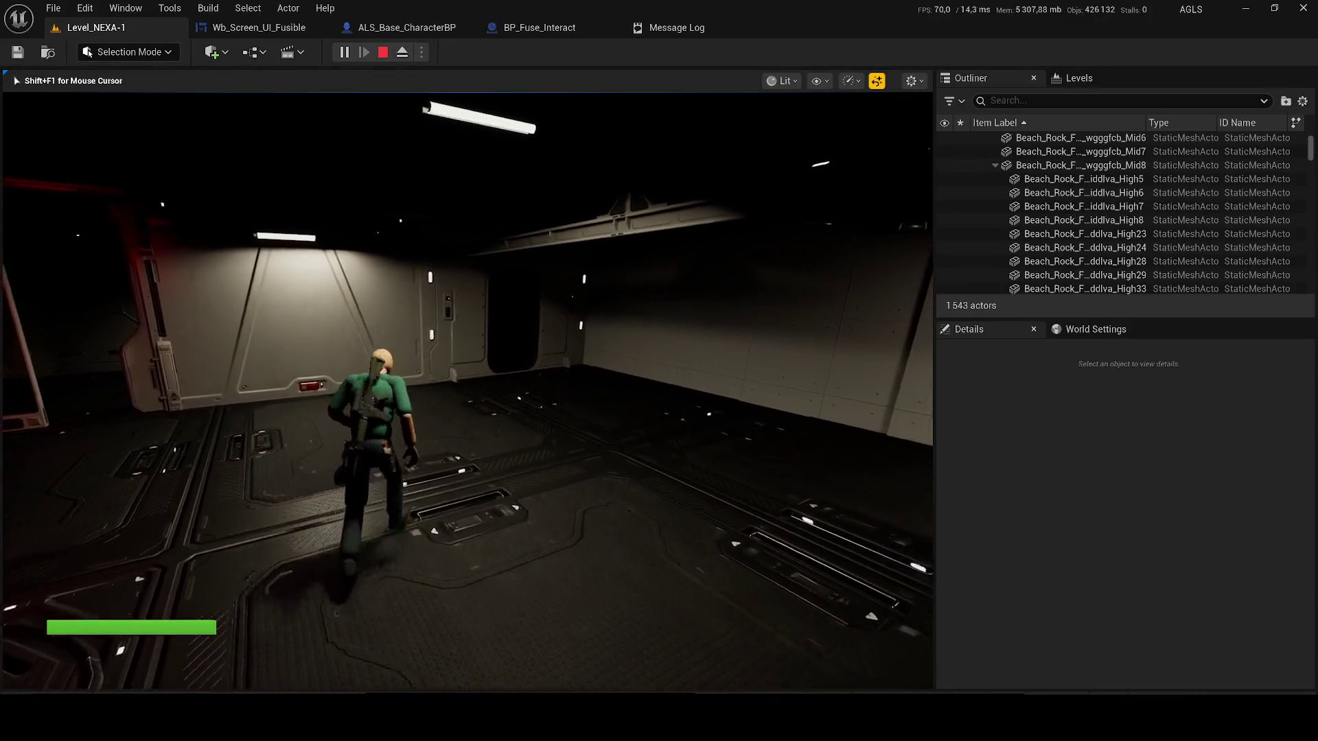
{"action": "key", "text": "Escape"}
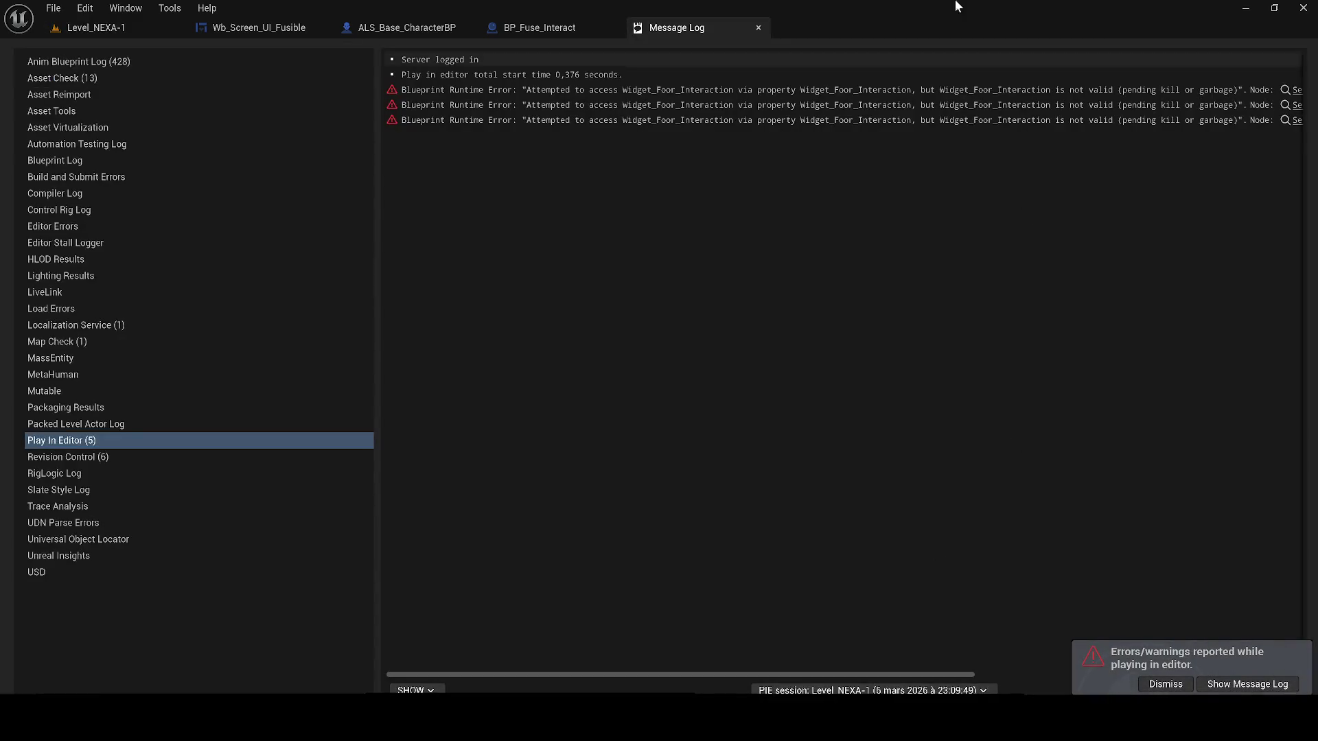
{"action": "left_click", "coordinate": [256, 28]}
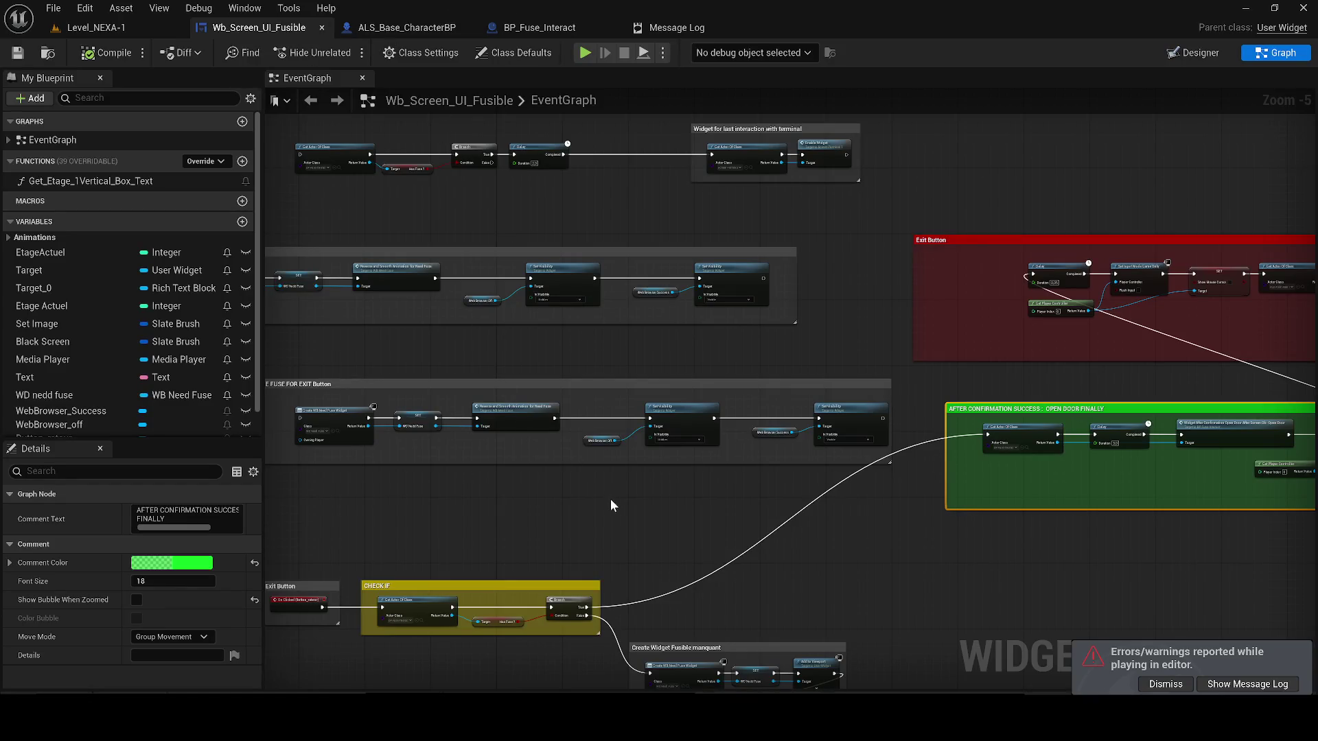
- Bring the green open-door group into view, then compile and save the widget blueprint
{"action": "mouse_move", "coordinate": [578, 527]}
{"action": "left_mouse_down"}
{"action": "mouse_move", "coordinate": [537, 500]}
{"action": "mouse_move", "coordinate": [538, 484]}
{"action": "left_mouse_up"}
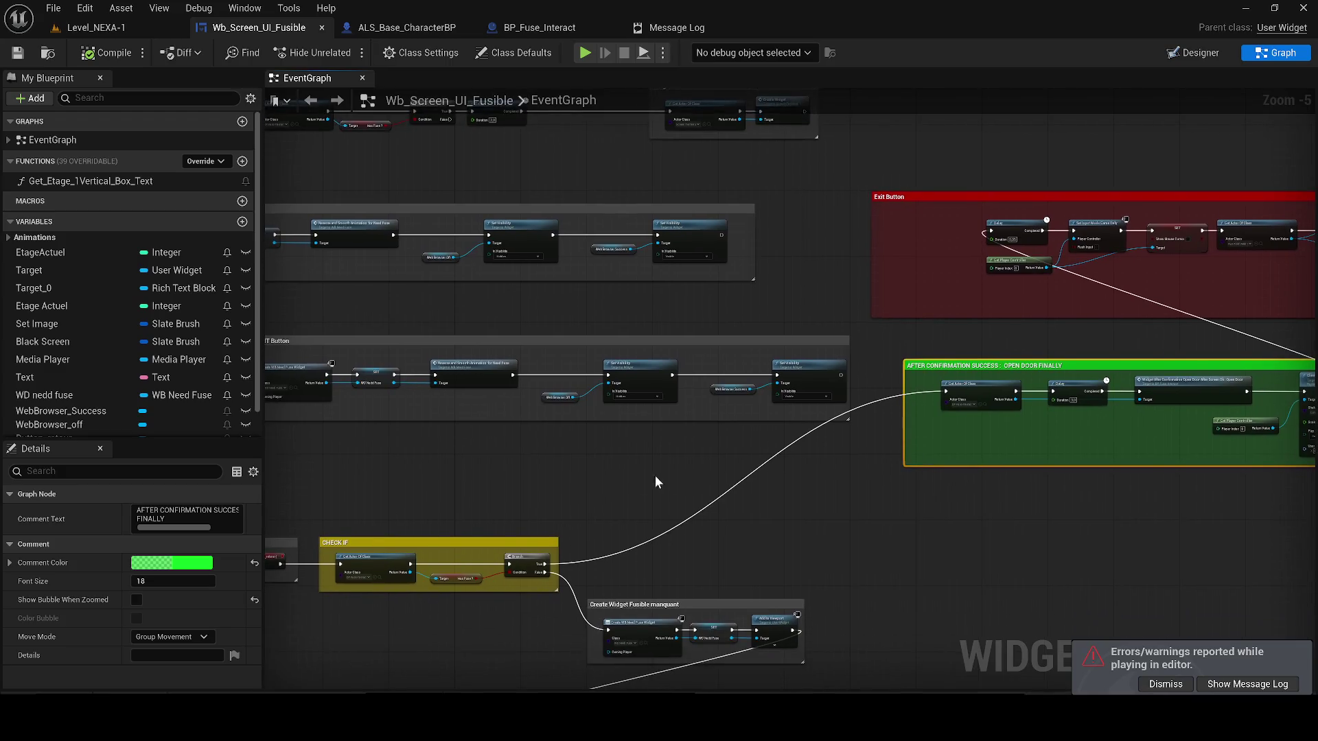
{"action": "left_click_drag", "start_coordinate": [655, 482], "coordinate": [405, 545]}
{"action": "scroll", "coordinate": [652, 488], "scroll_direction": "up", "scroll_amount": 4}
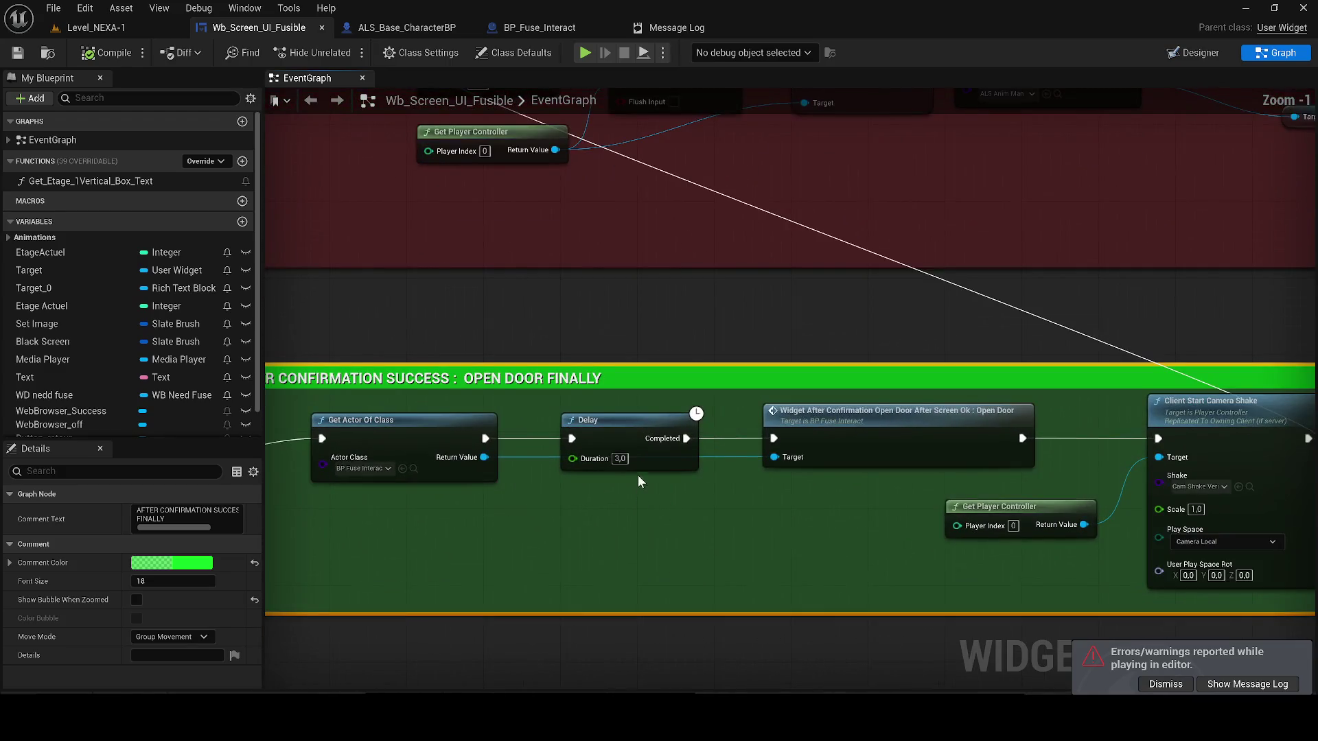
{"action": "scroll", "coordinate": [661, 499], "scroll_direction": "down", "scroll_amount": 2}
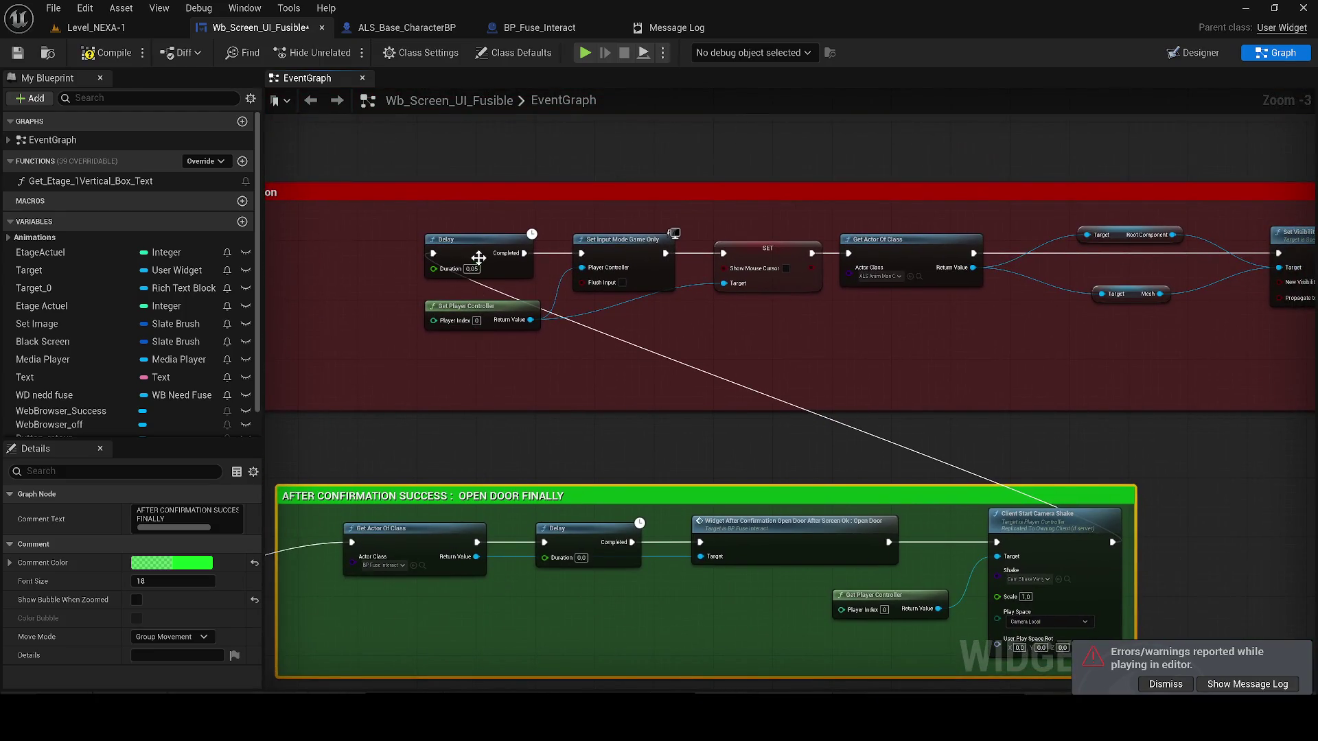
{"action": "mouse_move", "coordinate": [844, 402]}
{"action": "left_mouse_down"}
{"action": "mouse_move", "coordinate": [711, 371]}
{"action": "mouse_move", "coordinate": [535, 382]}
{"action": "left_mouse_up"}
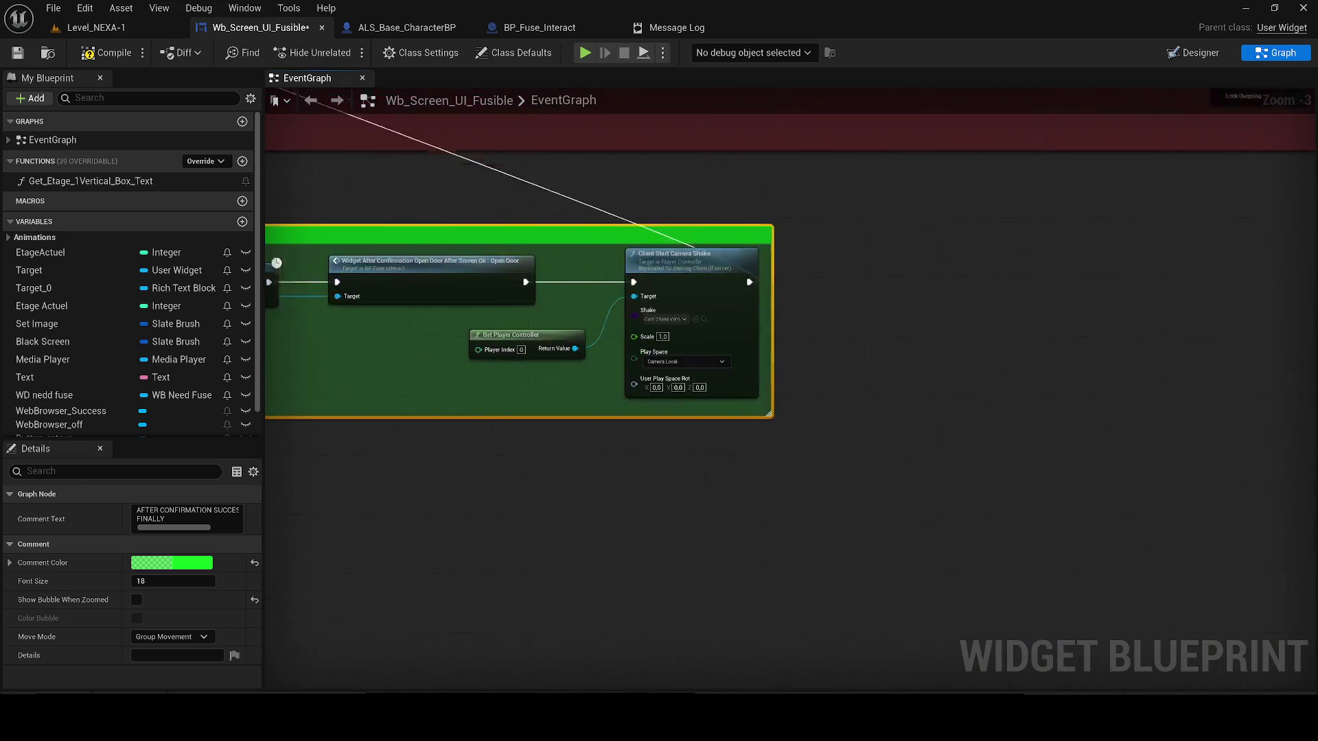
{"action": "left_click", "coordinate": [106, 53]}
{"action": "key", "text": "ctrl+s"}
- Inspect the open-door event in BP_Fuse_Interact via its call node, then close that blueprint
{"action": "scroll", "coordinate": [1023, 319], "scroll_direction": "down", "scroll_amount": 2}
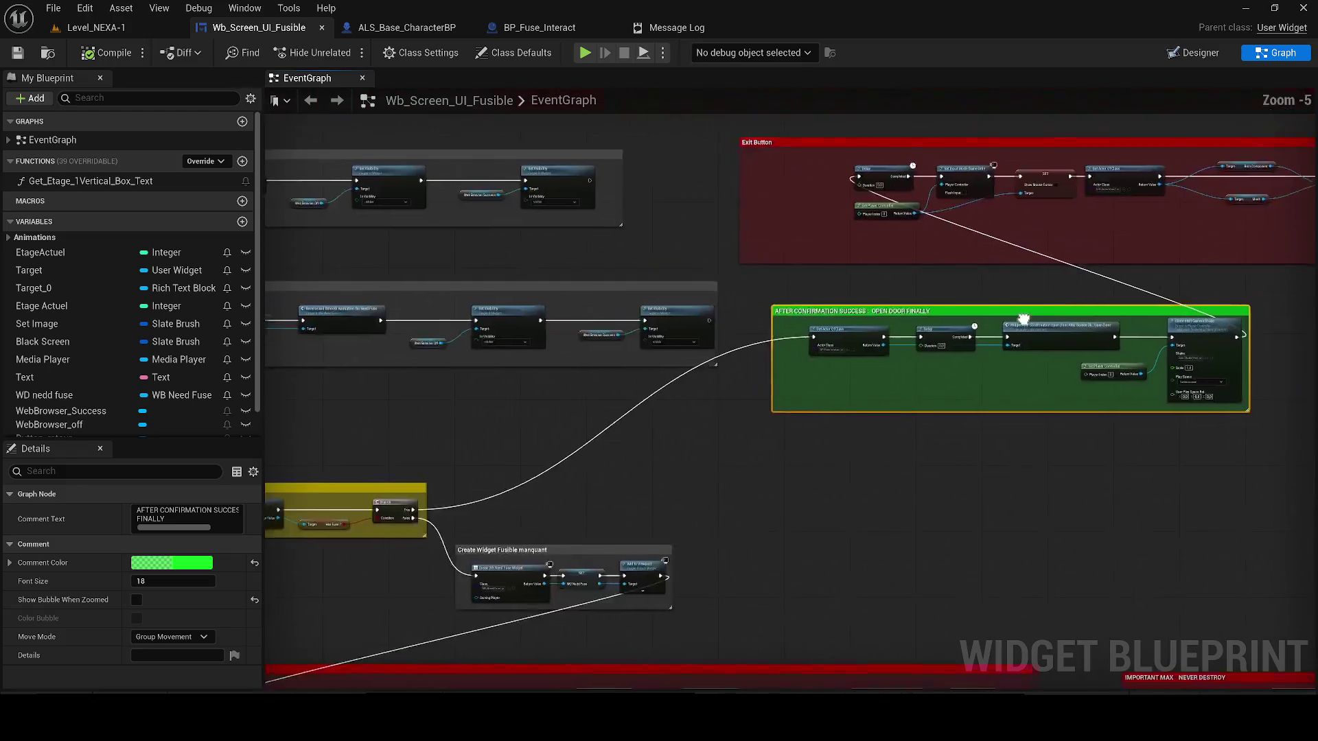
{"action": "scroll", "coordinate": [762, 405], "scroll_direction": "up", "scroll_amount": 1}
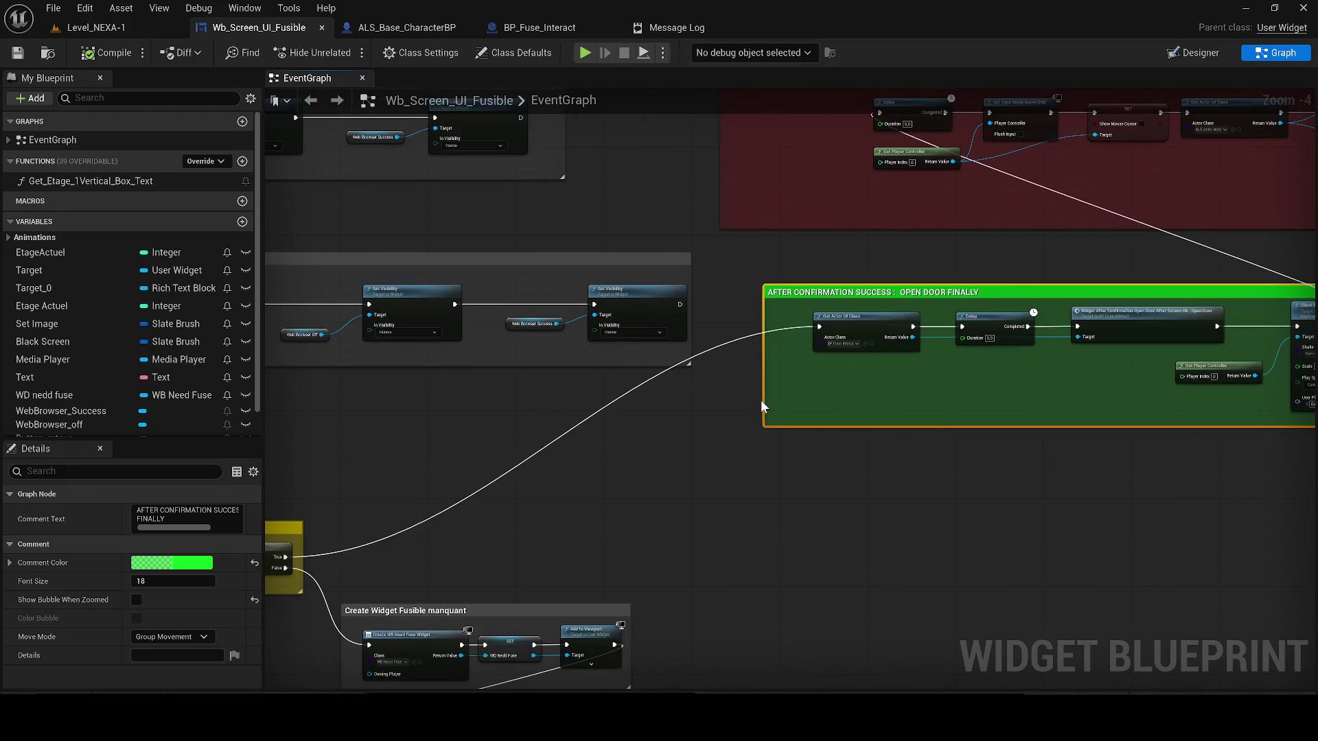
{"action": "left_click_drag", "start_coordinate": [760, 399], "coordinate": [863, 335]}
{"action": "mouse_move", "coordinate": [571, 439]}
{"action": "left_mouse_down"}
{"action": "mouse_move", "coordinate": [780, 434]}
{"action": "mouse_move", "coordinate": [947, 326]}
{"action": "mouse_move", "coordinate": [446, 423]}
{"action": "mouse_move", "coordinate": [259, 547]}
{"action": "left_mouse_up"}
{"action": "scroll", "coordinate": [492, 464], "scroll_direction": "up", "scroll_amount": 1}
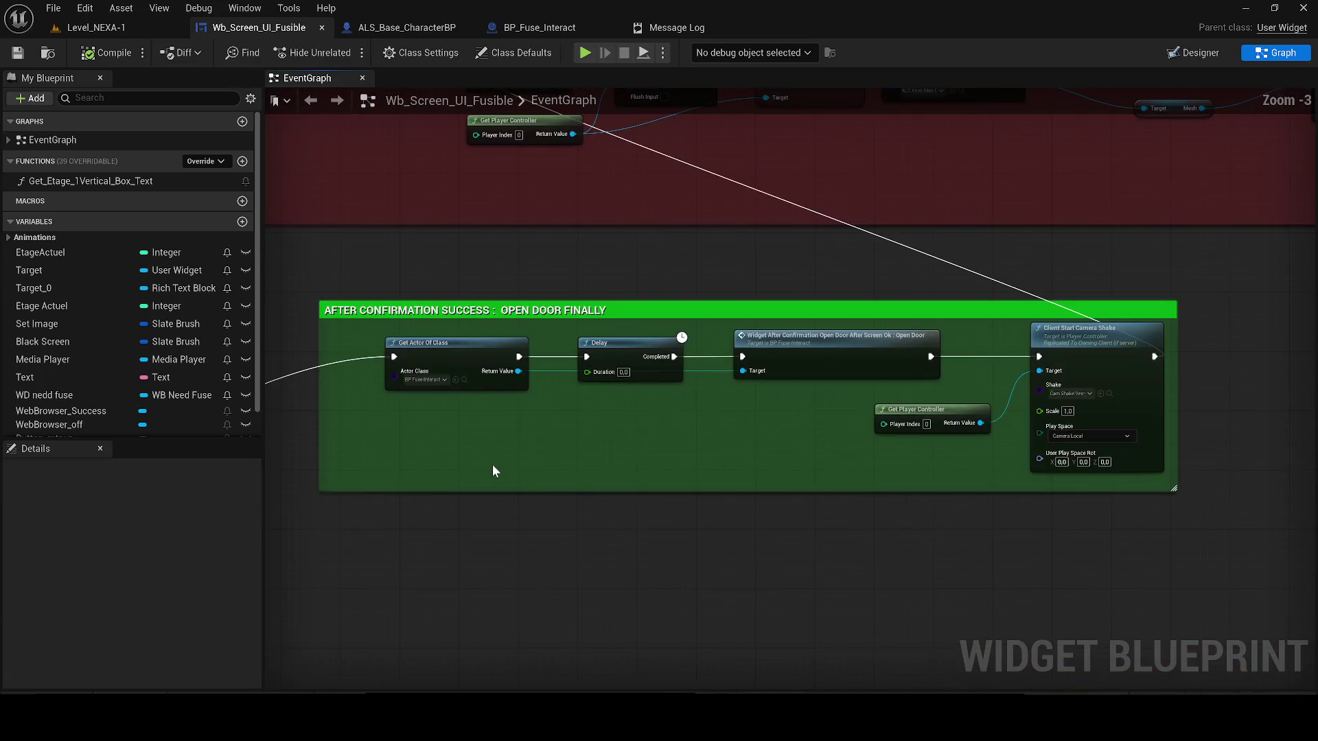
{"action": "scroll", "coordinate": [608, 441], "scroll_direction": "down", "scroll_amount": 1}
{"action": "mouse_move", "coordinate": [609, 441]}
{"action": "left_mouse_down"}
{"action": "mouse_move", "coordinate": [918, 435]}
{"action": "mouse_move", "coordinate": [1142, 451]}
{"action": "mouse_move", "coordinate": [735, 474]}
{"action": "mouse_move", "coordinate": [788, 420]}
{"action": "left_mouse_up"}
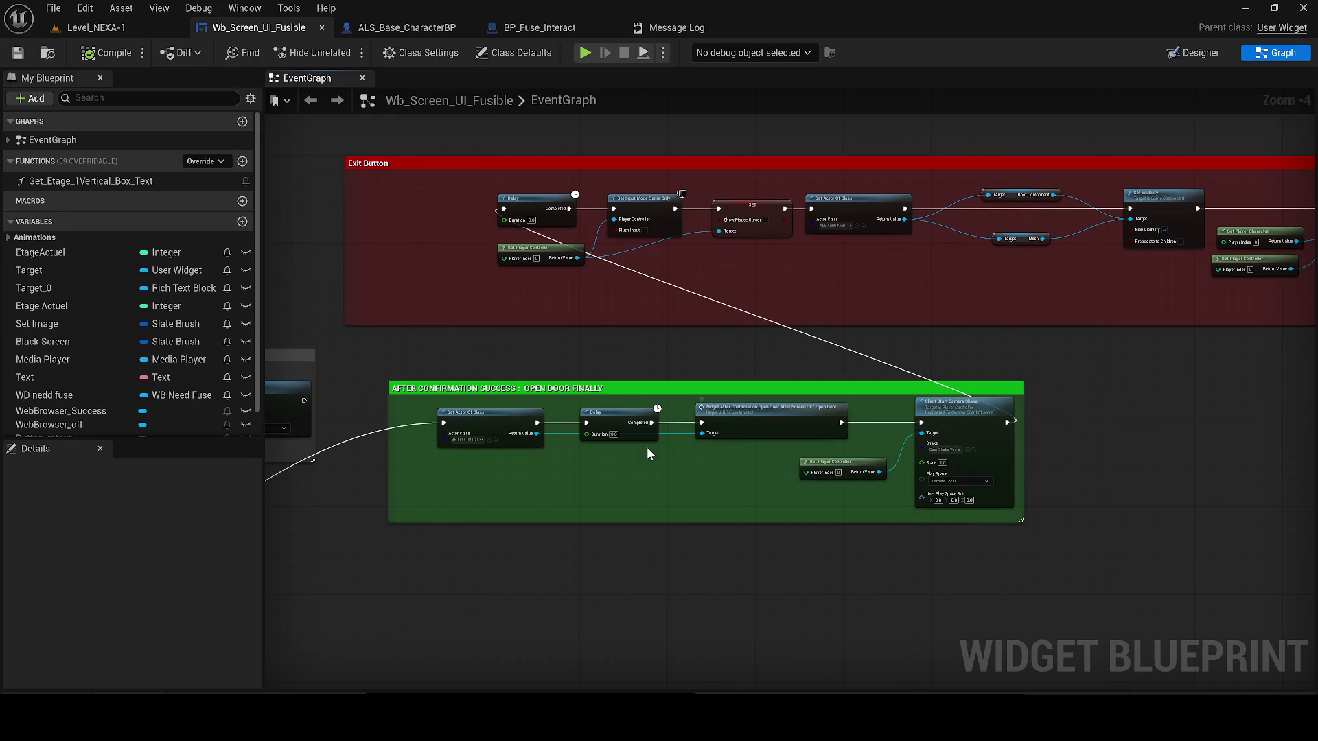
{"action": "scroll", "coordinate": [635, 450], "scroll_direction": "up", "scroll_amount": 1}
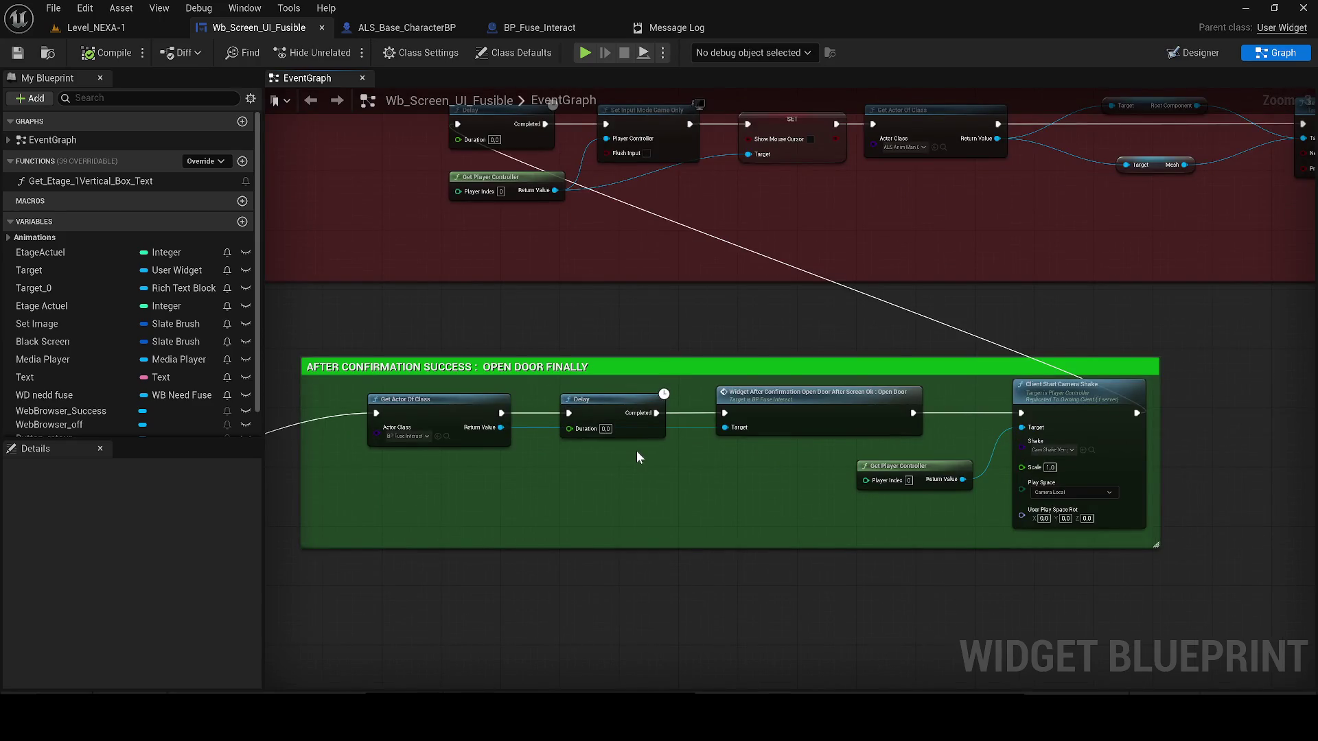
{"action": "double_click", "coordinate": [855, 394]}
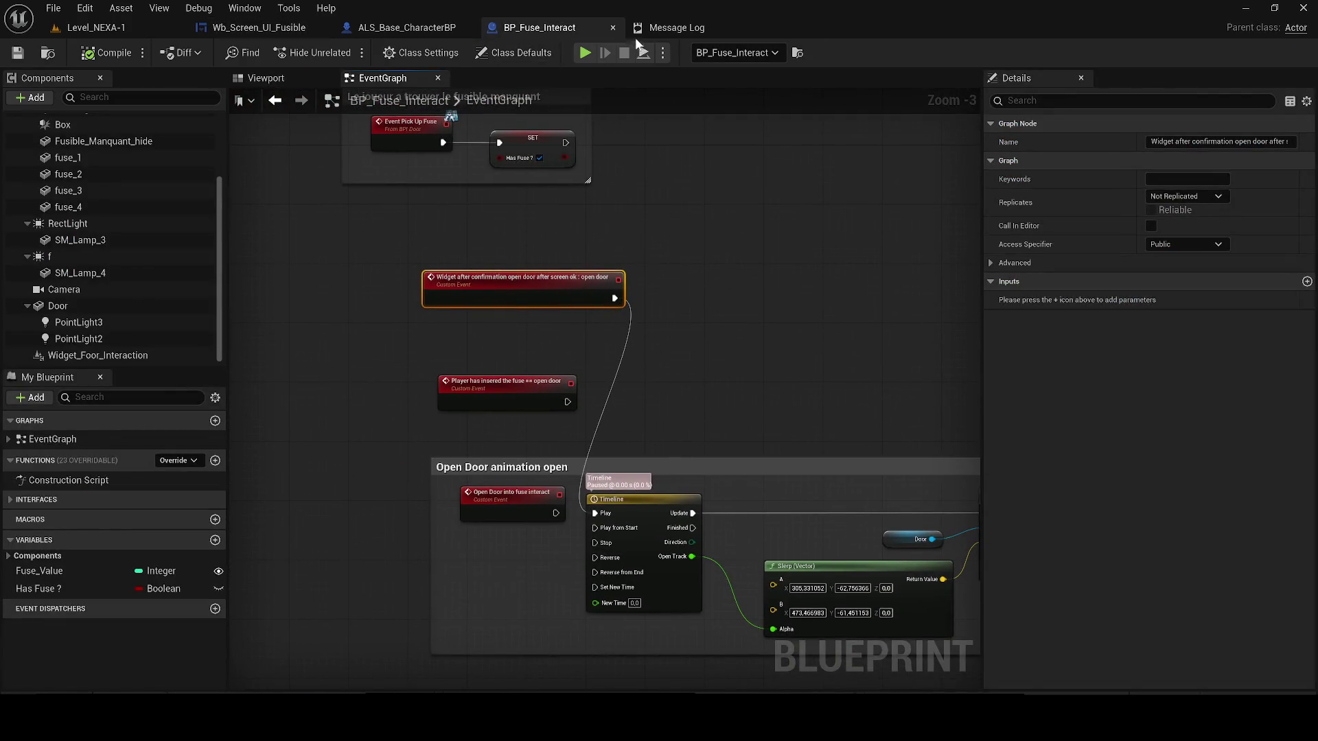
{"action": "left_click", "coordinate": [612, 28]}
{"action": "left_click", "coordinate": [254, 27]}
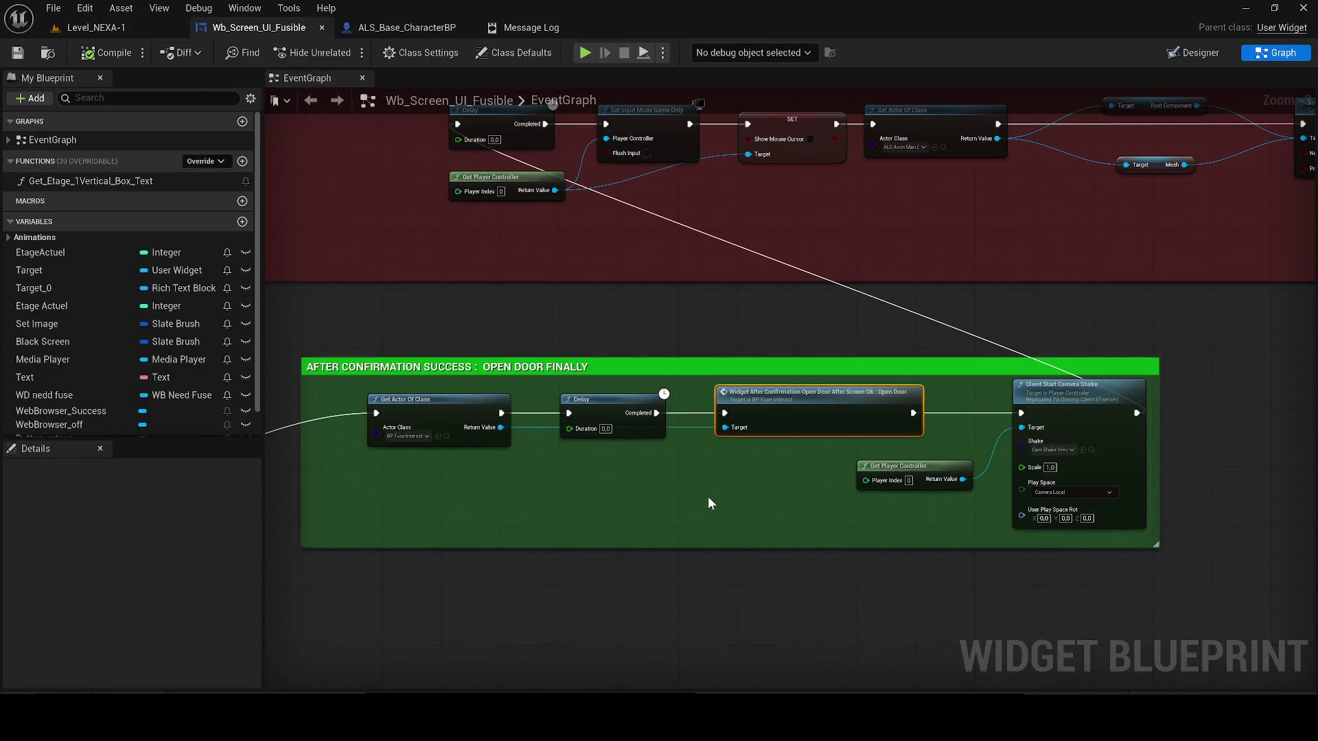
- Select the After Confirmation Success group and pan to the IMPORTANT MAX group
{"action": "scroll", "coordinate": [735, 490], "scroll_direction": "down", "scroll_amount": 1}
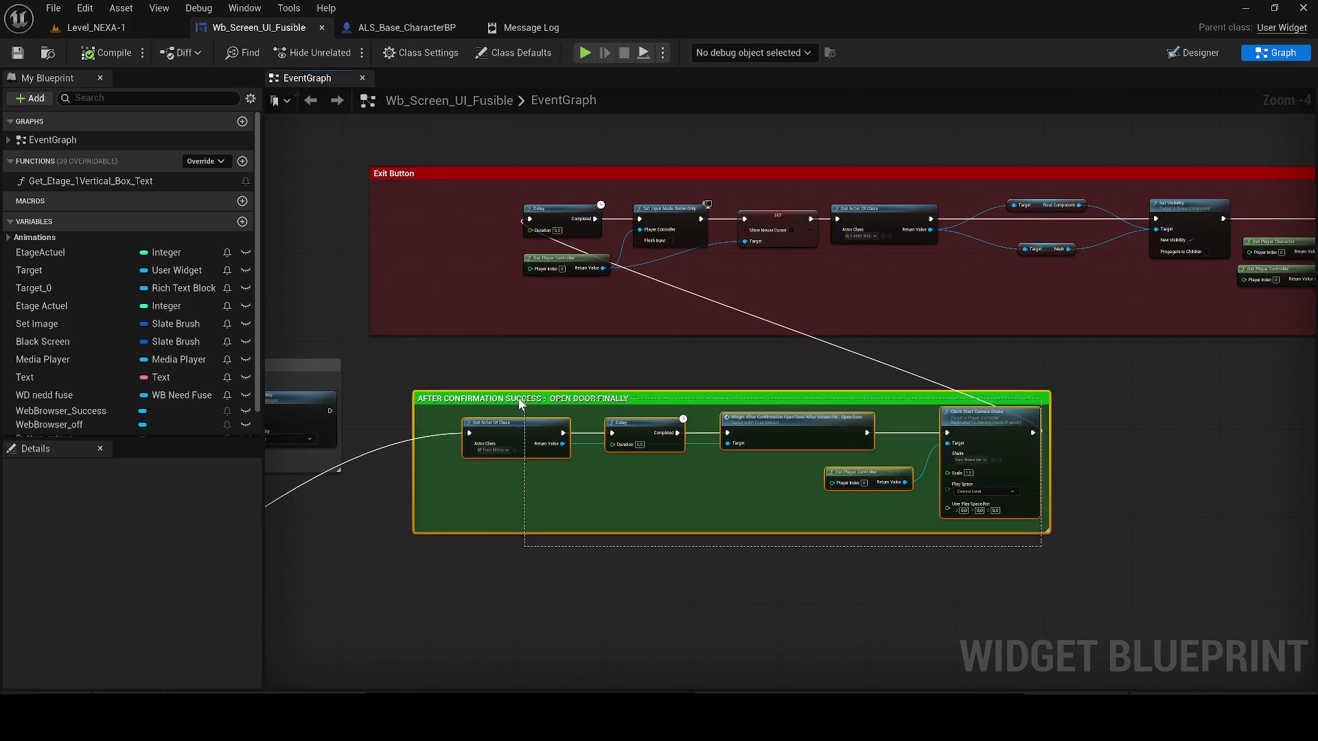
{"action": "left_click", "coordinate": [493, 398]}
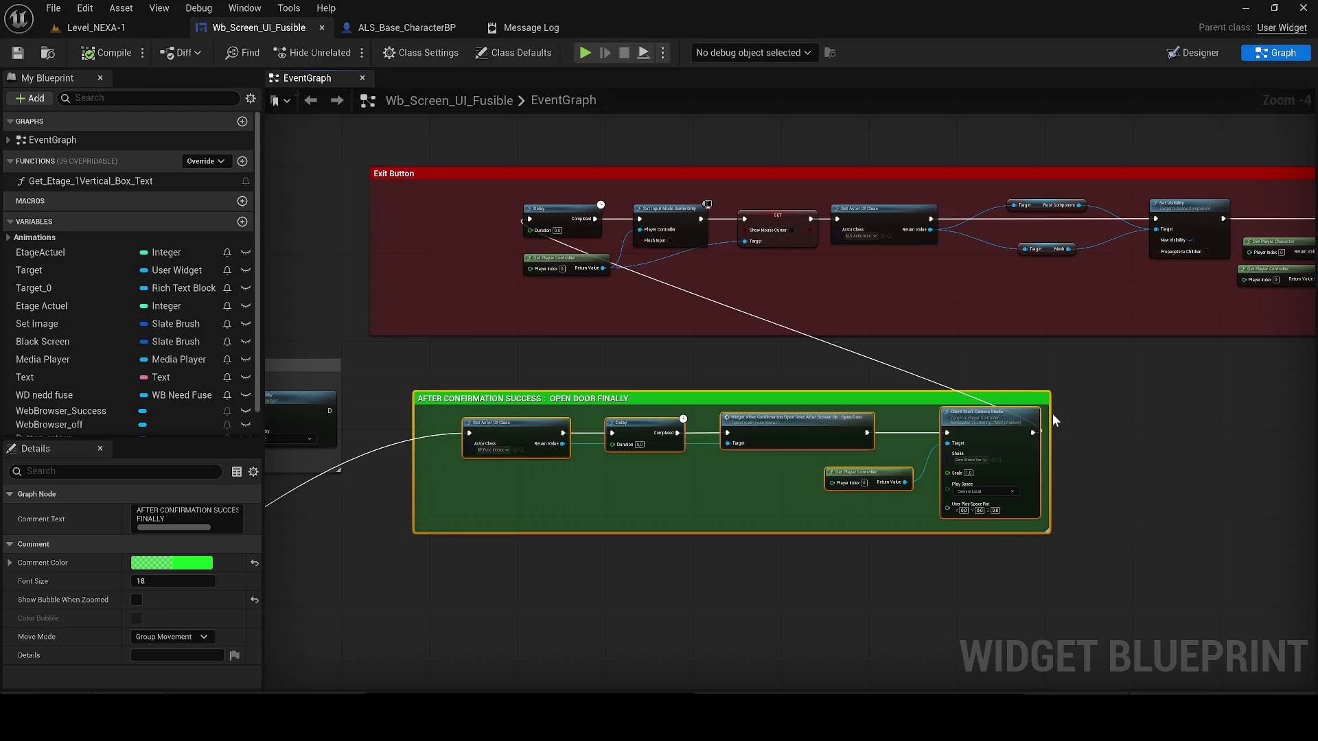
{"action": "mouse_move", "coordinate": [1069, 380]}
{"action": "left_mouse_down"}
{"action": "mouse_move", "coordinate": [274, 446]}
{"action": "mouse_move", "coordinate": [926, 397]}
{"action": "mouse_move", "coordinate": [1074, 368]}
{"action": "left_mouse_up"}
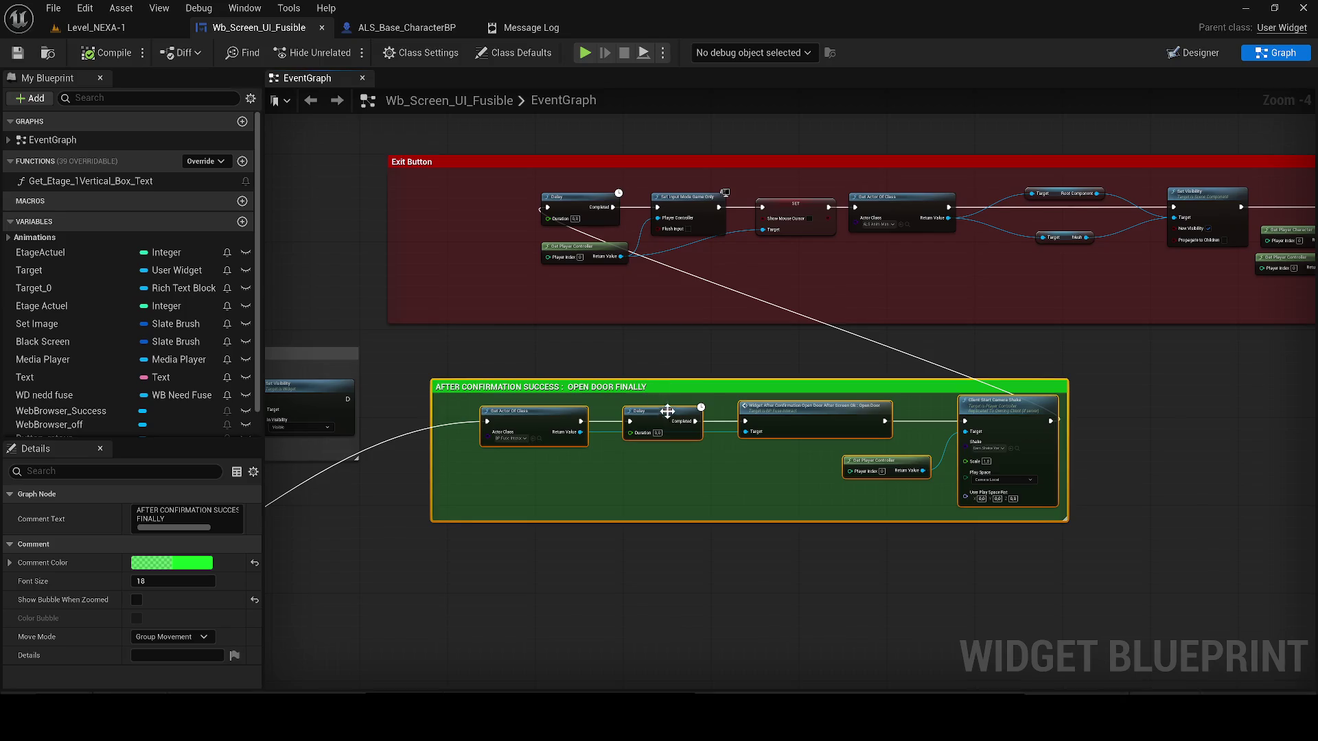
- Delete the grey fuse-for-exit comment group, restoring the accidentally deleted open-door group
{"action": "key", "text": "Delete"}
{"action": "scroll", "coordinate": [618, 432], "scroll_direction": "down", "scroll_amount": 4}
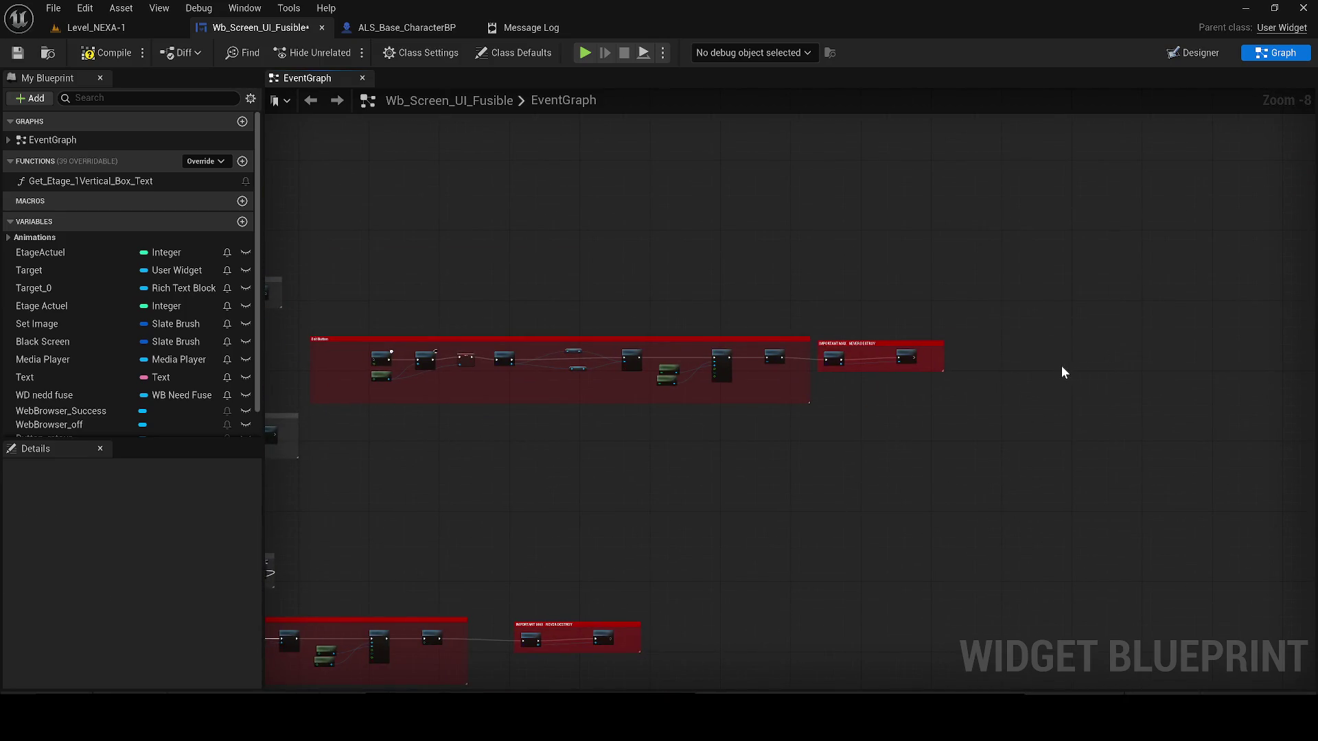
{"action": "key", "text": "ctrl+z"}
{"action": "left_click_drag", "start_coordinate": [937, 387], "coordinate": [801, 329]}
{"action": "mouse_move", "coordinate": [945, 388]}
{"action": "left_mouse_down"}
{"action": "mouse_move", "coordinate": [864, 341]}
{"action": "mouse_move", "coordinate": [817, 337]}
{"action": "left_mouse_up"}
{"action": "mouse_move", "coordinate": [773, 421]}
{"action": "left_mouse_down"}
{"action": "mouse_move", "coordinate": [1131, 388]}
{"action": "mouse_move", "coordinate": [313, 373]}
{"action": "left_mouse_up"}
{"action": "key", "text": "Delete"}
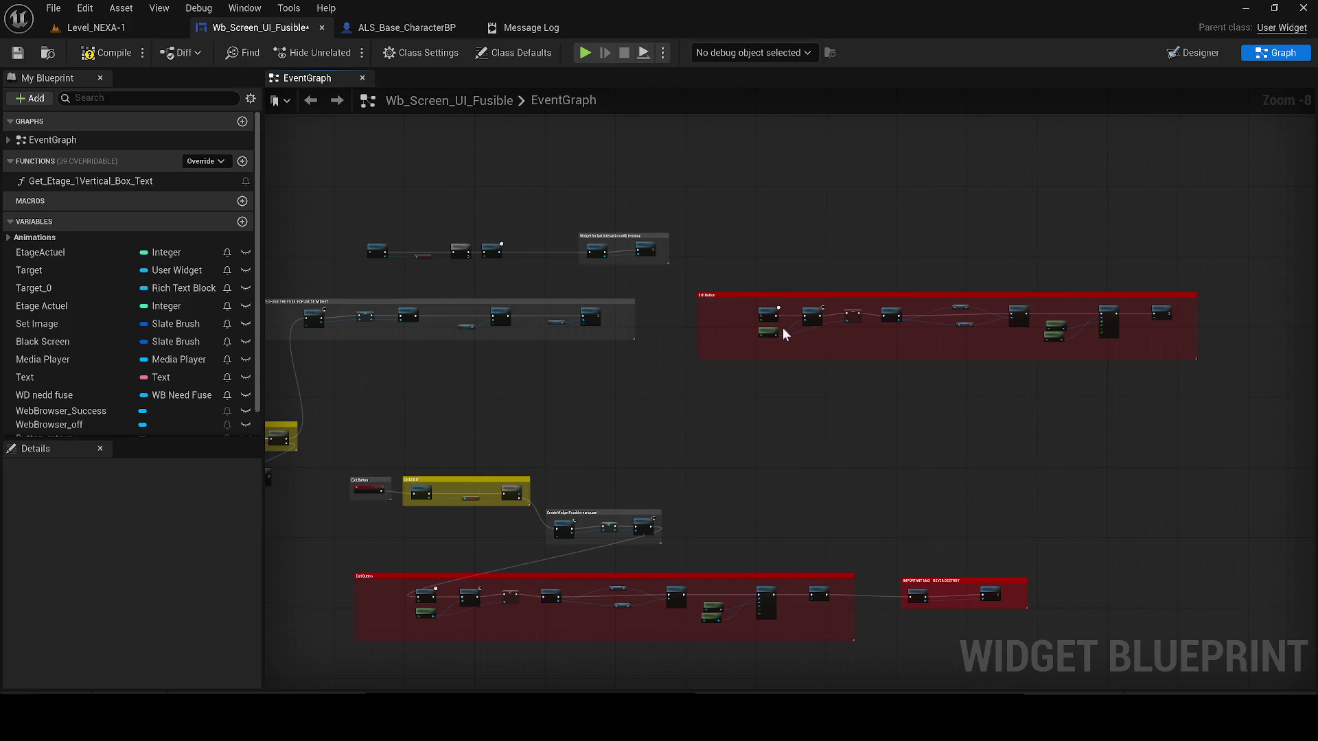
- Move the Exit Button group beside the fuse check and wire Branch True into its Delay
{"action": "left_click_drag", "start_coordinate": [728, 300], "coordinate": [1205, 394]}
{"action": "mouse_move", "coordinate": [814, 321]}
{"action": "left_mouse_down"}
{"action": "mouse_move", "coordinate": [739, 459]}
{"action": "mouse_move", "coordinate": [611, 472]}
{"action": "left_mouse_up"}
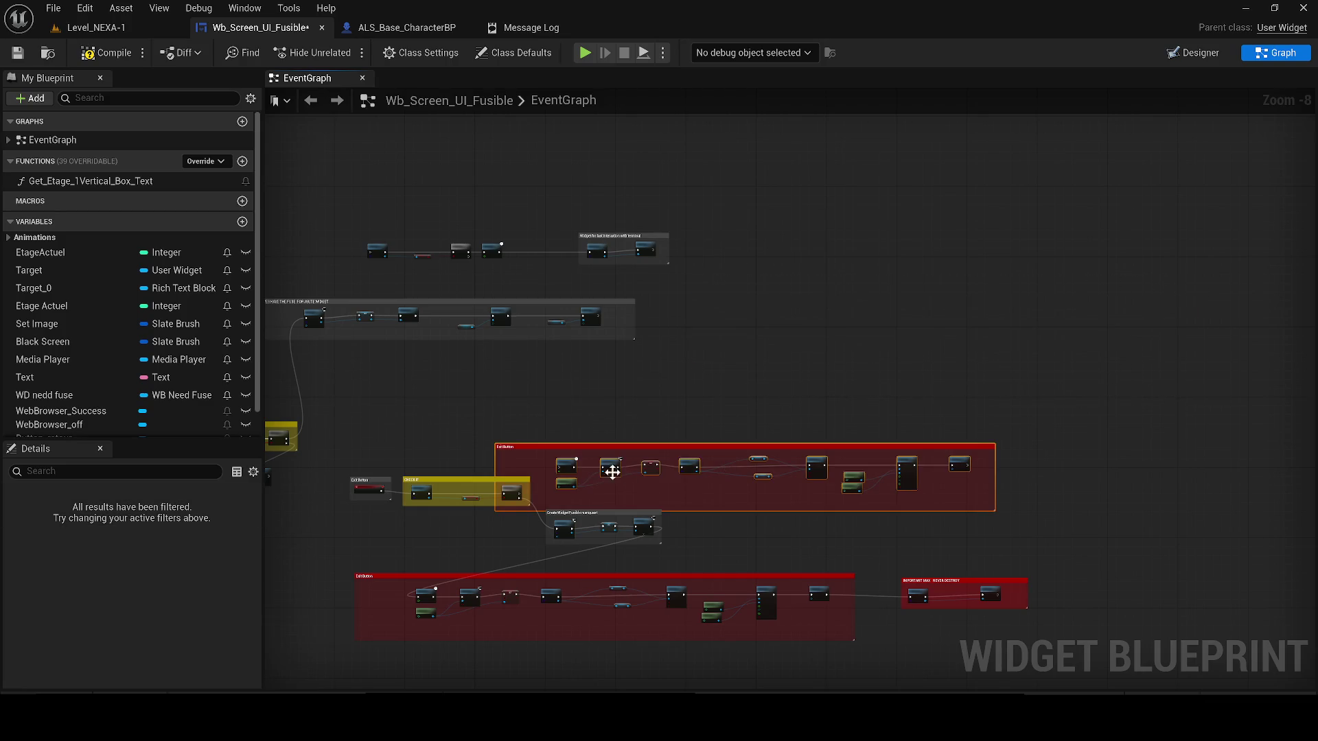
{"action": "mouse_move", "coordinate": [505, 448]}
{"action": "left_mouse_down"}
{"action": "mouse_move", "coordinate": [602, 426]}
{"action": "mouse_move", "coordinate": [579, 429]}
{"action": "left_mouse_up"}
{"action": "scroll", "coordinate": [533, 474], "scroll_direction": "up", "scroll_amount": 5}
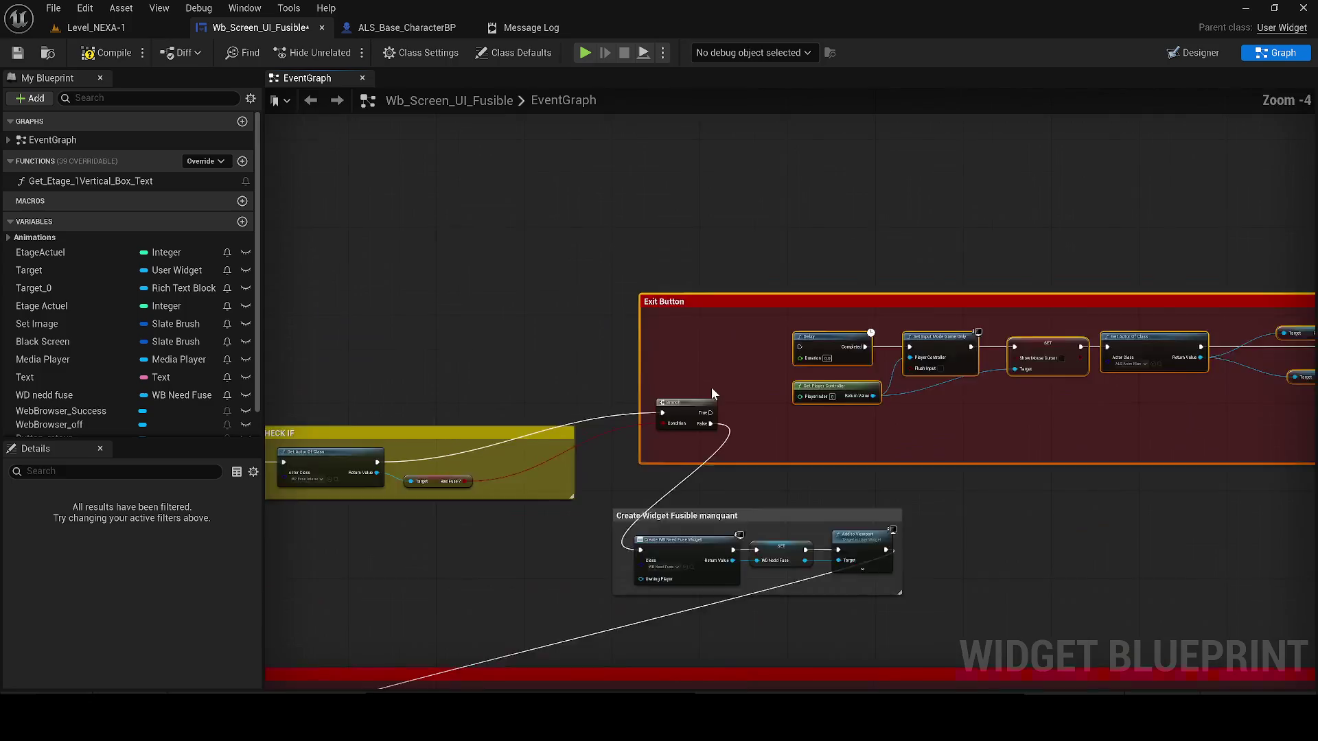
{"action": "mouse_move", "coordinate": [534, 475]}
{"action": "left_mouse_down"}
{"action": "mouse_move", "coordinate": [431, 481]}
{"action": "mouse_move", "coordinate": [855, 347]}
{"action": "mouse_move", "coordinate": [833, 333]}
{"action": "left_mouse_up"}
{"action": "scroll", "coordinate": [975, 286], "scroll_direction": "down", "scroll_amount": 2}
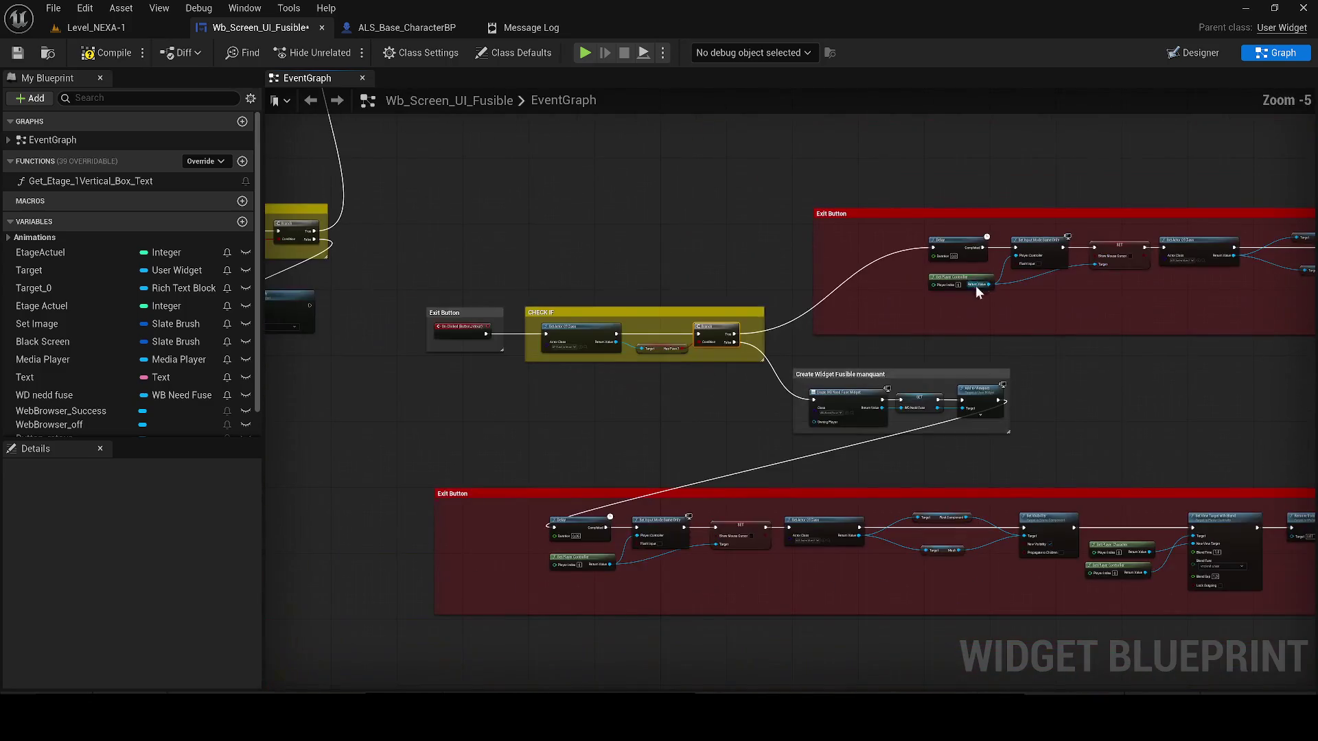
- Wire Remove from Parent into Get Actor Of Class and place the OPEN DOOR FINALLY group beside it
{"action": "mouse_move", "coordinate": [931, 336]}
{"action": "left_mouse_down"}
{"action": "mouse_move", "coordinate": [677, 288]}
{"action": "mouse_move", "coordinate": [512, 206]}
{"action": "mouse_move", "coordinate": [47, 185]}
{"action": "left_mouse_up"}
{"action": "mouse_move", "coordinate": [1233, 328]}
{"action": "left_mouse_down"}
{"action": "mouse_move", "coordinate": [980, 186]}
{"action": "mouse_move", "coordinate": [749, 168]}
{"action": "left_mouse_up"}
{"action": "mouse_move", "coordinate": [654, 252]}
{"action": "left_mouse_down"}
{"action": "mouse_move", "coordinate": [611, 197]}
{"action": "mouse_move", "coordinate": [761, 182]}
{"action": "mouse_move", "coordinate": [447, 343]}
{"action": "mouse_move", "coordinate": [651, 357]}
{"action": "left_mouse_up"}
{"action": "left_click_drag", "start_coordinate": [481, 339], "coordinate": [795, 409]}
{"action": "scroll", "coordinate": [617, 371], "scroll_direction": "up", "scroll_amount": 2}
{"action": "left_click_drag", "start_coordinate": [778, 356], "coordinate": [586, 259]}
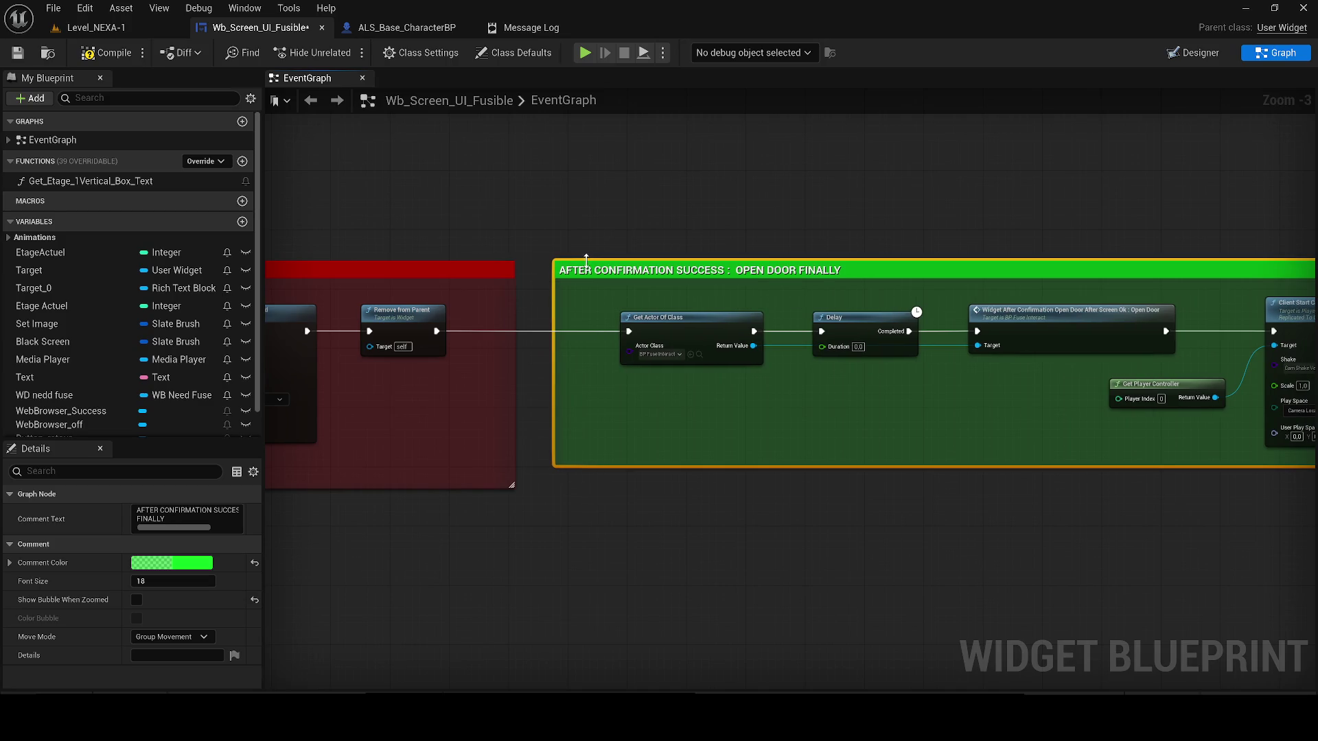
{"action": "left_click_drag", "start_coordinate": [591, 466], "coordinate": [571, 485]}
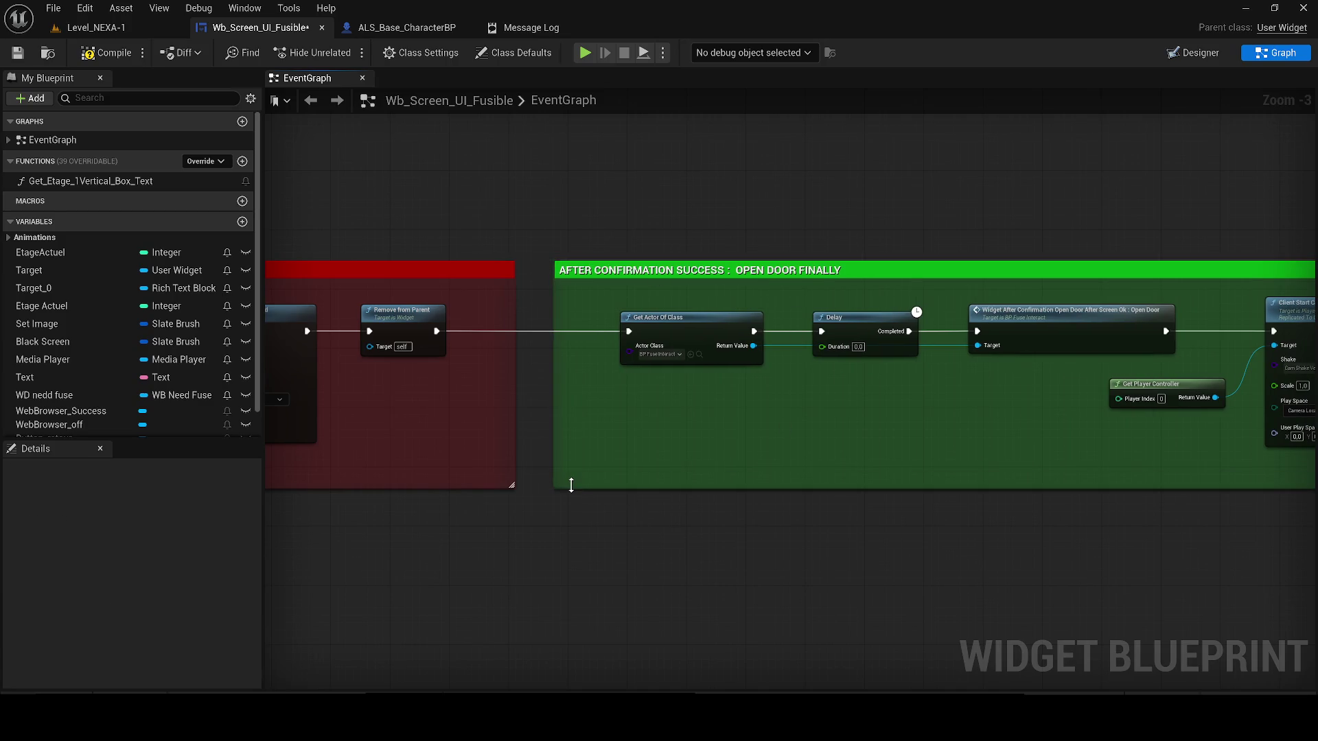
{"action": "scroll", "coordinate": [1053, 297], "scroll_direction": "down", "scroll_amount": 4}
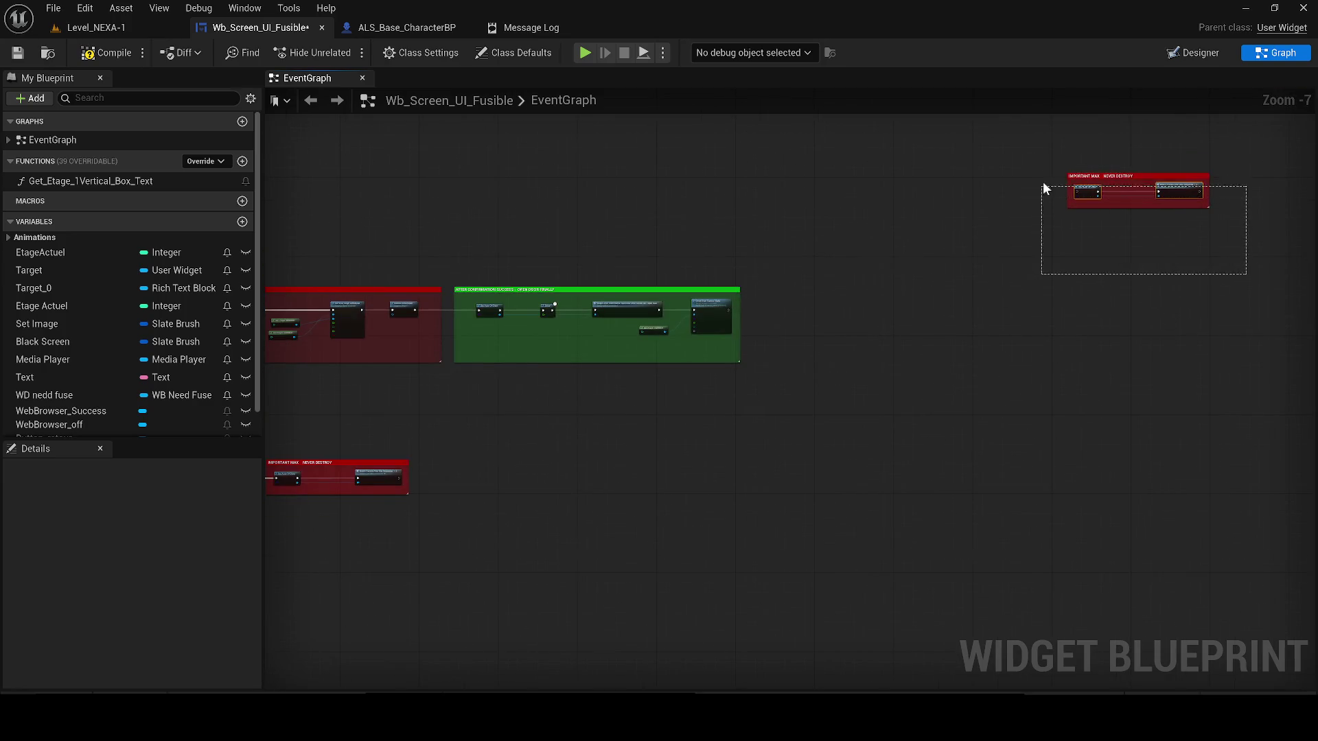
- Chain the open-door sequence into the IMPORTANT MAX group and retitle it with '==' and ': LOGIC ALS'
{"action": "left_click_drag", "start_coordinate": [1045, 189], "coordinate": [1043, 186]}
{"action": "scroll", "coordinate": [833, 313], "scroll_direction": "up", "scroll_amount": 3}
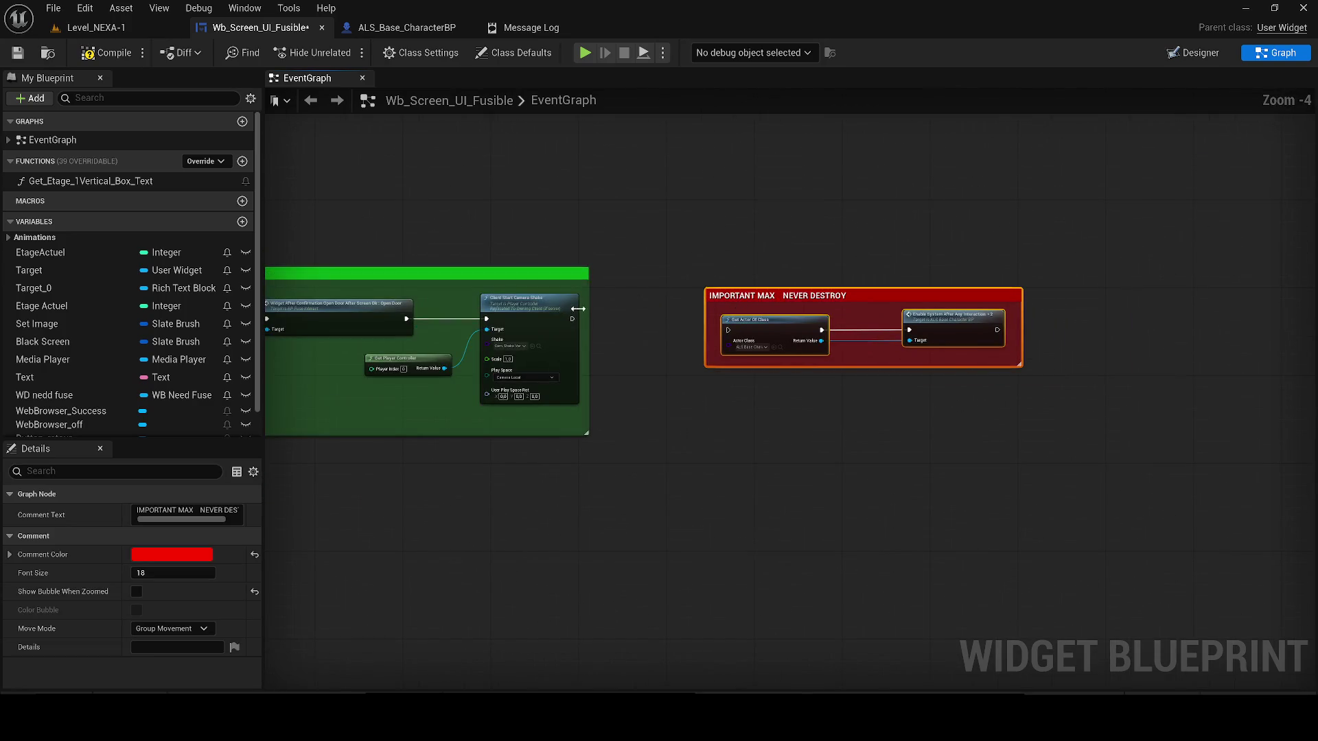
{"action": "left_click_drag", "start_coordinate": [726, 328], "coordinate": [751, 304]}
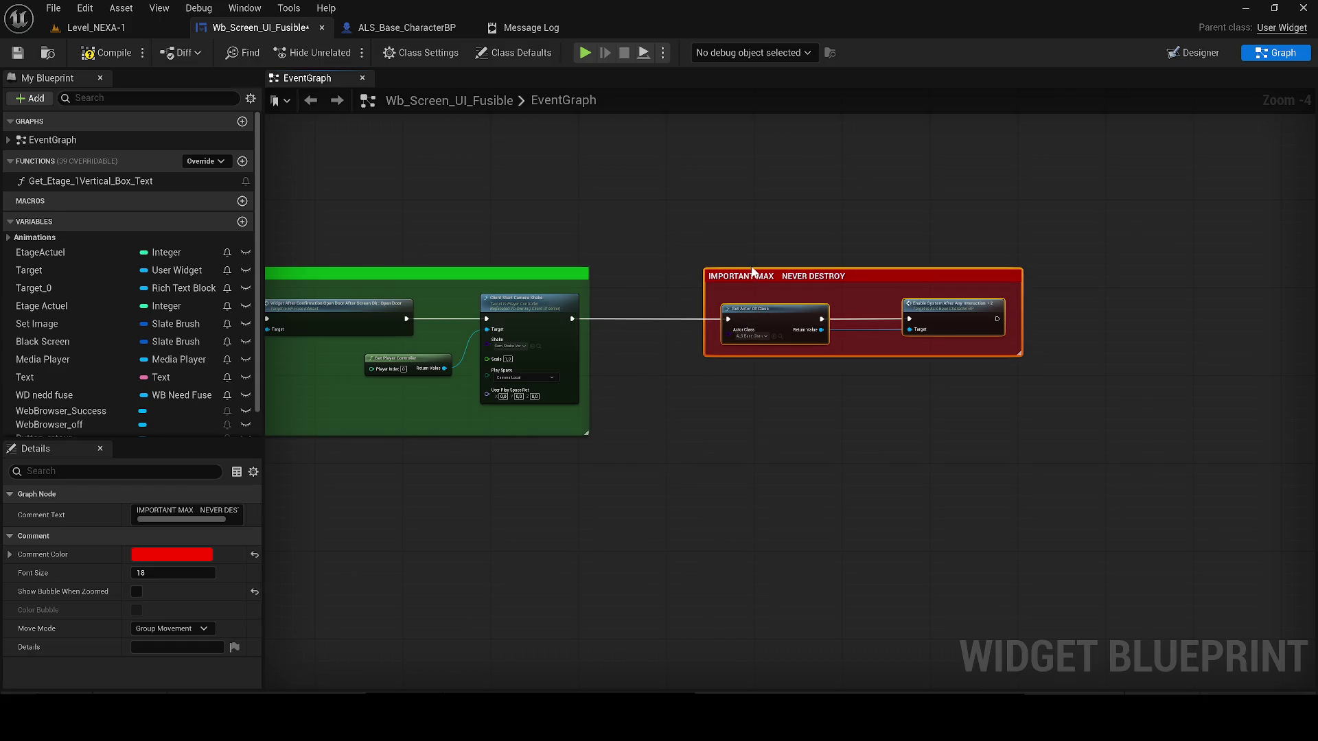
{"action": "scroll", "coordinate": [845, 278], "scroll_direction": "up", "scroll_amount": 1}
{"action": "double_click", "coordinate": [846, 278]}
{"action": "left_click_drag", "start_coordinate": [847, 277], "coordinate": [783, 277]}
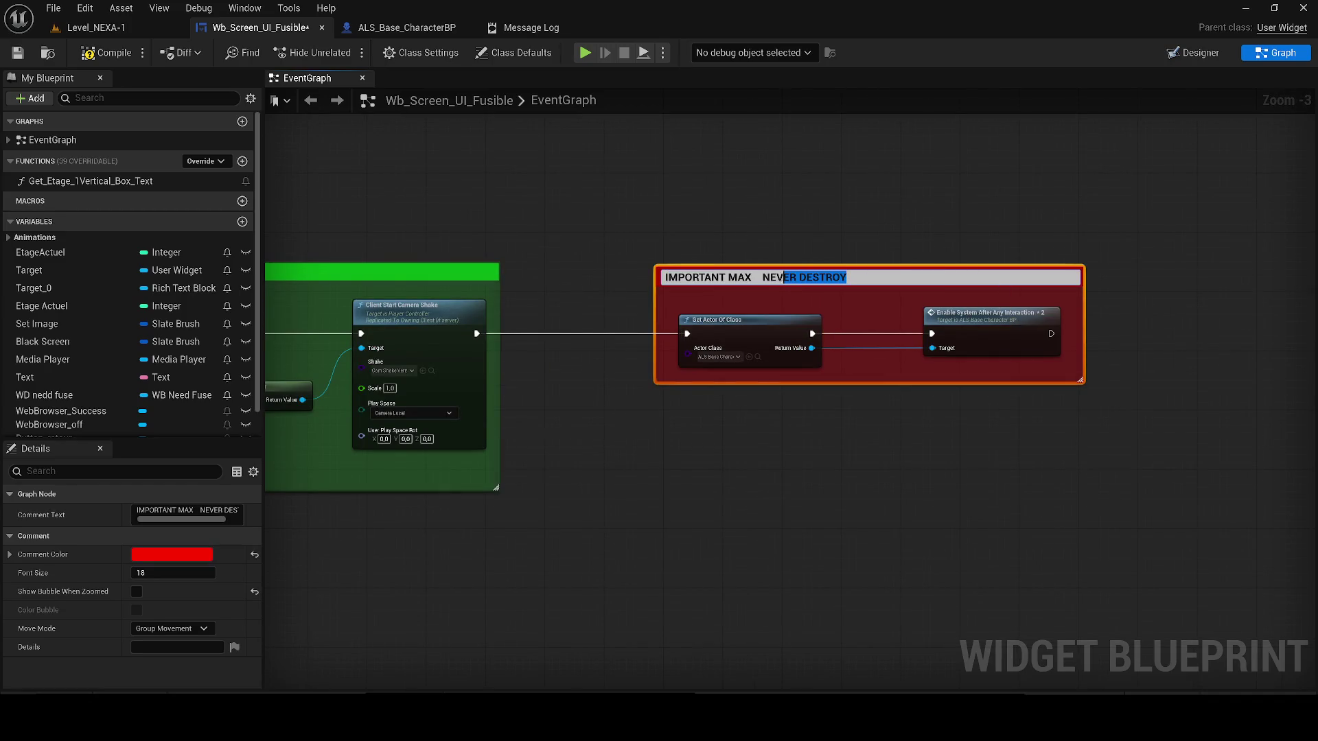
{"action": "type", "text": ": LOGIN"}
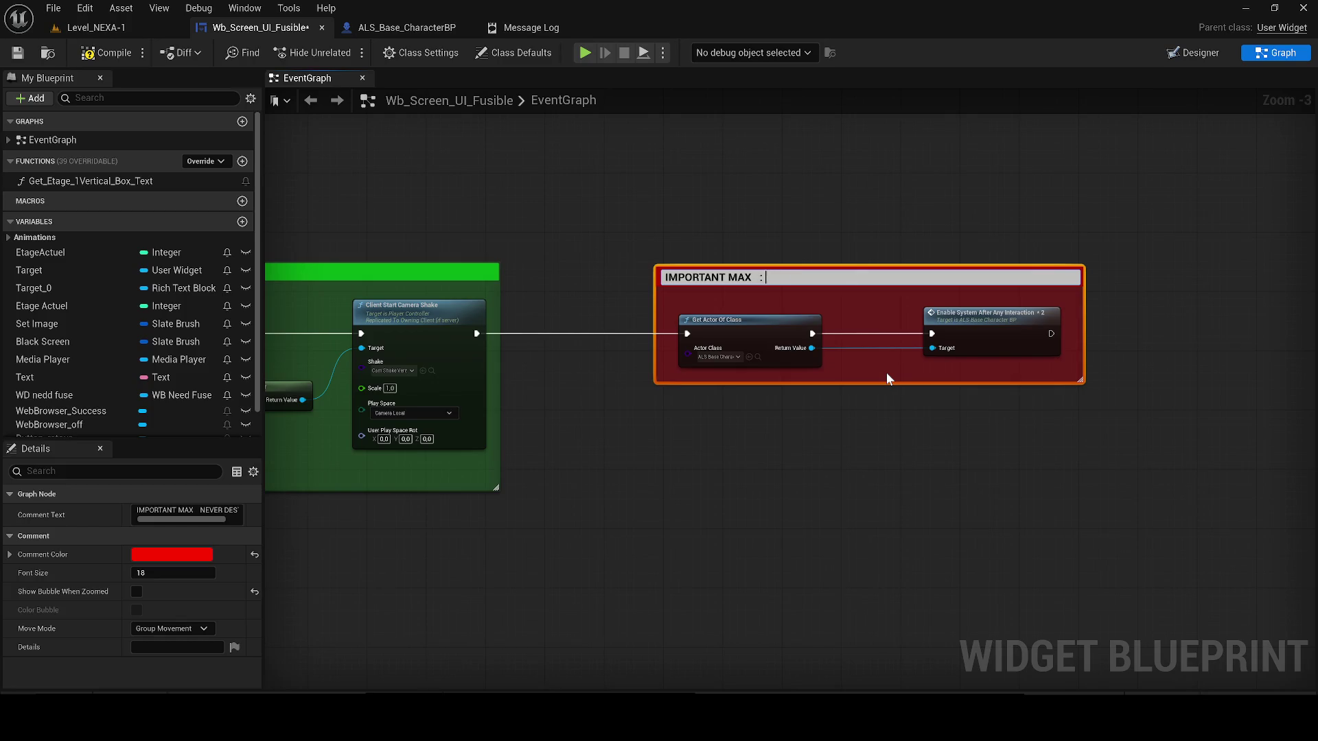
{"action": "key", "text": "BackSpace"}
{"action": "type", "text": "C ALS"}
{"action": "key", "text": "Return"}
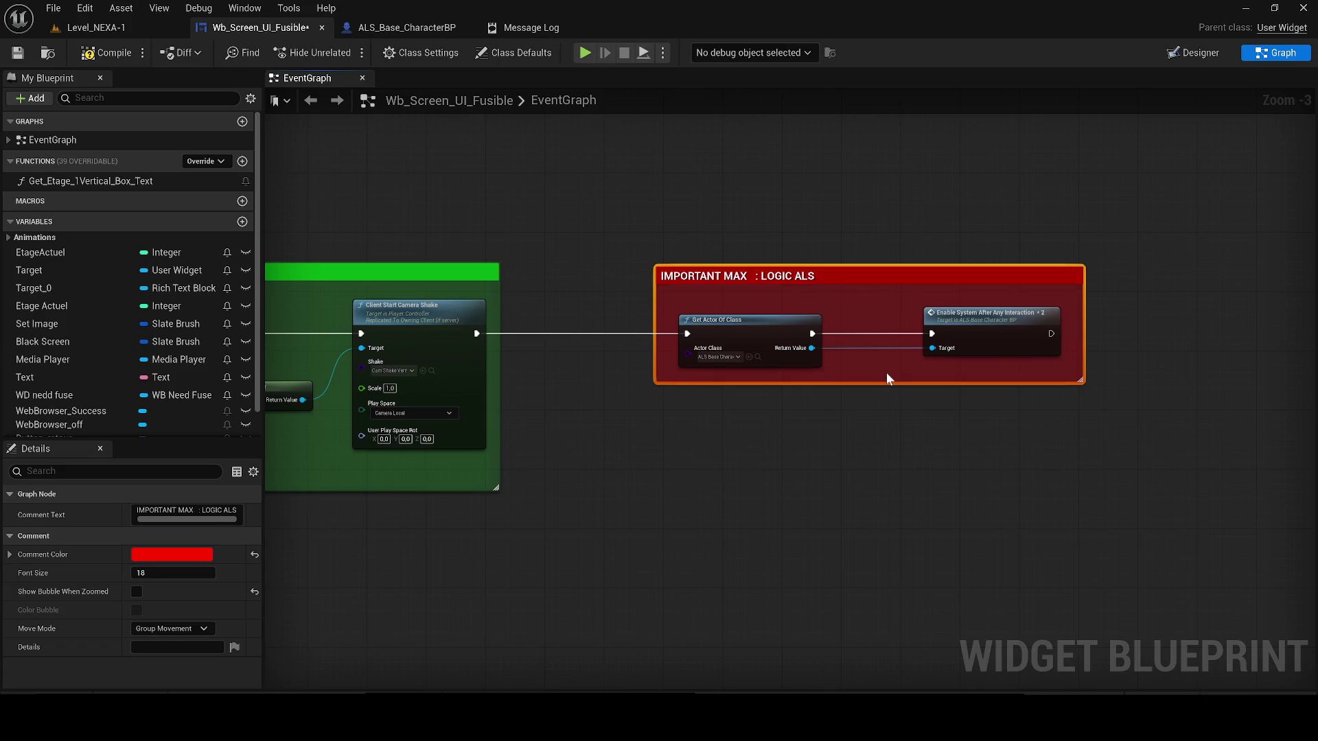
{"action": "left_click", "coordinate": [784, 262]}
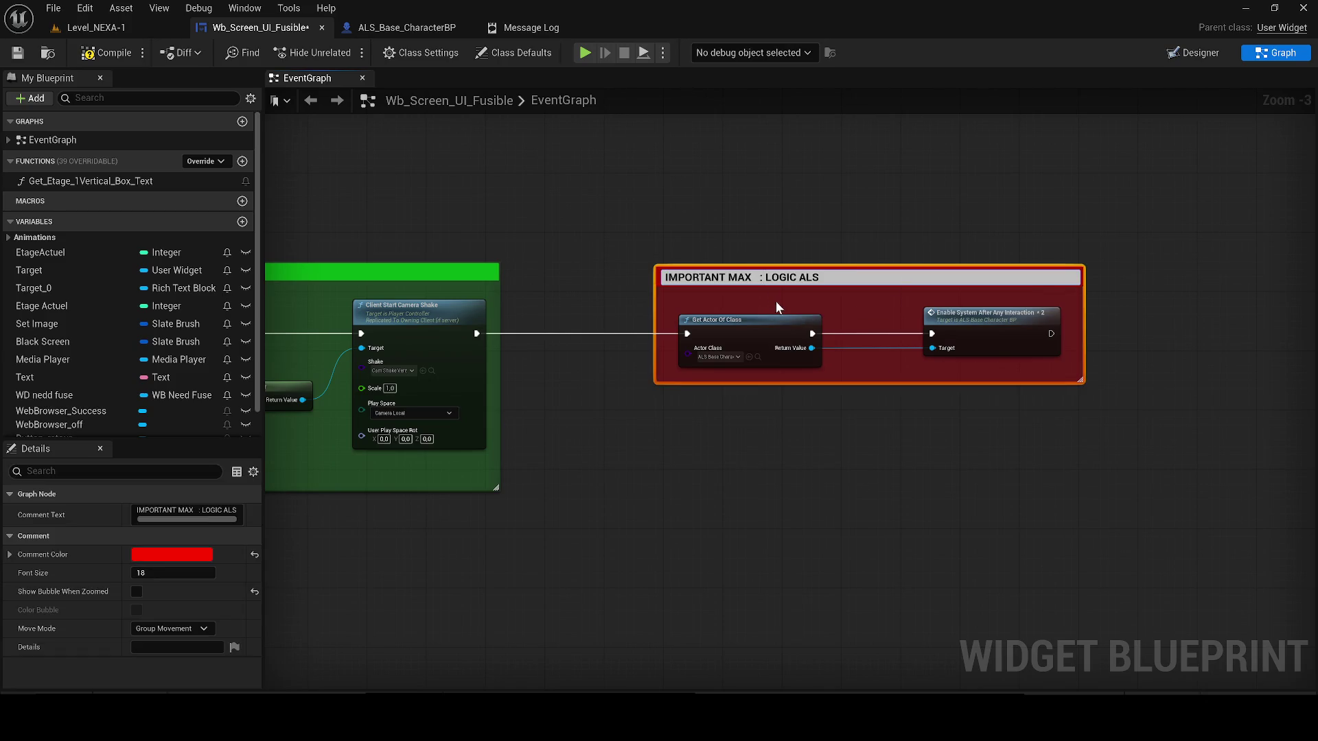
{"action": "type", "text": "=="}
{"action": "left_click", "coordinate": [521, 220]}
- Compile the widget, then retitle the red comment from LOGIC ALS to ALS CHARACTER
{"action": "left_click", "coordinate": [89, 55]}
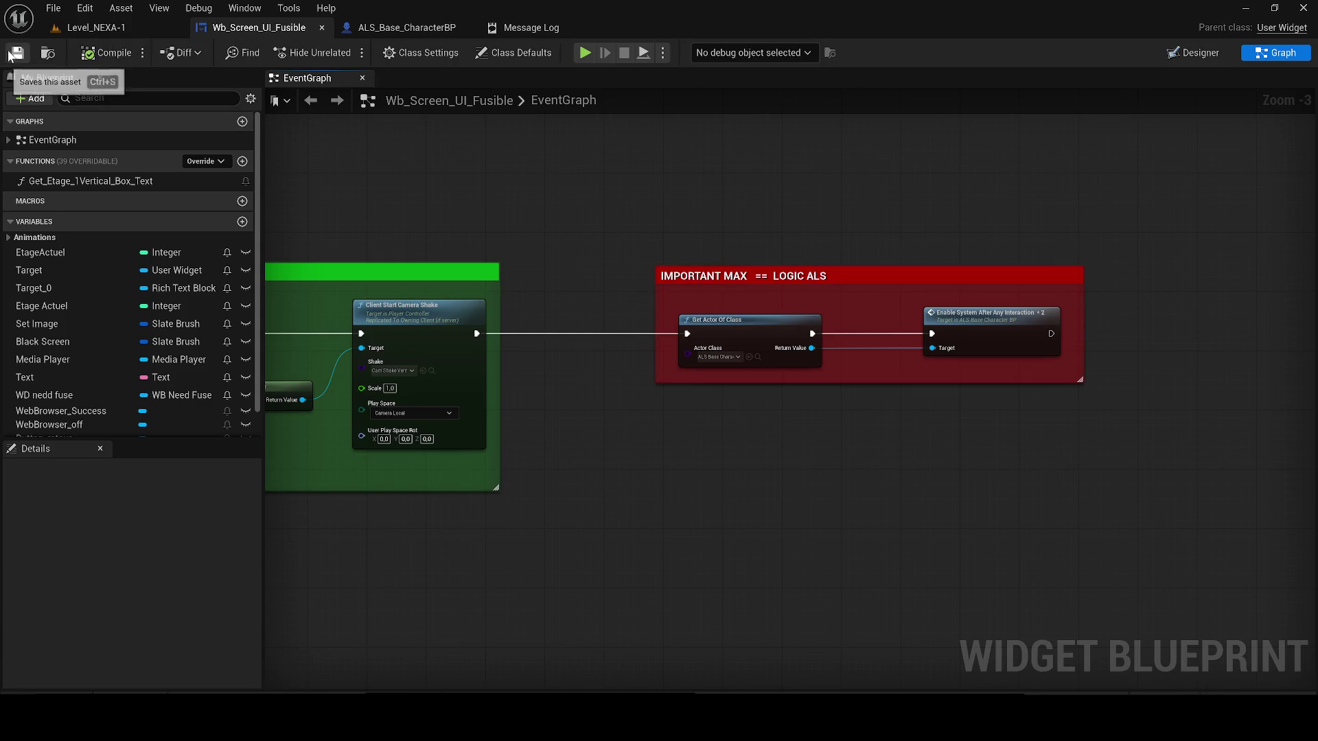
{"action": "left_click", "coordinate": [797, 277]}
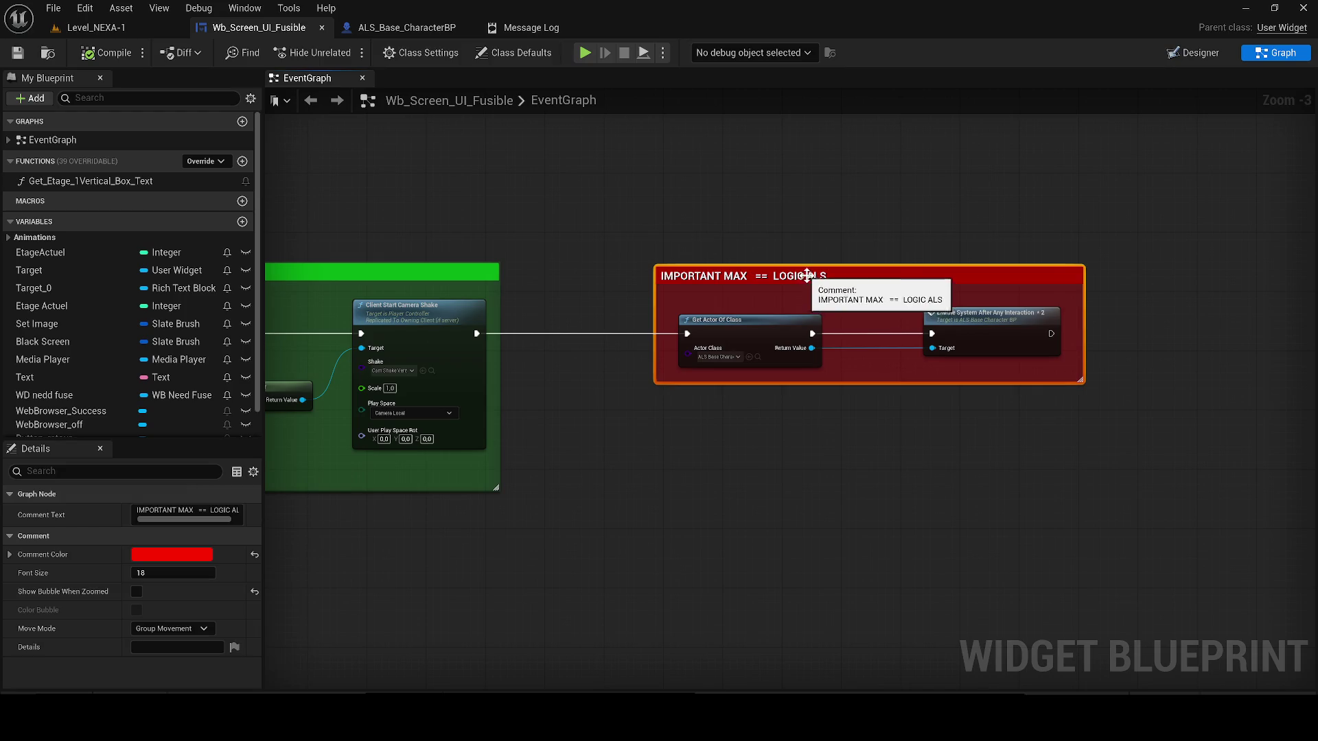
{"action": "double_click", "coordinate": [797, 278]}
{"action": "key", "text": "BackSpace"}
{"action": "type", "text": "CHARACT"}
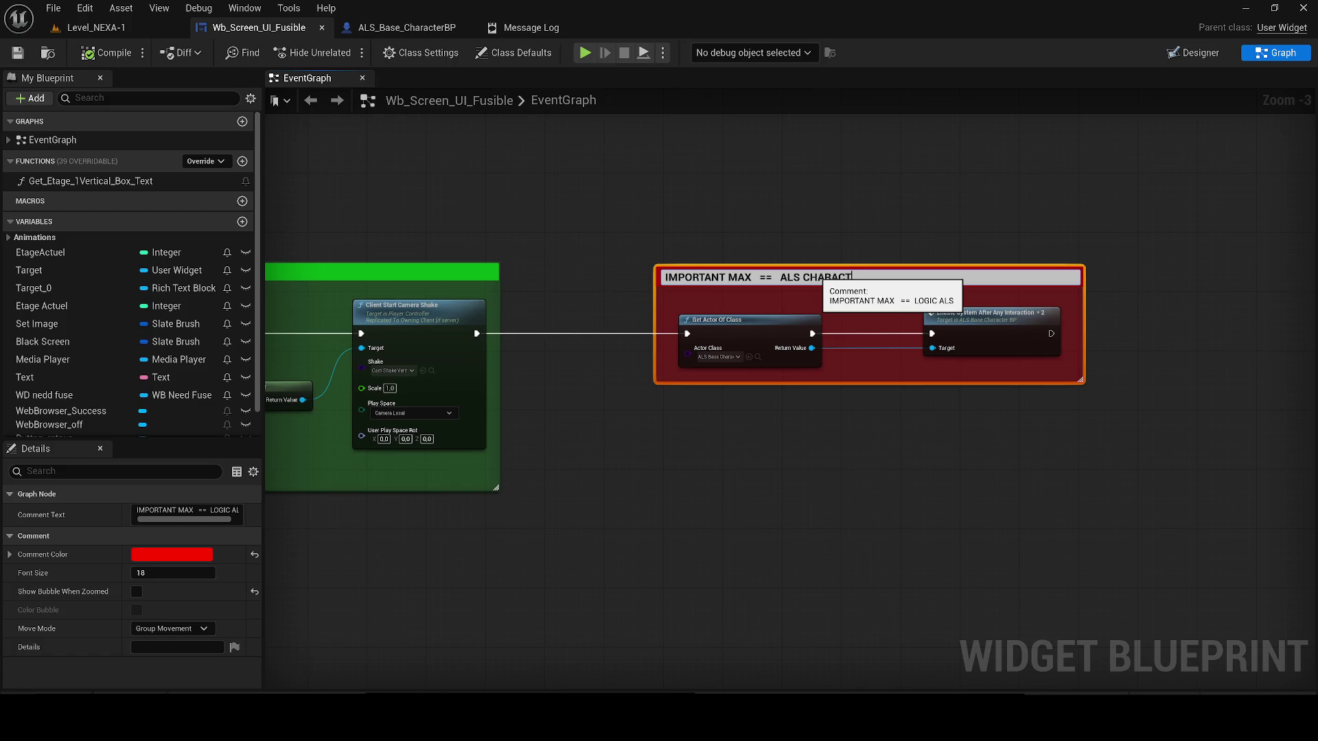
{"action": "type", "text": "E"}
{"action": "key", "text": "Return"}
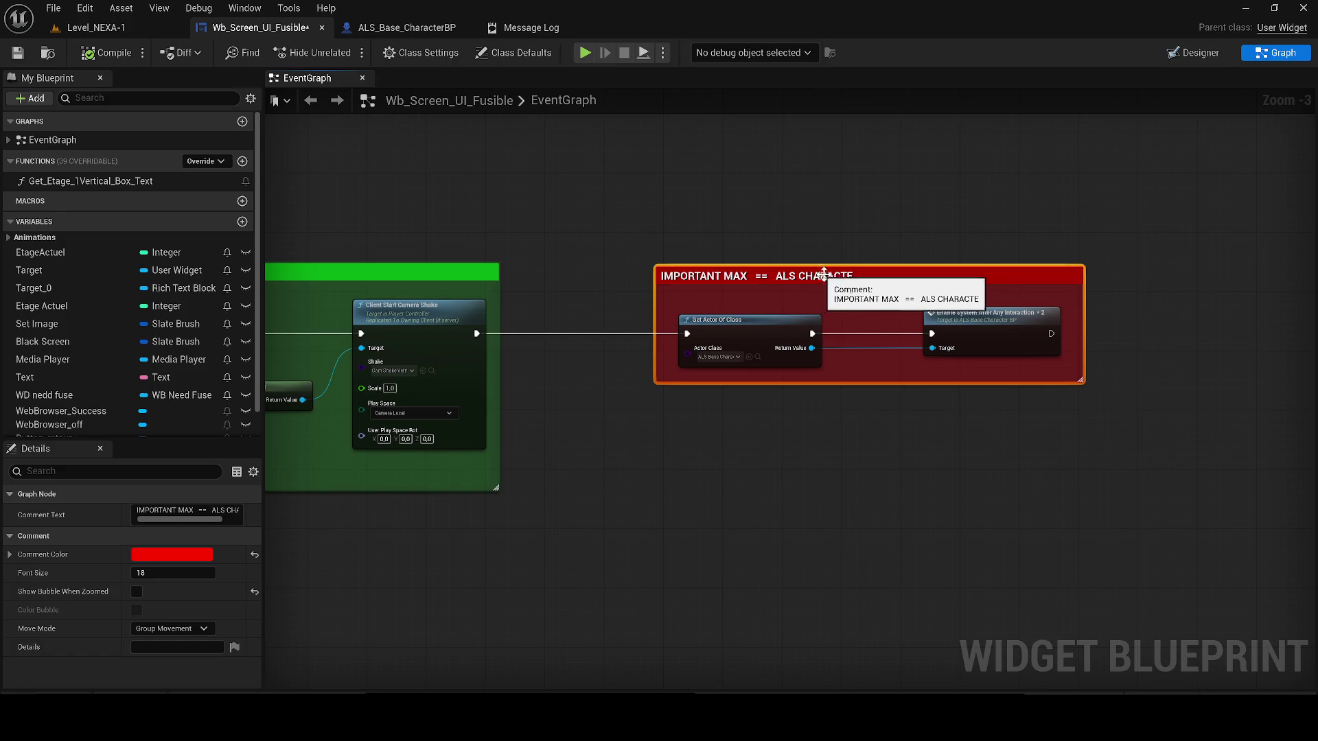
{"action": "scroll", "coordinate": [823, 275], "scroll_direction": "up", "scroll_amount": 1}
{"action": "double_click", "coordinate": [873, 275]}
{"action": "type", "text": "R"}
{"action": "key", "text": "Return"}
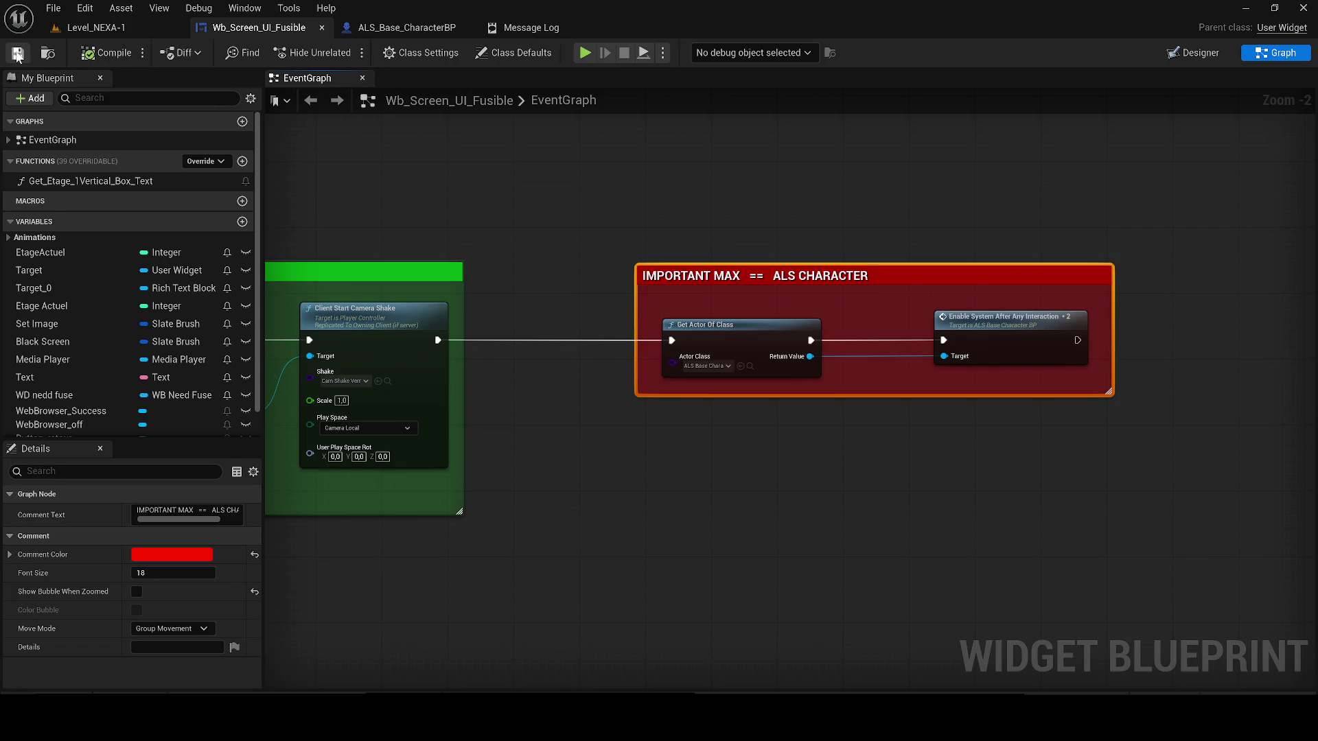
- Save the blueprint and start a play-in-editor test of Level_NEXA-1
{"action": "left_click", "coordinate": [749, 367]}
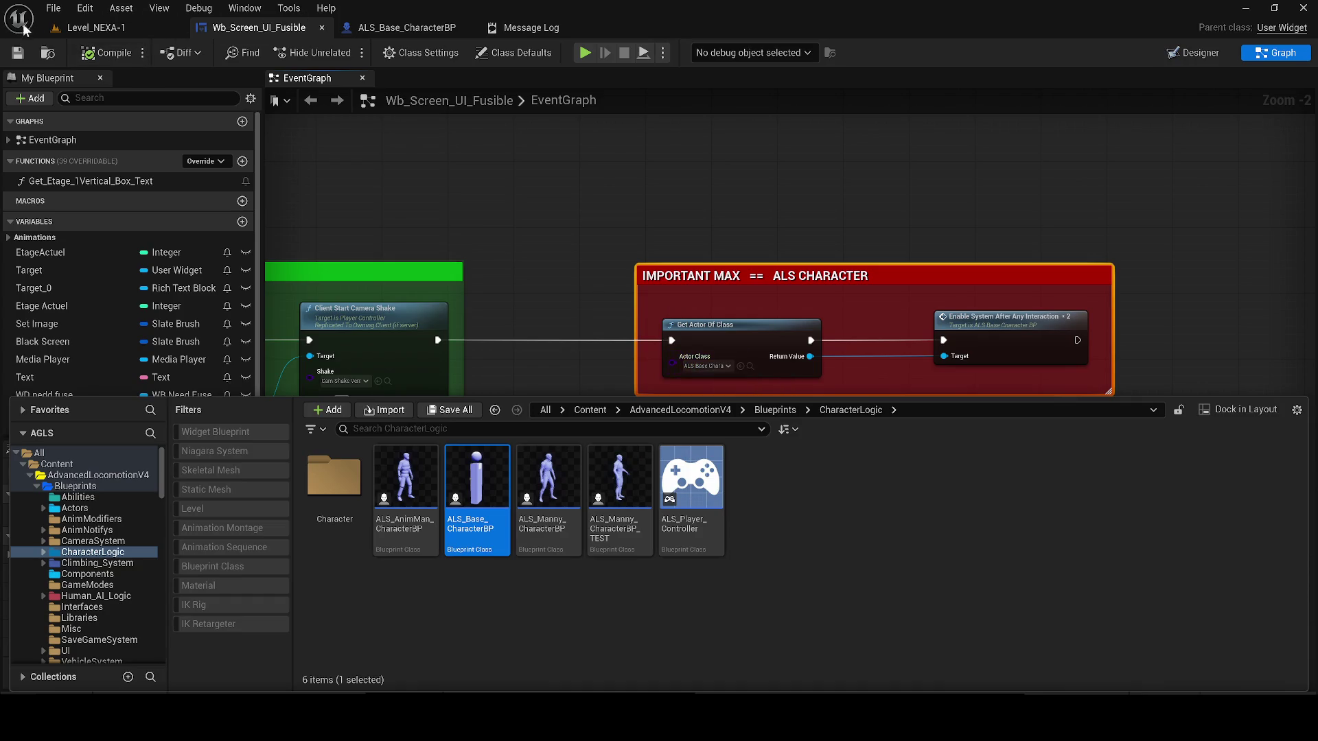
{"action": "left_click", "coordinate": [18, 53]}
{"action": "left_click", "coordinate": [110, 28]}
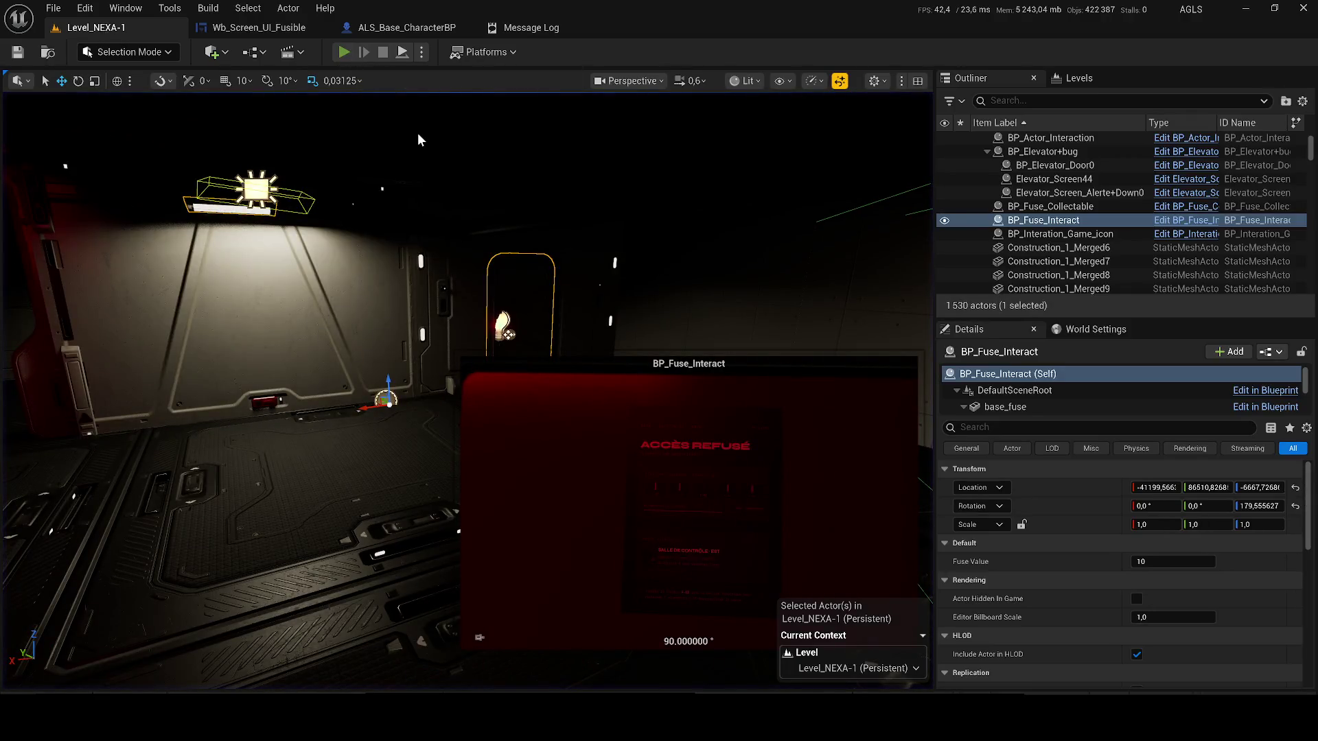
{"action": "key", "text": "alt+p"}
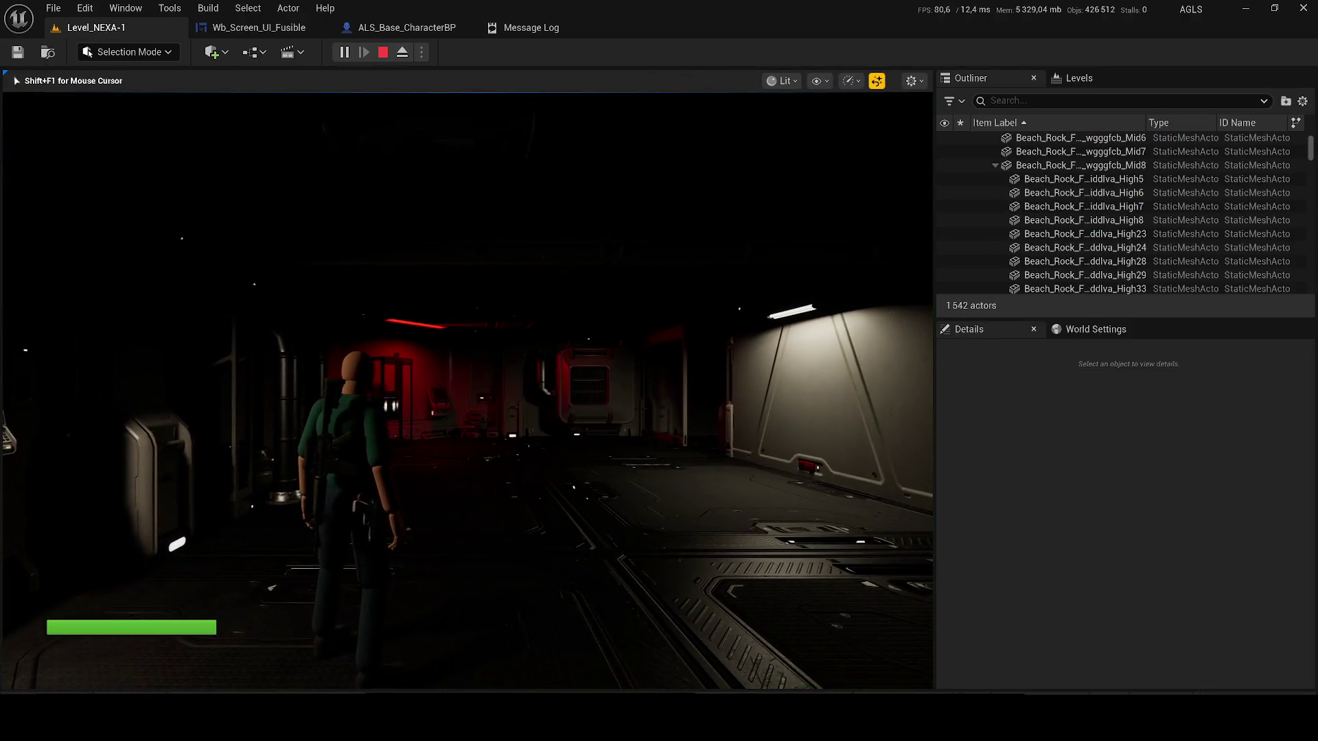
- Walk to the red room's wall console, check its fuse status screen, and close it
{"action": "key", "text": "w"}
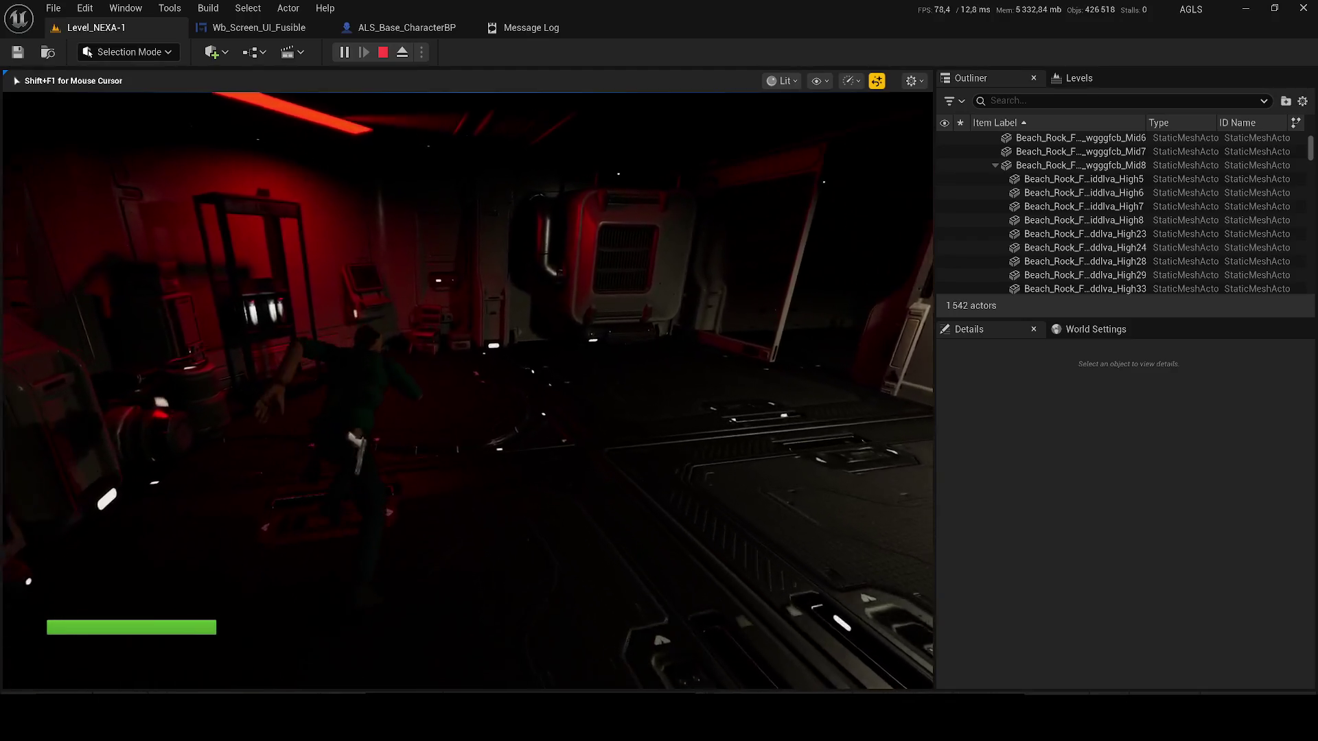
{"action": "key", "text": "w"}
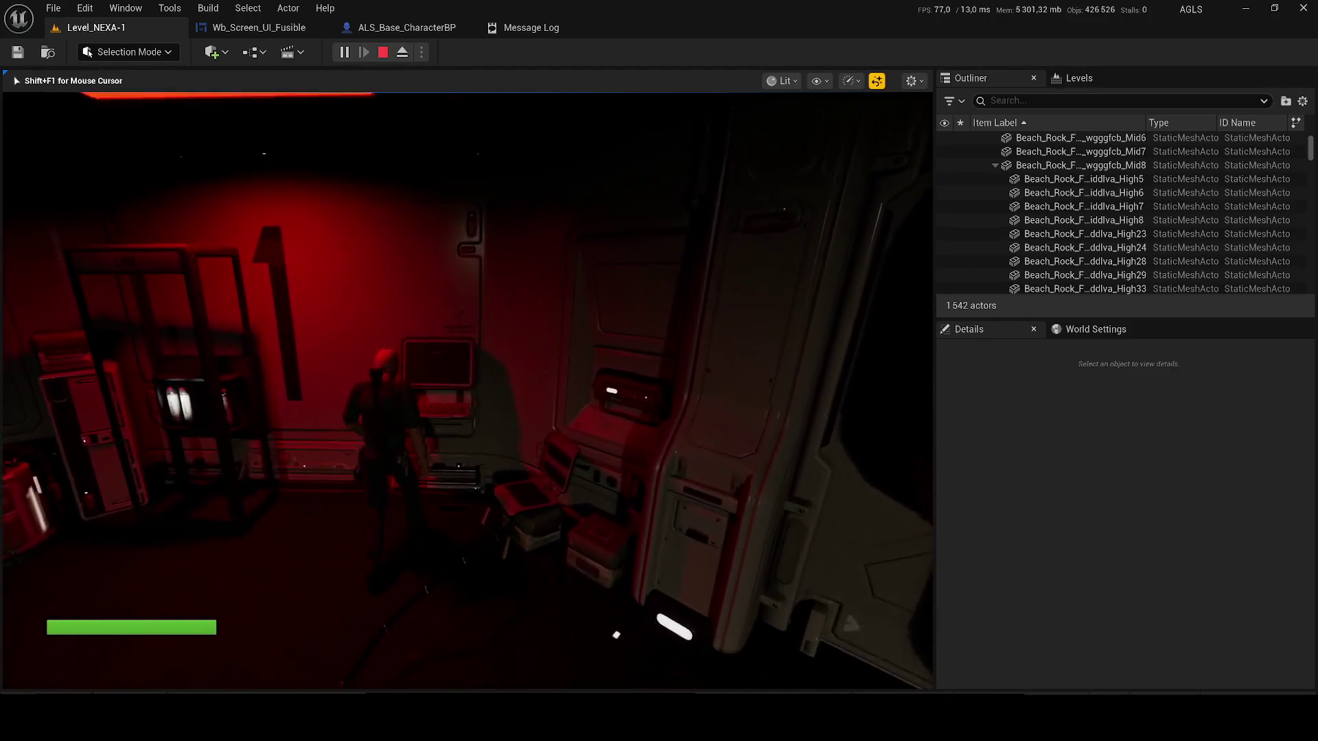
{"action": "key", "text": "w"}
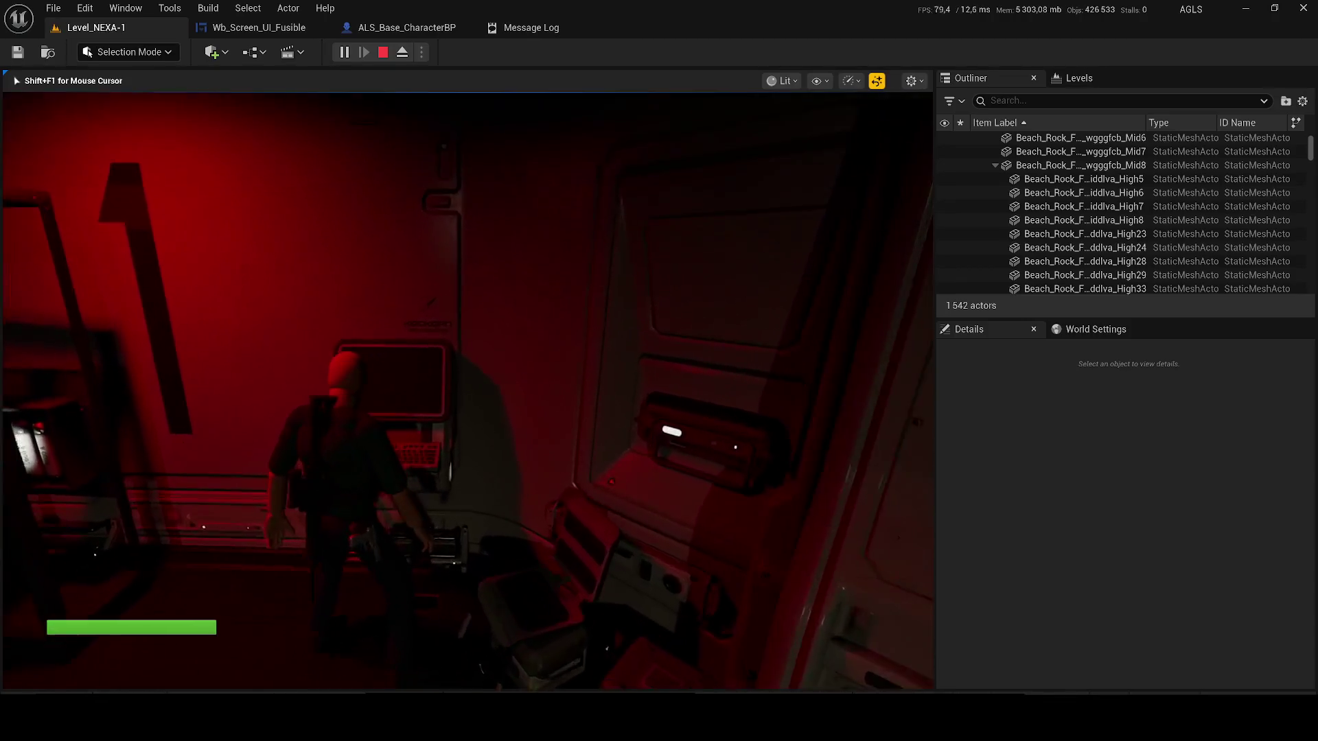
{"action": "key", "text": "e"}
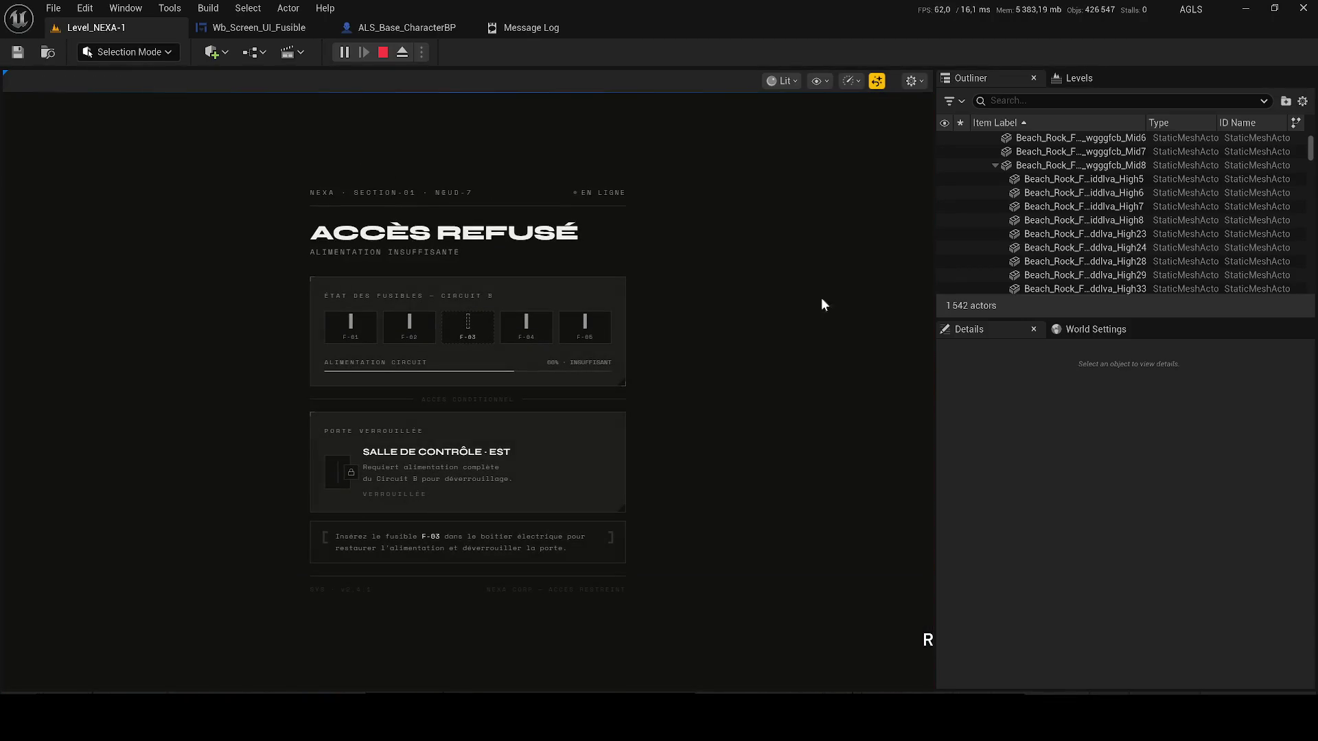
{"action": "key", "text": "Escape"}
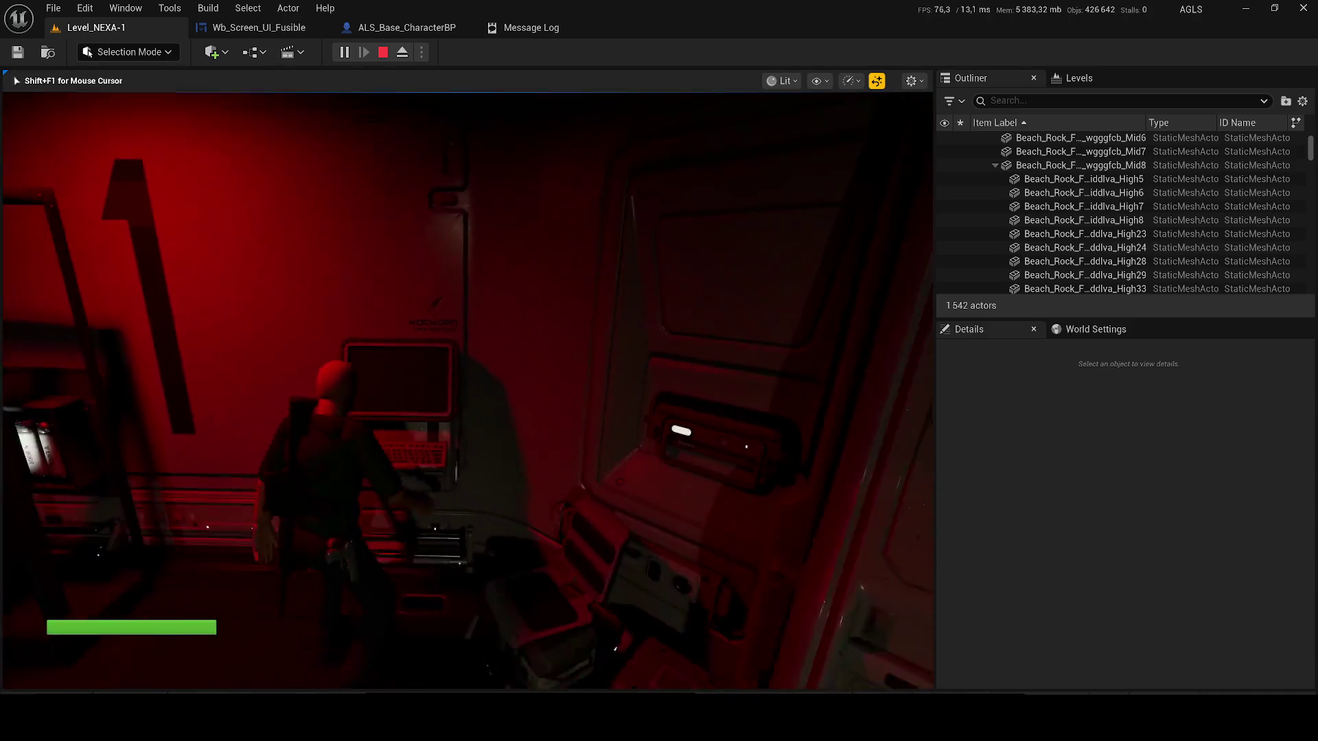
- Fetch fuse F-03 from the white room and insert it at the console, reaching ACCÈS AUTORISÉ
{"action": "key", "text": "w"}
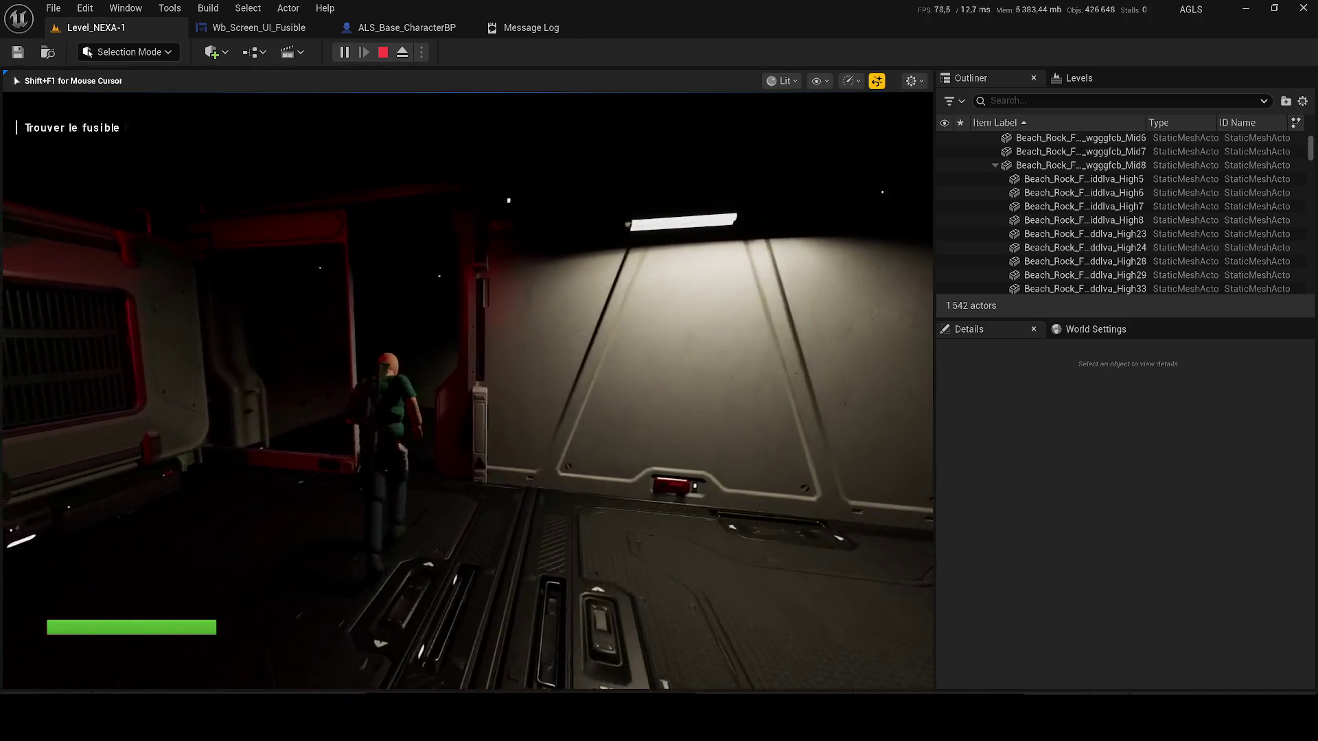
{"action": "key", "text": "w"}
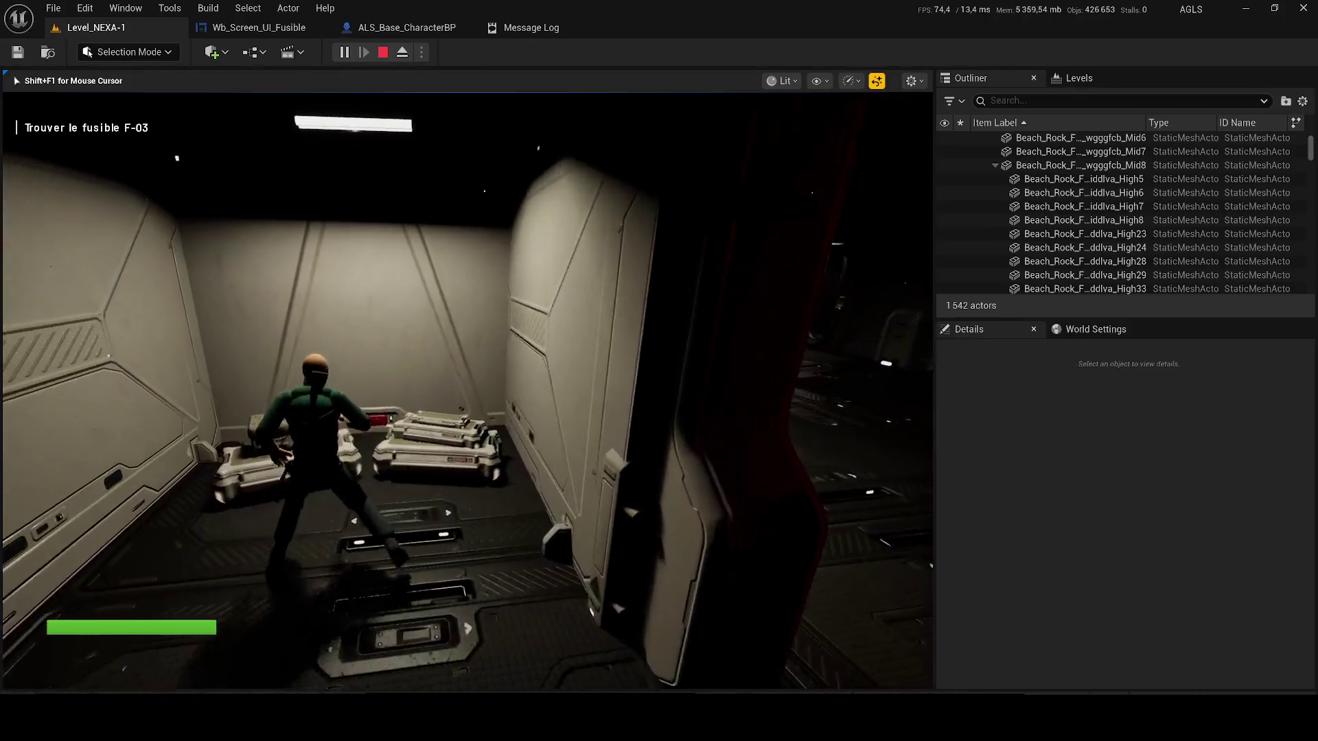
{"action": "key", "text": "w"}
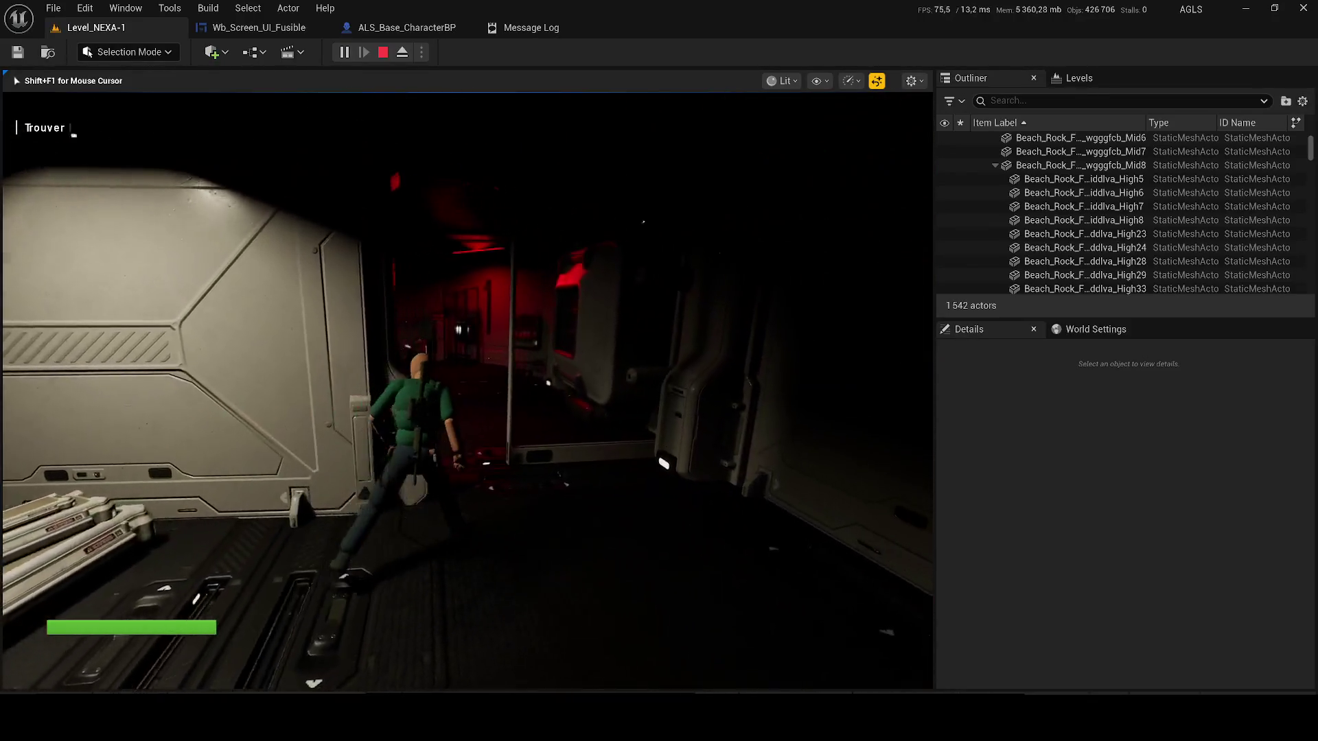
{"action": "key", "text": "w"}
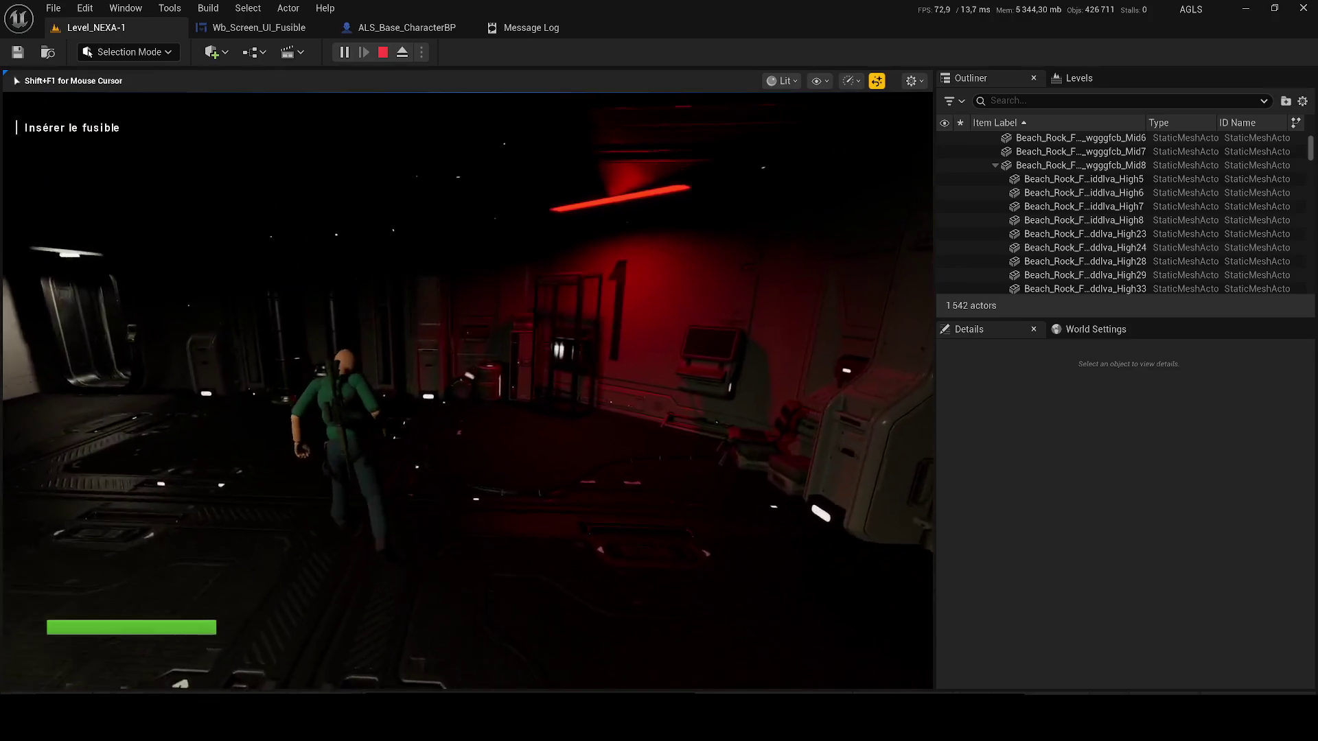
{"action": "key", "text": "w"}
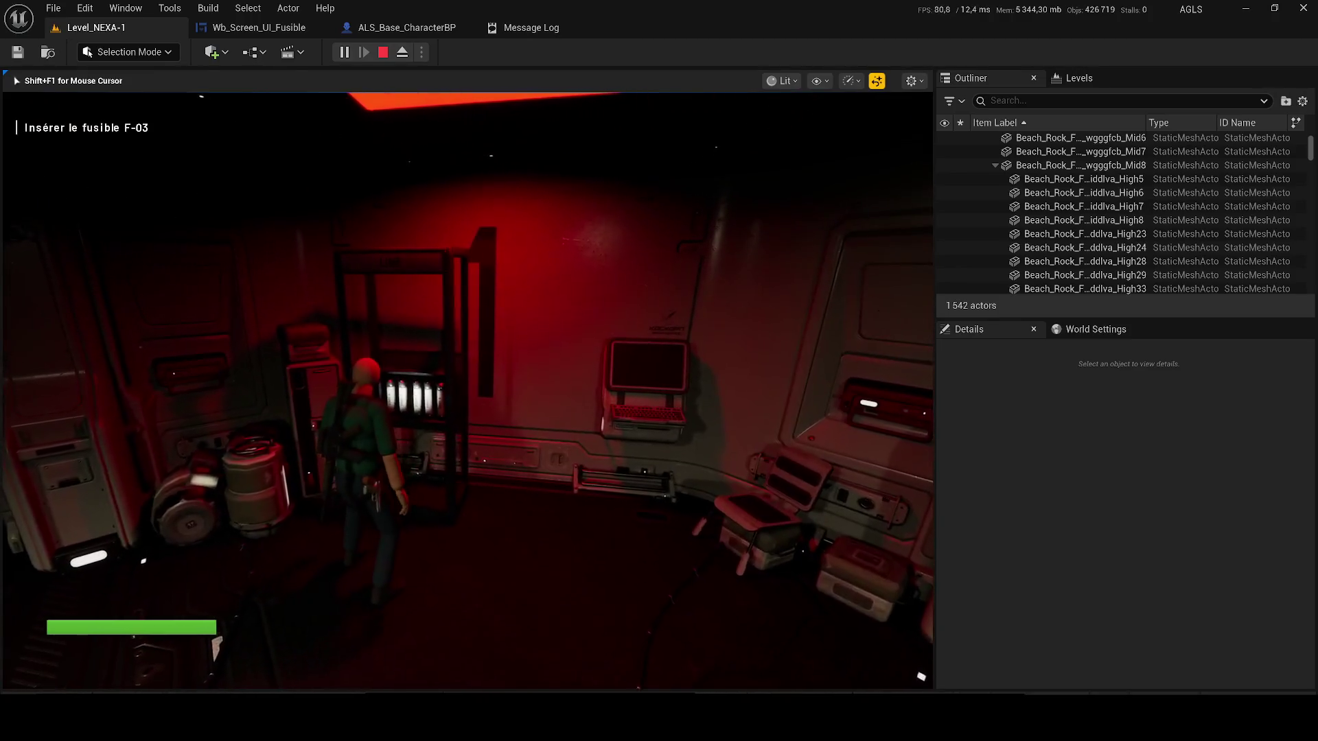
{"action": "key", "text": "w"}
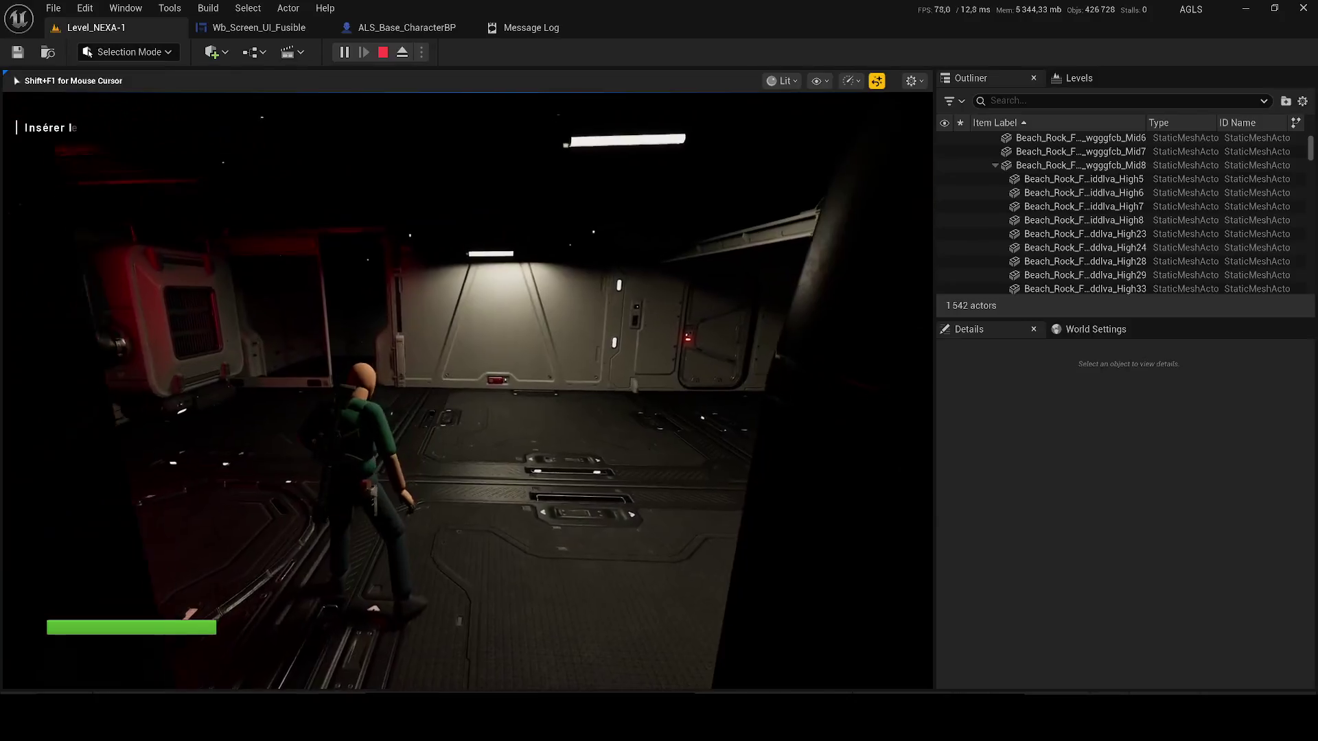
{"action": "key", "text": "w"}
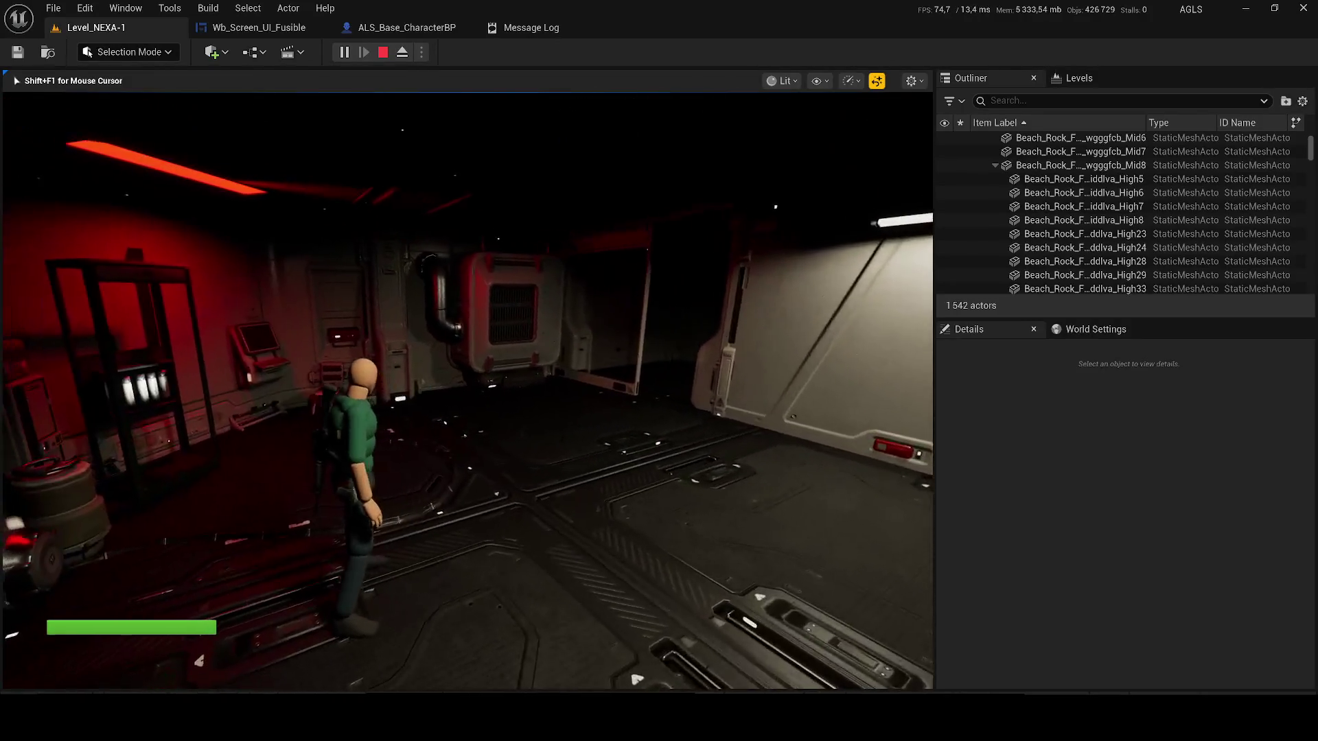
{"action": "key", "text": "w"}
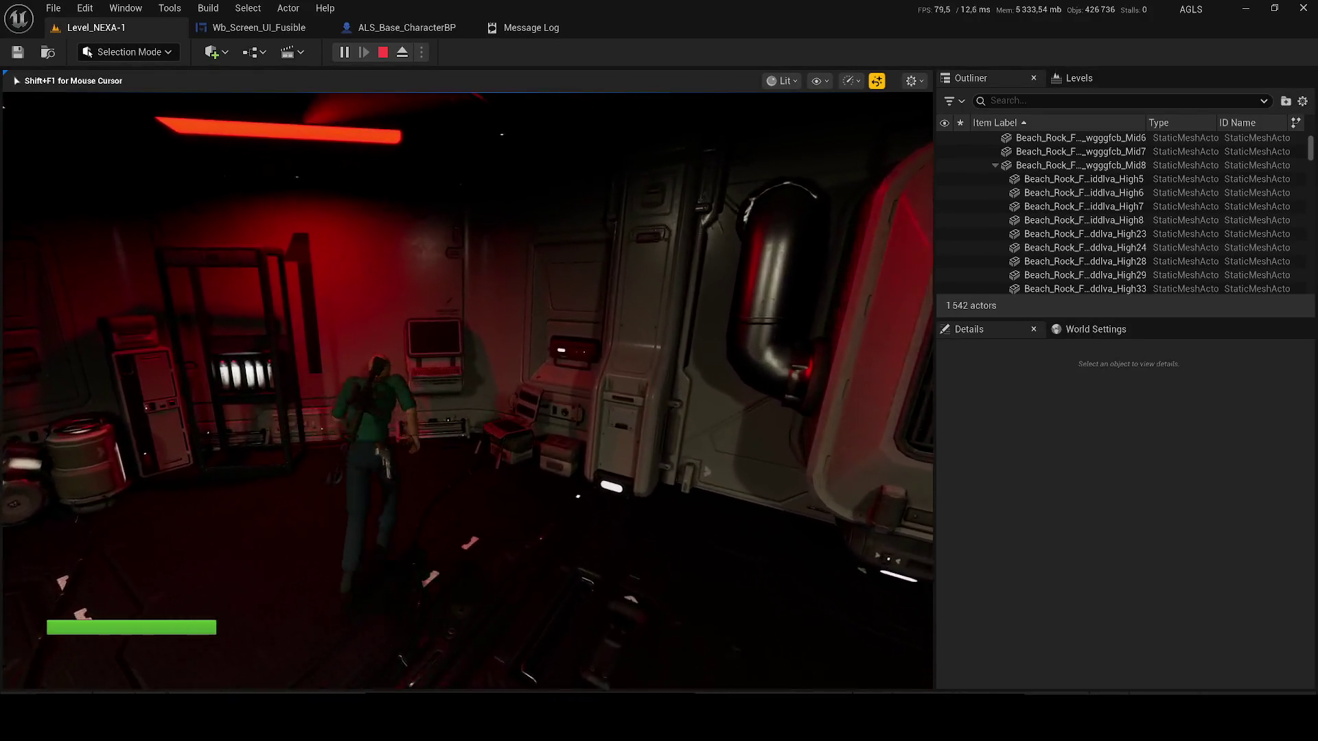
{"action": "key", "text": "w"}
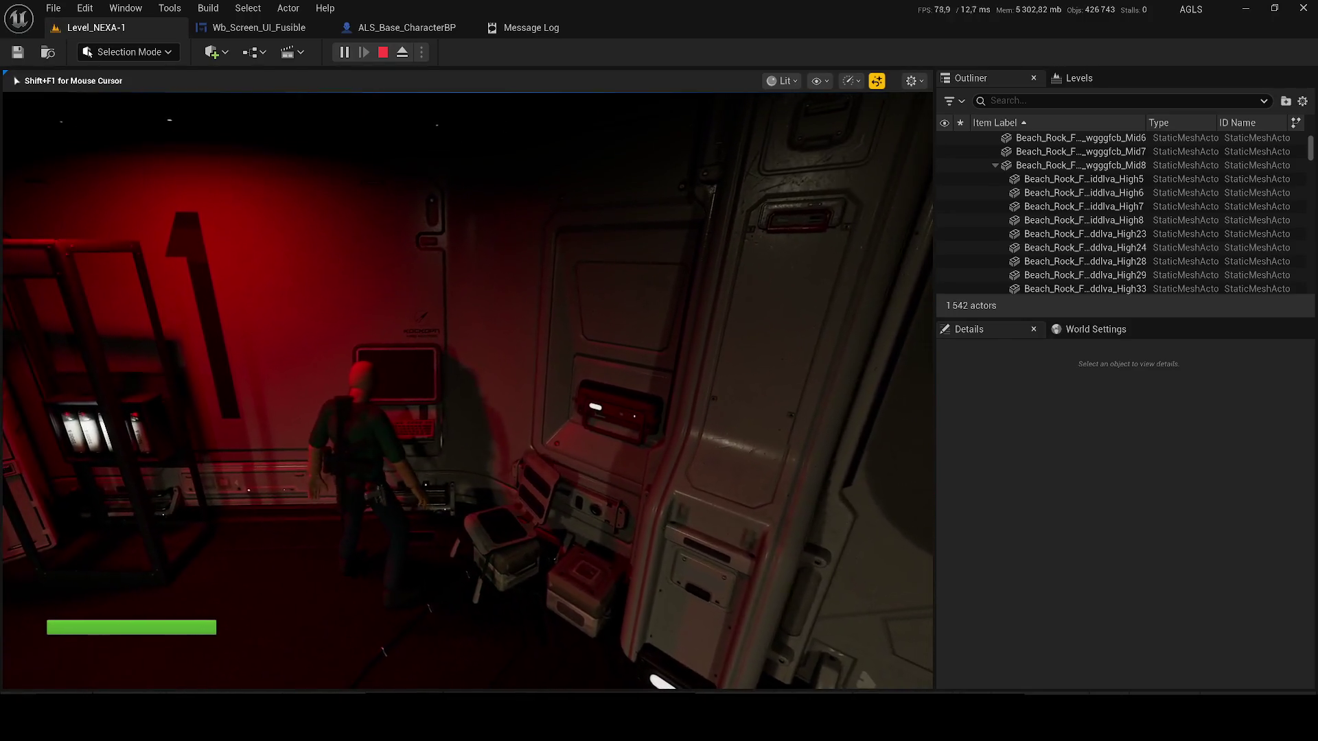
{"action": "key", "text": "e"}
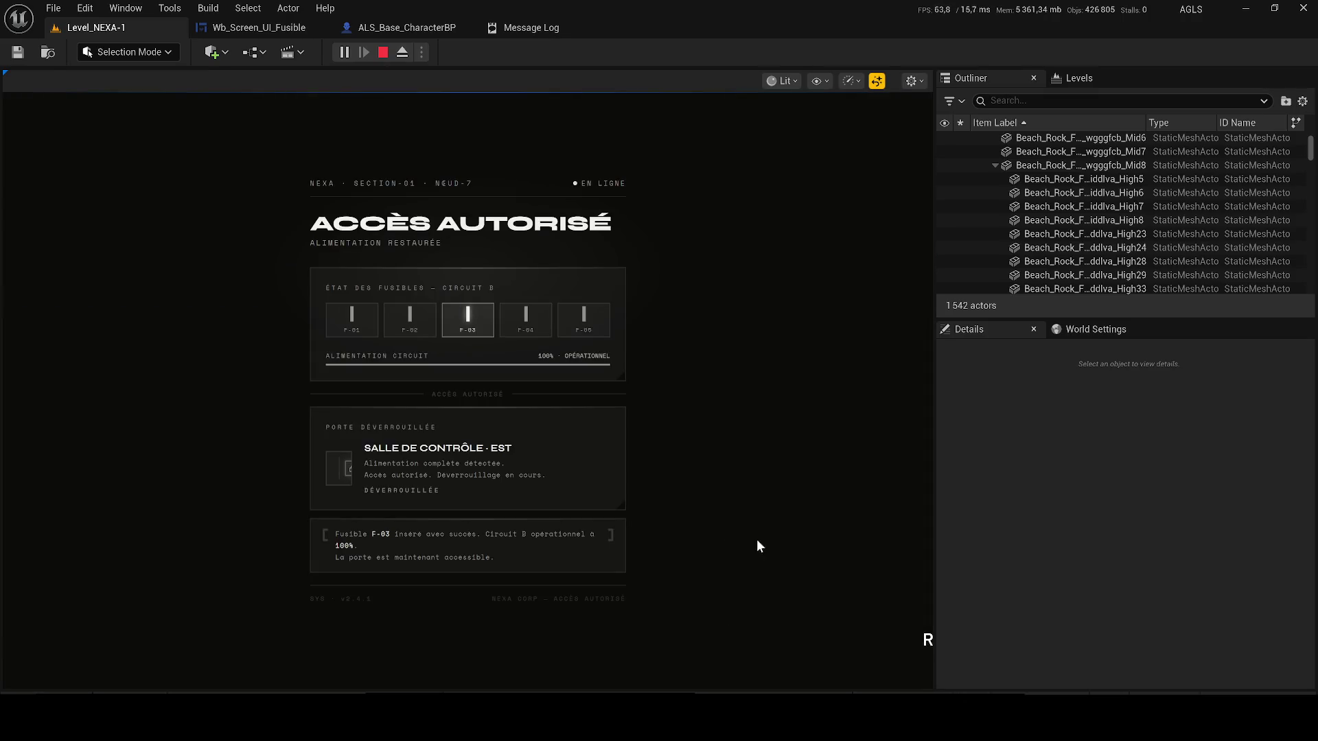
{"action": "key", "text": "r"}
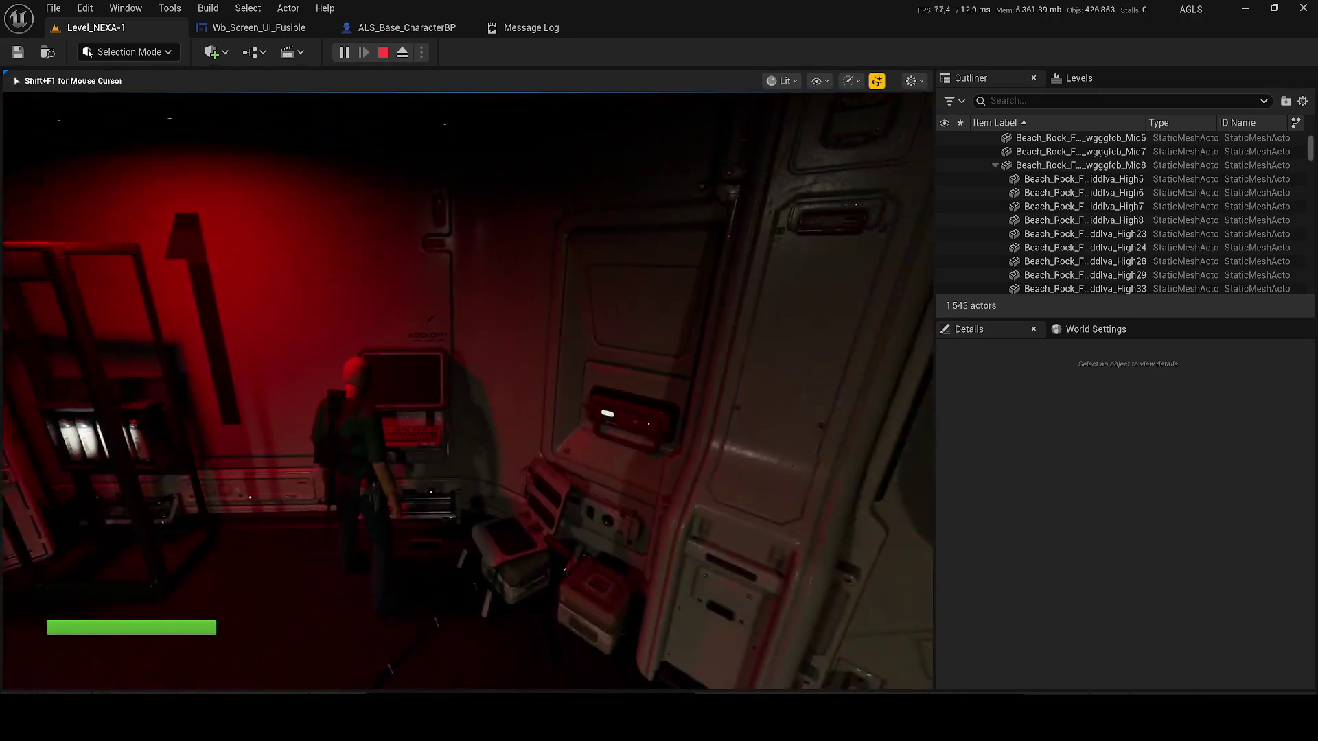
- Move and jump around the console, then stop play and return to Wb_Screen_UI_Fusible
{"action": "key", "text": "w"}
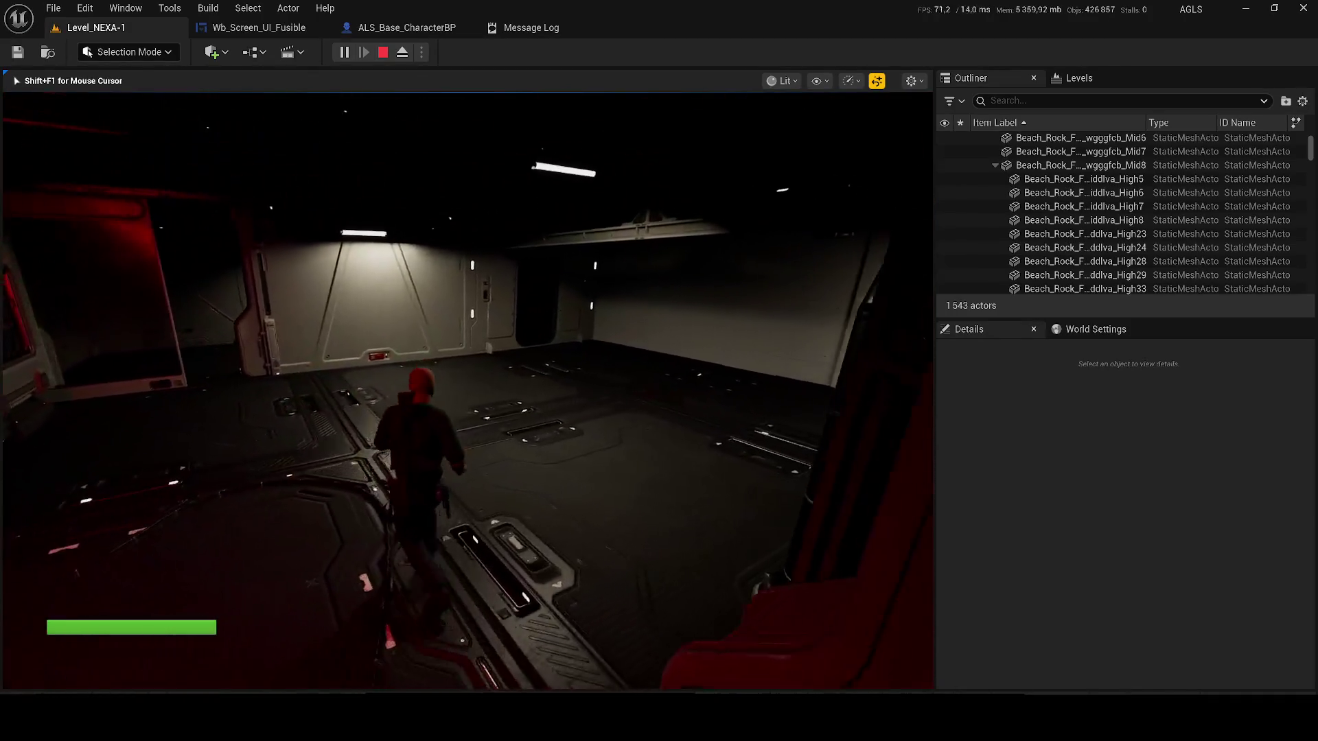
{"action": "key", "text": "w"}
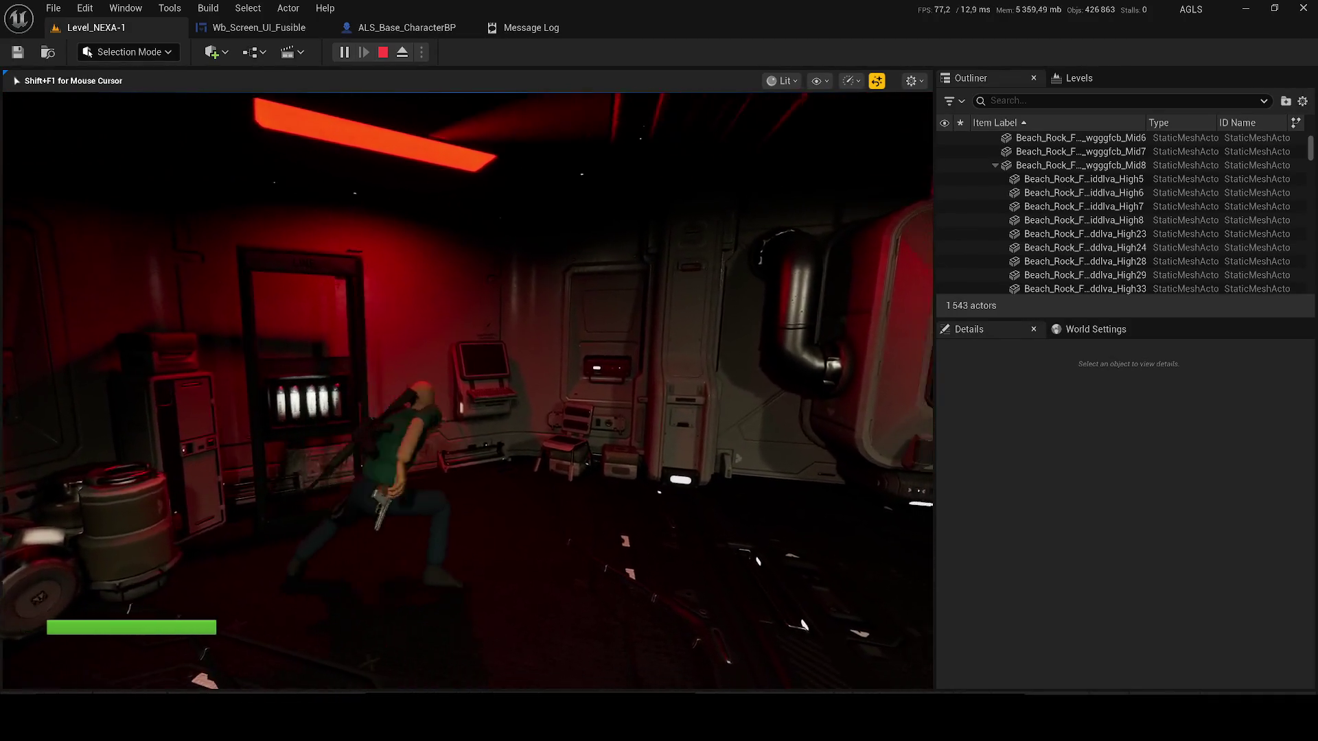
{"action": "key", "text": "w"}
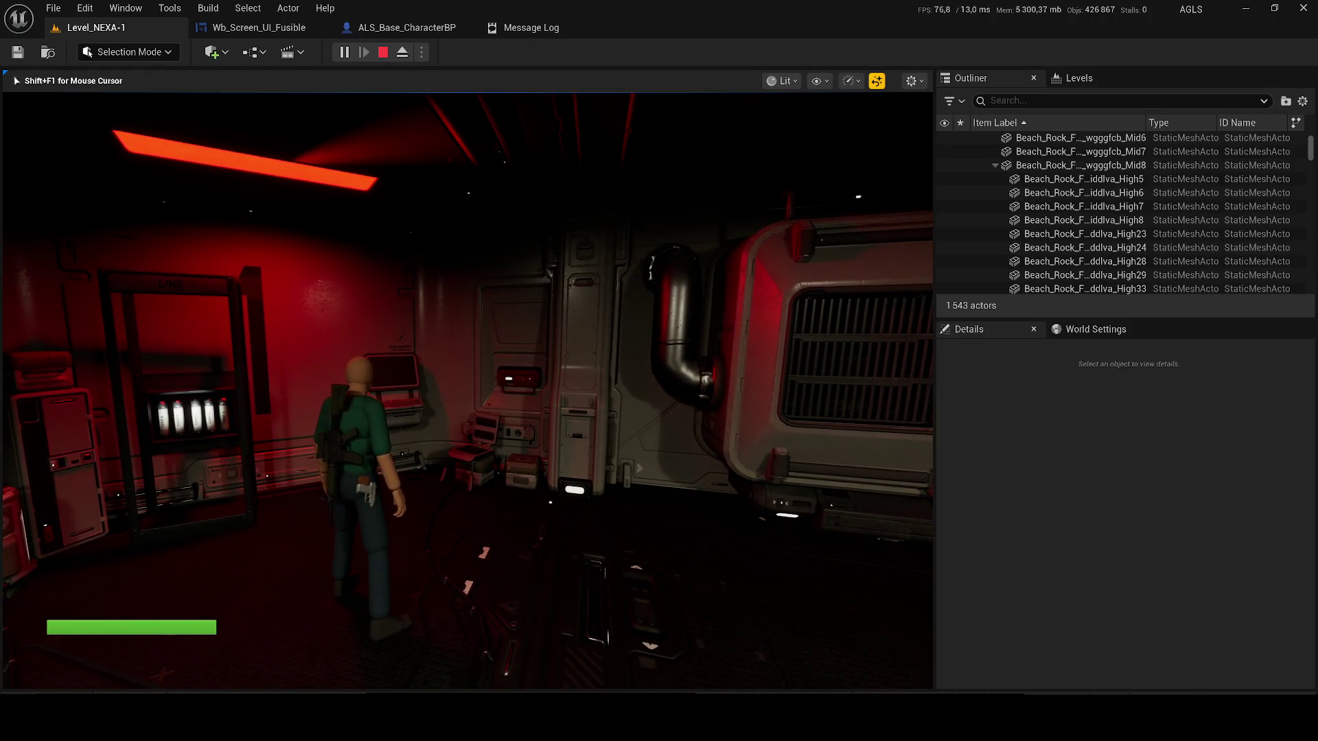
{"action": "key", "text": "space"}
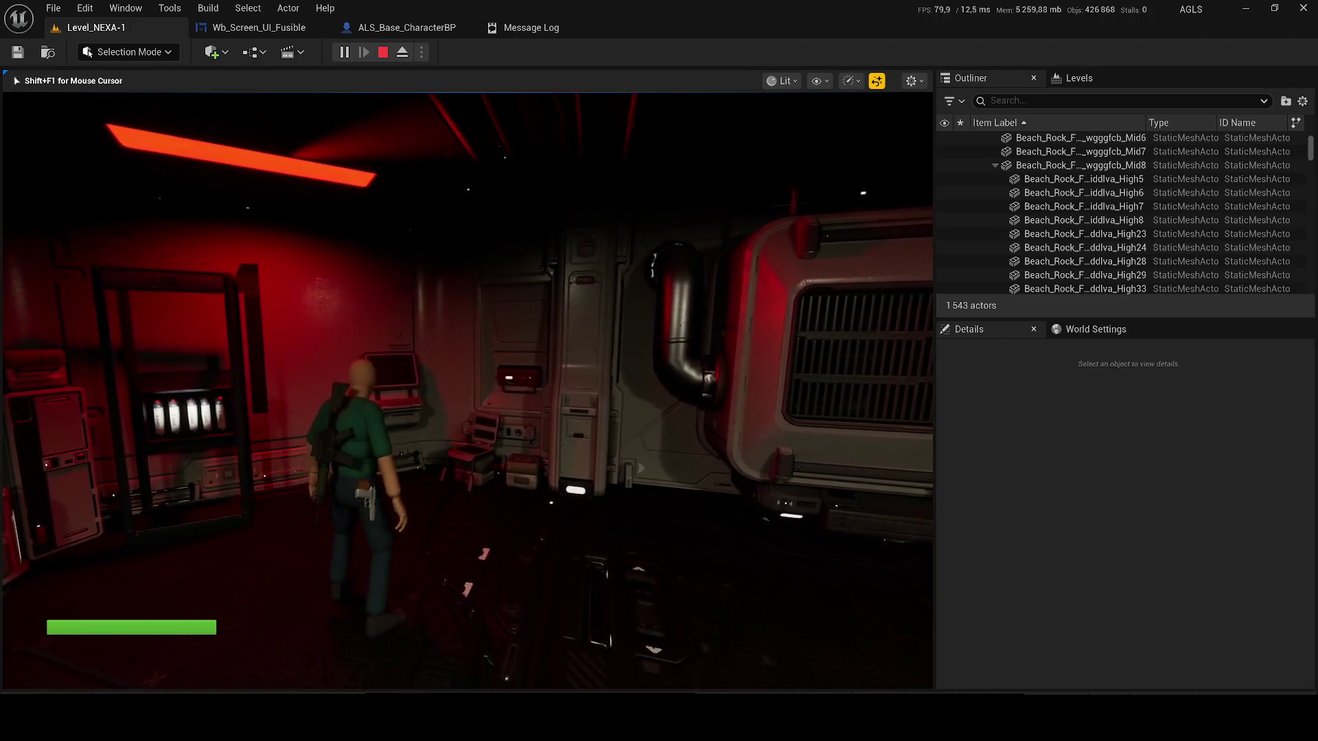
{"action": "key", "text": "space"}
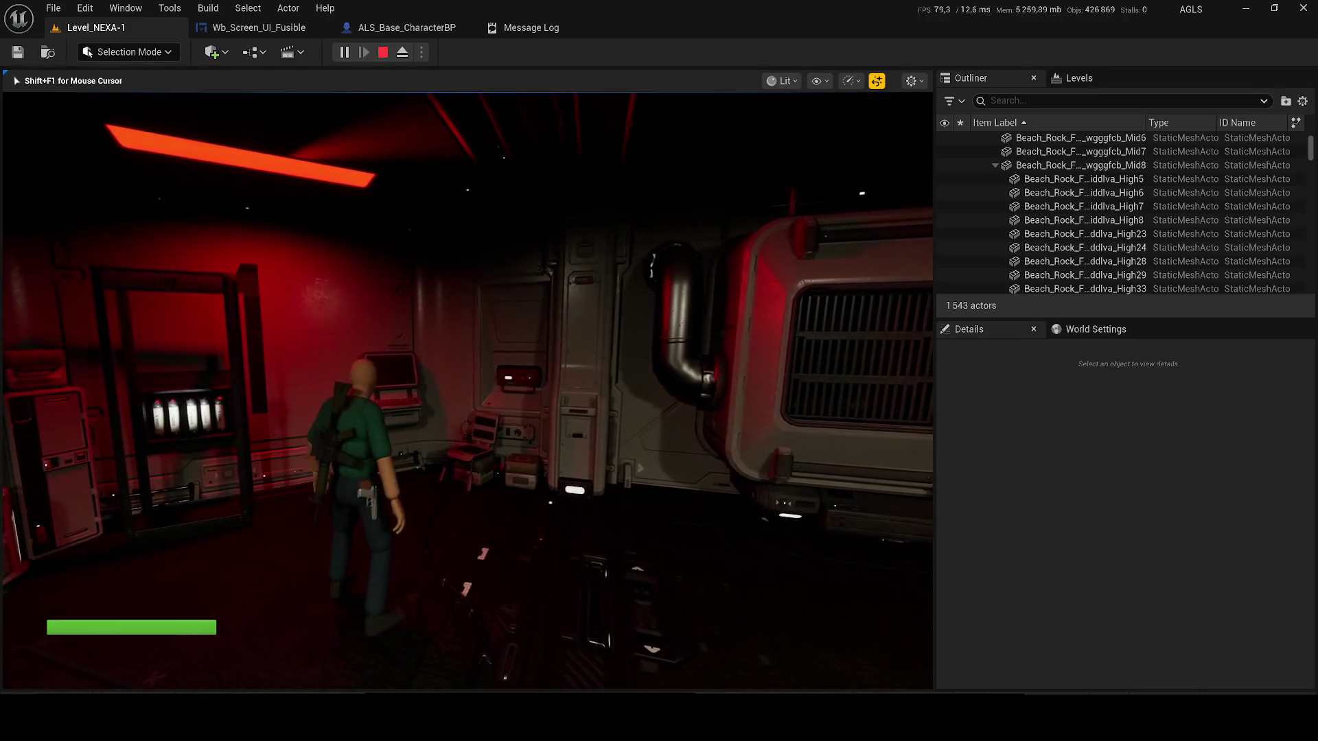
{"action": "key", "text": "Escape"}
{"action": "left_click", "coordinate": [263, 29]}
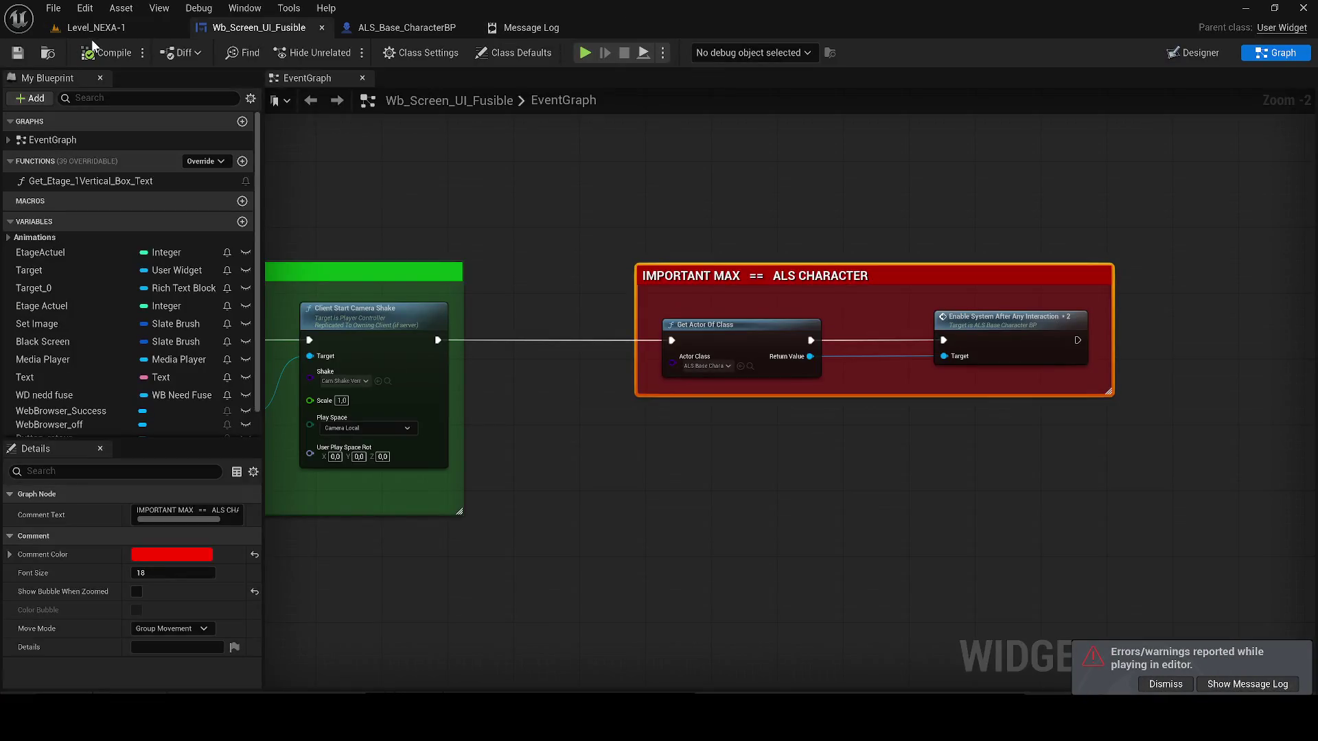
- Select BP_Actor_Interaction in the level, then find the Screen_Terminal_1 terminal block in Wb_Screen_UI_Fusible
{"action": "left_click", "coordinate": [91, 29]}
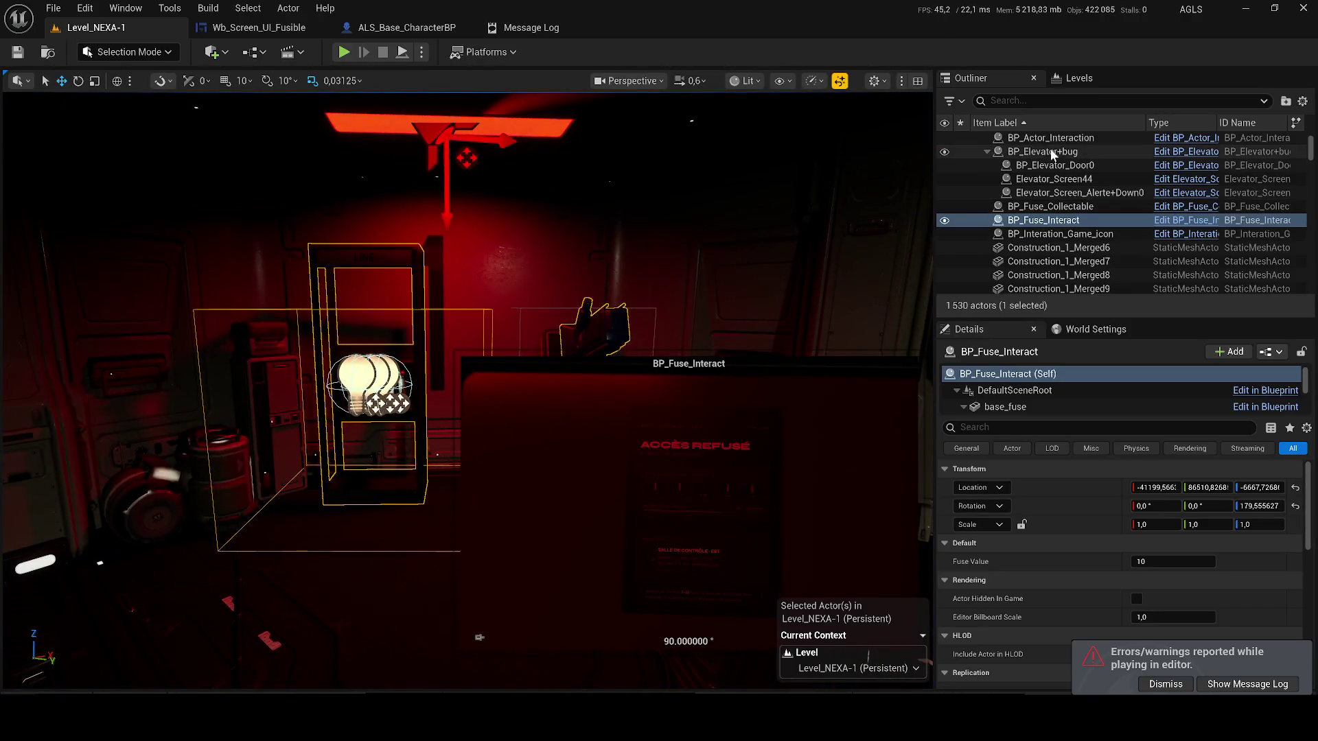
{"action": "left_click", "coordinate": [1050, 138]}
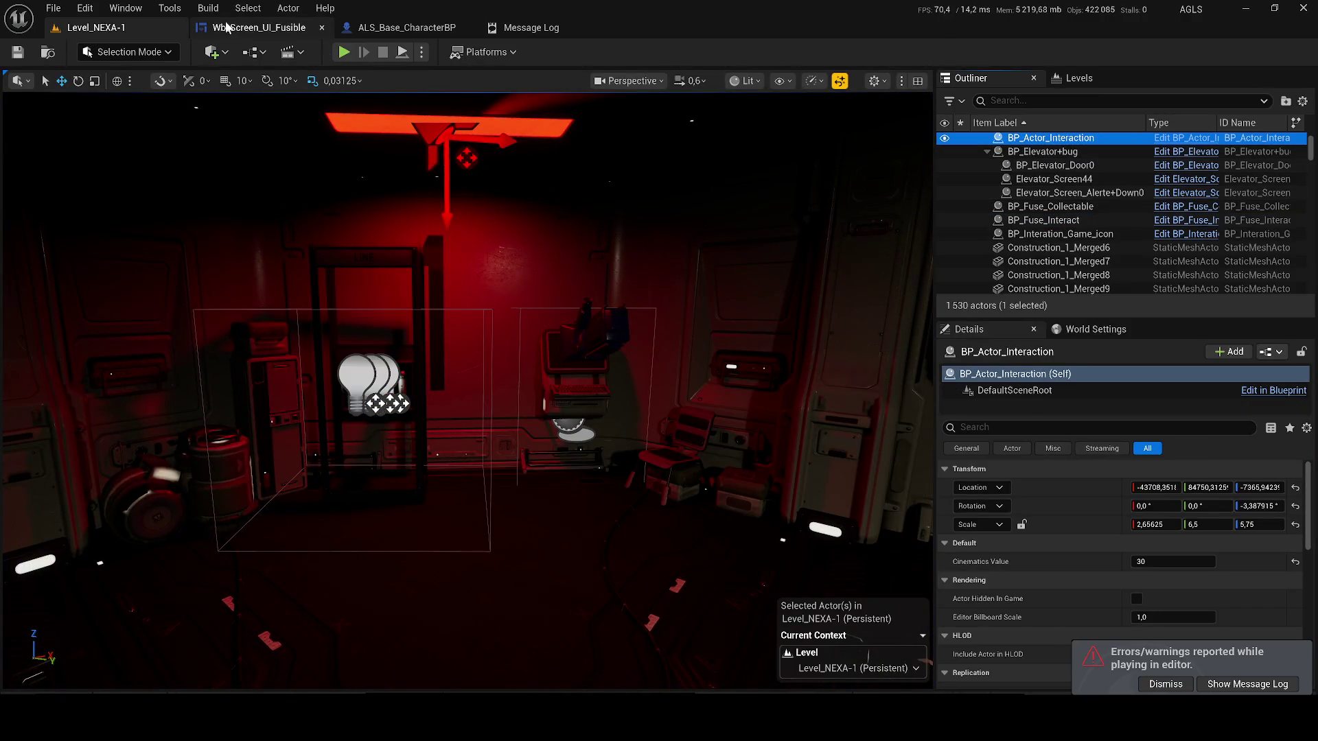
{"action": "left_click", "coordinate": [226, 28]}
{"action": "scroll", "coordinate": [628, 295], "scroll_direction": "down", "scroll_amount": 7}
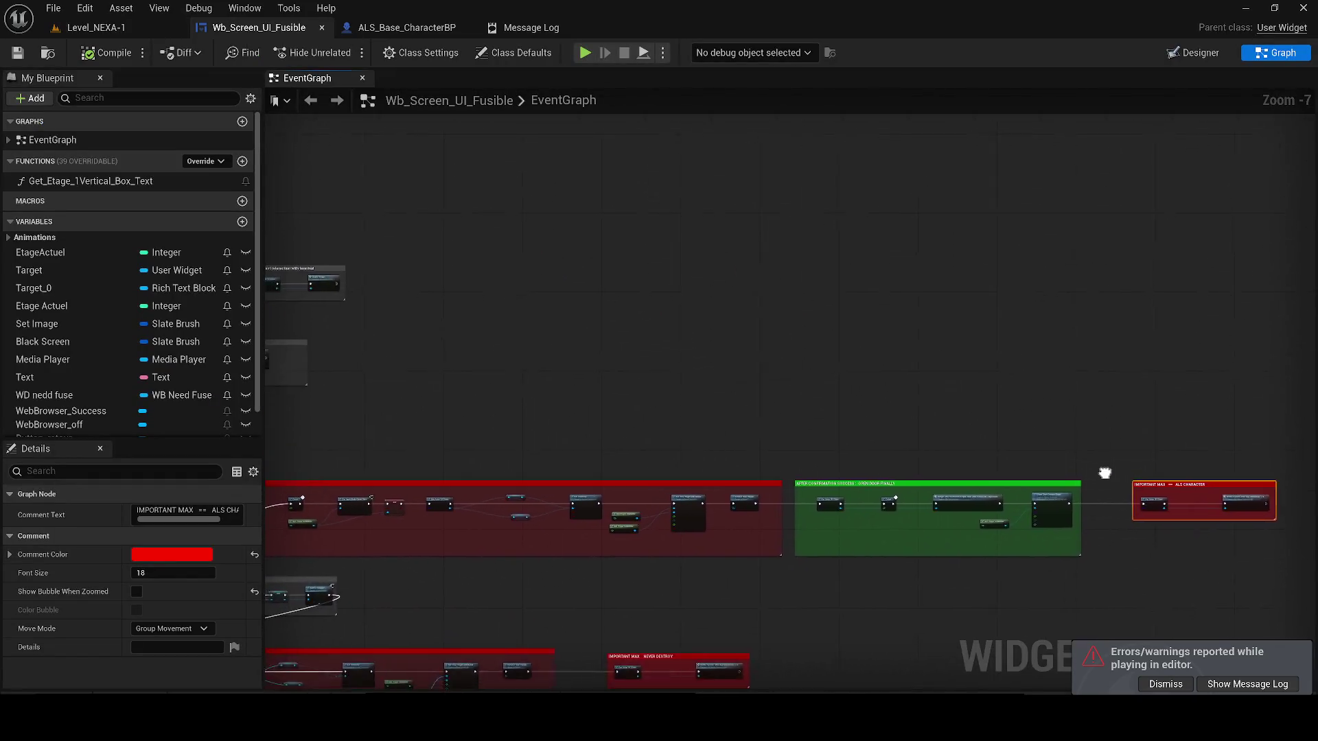
{"action": "scroll", "coordinate": [673, 266], "scroll_direction": "up", "scroll_amount": 5}
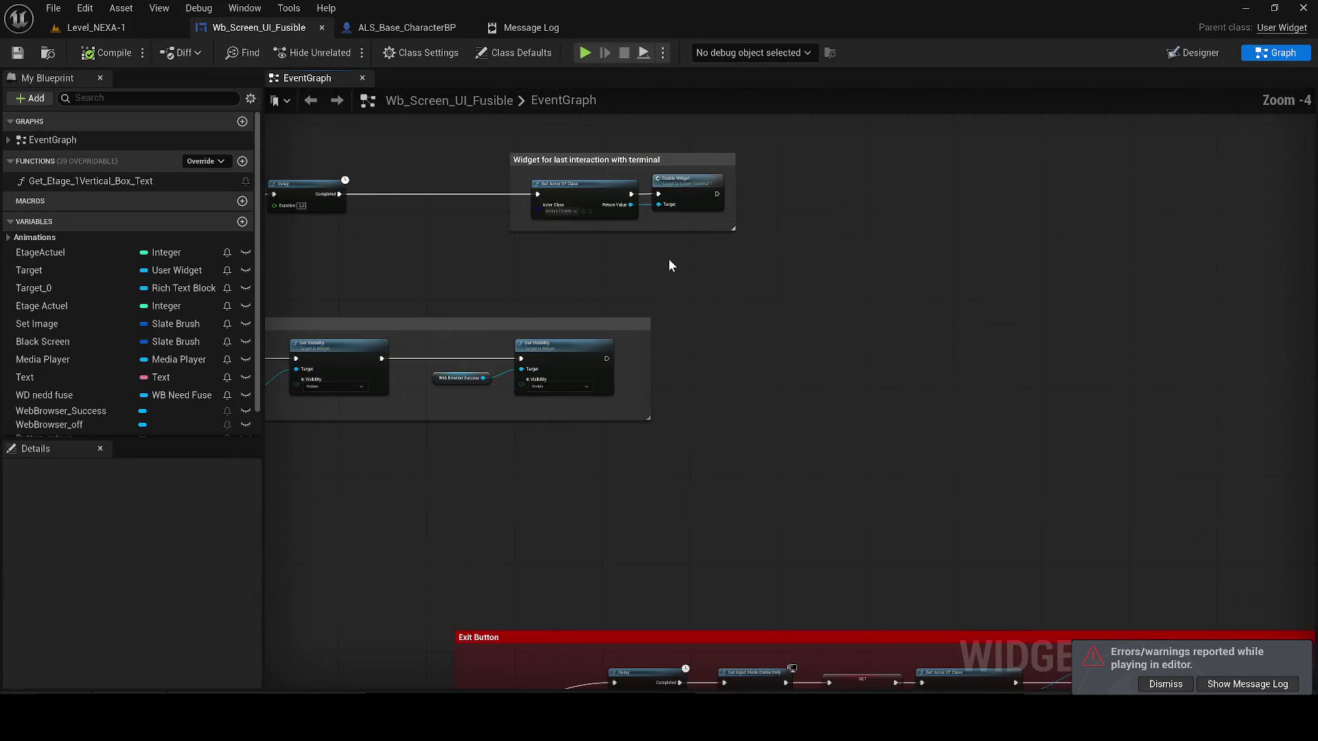
{"action": "scroll", "coordinate": [592, 224], "scroll_direction": "up", "scroll_amount": 4}
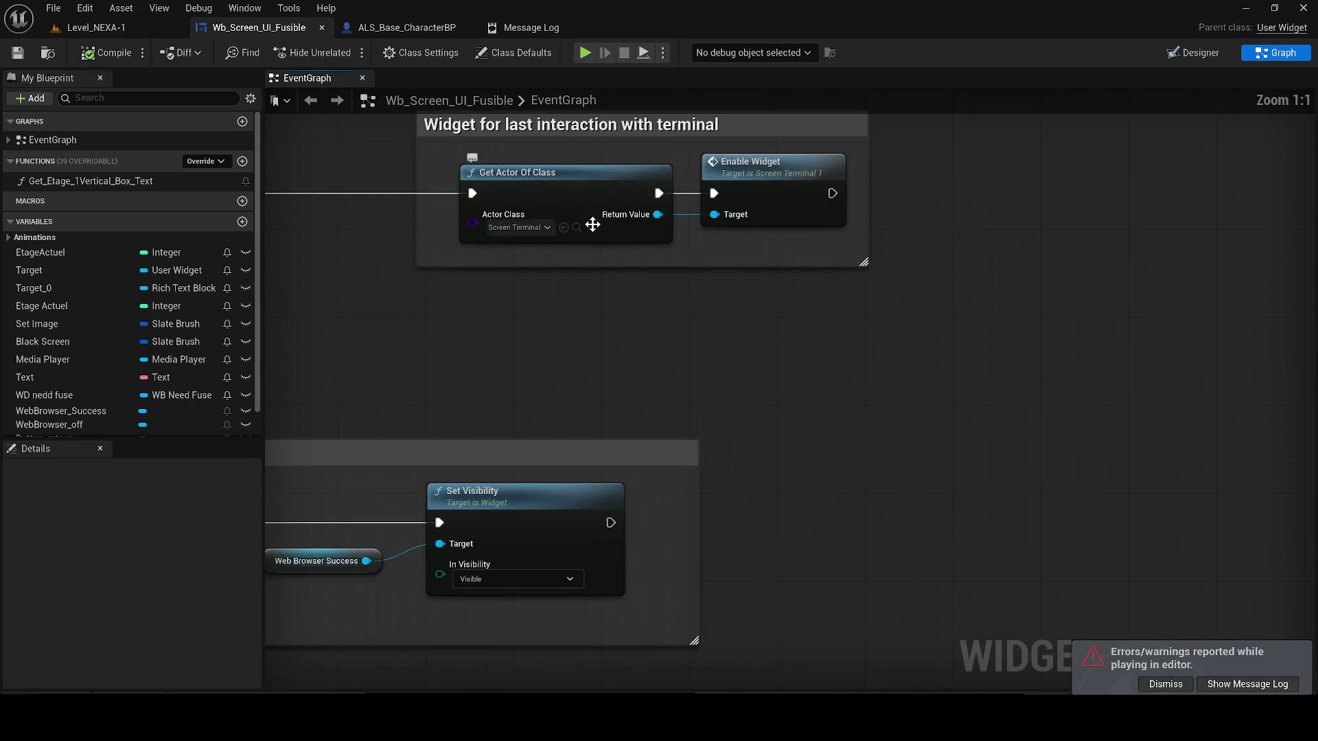
{"action": "left_click", "coordinate": [576, 228]}
{"action": "scroll", "coordinate": [735, 323], "scroll_direction": "down", "scroll_amount": 1}
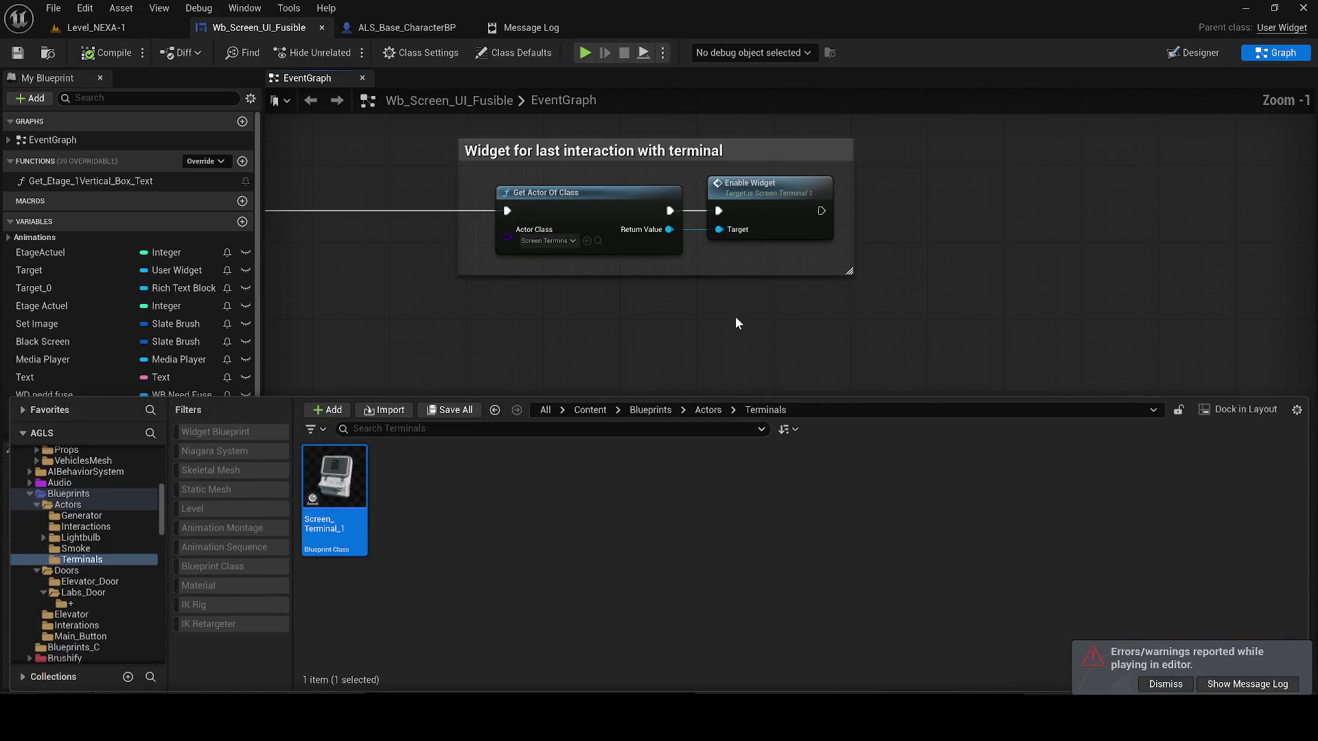
- Select and cut the Widget for last interaction with terminal block
{"action": "left_click", "coordinate": [870, 322]}
{"action": "scroll", "coordinate": [868, 320], "scroll_direction": "down", "scroll_amount": 2}
{"action": "mouse_move", "coordinate": [839, 313]}
{"action": "left_mouse_down"}
{"action": "mouse_move", "coordinate": [739, 290]}
{"action": "mouse_move", "coordinate": [505, 172]}
{"action": "left_mouse_up"}
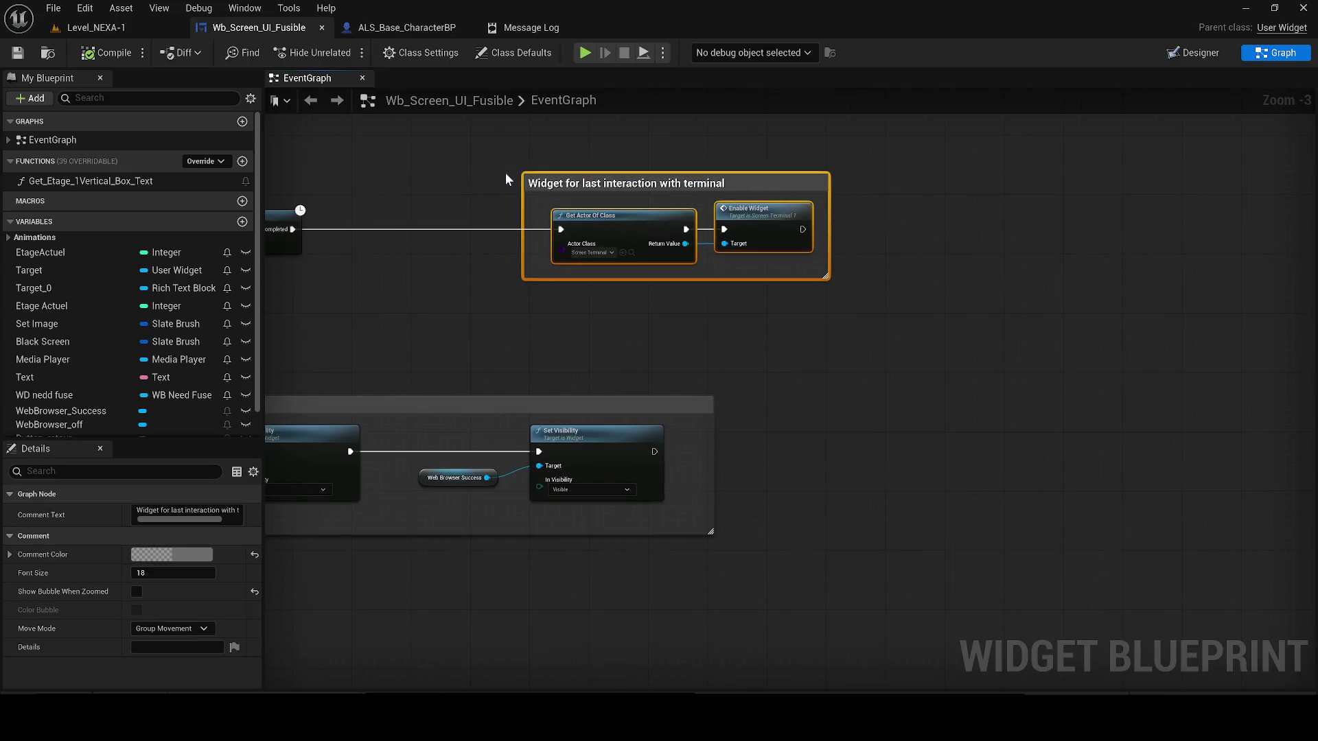
{"action": "key", "text": "Delete"}
{"action": "scroll", "coordinate": [984, 273], "scroll_direction": "down", "scroll_amount": 2}
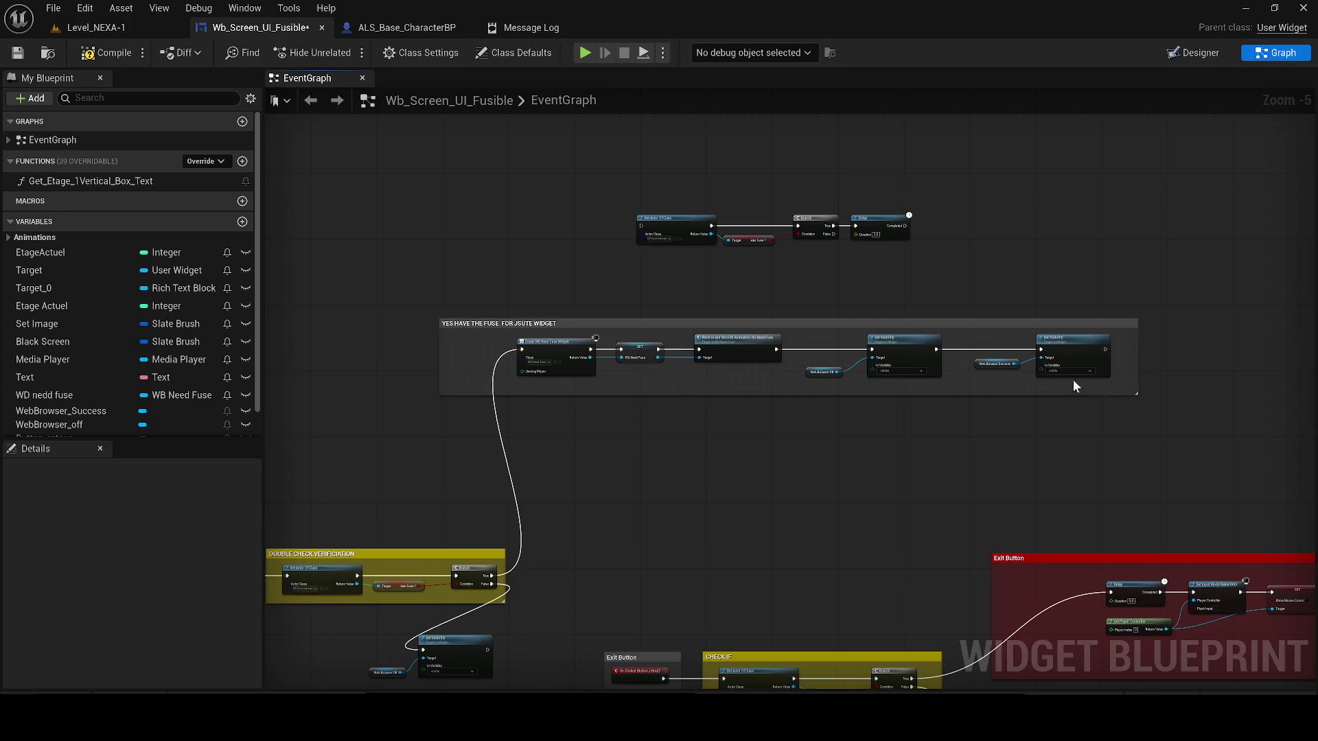
- Add an Event Tick node and paste the terminal-widget block back beside it
{"action": "mouse_move", "coordinate": [689, 390]}
{"action": "left_mouse_down"}
{"action": "mouse_move", "coordinate": [735, 353]}
{"action": "mouse_move", "coordinate": [872, 339]}
{"action": "left_mouse_up"}
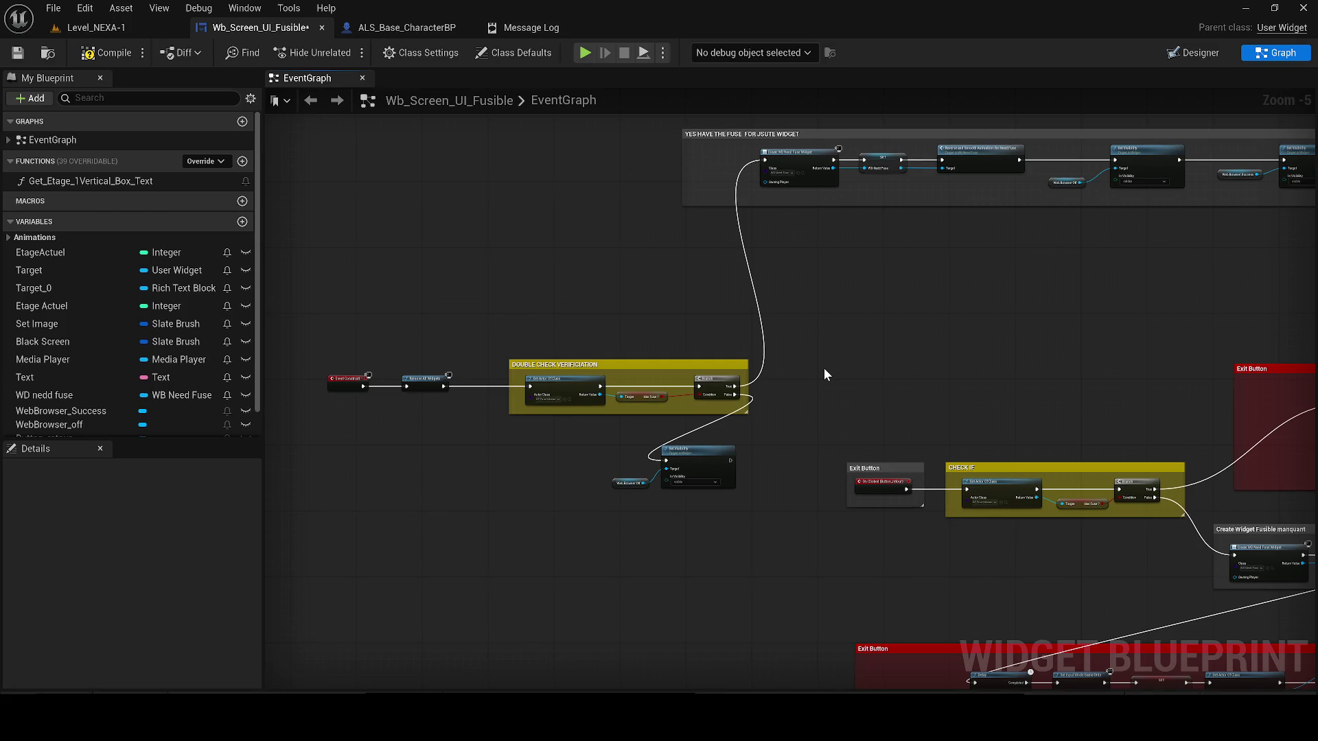
{"action": "right_click", "coordinate": [635, 281]}
{"action": "type", "text": "tick"}
{"action": "key", "text": "Return"}
{"action": "key", "text": "ctrl+v"}
{"action": "left_click_drag", "start_coordinate": [603, 267], "coordinate": [854, 269]}
- Duplicate the Double Check verification block for Event Tick and wire Branch True into Get Actor Of Class
{"action": "mouse_move", "coordinate": [800, 418]}
{"action": "left_mouse_down"}
{"action": "mouse_move", "coordinate": [503, 371]}
{"action": "mouse_move", "coordinate": [509, 352]}
{"action": "left_mouse_up"}
{"action": "key", "text": "ctrl+c"}
{"action": "key", "text": "ctrl+v"}
{"action": "scroll", "coordinate": [499, 252], "scroll_direction": "up", "scroll_amount": 2}
{"action": "mouse_move", "coordinate": [443, 261]}
{"action": "left_mouse_down"}
{"action": "mouse_move", "coordinate": [346, 257]}
{"action": "mouse_move", "coordinate": [501, 279]}
{"action": "mouse_move", "coordinate": [538, 238]}
{"action": "left_mouse_up"}
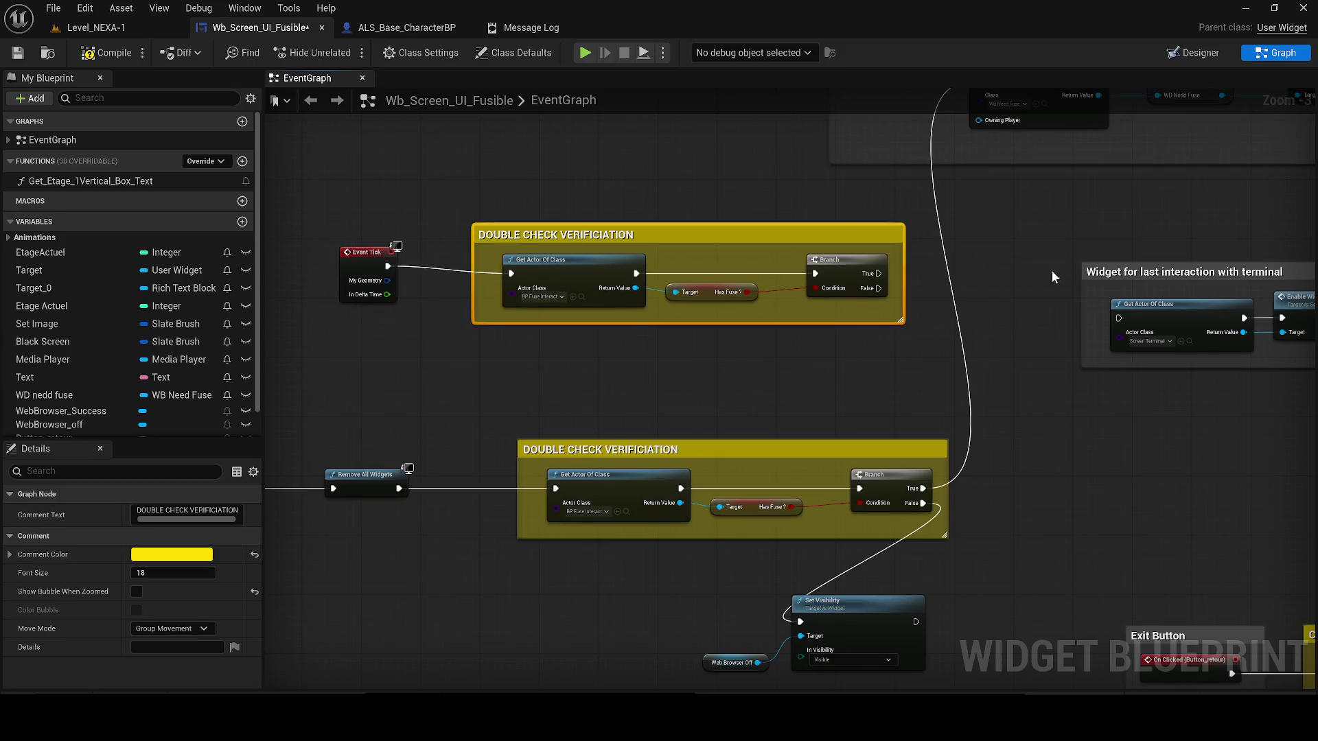
{"action": "left_click_drag", "start_coordinate": [1124, 274], "coordinate": [1093, 244]}
{"action": "mouse_move", "coordinate": [879, 273]}
{"action": "left_mouse_down"}
{"action": "mouse_move", "coordinate": [1089, 288]}
{"action": "mouse_move", "coordinate": [1096, 235]}
{"action": "left_mouse_up"}
{"action": "scroll", "coordinate": [639, 302], "scroll_direction": "down", "scroll_amount": 1}
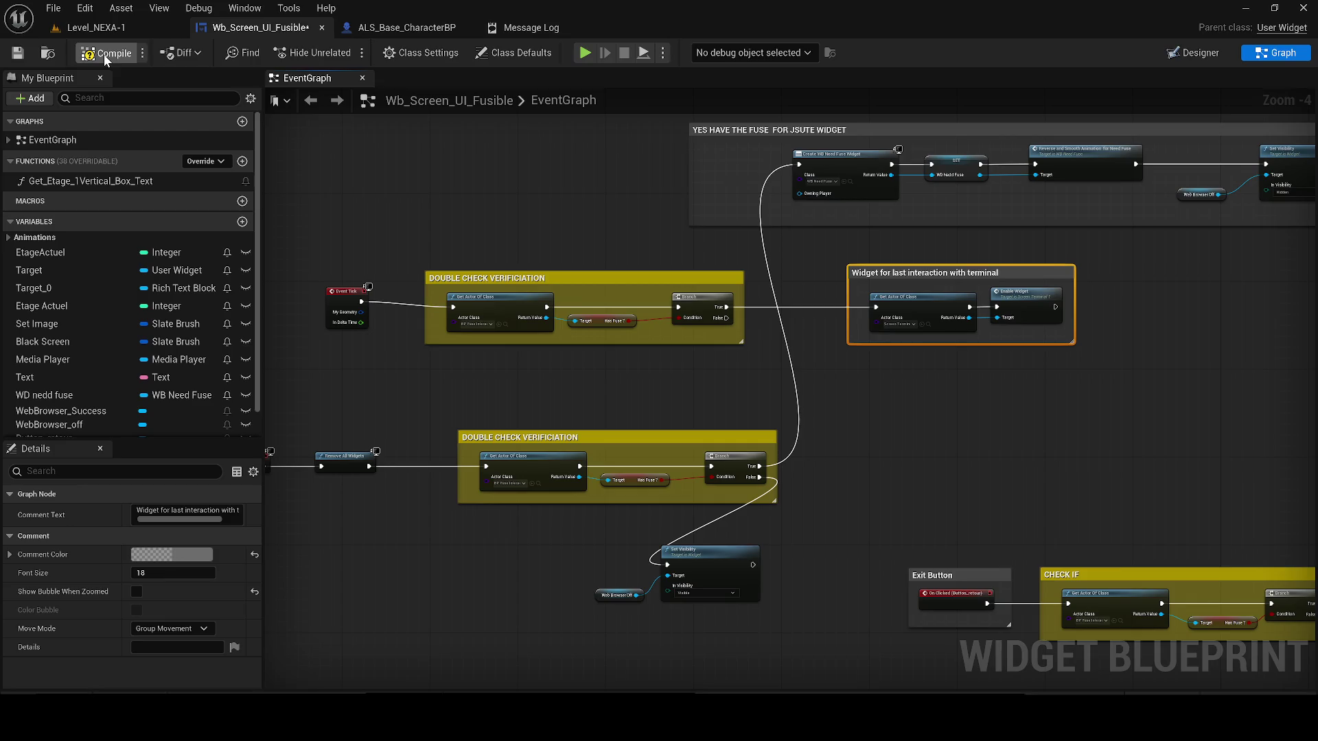
- Enlarge the upper Double Check comment around the terminal nodes and save Wb_Screen_UI_Fusible
{"action": "left_click_drag", "start_coordinate": [742, 295], "coordinate": [1131, 298]}
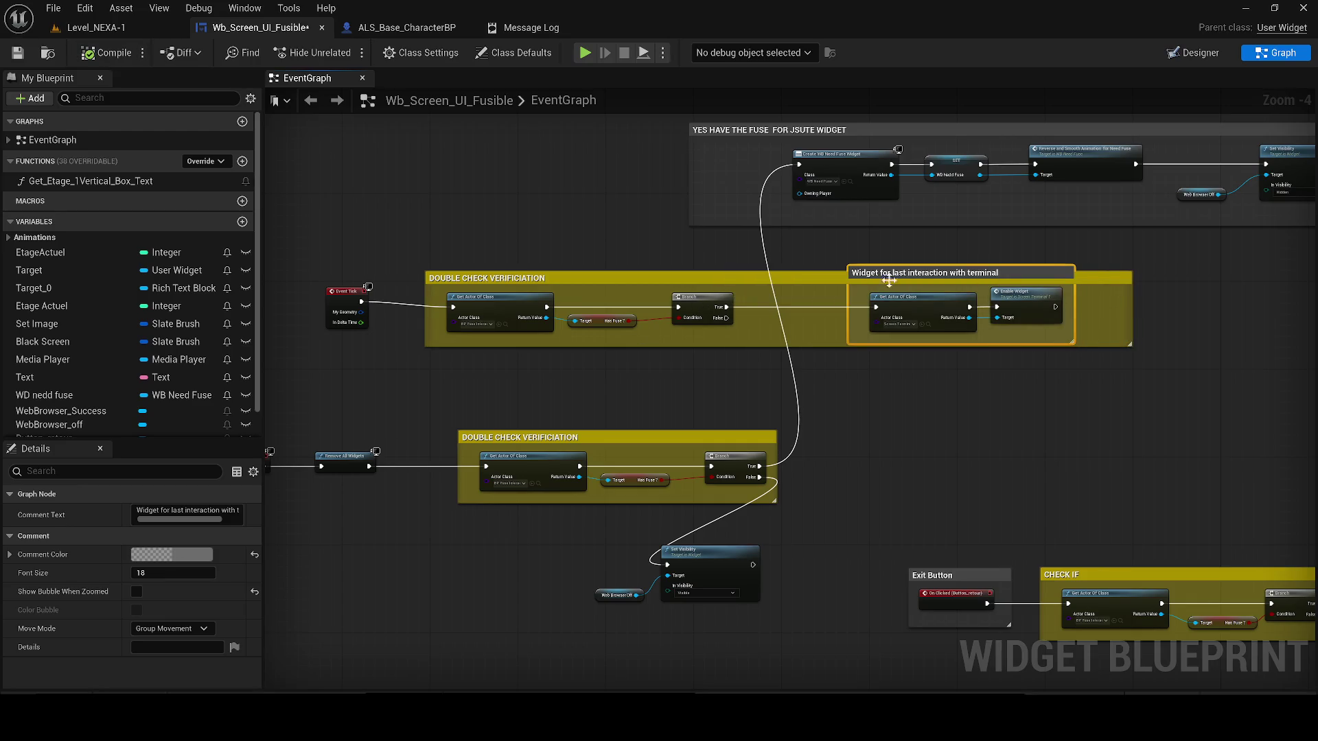
{"action": "left_click_drag", "start_coordinate": [774, 274], "coordinate": [786, 251]}
{"action": "left_click_drag", "start_coordinate": [1128, 346], "coordinate": [1162, 366]}
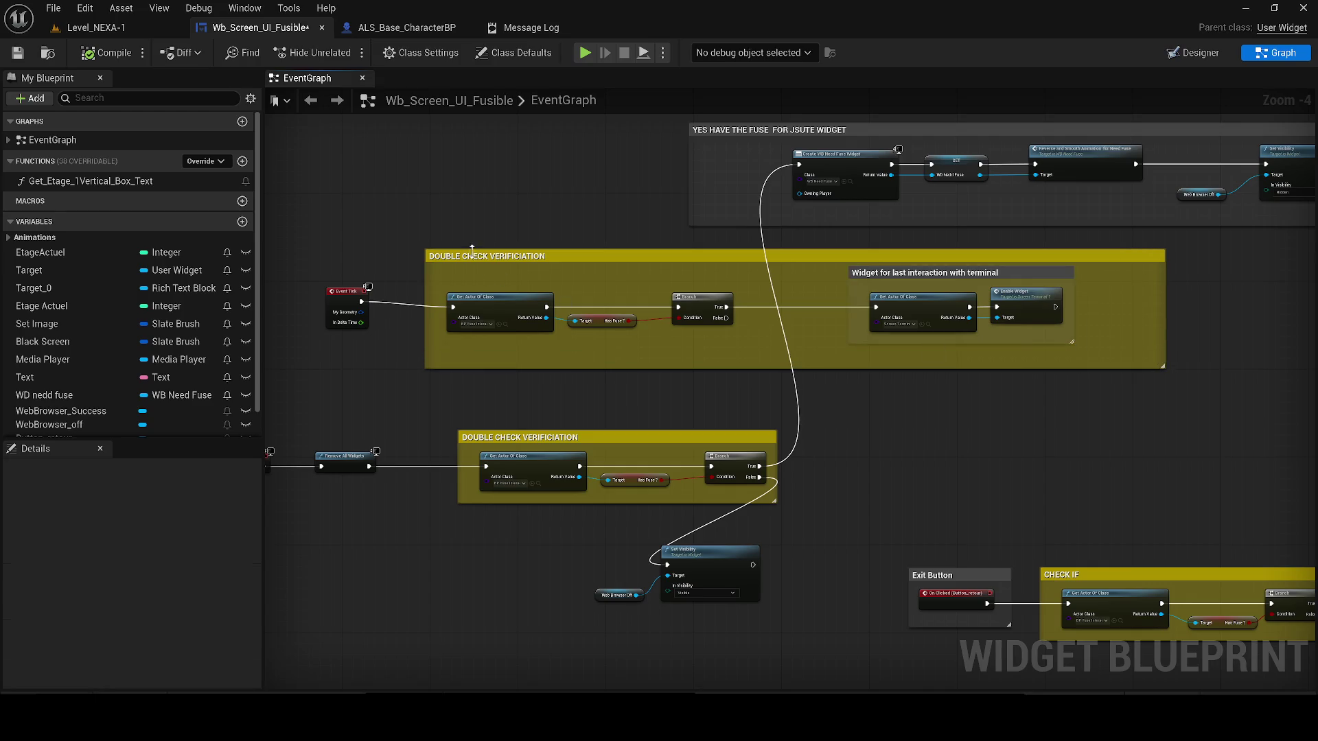
{"action": "left_click", "coordinate": [21, 53]}
{"action": "left_click", "coordinate": [17, 53]}
{"action": "left_click", "coordinate": [515, 234]}
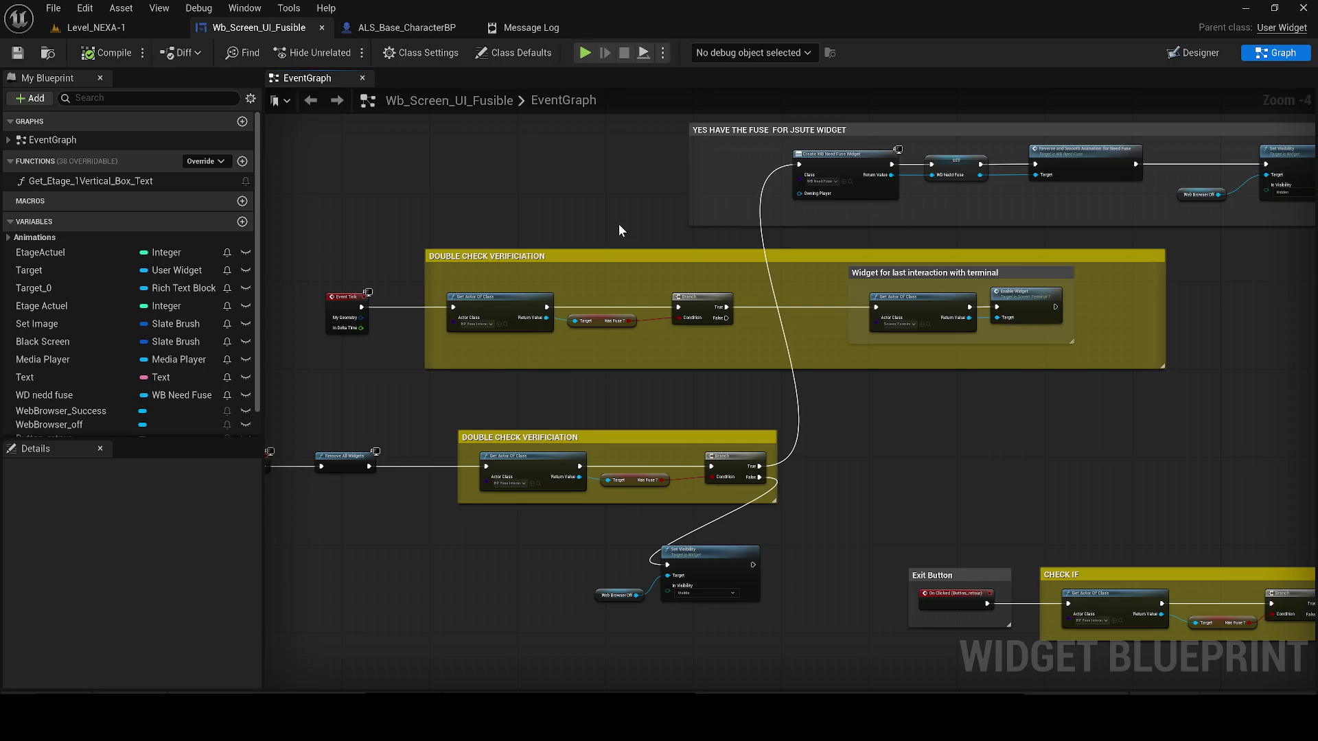
- Delete the inner terminal-widget comment, inspect Screen_Terminal_1's Enable Widget, and start play-in-editor
{"action": "left_click", "coordinate": [868, 273]}
{"action": "key", "text": "Delete"}
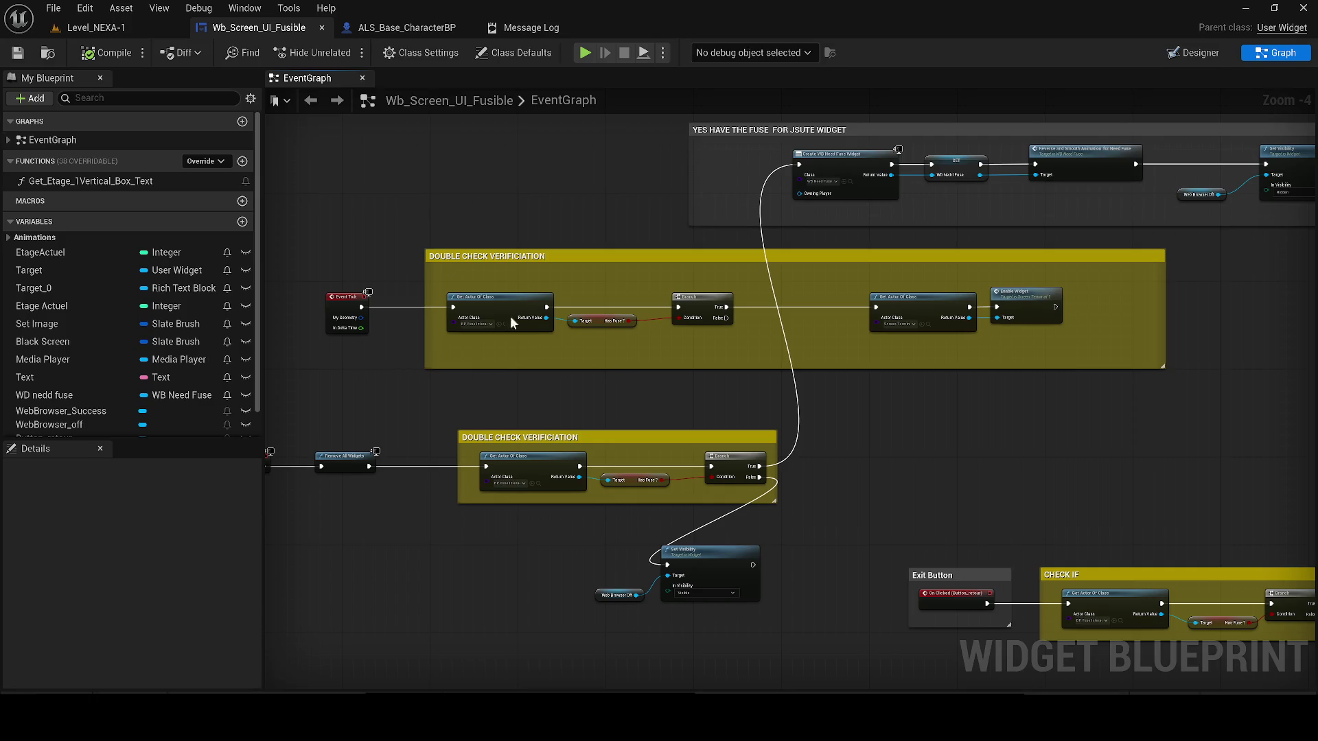
{"action": "double_click", "coordinate": [994, 298]}
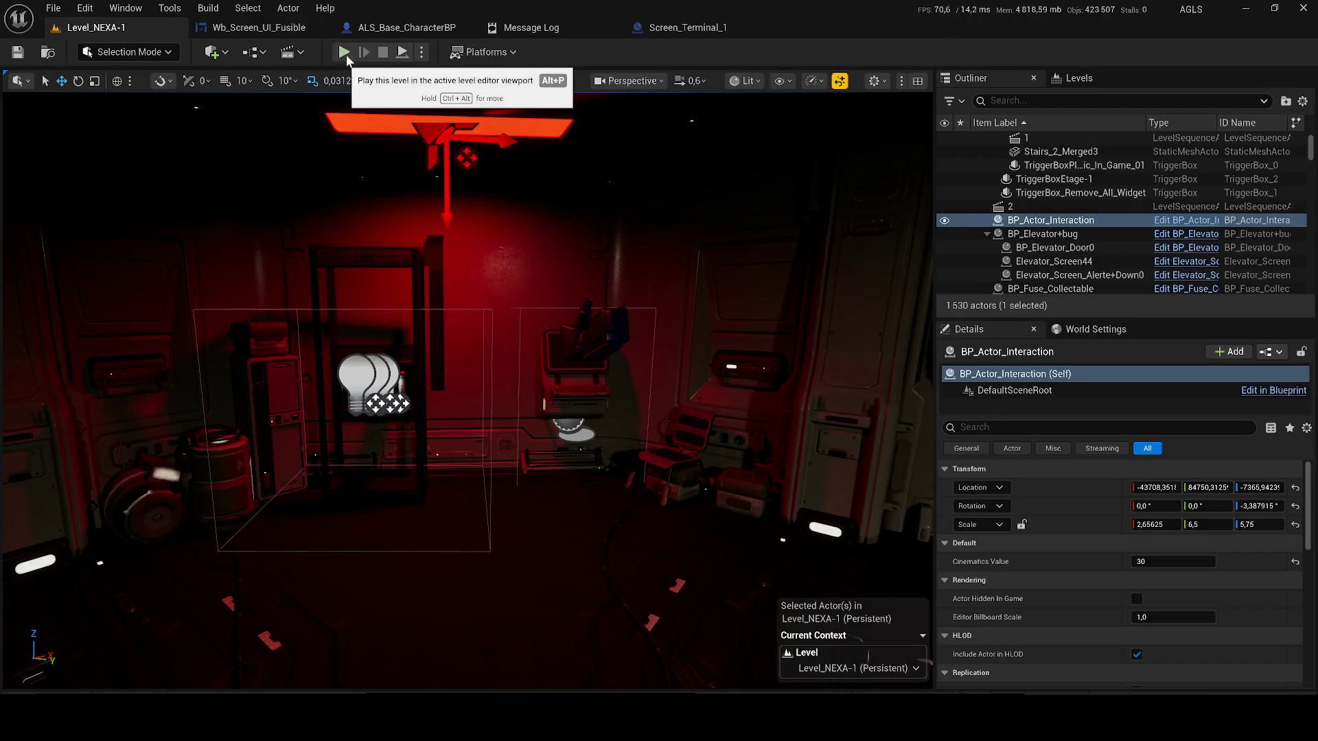
{"action": "left_click", "coordinate": [344, 52]}
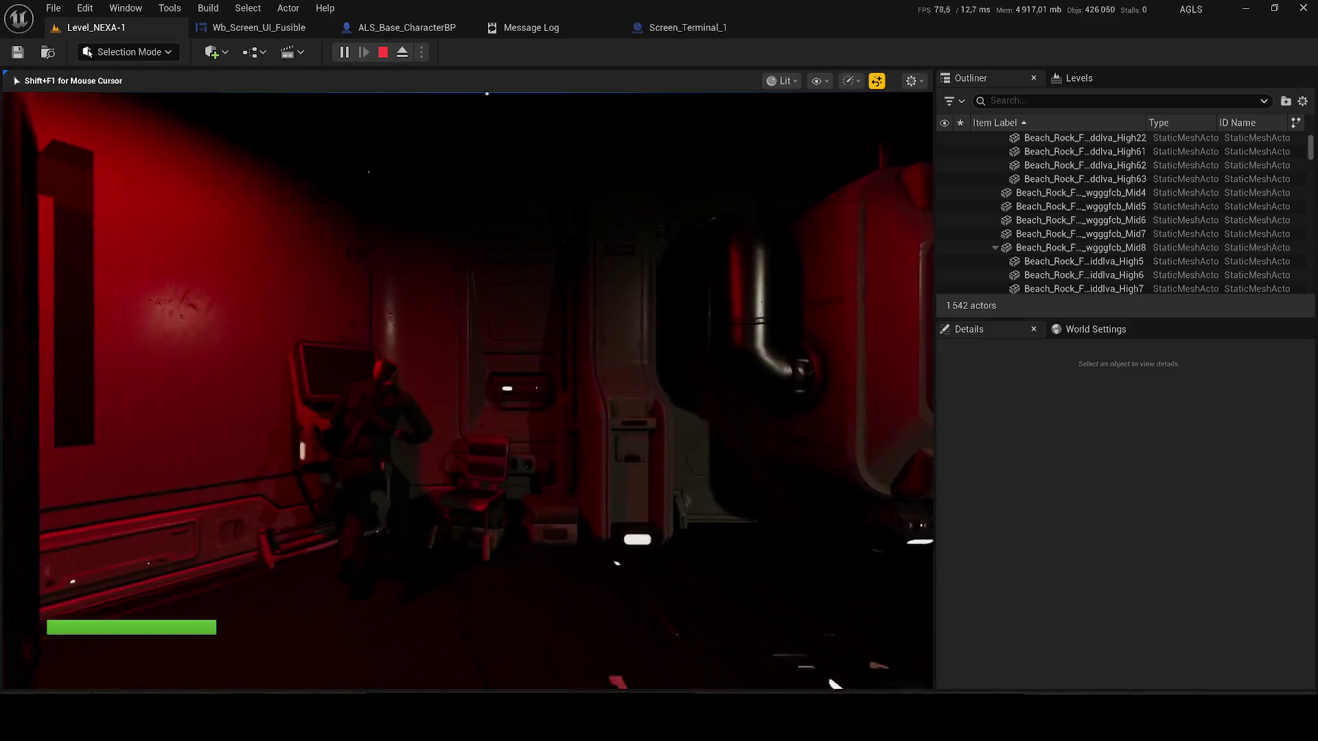
- Check the terminal's ACCÈS REFUSÉ screen, walk the fuse rooms, then return to Wb_Screen_UI_Fusible's graph
{"action": "key", "text": "e"}
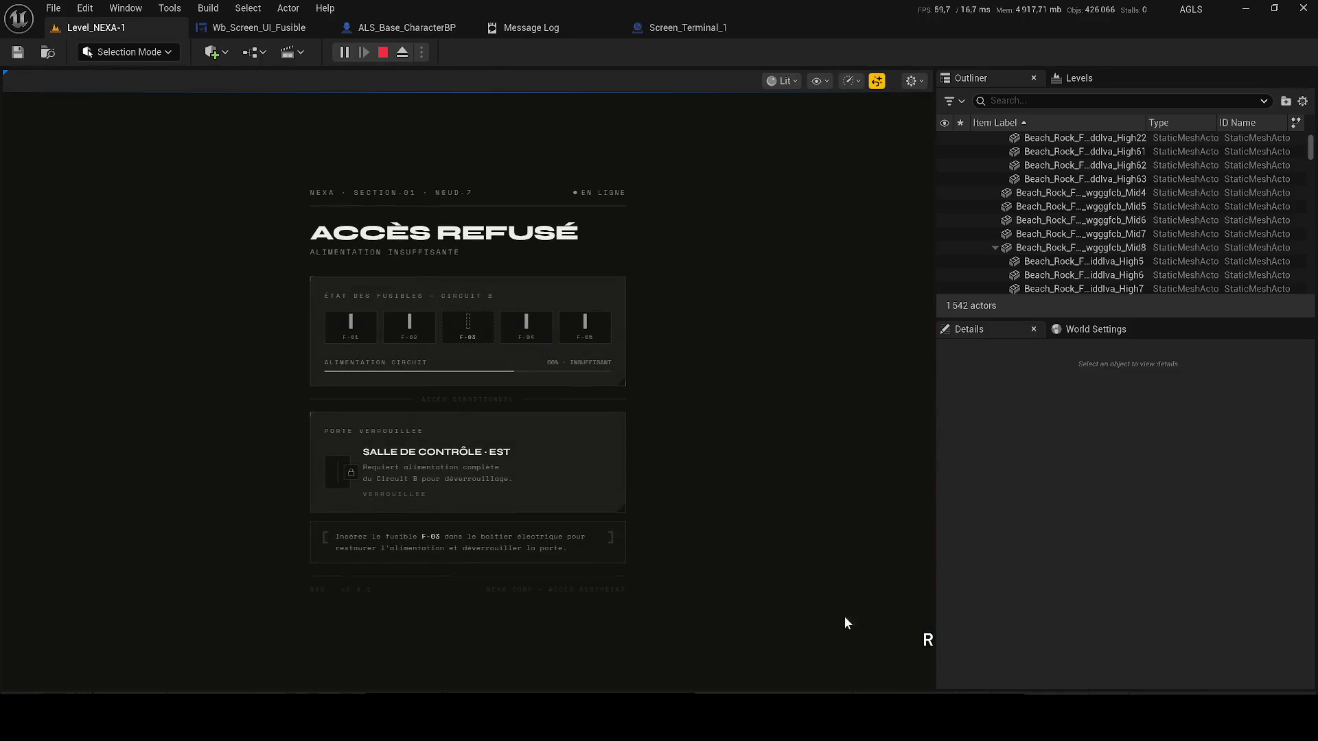
{"action": "key", "text": "Escape"}
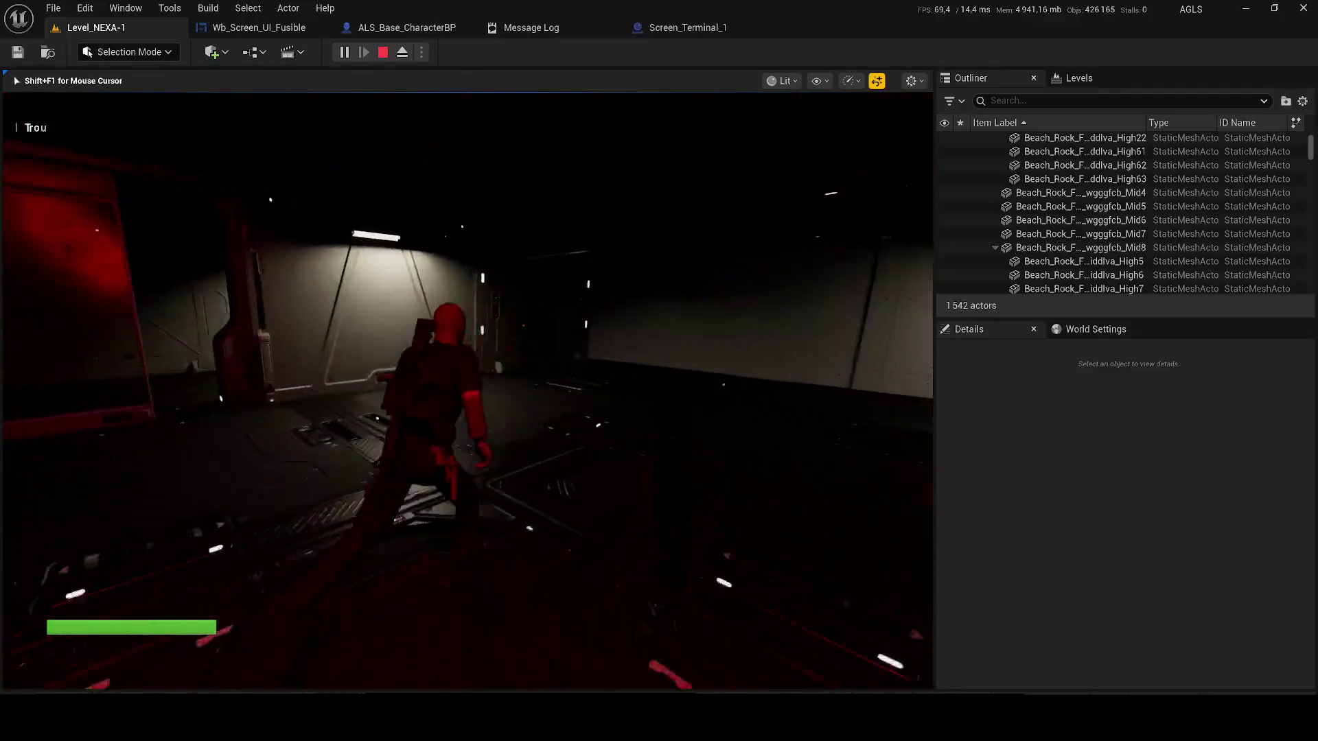
{"action": "key", "text": "w"}
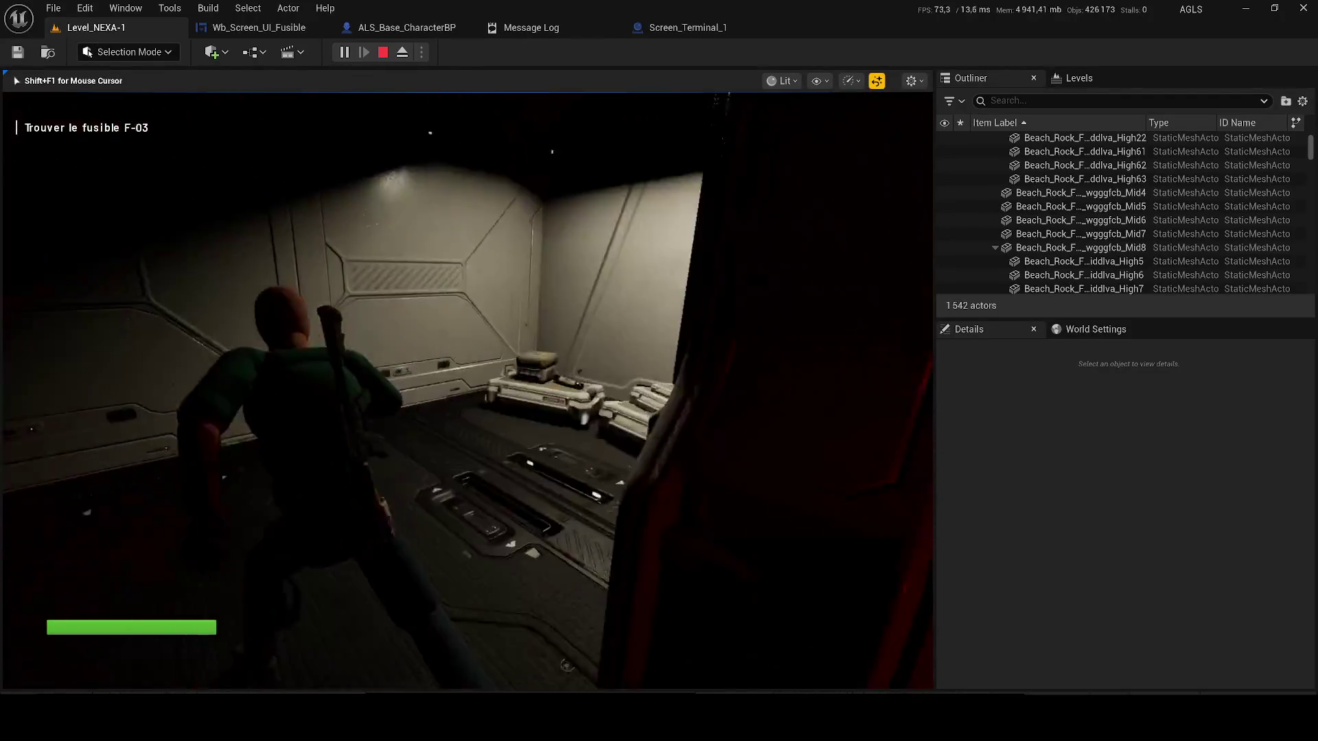
{"action": "key", "text": "w"}
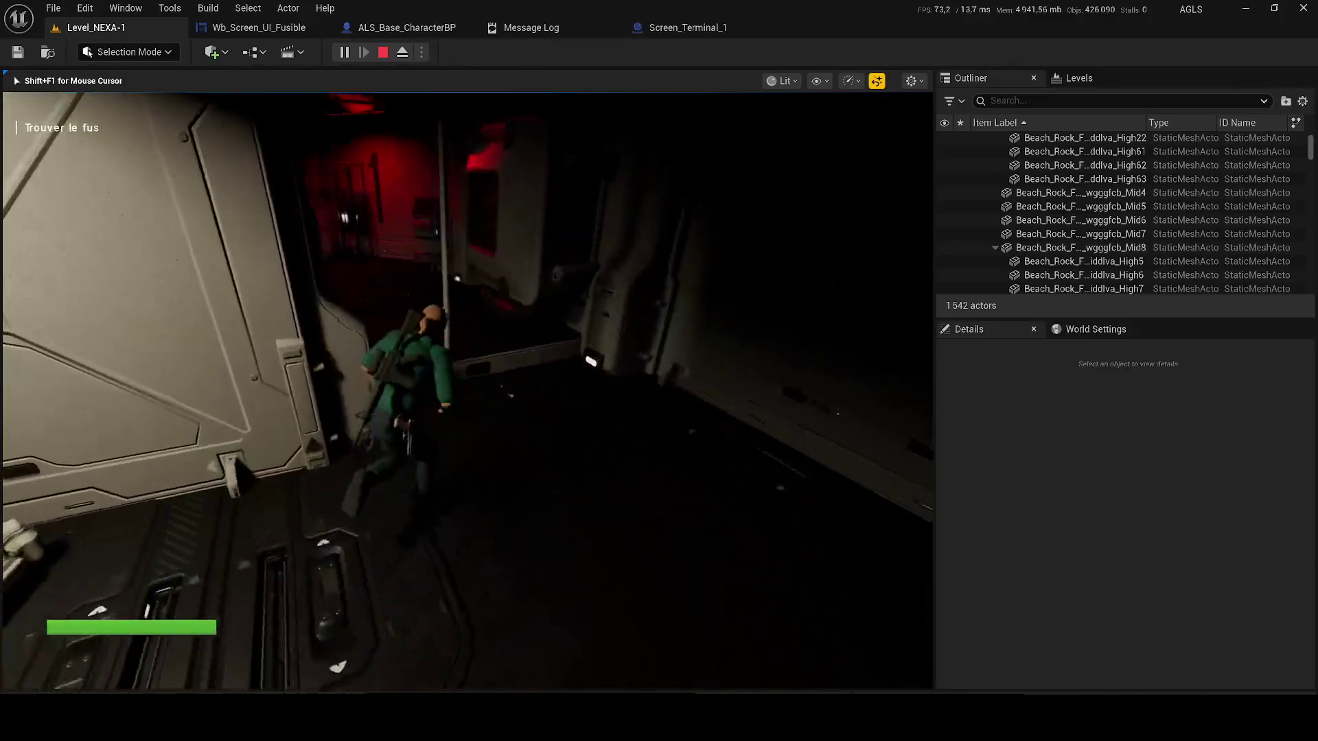
{"action": "key", "text": "w"}
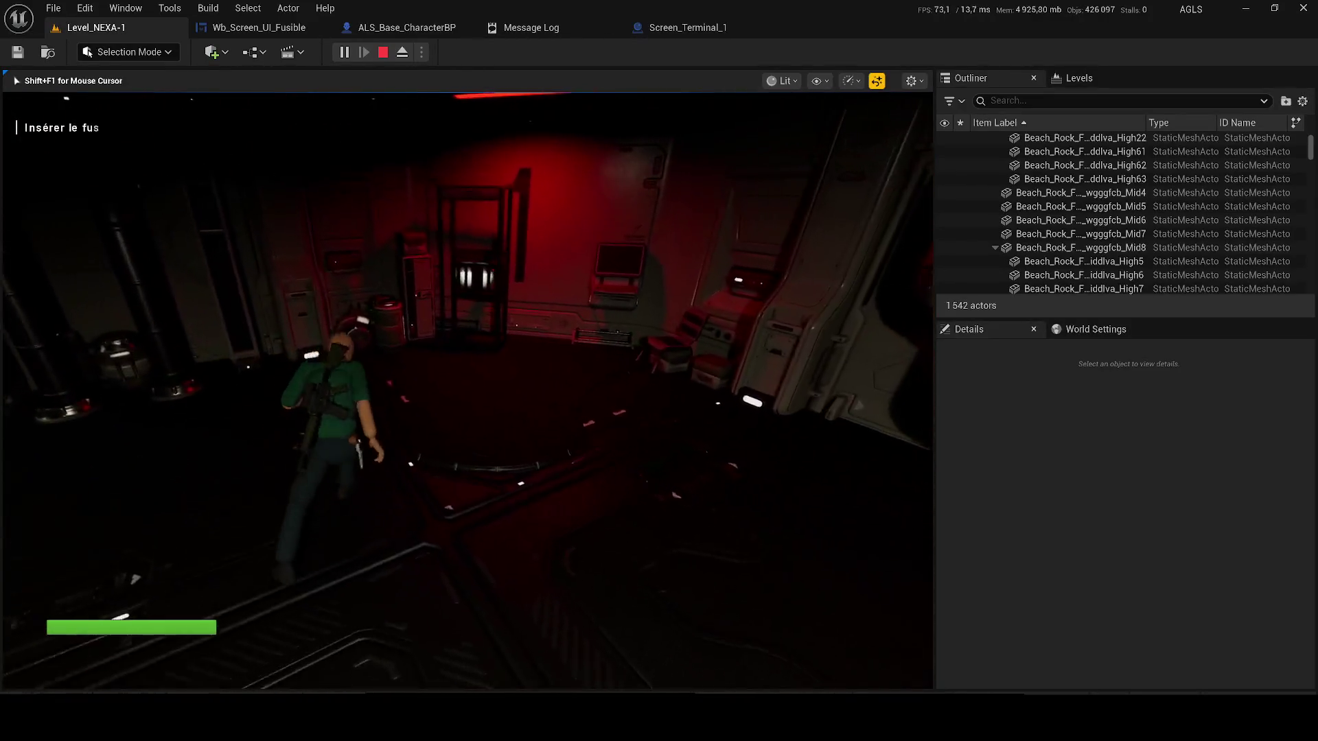
{"action": "key", "text": "w"}
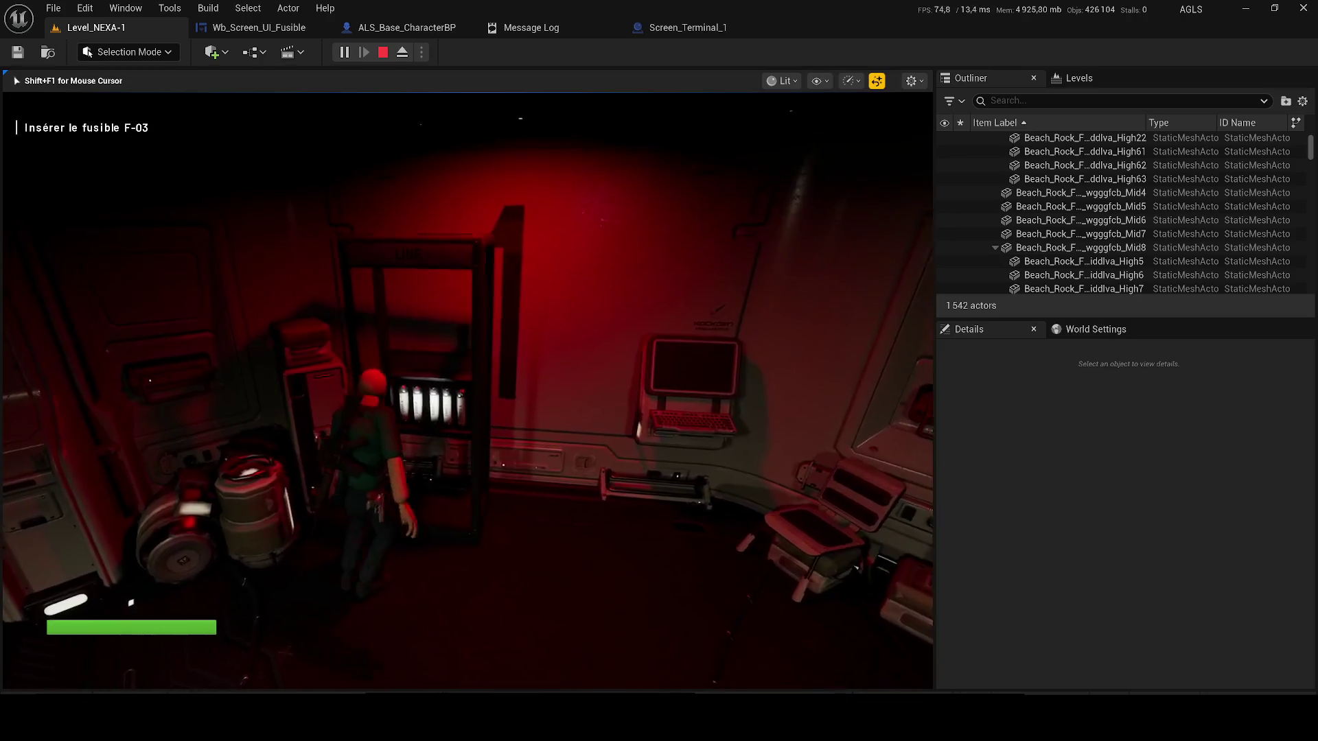
{"action": "key", "text": "w"}
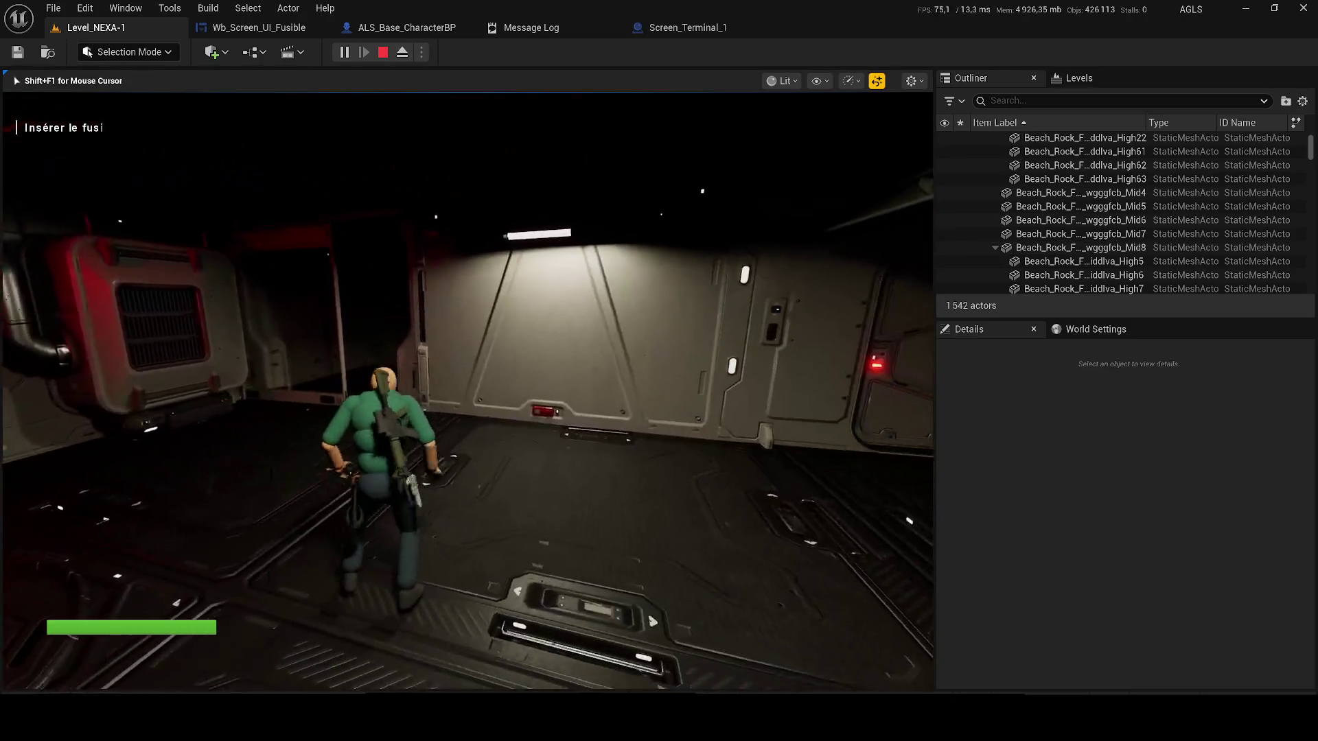
{"action": "key", "text": "w"}
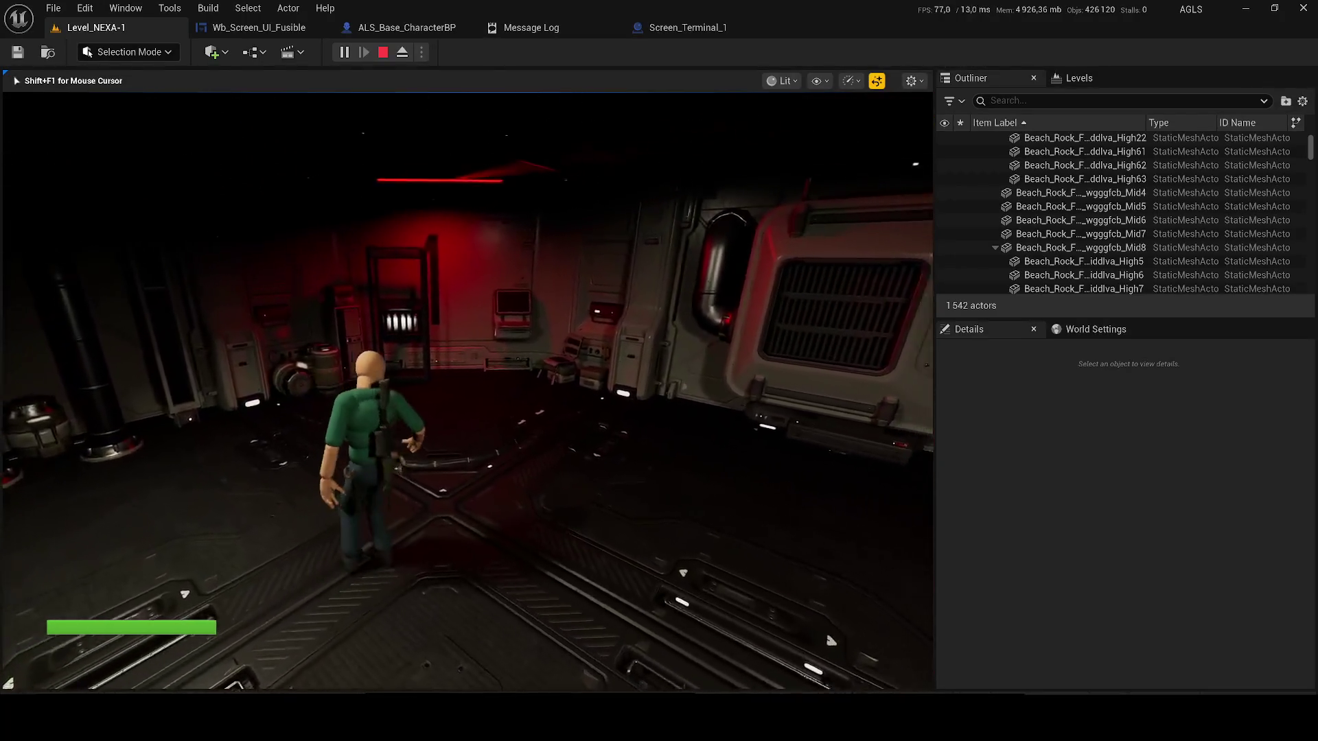
{"action": "key", "text": "super"}
{"action": "left_click", "coordinate": [259, 28]}
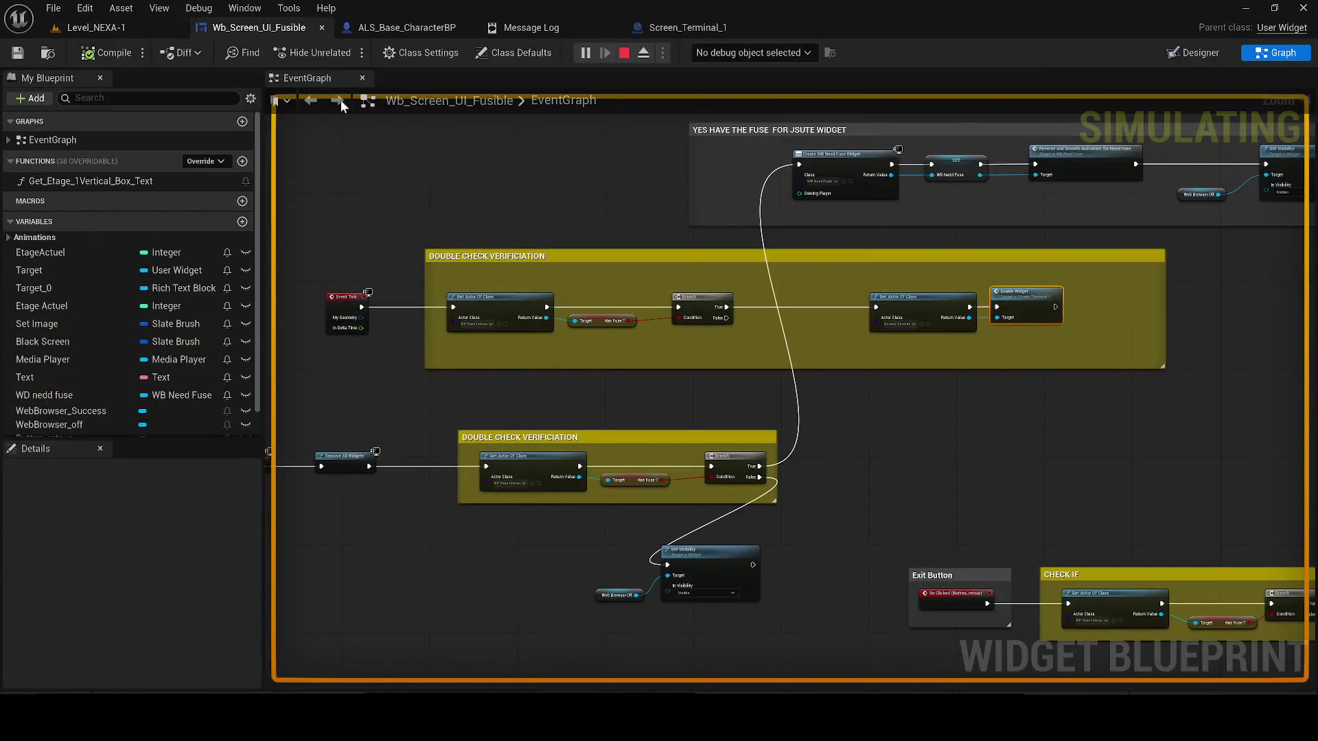
- Debug the running widget instance and open Screen_Terminal_1's event graph docked beside the viewport
{"action": "left_click", "coordinate": [752, 85]}
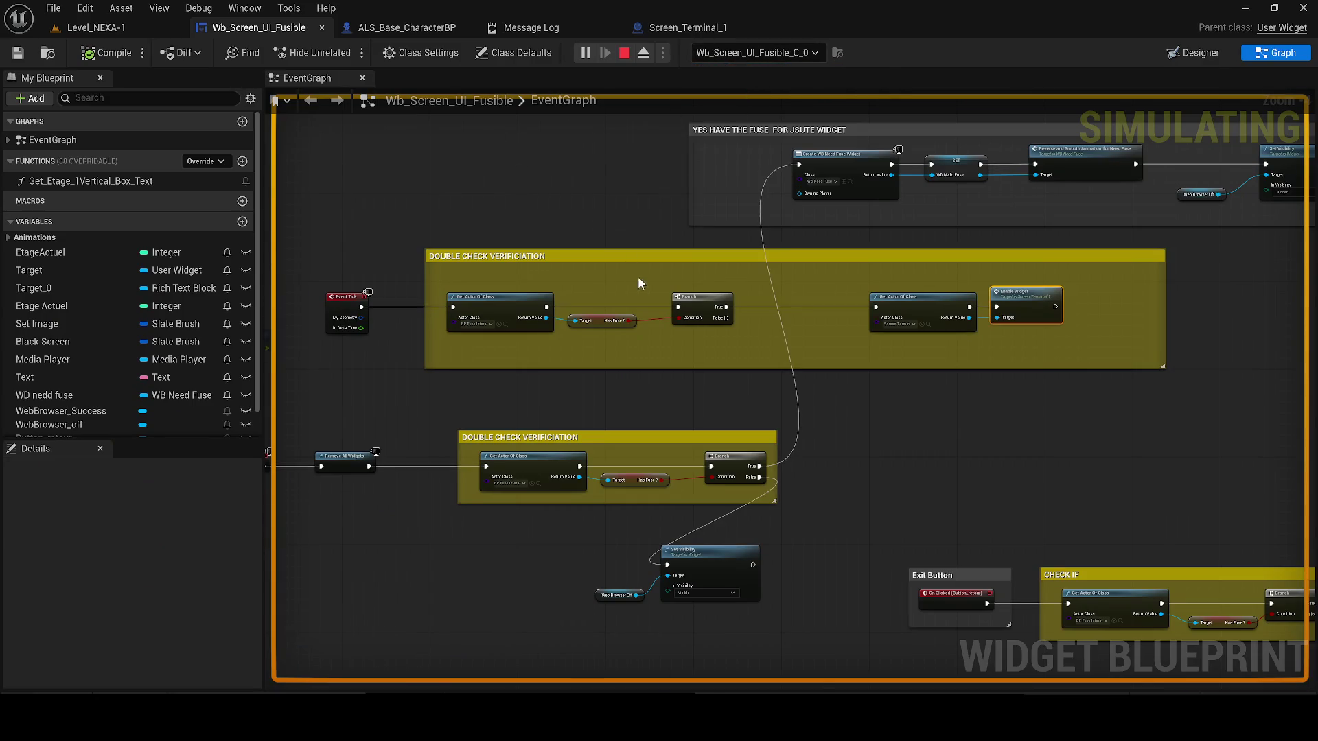
{"action": "scroll", "coordinate": [637, 276], "scroll_direction": "up", "scroll_amount": 3}
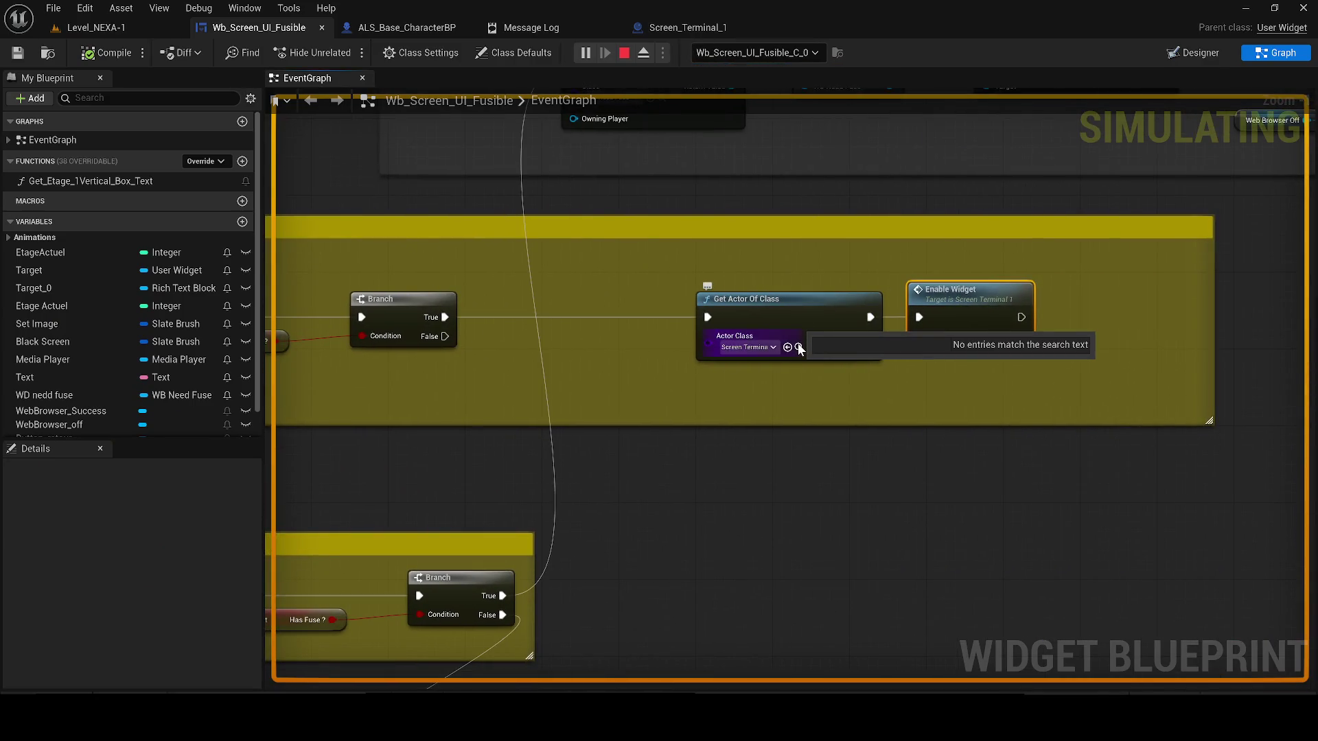
{"action": "left_click", "coordinate": [798, 347]}
{"action": "double_click", "coordinate": [325, 497]}
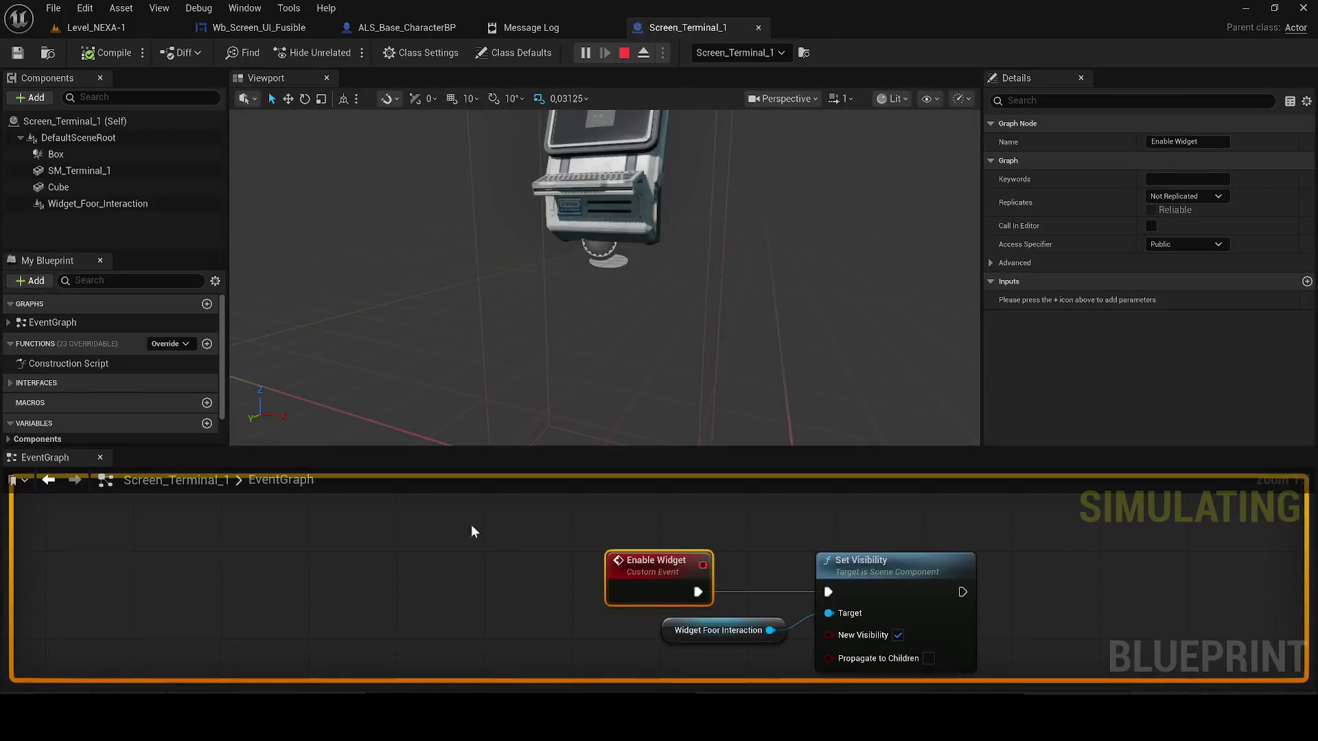
{"action": "mouse_move", "coordinate": [67, 461]}
{"action": "left_mouse_down"}
{"action": "mouse_move", "coordinate": [441, 141]}
{"action": "mouse_move", "coordinate": [374, 78]}
{"action": "left_mouse_up"}
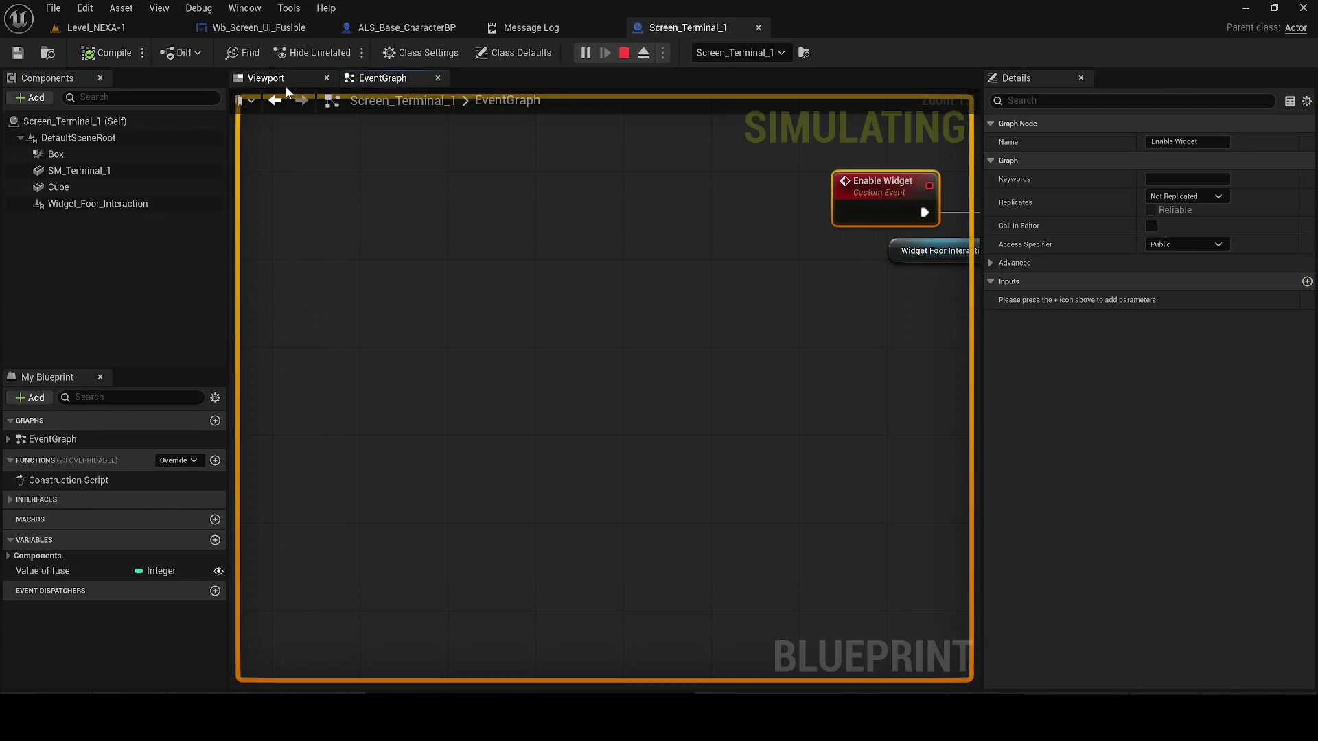
- Stop play, jump to the runtime-error node's Set Visibility calls, then return to Level_NEXA-1
{"action": "left_click", "coordinate": [624, 55]}
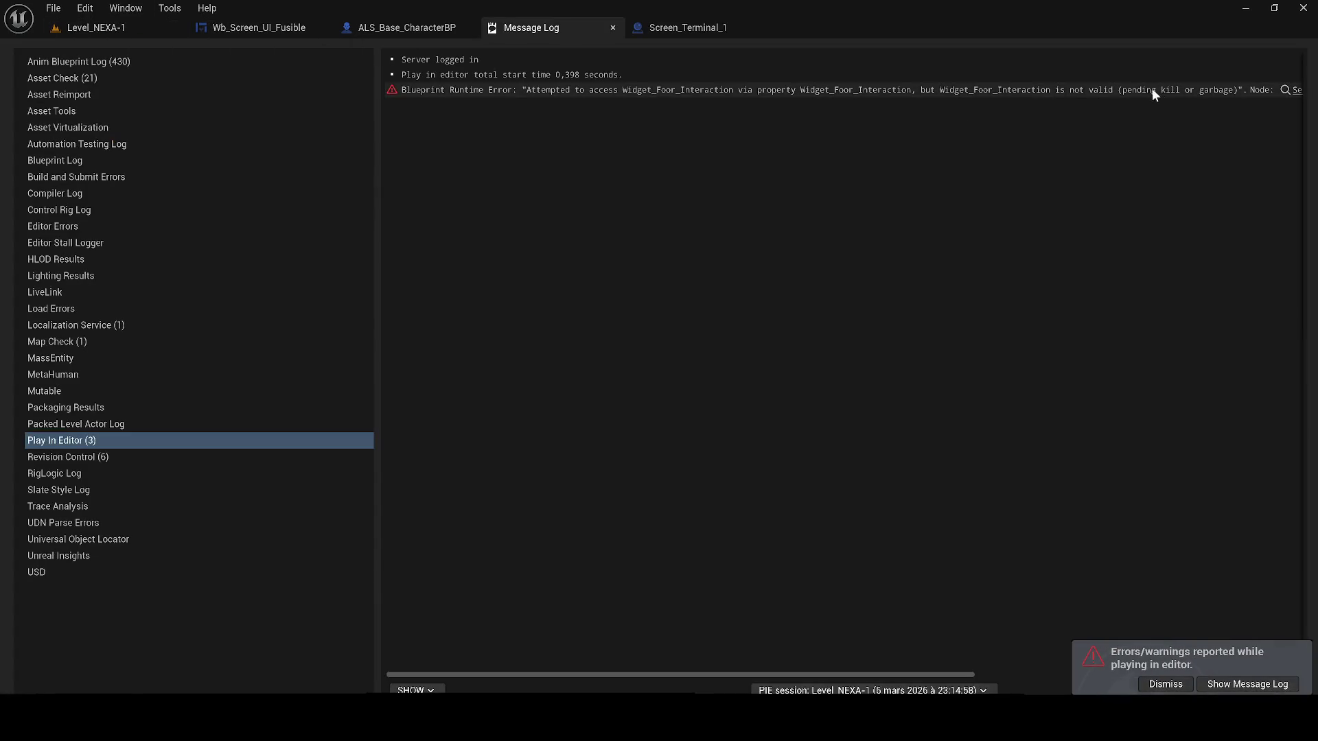
{"action": "left_click", "coordinate": [1280, 96]}
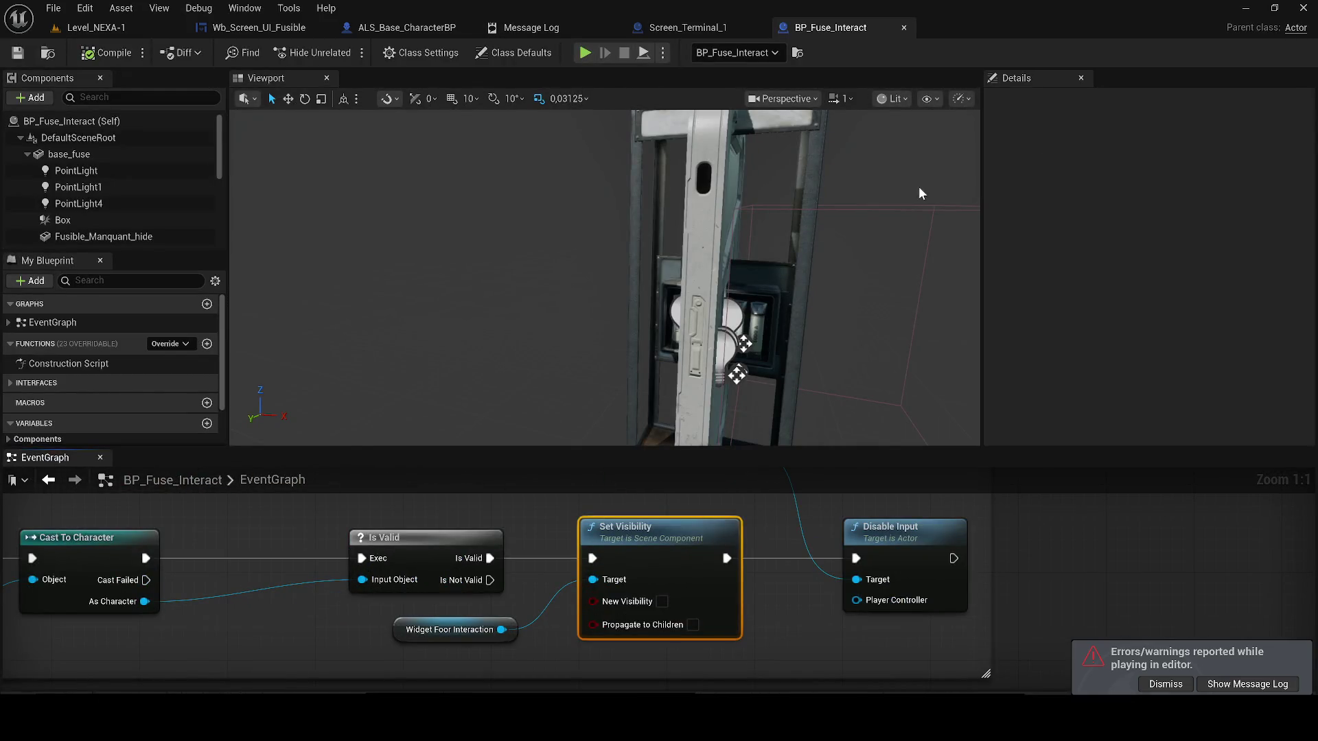
{"action": "mouse_move", "coordinate": [45, 457]}
{"action": "left_mouse_down"}
{"action": "mouse_move", "coordinate": [583, 105]}
{"action": "mouse_move", "coordinate": [524, 80]}
{"action": "left_mouse_up"}
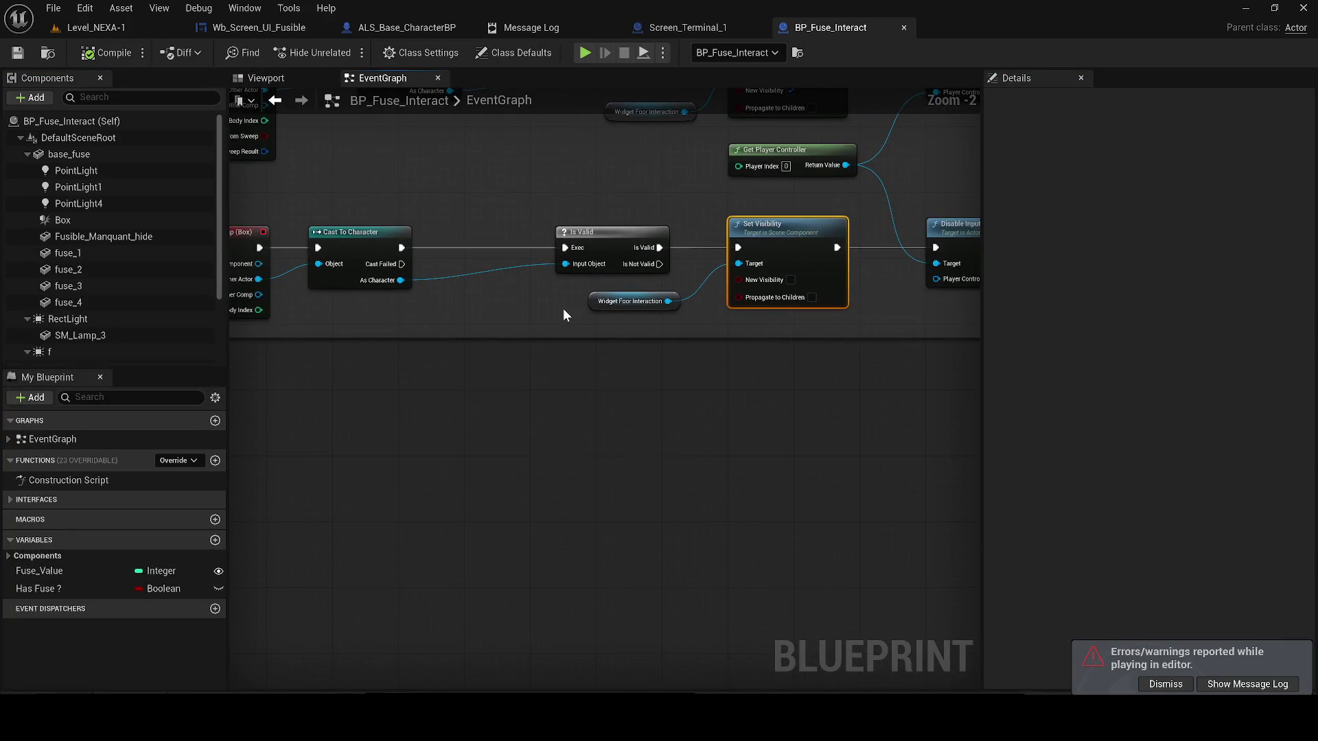
{"action": "left_click_drag", "start_coordinate": [562, 315], "coordinate": [359, 317]}
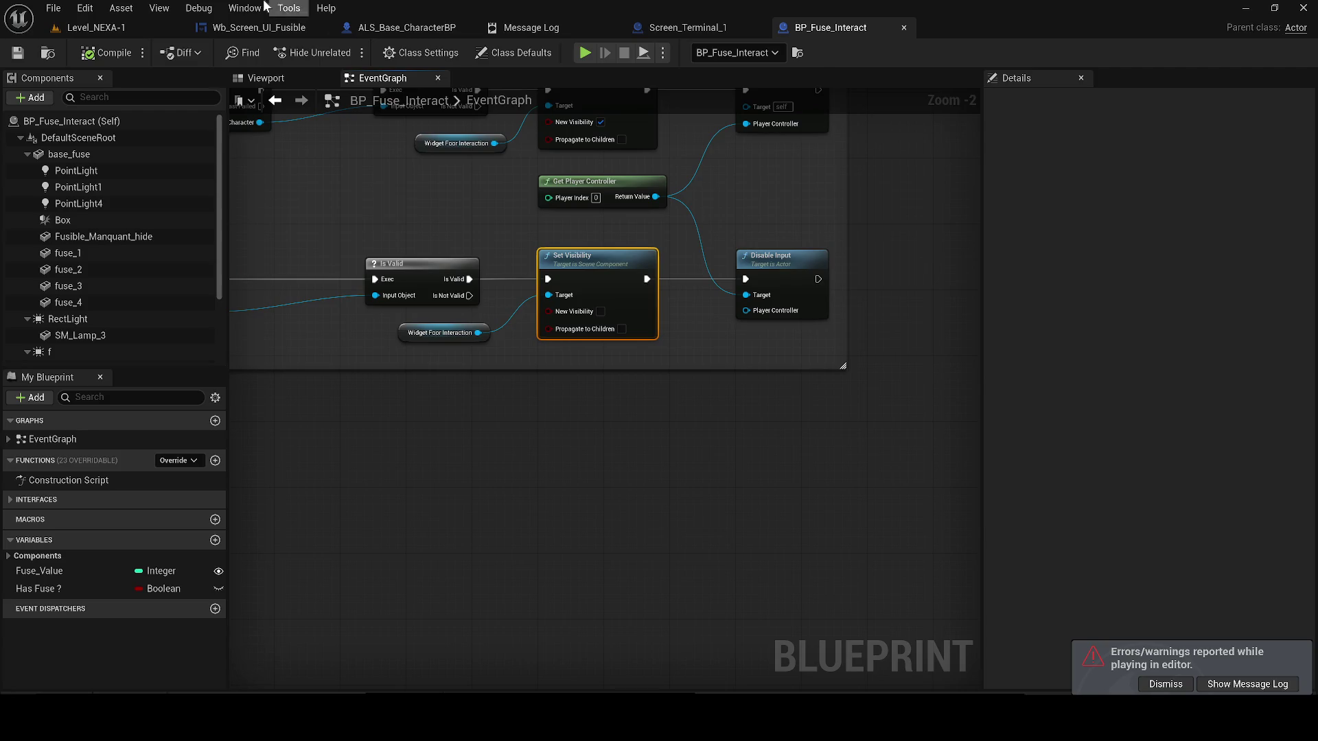
{"action": "left_click", "coordinate": [96, 28]}
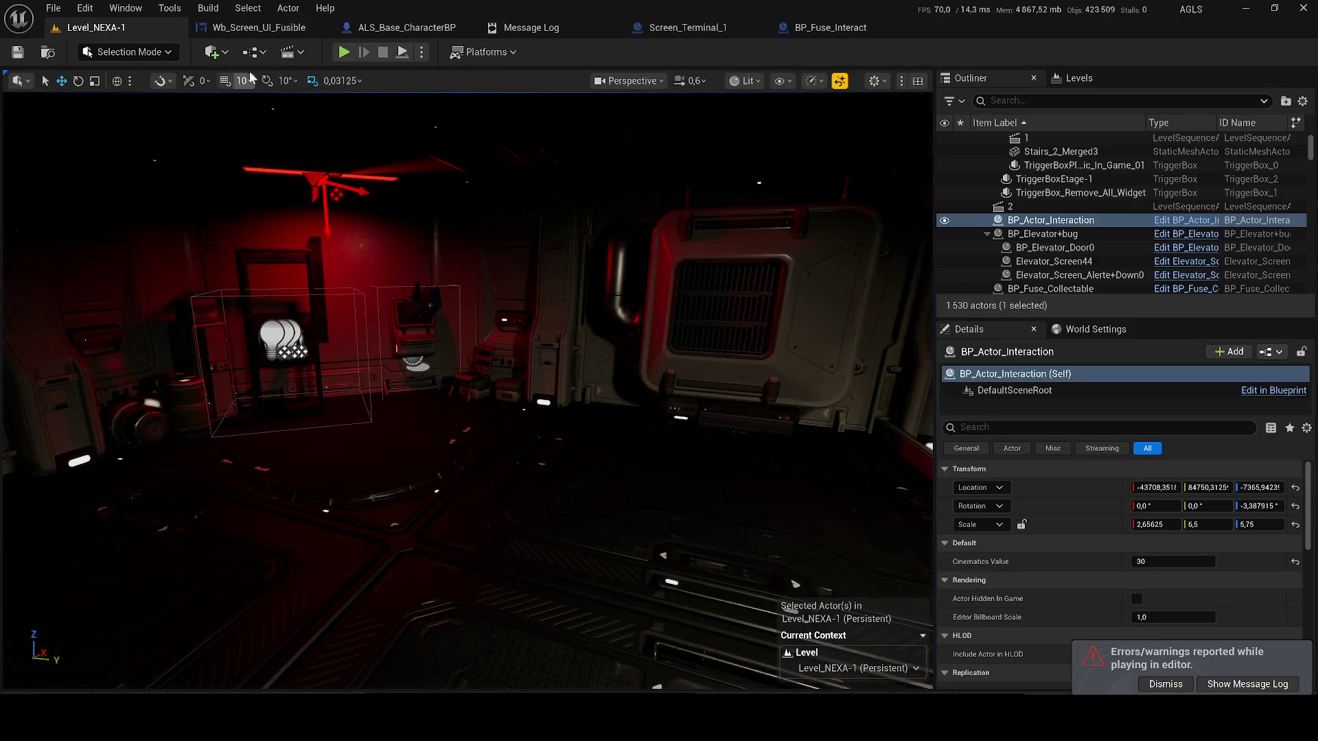
- Open the Level_NEXA-1 level blueprint and select the terminal Get Actor Of Class, Target and Set Visibility nodes
{"action": "left_click", "coordinate": [252, 53]}
{"action": "left_click", "coordinate": [283, 154]}
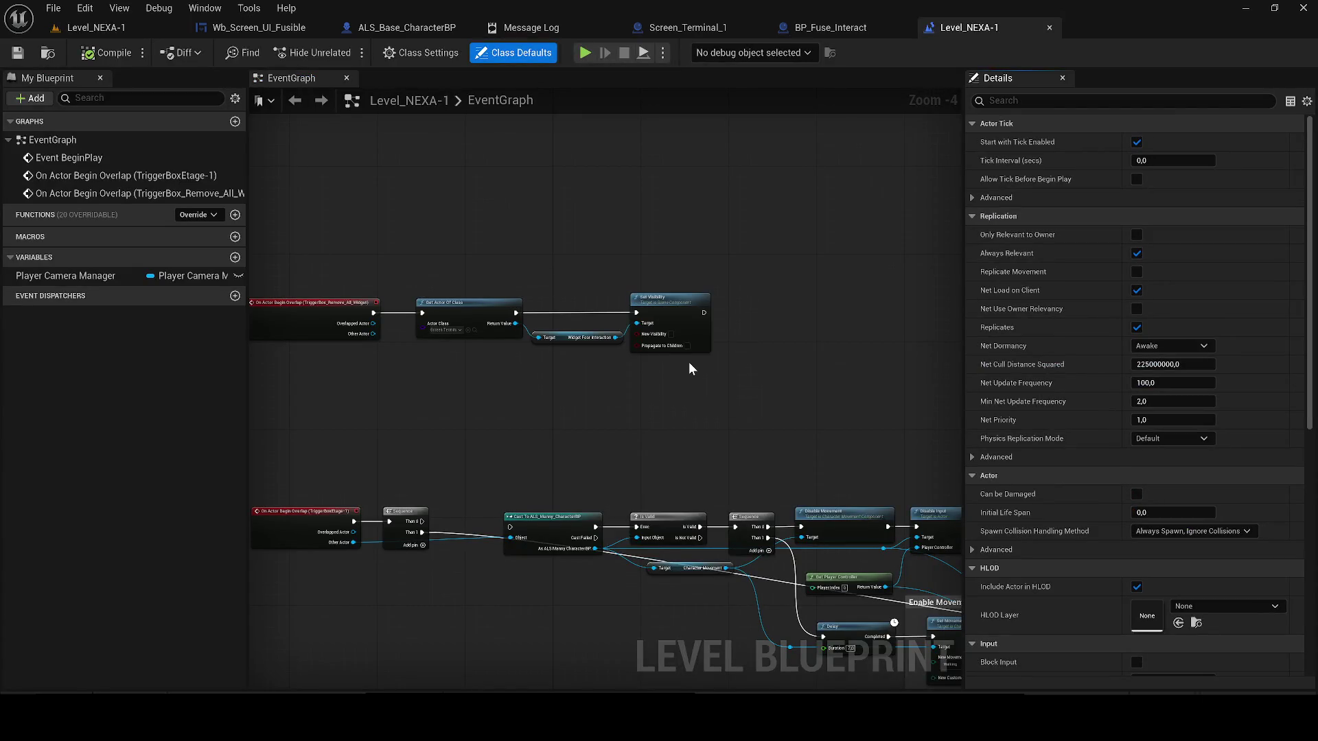
{"action": "scroll", "coordinate": [471, 336], "scroll_direction": "up", "scroll_amount": 1}
{"action": "left_click", "coordinate": [474, 328]}
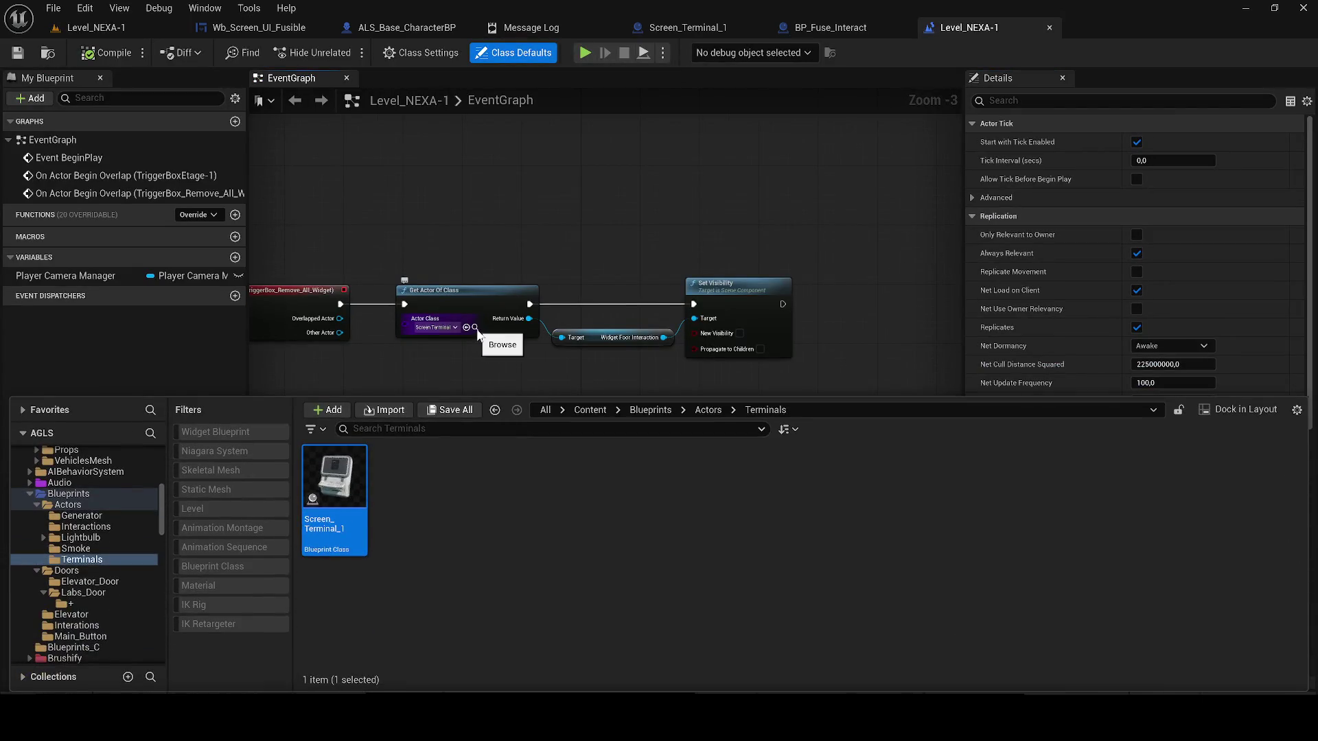
{"action": "left_click", "coordinate": [668, 248]}
{"action": "mouse_move", "coordinate": [820, 415]}
{"action": "left_mouse_down"}
{"action": "mouse_move", "coordinate": [423, 241]}
{"action": "mouse_move", "coordinate": [430, 250]}
{"action": "left_mouse_up"}
- Cut and paste the three terminal visibility nodes, undoing and redoing the paste
{"action": "left_click", "coordinate": [259, 27]}
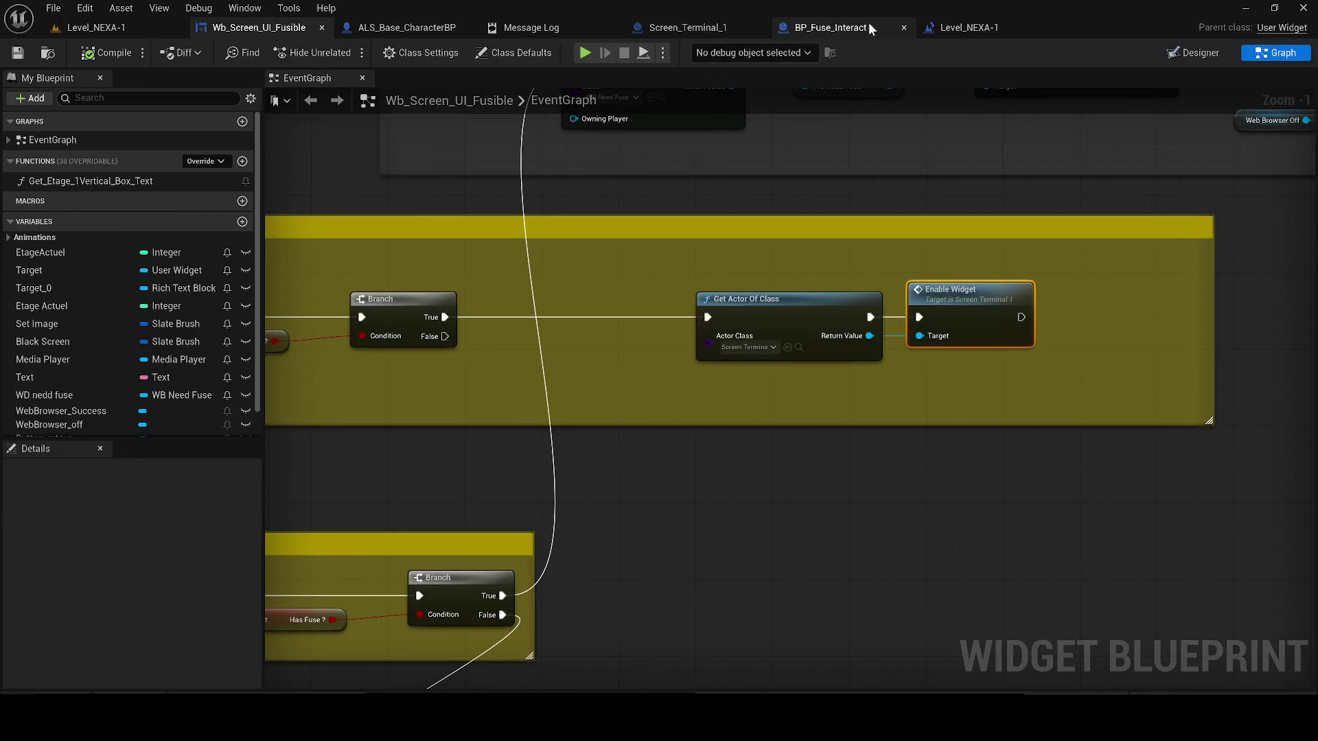
{"action": "left_click", "coordinate": [992, 26]}
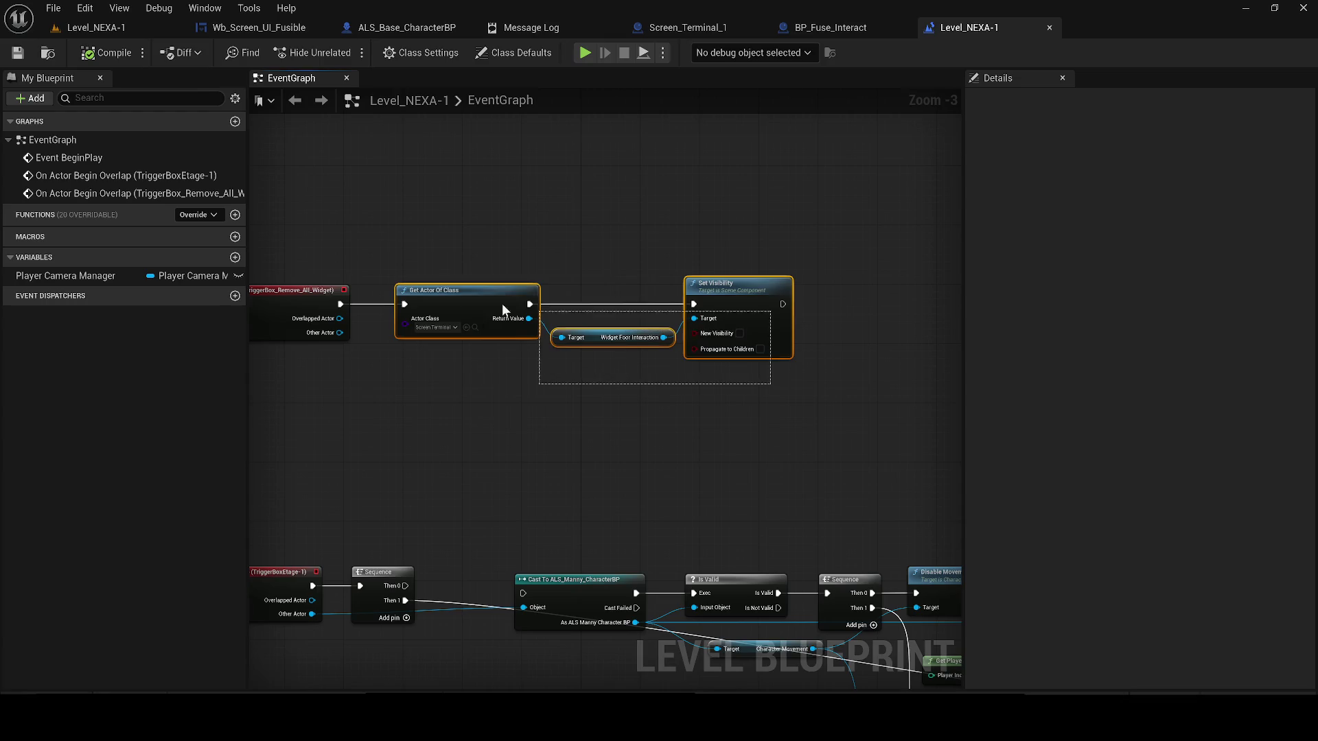
{"action": "key", "text": "Delete"}
{"action": "key", "text": "ctrl+v"}
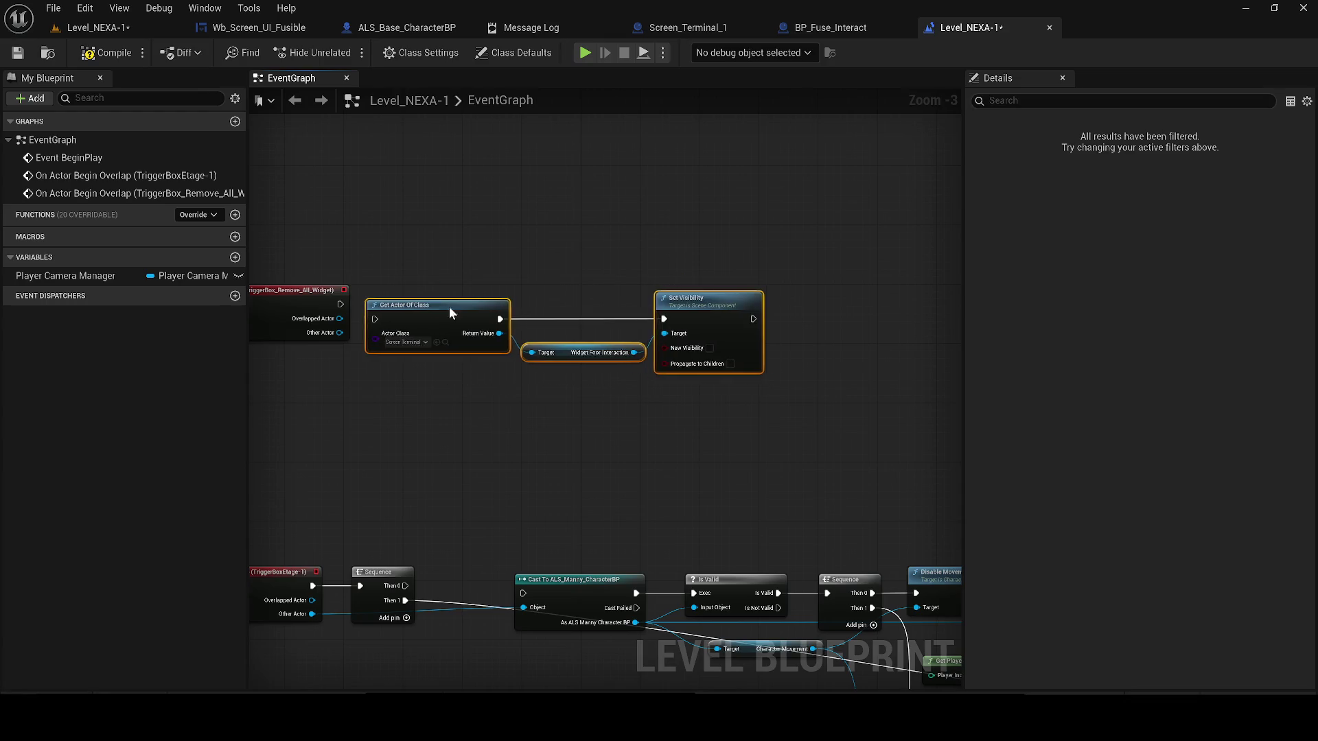
{"action": "scroll", "coordinate": [448, 306], "scroll_direction": "up", "scroll_amount": 1}
{"action": "mouse_move", "coordinate": [333, 304]}
{"action": "left_mouse_down"}
{"action": "mouse_move", "coordinate": [445, 314]}
{"action": "mouse_move", "coordinate": [420, 313]}
{"action": "left_mouse_up"}
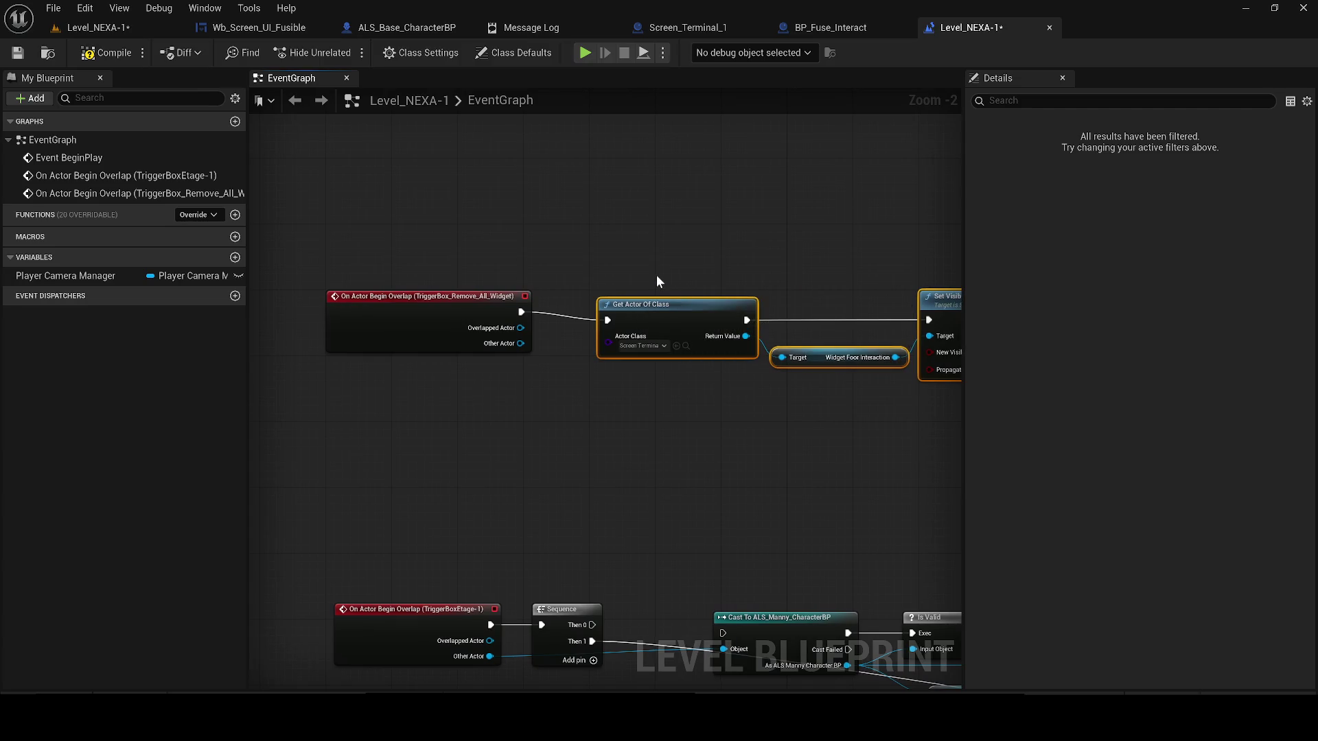
{"action": "key", "text": "ctrl+z"}
{"action": "key", "text": "ctrl+z"}
{"action": "key", "text": "ctrl+z"}
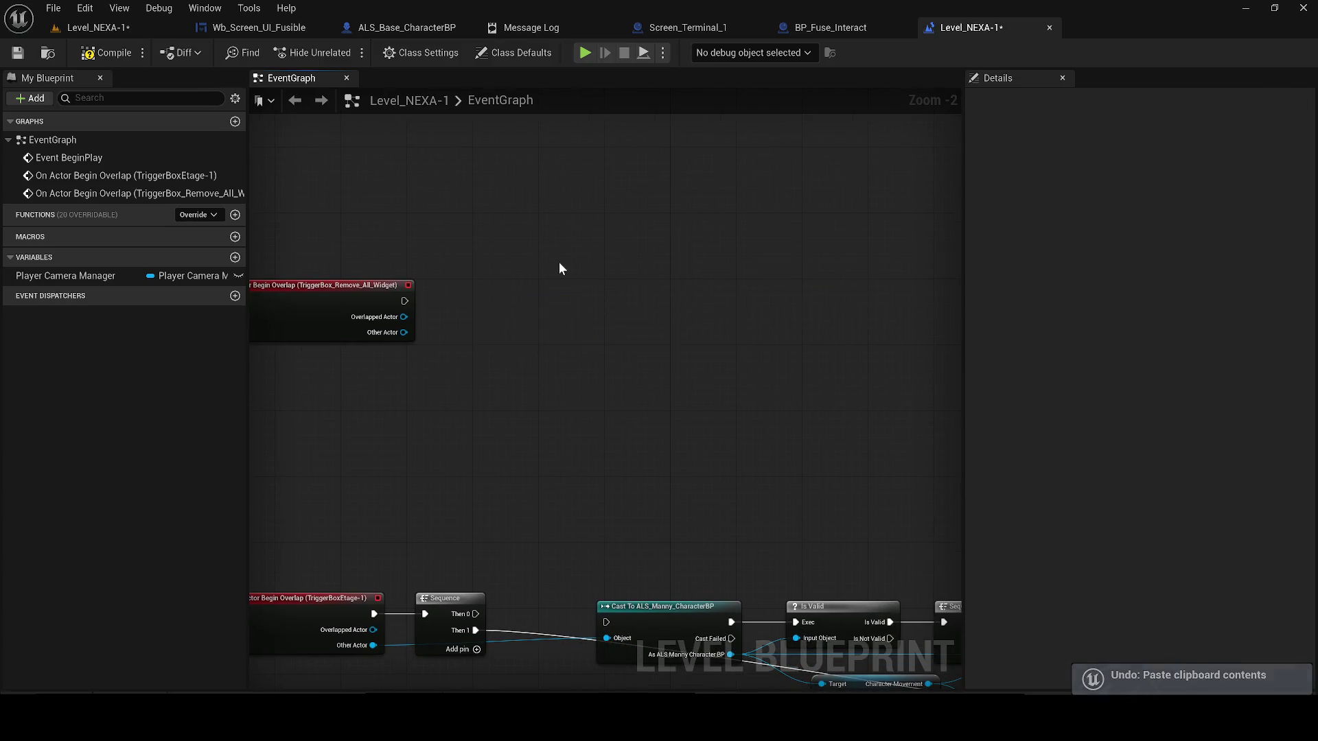
{"action": "key", "text": "ctrl+y"}
{"action": "key", "text": "ctrl+y"}
{"action": "key", "text": "ctrl+y"}
- Save the level with the three terminal nodes selected, then go to Wb_Screen_UI_Fusible
{"action": "left_click_drag", "start_coordinate": [869, 378], "coordinate": [489, 280]}
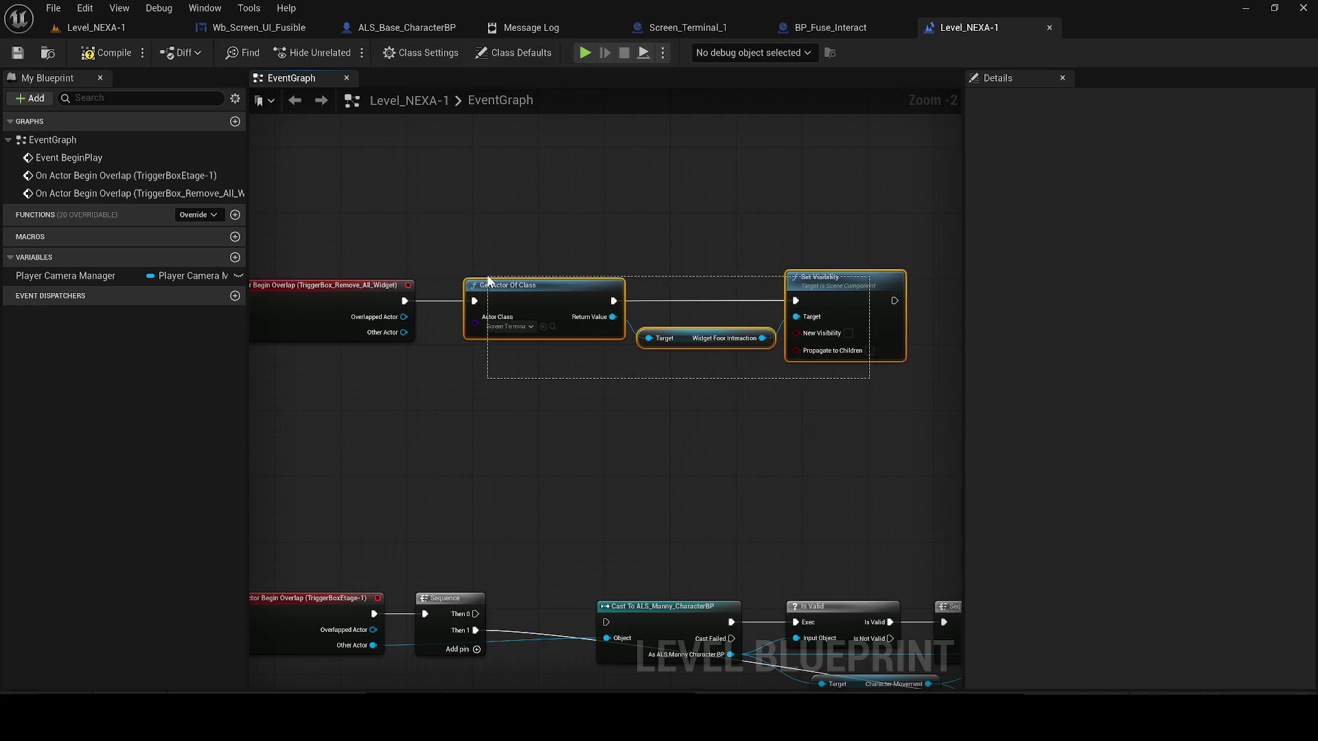
{"action": "key", "text": "ctrl+s"}
{"action": "mouse_move", "coordinate": [883, 420]}
{"action": "left_mouse_down"}
{"action": "mouse_move", "coordinate": [841, 378]}
{"action": "mouse_move", "coordinate": [514, 268]}
{"action": "left_mouse_up"}
{"action": "left_click", "coordinate": [214, 28]}
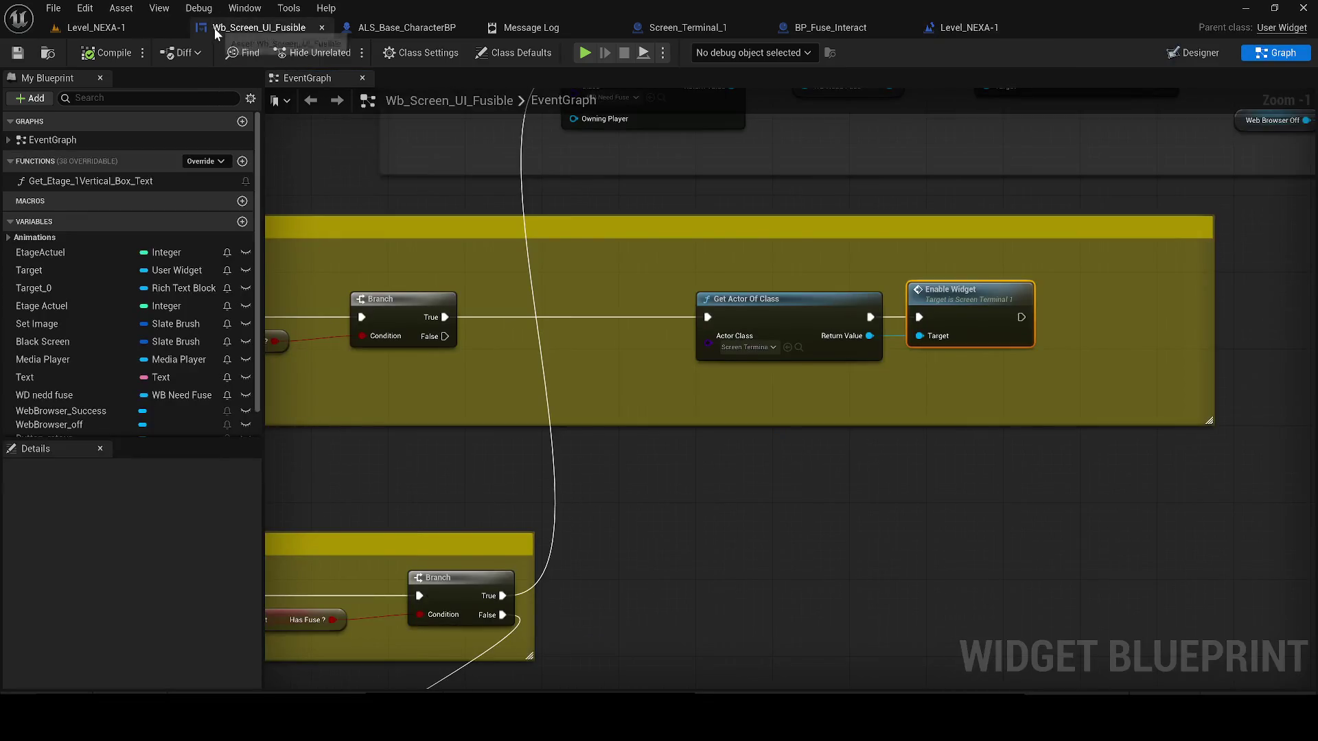
- Replace Enable Widget with the pasted Set Visibility nodes, wired from Branch True with New Visibility on
{"action": "scroll", "coordinate": [852, 487], "scroll_direction": "down", "scroll_amount": 2}
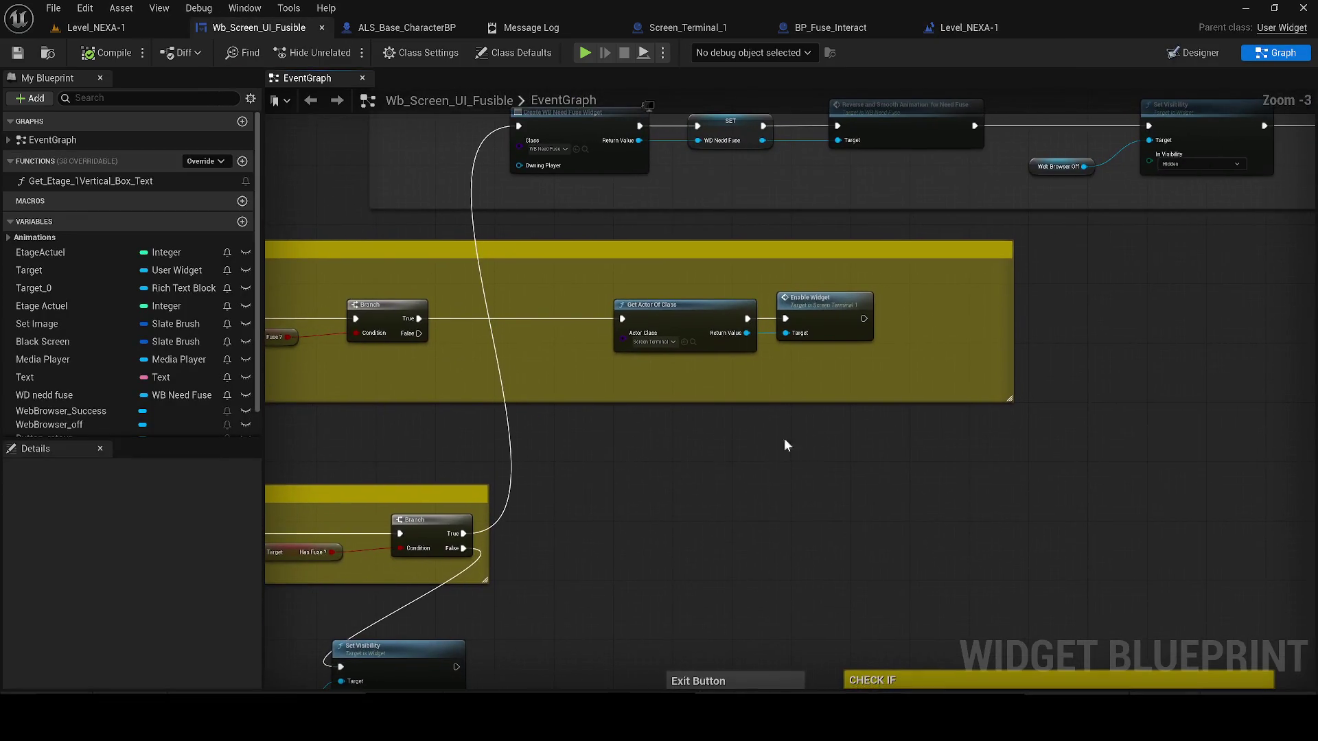
{"action": "key", "text": "ctrl+v"}
{"action": "mouse_move", "coordinate": [905, 364]}
{"action": "left_mouse_down"}
{"action": "mouse_move", "coordinate": [719, 349]}
{"action": "mouse_move", "coordinate": [624, 316]}
{"action": "left_mouse_up"}
{"action": "key", "text": "Delete"}
{"action": "mouse_move", "coordinate": [1053, 537]}
{"action": "left_mouse_down"}
{"action": "mouse_move", "coordinate": [703, 434]}
{"action": "mouse_move", "coordinate": [572, 302]}
{"action": "left_mouse_up"}
{"action": "left_click_drag", "start_coordinate": [419, 319], "coordinate": [631, 319]}
{"action": "left_click", "coordinate": [890, 348]}
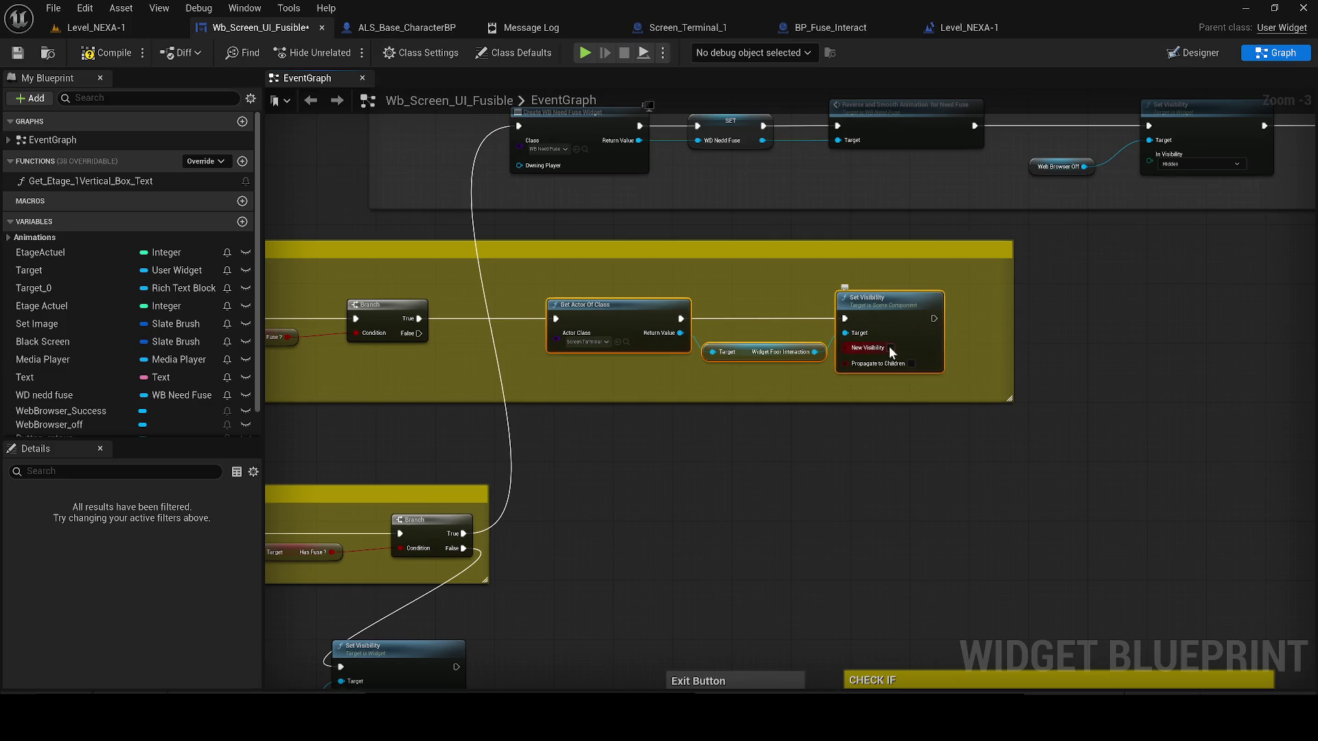
- Retitle the comment 'ENABLE SECOND SAME WIDGET FOR PLAYER TO INTERACT WITH TERMINAL TO CHECK'
{"action": "double_click", "coordinate": [463, 287]}
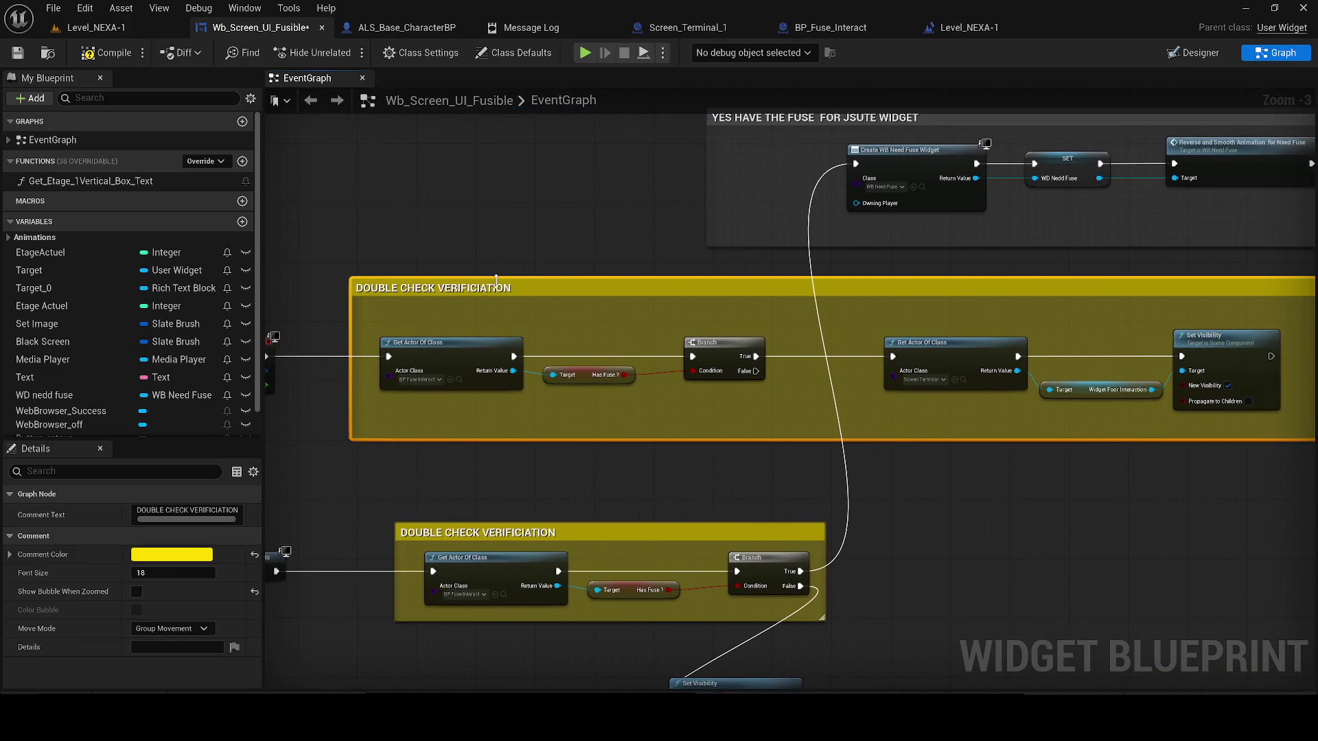
{"action": "type", "text": "ENABL"}
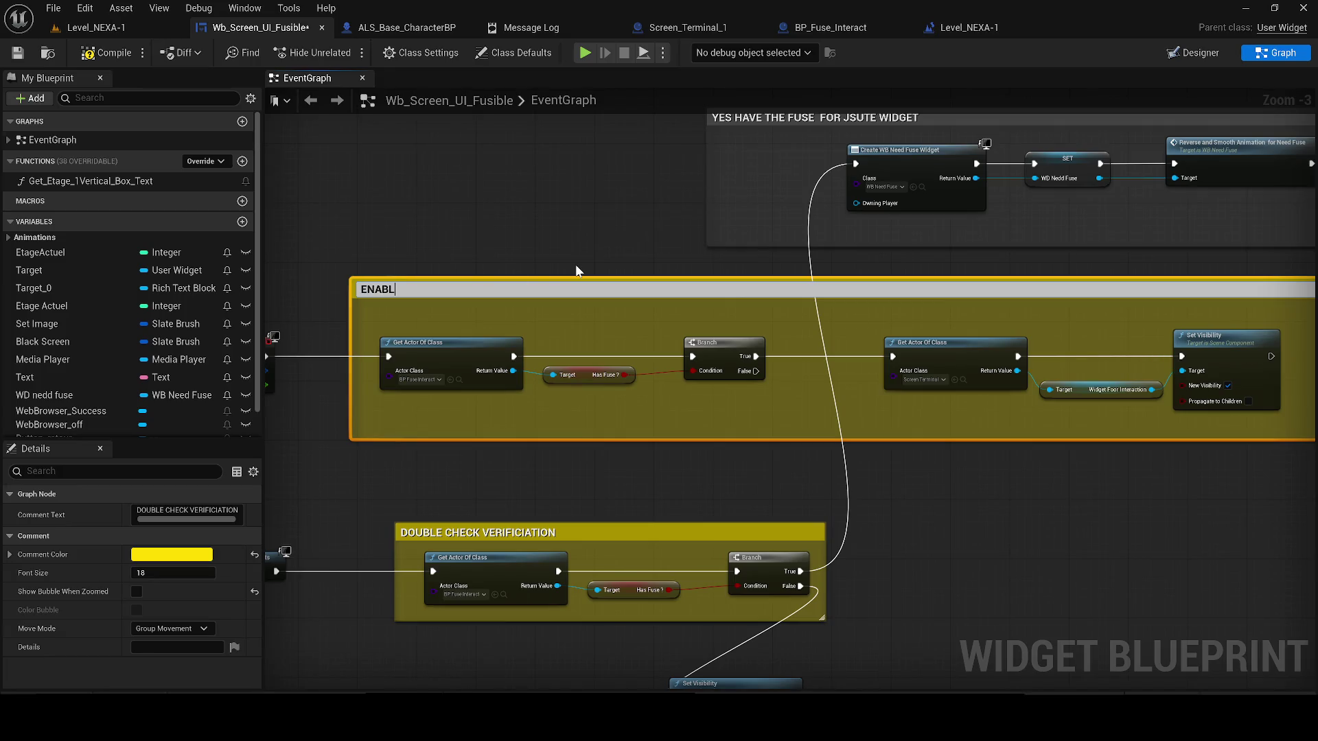
{"action": "type", "text": "E SECOND SAM"}
{"action": "type", "text": "E WIDGET"}
{"action": "type", "text": " FOR PLAYER TO I"}
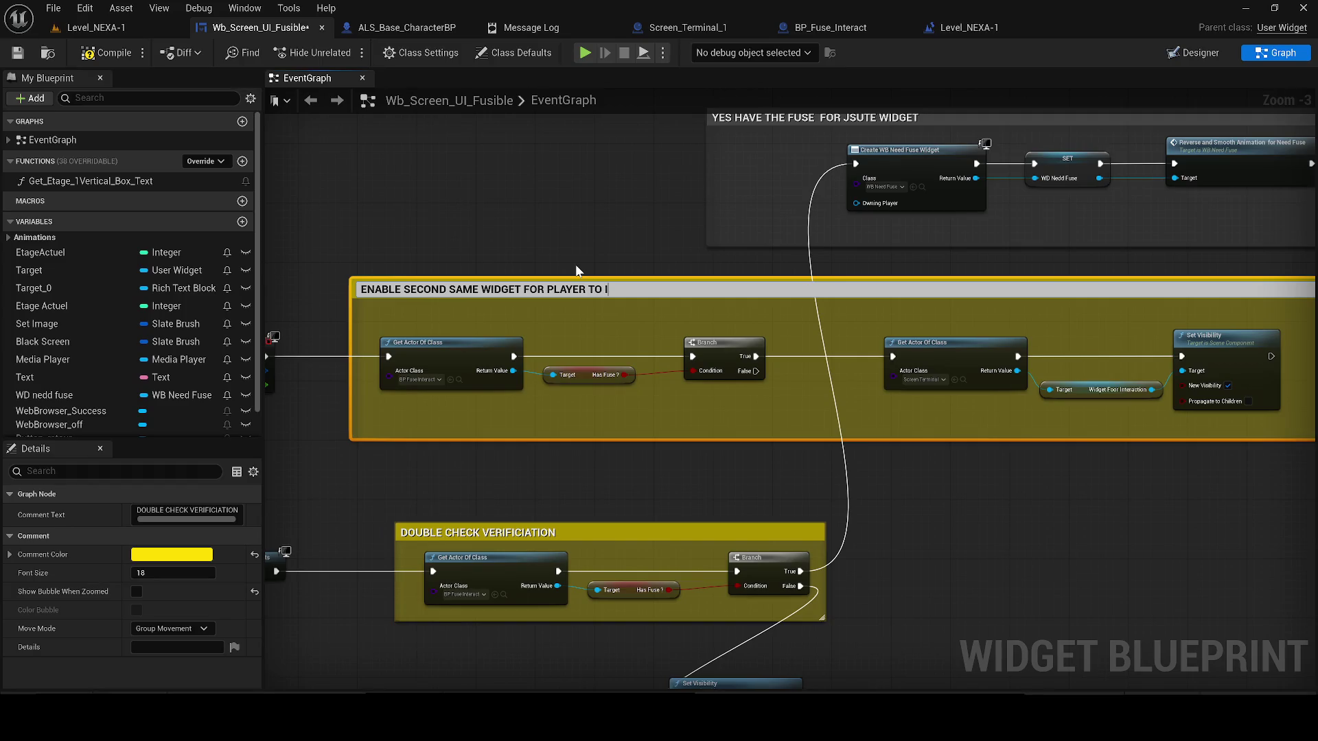
{"action": "type", "text": "NT"}
{"action": "type", "text": "ERACT WI"}
{"action": "type", "text": "TH T"}
{"action": "type", "text": "ERMINAL"}
{"action": "type", "text": " TO CHECK AND OPEN DOOR FI"}
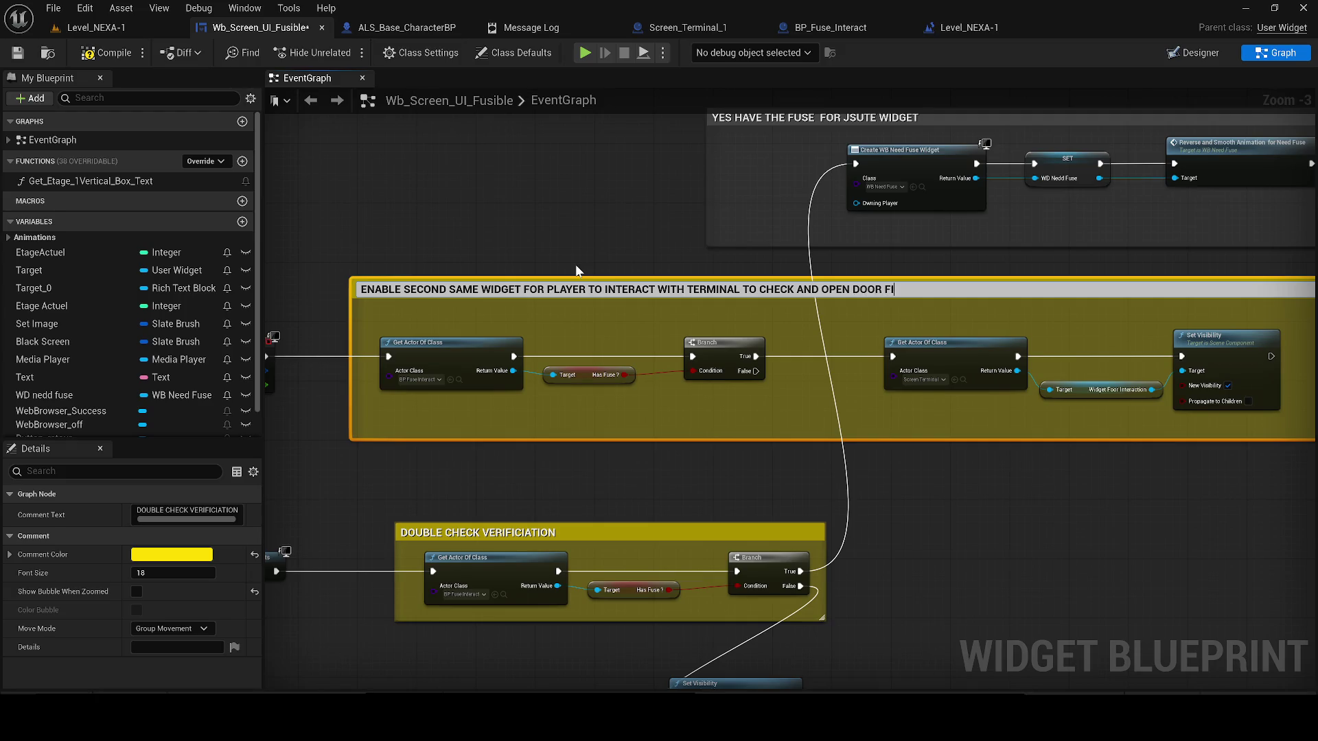
{"action": "type", "text": "NNALY"}
{"action": "key", "text": "Return"}
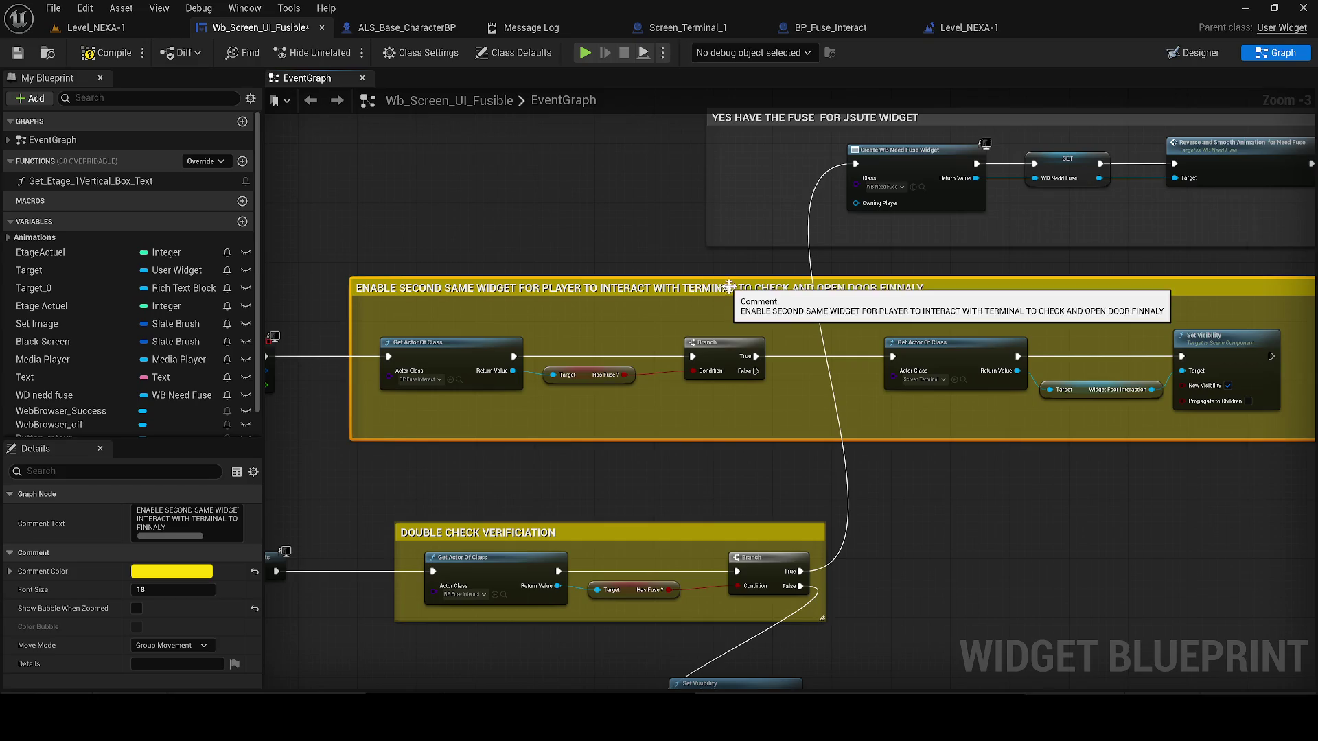
- Change the terminal-interaction comment colour from yellow to a slightly darkened cyan
{"action": "left_click", "coordinate": [175, 573]}
{"action": "left_click", "coordinate": [311, 421]}
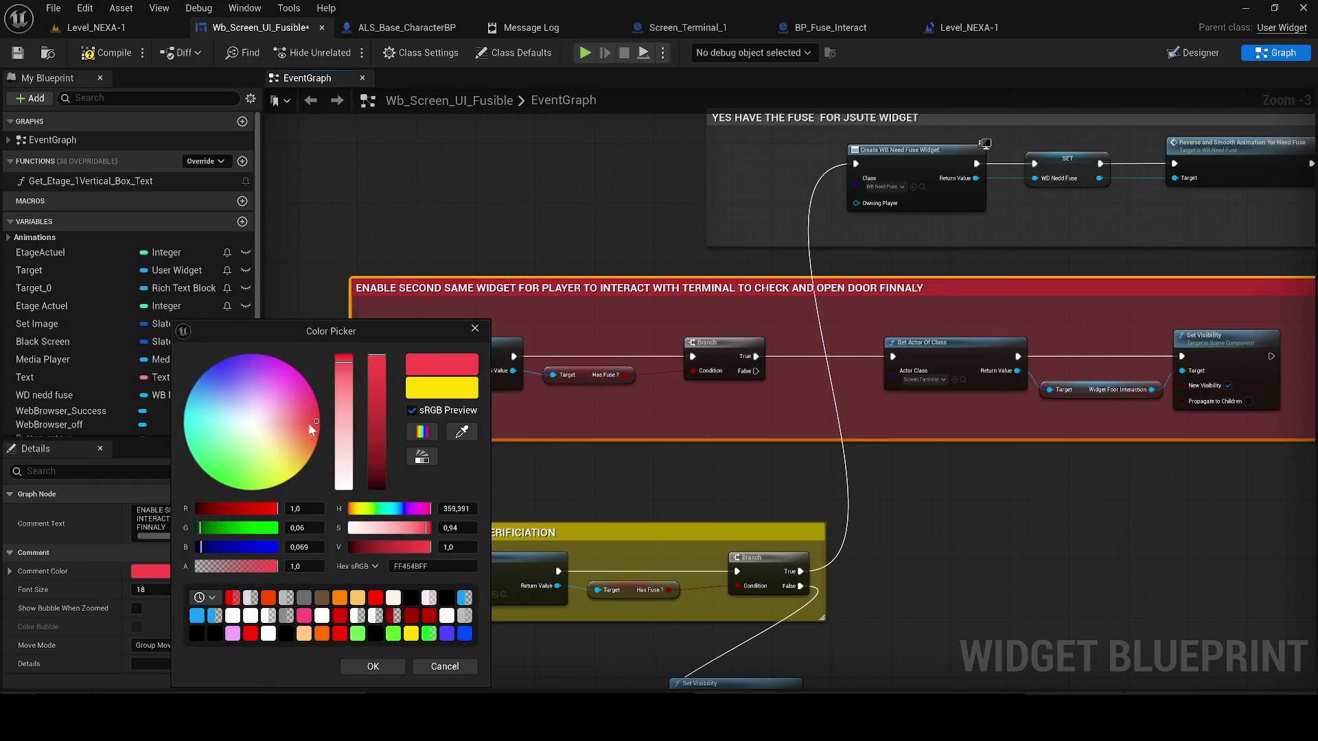
{"action": "left_click", "coordinate": [208, 414]}
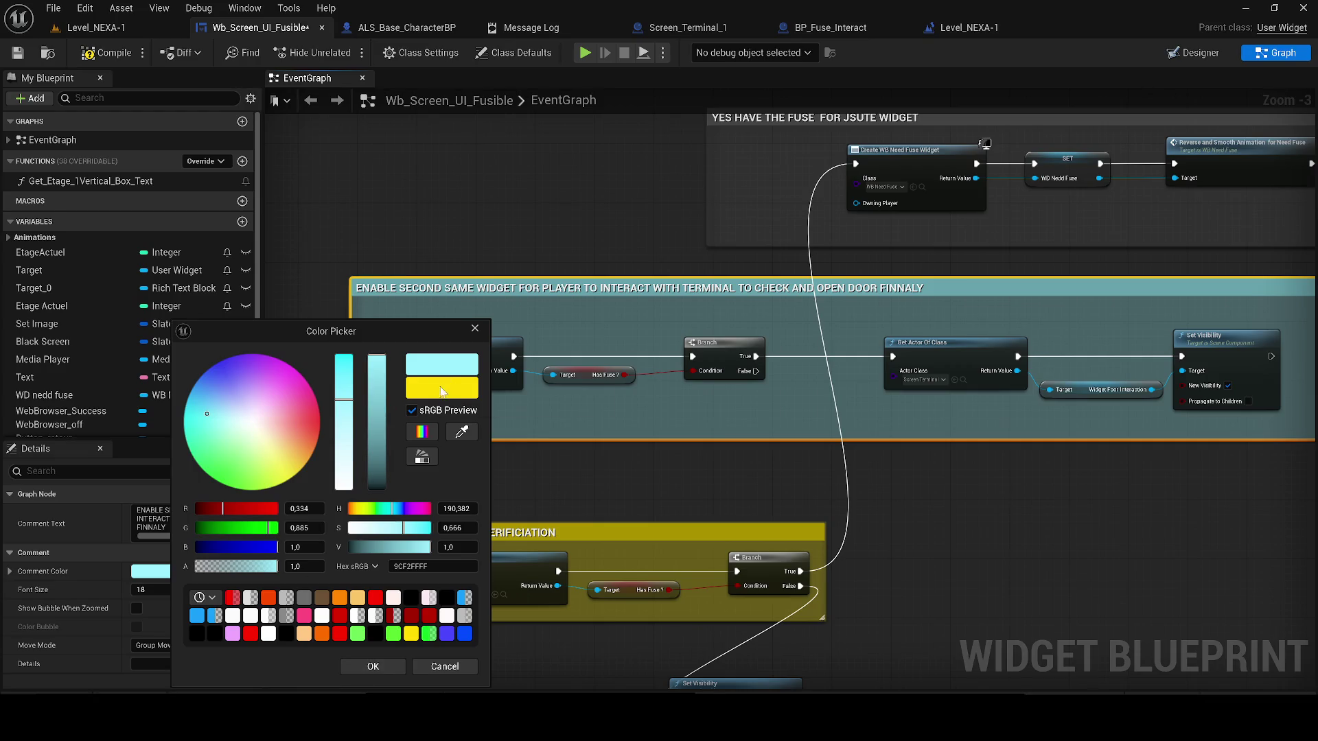
{"action": "left_click", "coordinate": [376, 377]}
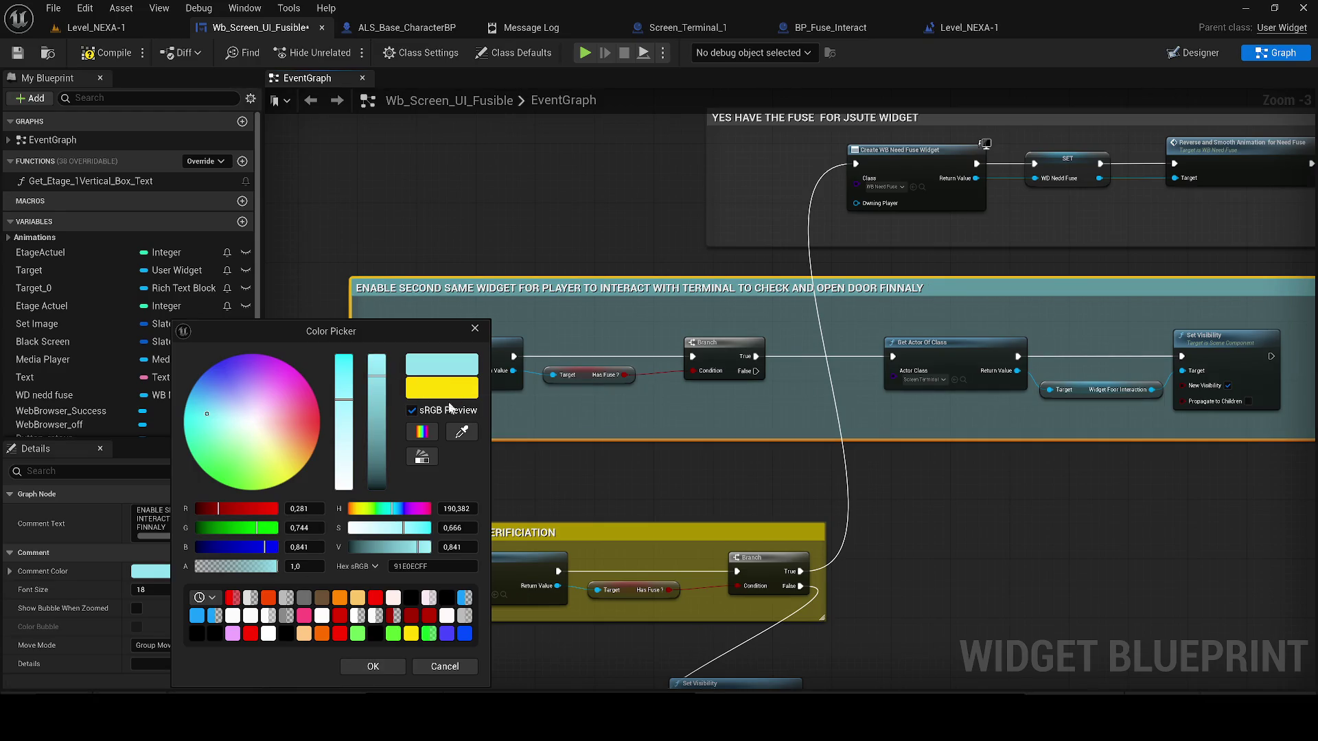
{"action": "left_click", "coordinate": [372, 666]}
{"action": "left_click", "coordinate": [162, 571]}
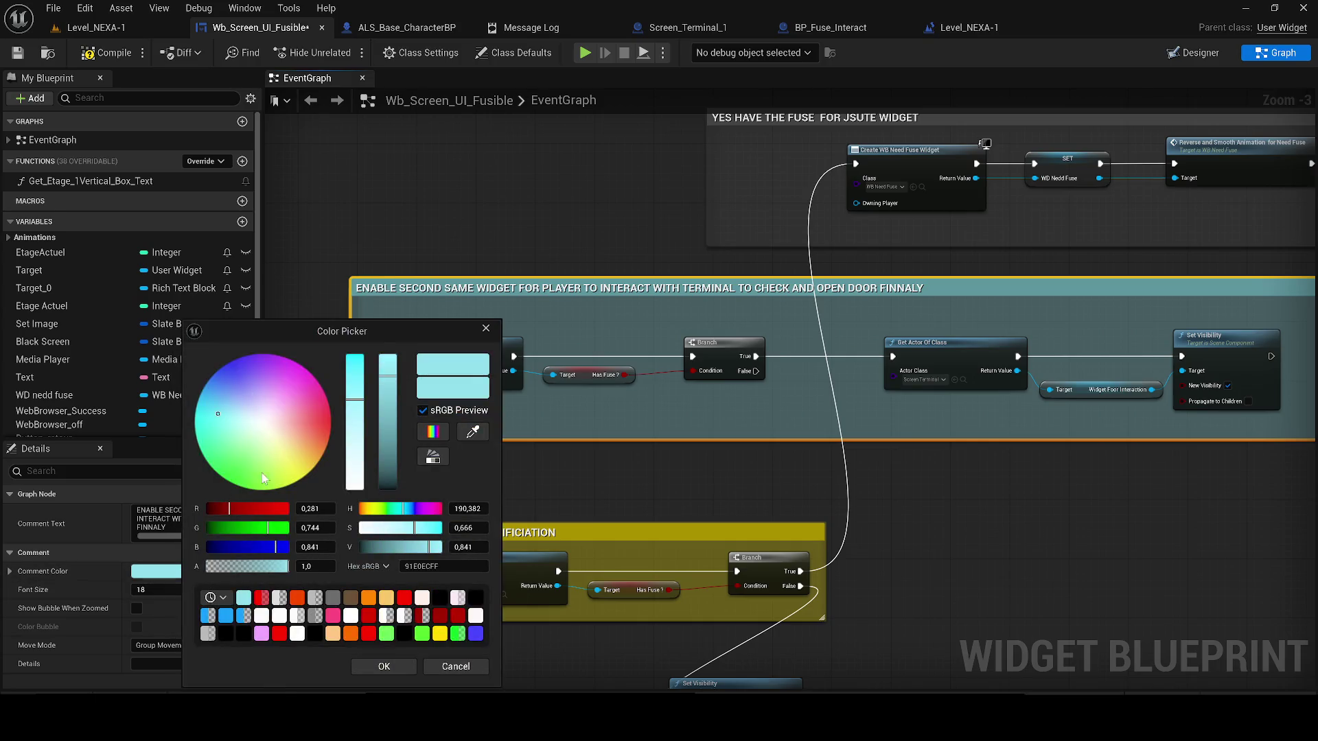
{"action": "left_click", "coordinate": [439, 663]}
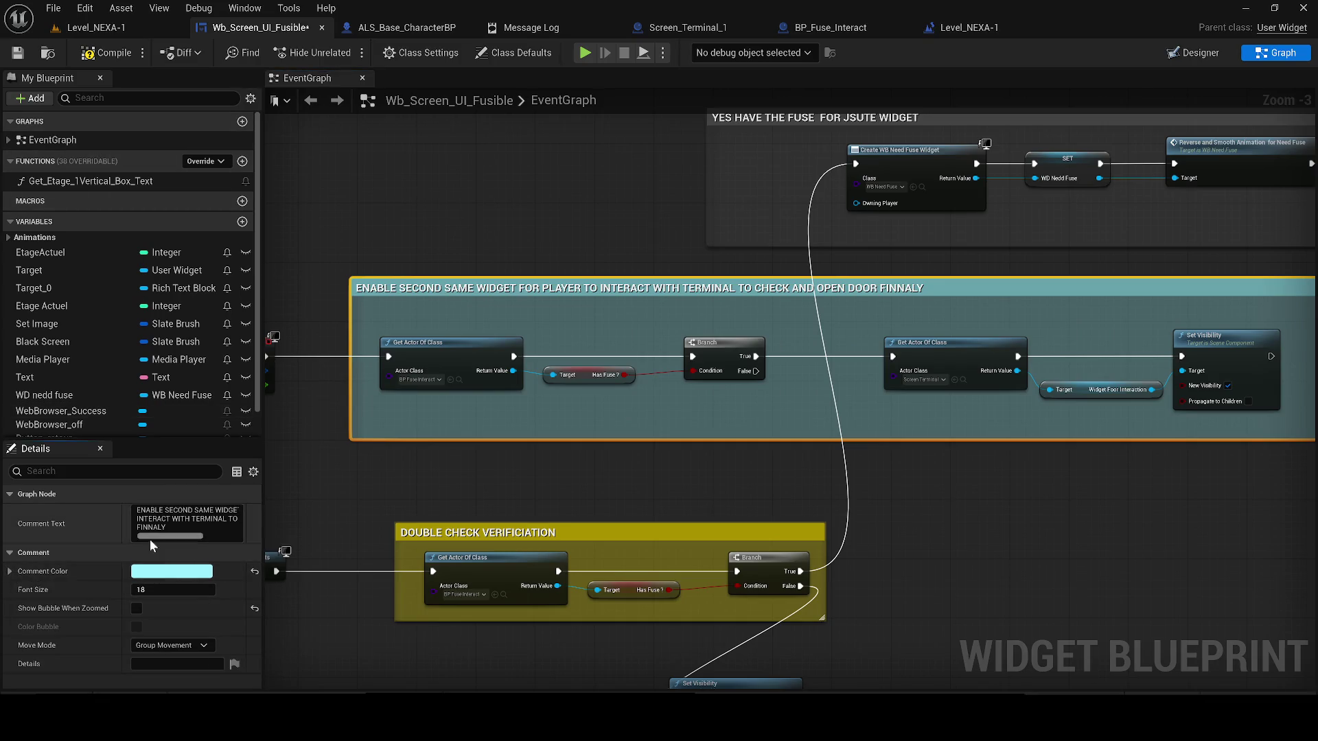
- Compile and save the Wb_Screen_UI_Fusible widget blueprint
{"action": "left_click", "coordinate": [342, 262]}
{"action": "left_click", "coordinate": [96, 53]}
{"action": "left_click", "coordinate": [17, 52]}
{"action": "scroll", "coordinate": [488, 188], "scroll_direction": "down", "scroll_amount": 1}
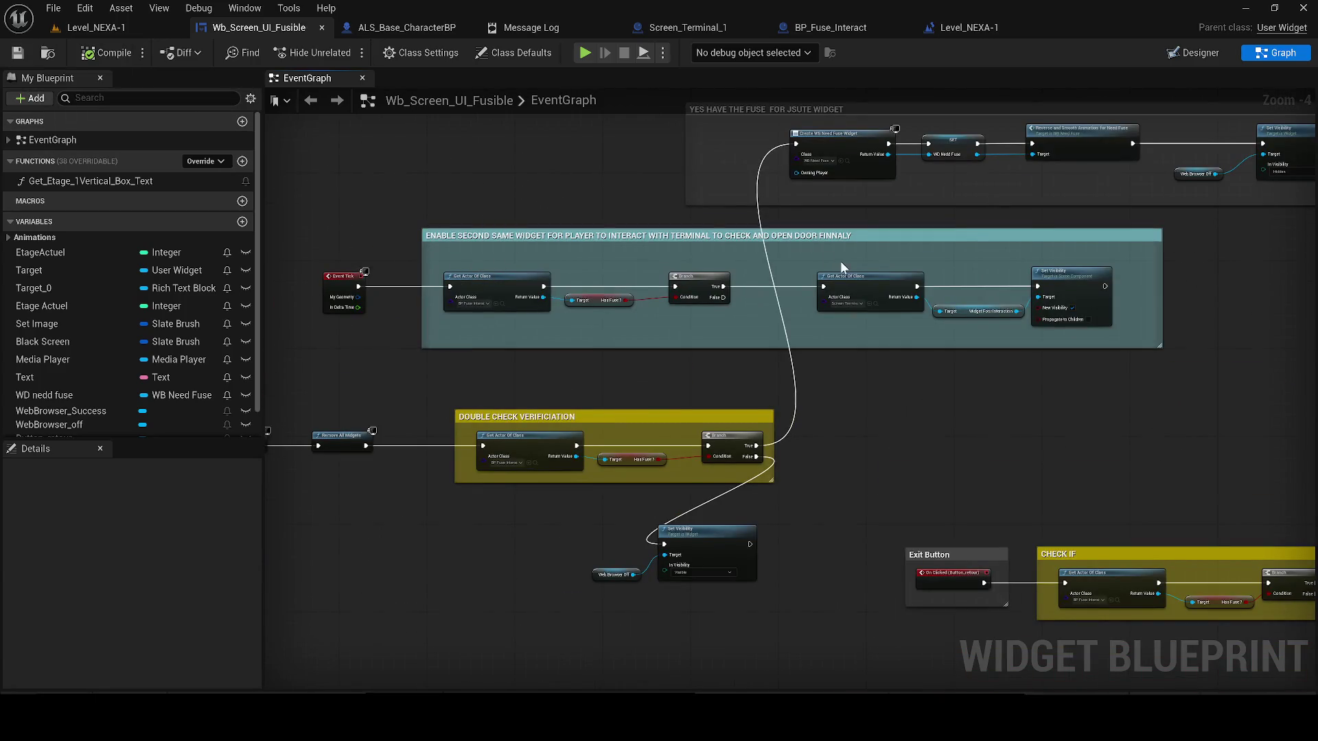
- Insert a Delay node between the Branch and the terminal Get Actor Of Class, shifting nodes to fit
{"action": "scroll", "coordinate": [738, 288], "scroll_direction": "up", "scroll_amount": 1}
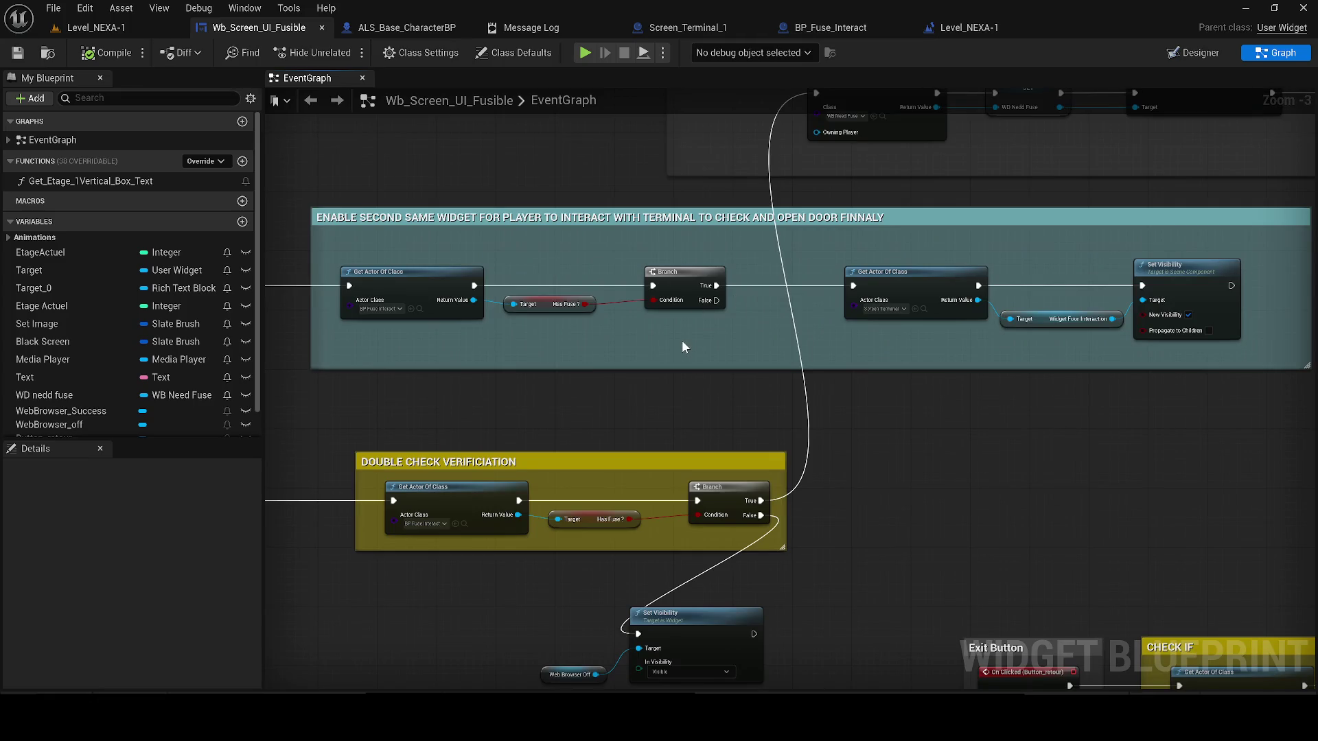
{"action": "left_click", "coordinate": [681, 339]}
{"action": "left_click", "coordinate": [735, 368]}
{"action": "type", "text": "0,12"}
{"action": "key", "text": "Return"}
{"action": "left_click_drag", "start_coordinate": [697, 352], "coordinate": [716, 299]}
{"action": "mouse_move", "coordinate": [784, 352]}
{"action": "left_mouse_down"}
{"action": "mouse_move", "coordinate": [874, 264]}
{"action": "mouse_move", "coordinate": [853, 285]}
{"action": "left_mouse_up"}
{"action": "mouse_move", "coordinate": [1219, 353]}
{"action": "left_mouse_down"}
{"action": "mouse_move", "coordinate": [956, 284]}
{"action": "mouse_move", "coordinate": [993, 283]}
{"action": "left_mouse_up"}
{"action": "left_click_drag", "start_coordinate": [735, 346], "coordinate": [787, 280]}
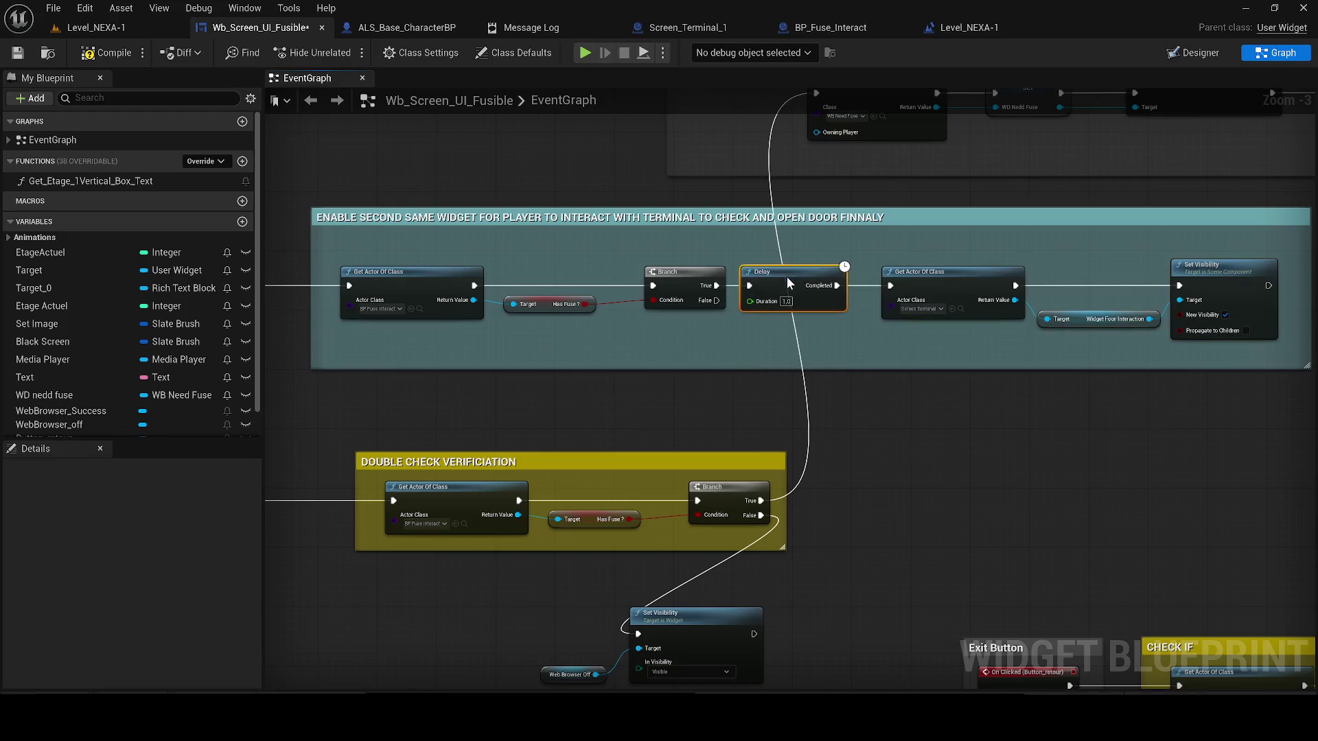
- Compile and save the widget, then start a play-in-editor session from Level_NEXA-1
{"action": "left_click", "coordinate": [105, 52]}
{"action": "left_click", "coordinate": [17, 52]}
{"action": "scroll", "coordinate": [412, 329], "scroll_direction": "down", "scroll_amount": 7}
{"action": "scroll", "coordinate": [446, 357], "scroll_direction": "down", "scroll_amount": 2}
{"action": "scroll", "coordinate": [432, 352], "scroll_direction": "up", "scroll_amount": 5}
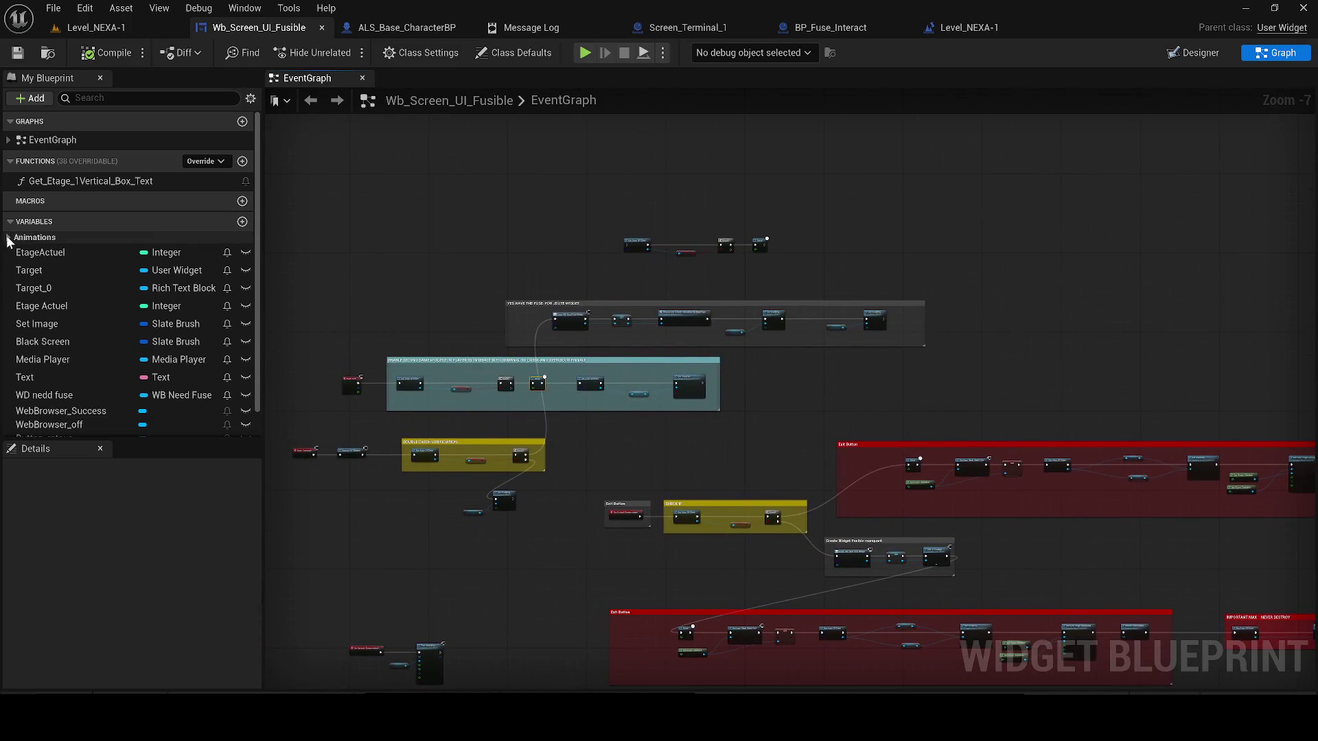
{"action": "left_click", "coordinate": [103, 28]}
{"action": "key", "text": "alt+p"}
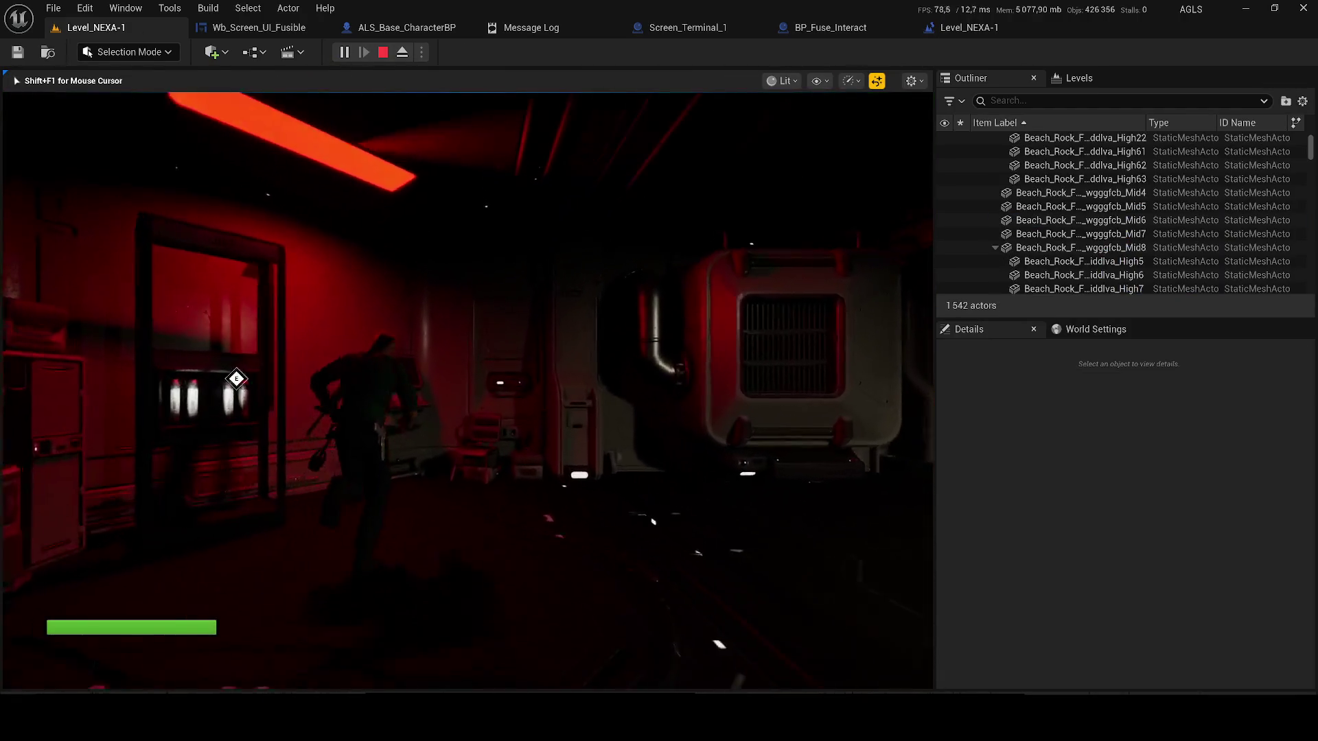
- Open and close the first terminal screen, then walk through the rooms to the red-wall terminal
{"action": "key", "text": "e"}
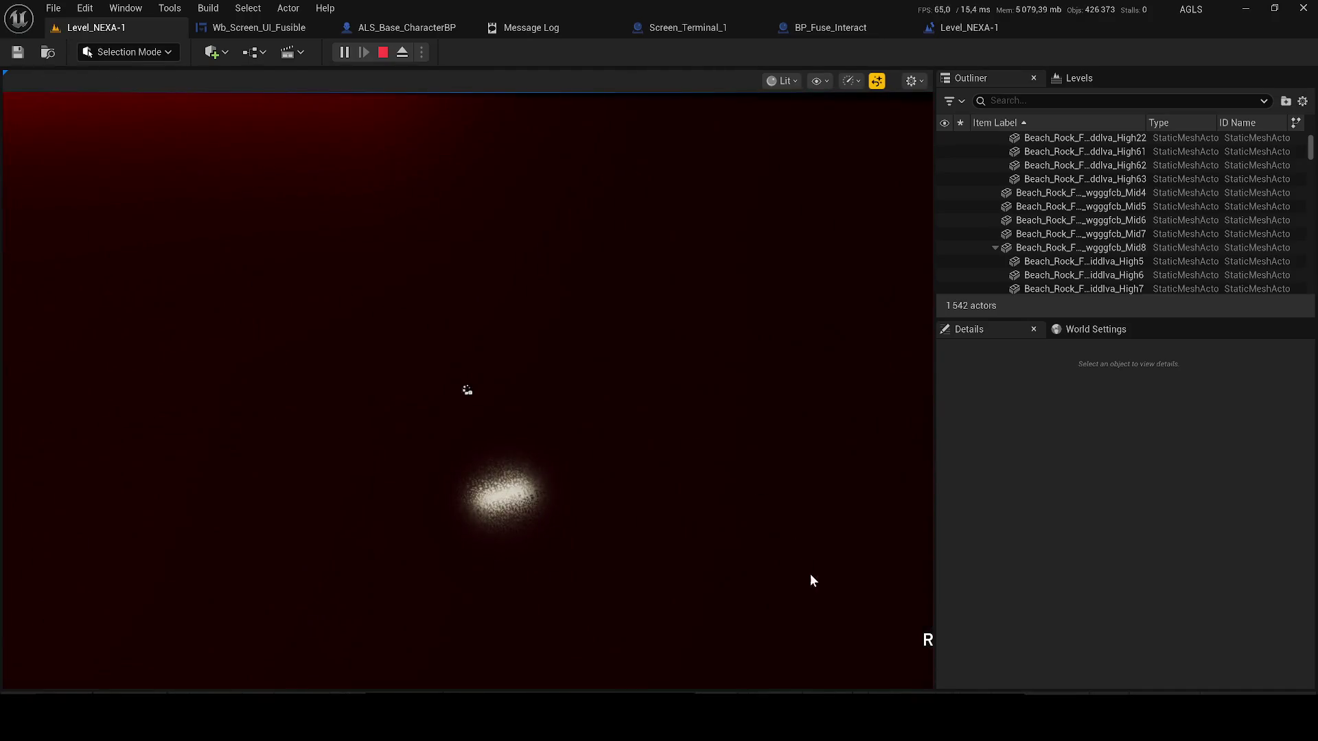
{"action": "key", "text": "r"}
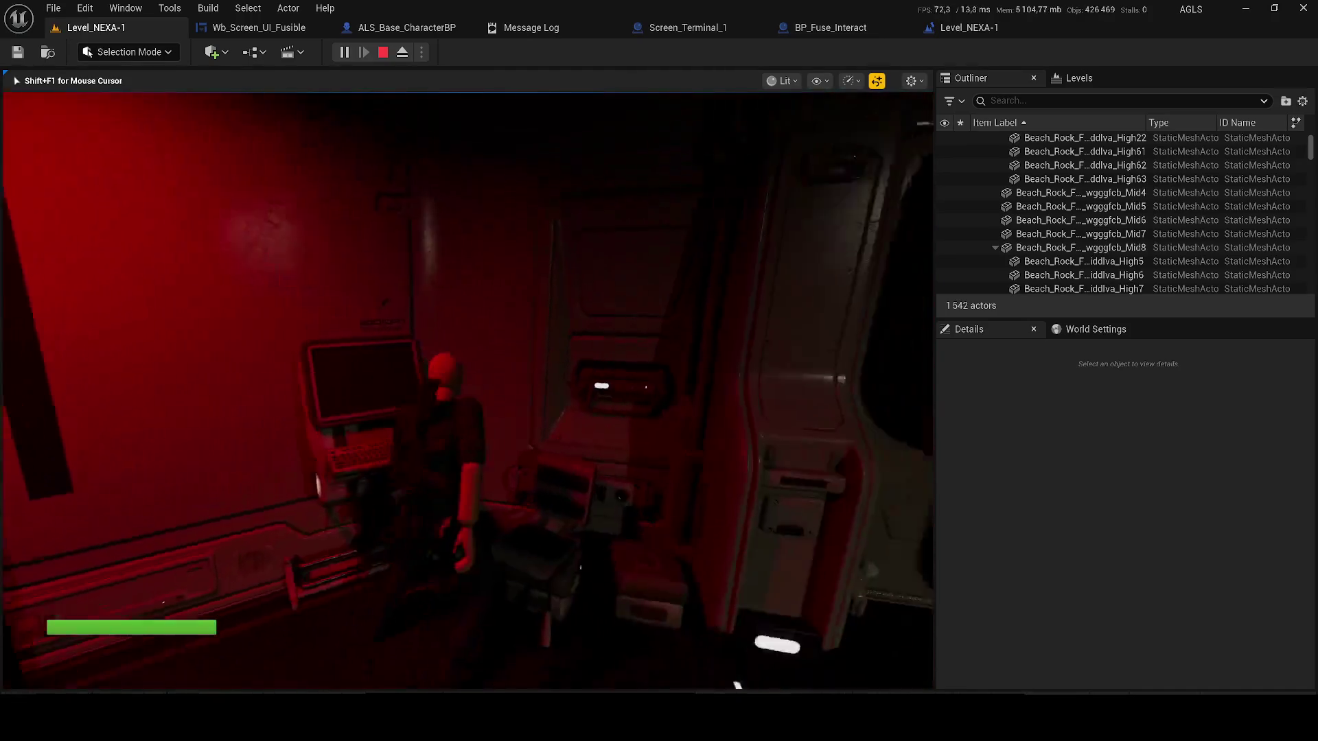
{"action": "key", "text": "w"}
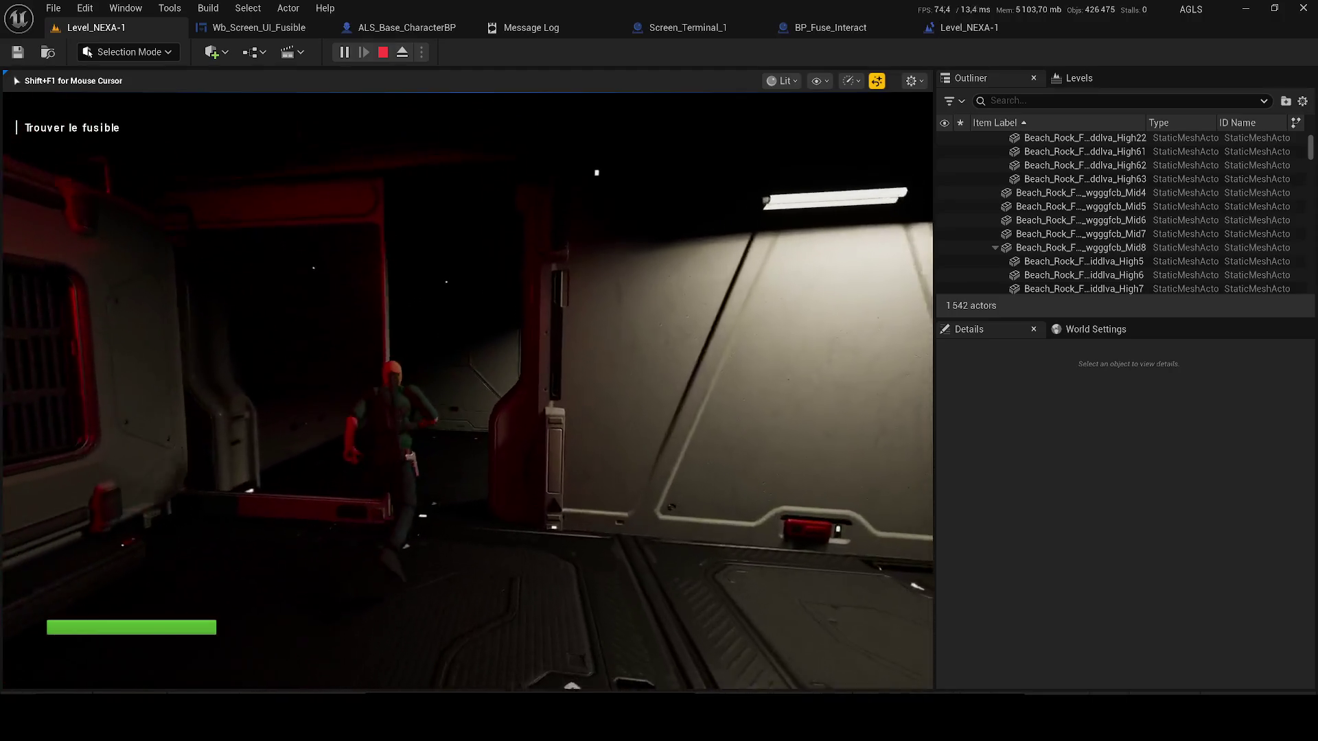
{"action": "key", "text": "w"}
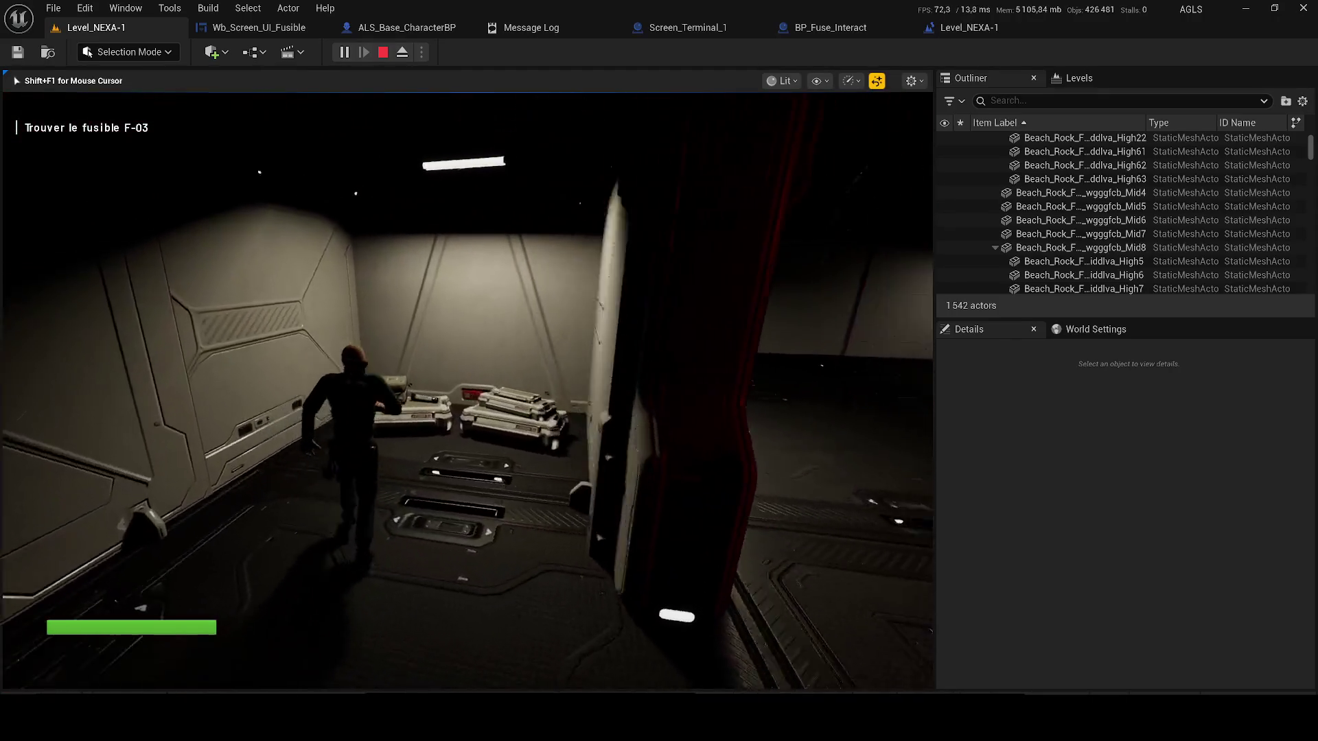
{"action": "key", "text": "w"}
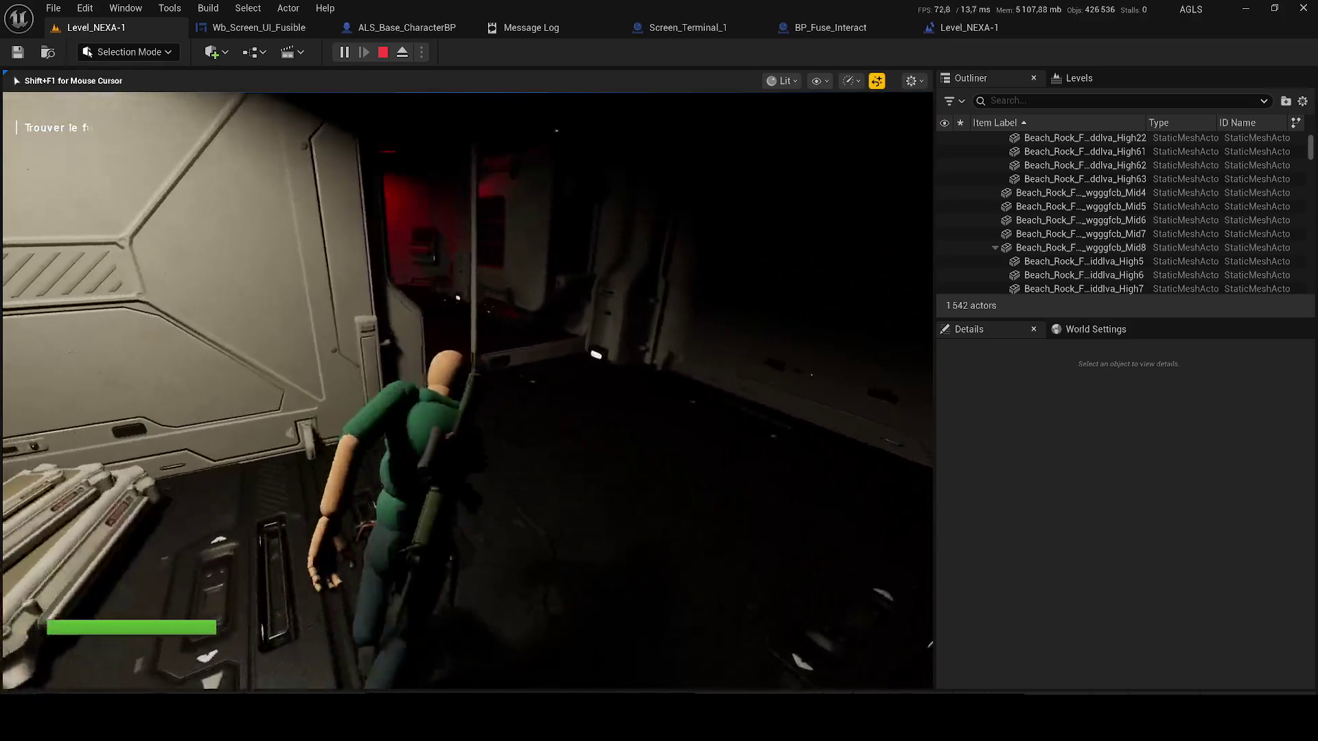
{"action": "key", "text": "w"}
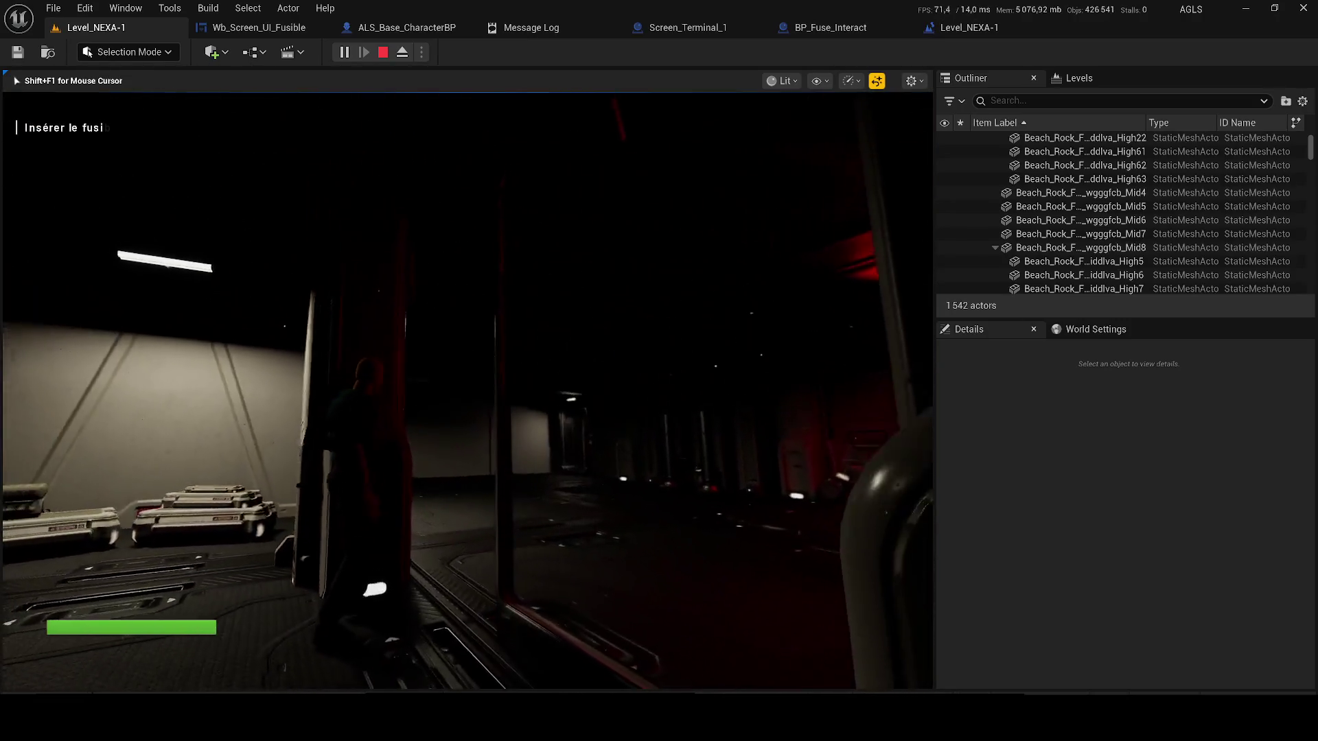
{"action": "key", "text": "w"}
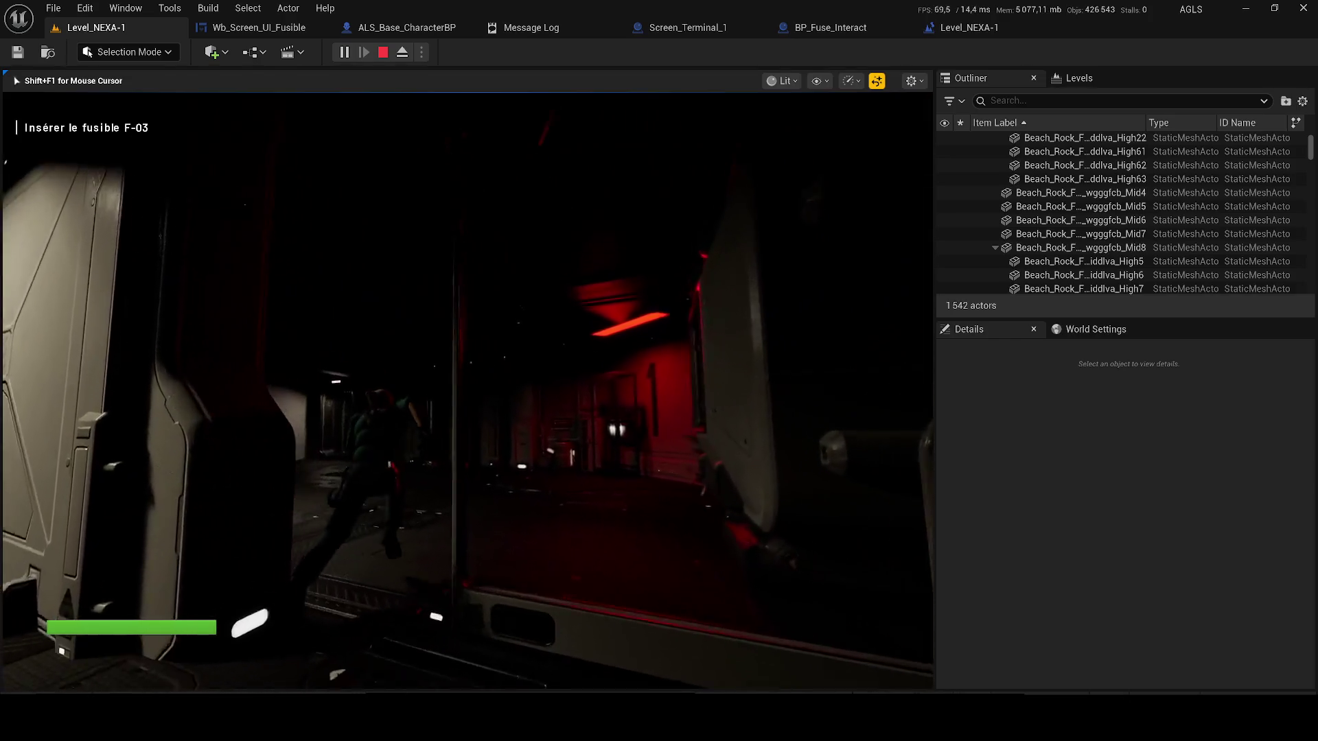
{"action": "key", "text": "w"}
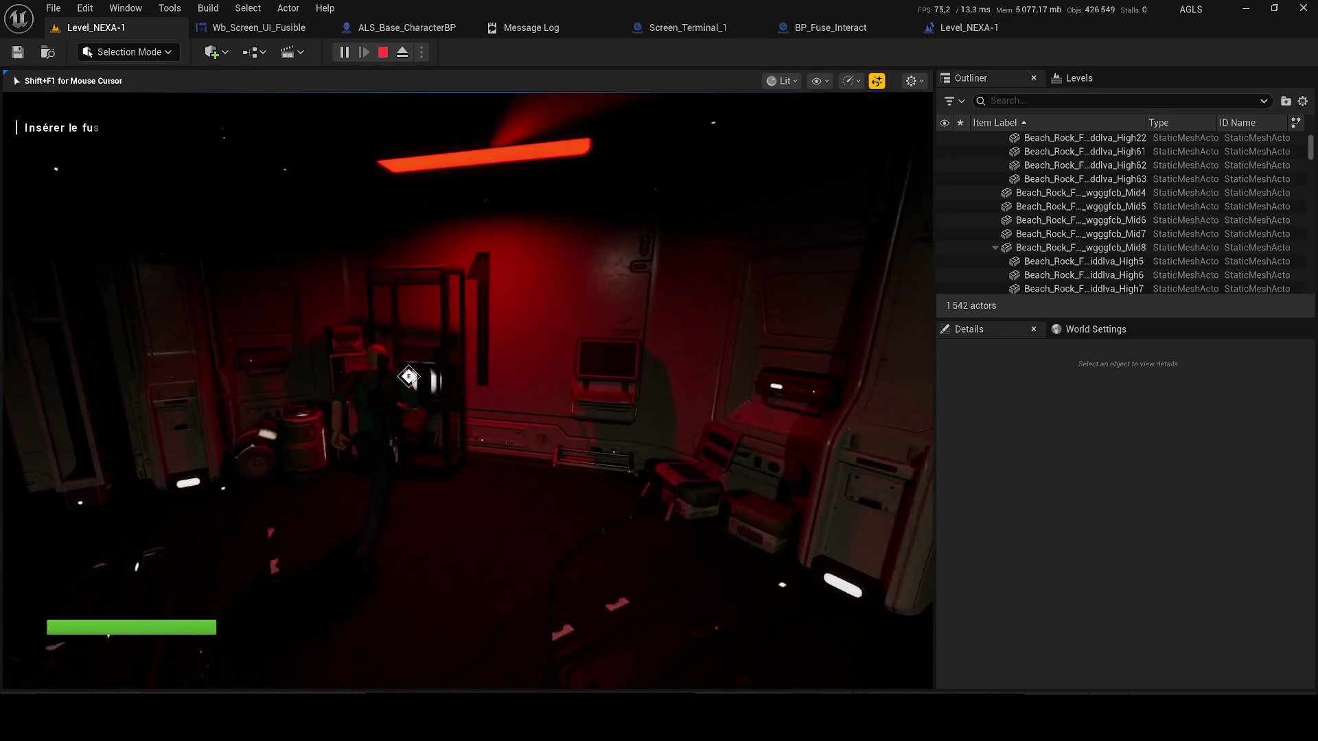
{"action": "key", "text": "w"}
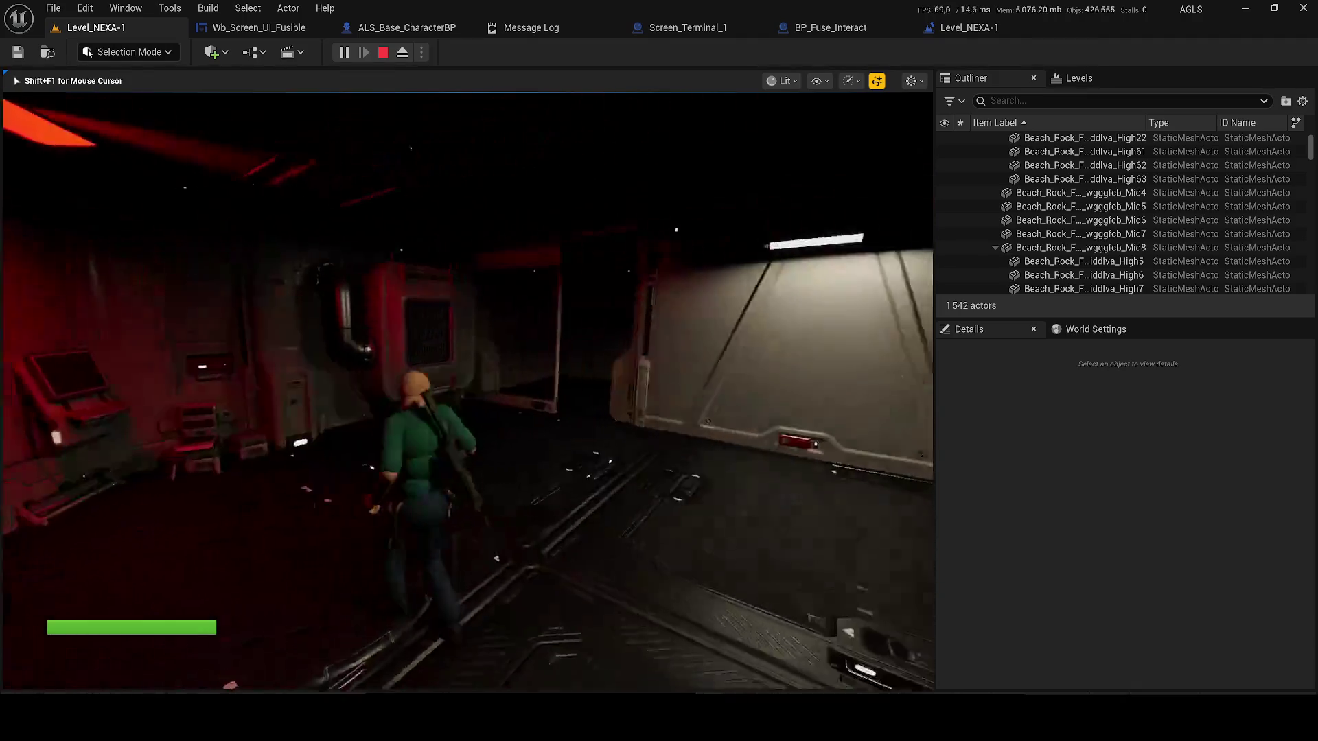
{"action": "key", "text": "w"}
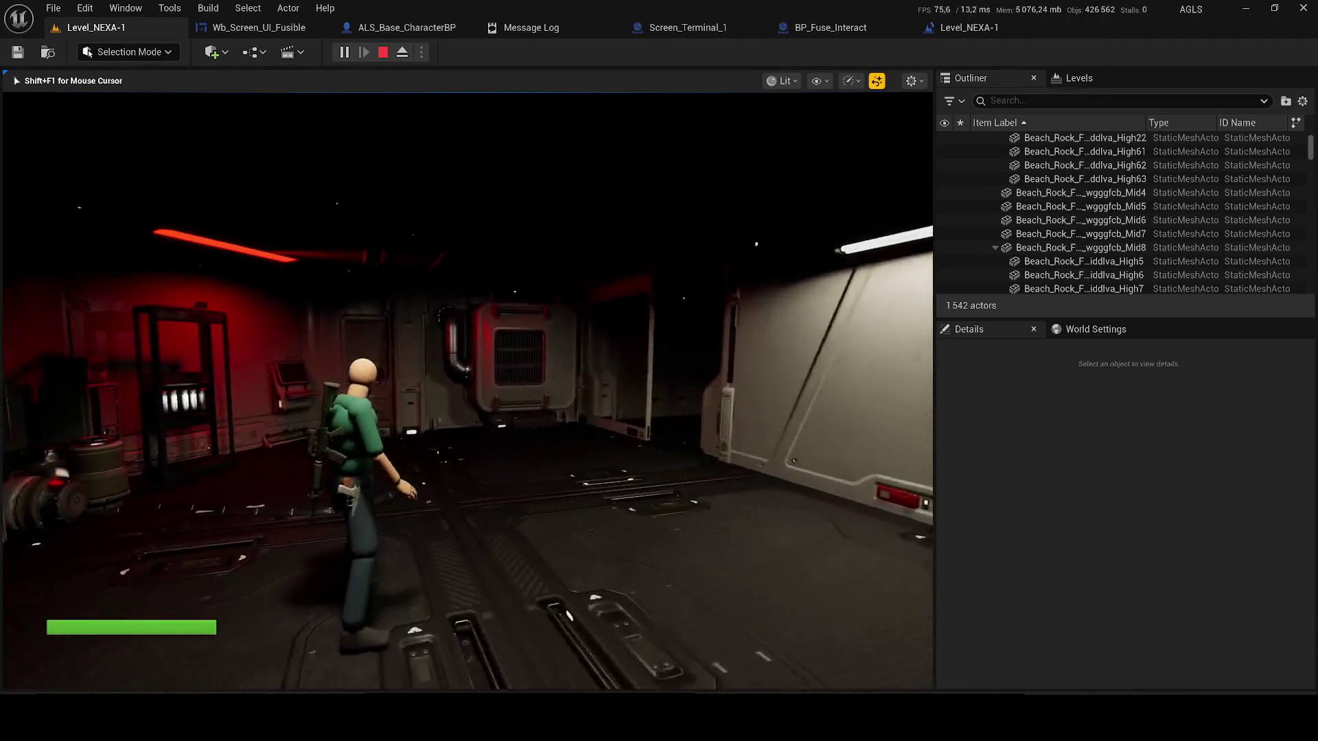
{"action": "key", "text": "w"}
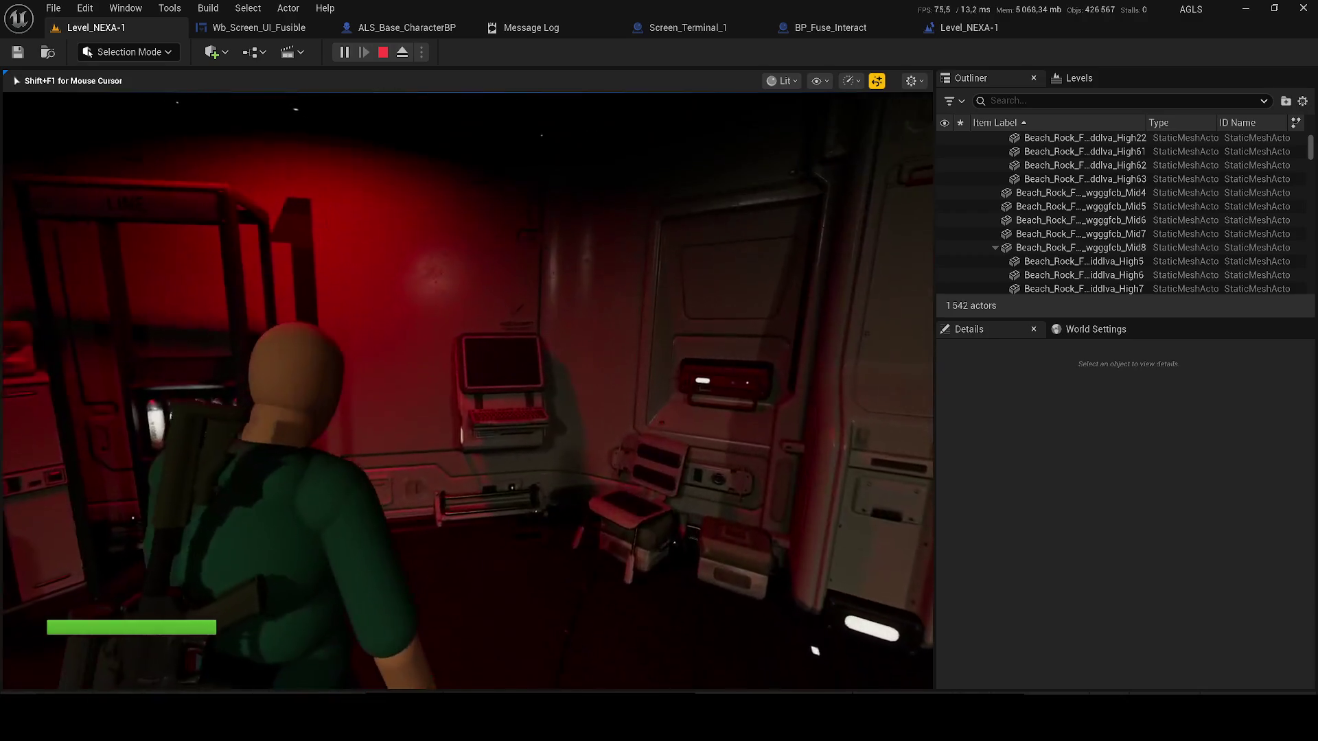
{"action": "key", "text": "w"}
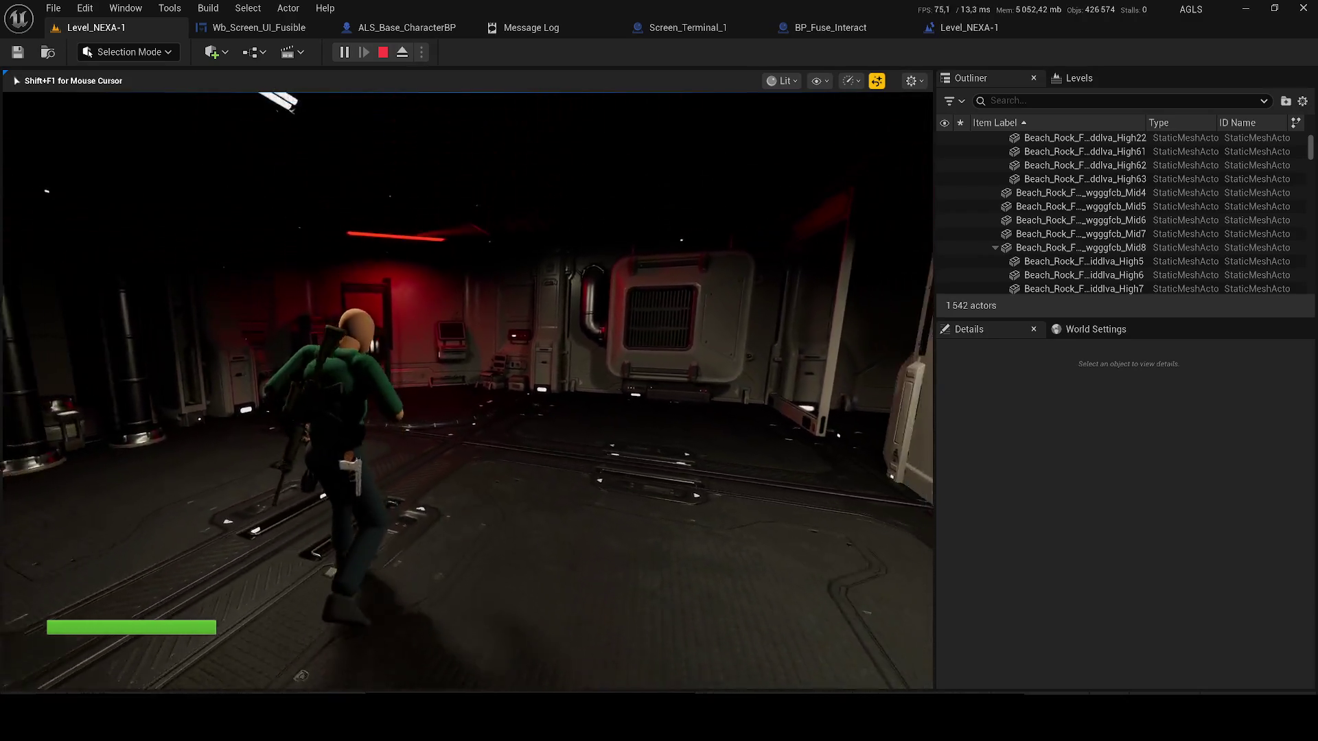
{"action": "key", "text": "w"}
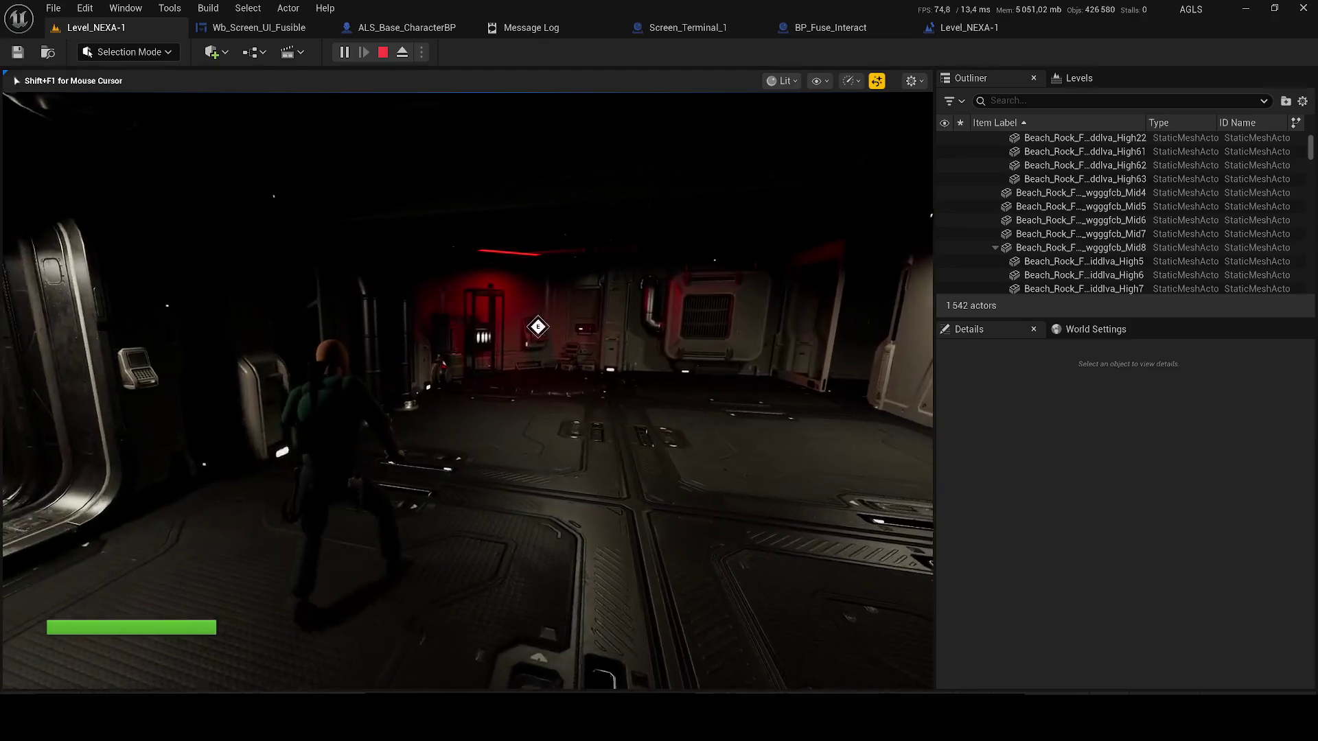
{"action": "key", "text": "w"}
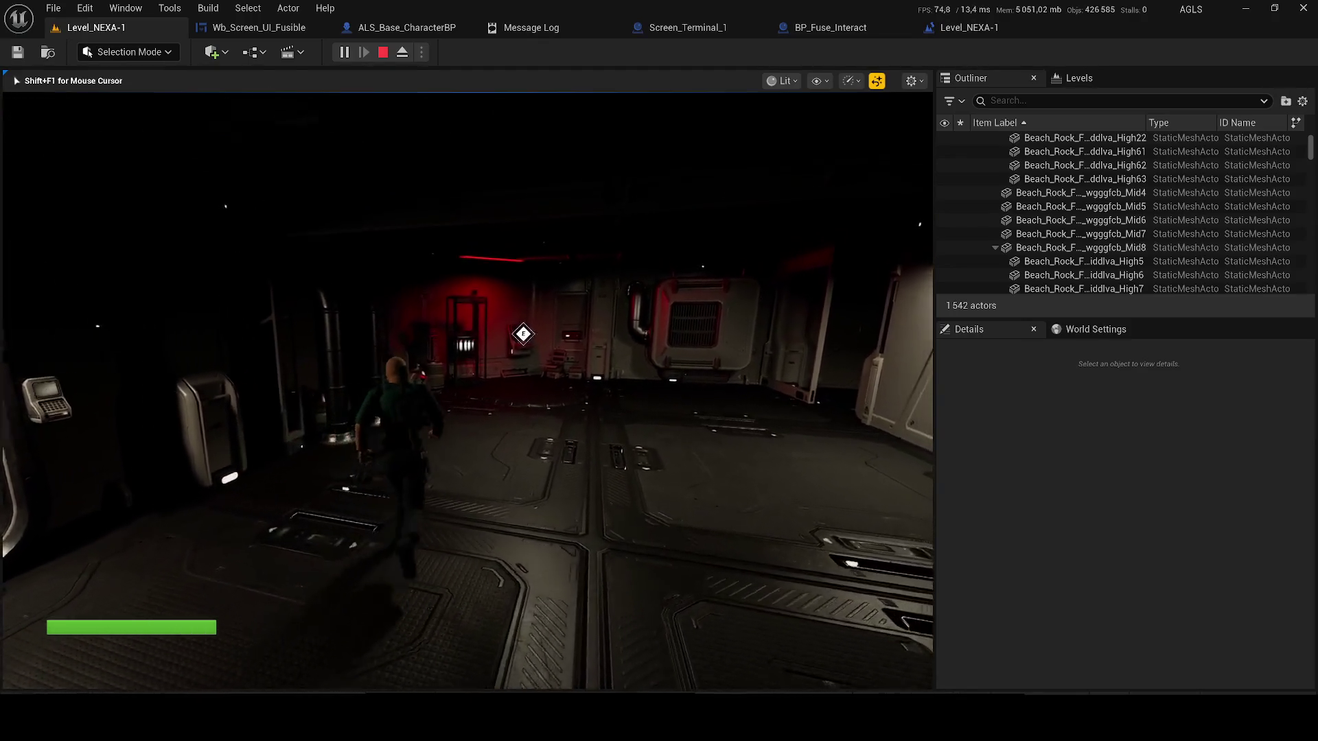
{"action": "key", "text": "w"}
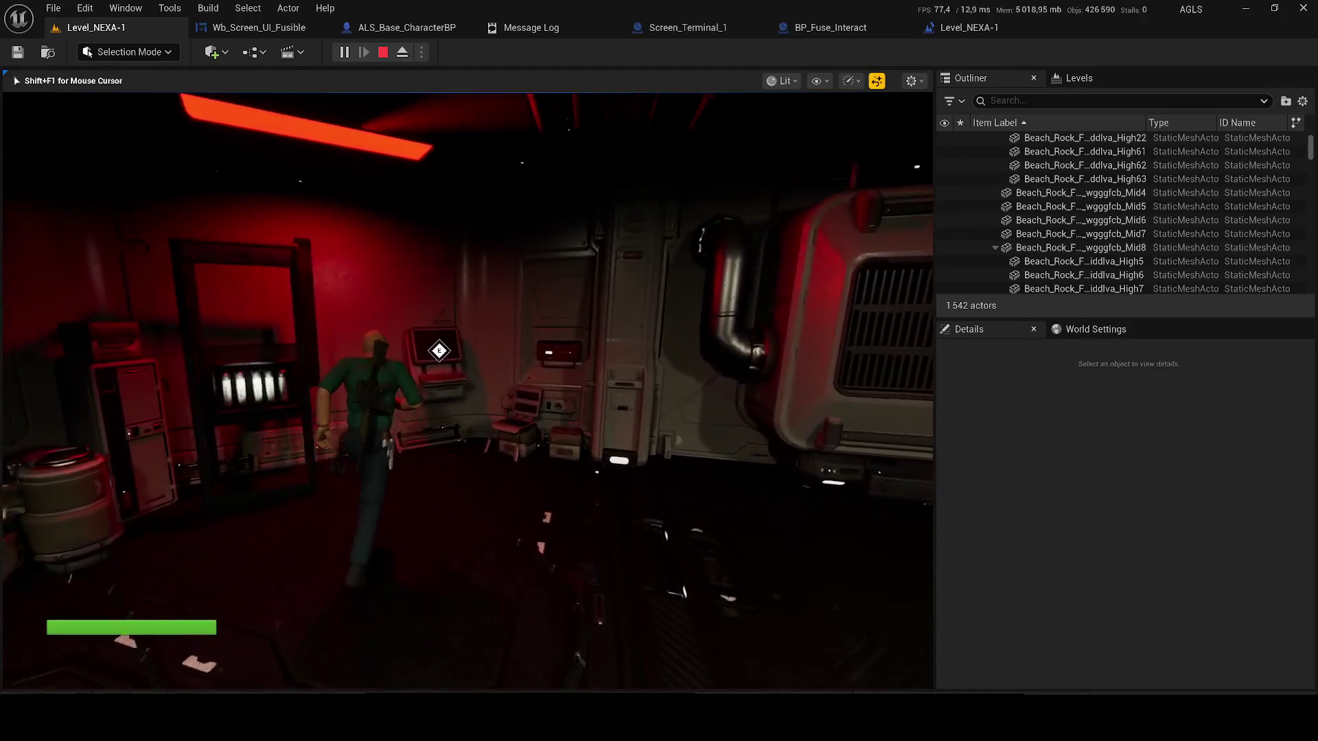
- Use the red-wall terminal's fuse screen, toggle the gameplay debugger, and stop the session
{"action": "key", "text": "e"}
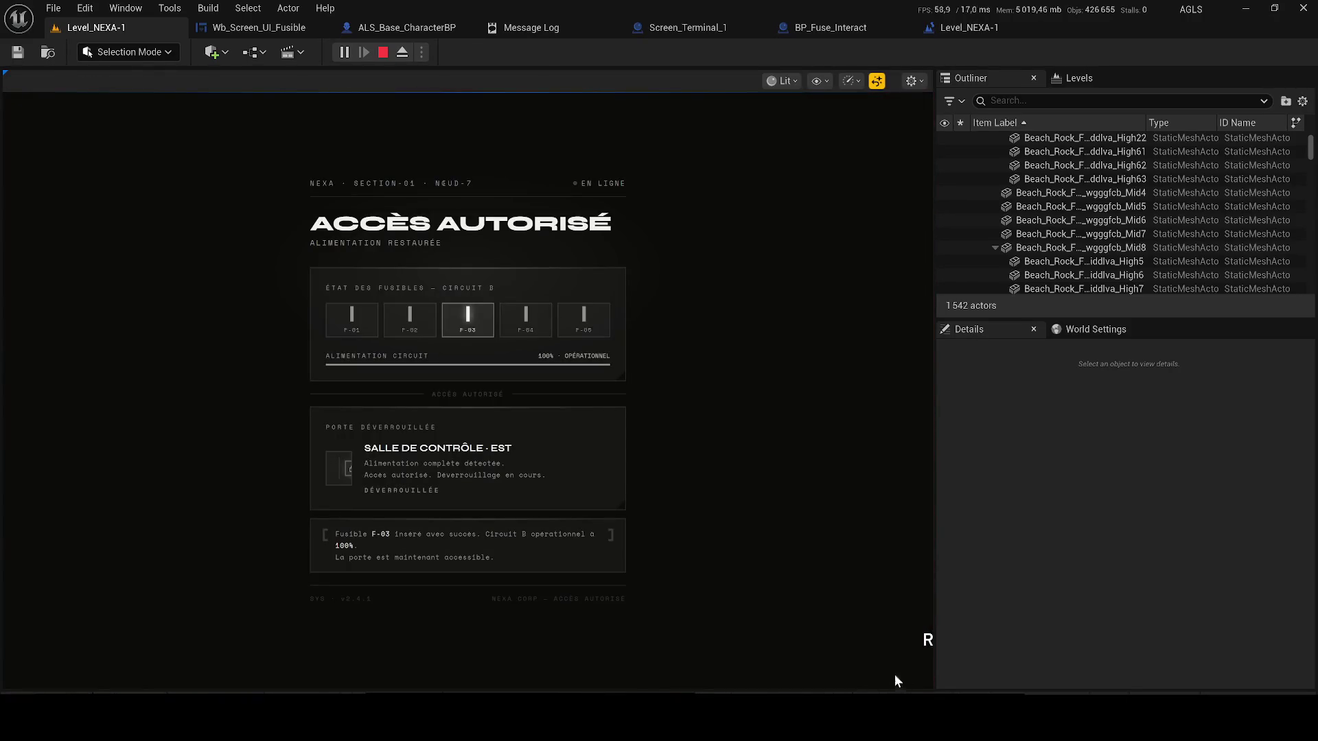
{"action": "key", "text": "r"}
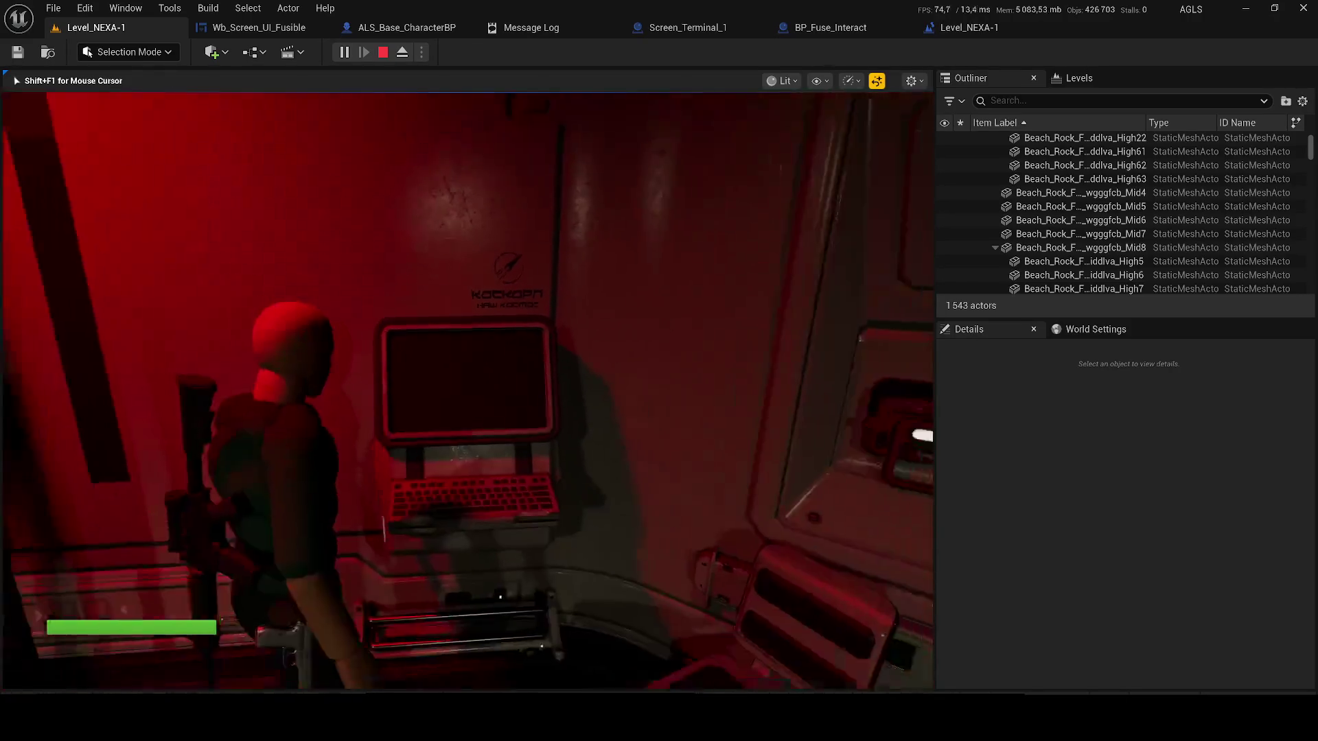
{"action": "key", "text": "w"}
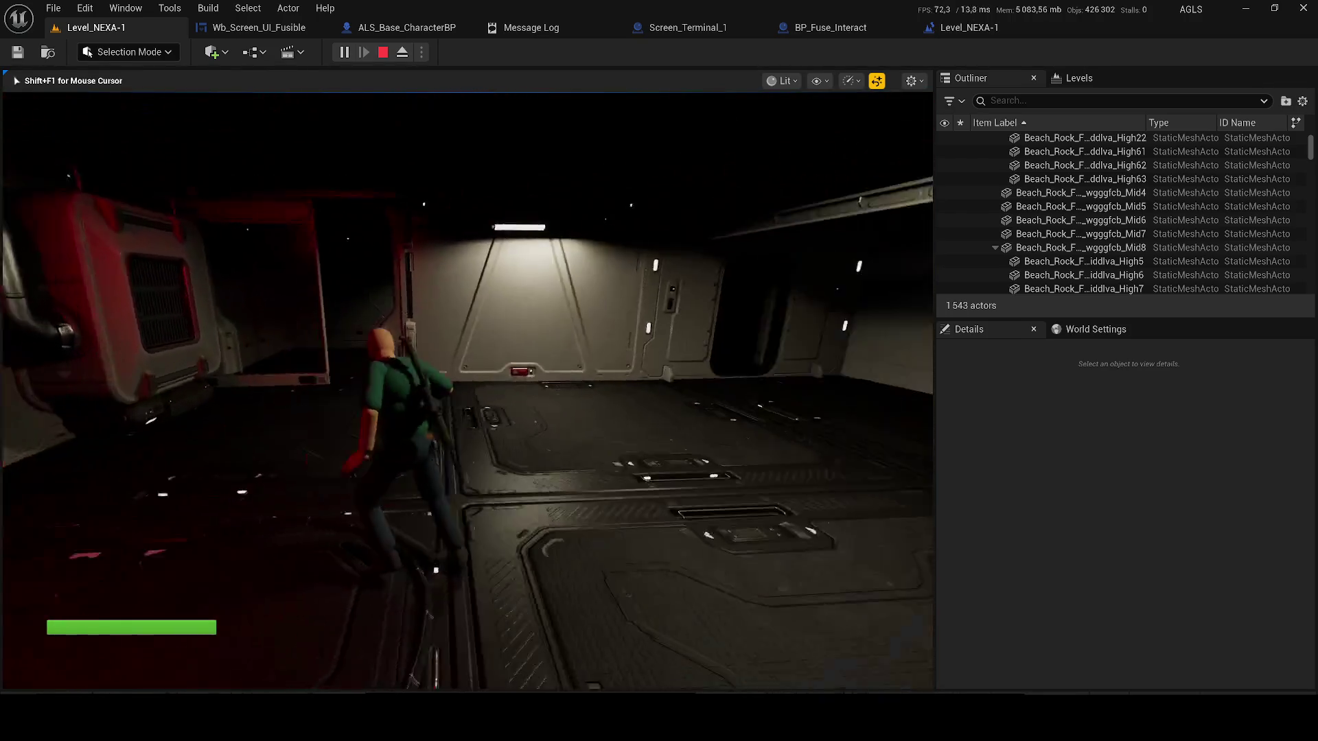
{"action": "key", "text": "w"}
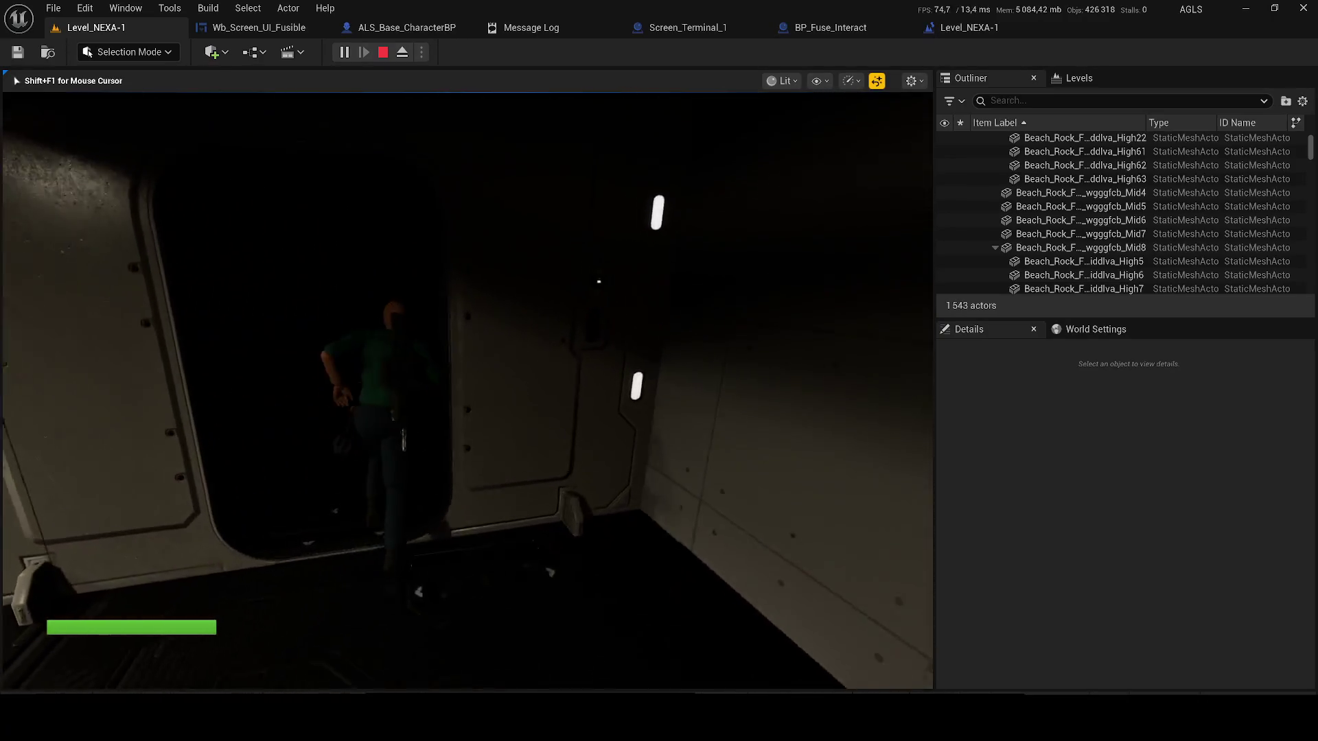
{"action": "key", "text": "apostrophe"}
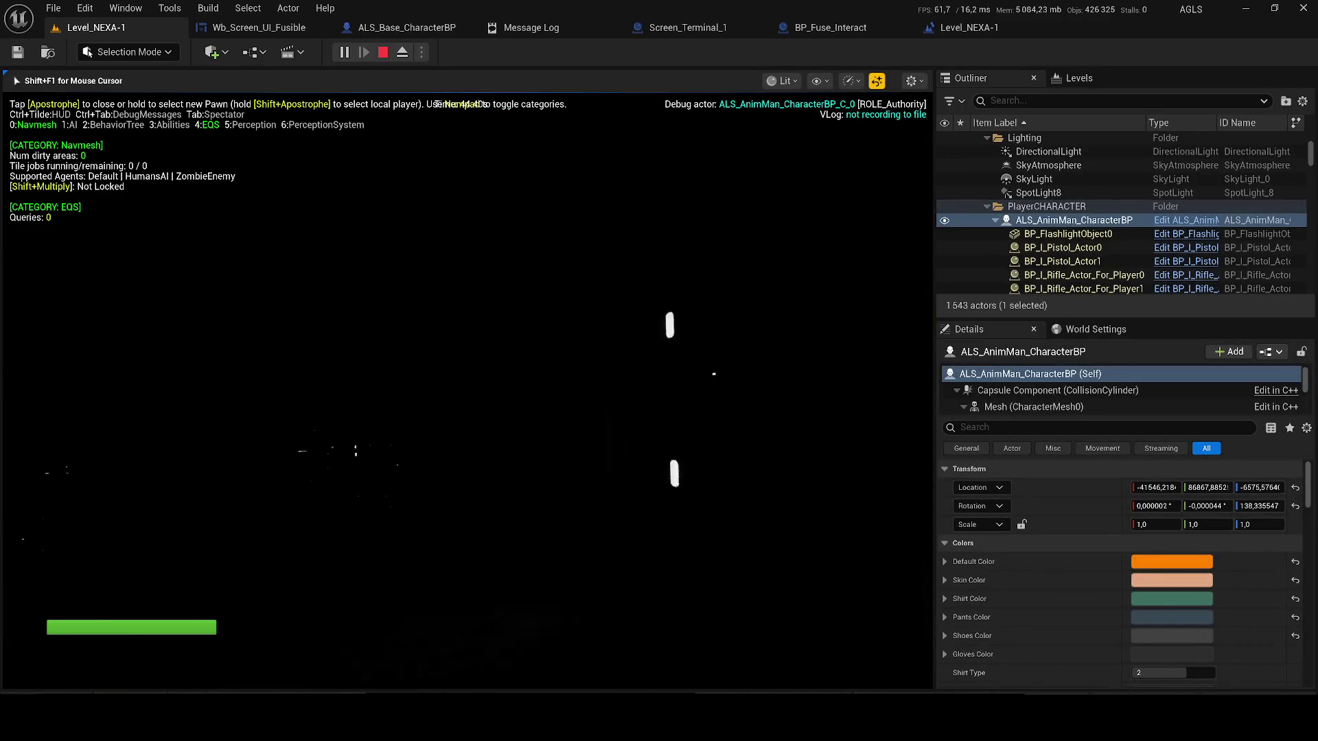
{"action": "key", "text": "w"}
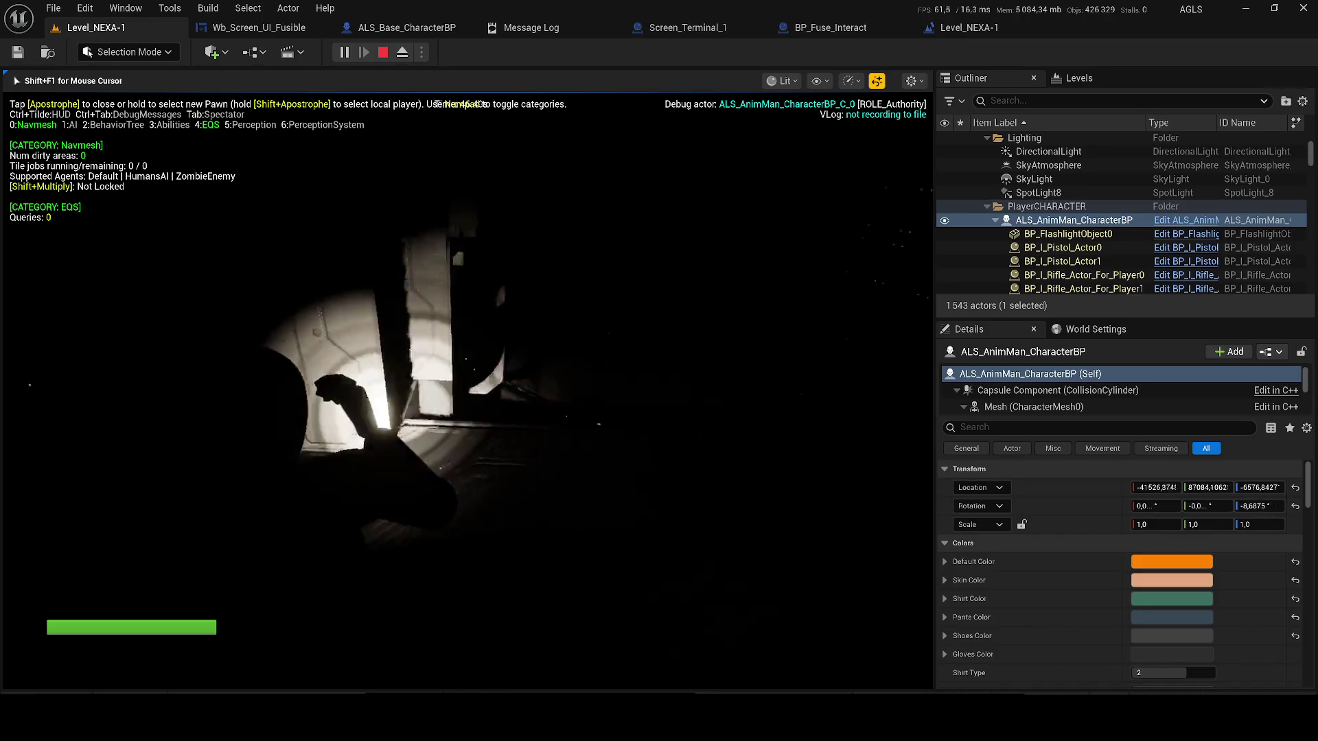
{"action": "key", "text": "Escape"}
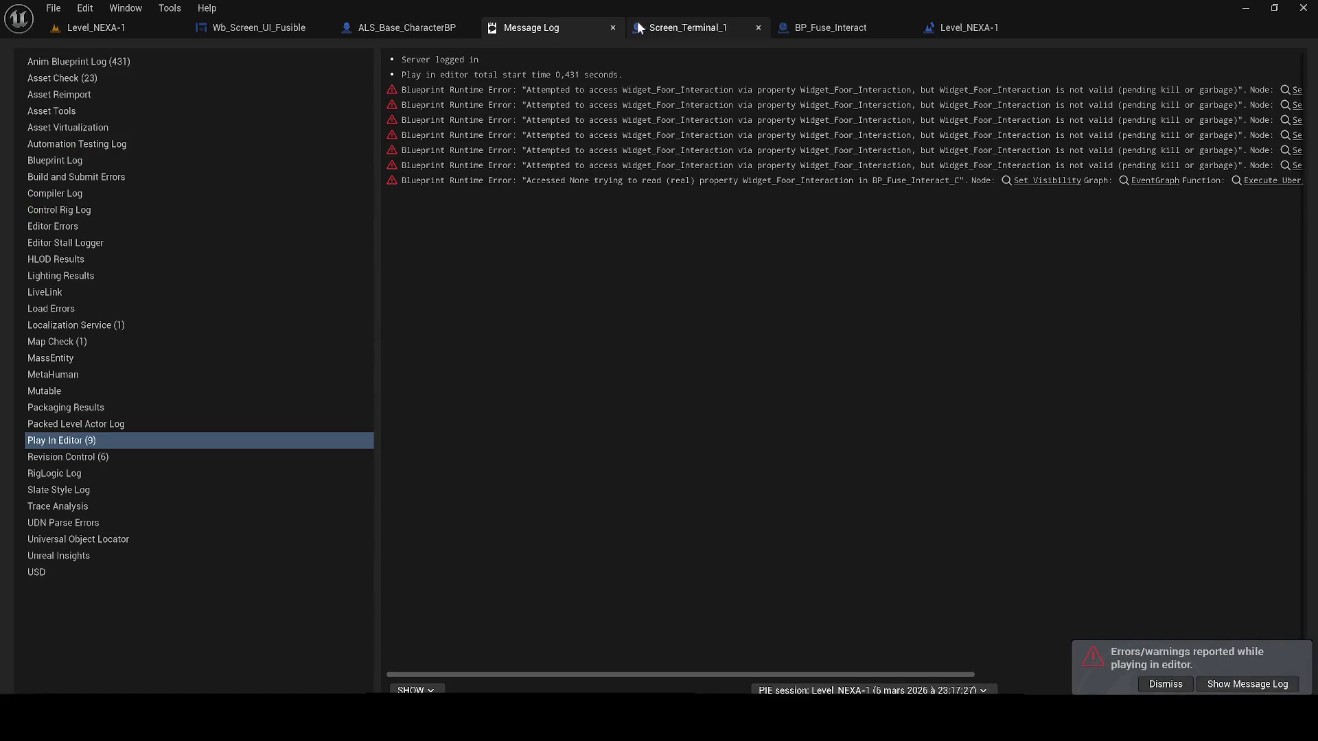
- Close the Message Log, inspect Level_NEXA-1's Set Visibility logic, then return to Wb_Screen_UI_Fusible
{"action": "left_click", "coordinate": [612, 27]}
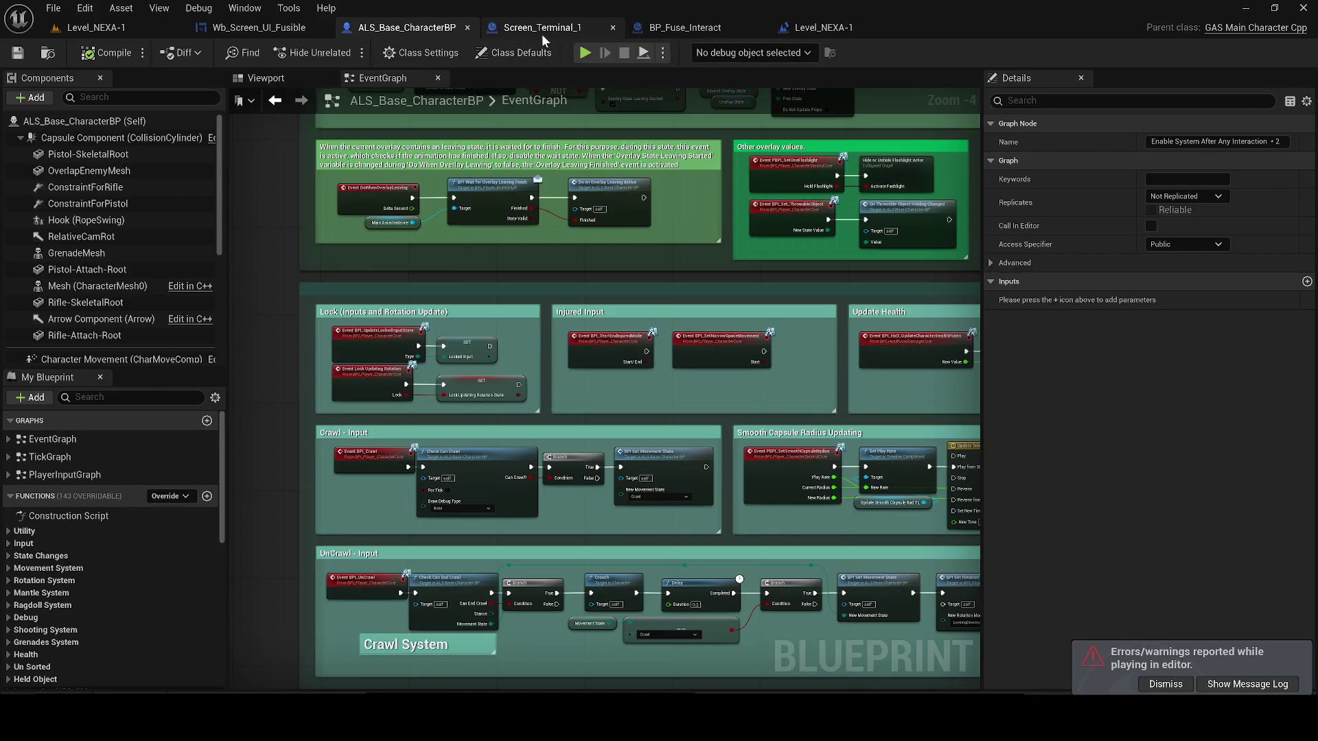
{"action": "left_click", "coordinate": [793, 29]}
{"action": "scroll", "coordinate": [699, 433], "scroll_direction": "down", "scroll_amount": 4}
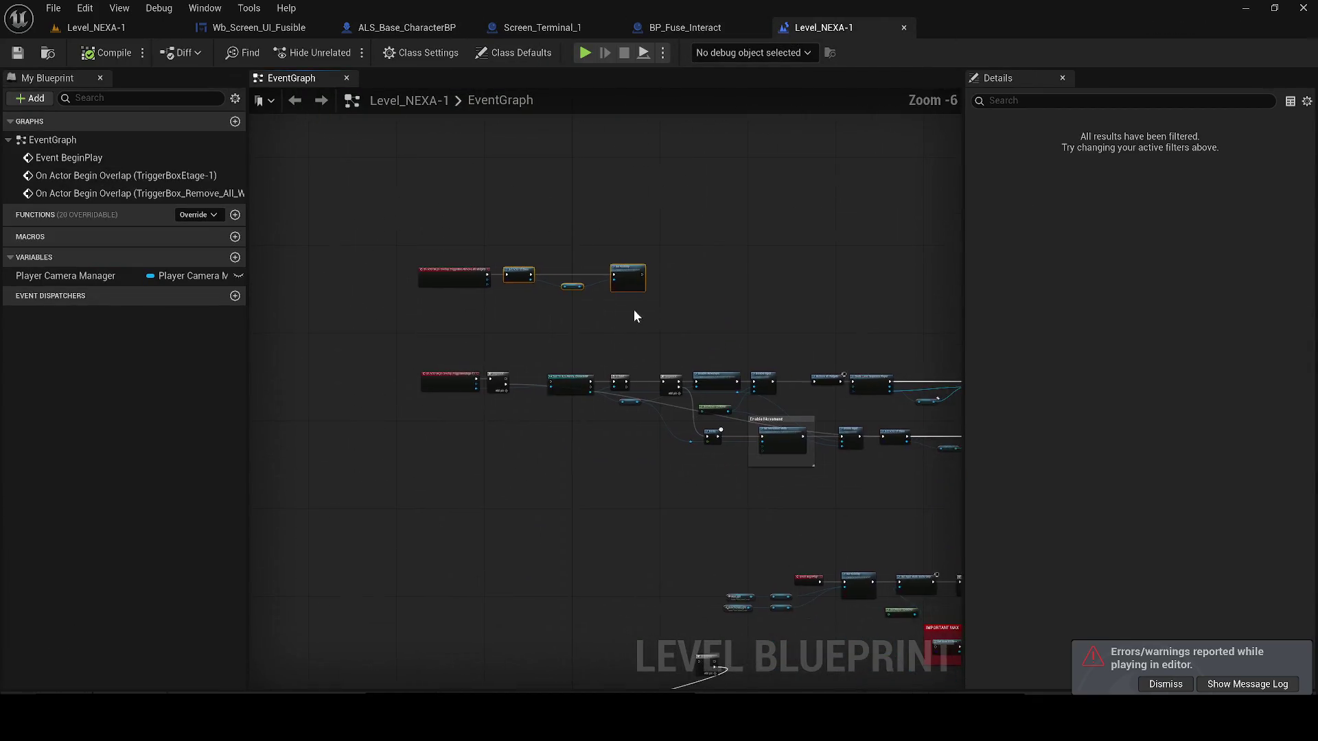
{"action": "scroll", "coordinate": [494, 253], "scroll_direction": "up", "scroll_amount": 2}
{"action": "mouse_move", "coordinate": [476, 254]}
{"action": "left_mouse_down"}
{"action": "mouse_move", "coordinate": [760, 374]}
{"action": "mouse_move", "coordinate": [642, 288]}
{"action": "mouse_move", "coordinate": [341, 377]}
{"action": "left_mouse_up"}
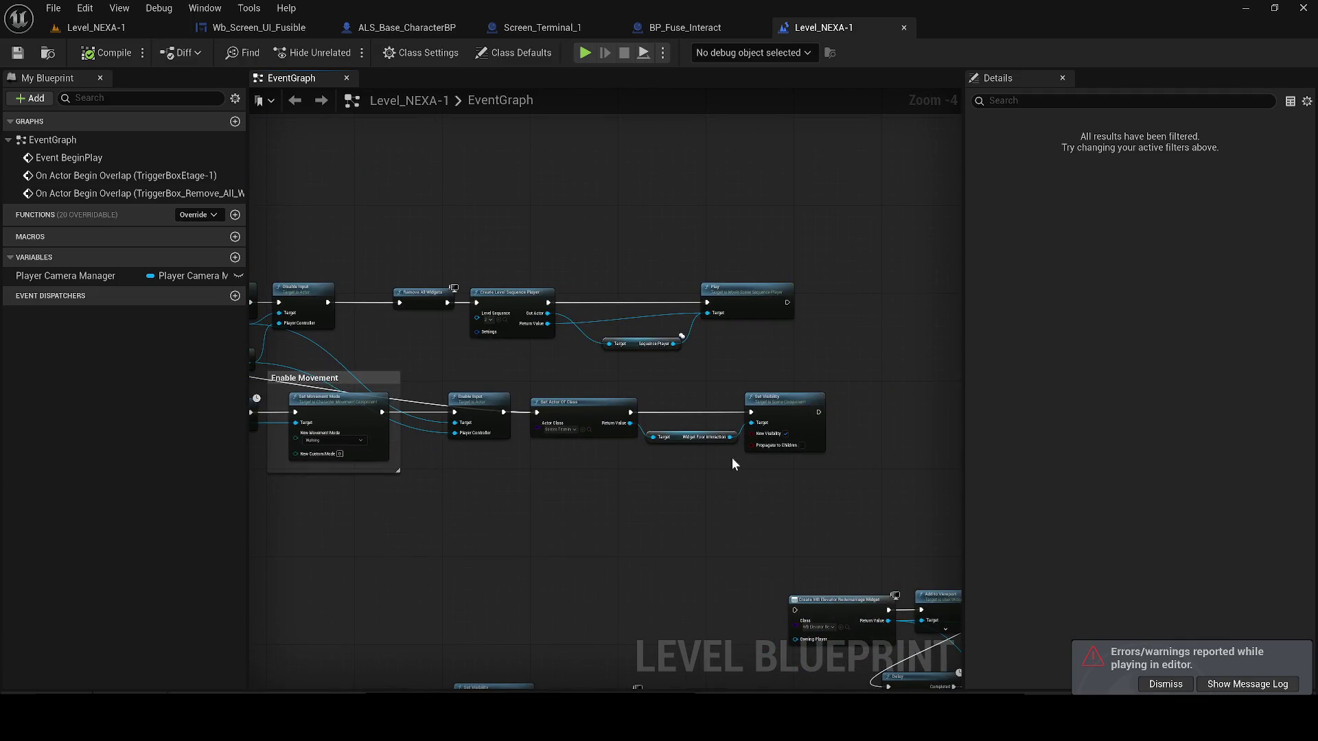
{"action": "scroll", "coordinate": [720, 457], "scroll_direction": "up", "scroll_amount": 2}
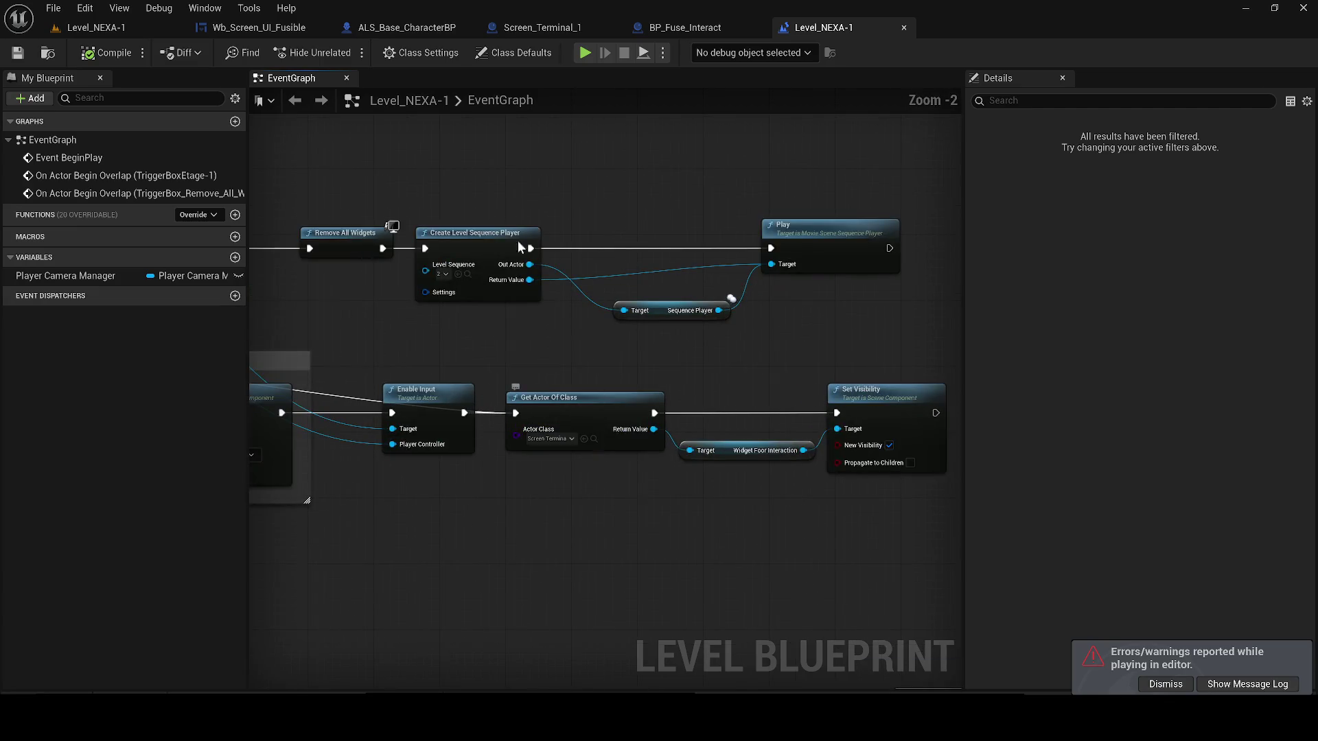
{"action": "left_click", "coordinate": [251, 27]}
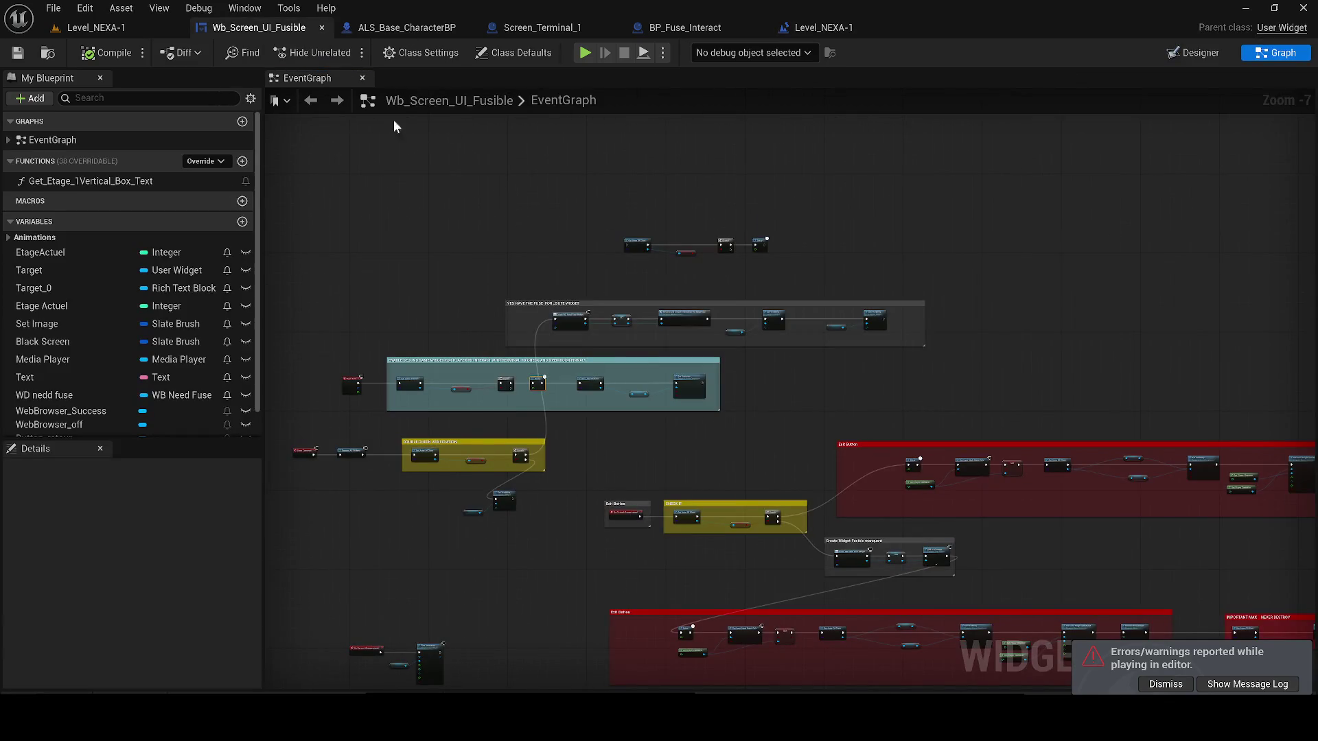
- Delete the nodes that re-enable the terminal widget
{"action": "scroll", "coordinate": [601, 396], "scroll_direction": "up", "scroll_amount": 3}
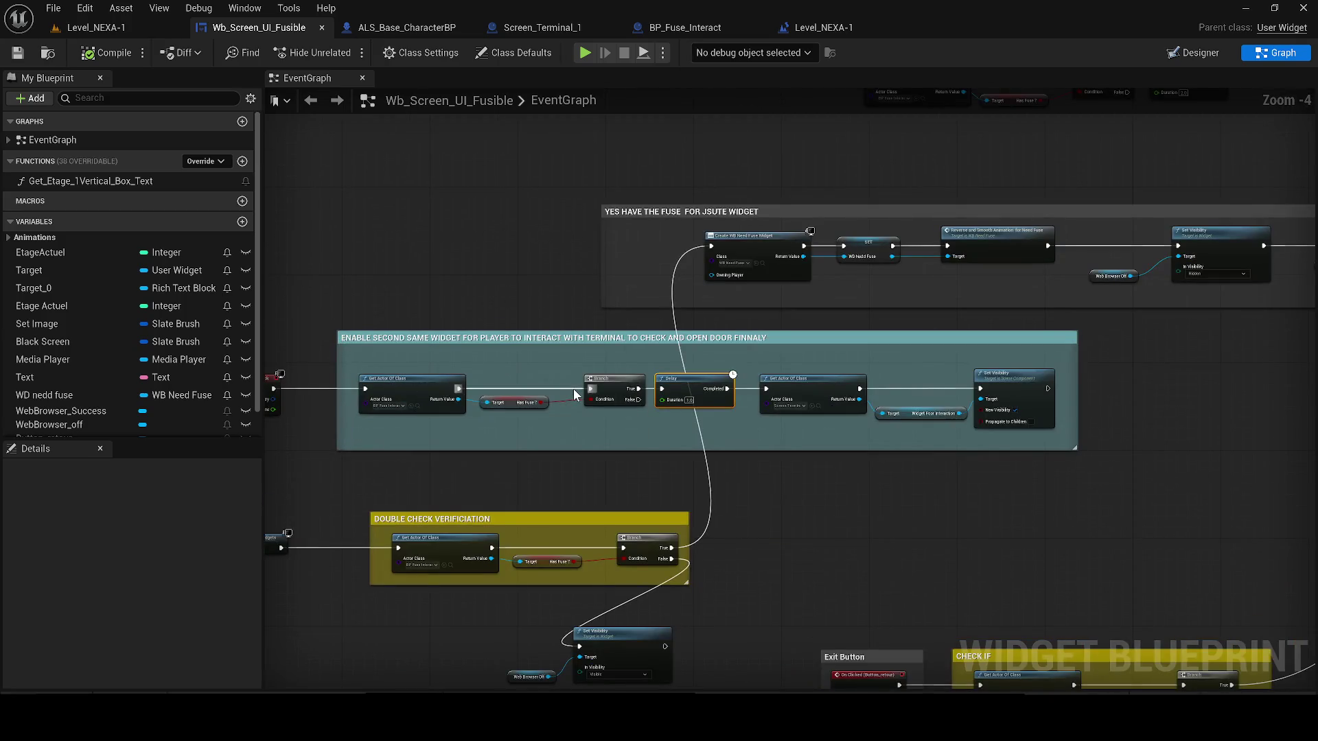
{"action": "left_click_drag", "start_coordinate": [603, 383], "coordinate": [668, 384]}
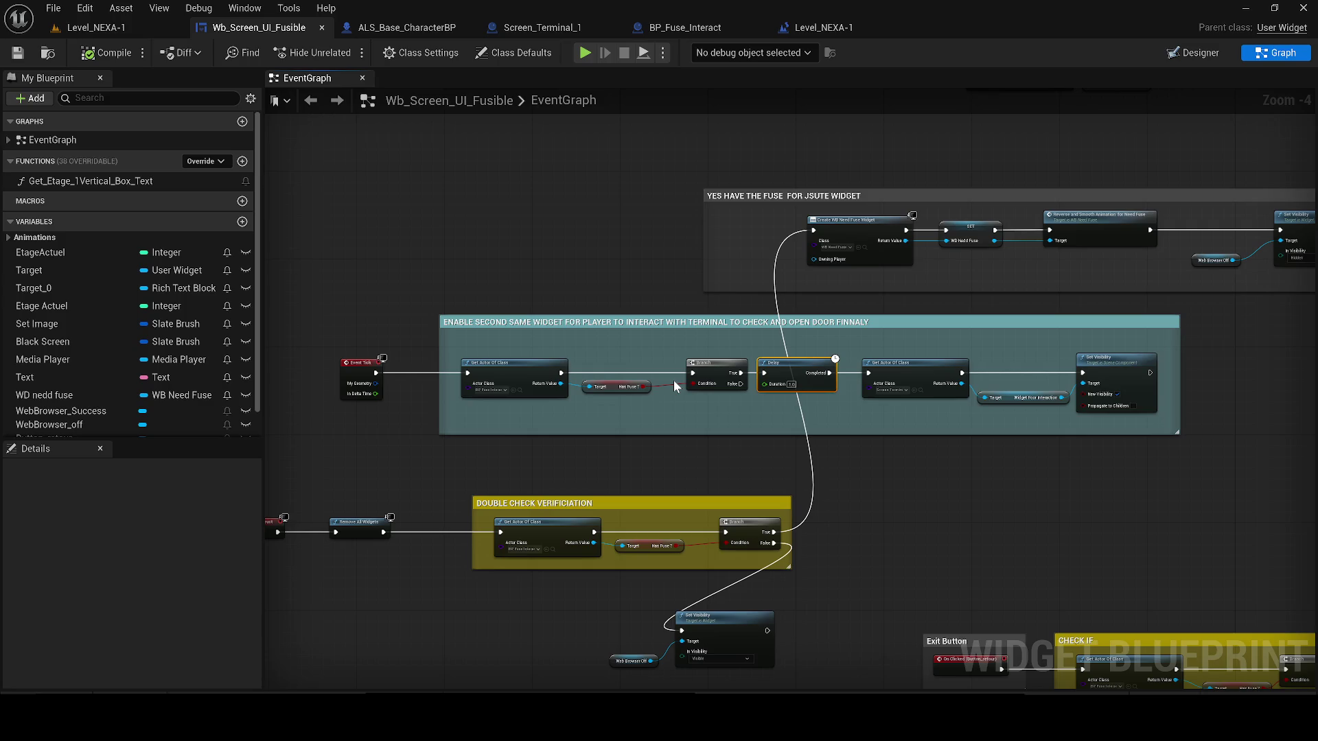
{"action": "left_click_drag", "start_coordinate": [1098, 416], "coordinate": [894, 360]}
{"action": "key", "text": "Delete"}
- Delete the remaining Event Tick to Delay nodes and the empty comment, then save
{"action": "left_click_drag", "start_coordinate": [749, 412], "coordinate": [322, 329]}
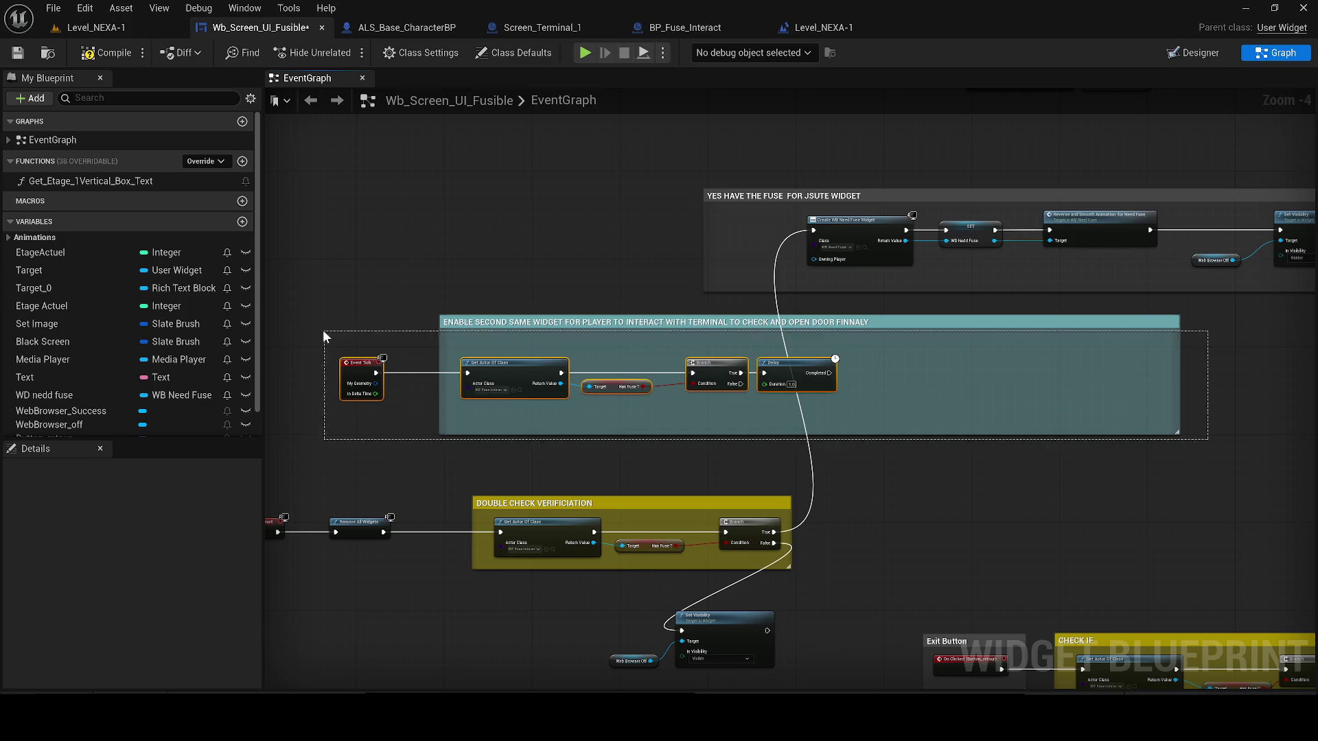
{"action": "key", "text": "Delete"}
{"action": "left_click", "coordinate": [584, 361]}
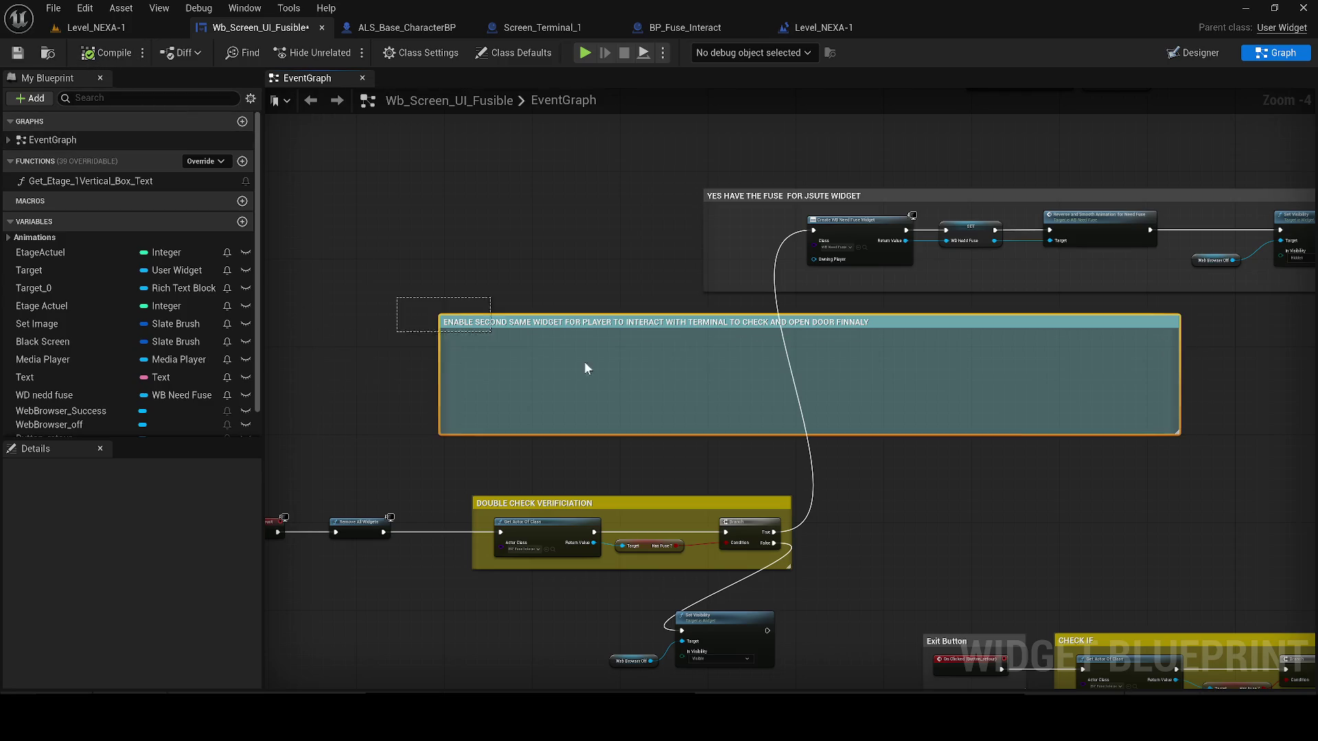
{"action": "key", "text": "Delete"}
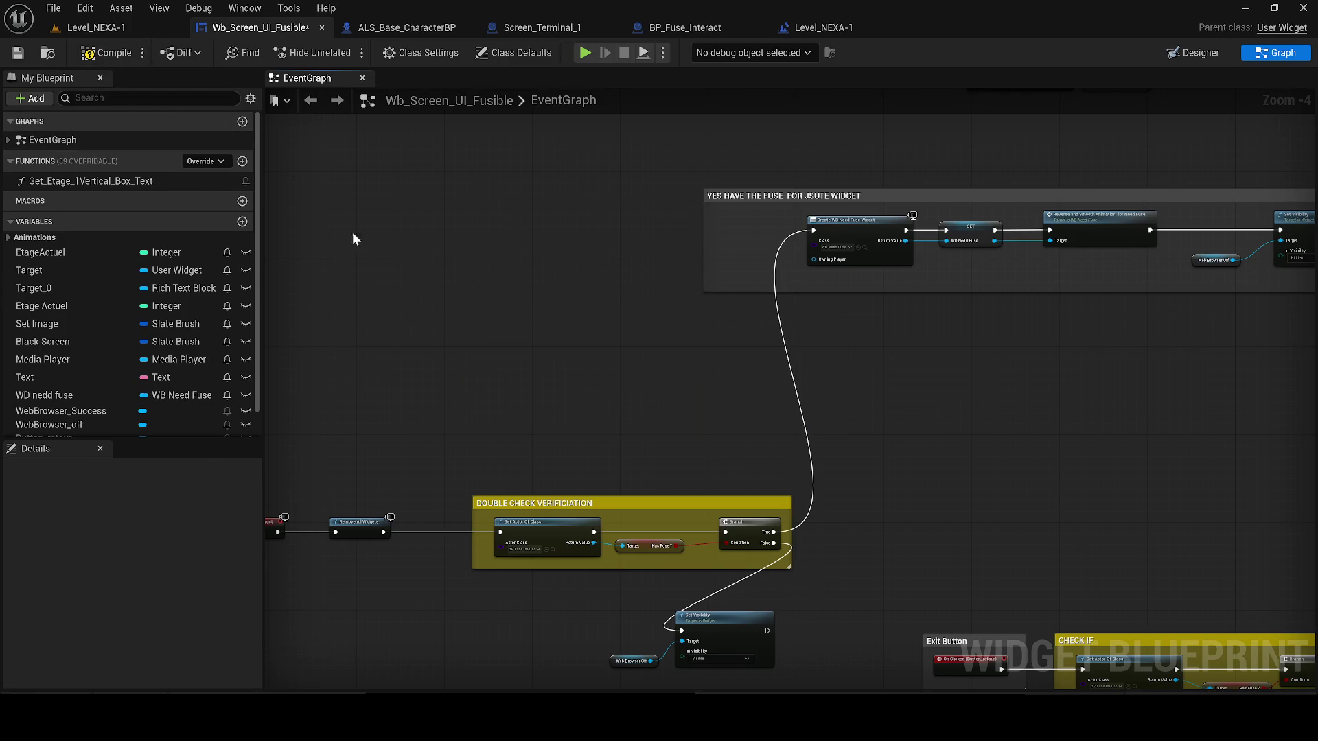
{"action": "left_click", "coordinate": [17, 53]}
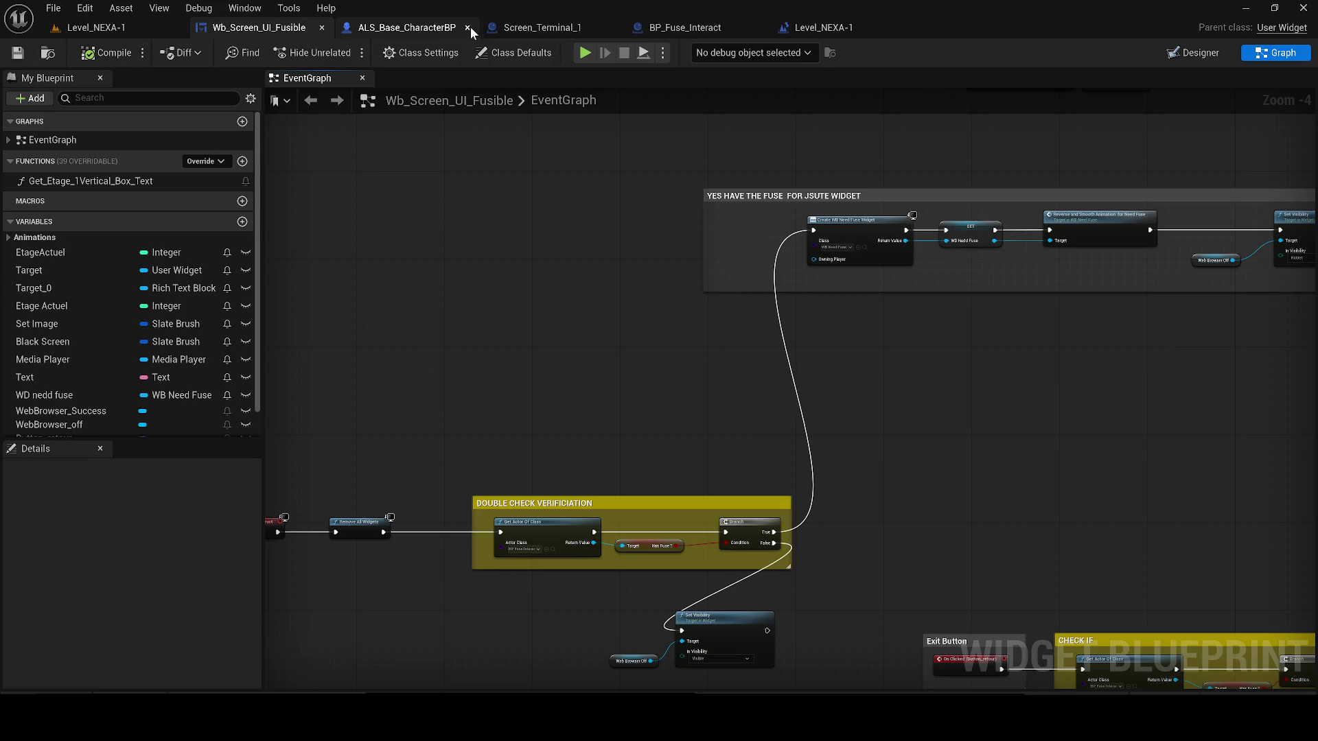
{"action": "left_click", "coordinate": [468, 27]}
- Delete Screen_Terminal_1's Enable Widget event and visibility nodes and save the blueprint
{"action": "left_click", "coordinate": [401, 27]}
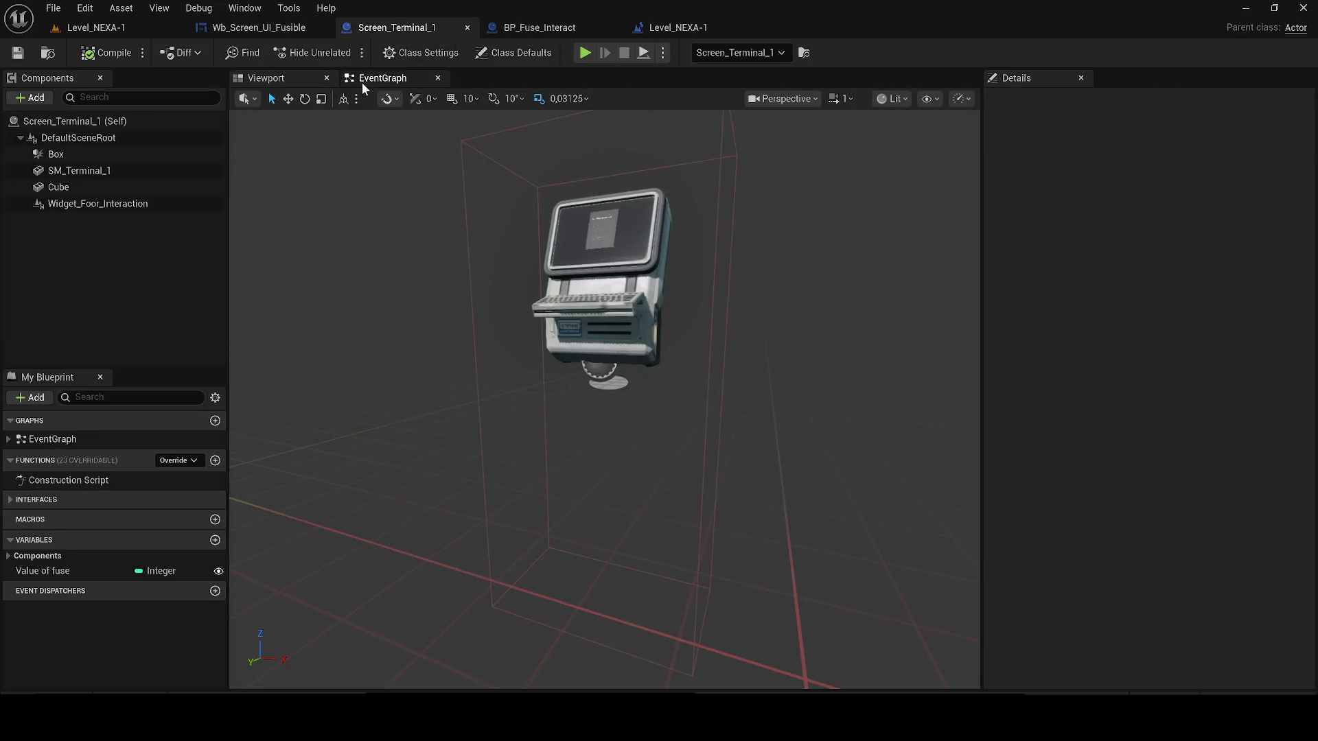
{"action": "left_click", "coordinate": [363, 82]}
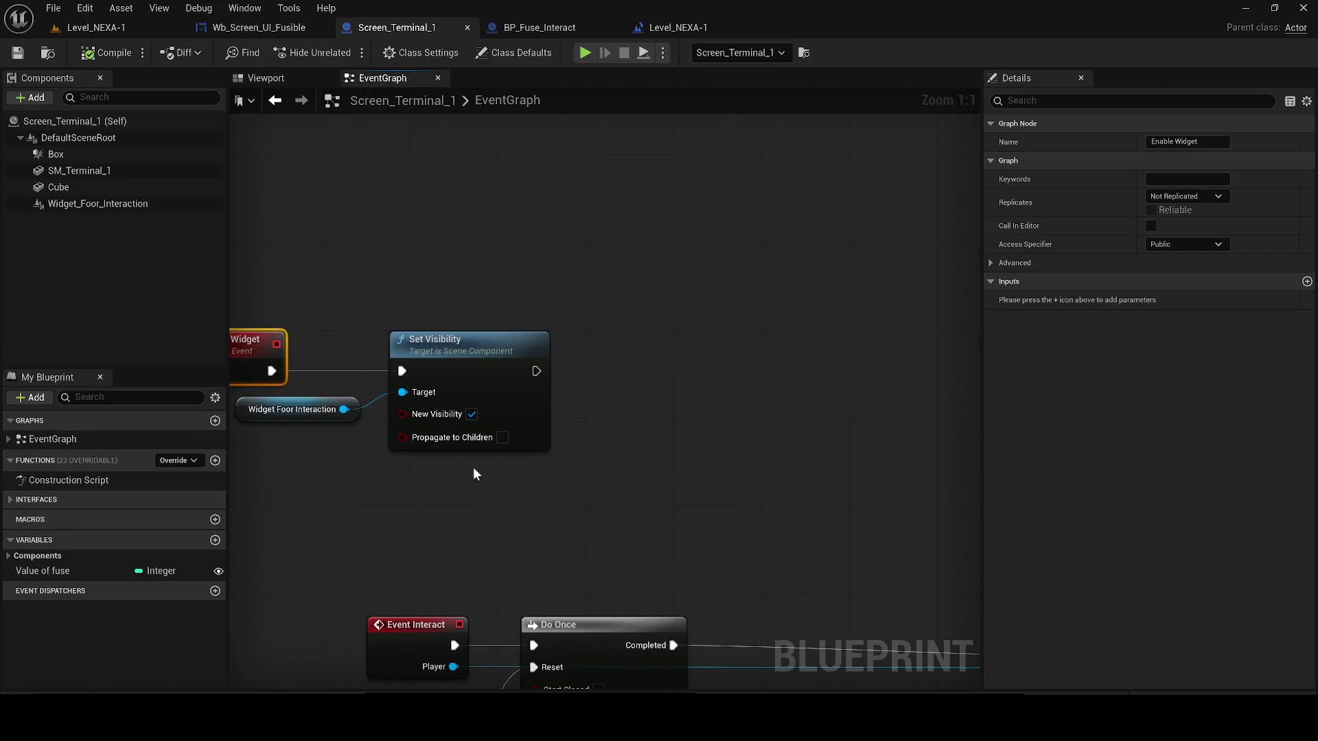
{"action": "scroll", "coordinate": [585, 391], "scroll_direction": "down", "scroll_amount": 3}
{"action": "left_click_drag", "start_coordinate": [723, 415], "coordinate": [424, 303]}
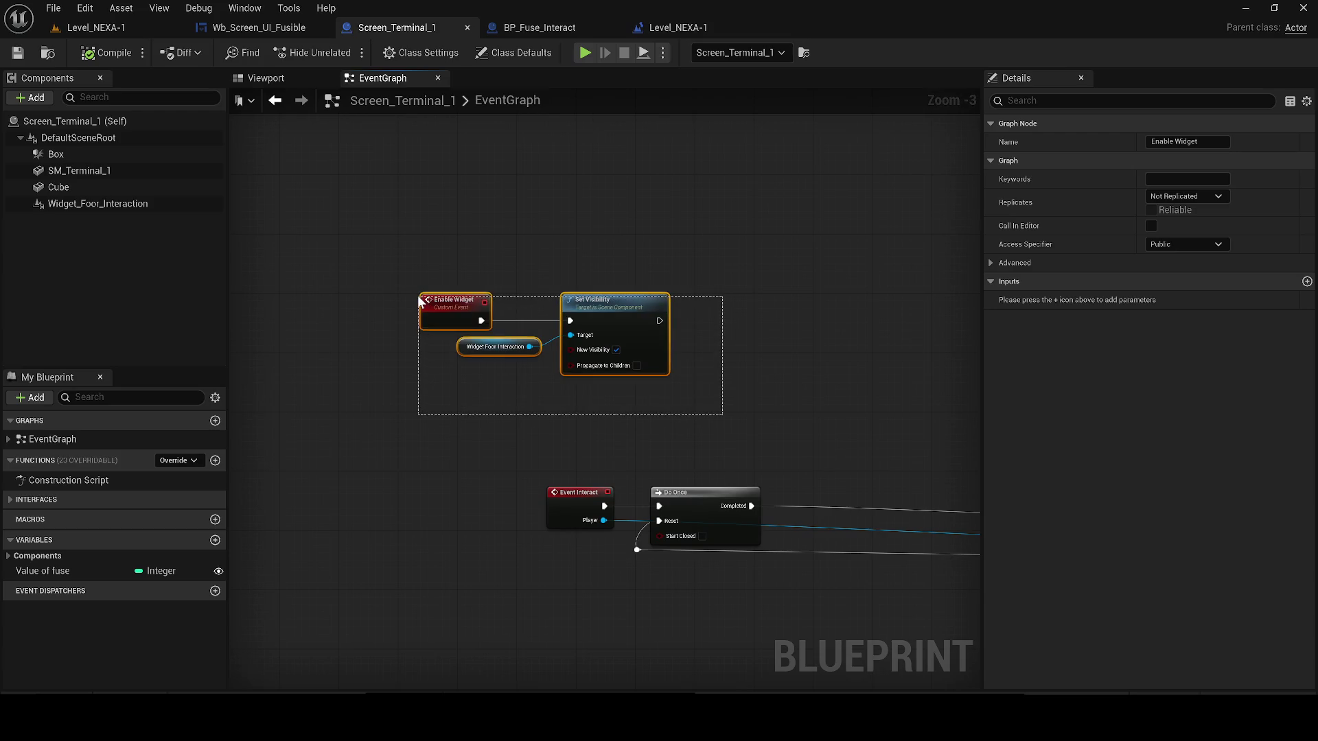
{"action": "key", "text": "Delete"}
{"action": "left_click", "coordinate": [19, 55]}
- Move Event Interact and Do Once rightward, resave, and view BP_Fuse_Interact's fuse box model
{"action": "scroll", "coordinate": [425, 281], "scroll_direction": "down", "scroll_amount": 1}
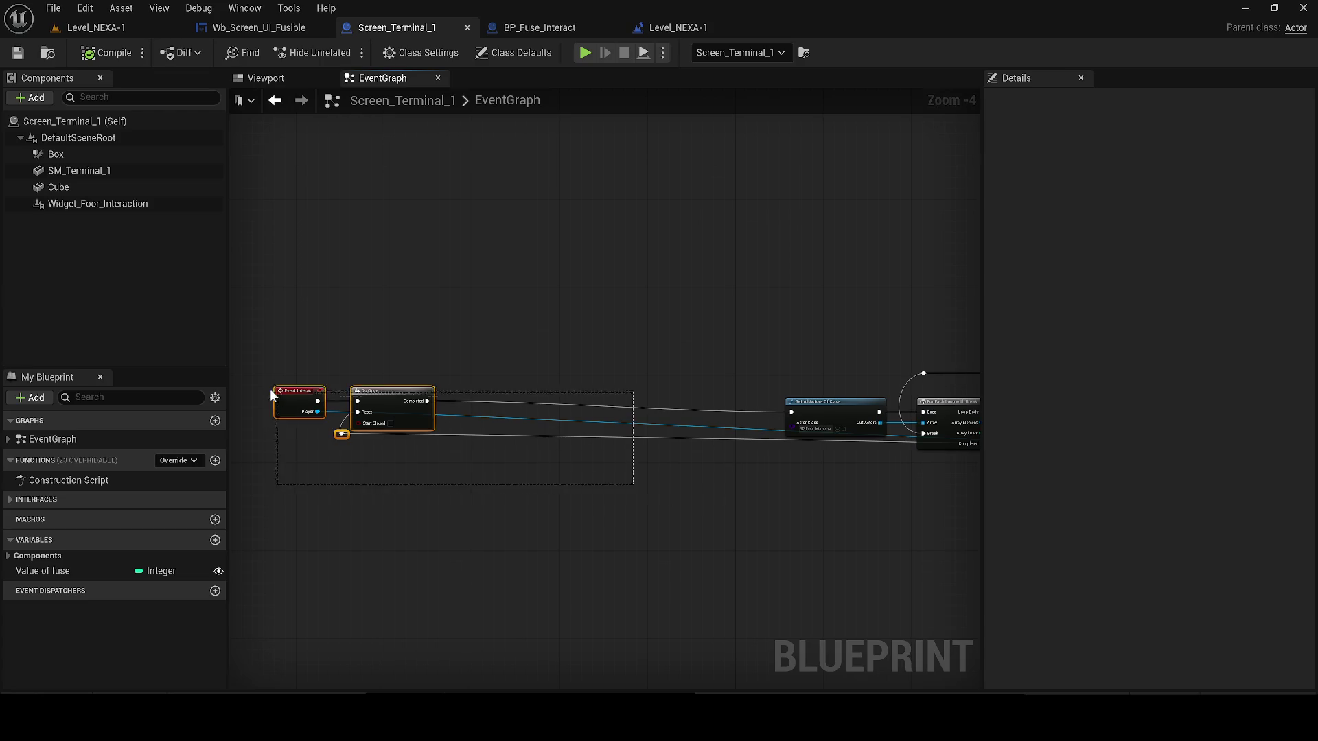
{"action": "left_click_drag", "start_coordinate": [300, 397], "coordinate": [582, 411]}
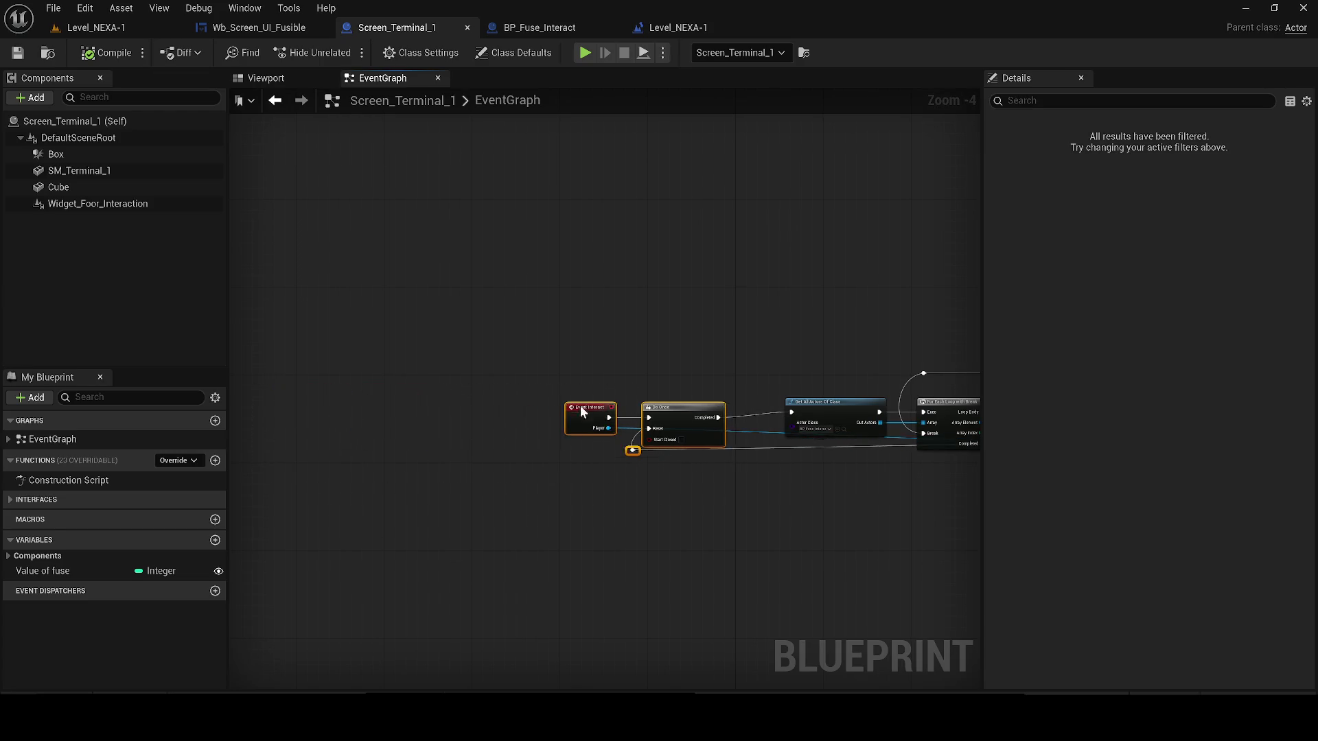
{"action": "left_click", "coordinate": [18, 55]}
{"action": "left_click_drag", "start_coordinate": [654, 516], "coordinate": [468, 491]}
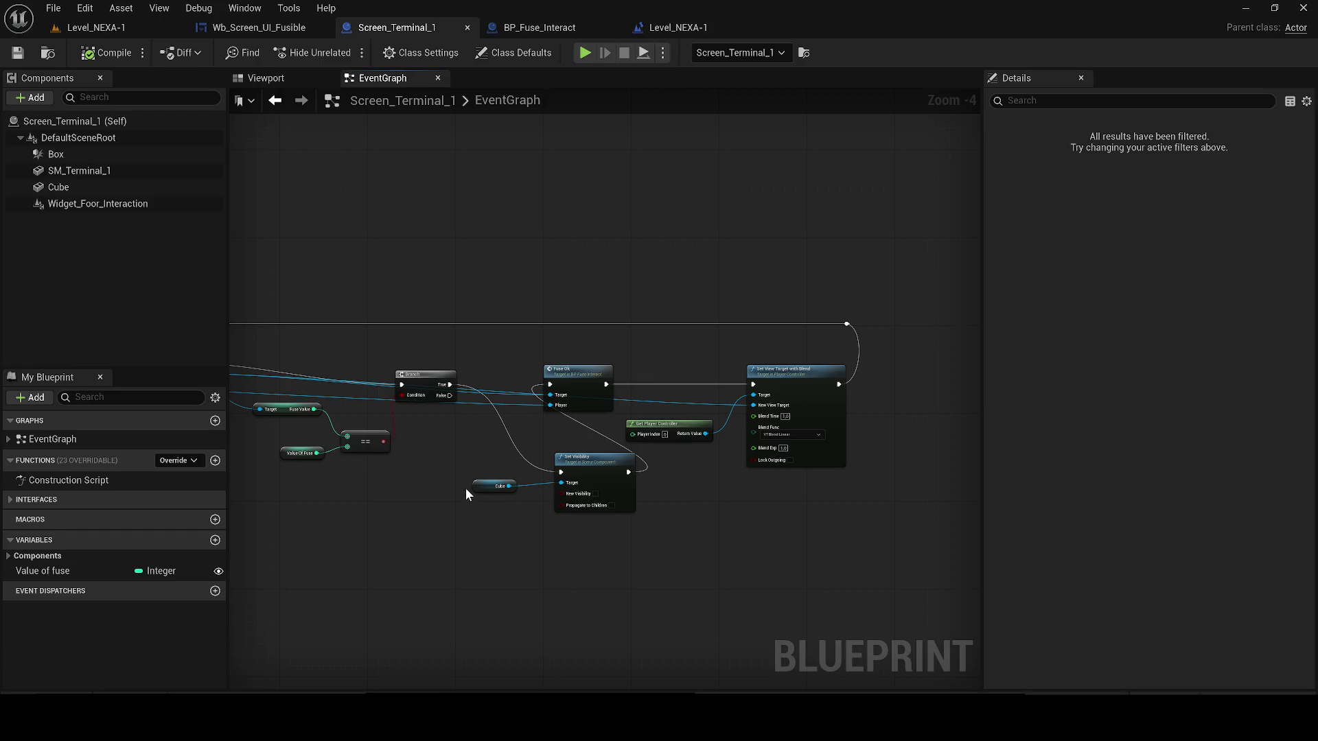
{"action": "left_click", "coordinate": [531, 23]}
{"action": "scroll", "coordinate": [467, 328], "scroll_direction": "down", "scroll_amount": 5}
{"action": "left_click", "coordinate": [256, 80]}
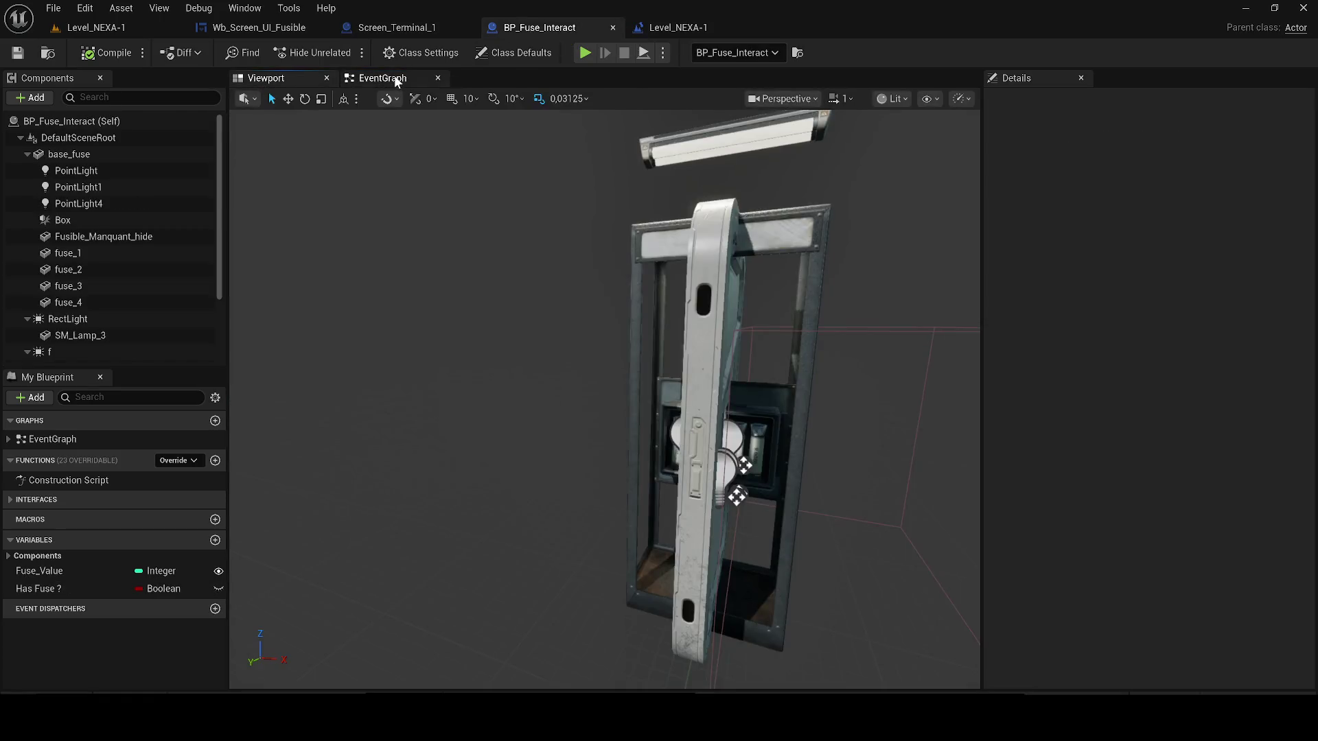
- Paste the terminal Get Actor Of Class and Set Visibility nodes after Force Destroy Component
{"action": "left_click", "coordinate": [382, 78]}
{"action": "scroll", "coordinate": [426, 364], "scroll_direction": "up", "scroll_amount": 2}
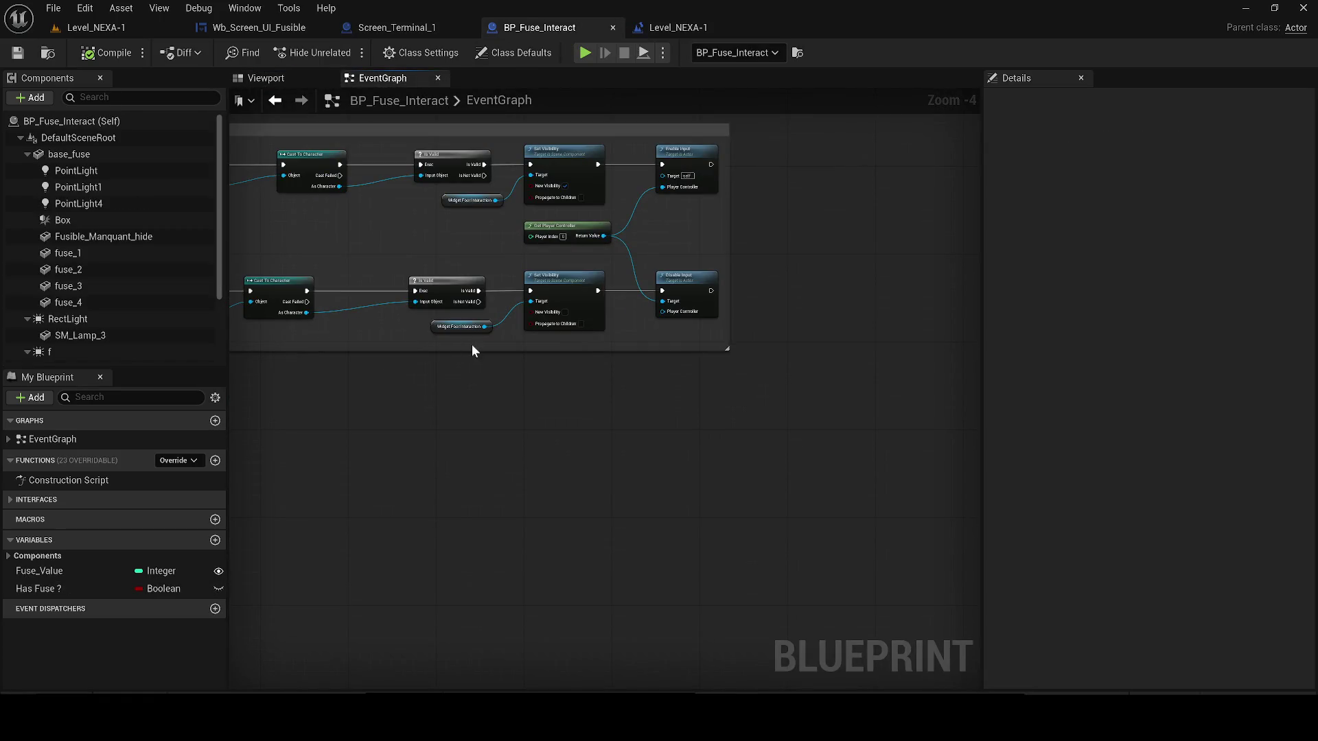
{"action": "scroll", "coordinate": [546, 456], "scroll_direction": "down", "scroll_amount": 4}
{"action": "mouse_move", "coordinate": [546, 458]}
{"action": "left_mouse_down"}
{"action": "mouse_move", "coordinate": [697, 514]}
{"action": "mouse_move", "coordinate": [650, 456]}
{"action": "mouse_move", "coordinate": [588, 424]}
{"action": "left_mouse_up"}
{"action": "scroll", "coordinate": [707, 498], "scroll_direction": "up", "scroll_amount": 4}
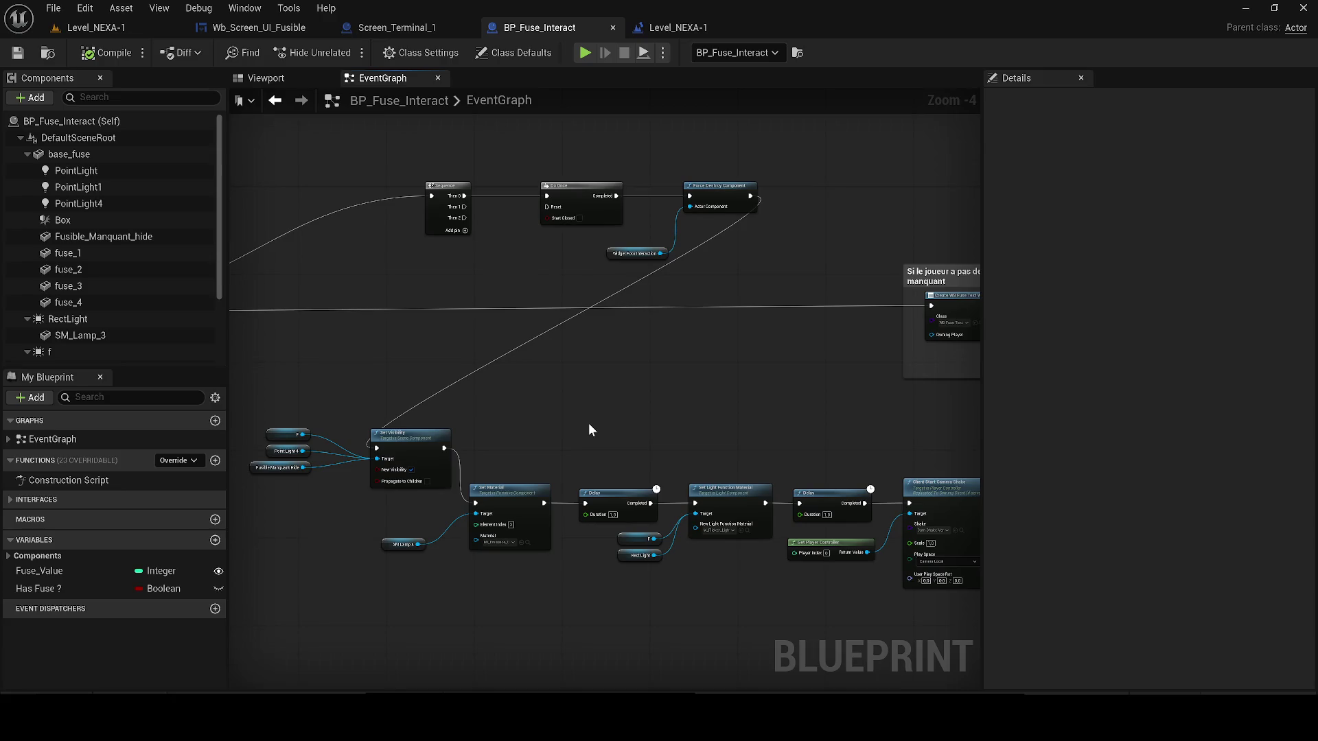
{"action": "key", "text": "ctrl+v"}
{"action": "left_click_drag", "start_coordinate": [516, 395], "coordinate": [557, 343]}
{"action": "left_click_drag", "start_coordinate": [457, 379], "coordinate": [458, 377]}
{"action": "left_click_drag", "start_coordinate": [740, 376], "coordinate": [468, 417]}
- Wrap the pasted nodes in a comment titled '1' and nudge it right
{"action": "left_click_drag", "start_coordinate": [574, 373], "coordinate": [768, 402]}
{"action": "type", "text": "c41"}
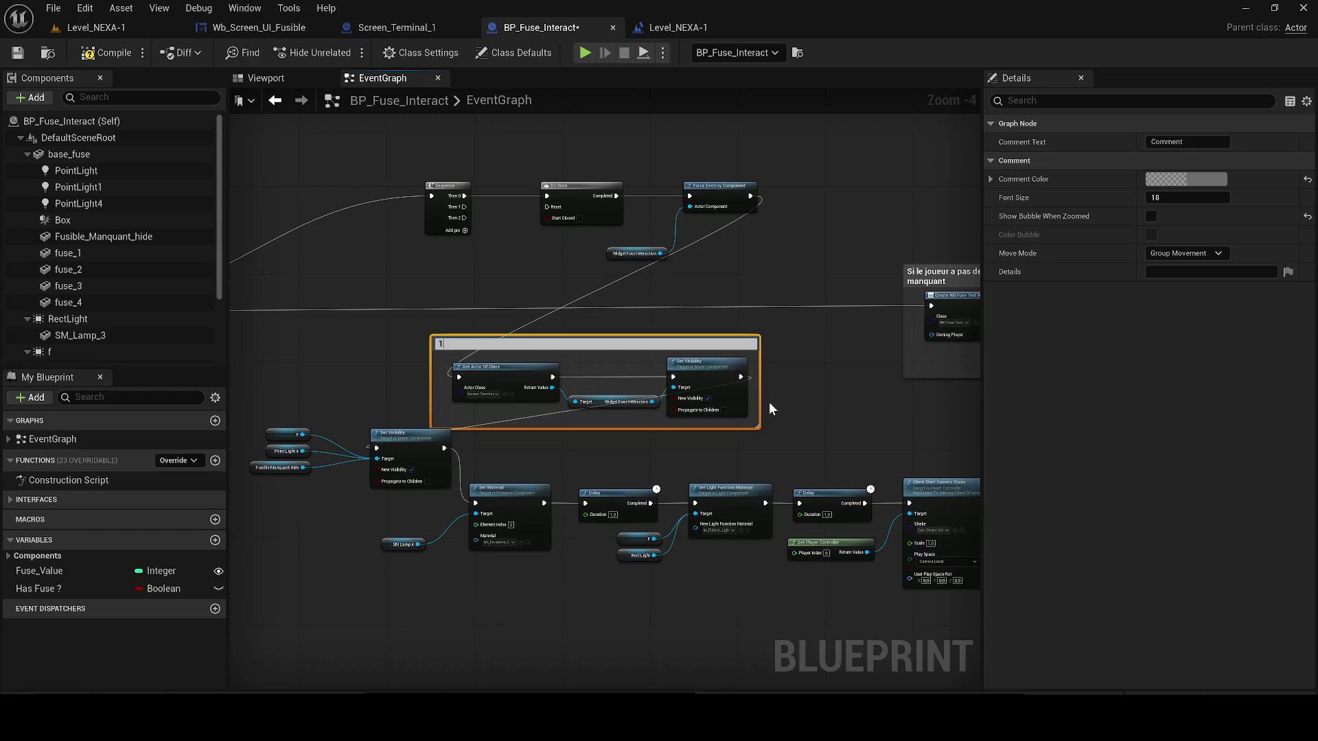
{"action": "key", "text": "Return"}
{"action": "left_click", "coordinate": [814, 368]}
{"action": "left_click_drag", "start_coordinate": [624, 334], "coordinate": [624, 334]}
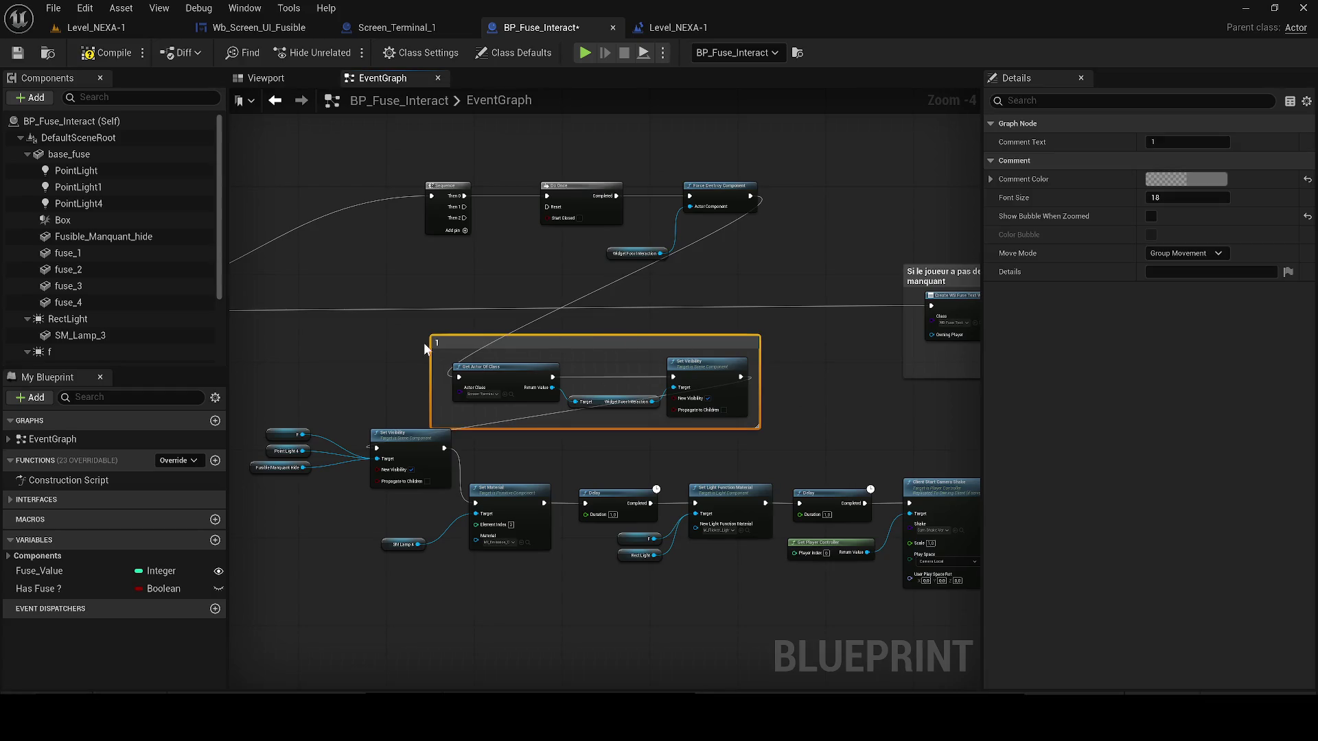
{"action": "left_click", "coordinate": [426, 338]}
{"action": "left_click_drag", "start_coordinate": [468, 335], "coordinate": [533, 332]}
- Set the light function material to M_Flicker_Light_Soft
{"action": "scroll", "coordinate": [607, 556], "scroll_direction": "up", "scroll_amount": 2}
{"action": "left_click_drag", "start_coordinate": [607, 556], "coordinate": [649, 535]}
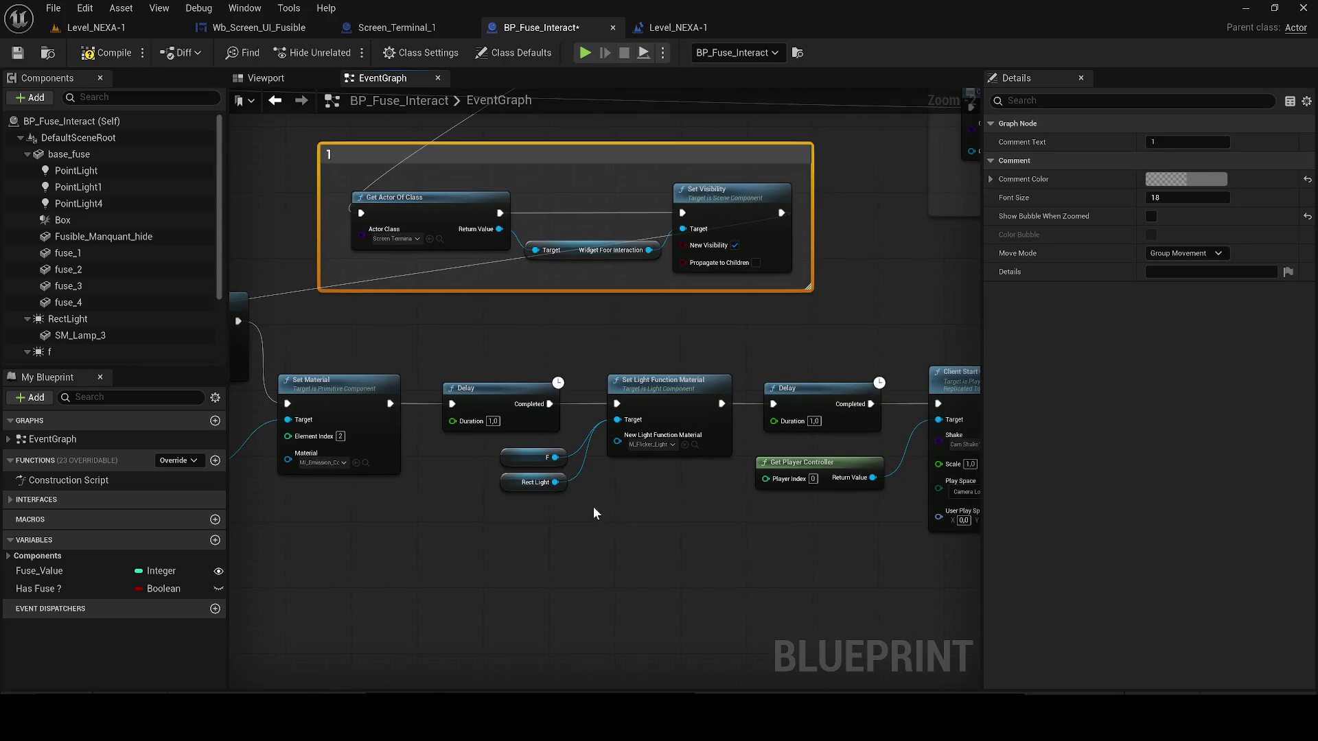
{"action": "scroll", "coordinate": [598, 464], "scroll_direction": "up", "scroll_amount": 2}
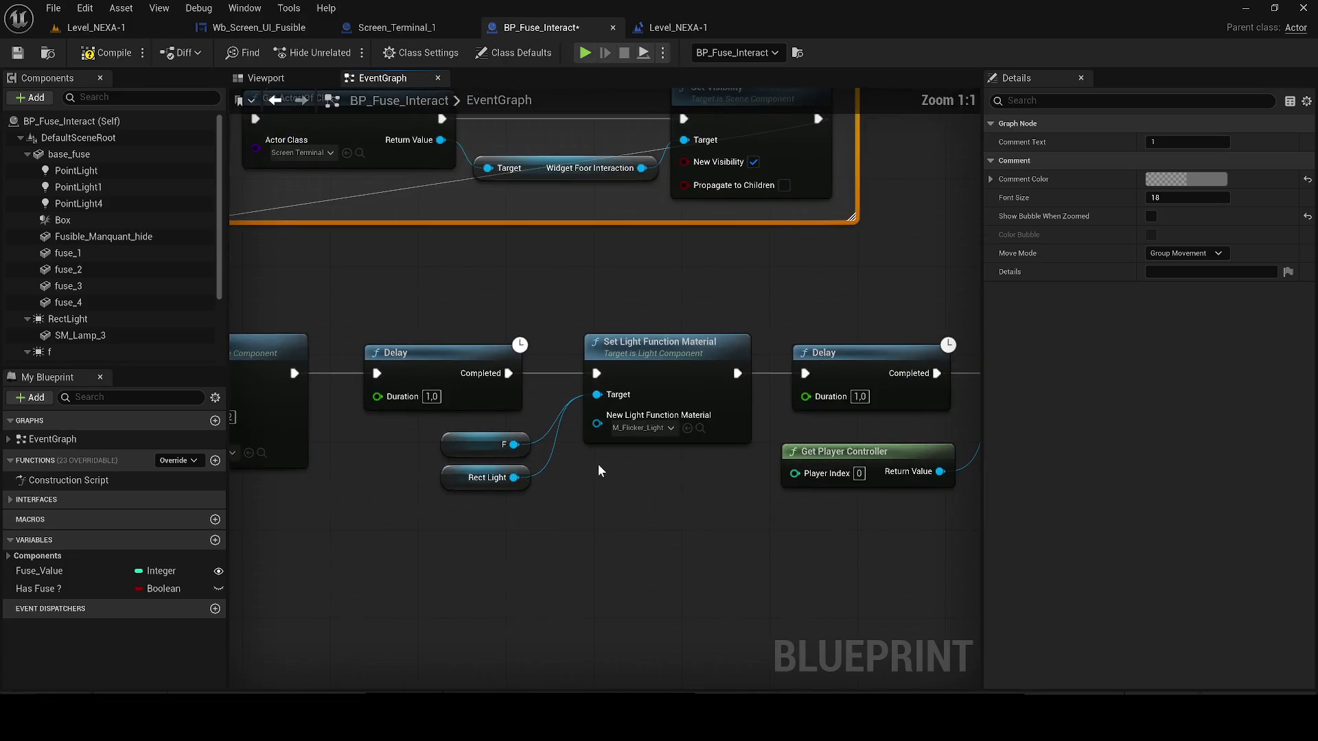
{"action": "left_click", "coordinate": [261, 77]}
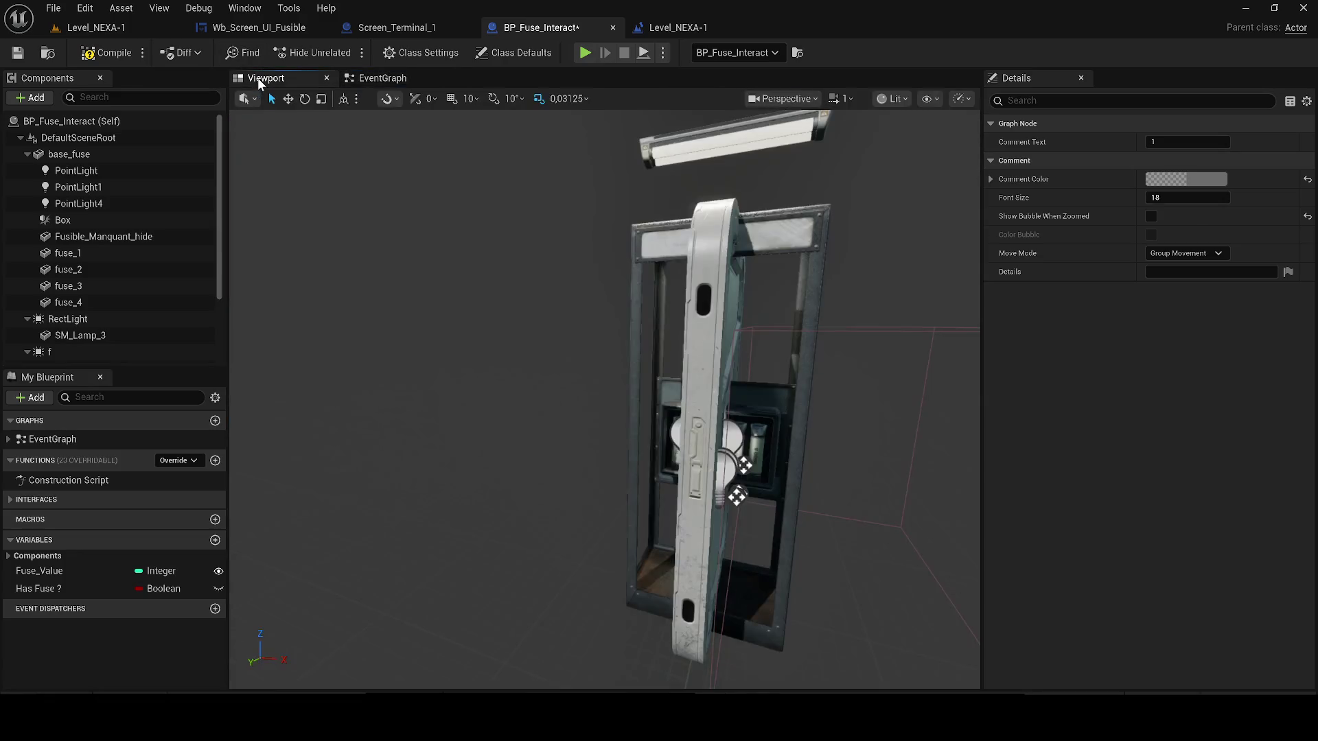
{"action": "left_click", "coordinate": [374, 77]}
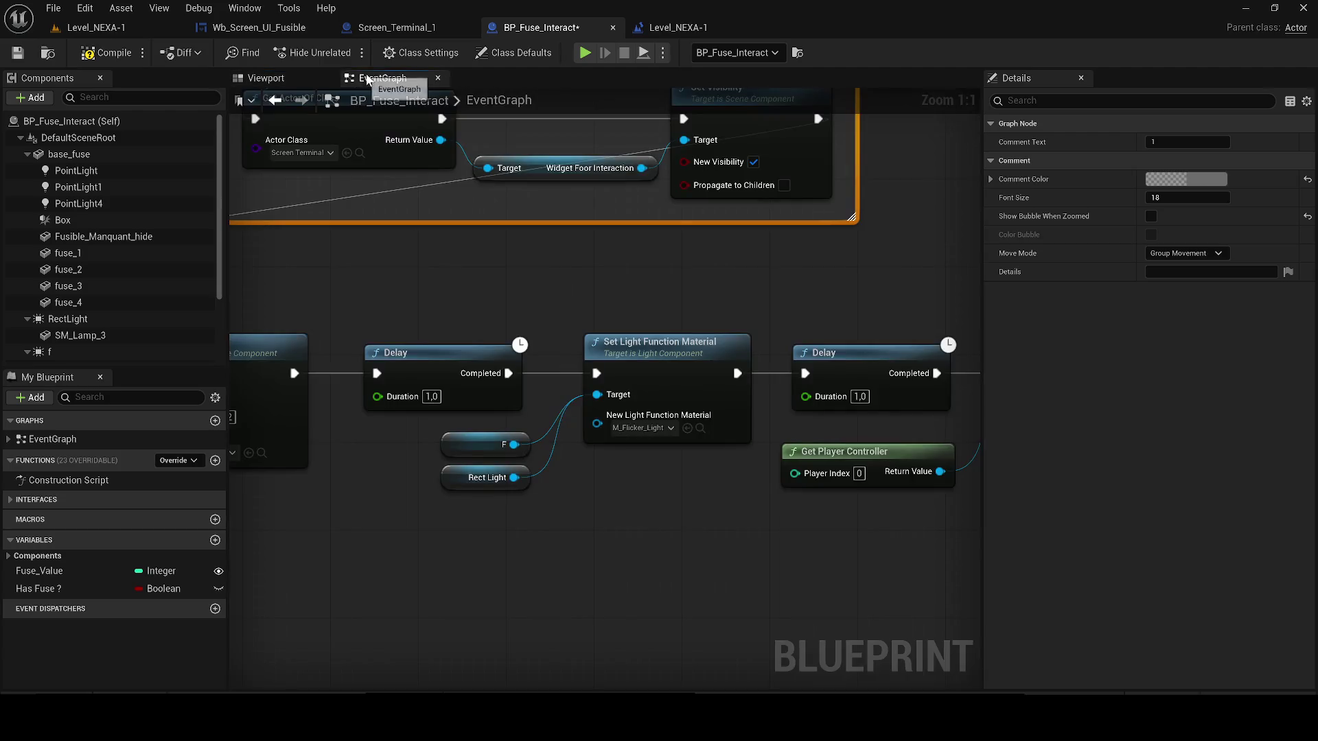
{"action": "left_click", "coordinate": [657, 429]}
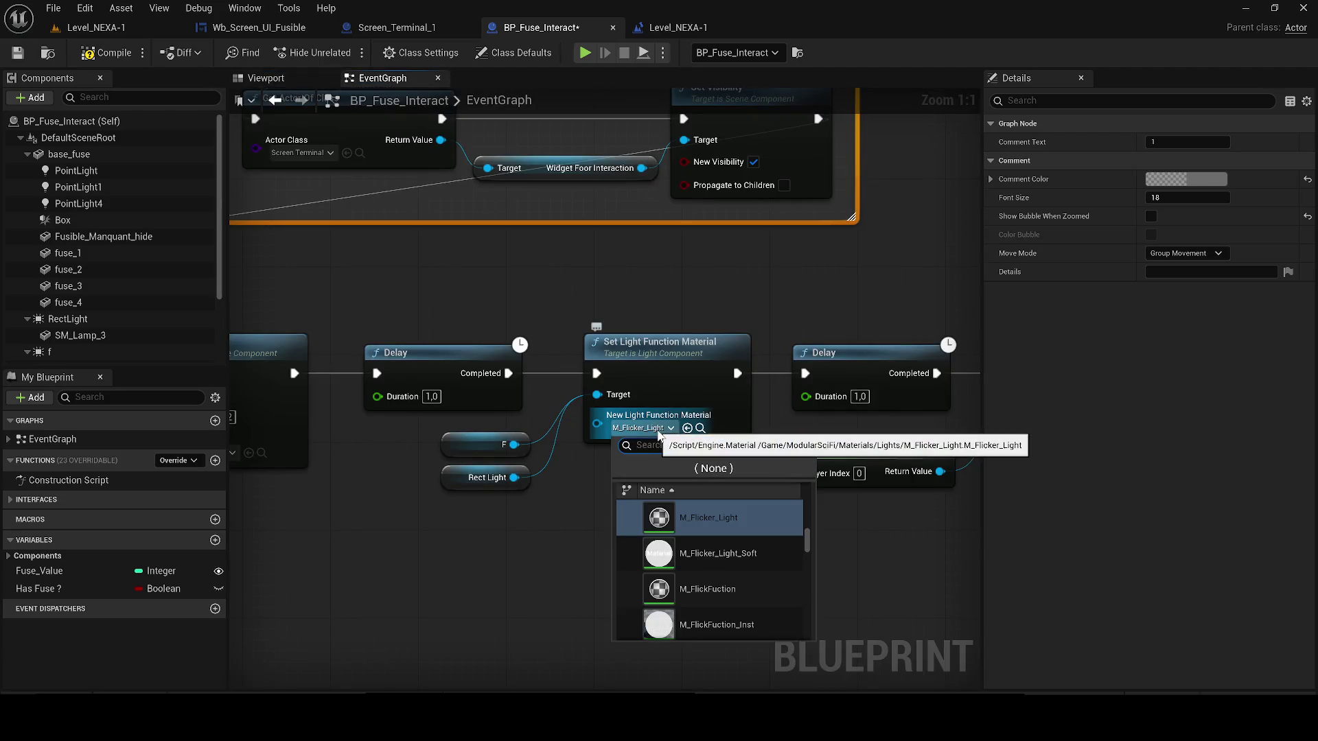
{"action": "left_click", "coordinate": [719, 553]}
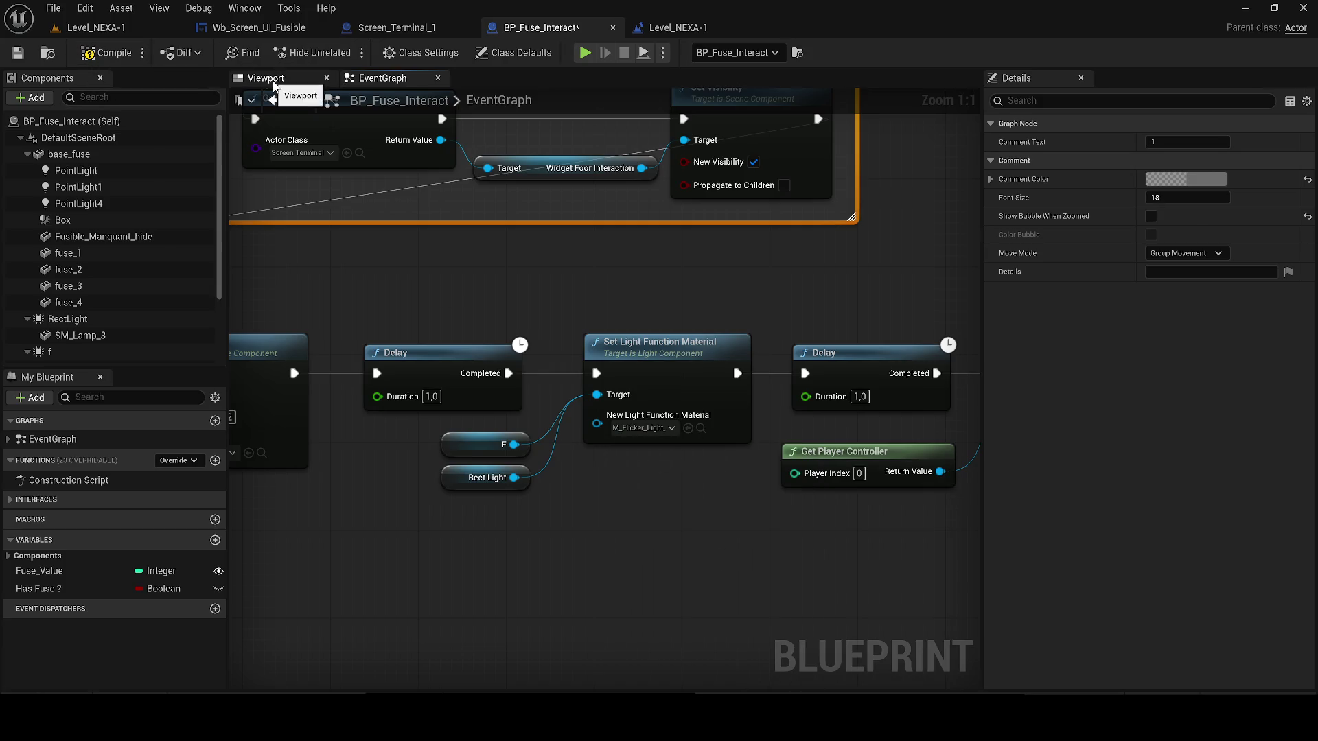
- Inspect the light component, undo the last graph edit, and save BP_Fuse_Interact
{"action": "left_click", "coordinate": [274, 80]}
{"action": "left_click", "coordinate": [77, 348]}
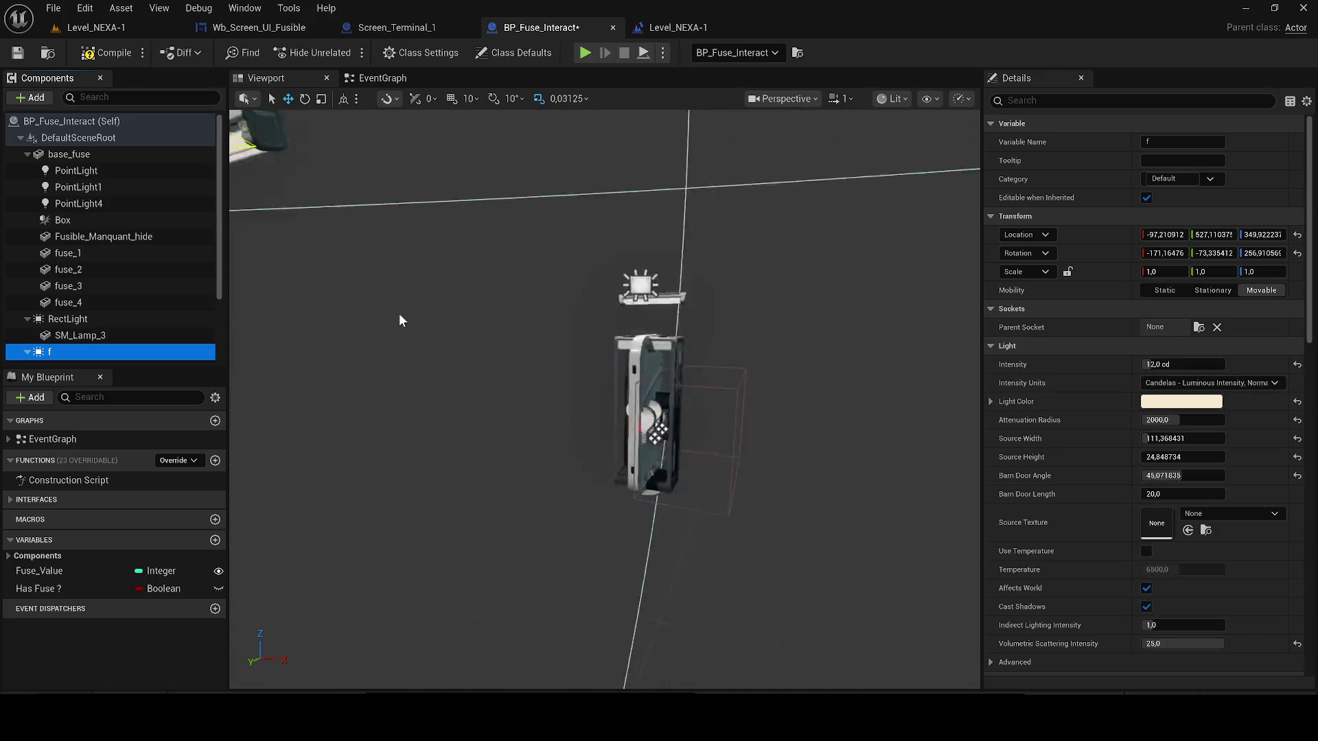
{"action": "left_click", "coordinate": [372, 80]}
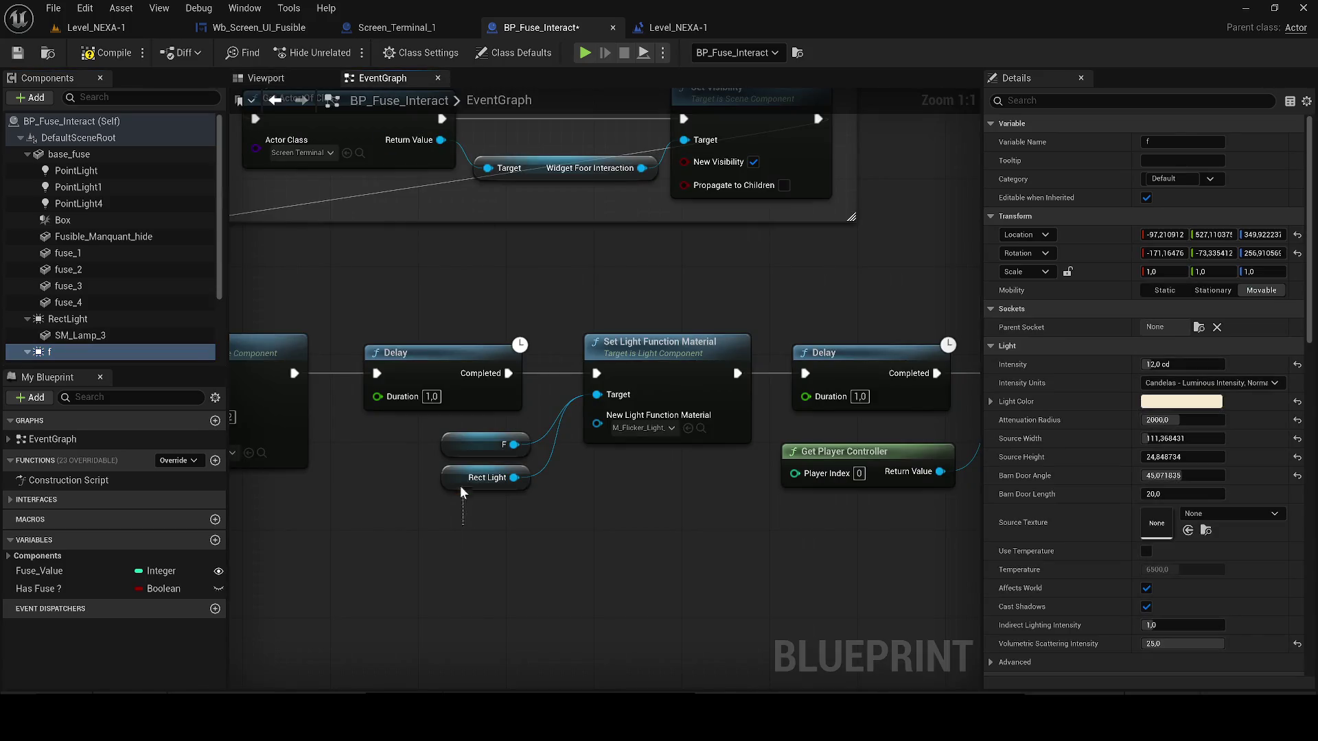
{"action": "key", "text": "ctrl+z"}
{"action": "left_click", "coordinate": [28, 53]}
{"action": "left_click", "coordinate": [91, 28]}
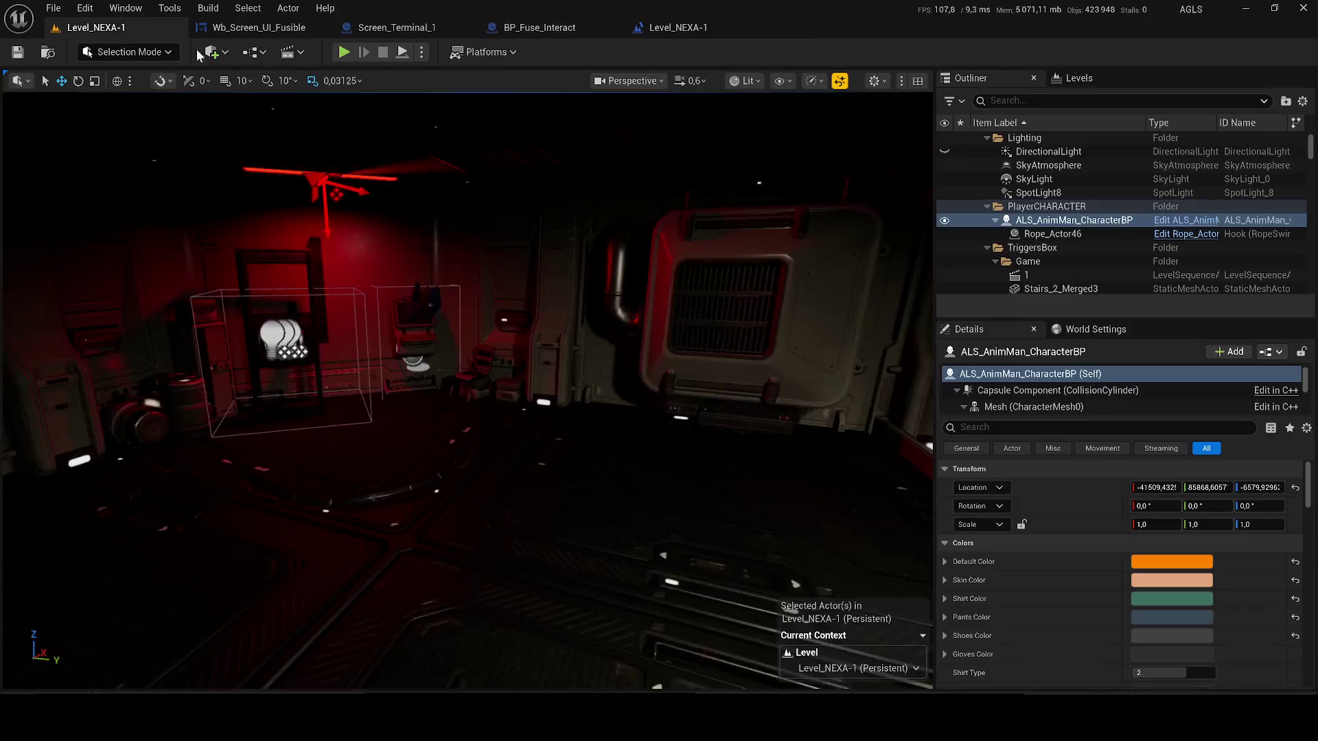
- Start Play In Editor on Level_NEXA-1, stop it, and restart it with Alt+P
{"action": "left_click", "coordinate": [343, 52]}
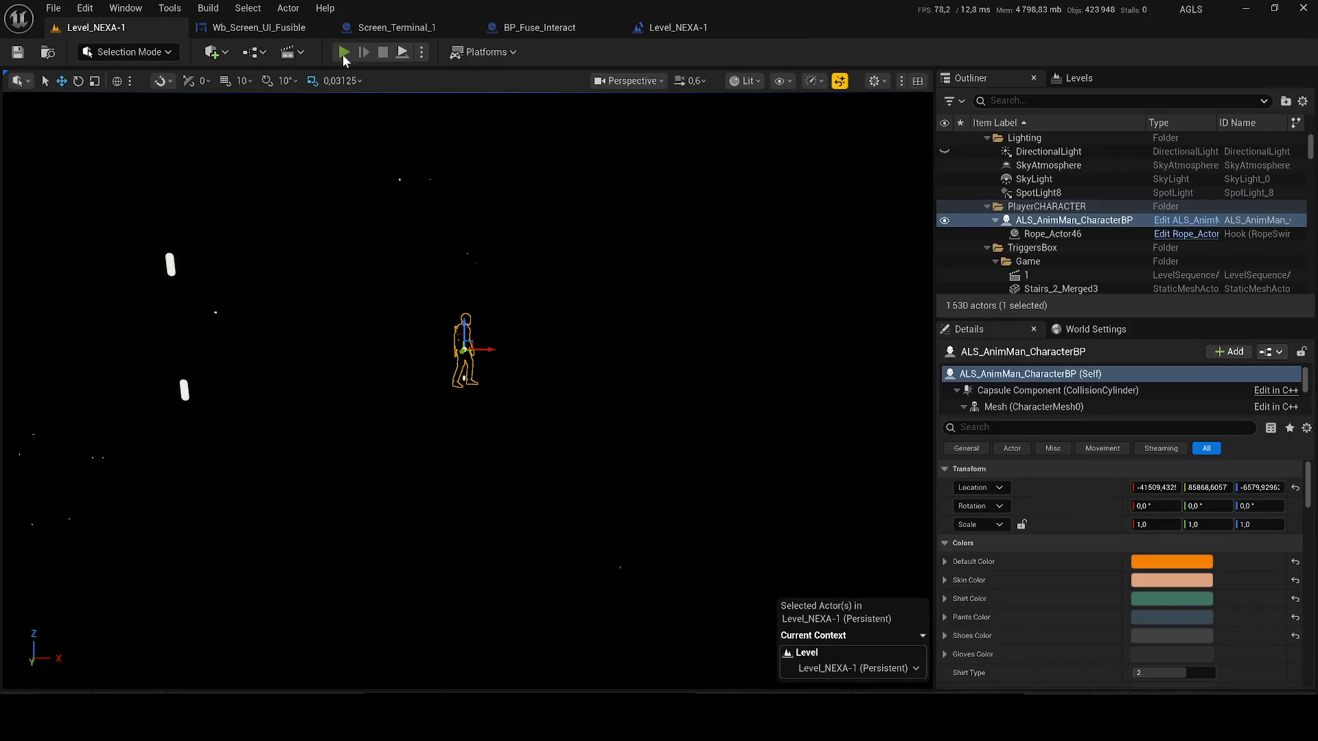
{"action": "key", "text": "Escape"}
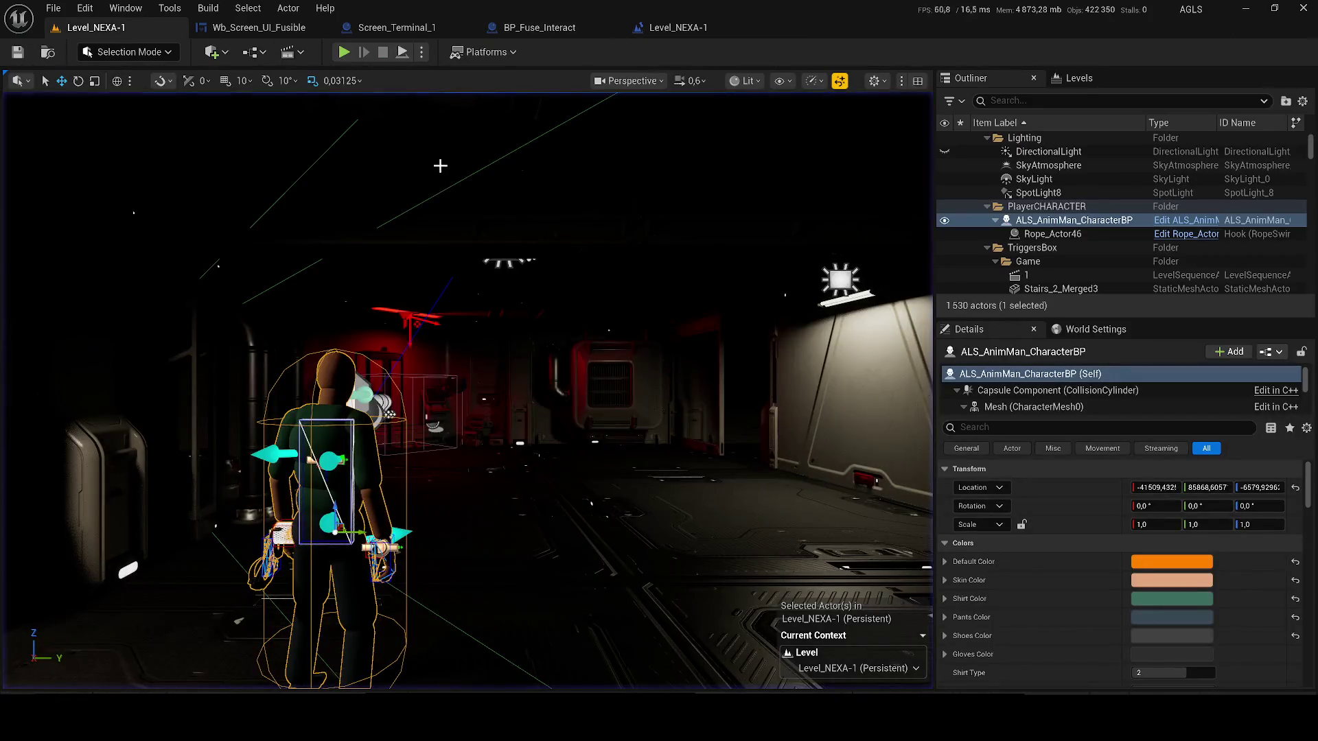
{"action": "key", "text": "alt+p"}
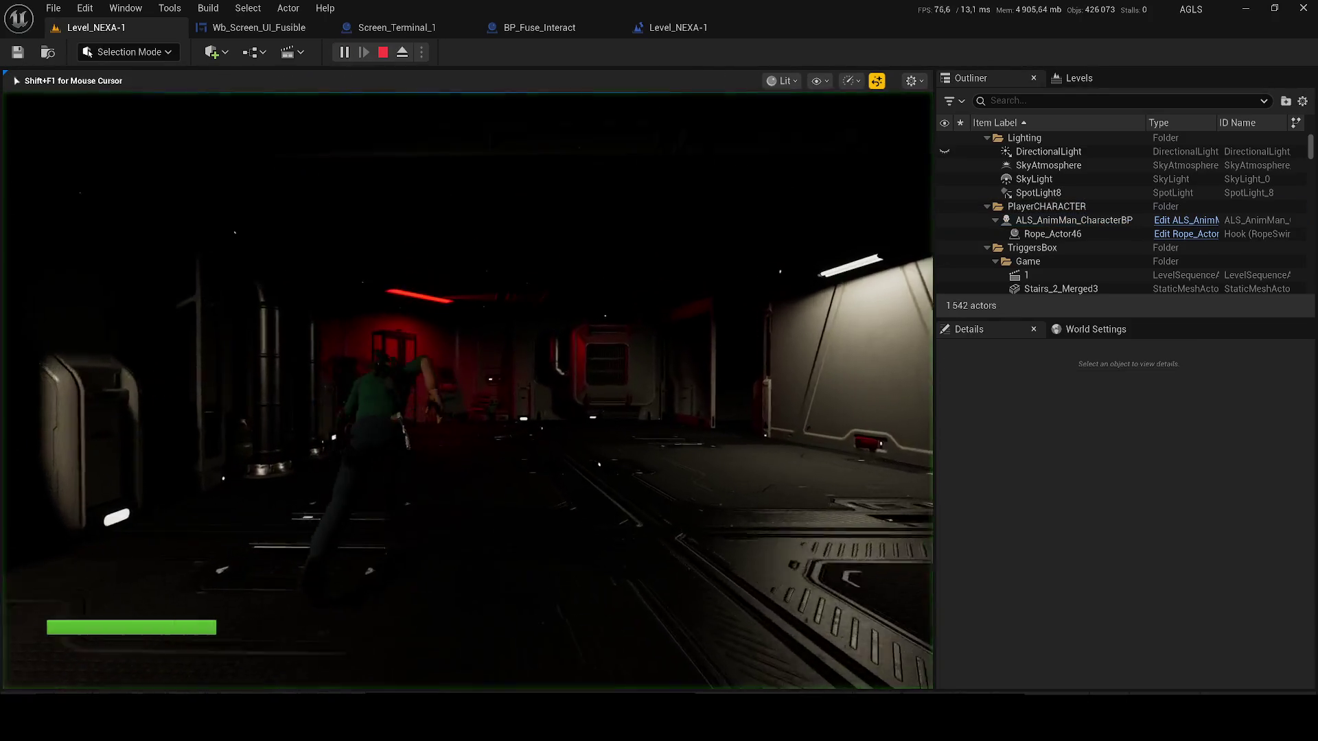
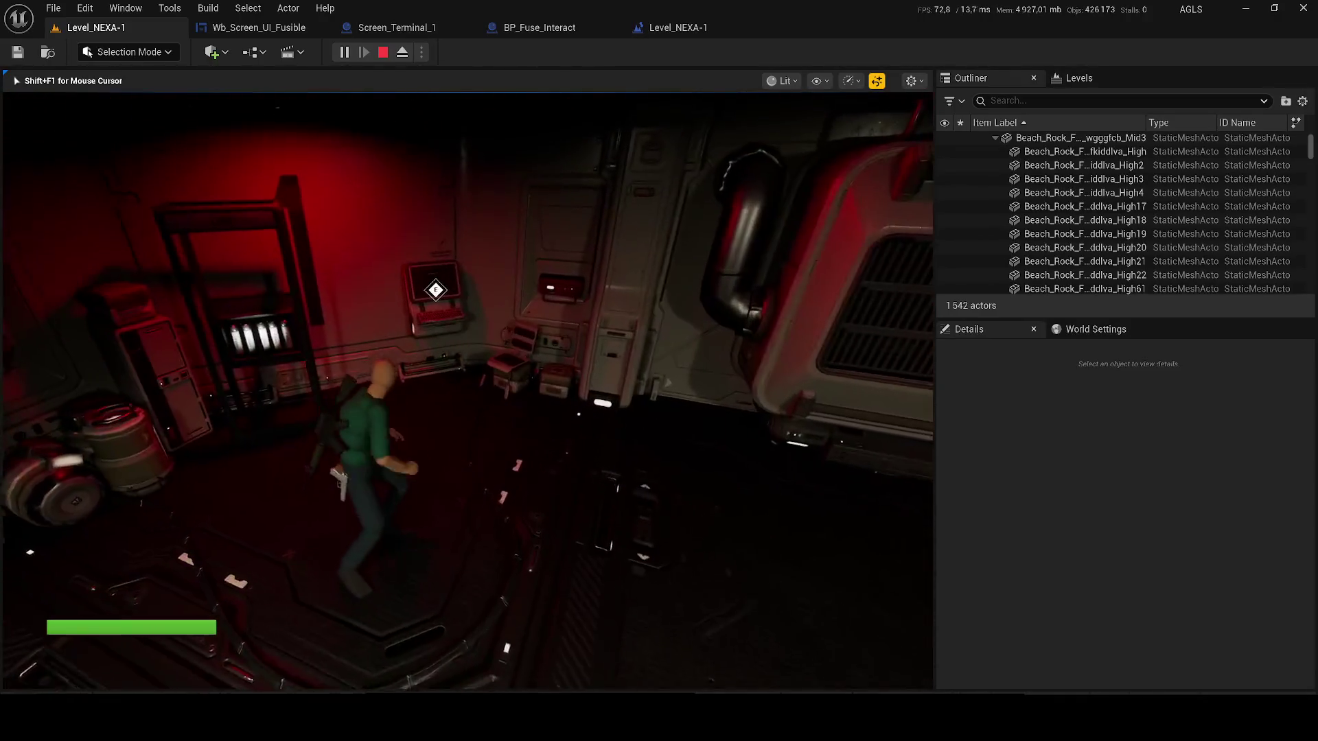
- Open and close the fuse terminal screen in game, walk into the hangar, then stop the session
{"action": "key", "text": "e"}
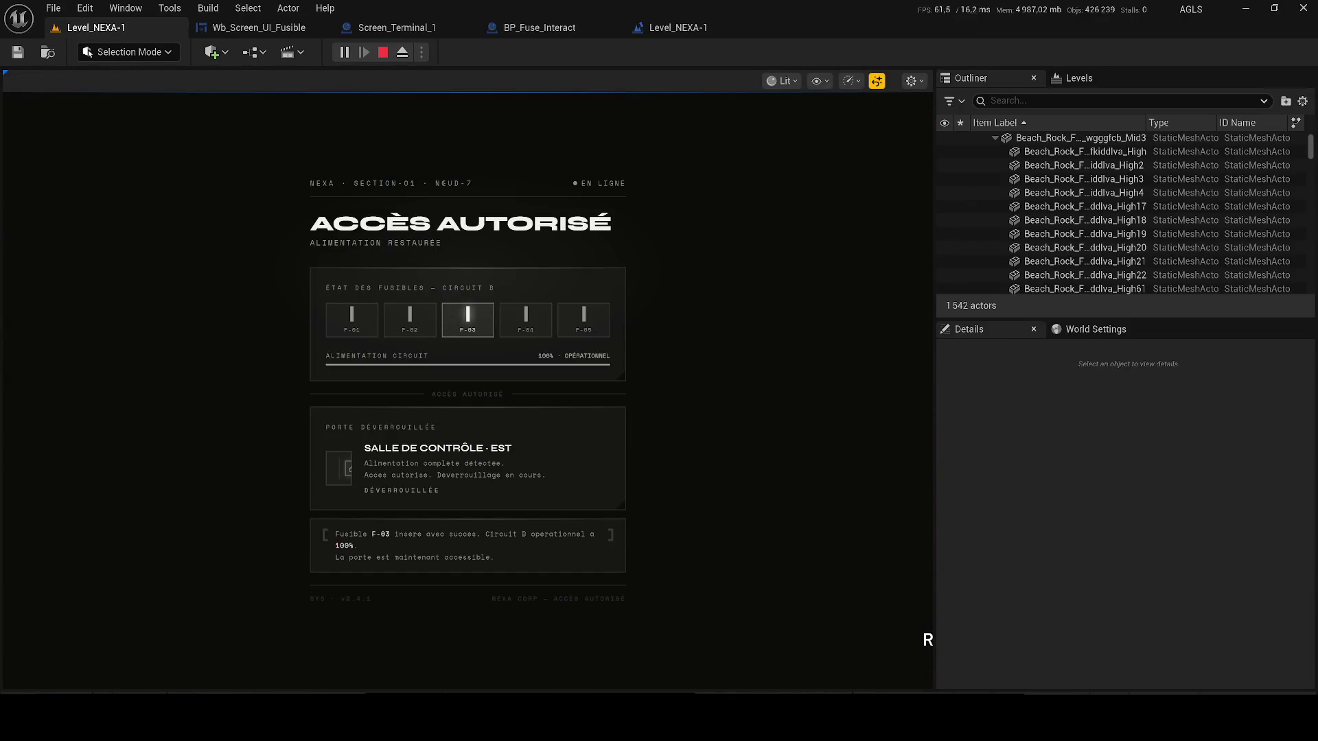
{"action": "key", "text": "r"}
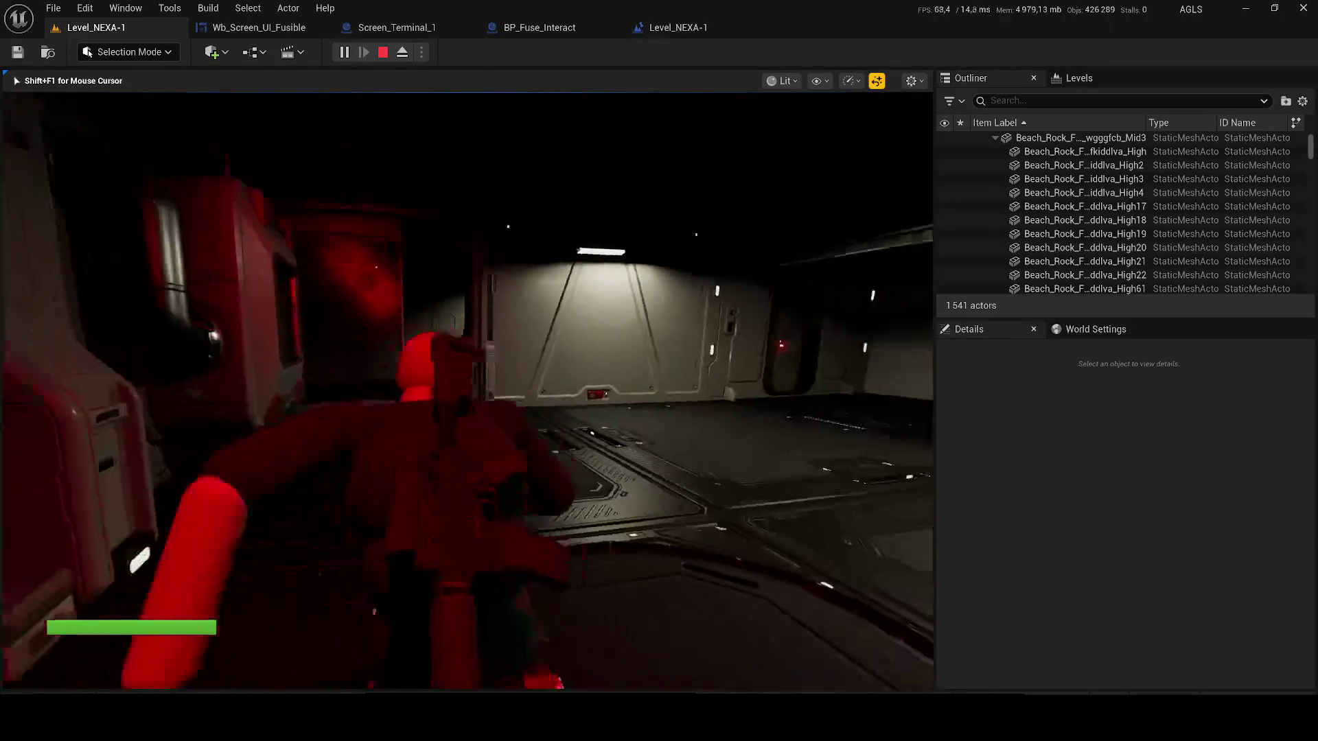
{"action": "key", "text": "w"}
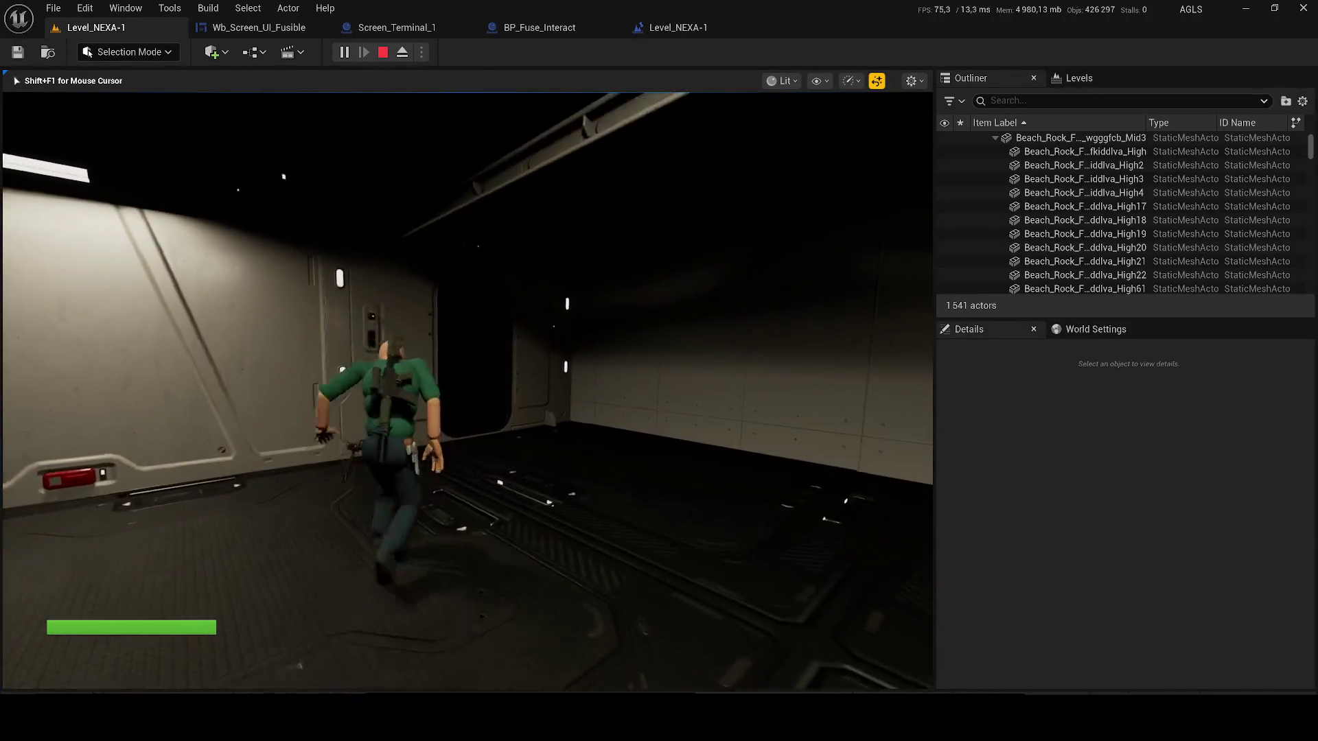
{"action": "key", "text": "Escape"}
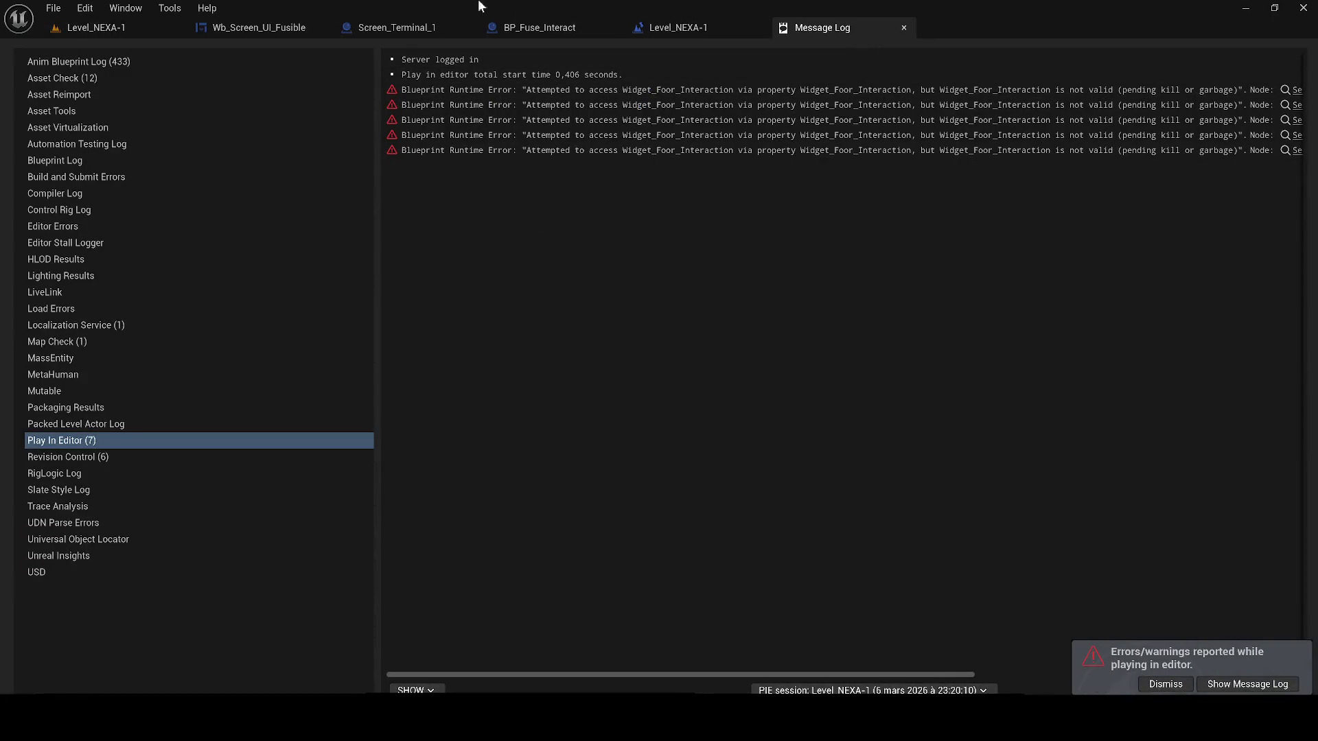
- Close the Wb_Screen_UI_Fusible, Screen_Terminal_1 and BP_Fuse_Interact tabs, dismiss the error toast, and replay the level
{"action": "left_click", "coordinate": [293, 27]}
{"action": "left_click", "coordinate": [322, 28]}
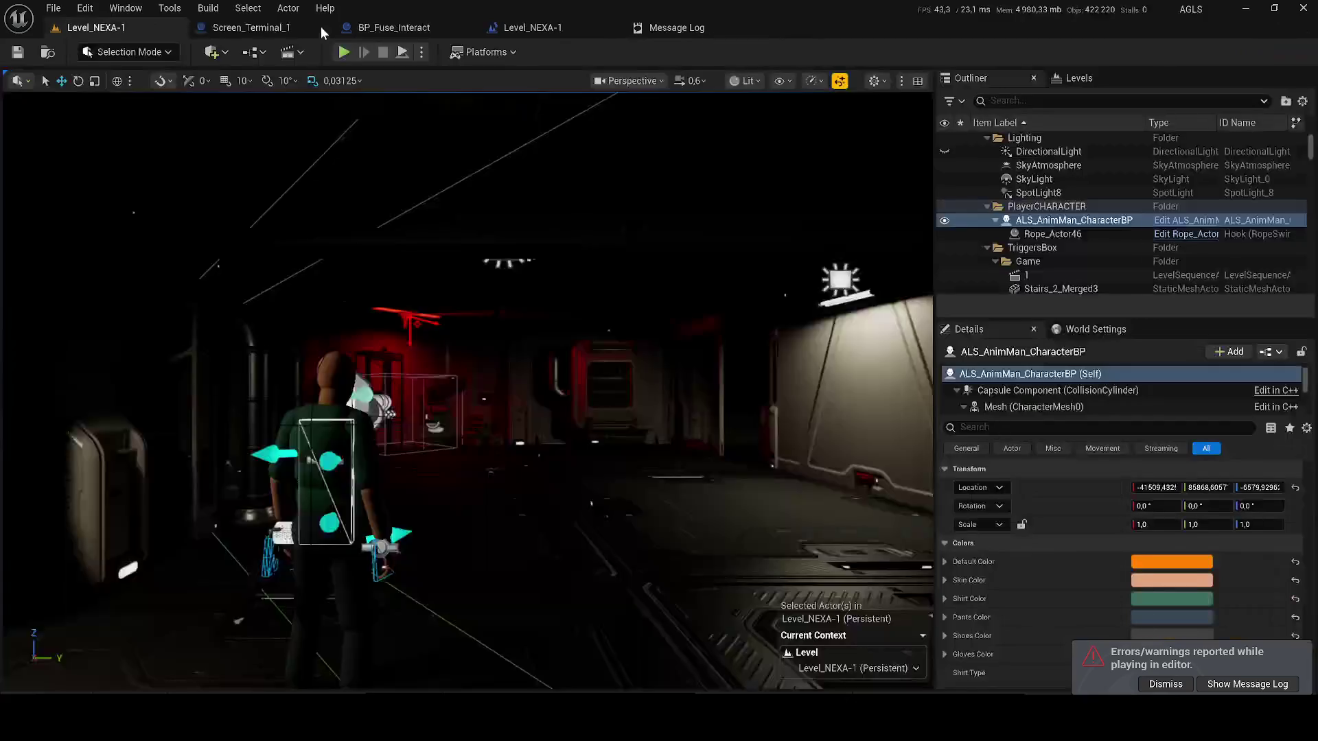
{"action": "left_click", "coordinate": [322, 28]}
{"action": "left_click", "coordinate": [322, 28]}
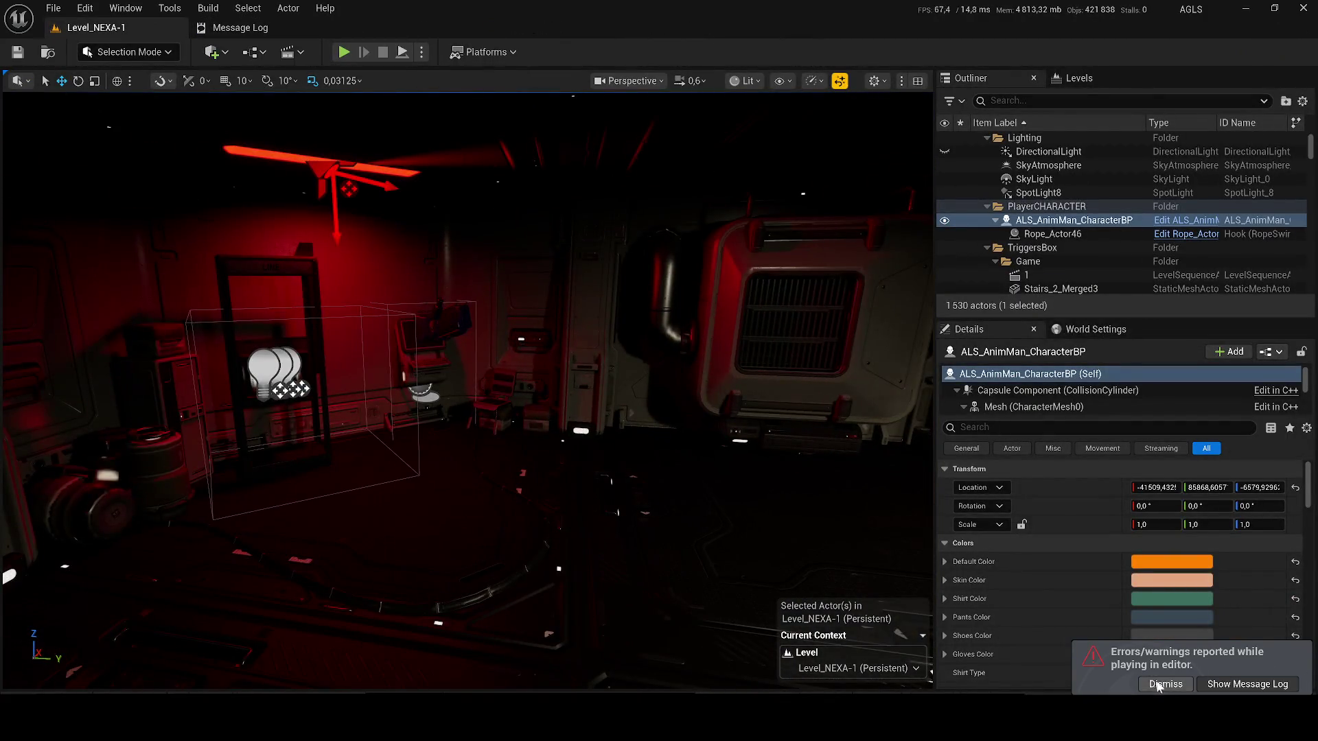
{"action": "left_click", "coordinate": [1164, 684]}
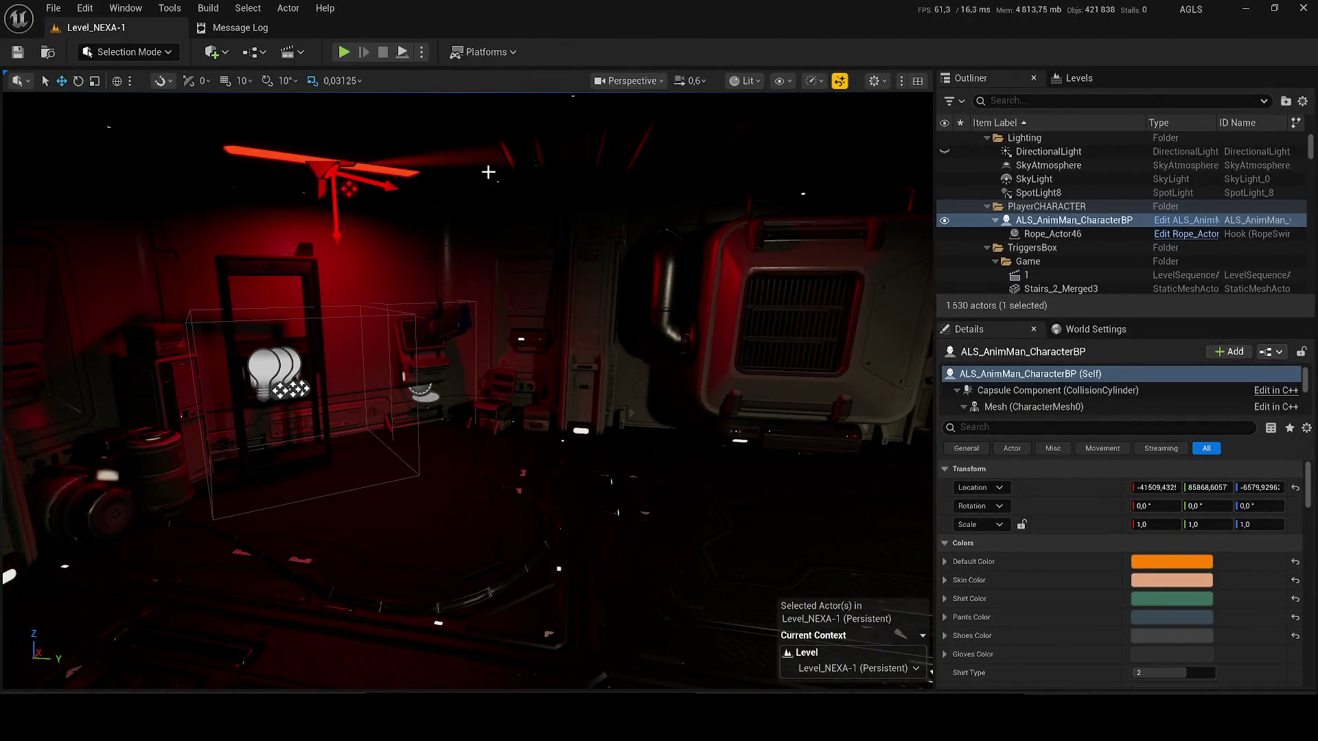
{"action": "left_click", "coordinate": [344, 52]}
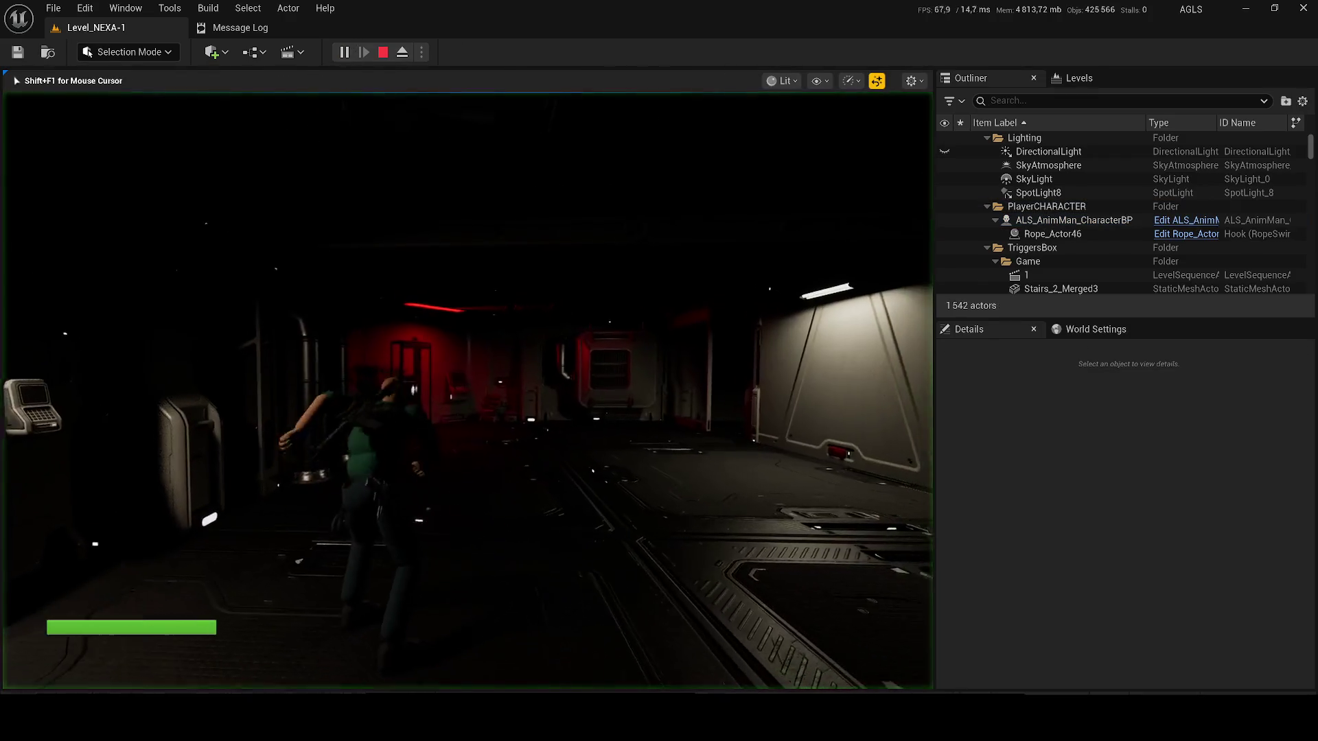
- Walk to the red room's wall terminal, open the ACCÈS AUTORISÉ fuse screen, then close it to resume
{"action": "key", "text": "w"}
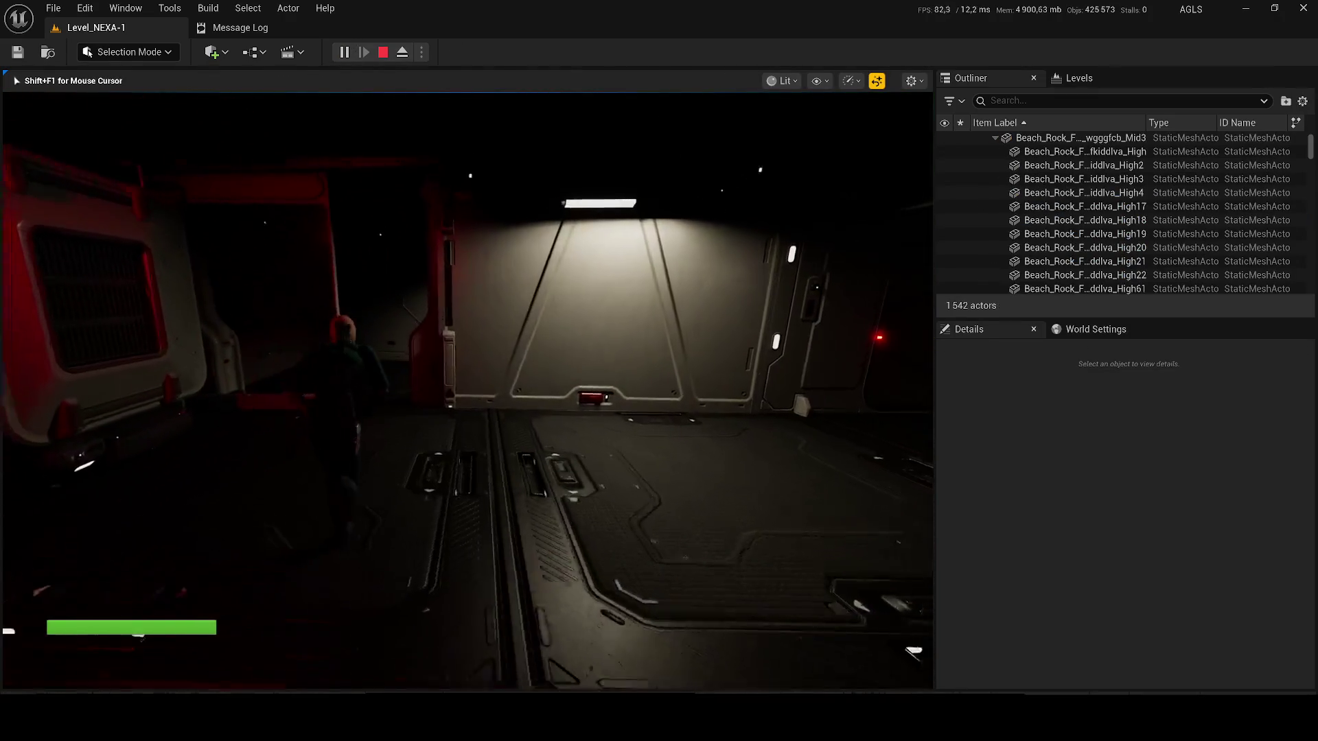
{"action": "key", "text": "w"}
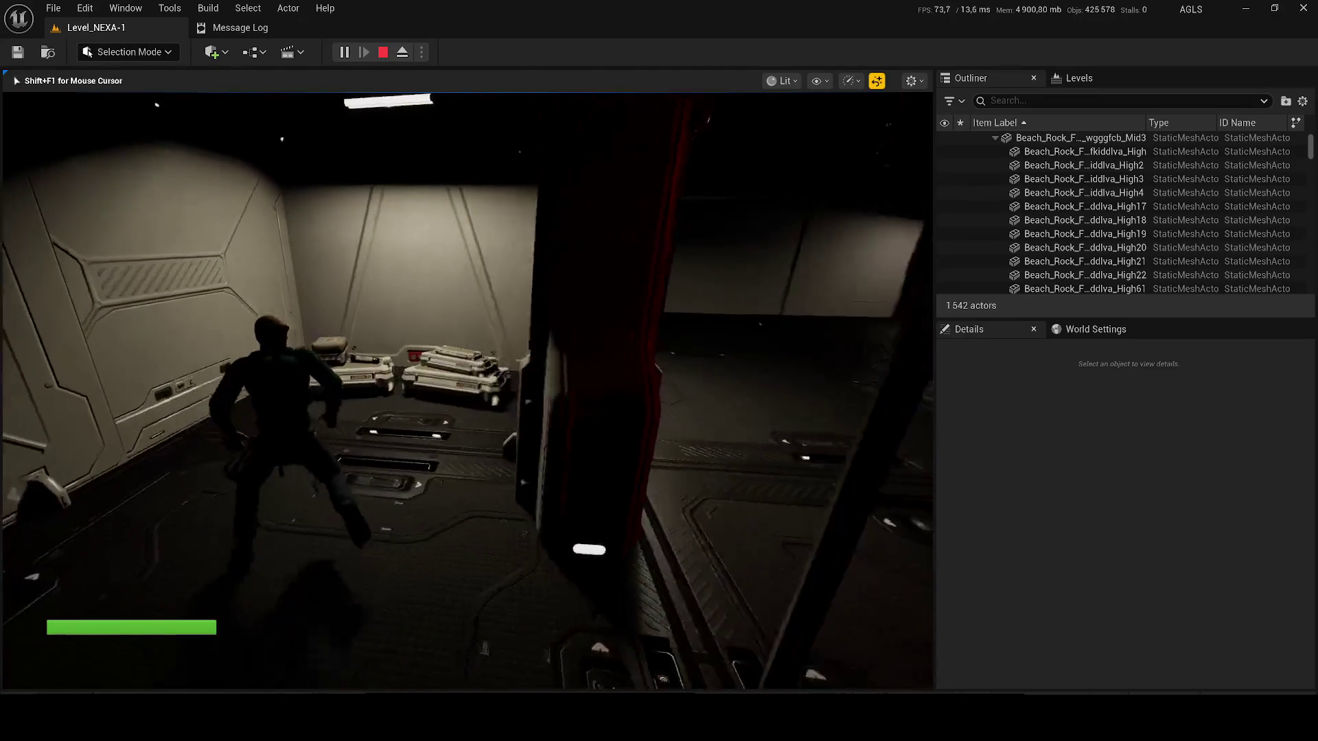
{"action": "key", "text": "w"}
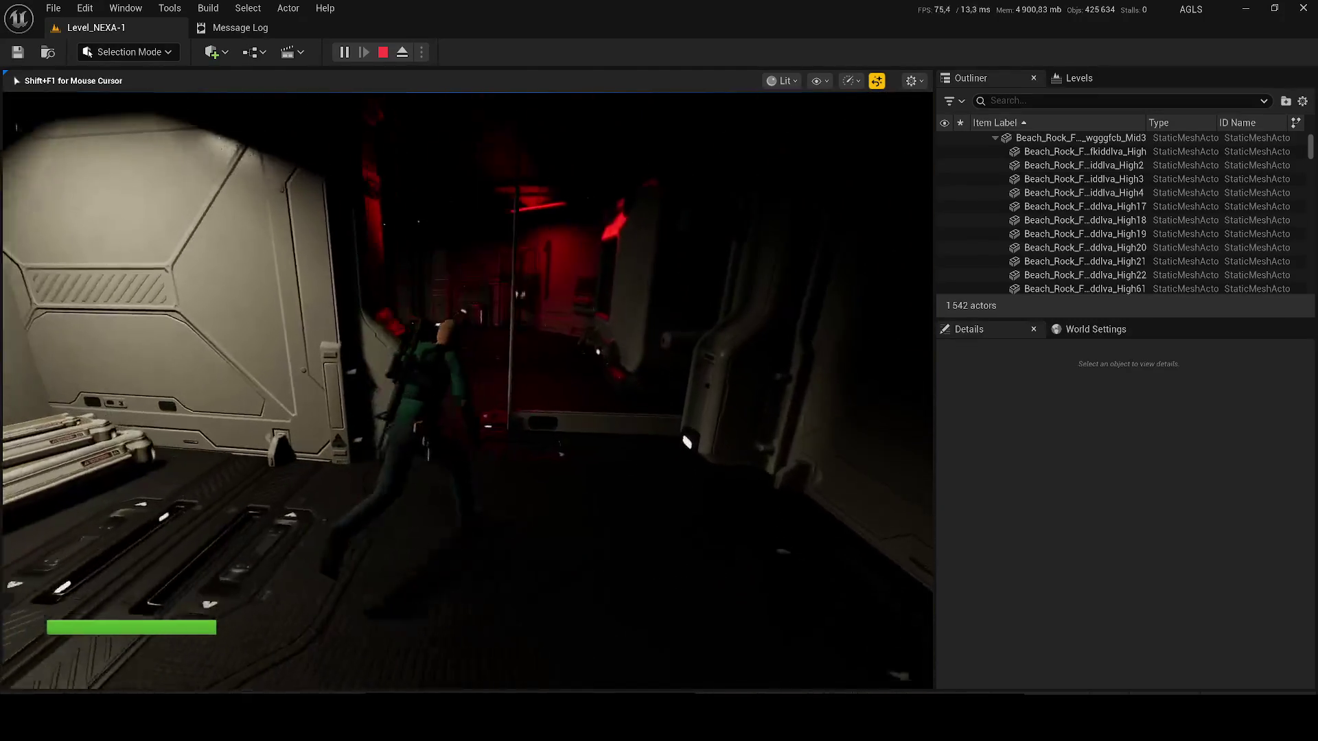
{"action": "key", "text": "w"}
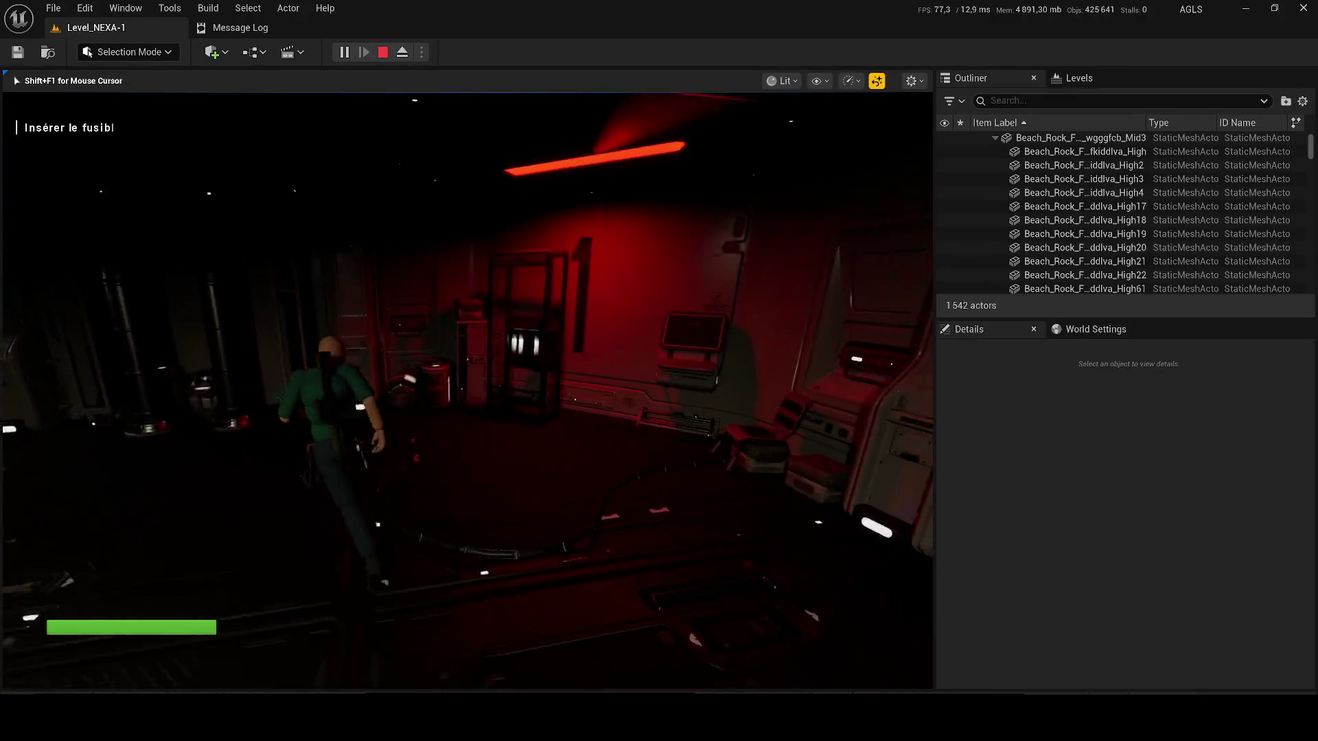
{"action": "key", "text": "w"}
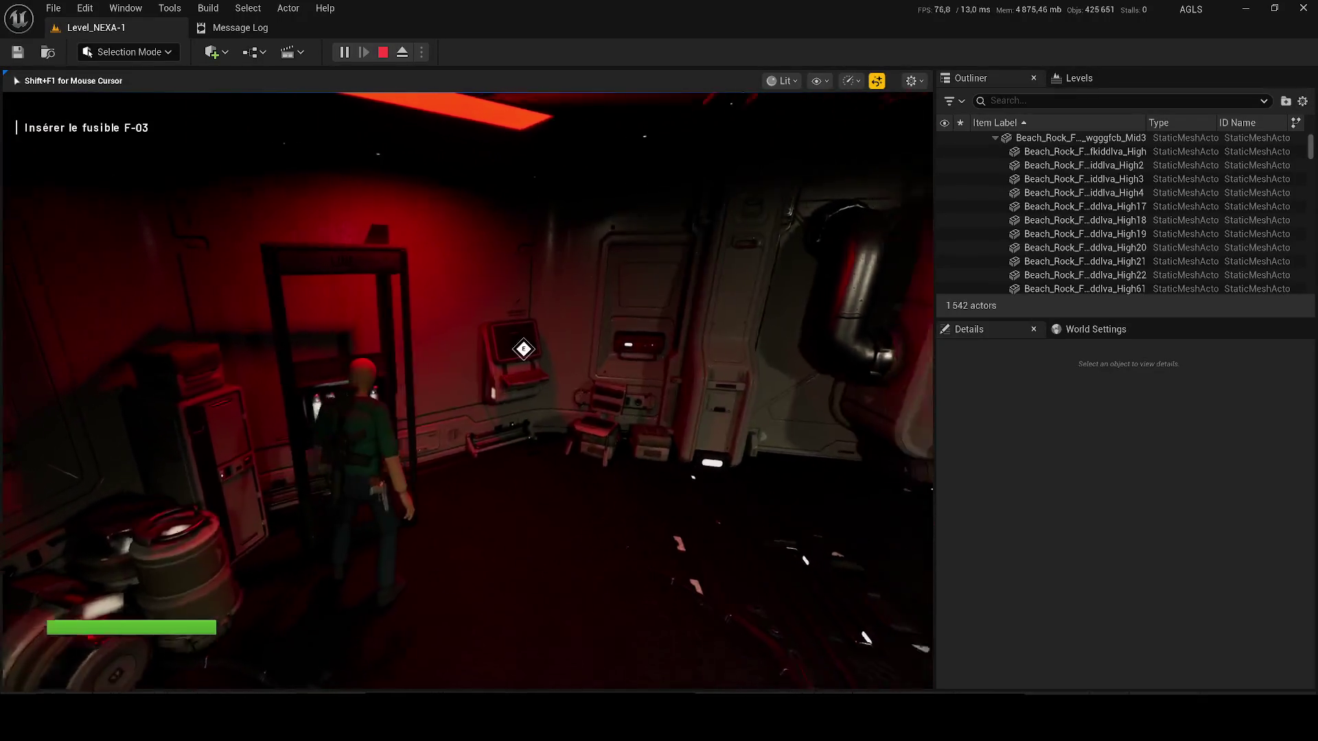
{"action": "key", "text": "w"}
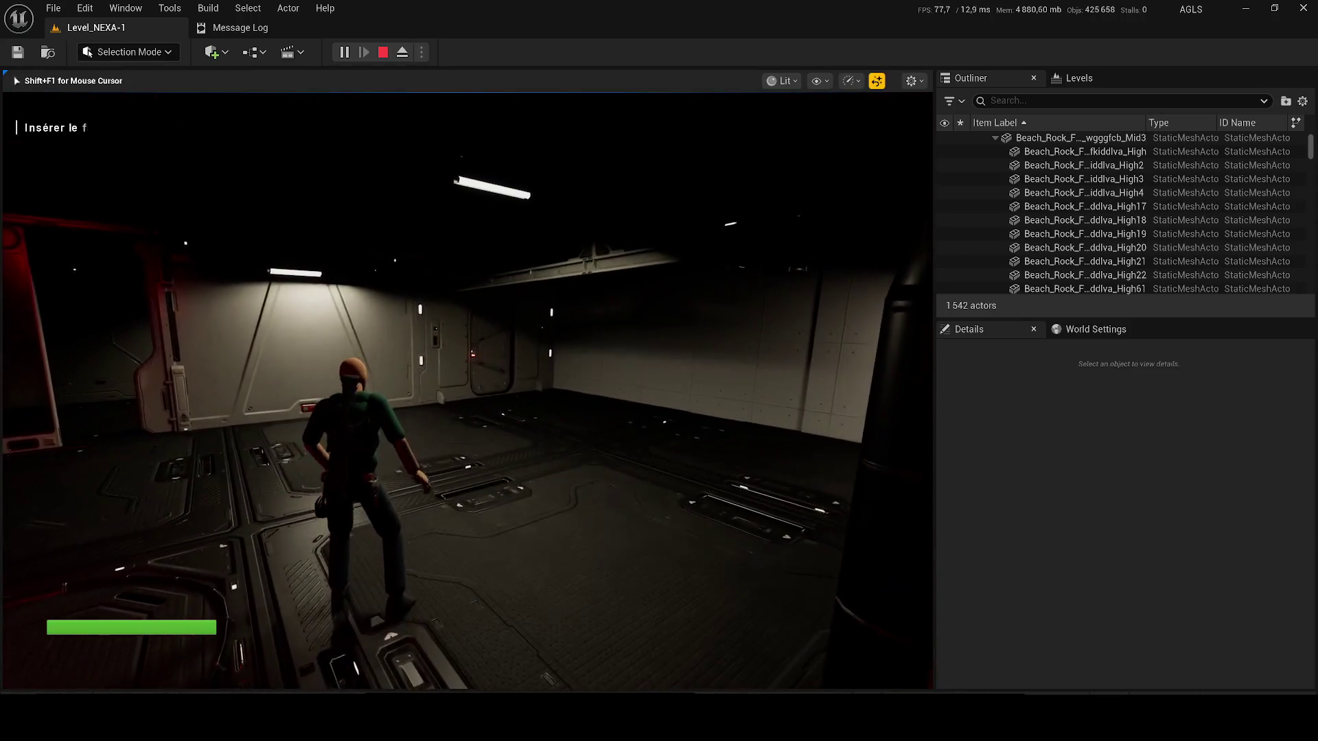
{"action": "key", "text": "w"}
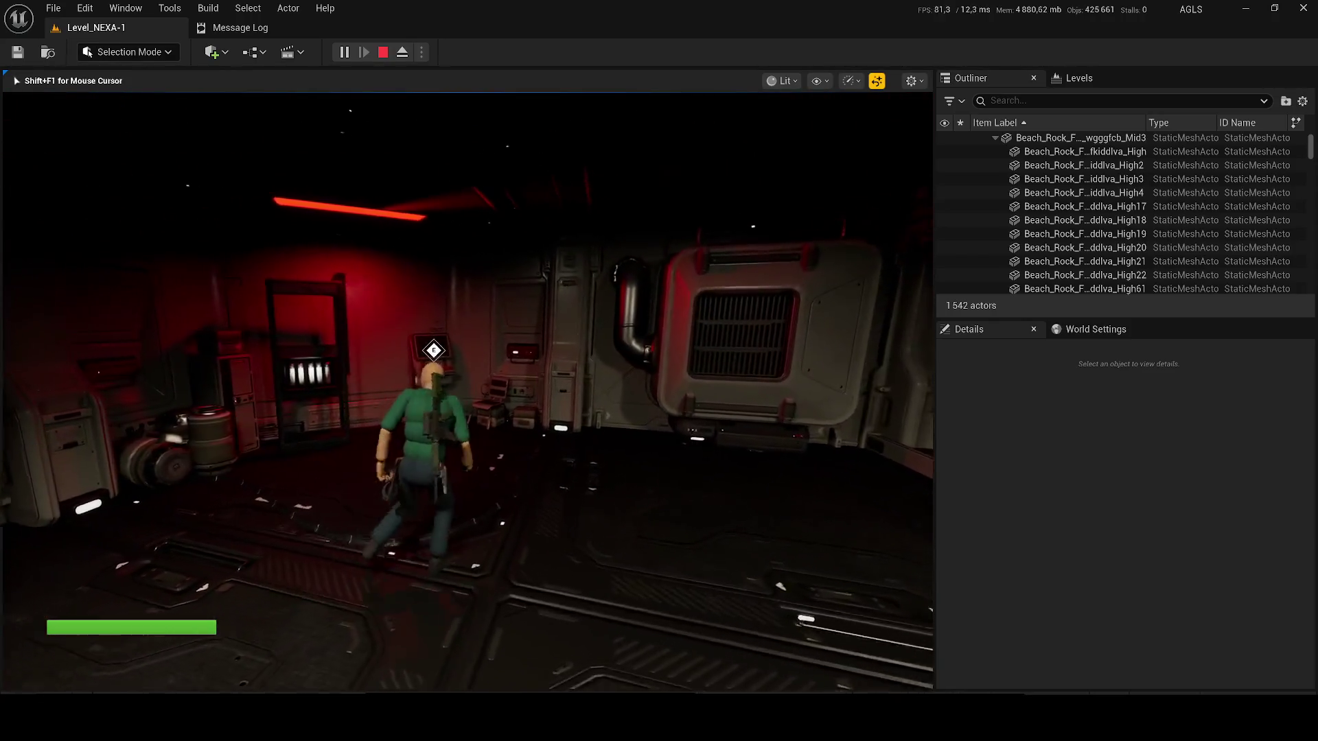
{"action": "key", "text": "f"}
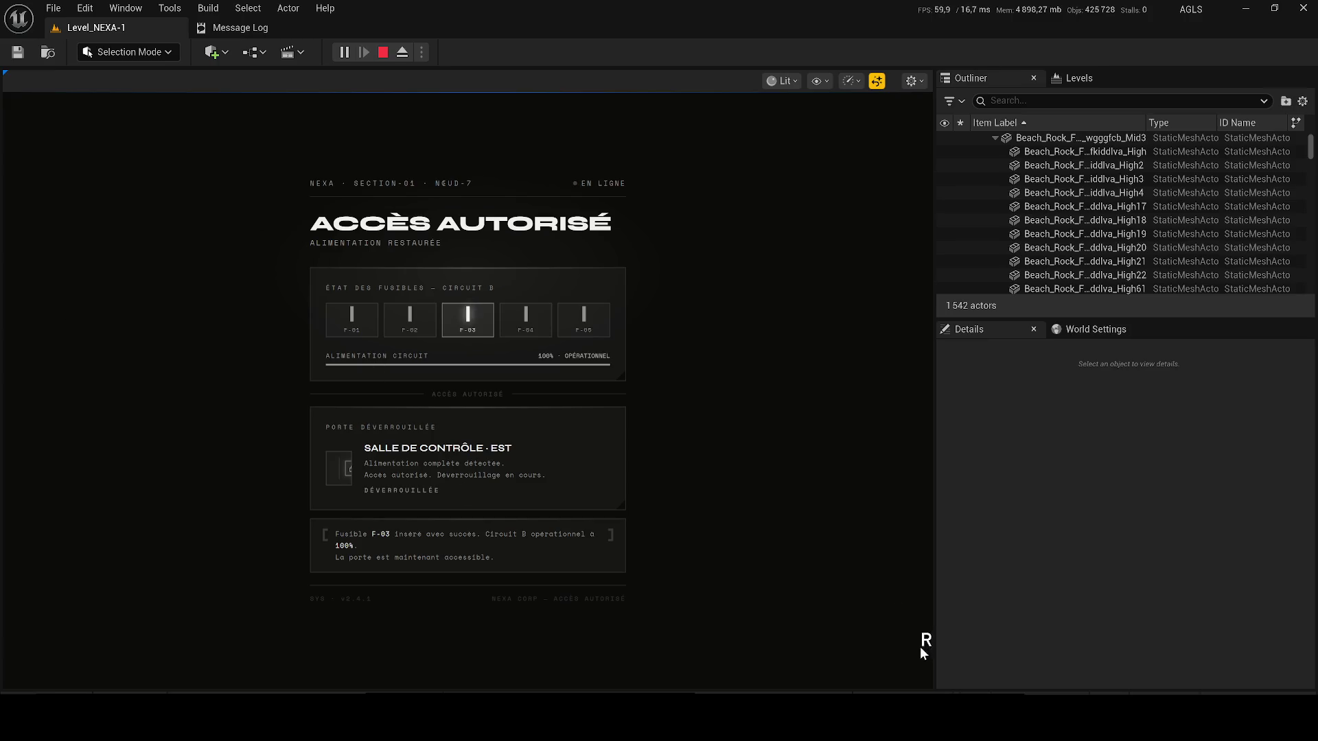
{"action": "key", "text": "w"}
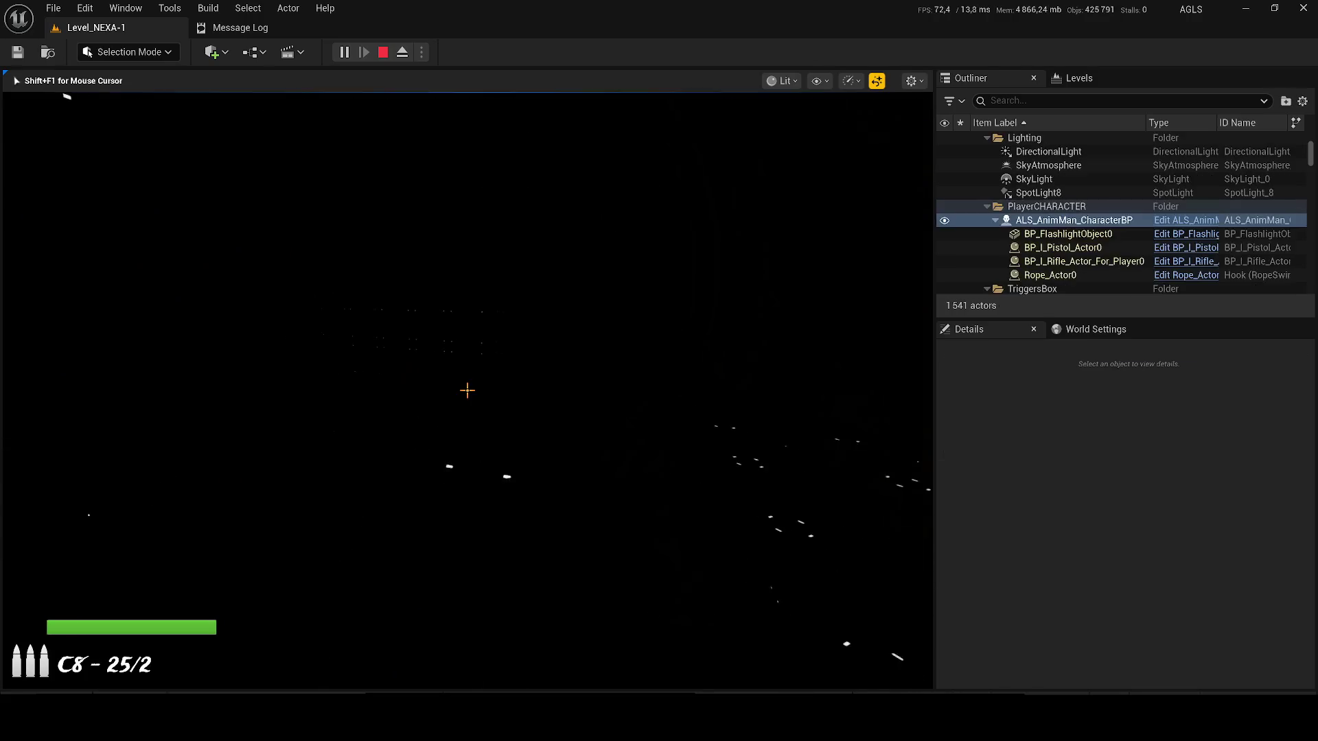
- Toggle the gameplay debugger overlay on and off while walking the character forward
{"action": "key", "text": "apostrophe"}
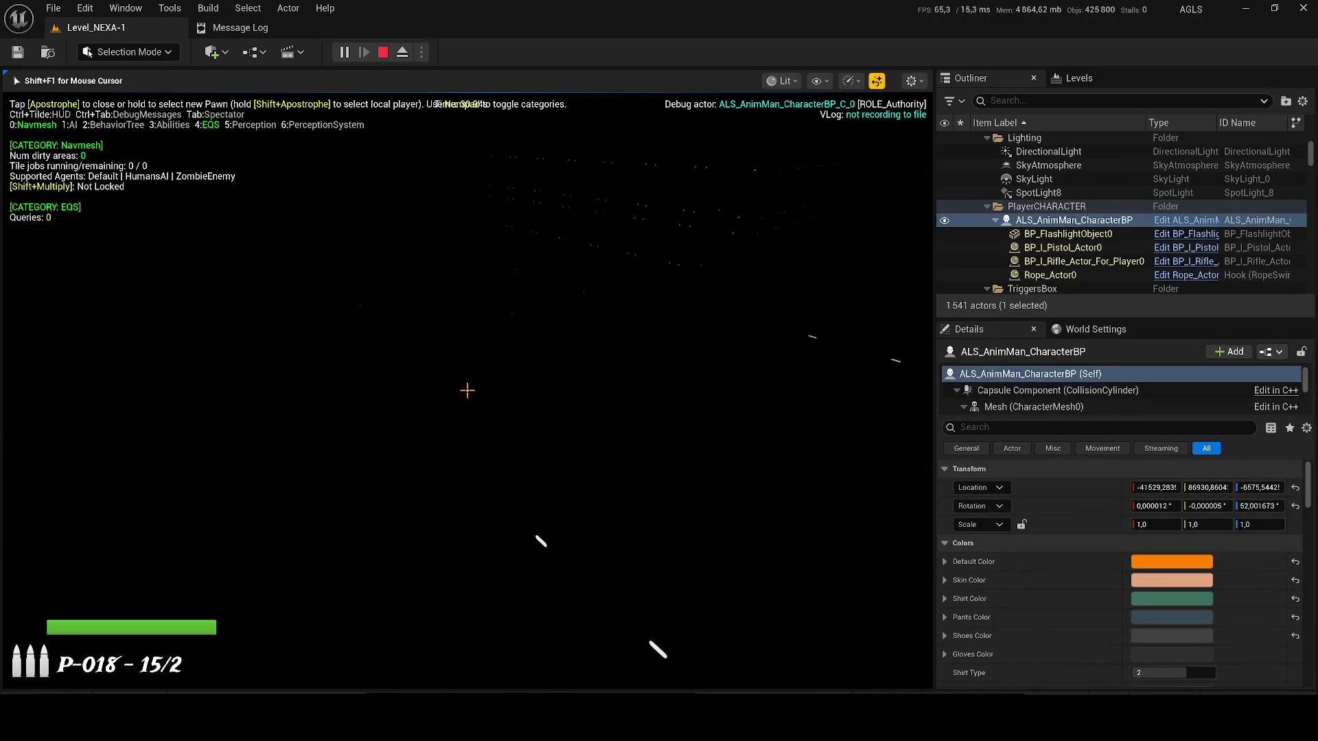
{"action": "key", "text": "apostrophe"}
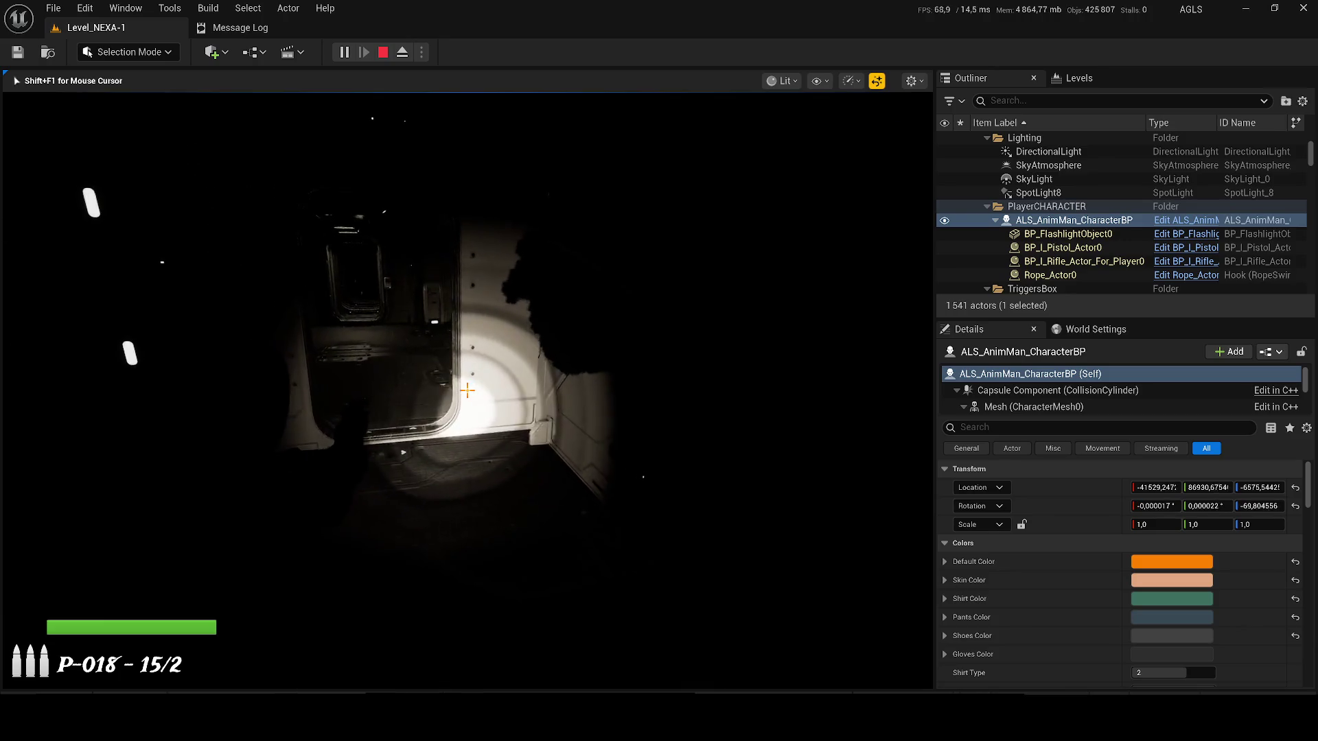
{"action": "key", "text": "w"}
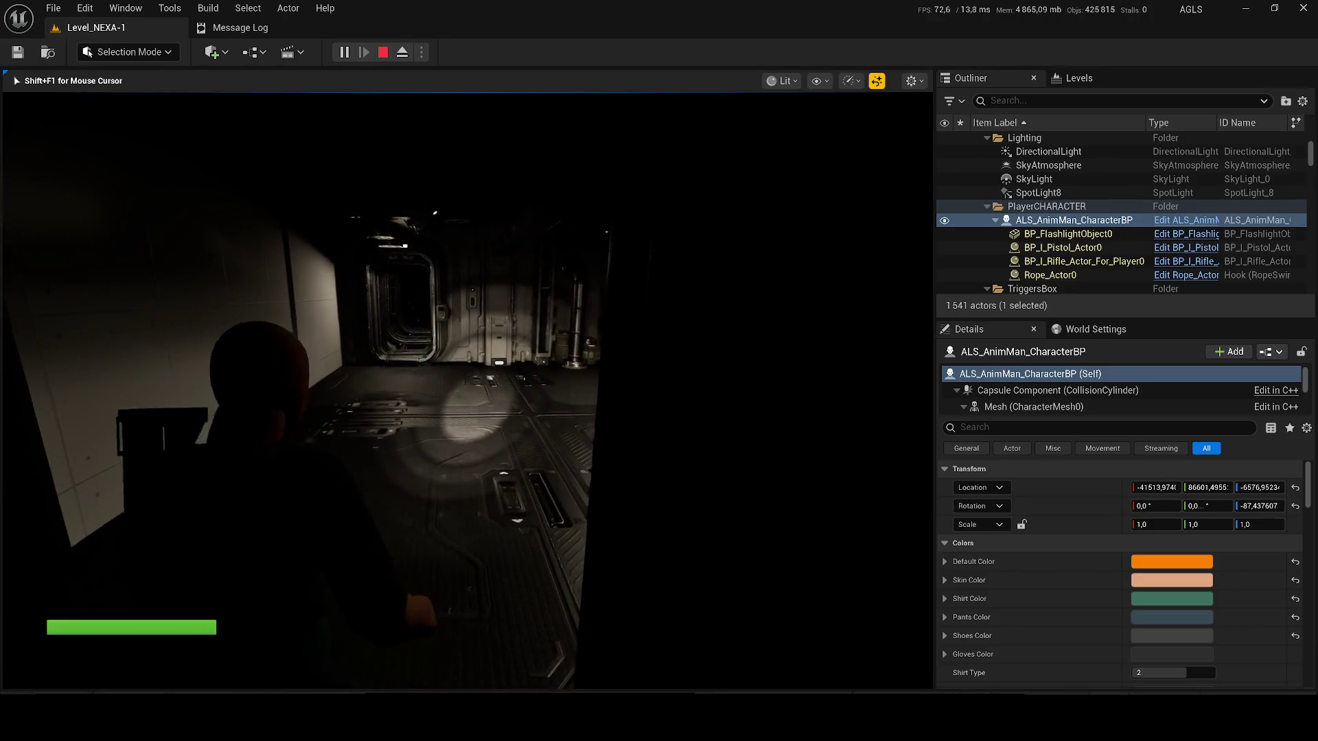
{"action": "mouse_move", "coordinate": [467, 391]}
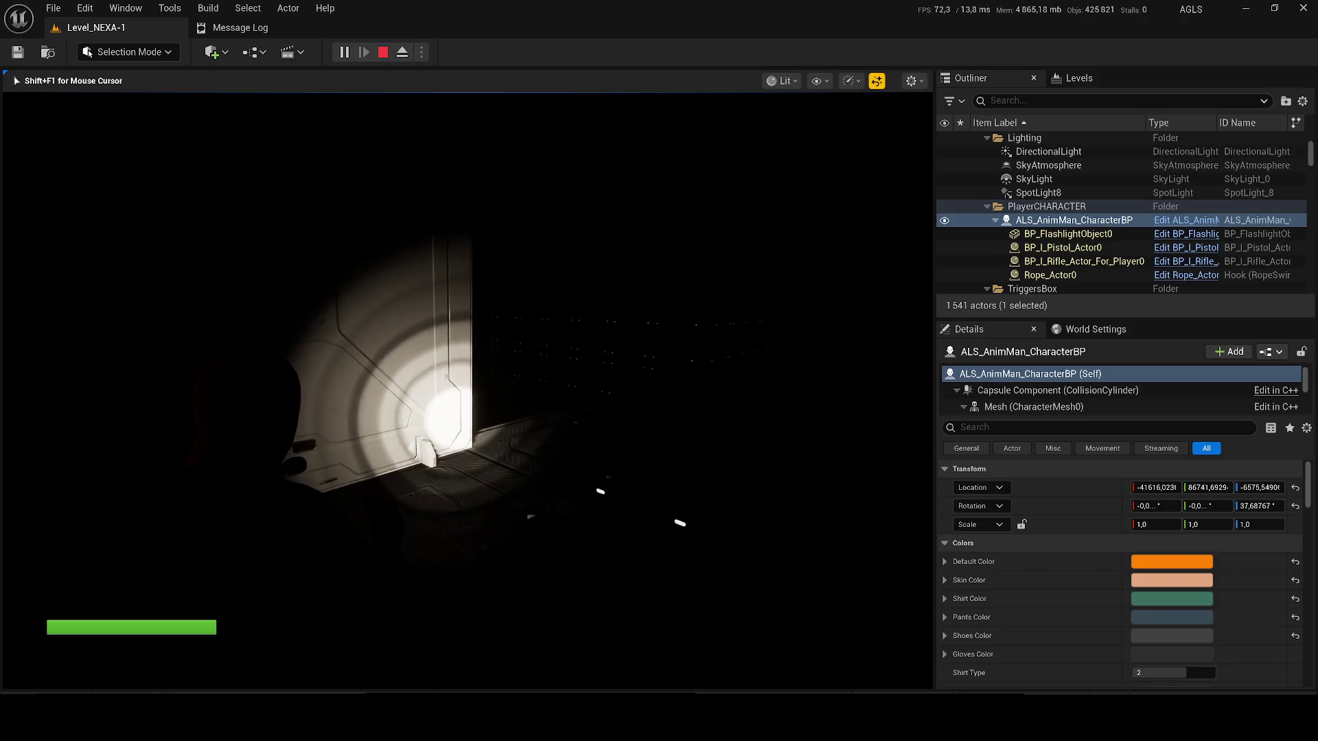
{"action": "key", "text": "apostrophe"}
{"action": "key", "text": "apostrophe"}
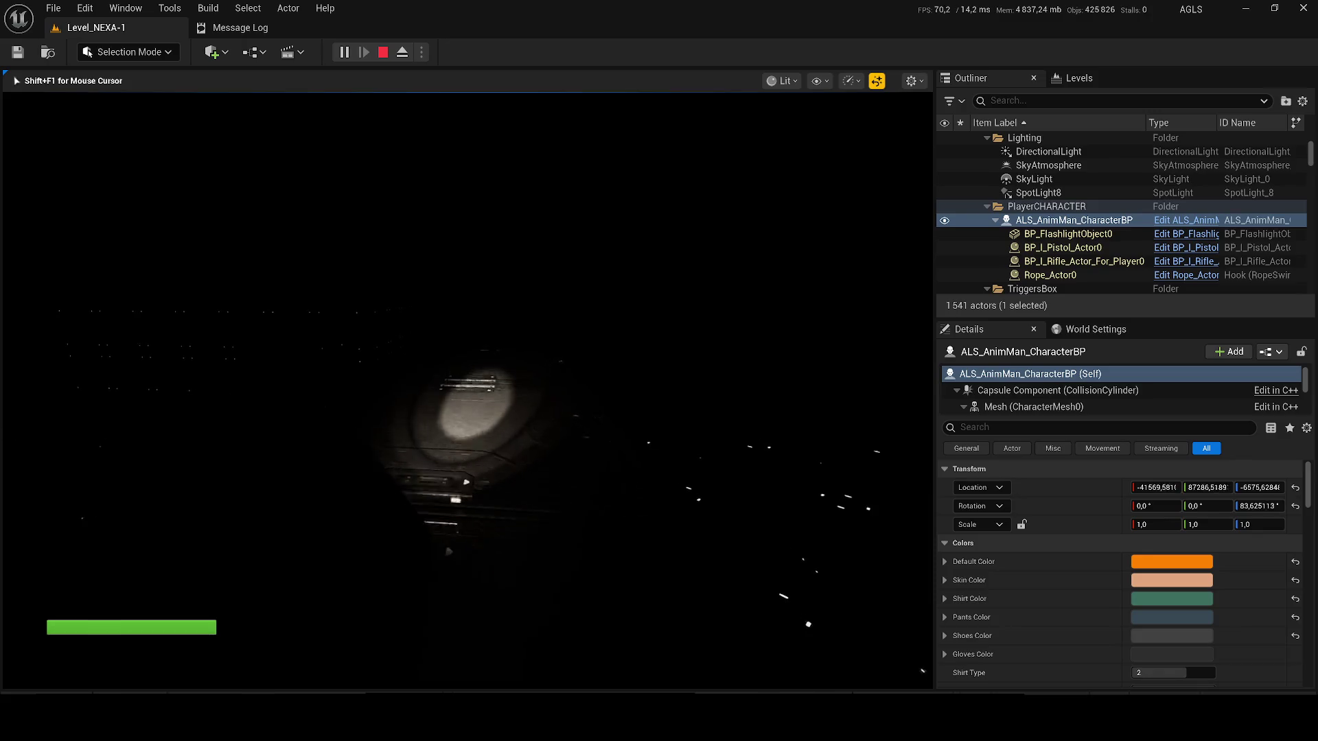
- Switch the game view to Unlit, climb onto the landing-pad ledge, and stop the session
{"action": "key", "text": "F1"}
{"action": "key", "text": "F2"}
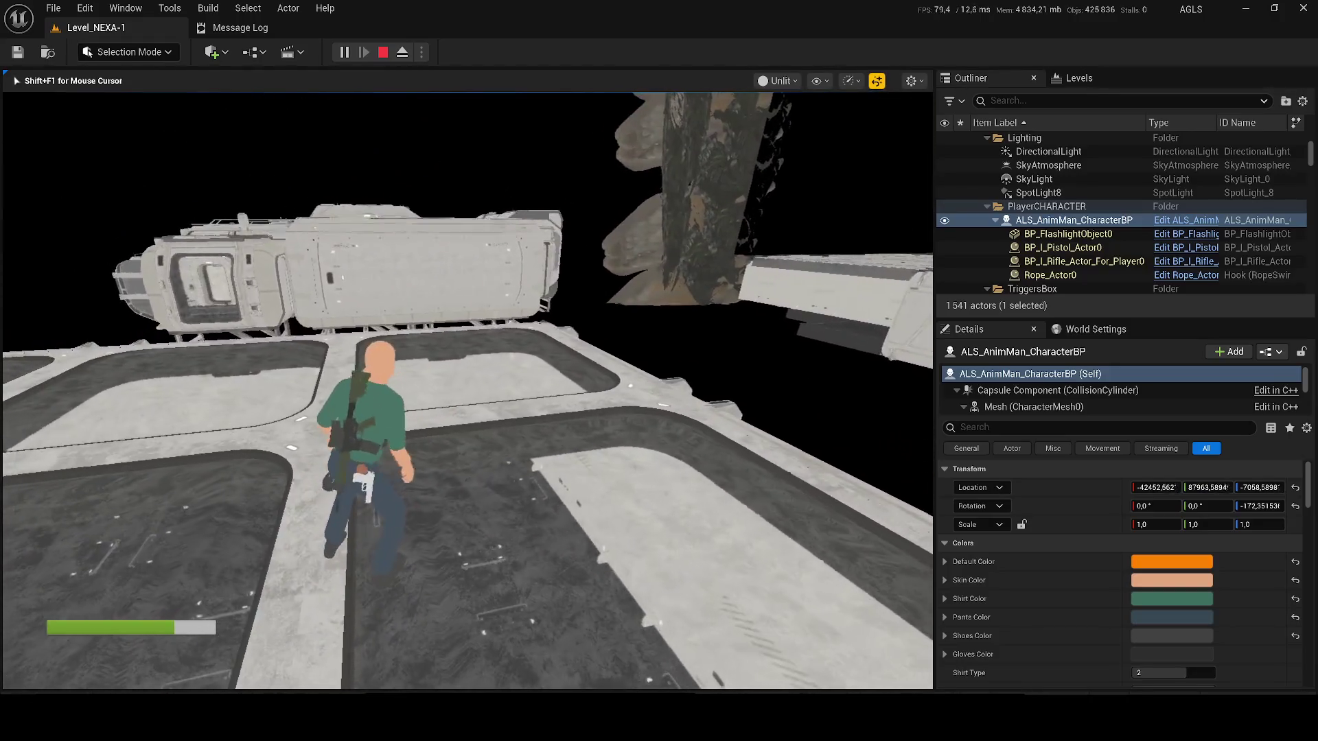
{"action": "key", "text": "w"}
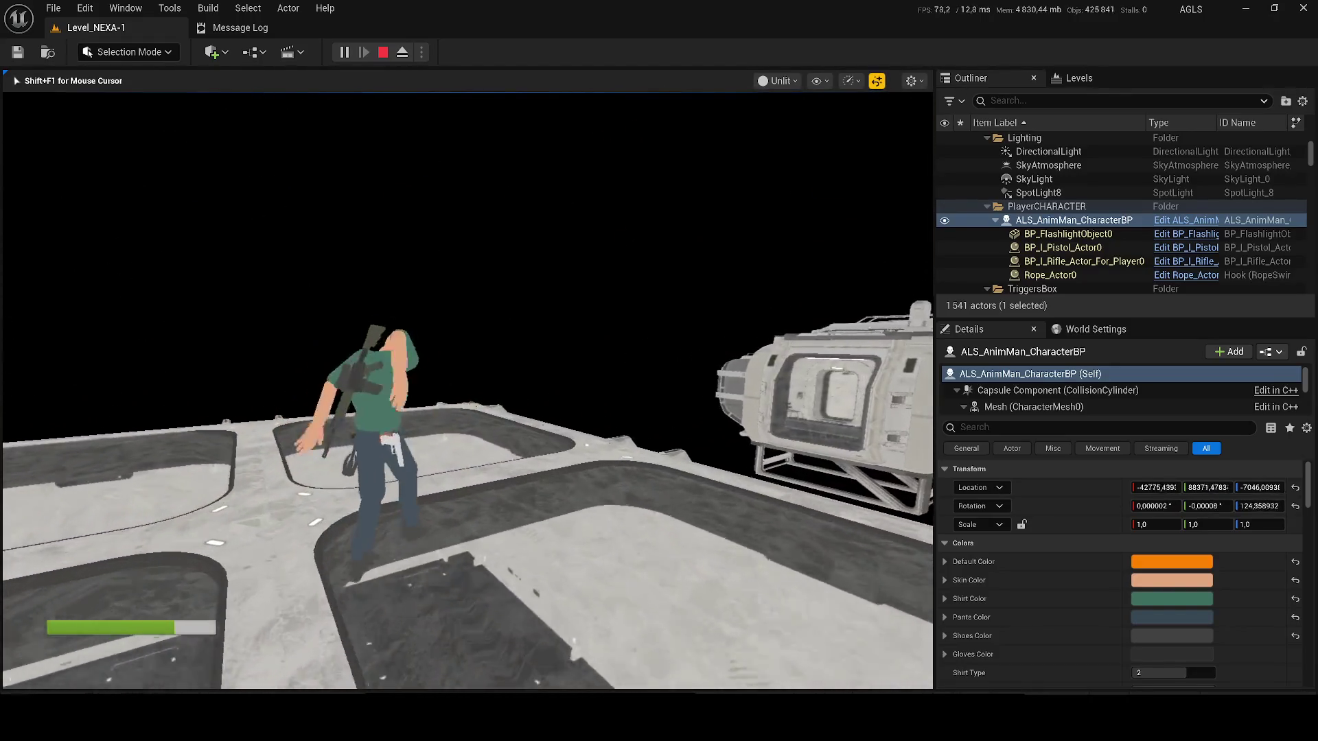
{"action": "key", "text": "w"}
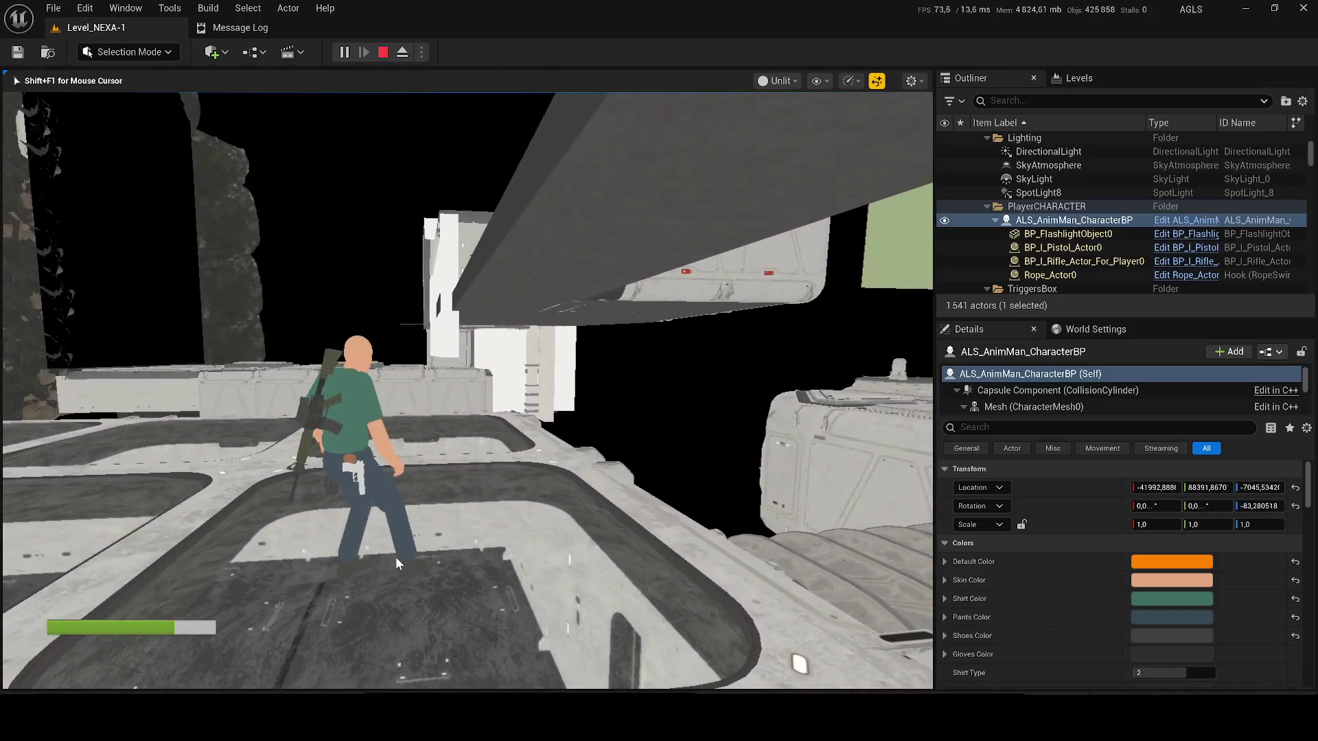
{"action": "key", "text": "Escape"}
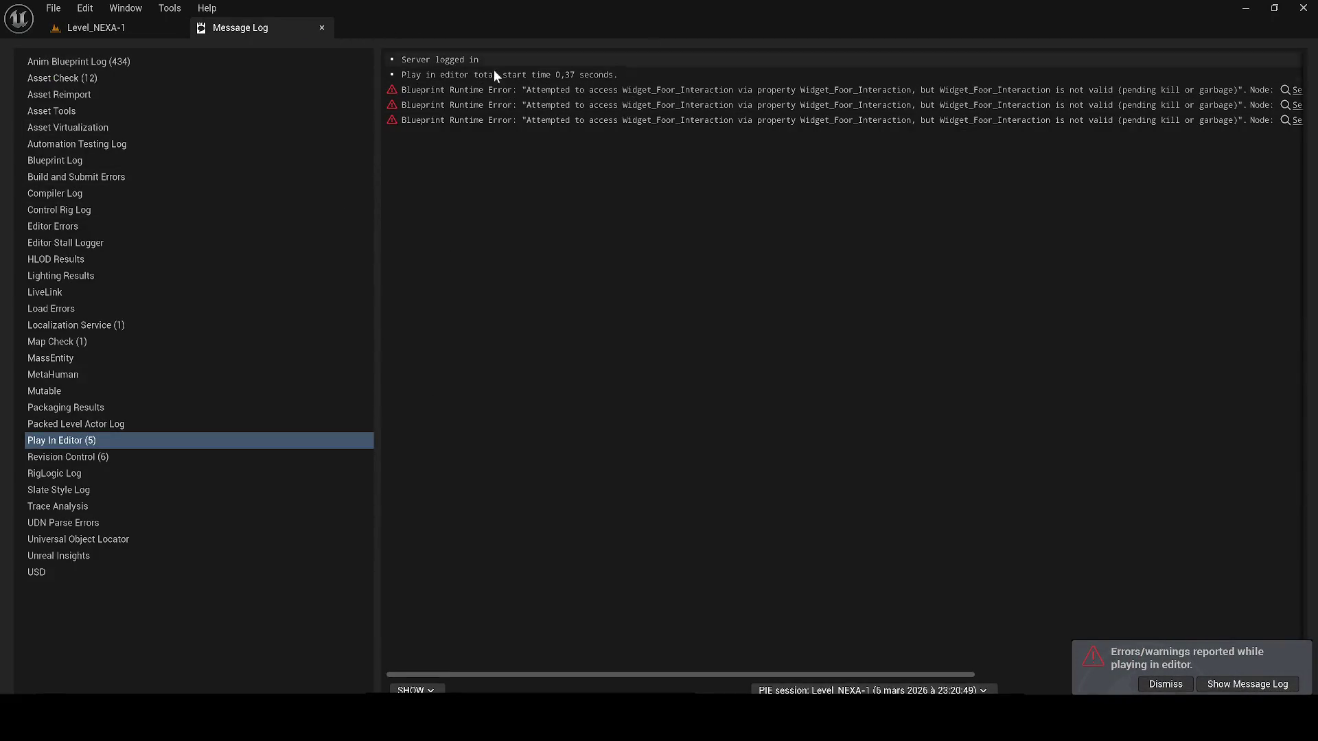
- Close the Message Log, then open ALS_Base_CharacterBP from CharacterLogic and dock its EventGraph
{"action": "left_click", "coordinate": [320, 28]}
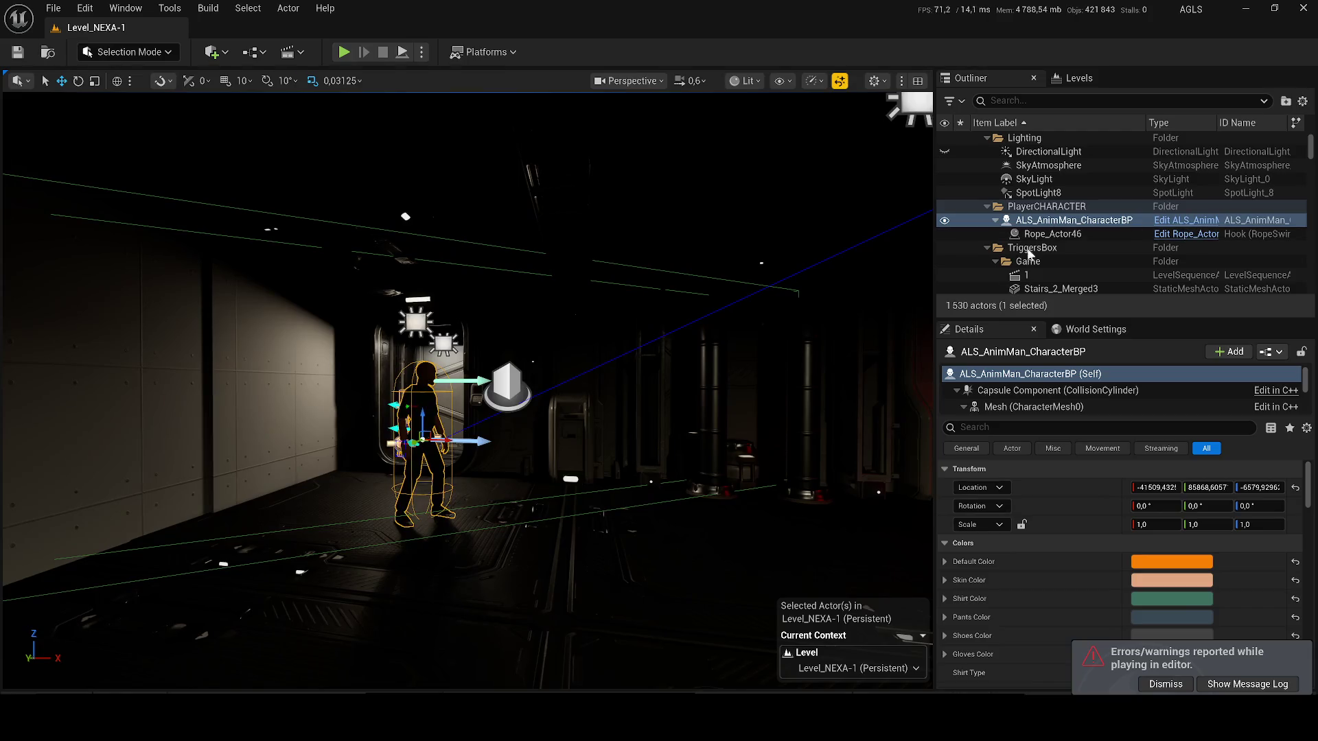
{"action": "key", "text": "ctrl+space"}
{"action": "right_click", "coordinate": [1095, 221]}
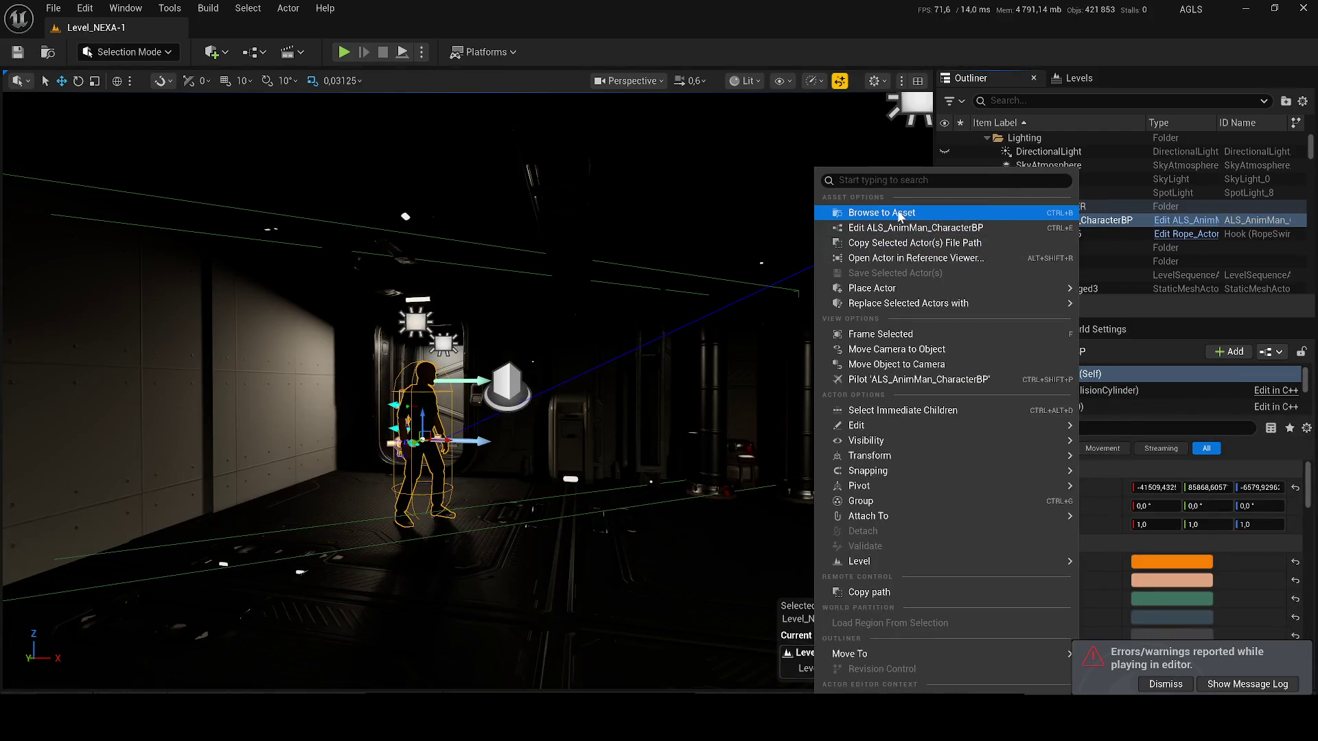
{"action": "left_click", "coordinate": [885, 212]}
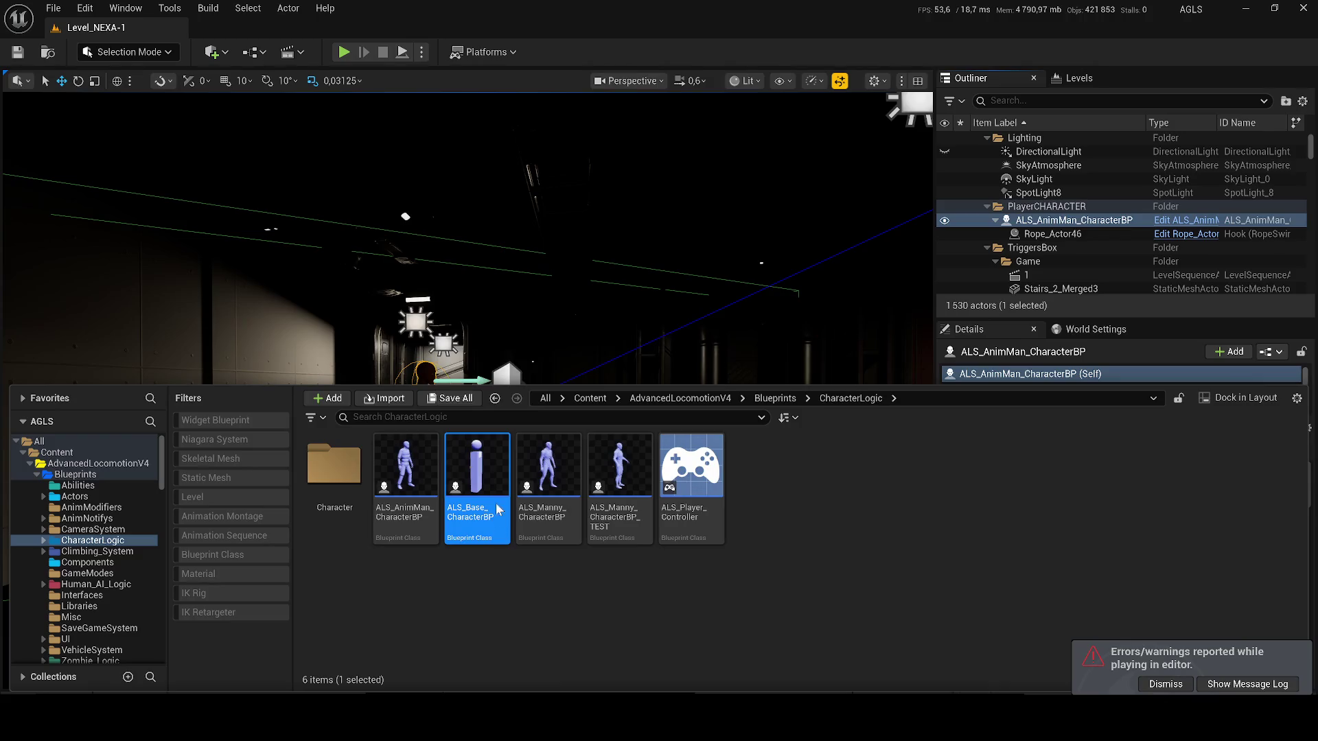
{"action": "double_click", "coordinate": [479, 478]}
{"action": "mouse_move", "coordinate": [45, 457]}
{"action": "left_mouse_down"}
{"action": "mouse_move", "coordinate": [412, 206]}
{"action": "mouse_move", "coordinate": [484, 63]}
{"action": "mouse_move", "coordinate": [413, 77]}
{"action": "left_mouse_up"}
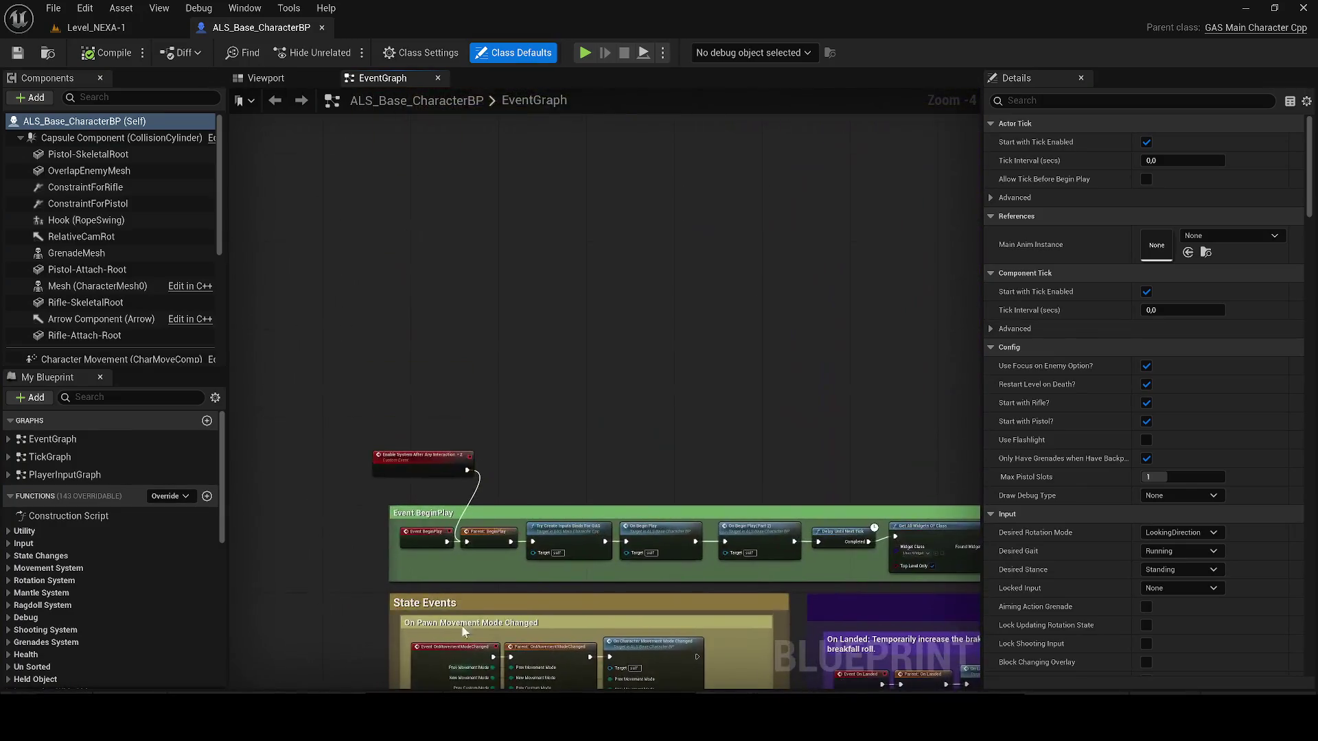
- Move the Enable System After Any Interaction event up-left and save ALS_Base_CharacterBP
{"action": "left_click_drag", "start_coordinate": [405, 453], "coordinate": [365, 408]}
{"action": "left_click", "coordinate": [17, 54]}
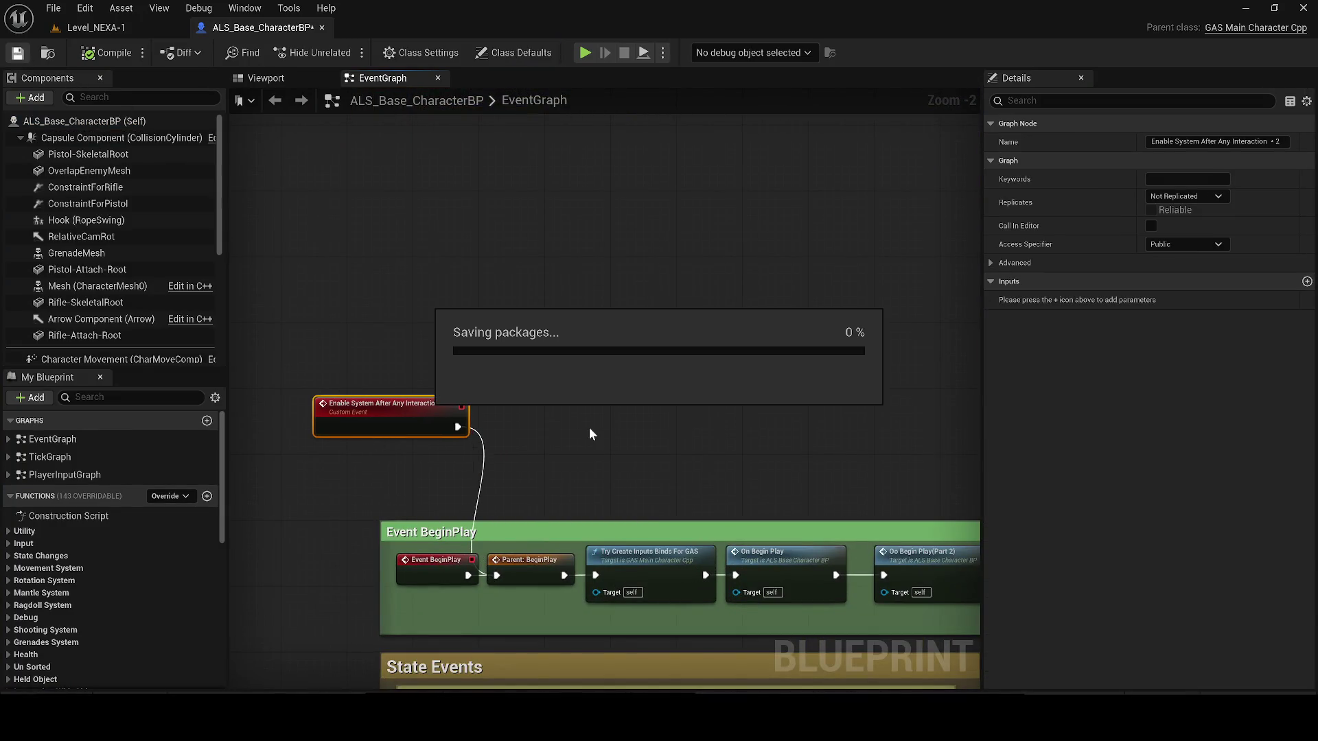
{"action": "left_click", "coordinate": [545, 468]}
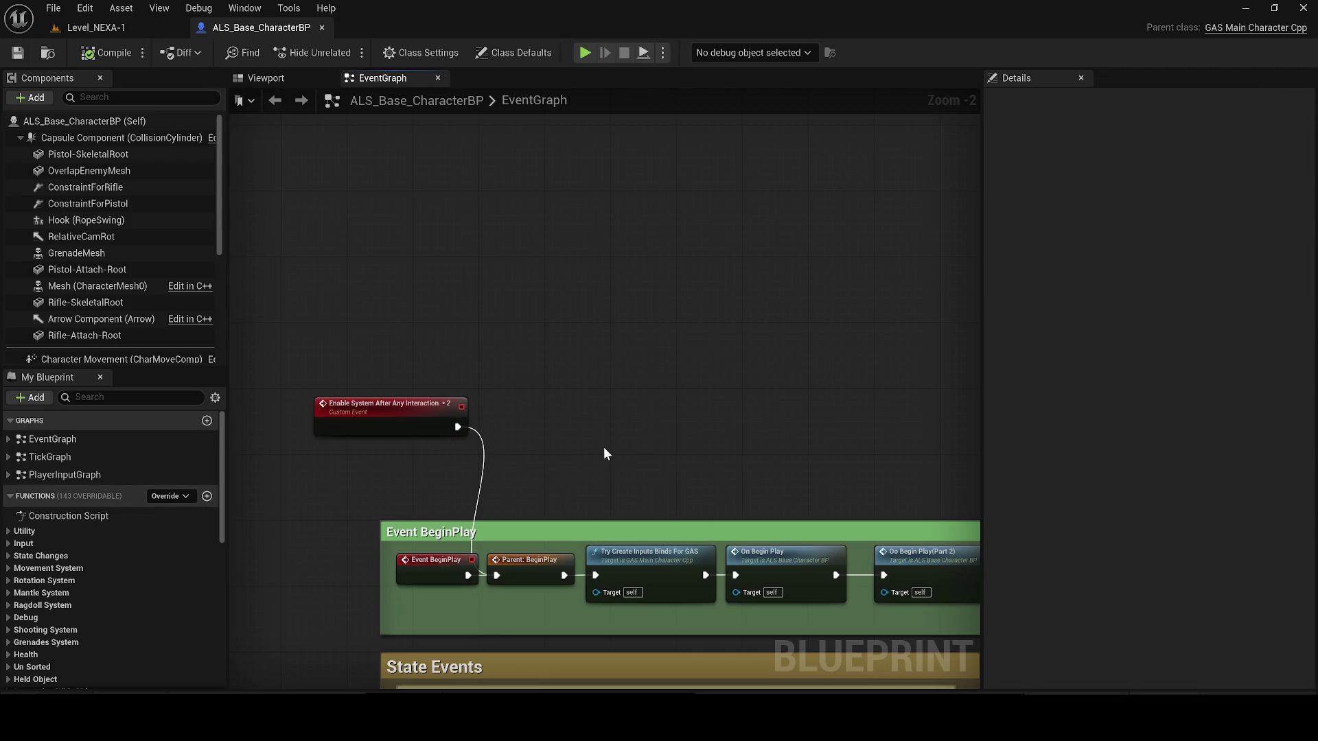
- Pan the EventGraph through the State Events and OVERLAY SYSTEM sections
{"action": "mouse_move", "coordinate": [669, 438]}
{"action": "left_mouse_down"}
{"action": "mouse_move", "coordinate": [563, 331]}
{"action": "mouse_move", "coordinate": [153, 190]}
{"action": "left_mouse_up"}
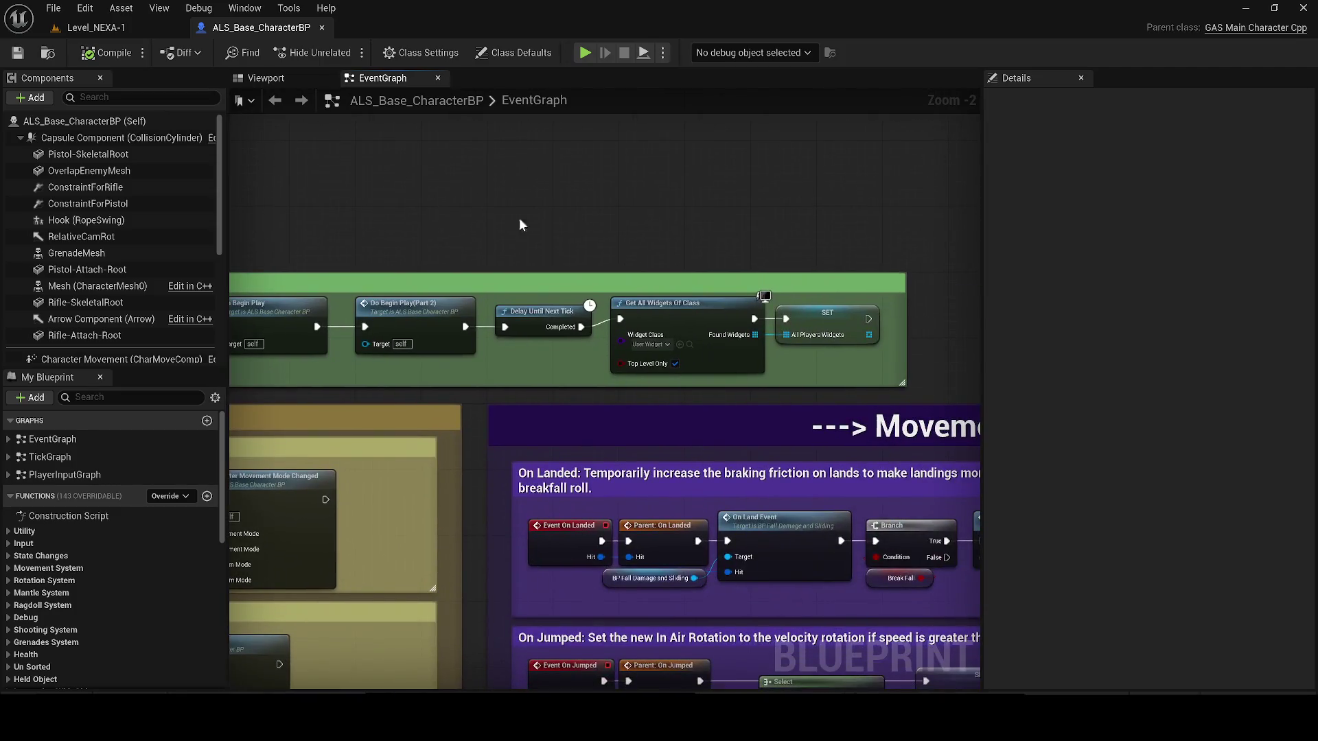
{"action": "scroll", "coordinate": [654, 288], "scroll_direction": "down", "scroll_amount": 3}
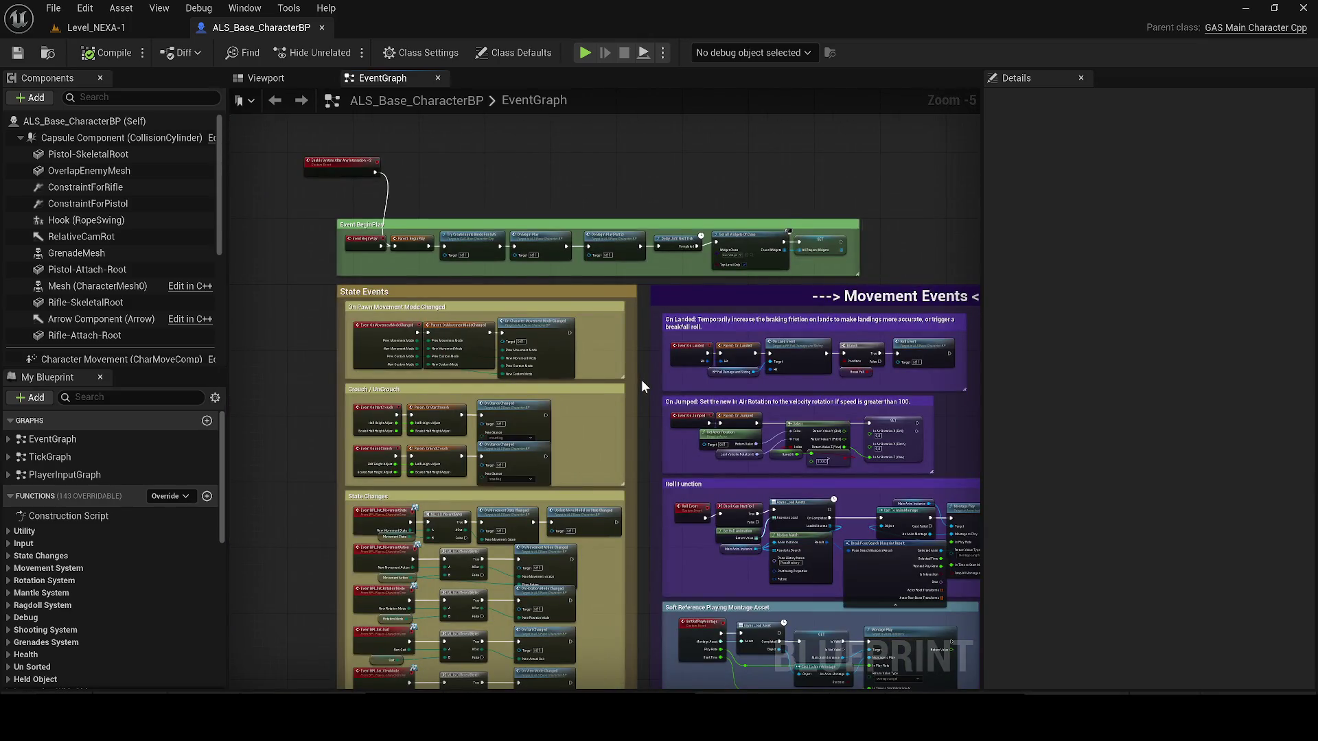
{"action": "mouse_move", "coordinate": [365, 509]}
{"action": "left_mouse_down"}
{"action": "mouse_move", "coordinate": [380, 327]}
{"action": "mouse_move", "coordinate": [332, 433]}
{"action": "mouse_move", "coordinate": [298, 242]}
{"action": "left_mouse_up"}
{"action": "scroll", "coordinate": [332, 434], "scroll_direction": "up", "scroll_amount": 2}
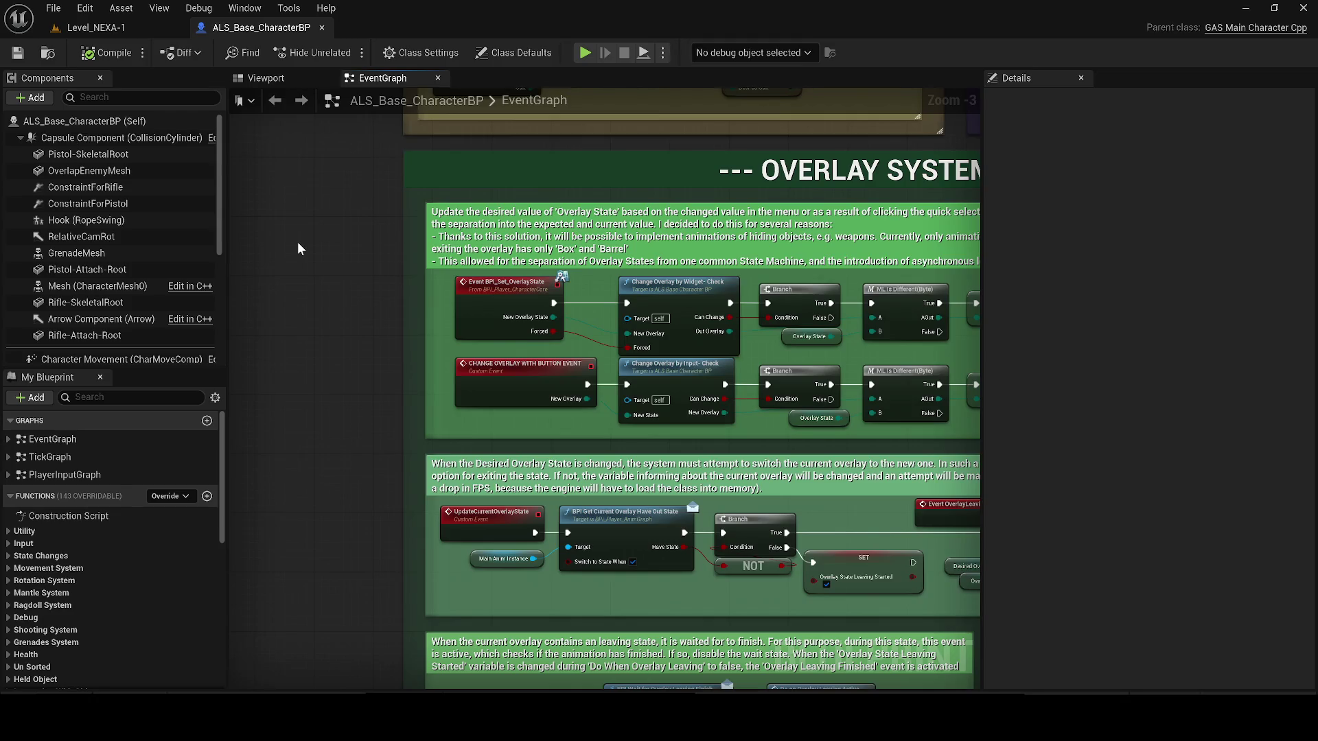
{"action": "scroll", "coordinate": [337, 242], "scroll_direction": "up", "scroll_amount": 2}
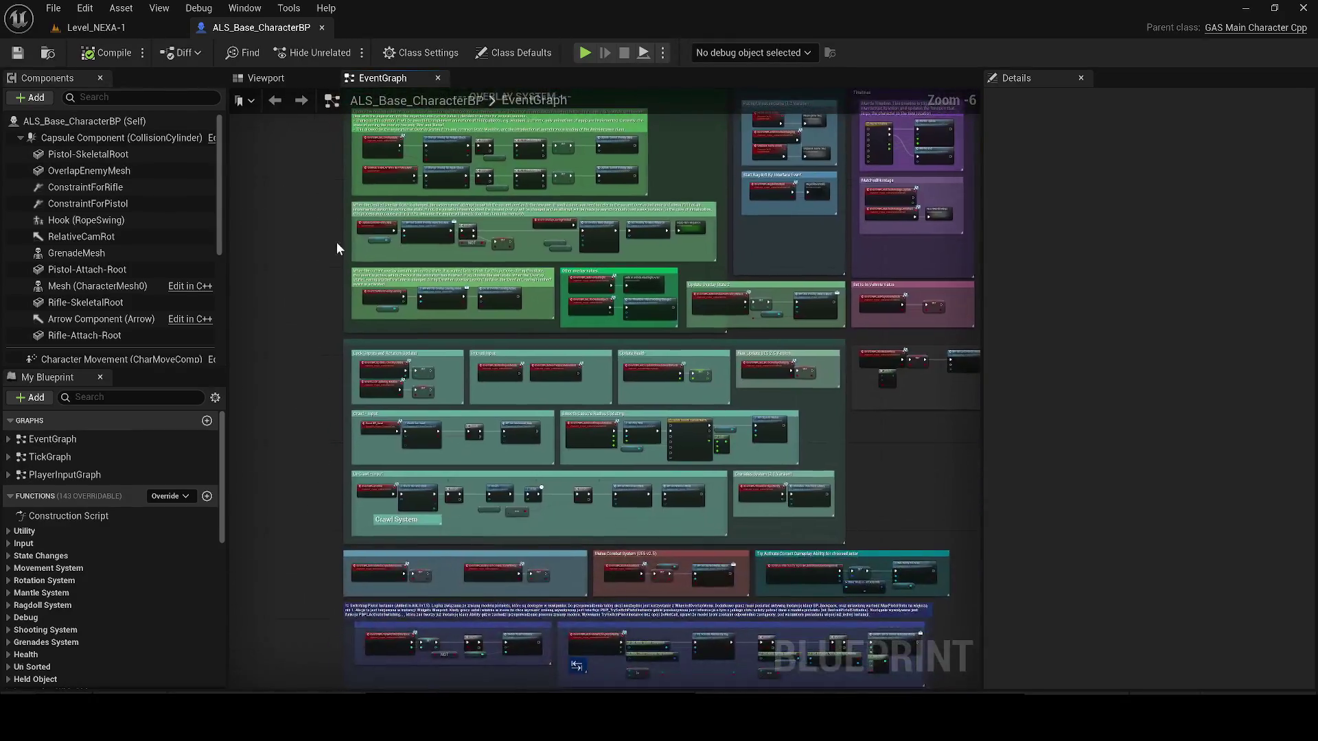
- Browse PlayerInputGraph's Setup Inputs, Camera, Pause, Jump and Rope Swing sections, then return to Level_NEXA-1
{"action": "double_click", "coordinate": [82, 475]}
{"action": "scroll", "coordinate": [588, 401], "scroll_direction": "up", "scroll_amount": 6}
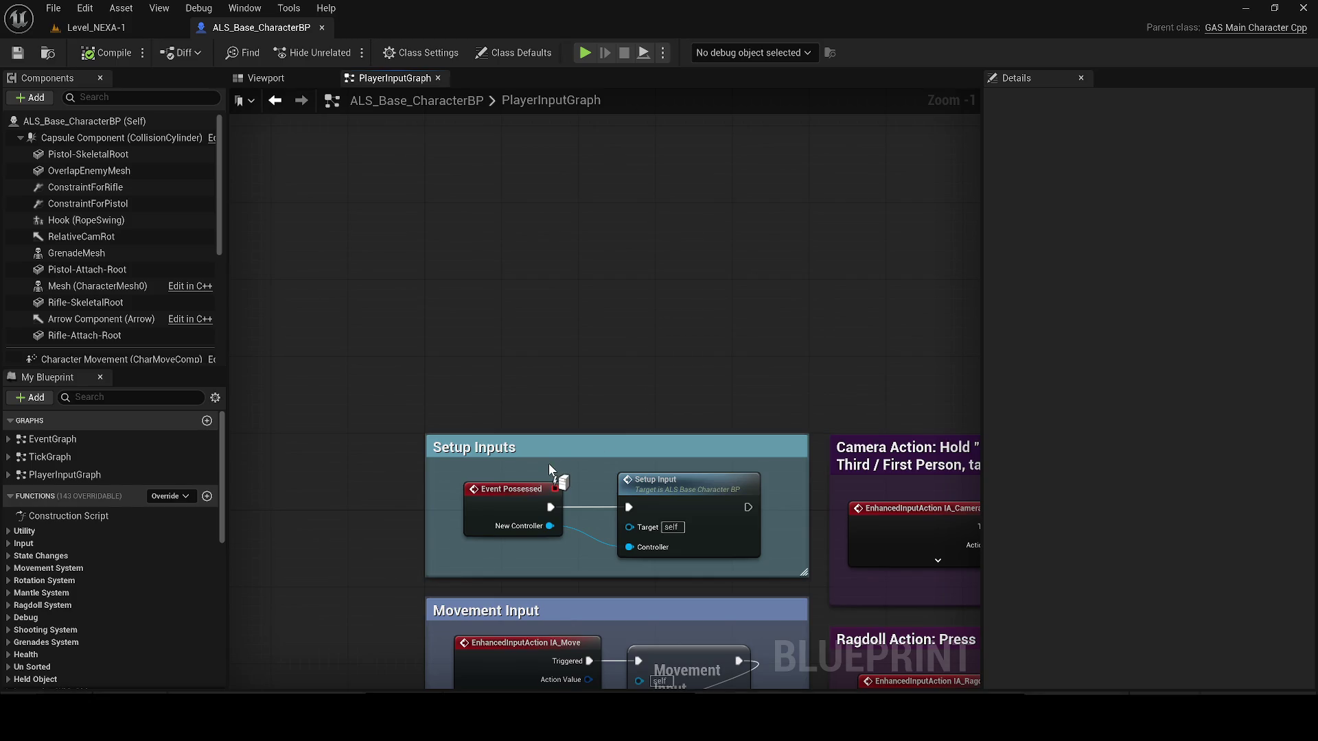
{"action": "left_click_drag", "start_coordinate": [546, 381], "coordinate": [357, 232]}
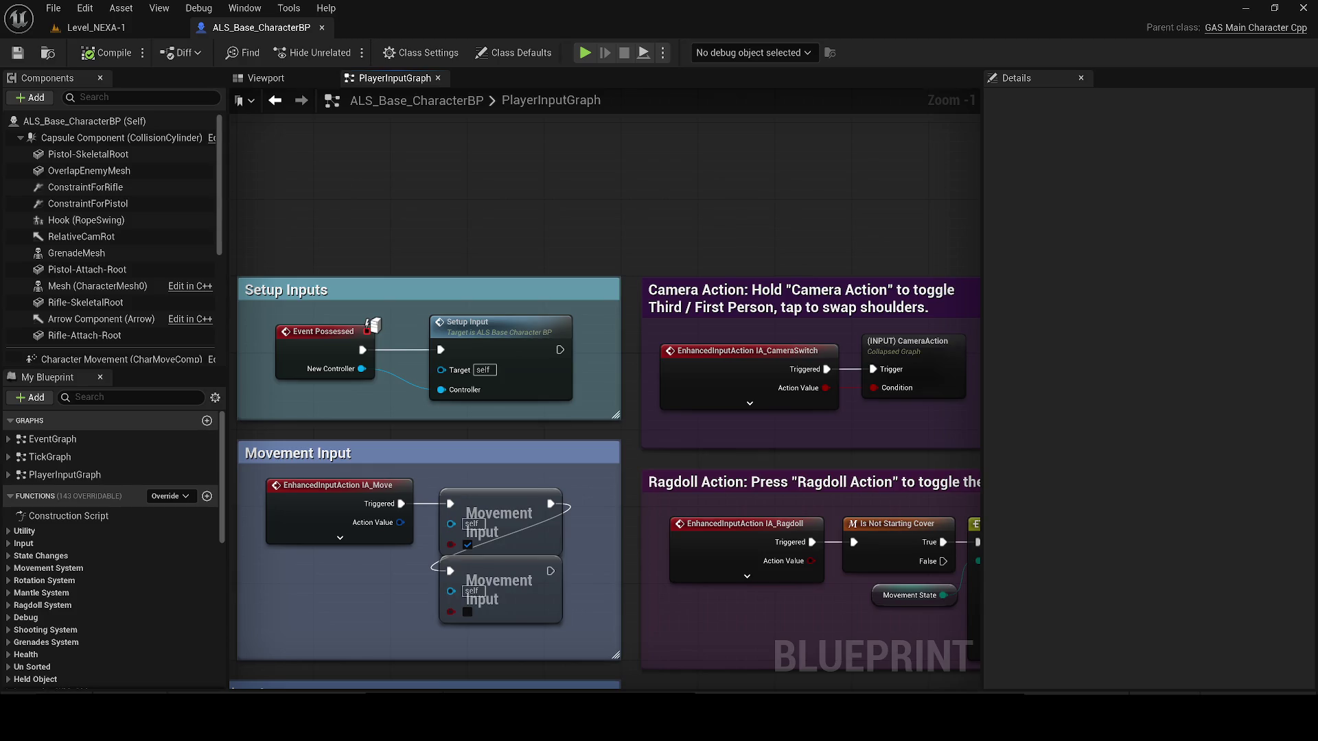
{"action": "scroll", "coordinate": [668, 391], "scroll_direction": "down", "scroll_amount": 2}
{"action": "left_click_drag", "start_coordinate": [668, 392], "coordinate": [414, 381]}
{"action": "left_click_drag", "start_coordinate": [808, 339], "coordinate": [747, 151]}
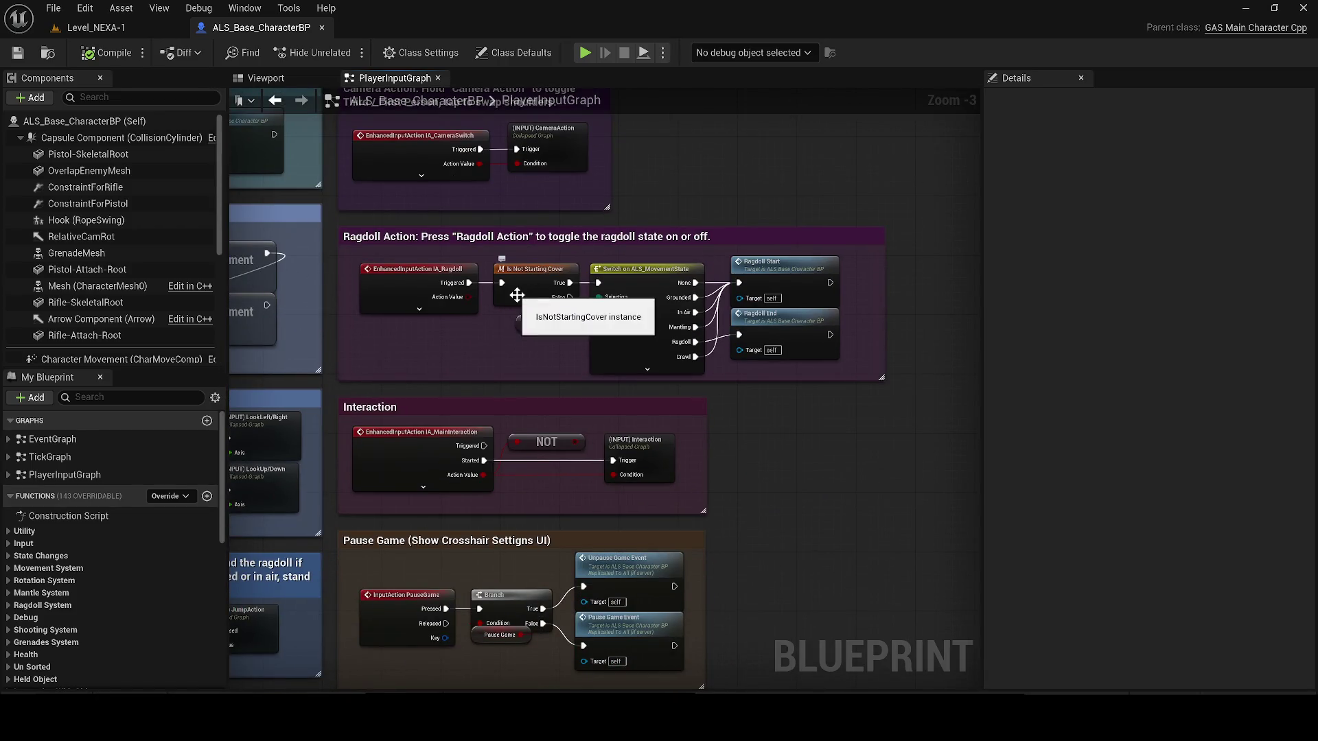
{"action": "mouse_move", "coordinate": [626, 544]}
{"action": "left_mouse_down"}
{"action": "mouse_move", "coordinate": [869, 430]}
{"action": "mouse_move", "coordinate": [888, 411]}
{"action": "mouse_move", "coordinate": [859, 335]}
{"action": "left_mouse_up"}
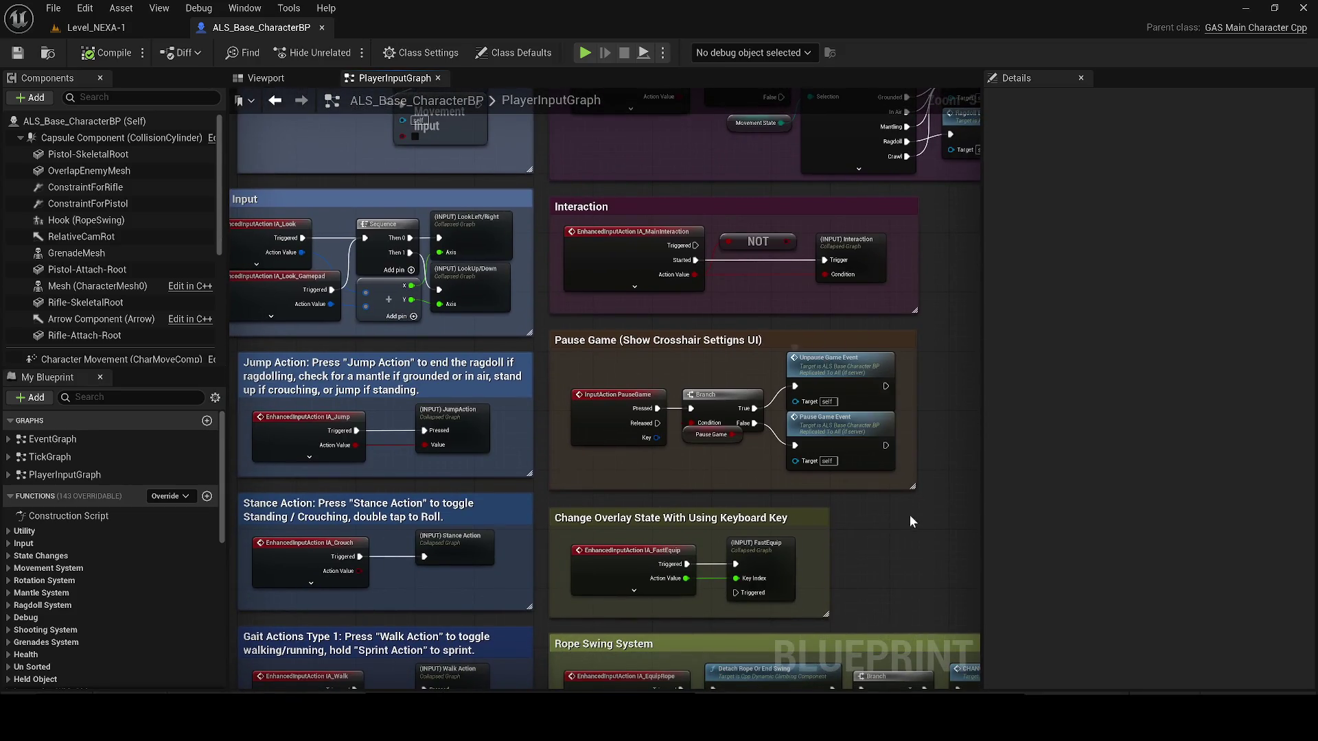
{"action": "left_click_drag", "start_coordinate": [910, 516], "coordinate": [892, 269]}
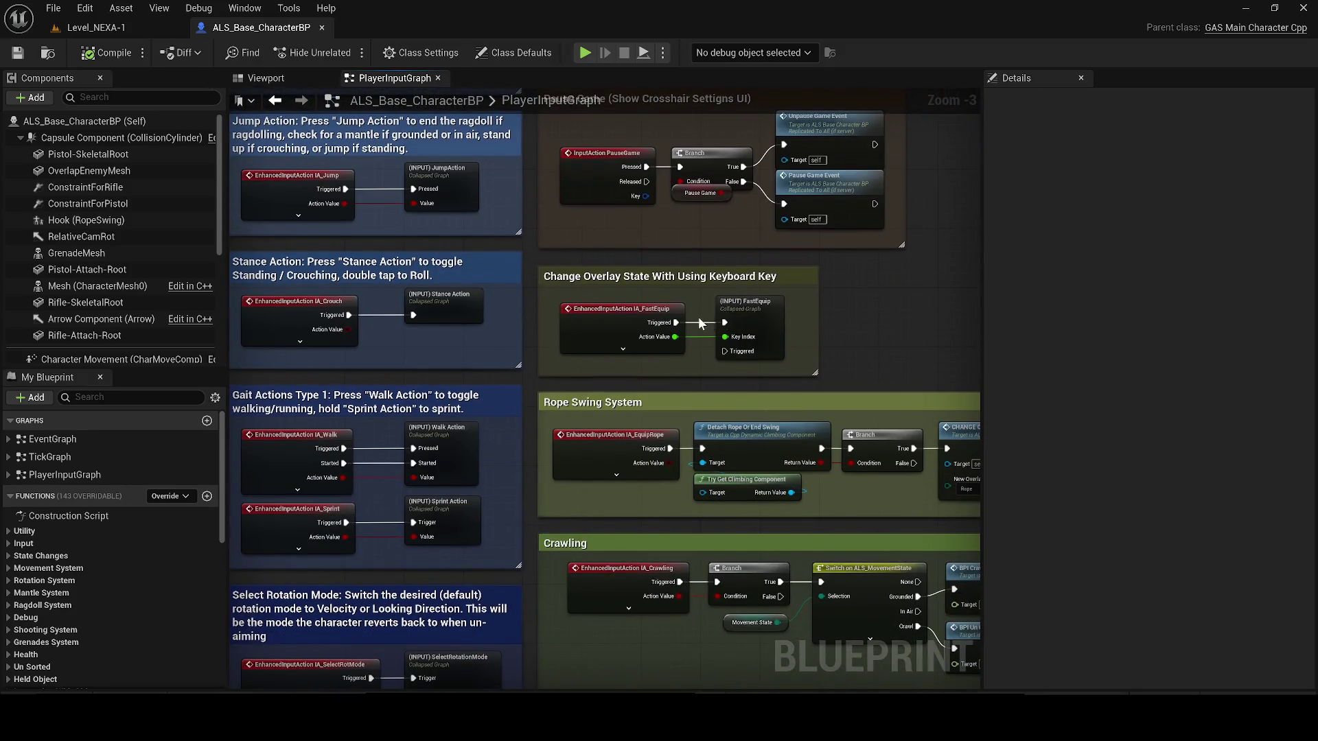
{"action": "scroll", "coordinate": [700, 323], "scroll_direction": "up", "scroll_amount": 2}
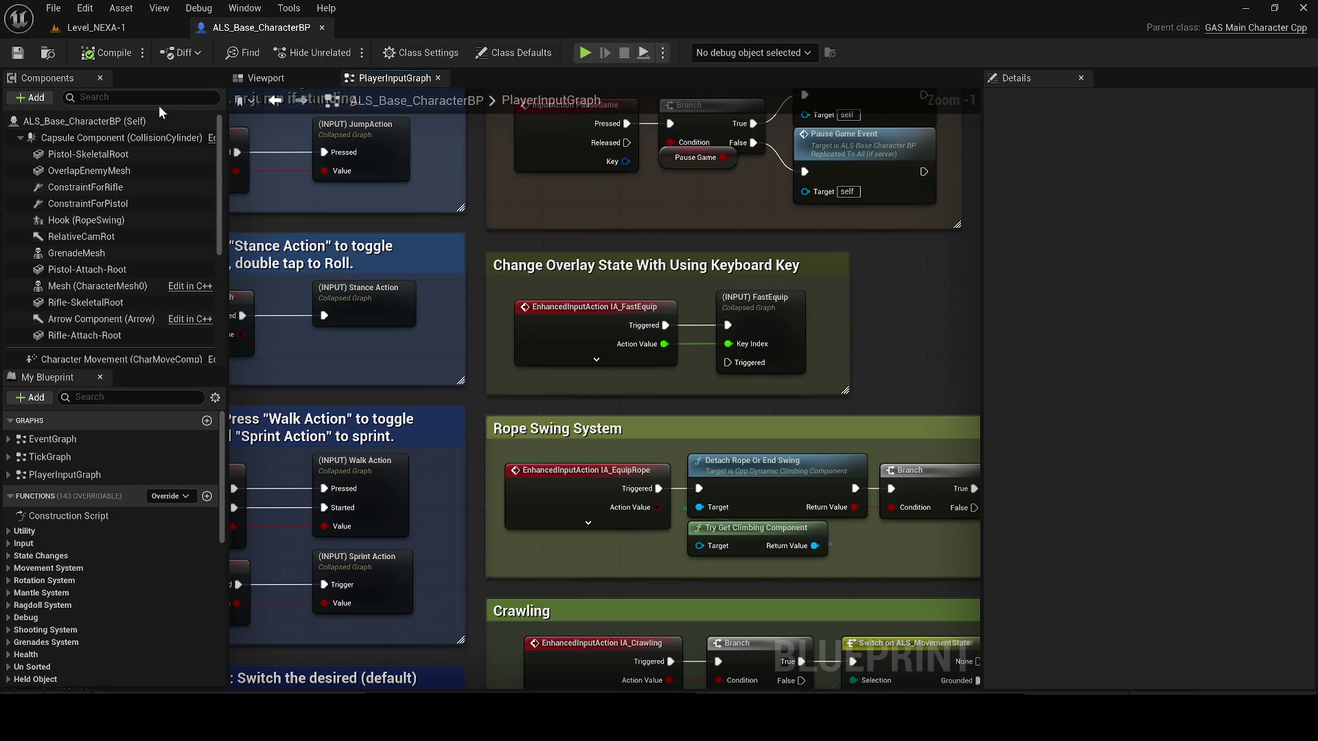
{"action": "left_click", "coordinate": [96, 27]}
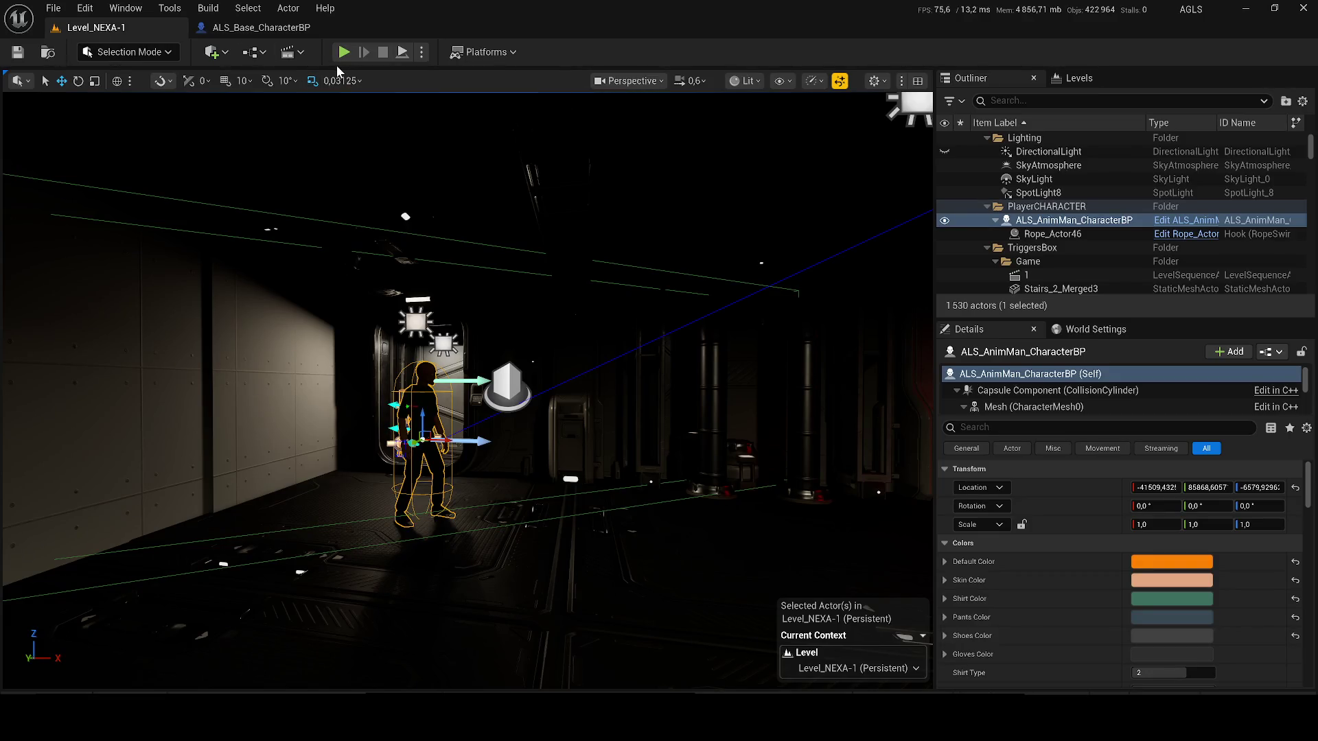
- Open the Screen_Terminal_1 blueprint and bring its Branch, Fuse Ok and Set View Target nodes into view
{"action": "left_click_drag", "start_coordinate": [597, 302], "coordinate": [522, 322]}
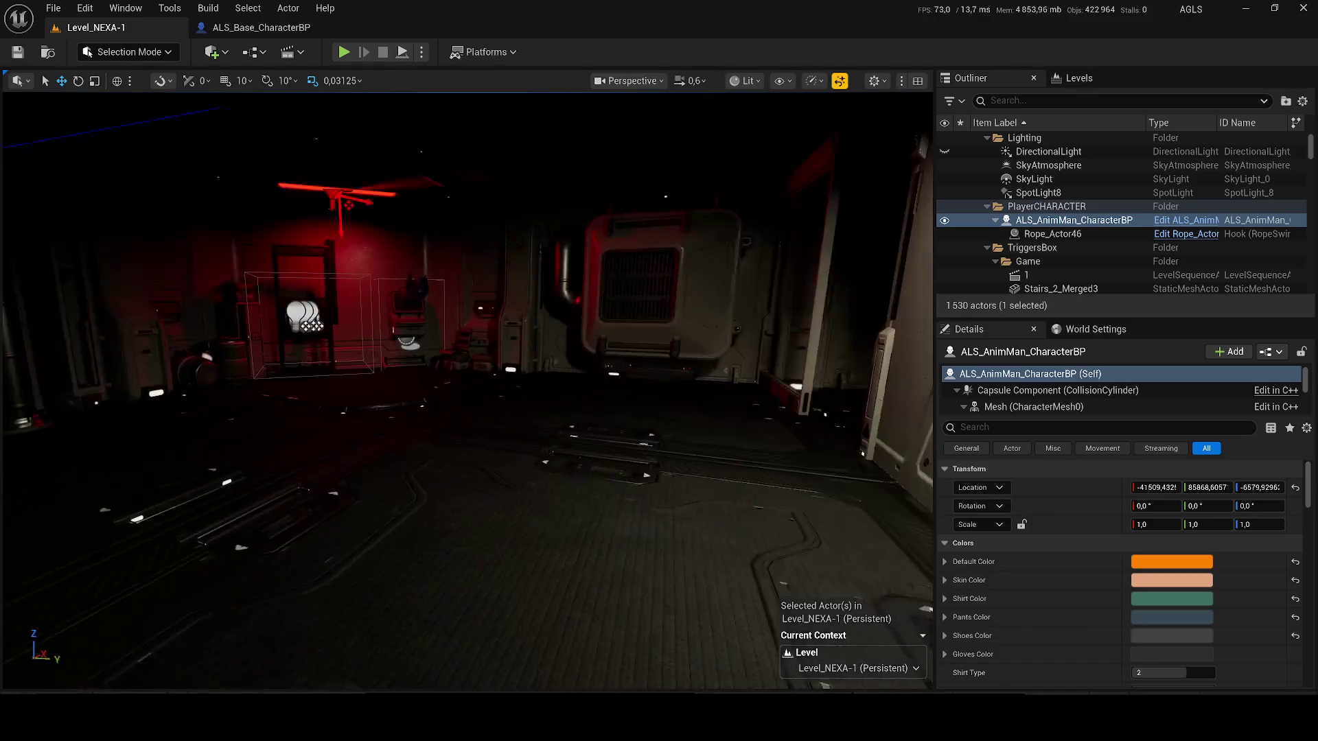
{"action": "left_click", "coordinate": [410, 309]}
{"action": "left_click", "coordinate": [1180, 232]}
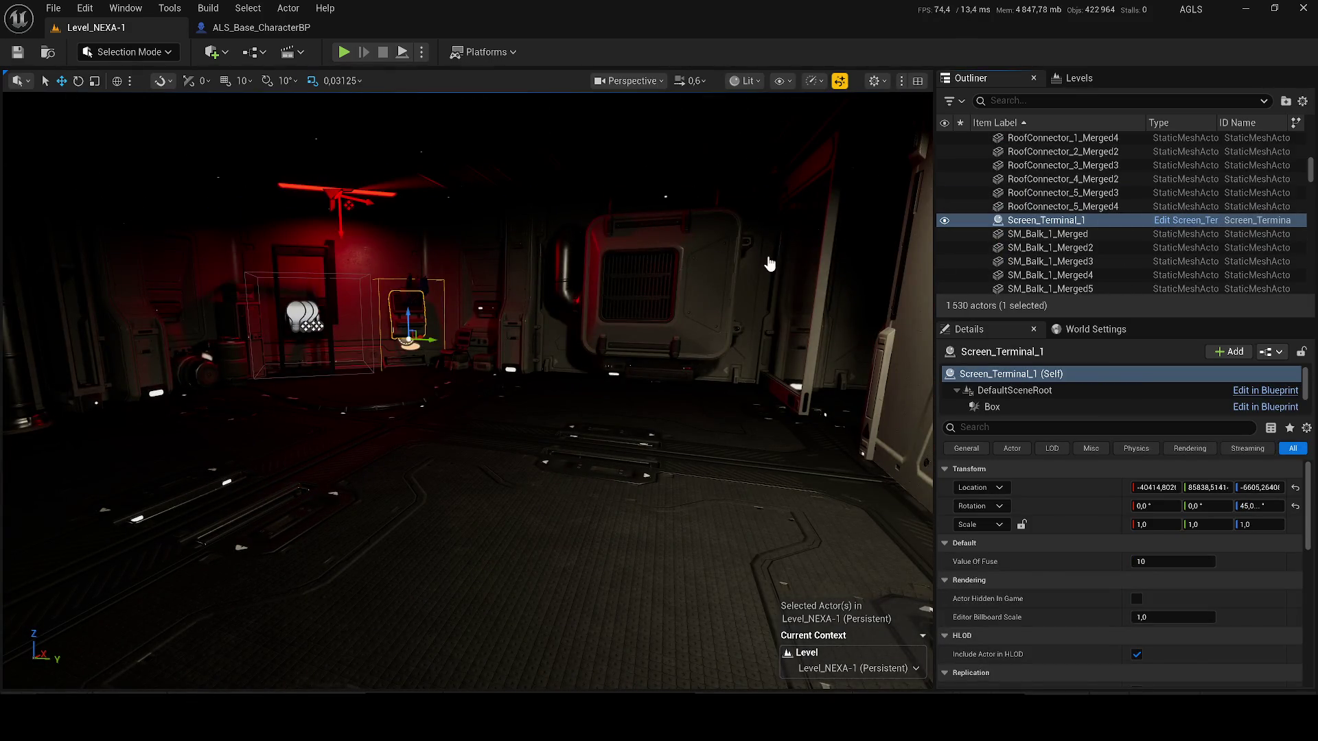
{"action": "mouse_move", "coordinate": [42, 457]}
{"action": "left_mouse_down"}
{"action": "mouse_move", "coordinate": [243, 409]}
{"action": "mouse_move", "coordinate": [435, 63]}
{"action": "mouse_move", "coordinate": [398, 107]}
{"action": "mouse_move", "coordinate": [373, 77]}
{"action": "left_mouse_up"}
{"action": "scroll", "coordinate": [892, 287], "scroll_direction": "down", "scroll_amount": 2}
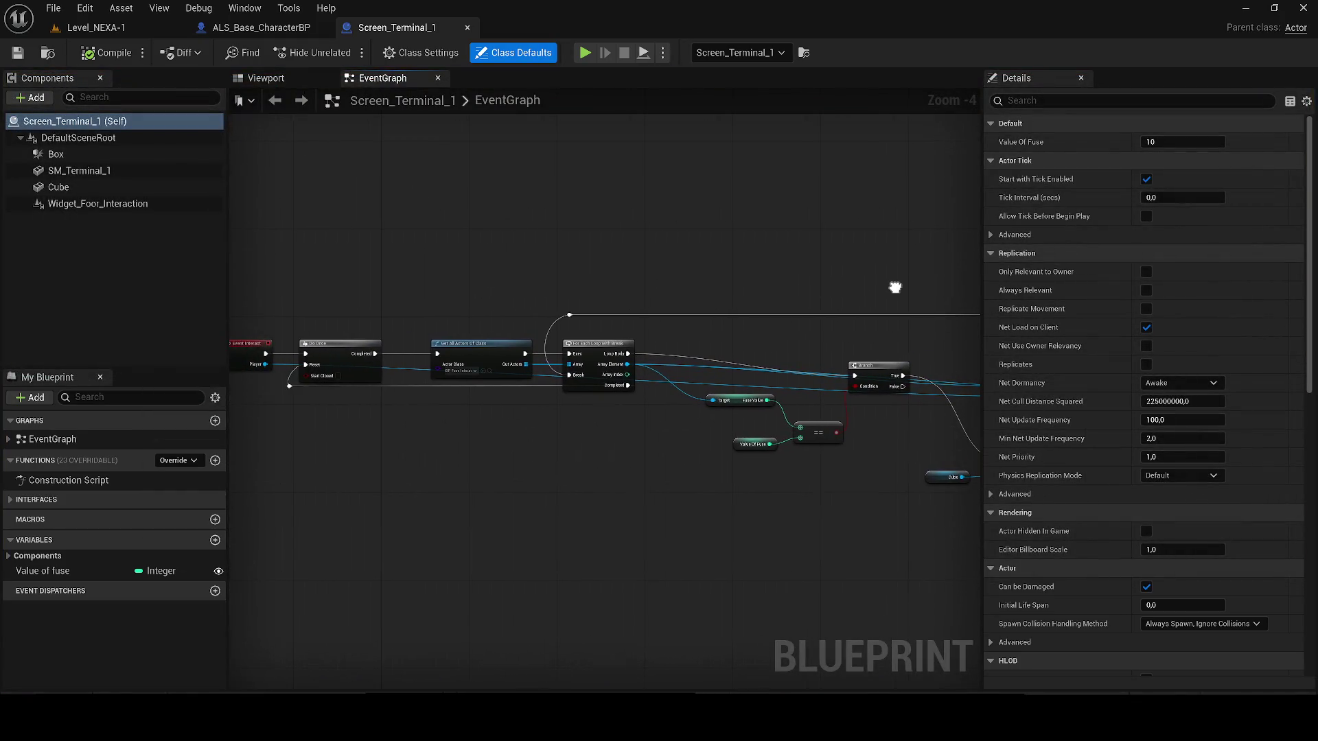
{"action": "left_click_drag", "start_coordinate": [586, 326], "coordinate": [195, 326]}
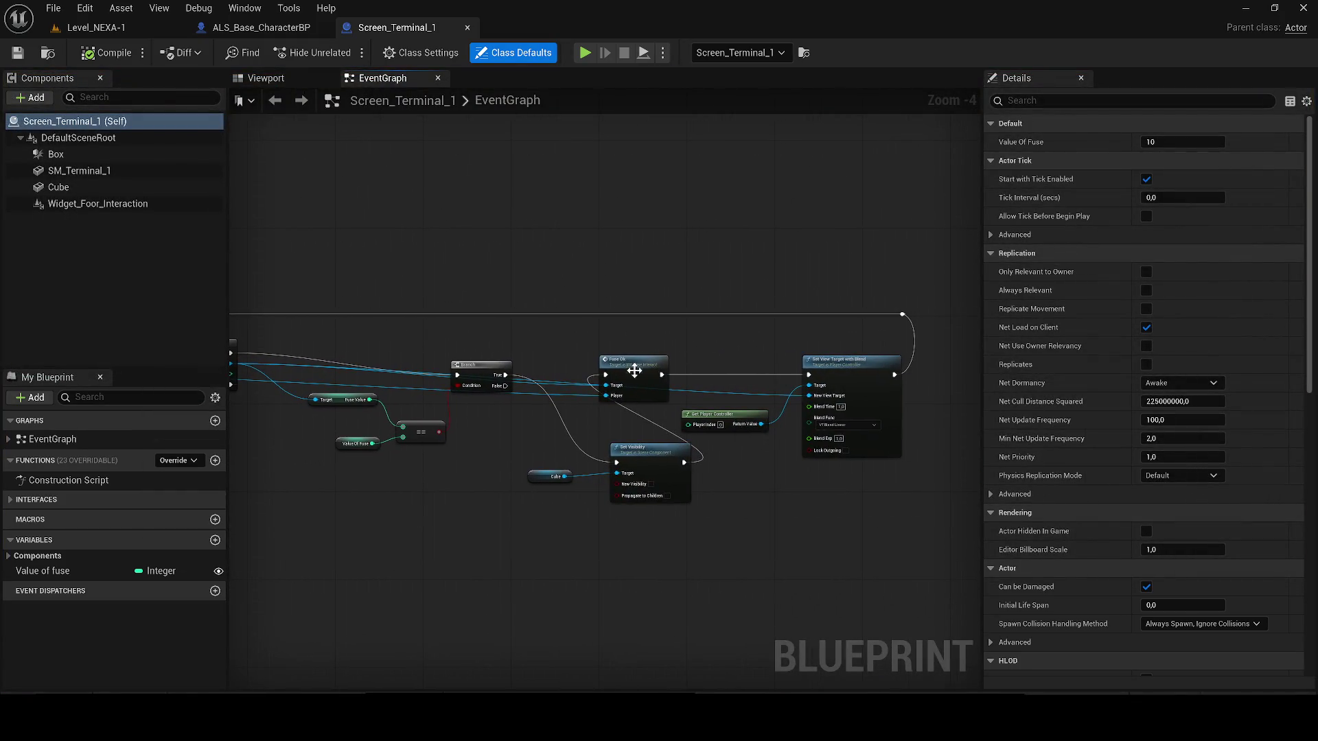
- Open BP_Fuse_Interact from Fuse Ok and trace its Sequence, Delay, Create Widget and Set Visibility nodes
{"action": "double_click", "coordinate": [608, 369]}
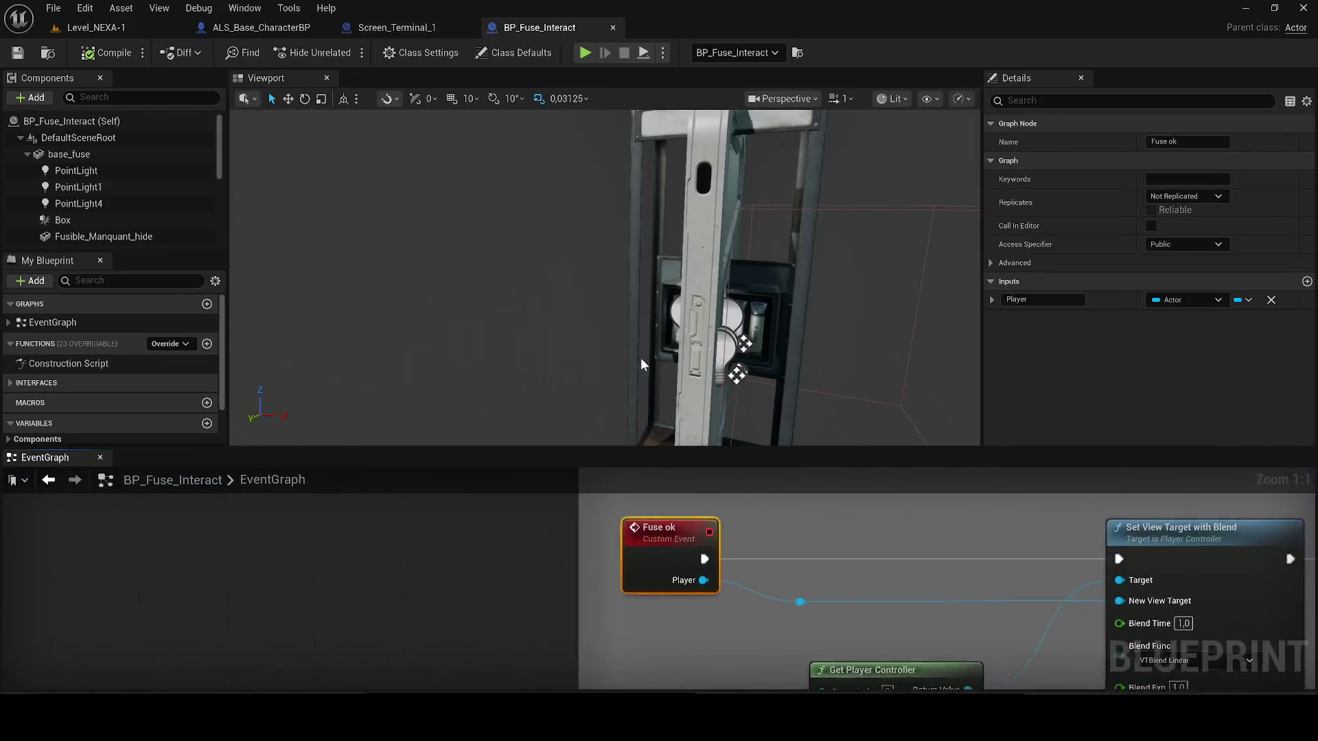
{"action": "left_click_drag", "start_coordinate": [70, 462], "coordinate": [371, 77]}
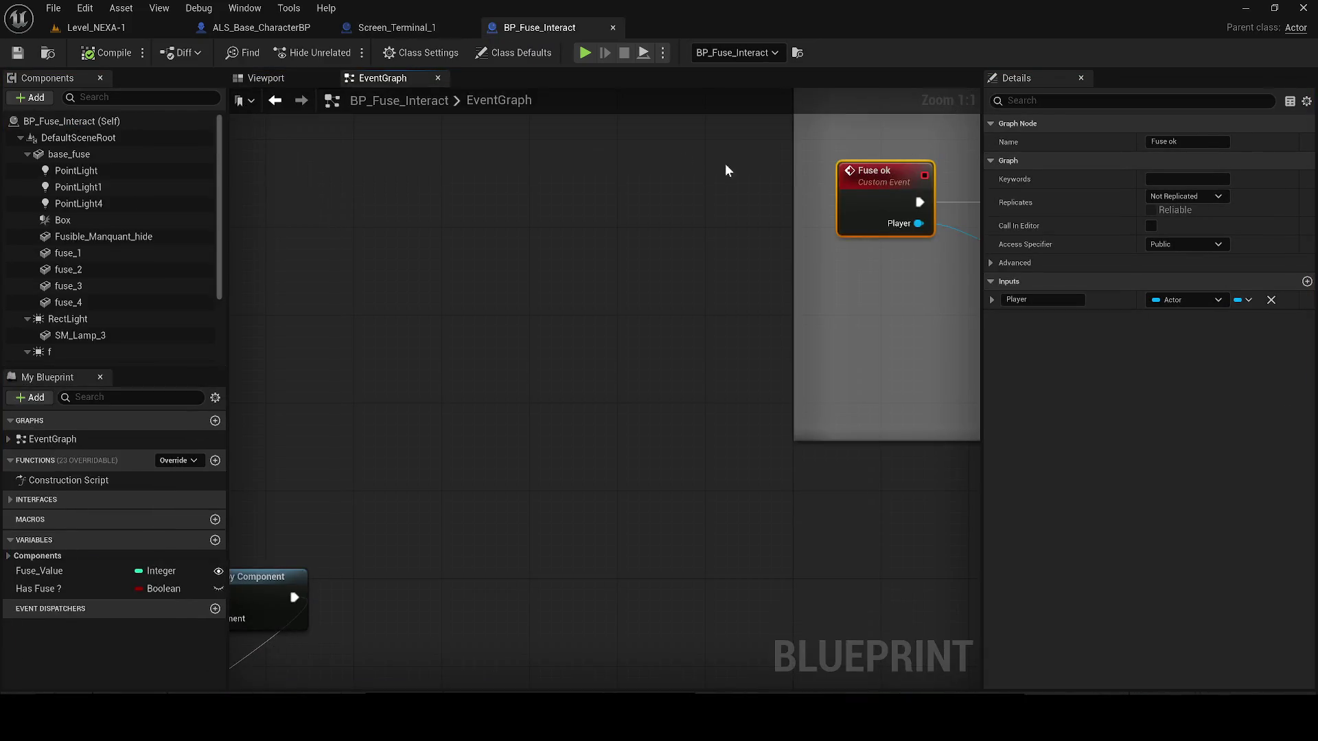
{"action": "scroll", "coordinate": [728, 171], "scroll_direction": "down", "scroll_amount": 2}
{"action": "left_click_drag", "start_coordinate": [462, 307], "coordinate": [241, 309]}
{"action": "left_click_drag", "start_coordinate": [562, 384], "coordinate": [234, 386]}
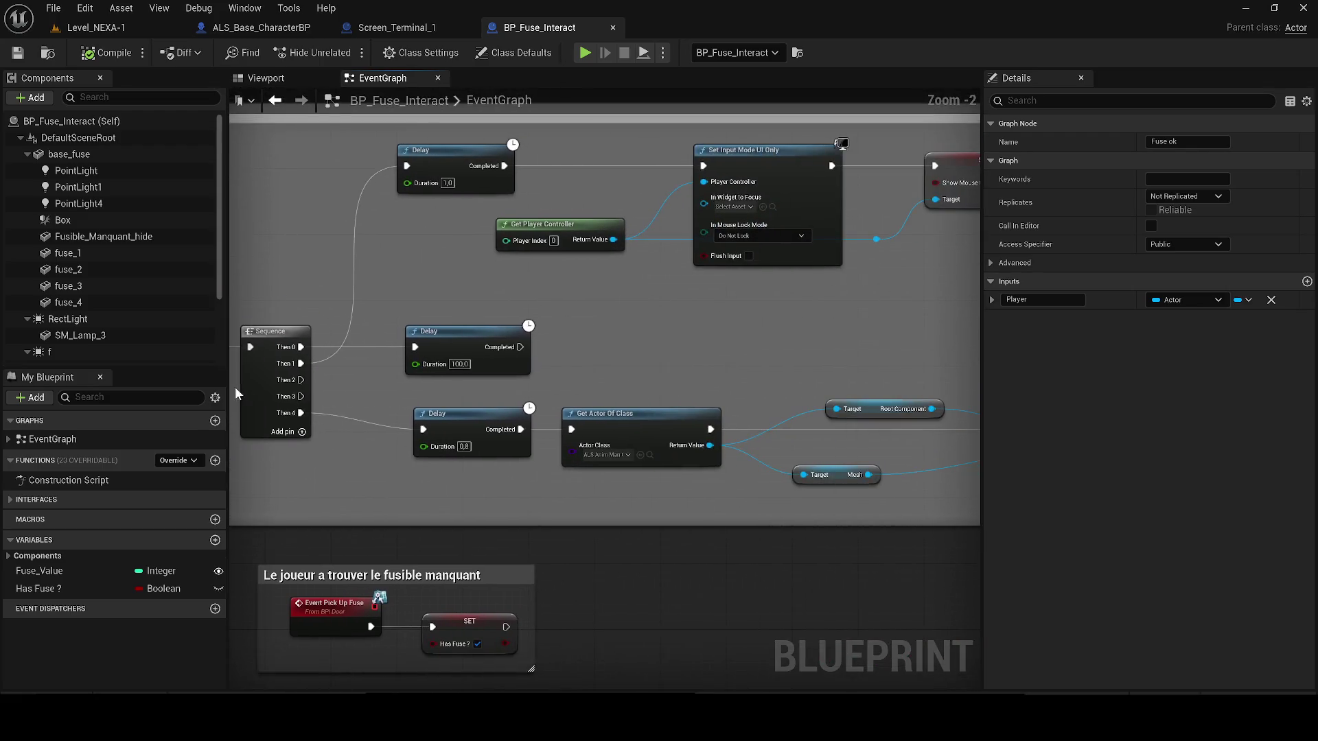
{"action": "left_click_drag", "start_coordinate": [763, 336], "coordinate": [397, 407]}
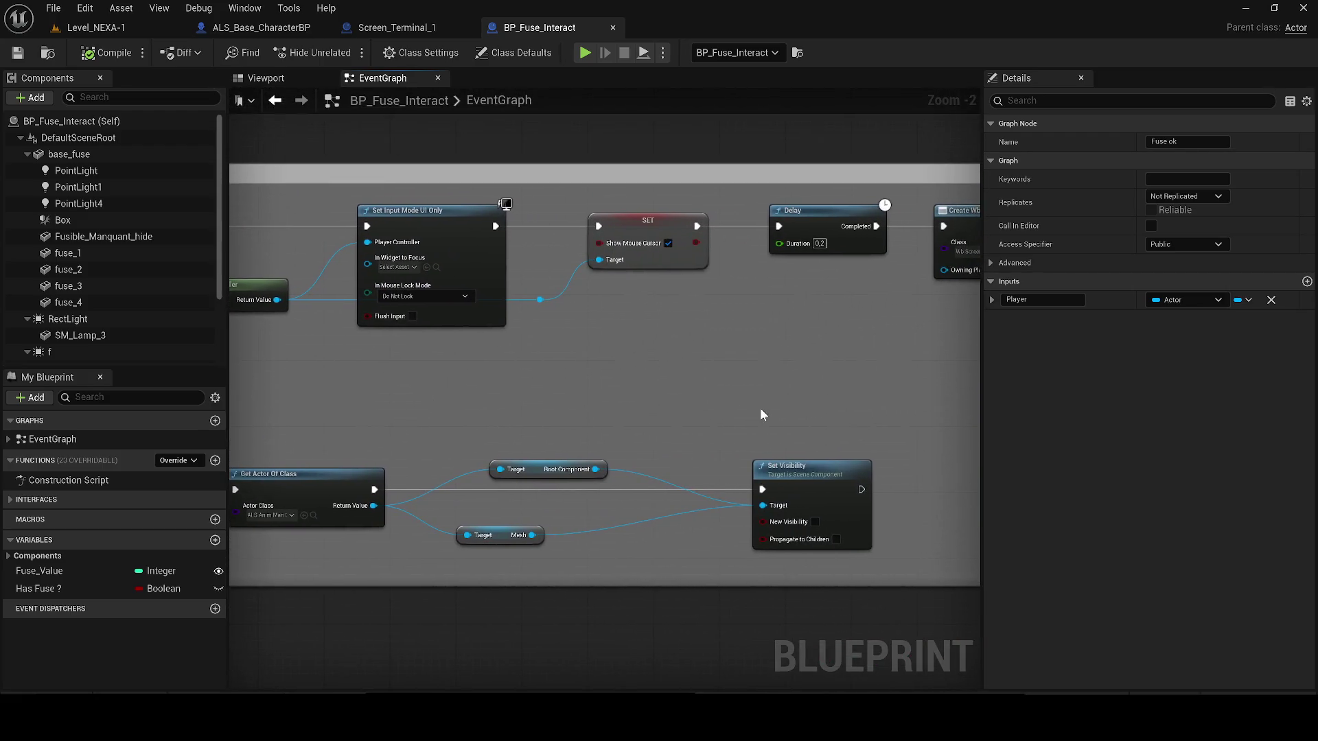
{"action": "left_click_drag", "start_coordinate": [760, 407], "coordinate": [458, 430]}
- Open the Wb_Screen_UI_Fusible widget used by the Create Widget node's class
{"action": "mouse_move", "coordinate": [703, 289]}
{"action": "left_mouse_down"}
{"action": "mouse_move", "coordinate": [1032, 341]}
{"action": "mouse_move", "coordinate": [1300, 351]}
{"action": "left_mouse_up"}
{"action": "mouse_move", "coordinate": [1208, 320]}
{"action": "left_mouse_down"}
{"action": "mouse_move", "coordinate": [1301, 302]}
{"action": "mouse_move", "coordinate": [816, 313]}
{"action": "left_mouse_up"}
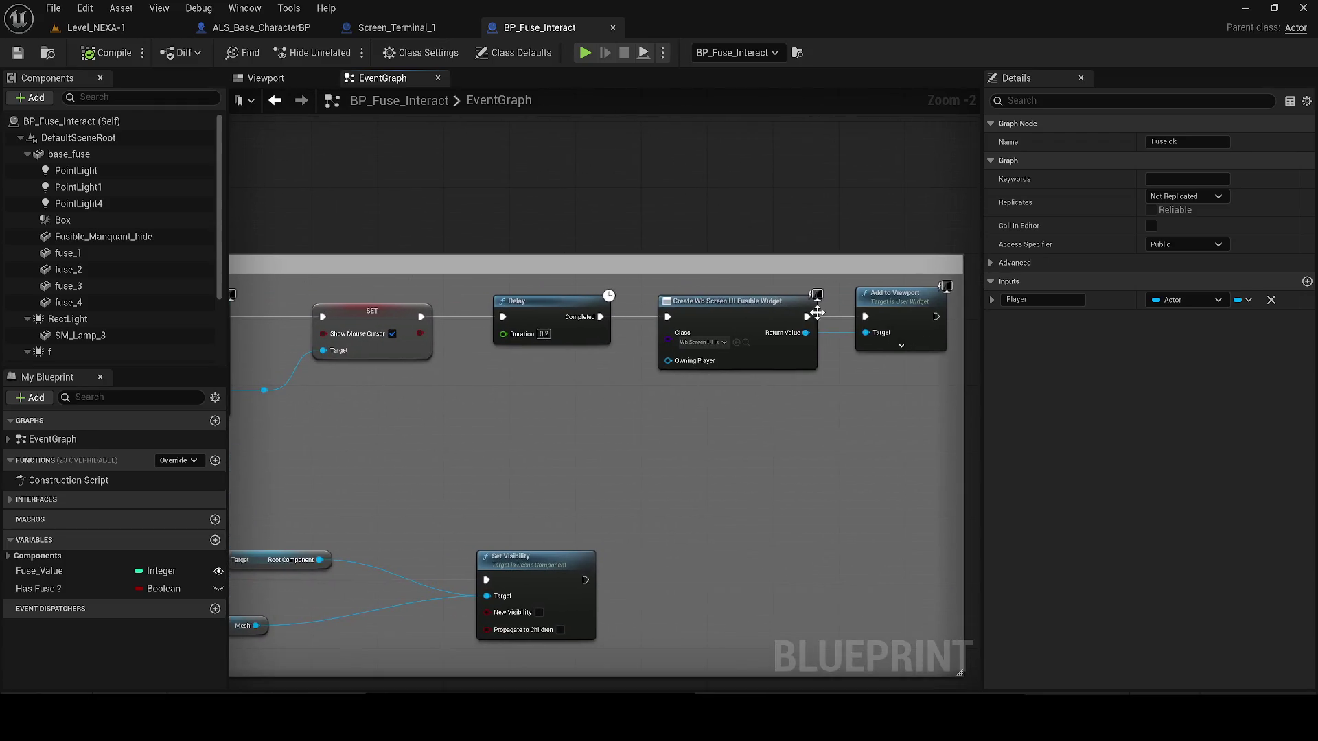
{"action": "left_click", "coordinate": [745, 342]}
{"action": "double_click", "coordinate": [526, 527]}
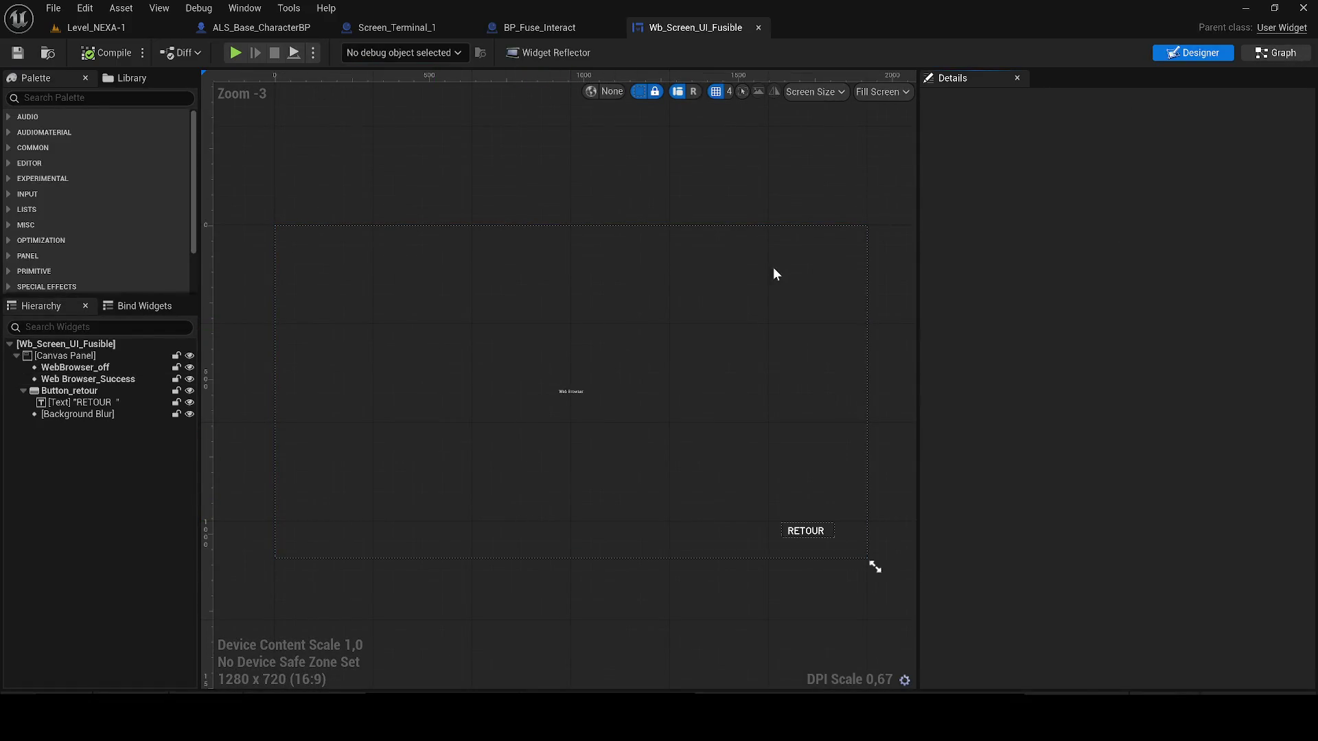
- Shift the Event Construct and Remove All Widgets nodes left in the graph
{"action": "left_click_drag", "start_coordinate": [627, 364], "coordinate": [536, 367]}
{"action": "left_click_drag", "start_coordinate": [817, 379], "coordinate": [779, 381]}
{"action": "scroll", "coordinate": [707, 397], "scroll_direction": "up", "scroll_amount": 1}
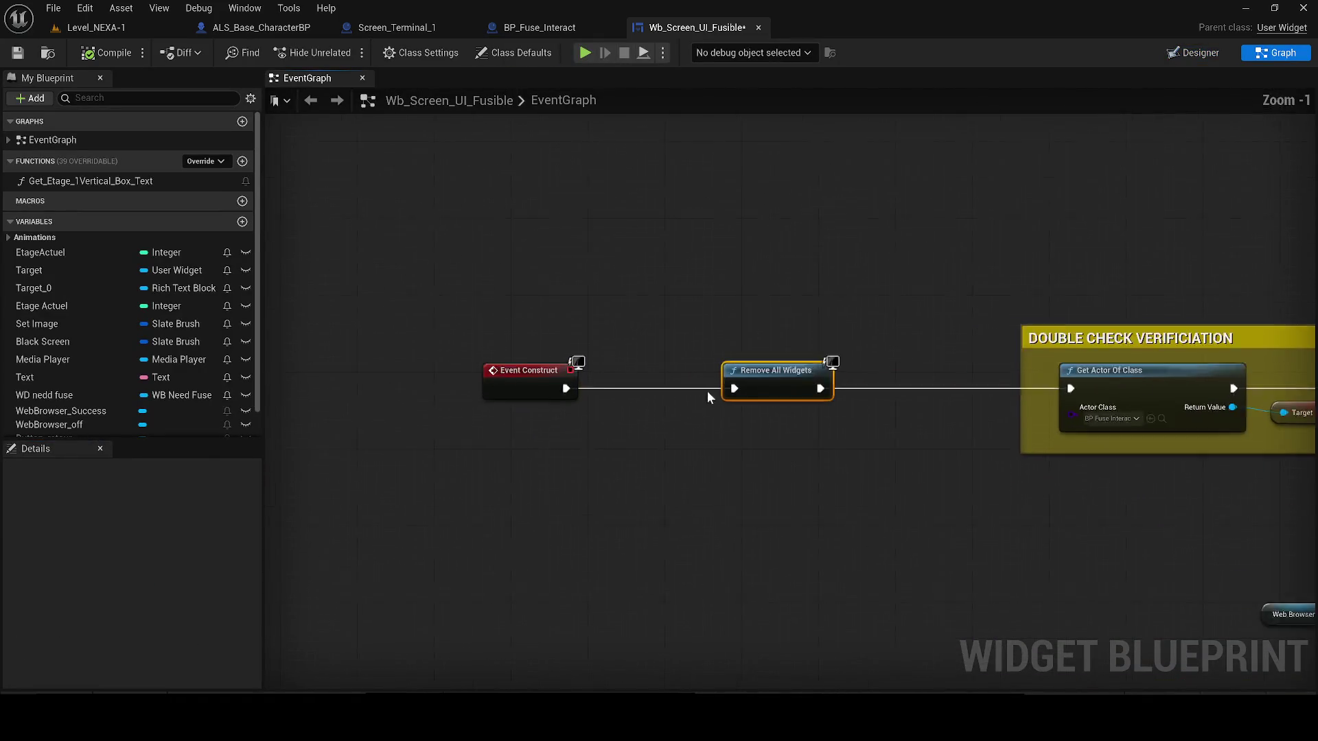
{"action": "scroll", "coordinate": [707, 397], "scroll_direction": "up", "scroll_amount": 1}
- Find Base_Info_UI among widget blueprints, then search 'remove wid' from Event Construct's exec pin
{"action": "key", "text": "ctrl+space"}
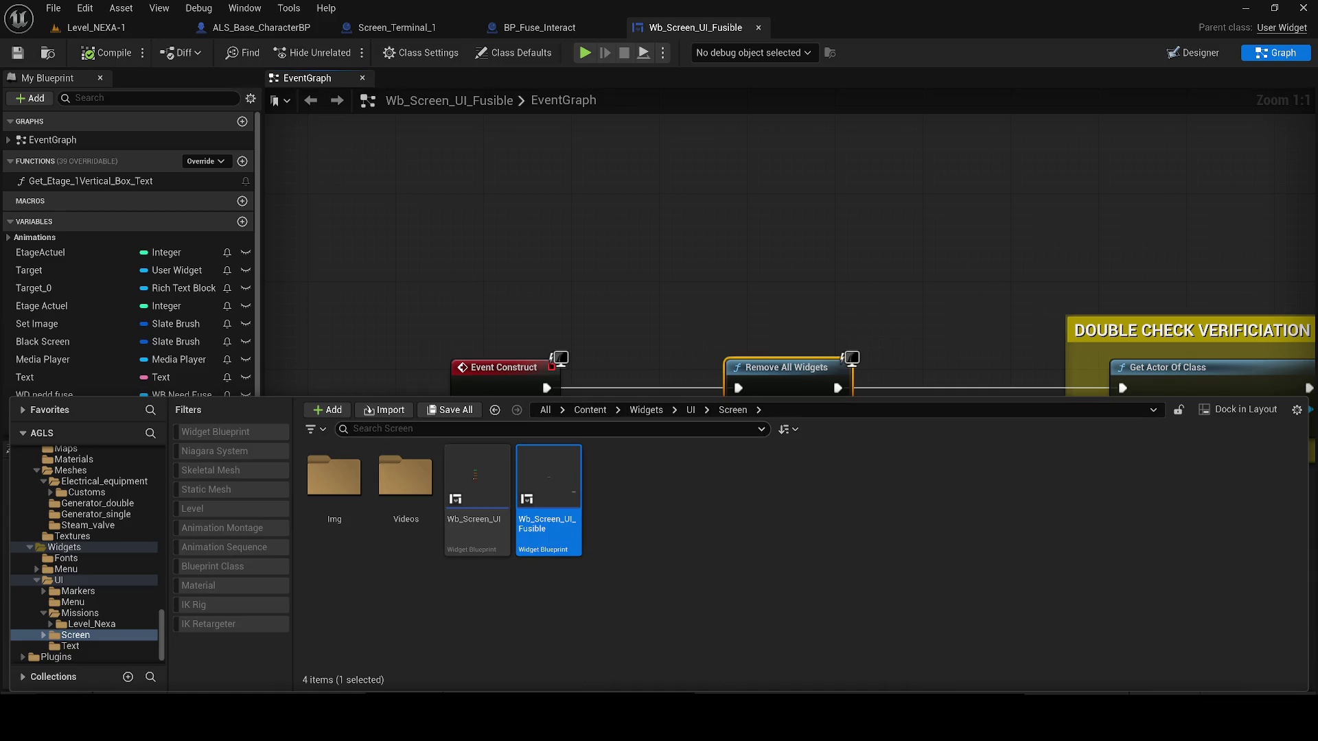
{"action": "left_click", "coordinate": [590, 410]}
{"action": "left_click", "coordinate": [573, 429]}
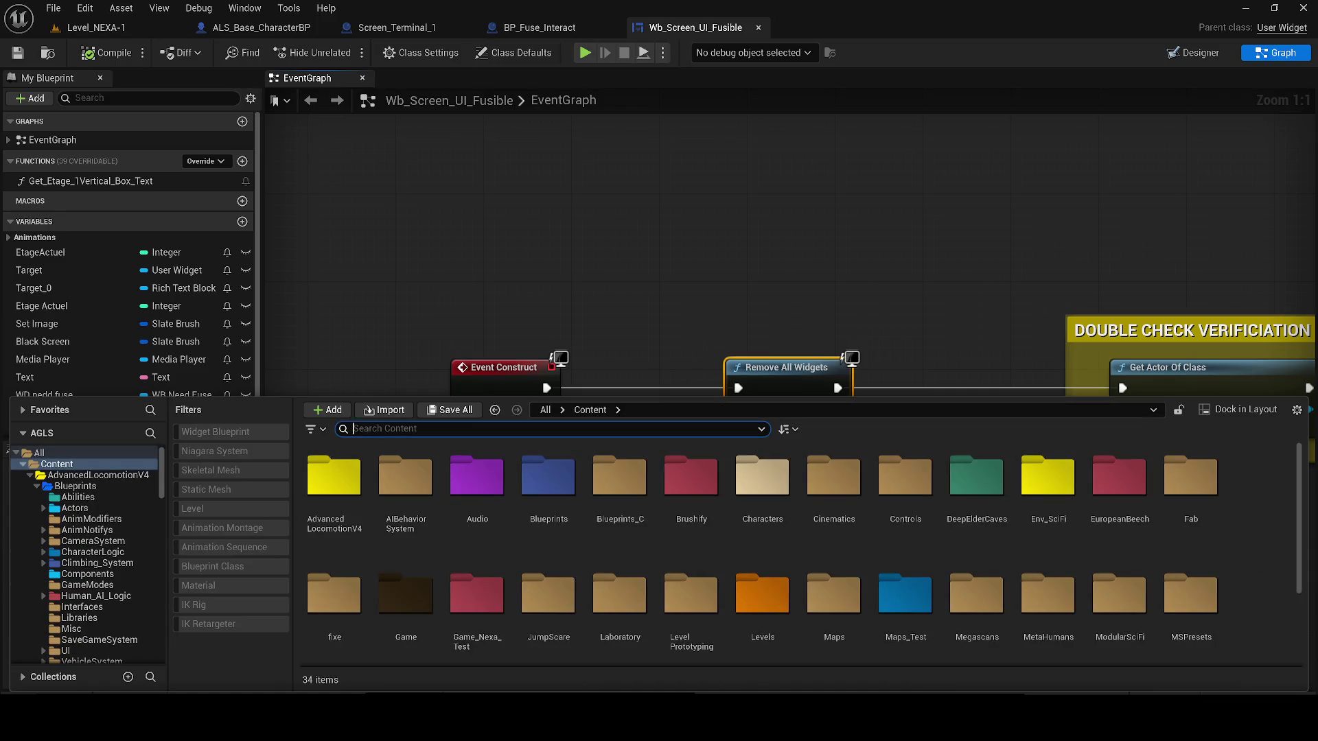
{"action": "type", "text": "base"}
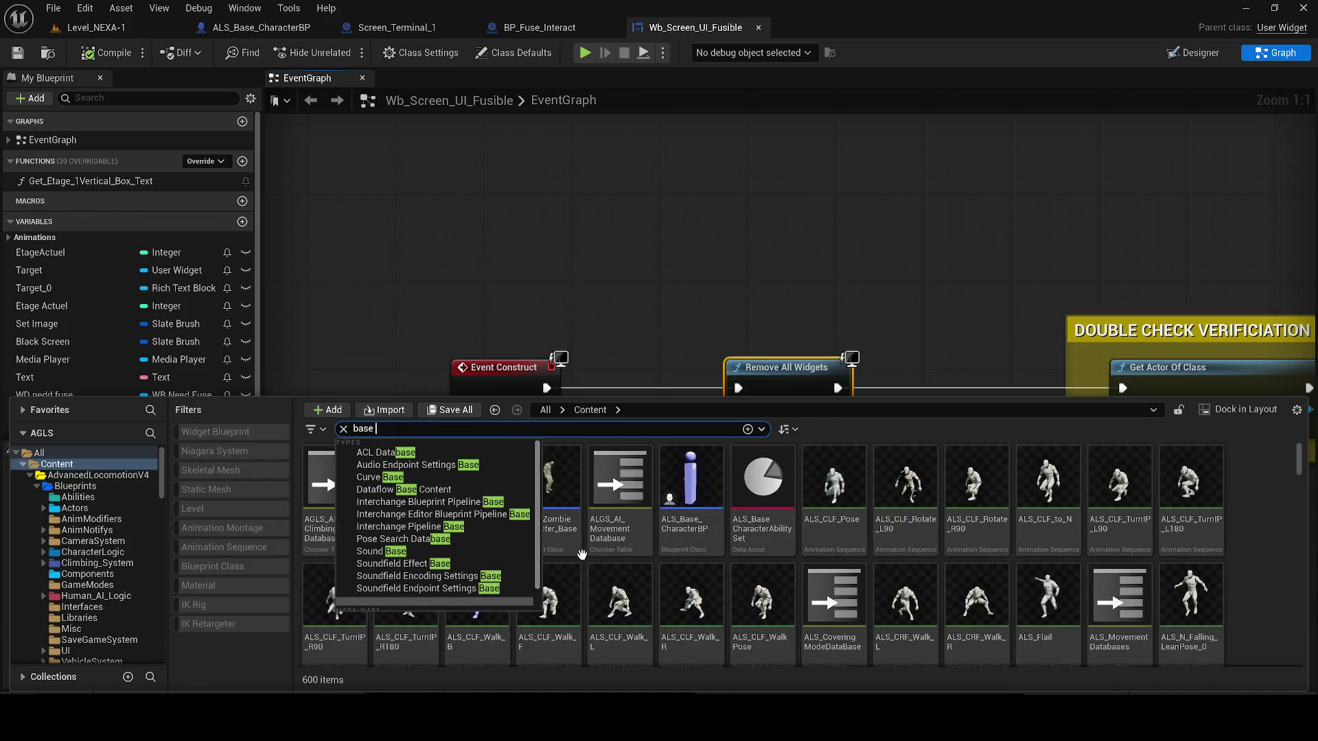
{"action": "left_click", "coordinate": [203, 440]}
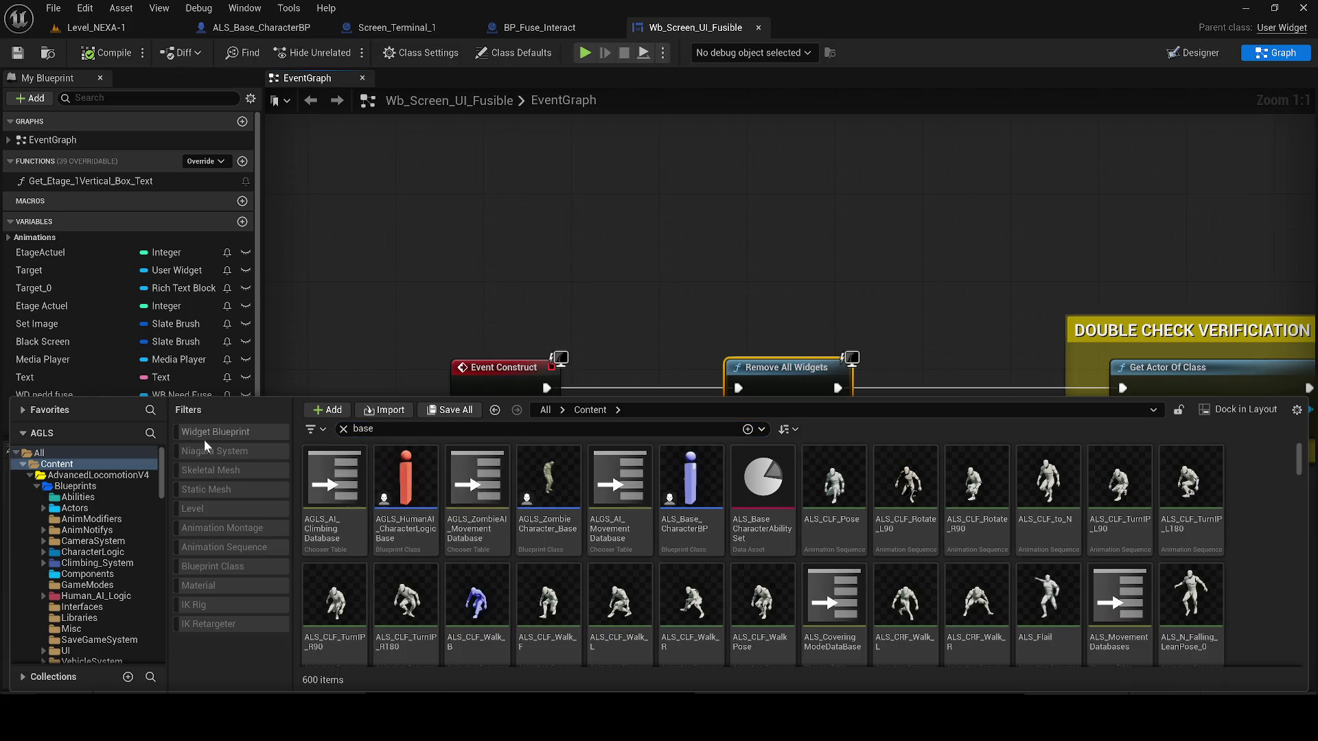
{"action": "left_click", "coordinate": [204, 438]}
{"action": "left_click", "coordinate": [347, 498]}
{"action": "key", "text": "F2"}
{"action": "left_click", "coordinate": [556, 348]}
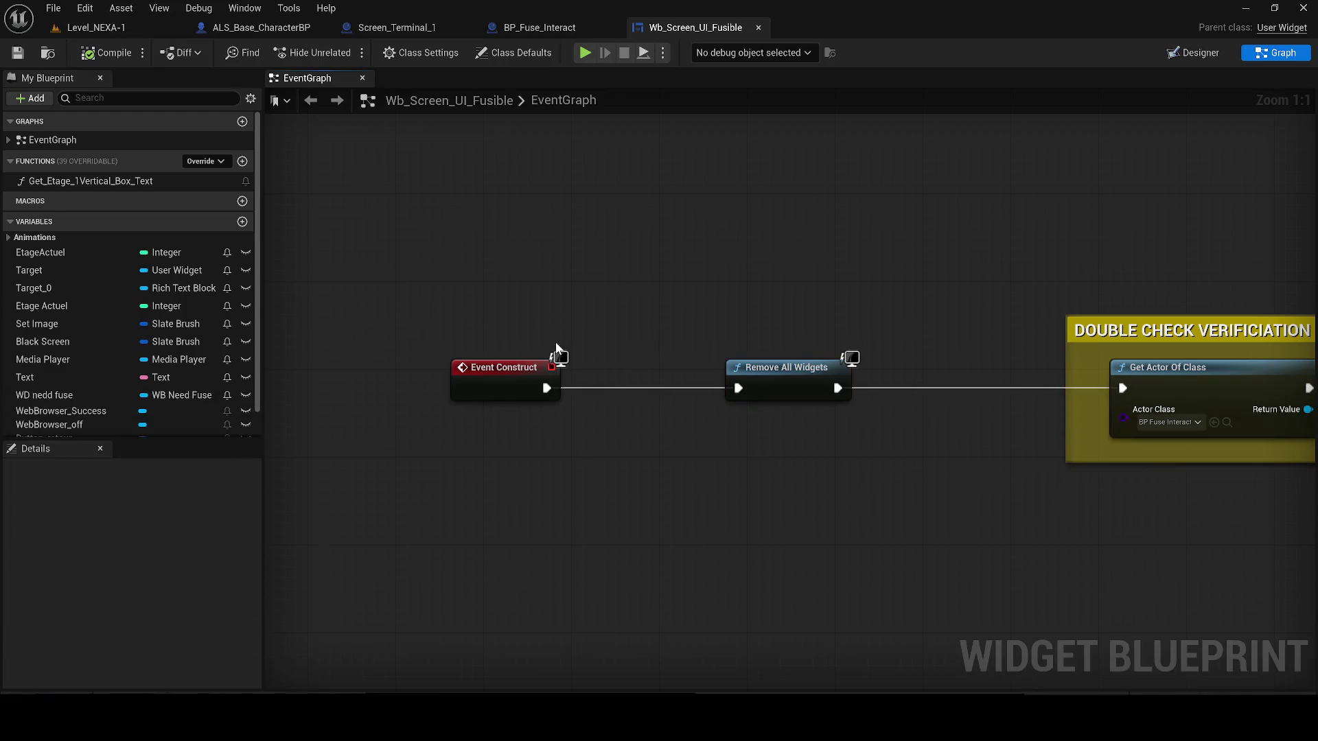
{"action": "left_click_drag", "start_coordinate": [545, 389], "coordinate": [671, 469]}
{"action": "type", "text": "remove"}
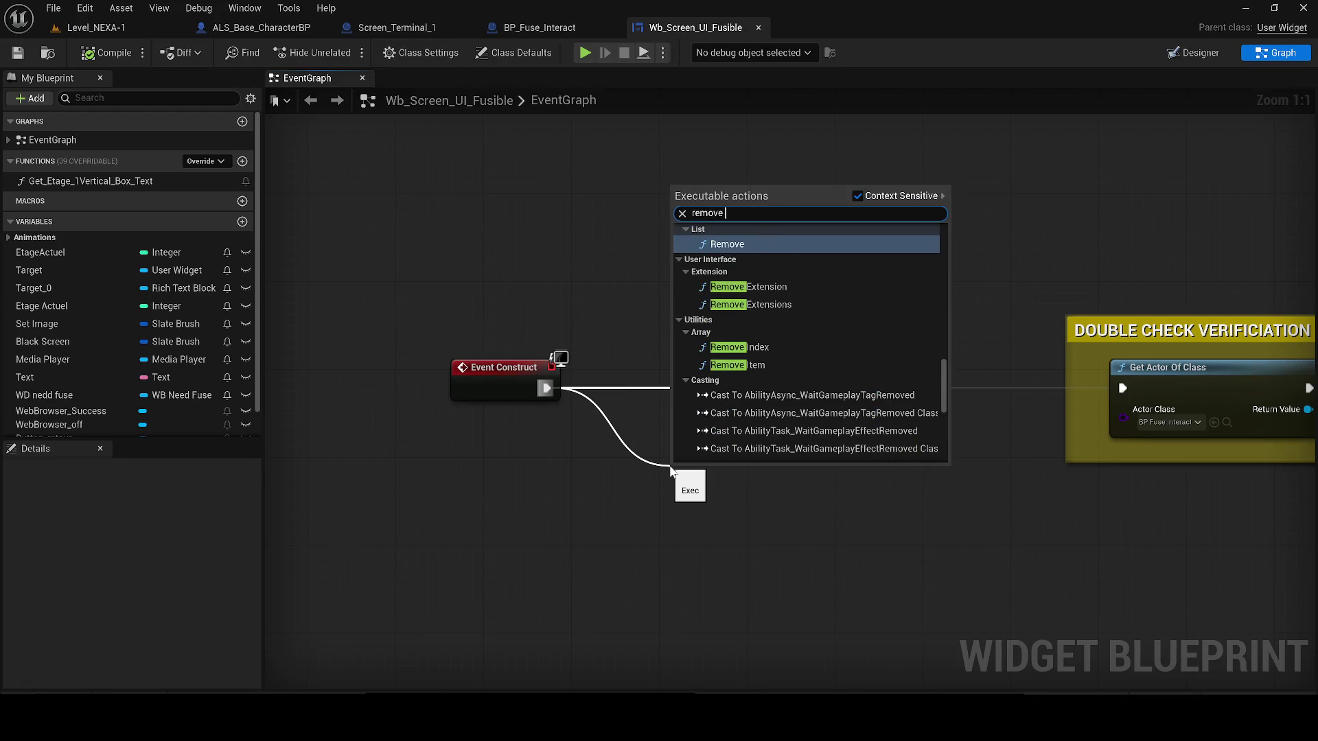
{"action": "type", "text": " widg"}
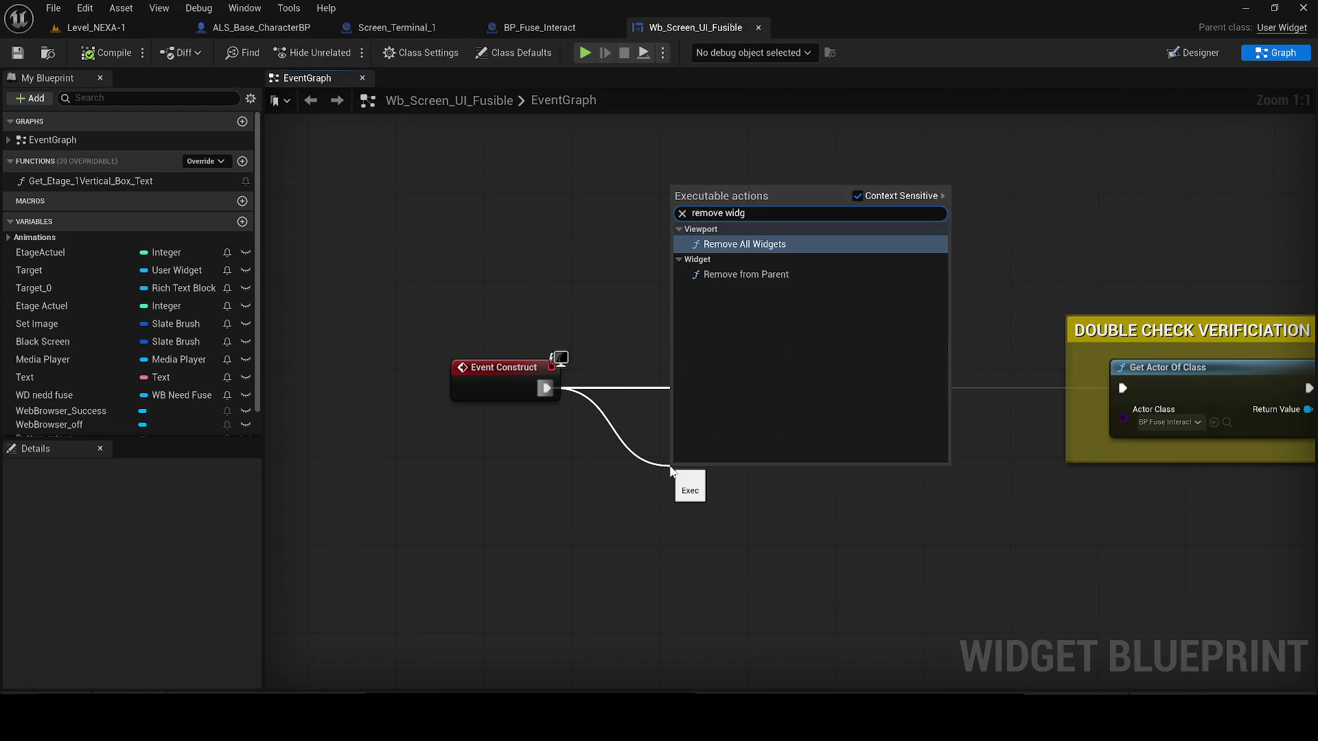
- Add Remove from Parent targeting a pure Cast To Base_Info_UI, then compile
{"action": "key", "text": "Down"}
{"action": "key", "text": "Return"}
{"action": "left_click_drag", "start_coordinate": [684, 522], "coordinate": [497, 523]}
{"action": "type", "text": "Base_Info_UI"}
{"action": "key", "text": "Return"}
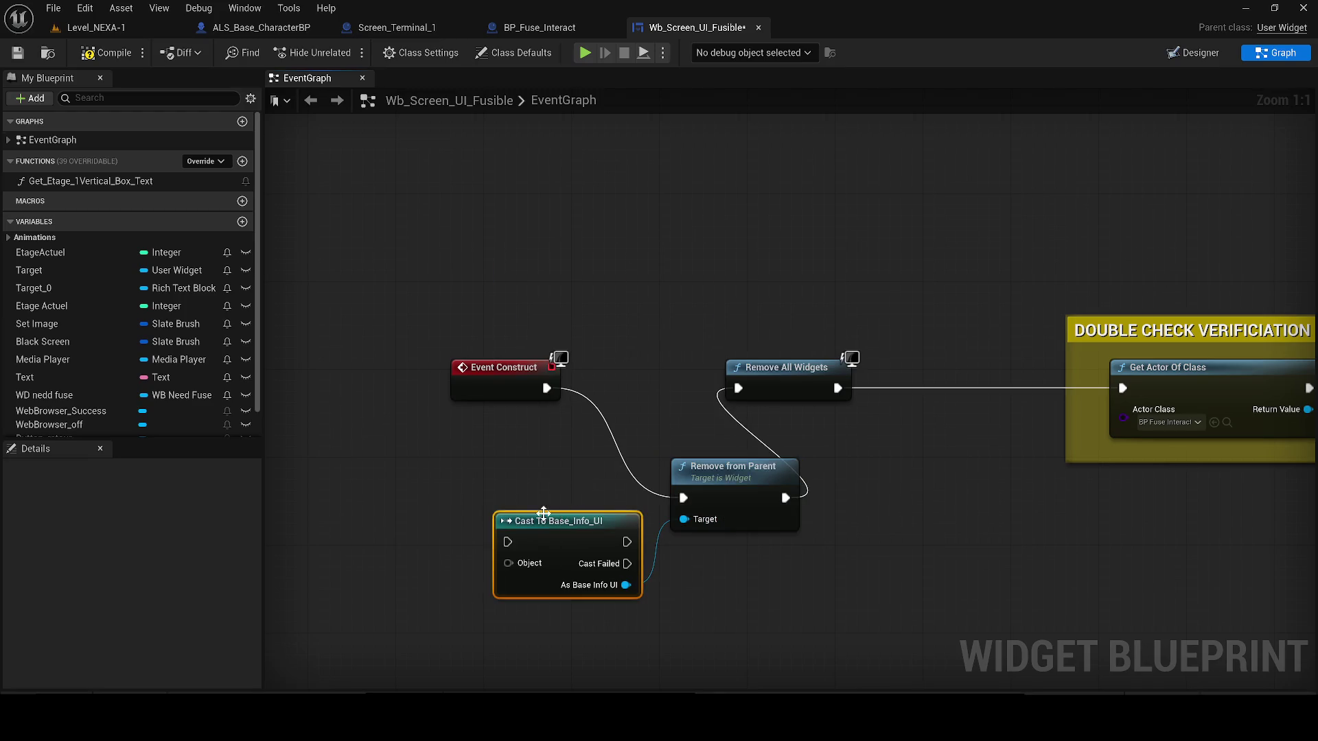
{"action": "left_click_drag", "start_coordinate": [547, 389], "coordinate": [496, 544]}
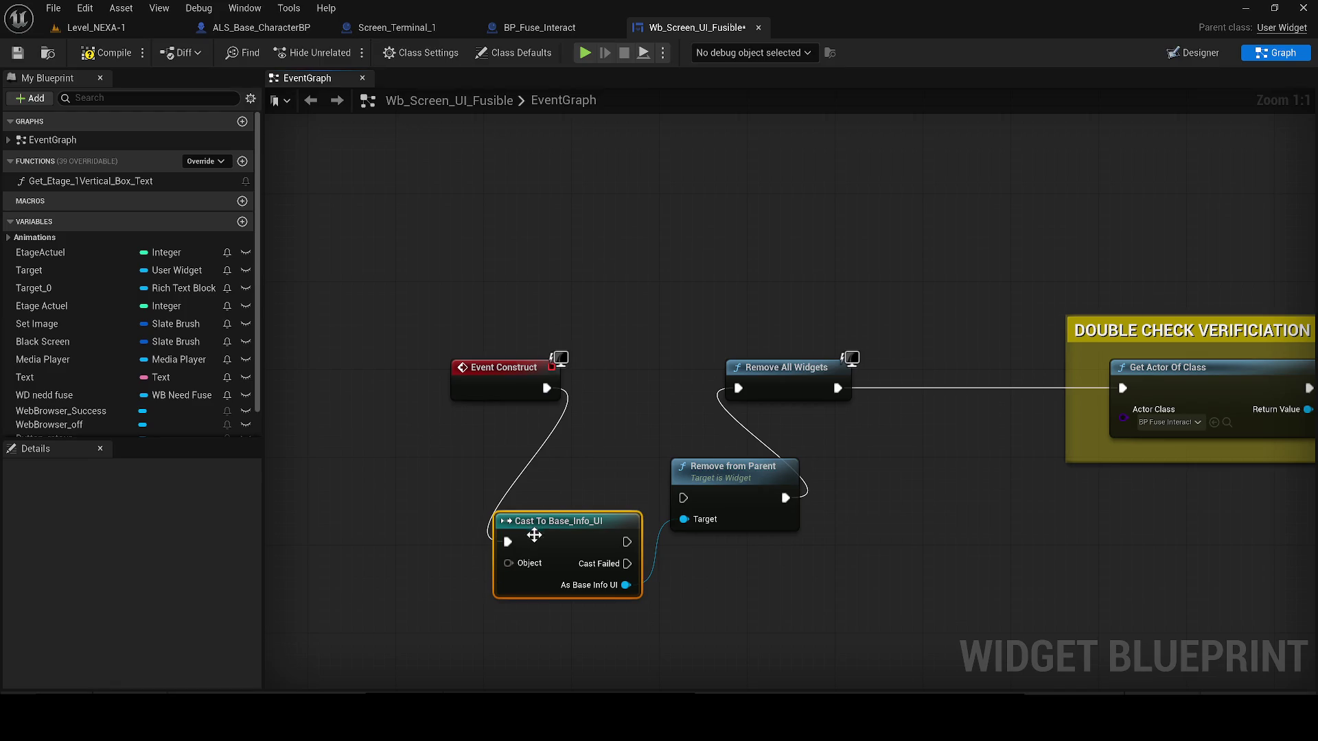
{"action": "right_click", "coordinate": [507, 563]}
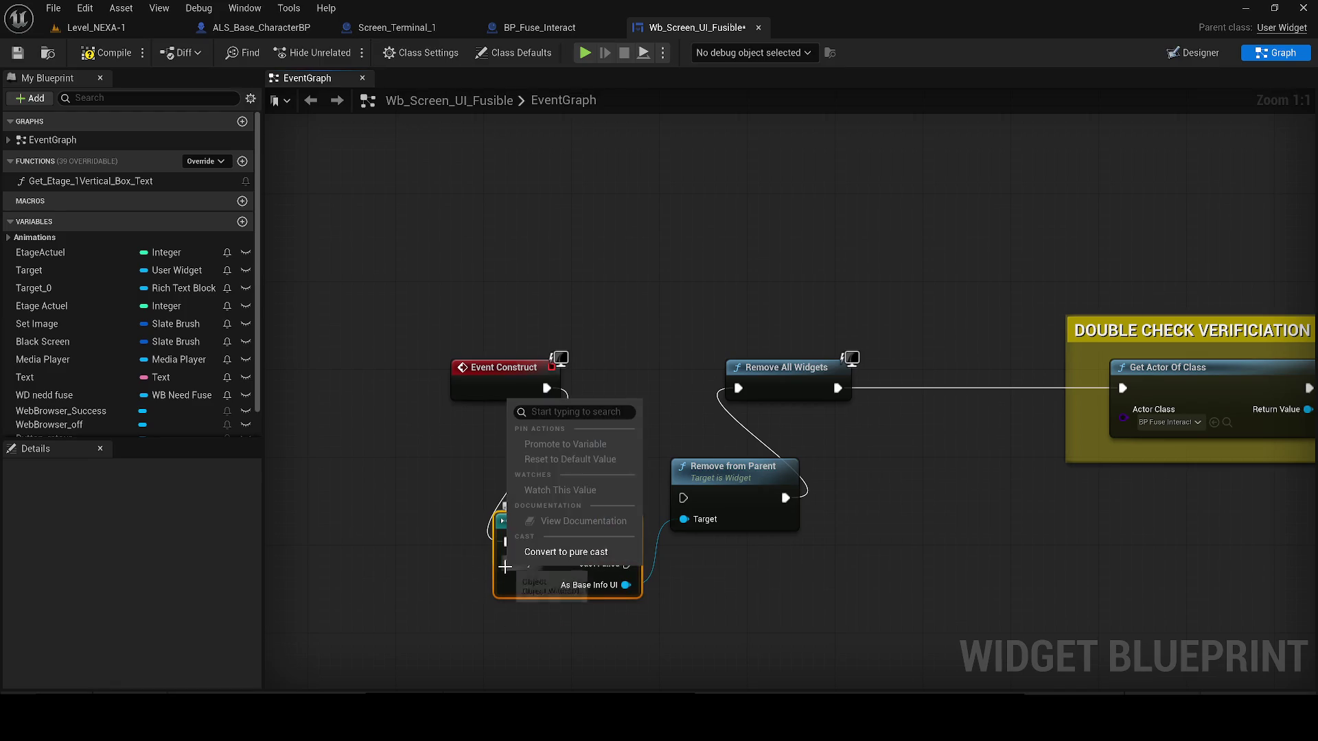
{"action": "left_click", "coordinate": [565, 555]}
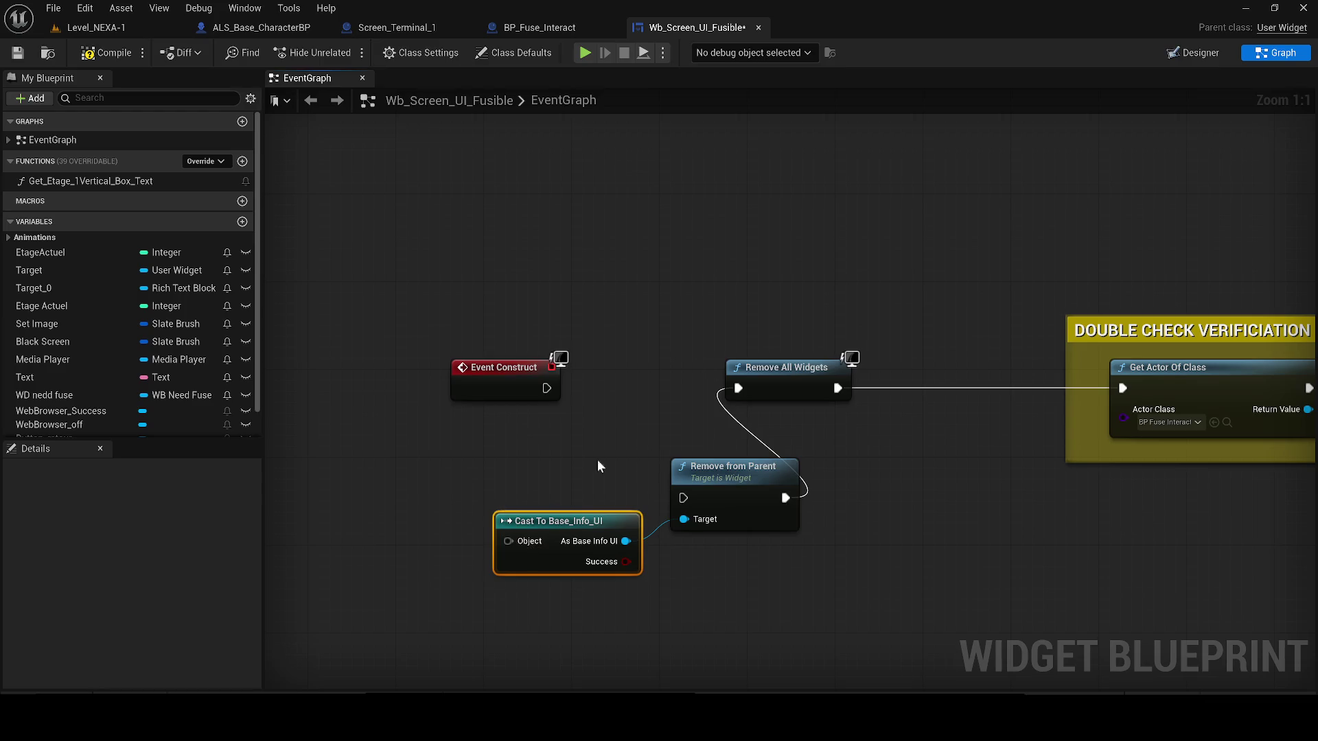
{"action": "left_click", "coordinate": [106, 53]}
- Delete Remove All Widgets and chain Event Construct → Remove from Parent → Get Actor Of Class
{"action": "left_click_drag", "start_coordinate": [684, 498], "coordinate": [547, 388]}
{"action": "left_click_drag", "start_coordinate": [780, 319], "coordinate": [811, 375]}
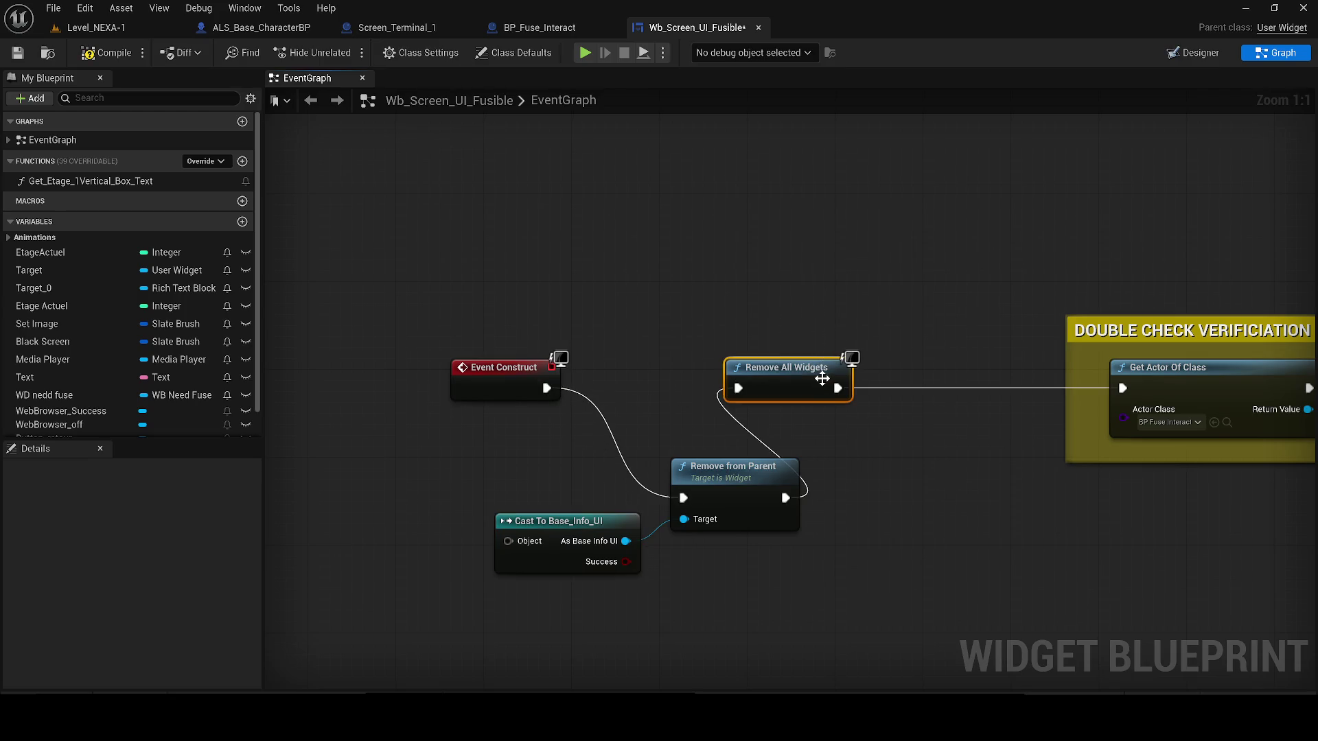
{"action": "key", "text": "Delete"}
{"action": "left_click_drag", "start_coordinate": [783, 498], "coordinate": [1122, 388]}
- Feed a Self reference into the Base_Info_UI cast's Object pin and compile
{"action": "left_click", "coordinate": [123, 59]}
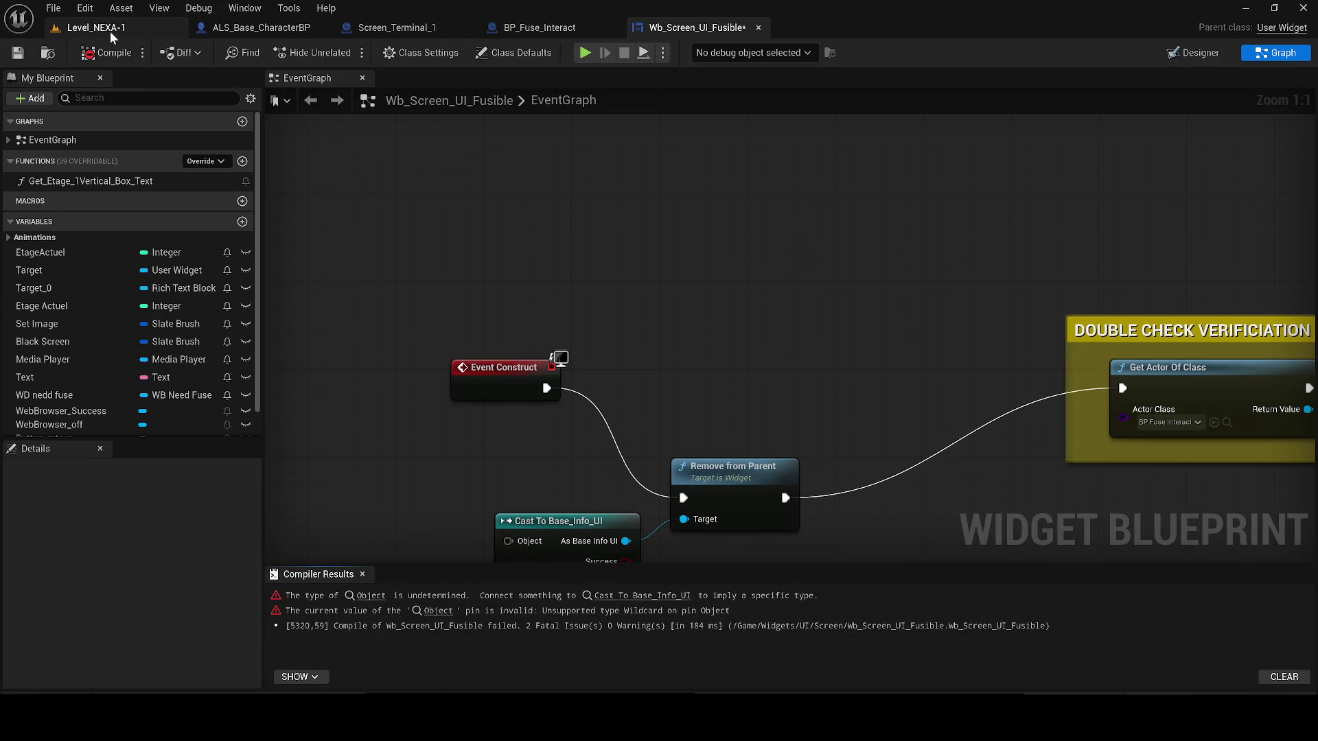
{"action": "mouse_move", "coordinate": [578, 494]}
{"action": "left_mouse_down"}
{"action": "mouse_move", "coordinate": [517, 443]}
{"action": "mouse_move", "coordinate": [393, 449]}
{"action": "left_mouse_up"}
{"action": "right_click", "coordinate": [500, 464]}
{"action": "key", "text": "Escape"}
{"action": "type", "text": "dr"}
{"action": "key", "text": "BackSpace"}
{"action": "key", "text": "BackSpace"}
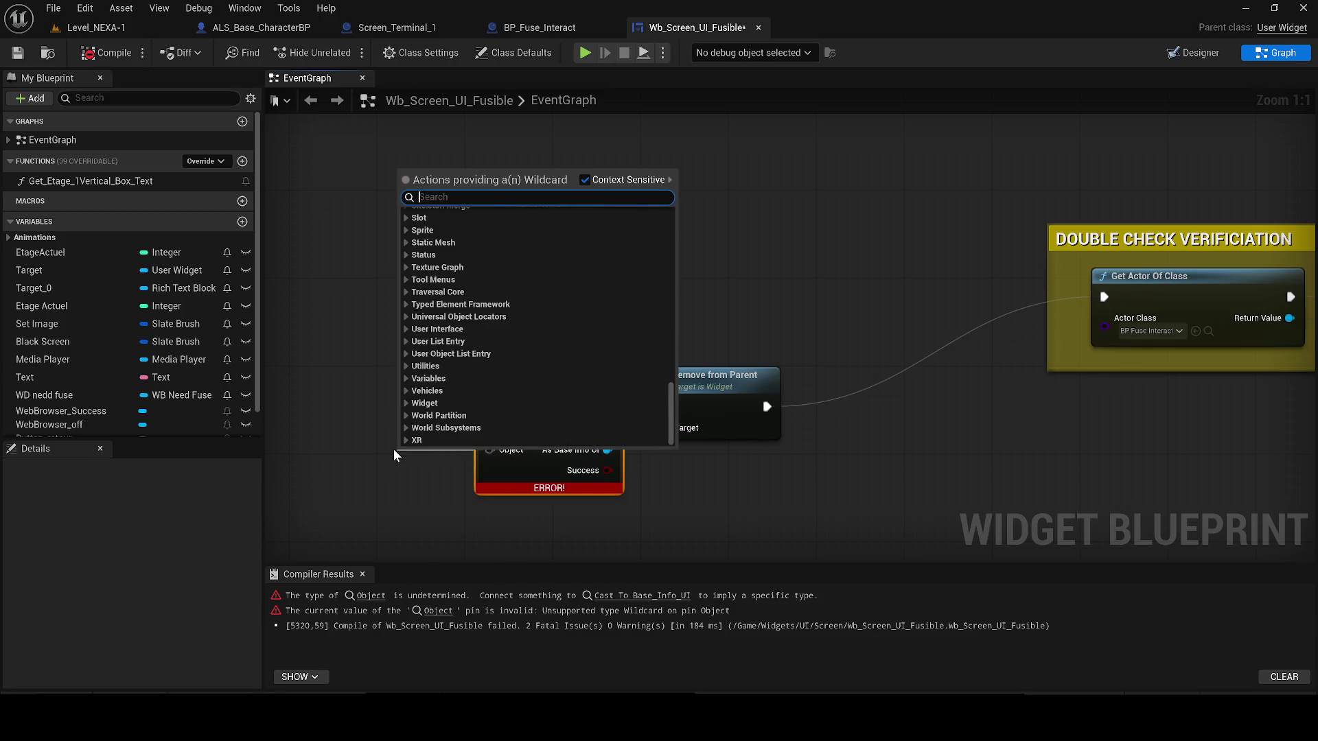
{"action": "type", "text": "selp"}
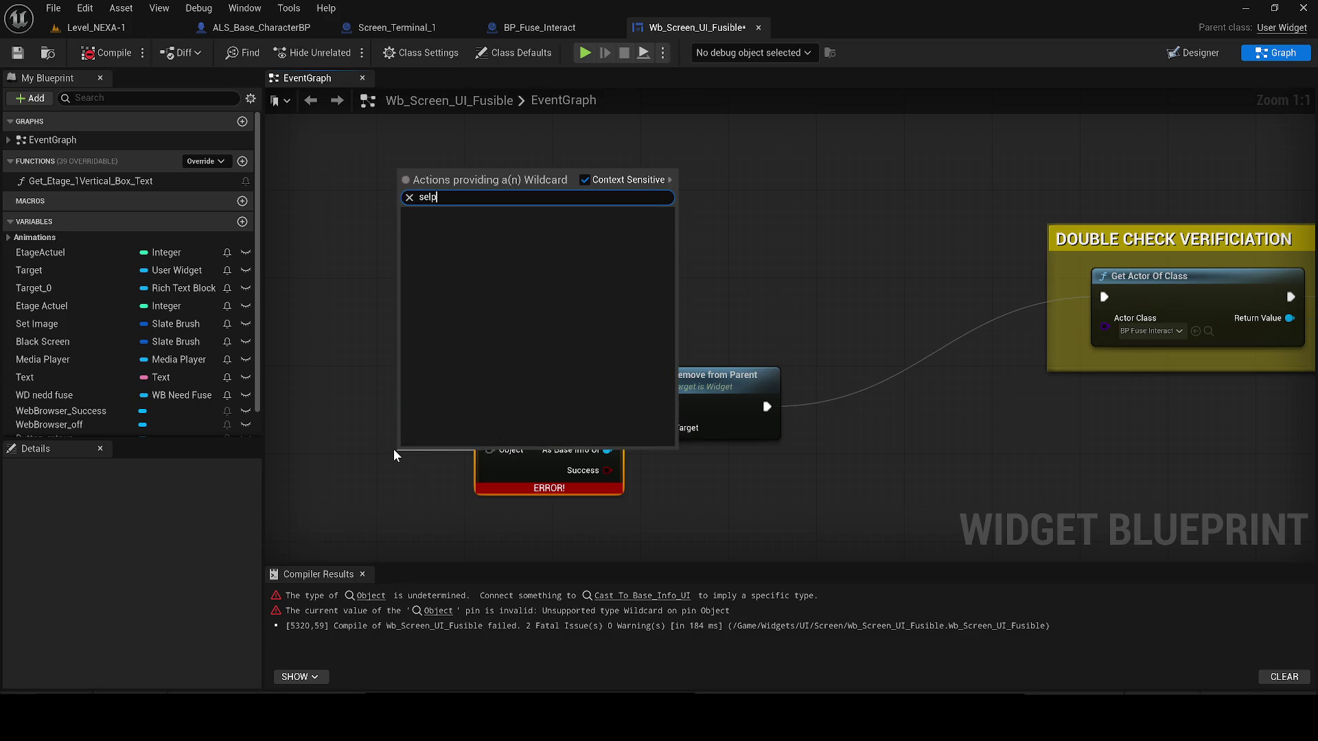
{"action": "key", "text": "BackSpace"}
{"action": "key", "text": "BackSpace"}
{"action": "type", "text": "f"}
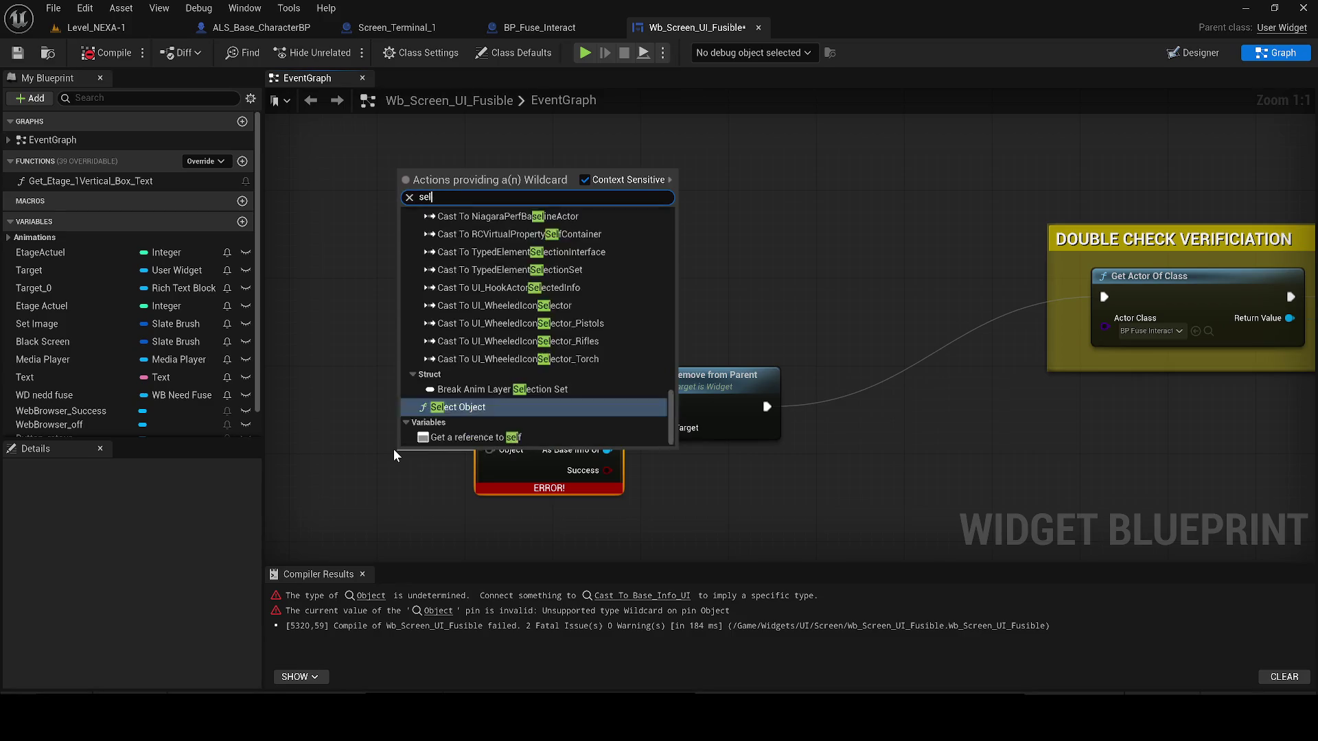
{"action": "left_click", "coordinate": [427, 331]}
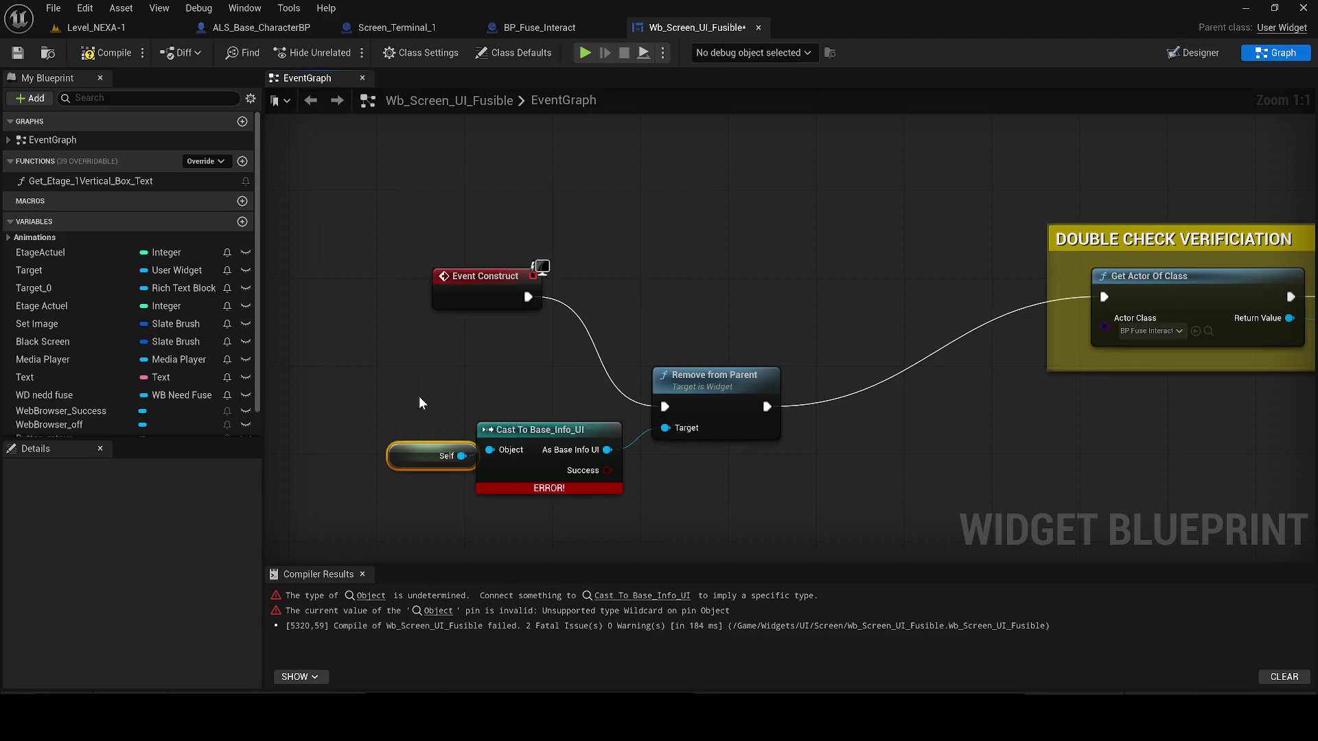
{"action": "left_click", "coordinate": [106, 53]}
{"action": "mouse_move", "coordinate": [451, 463]}
{"action": "left_mouse_down"}
{"action": "mouse_move", "coordinate": [416, 462]}
{"action": "mouse_move", "coordinate": [726, 293]}
{"action": "left_mouse_up"}
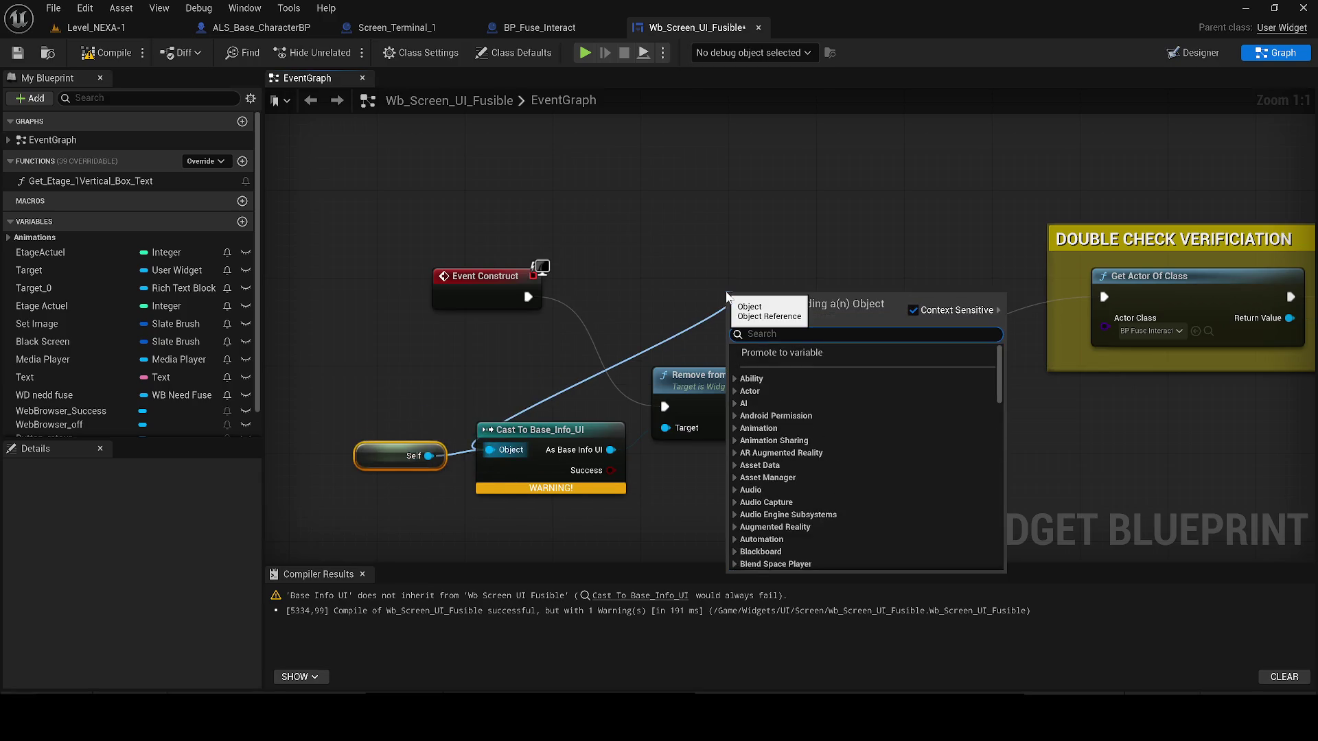
- Try Get Player Controller as the cast's Object input and recompile
{"action": "type", "text": "get pl"}
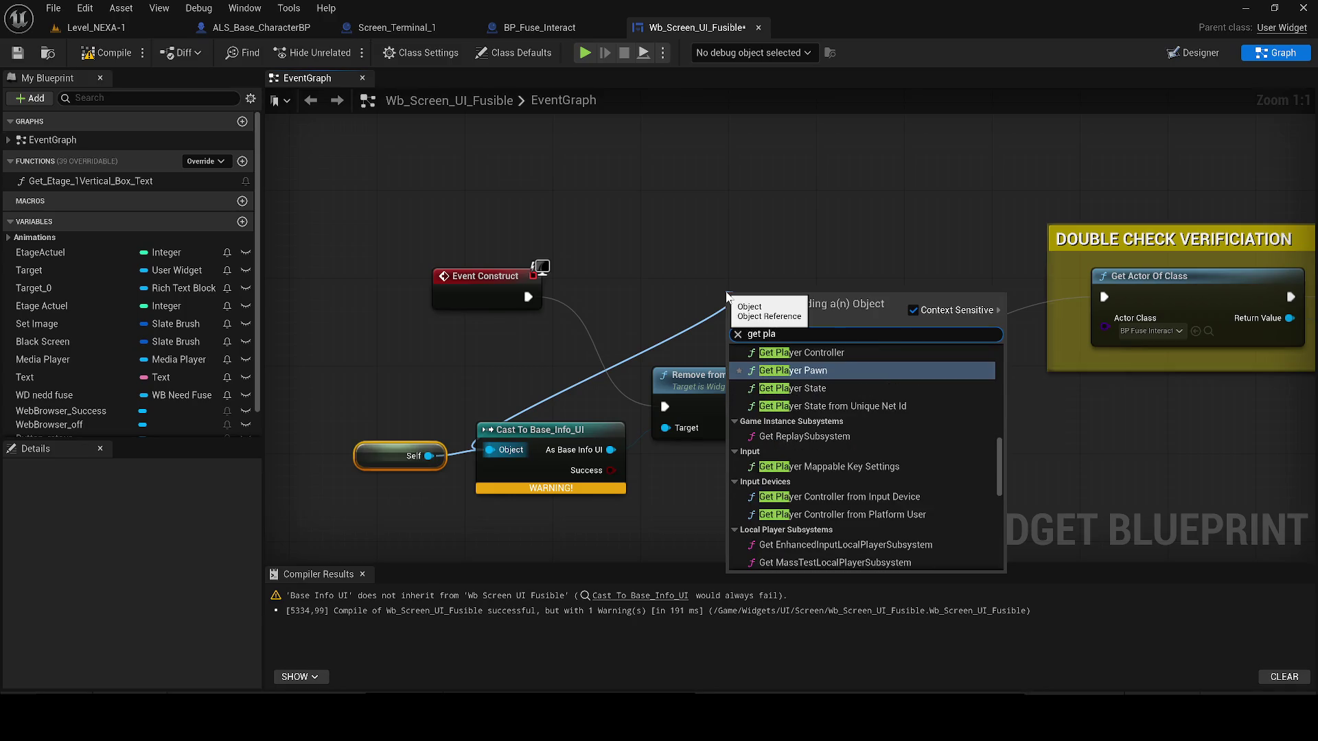
{"action": "type", "text": "a"}
{"action": "key", "text": "Return"}
{"action": "mouse_move", "coordinate": [877, 317]}
{"action": "left_mouse_down"}
{"action": "mouse_move", "coordinate": [396, 351]}
{"action": "mouse_move", "coordinate": [364, 374]}
{"action": "left_mouse_up"}
{"action": "left_click", "coordinate": [361, 431]}
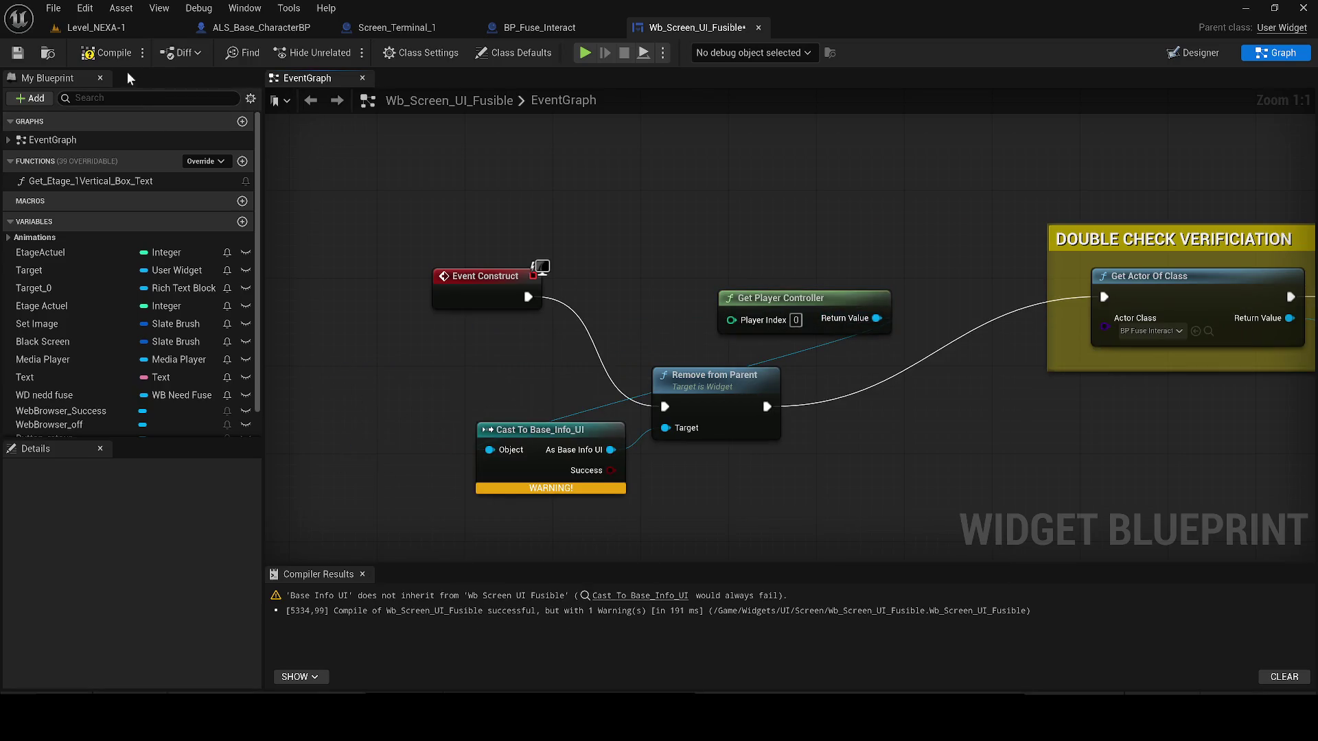
{"action": "mouse_move", "coordinate": [756, 303]}
{"action": "left_mouse_down"}
{"action": "mouse_move", "coordinate": [435, 352]}
{"action": "mouse_move", "coordinate": [296, 461]}
{"action": "left_mouse_up"}
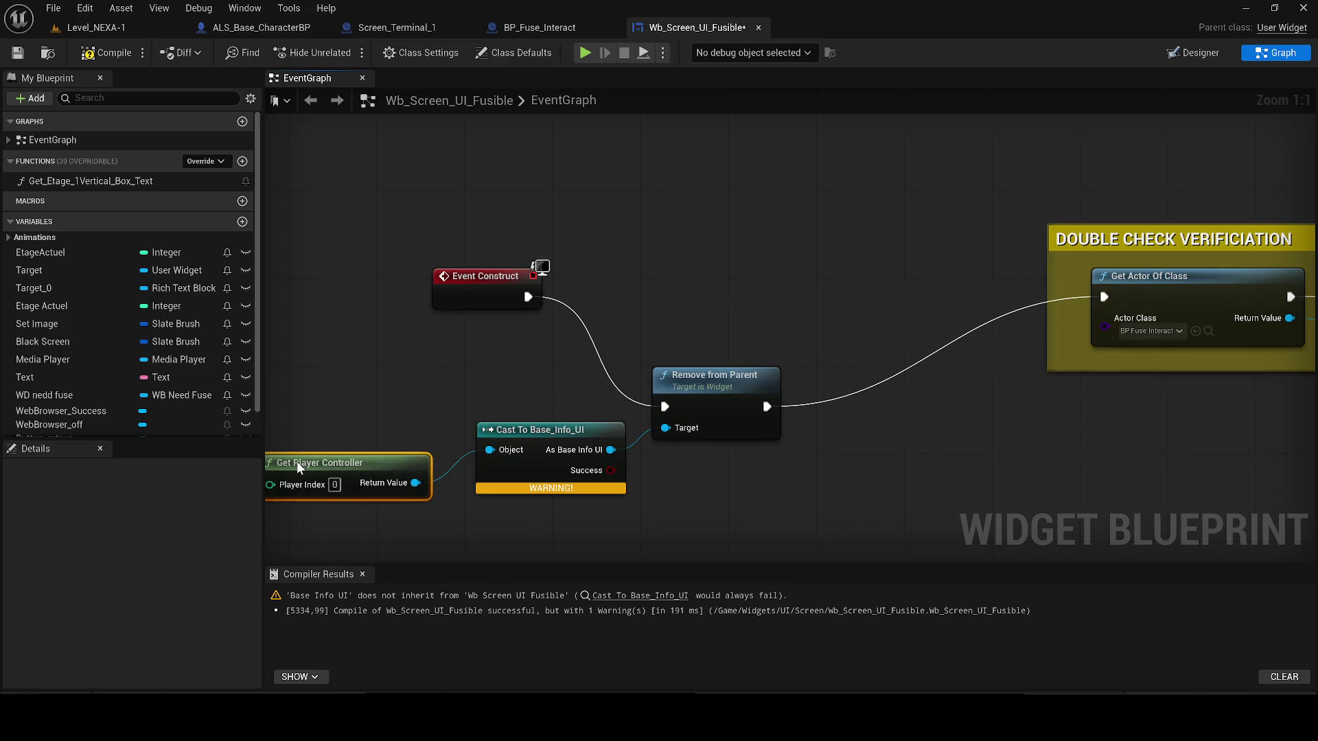
{"action": "left_click", "coordinate": [89, 55]}
{"action": "left_click", "coordinate": [131, 60]}
- Try Get Player Character as the Object, then delete the cast and Remove from Parent nodes
{"action": "mouse_move", "coordinate": [569, 400]}
{"action": "left_mouse_down"}
{"action": "mouse_move", "coordinate": [583, 473]}
{"action": "mouse_move", "coordinate": [650, 533]}
{"action": "left_mouse_up"}
{"action": "type", "text": "ge"}
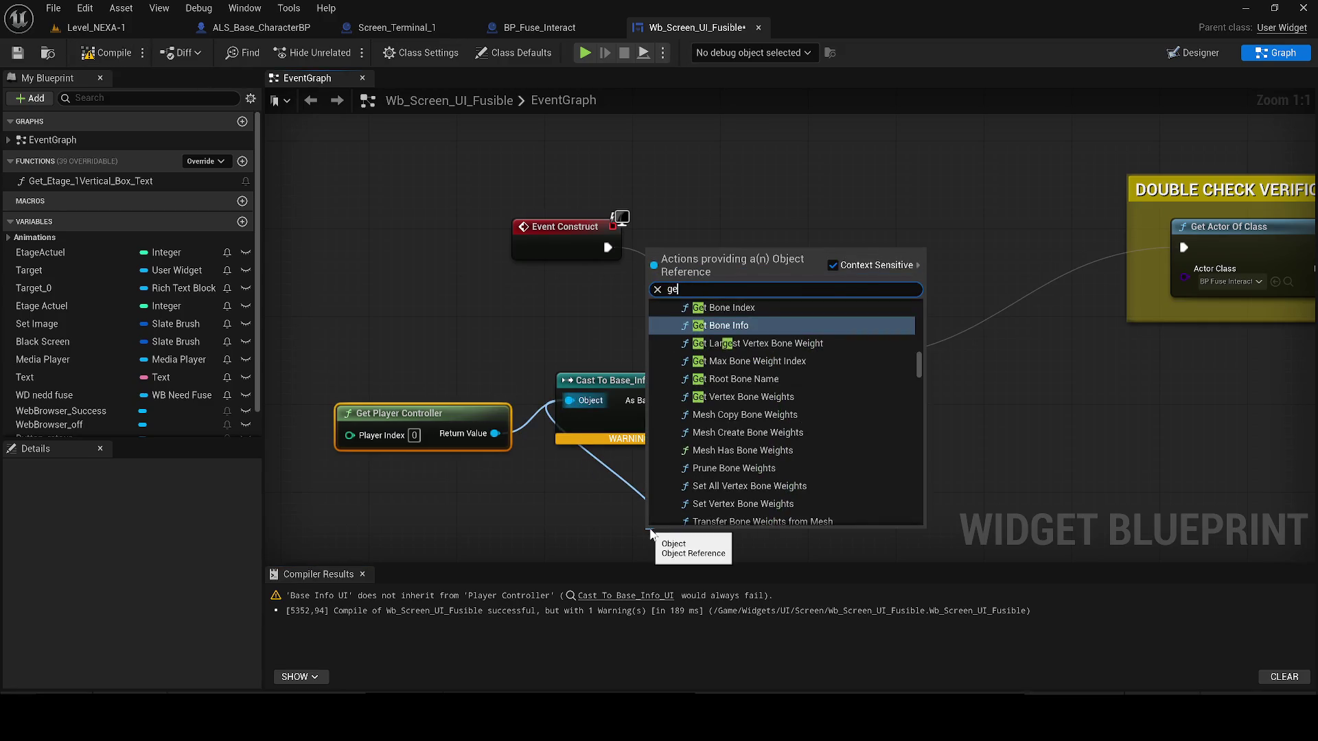
{"action": "type", "text": "t player ch"}
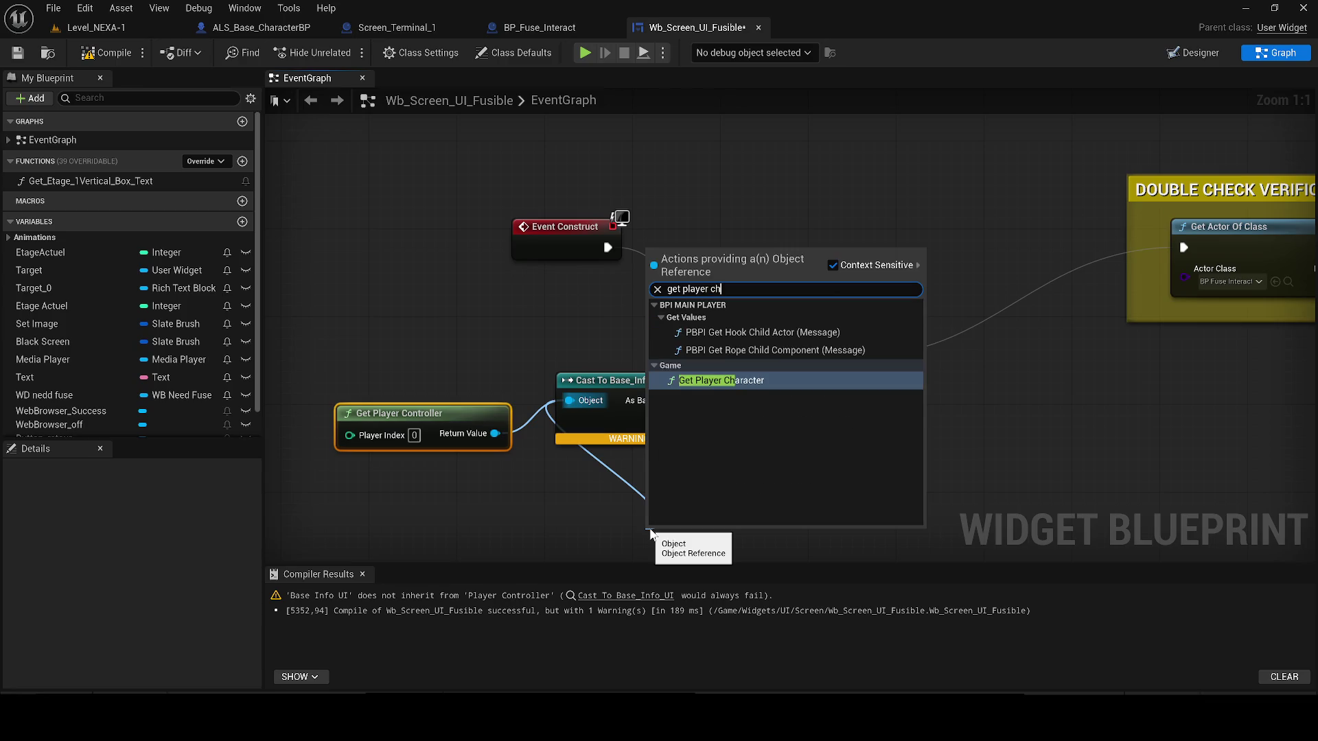
{"action": "key", "text": "Return"}
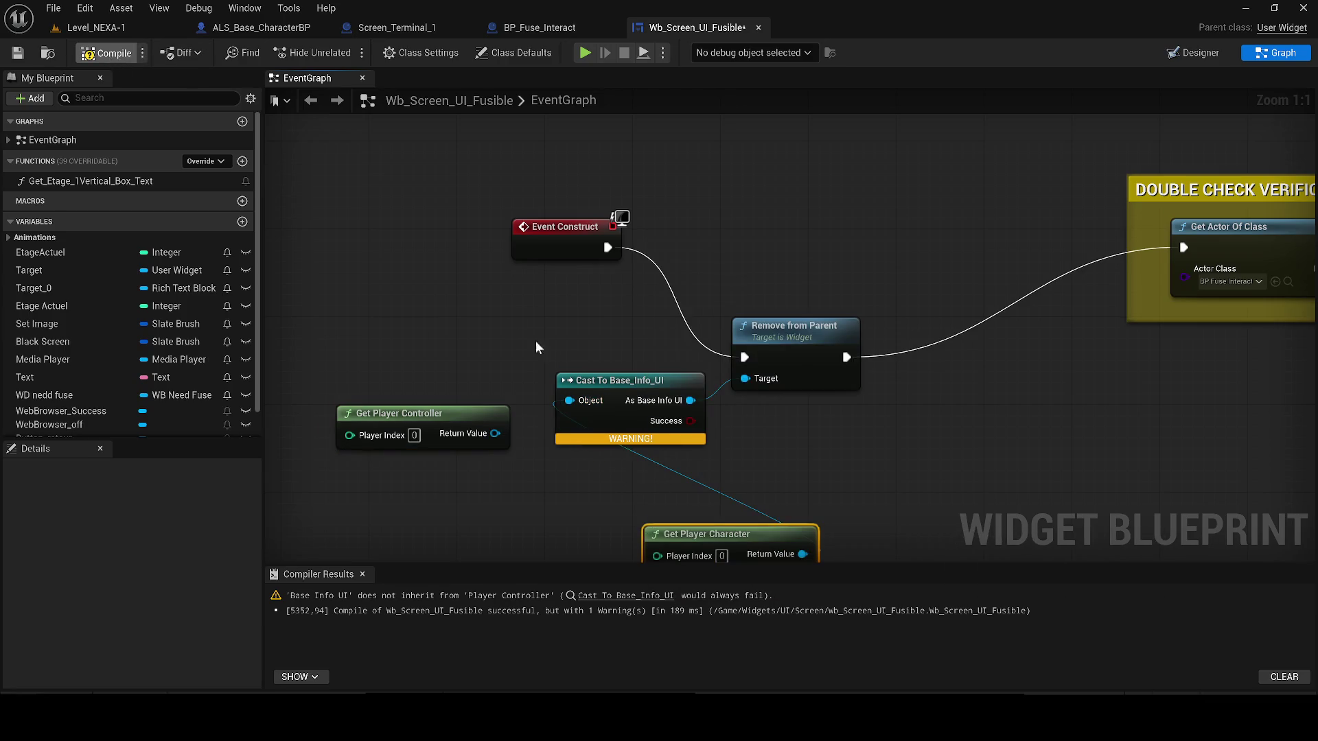
{"action": "key", "text": "F7"}
{"action": "left_click_drag", "start_coordinate": [536, 342], "coordinate": [494, 230]}
{"action": "mouse_move", "coordinate": [383, 226]}
{"action": "left_mouse_down"}
{"action": "mouse_move", "coordinate": [435, 341]}
{"action": "mouse_move", "coordinate": [604, 441]}
{"action": "mouse_move", "coordinate": [780, 465]}
{"action": "left_mouse_up"}
{"action": "key", "text": "Delete"}
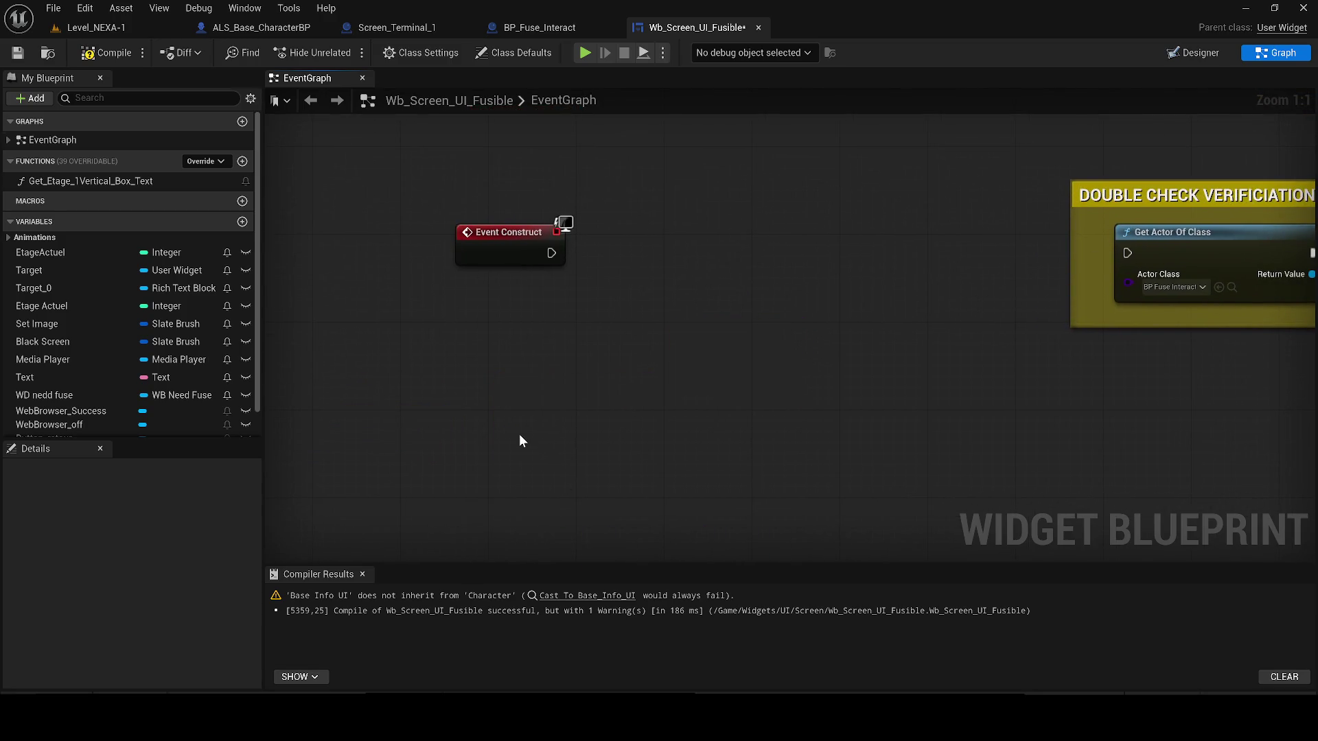
- Locate Base_Info_UI in the Content Drawer and open it
{"action": "key", "text": "ctrl+space"}
{"action": "left_click", "coordinate": [334, 498]}
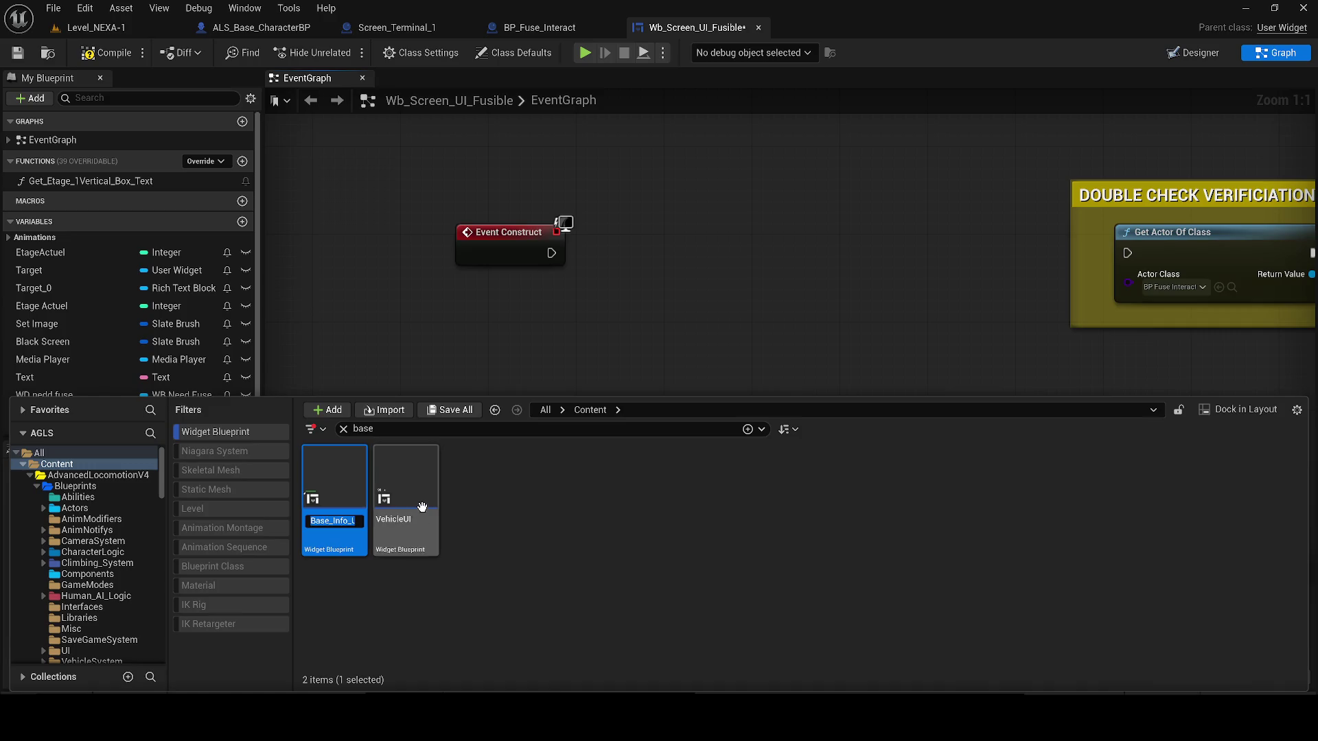
{"action": "left_click", "coordinate": [511, 607]}
{"action": "left_click", "coordinate": [331, 500]}
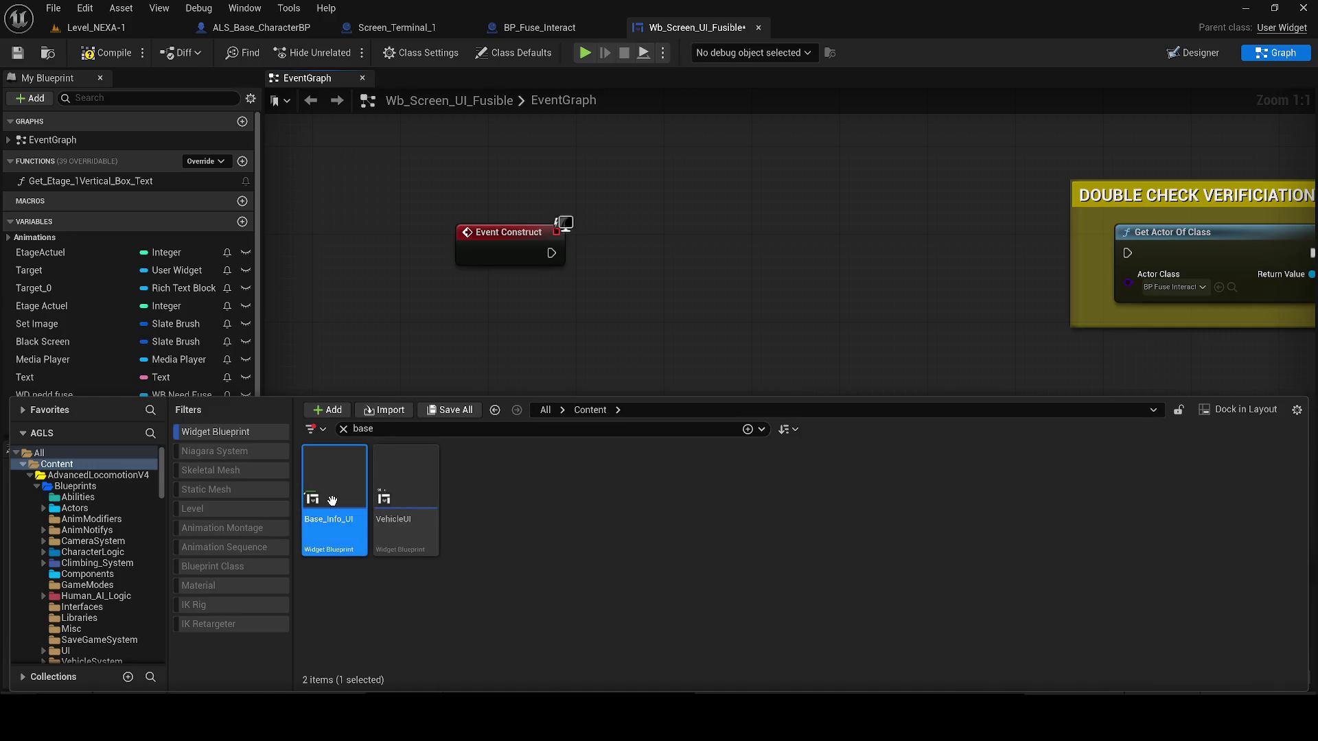
{"action": "double_click", "coordinate": [332, 500]}
- Delete Base_Info_UI's Event Pre Construct Set Fill Color nodes, then go back to Wb_Screen_UI_Fusible
{"action": "left_click", "coordinate": [1278, 53]}
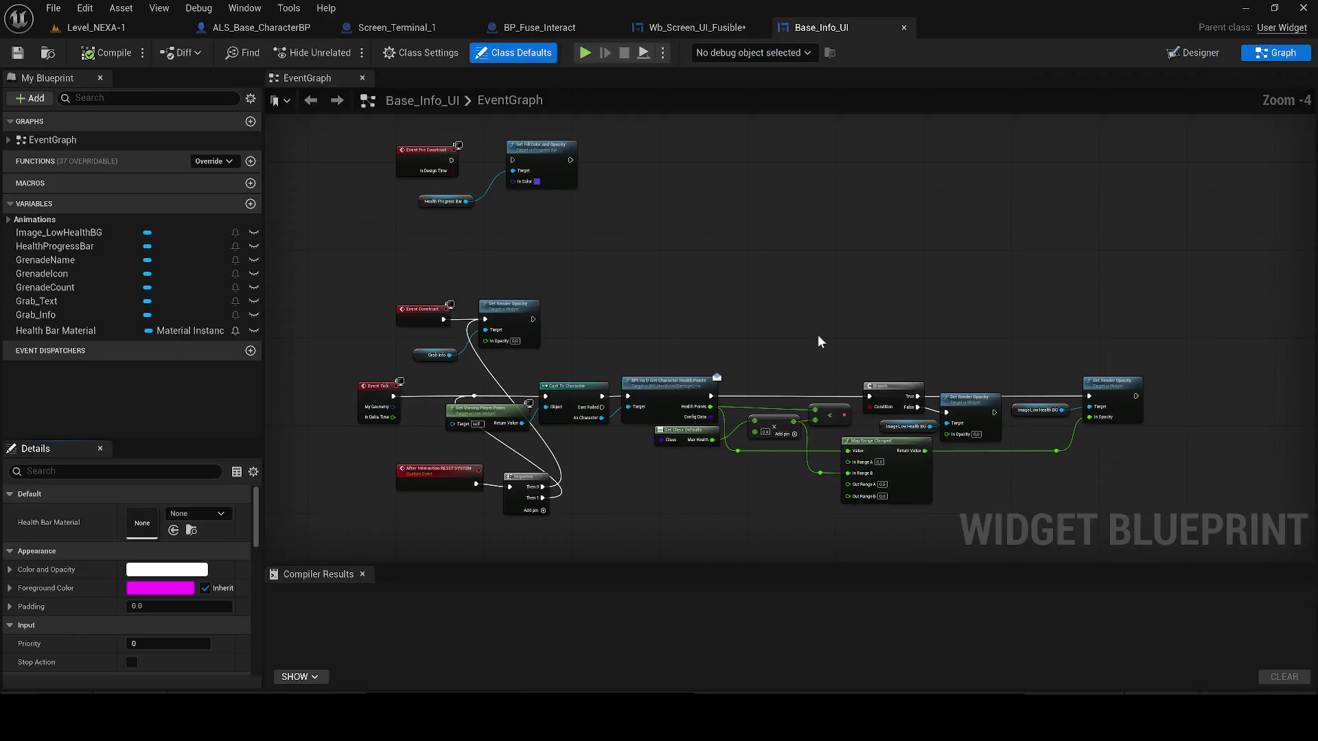
{"action": "left_click_drag", "start_coordinate": [561, 249], "coordinate": [397, 167]}
{"action": "key", "text": "Delete"}
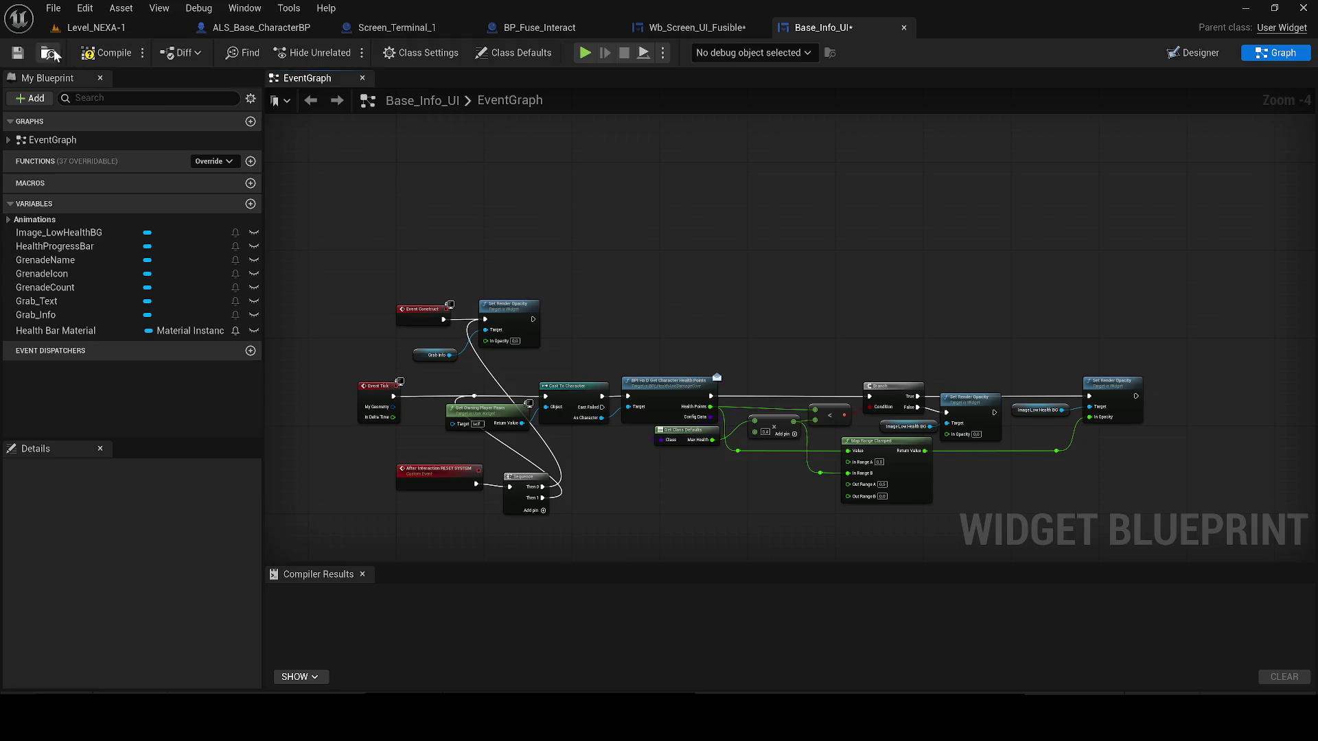
{"action": "scroll", "coordinate": [363, 212], "scroll_direction": "up", "scroll_amount": 2}
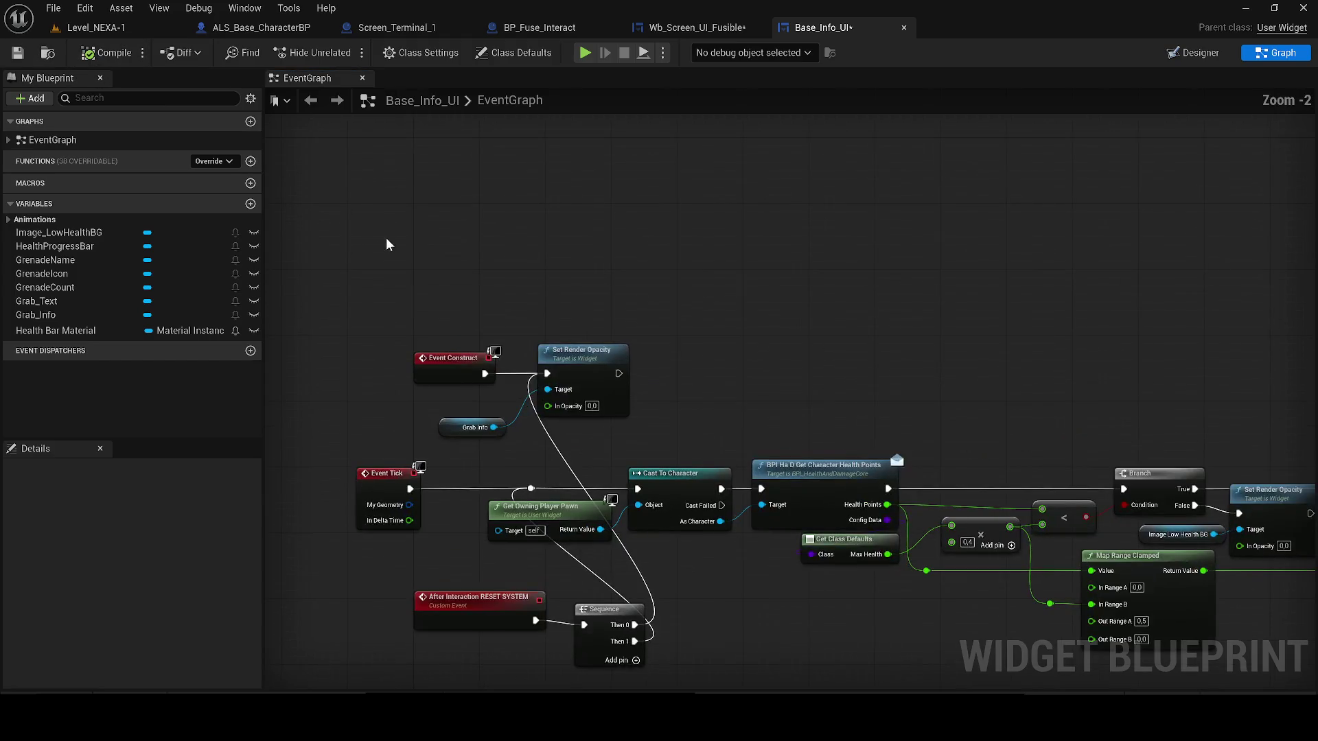
{"action": "left_click_drag", "start_coordinate": [647, 397], "coordinate": [569, 336]}
{"action": "mouse_move", "coordinate": [822, 335]}
{"action": "left_mouse_down"}
{"action": "mouse_move", "coordinate": [785, 304]}
{"action": "mouse_move", "coordinate": [450, 297]}
{"action": "mouse_move", "coordinate": [422, 309]}
{"action": "left_mouse_up"}
{"action": "key", "text": "Home"}
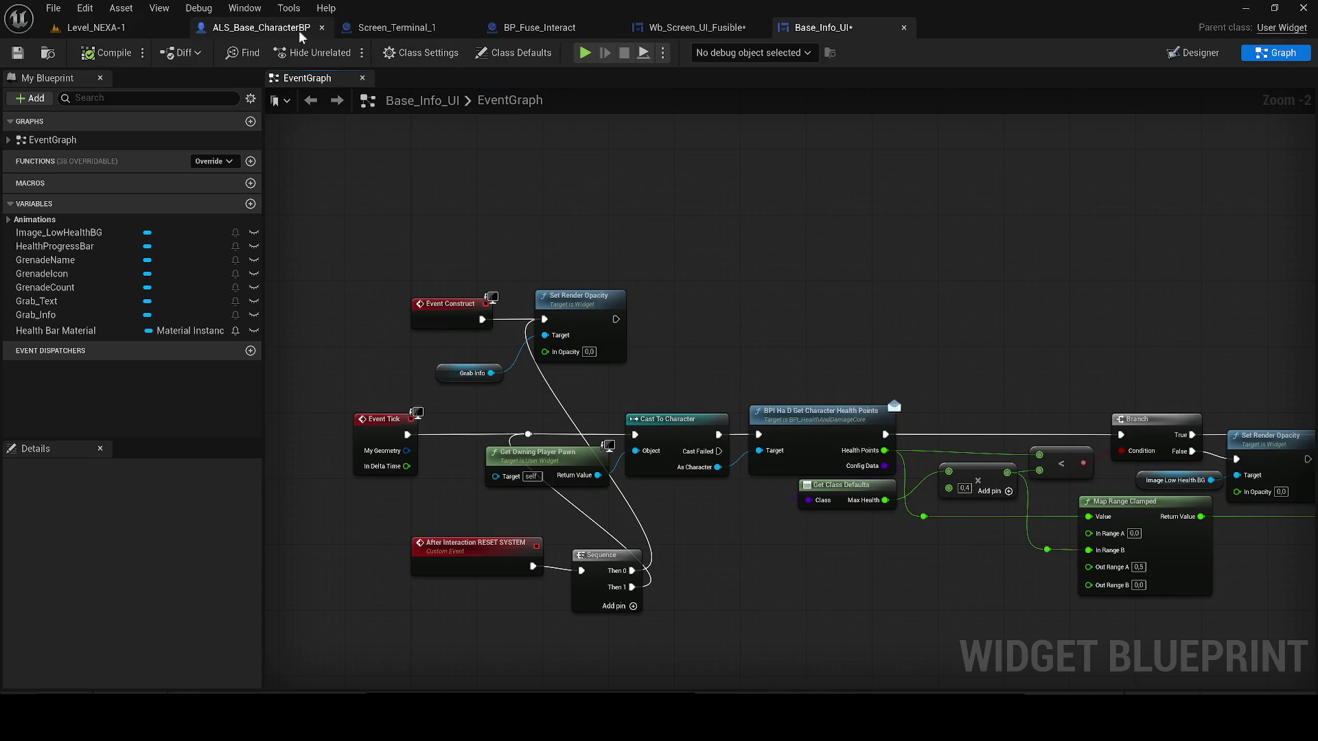
{"action": "left_click", "coordinate": [234, 30]}
{"action": "left_click", "coordinate": [701, 26]}
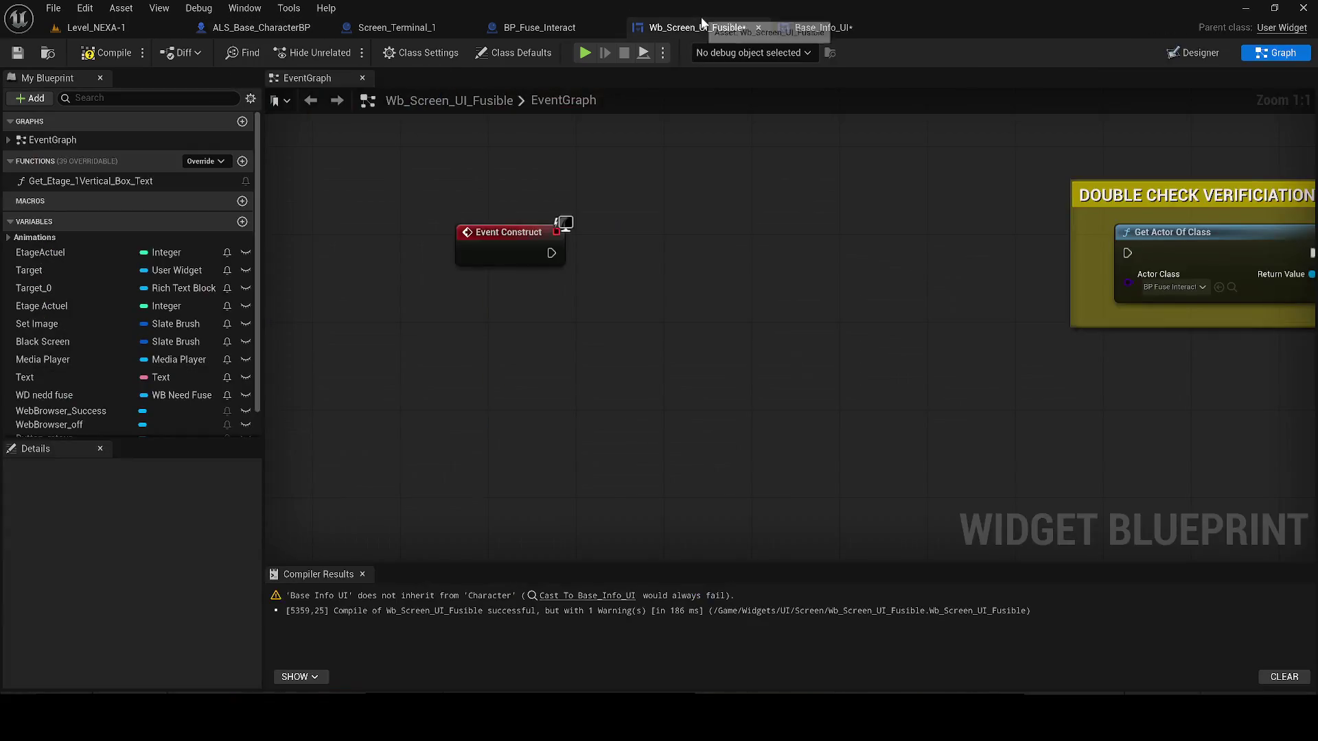
{"action": "left_click", "coordinate": [110, 52]}
{"action": "left_click_drag", "start_coordinate": [551, 253], "coordinate": [1127, 252]}
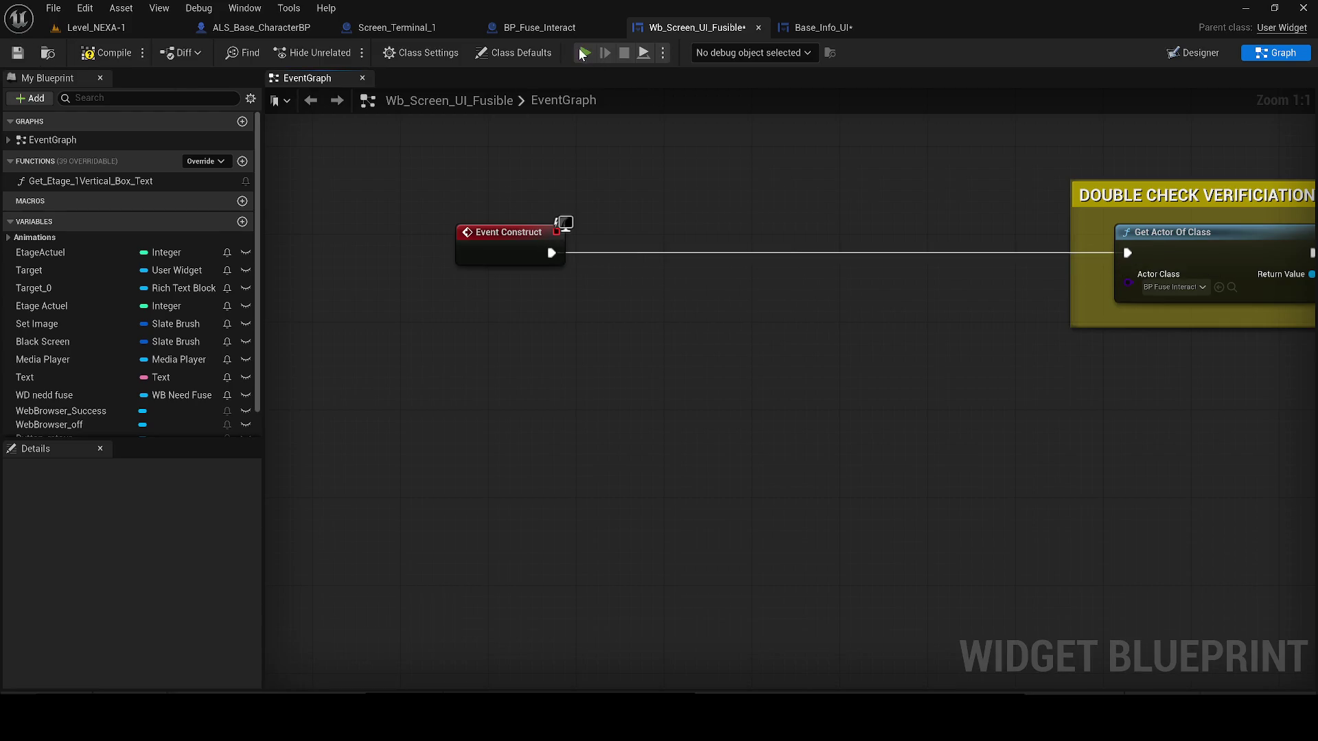
{"action": "key", "text": "alt+p"}
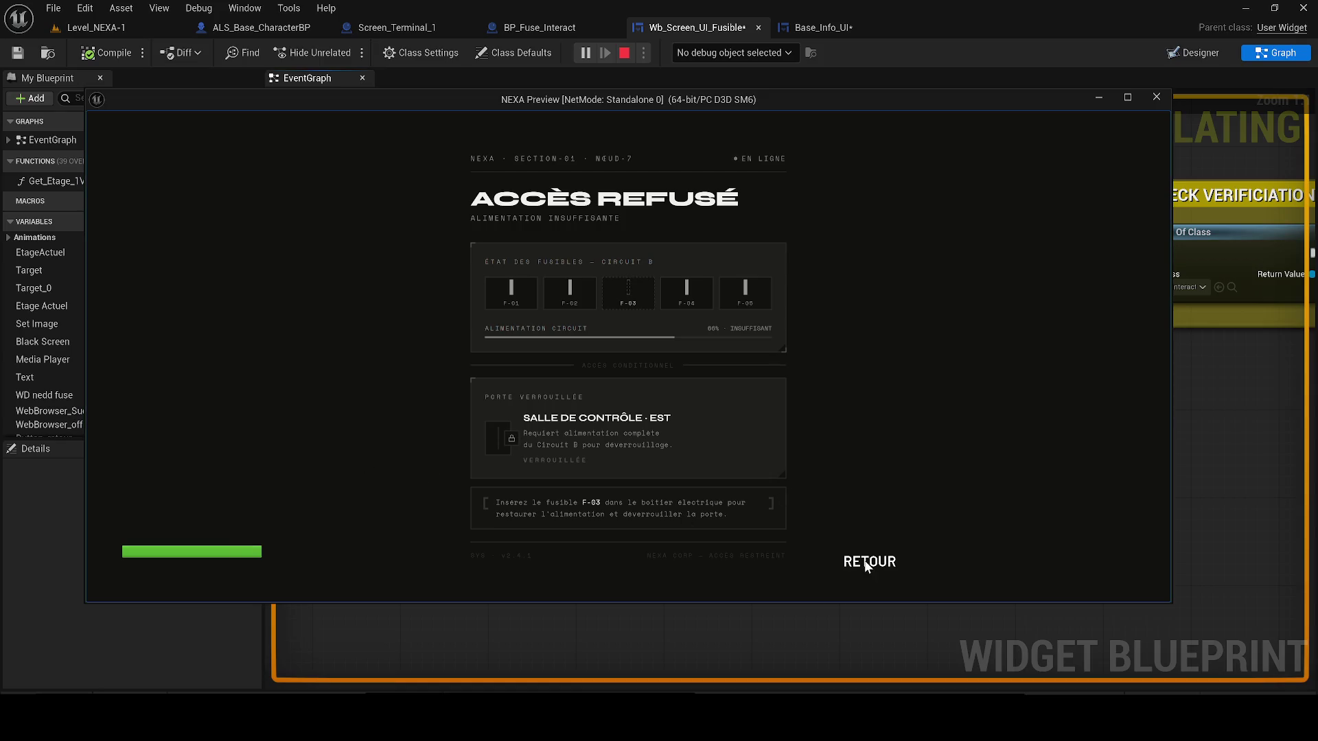
{"action": "left_click", "coordinate": [625, 54]}
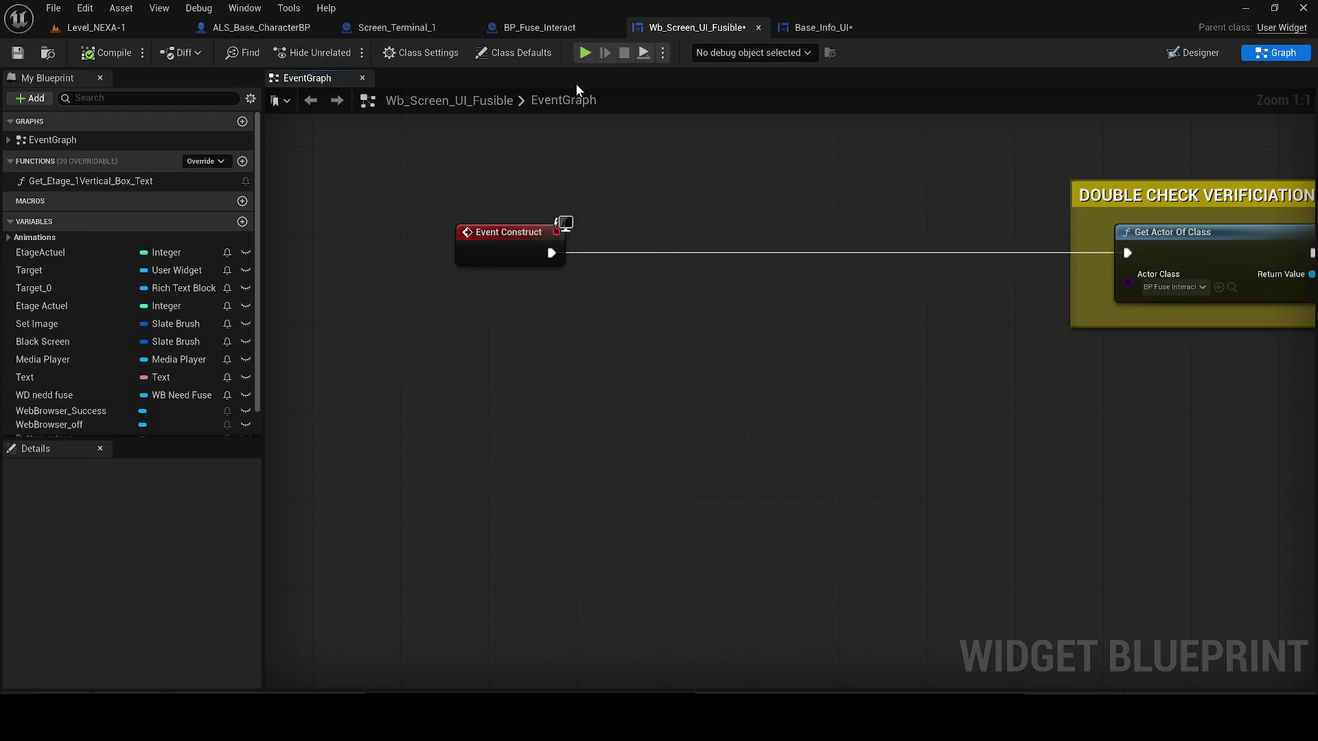
- Save the Base_Info_UI widget blueprint, then save Wb_Screen_UI_Fusible with Ctrl+S
{"action": "left_click", "coordinate": [822, 27]}
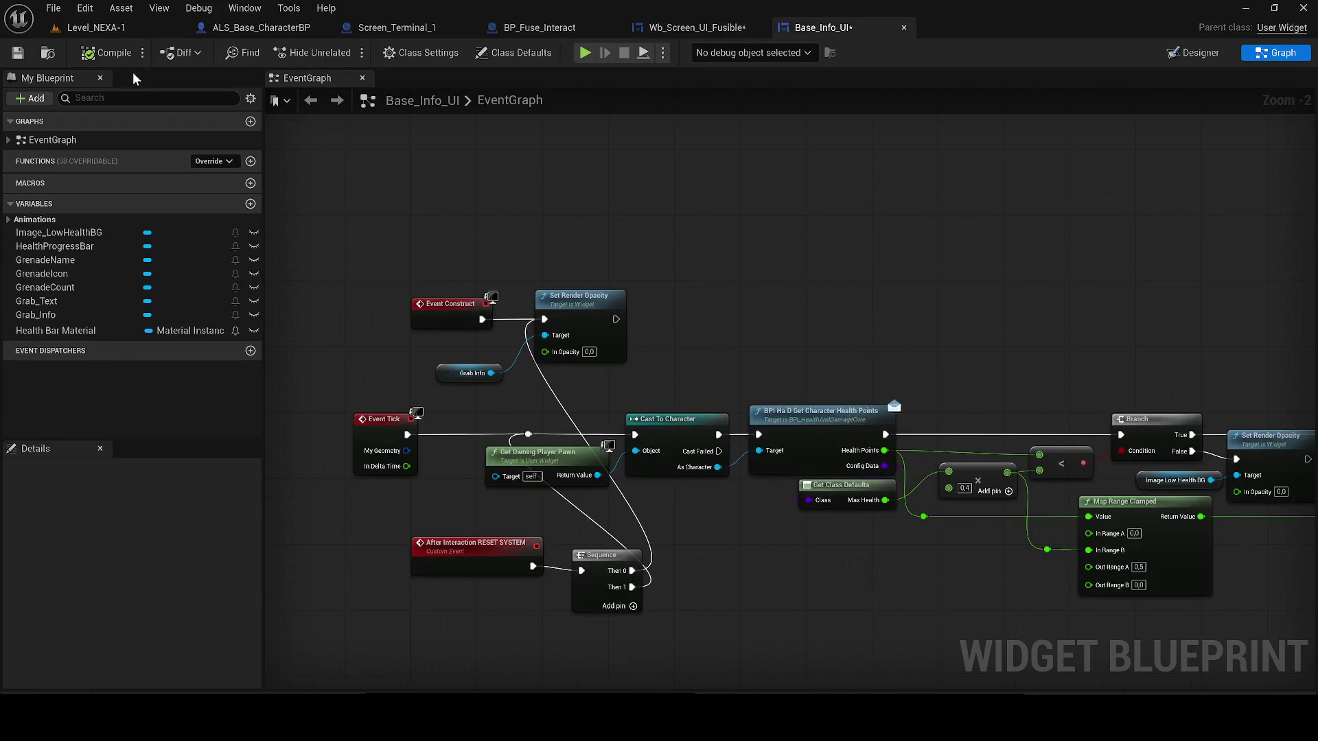
{"action": "left_click", "coordinate": [22, 56]}
{"action": "left_click", "coordinate": [690, 28]}
{"action": "key", "text": "ctrl+s"}
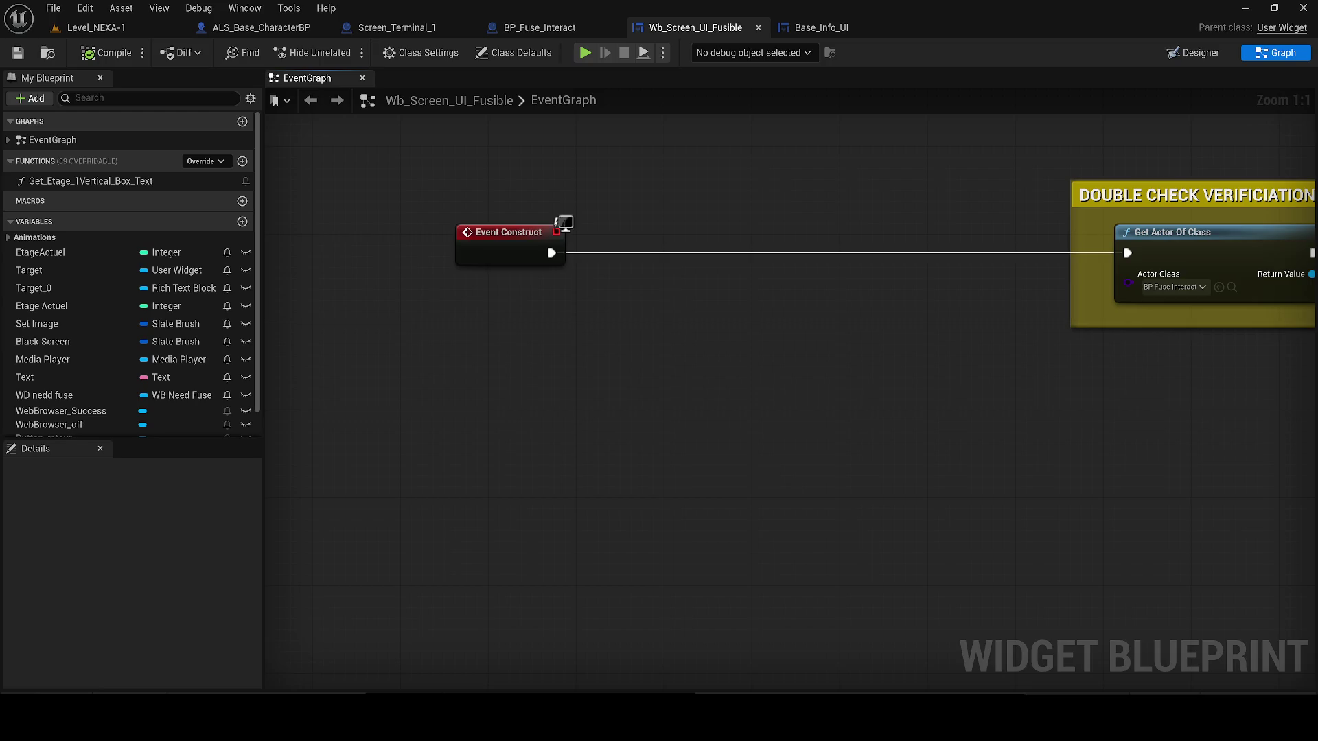
- In the Base_Info_UI Designer, set Image_LowHealthBG's left and top offsets to 0
{"action": "left_click", "coordinate": [522, 26]}
{"action": "left_click", "coordinate": [810, 26]}
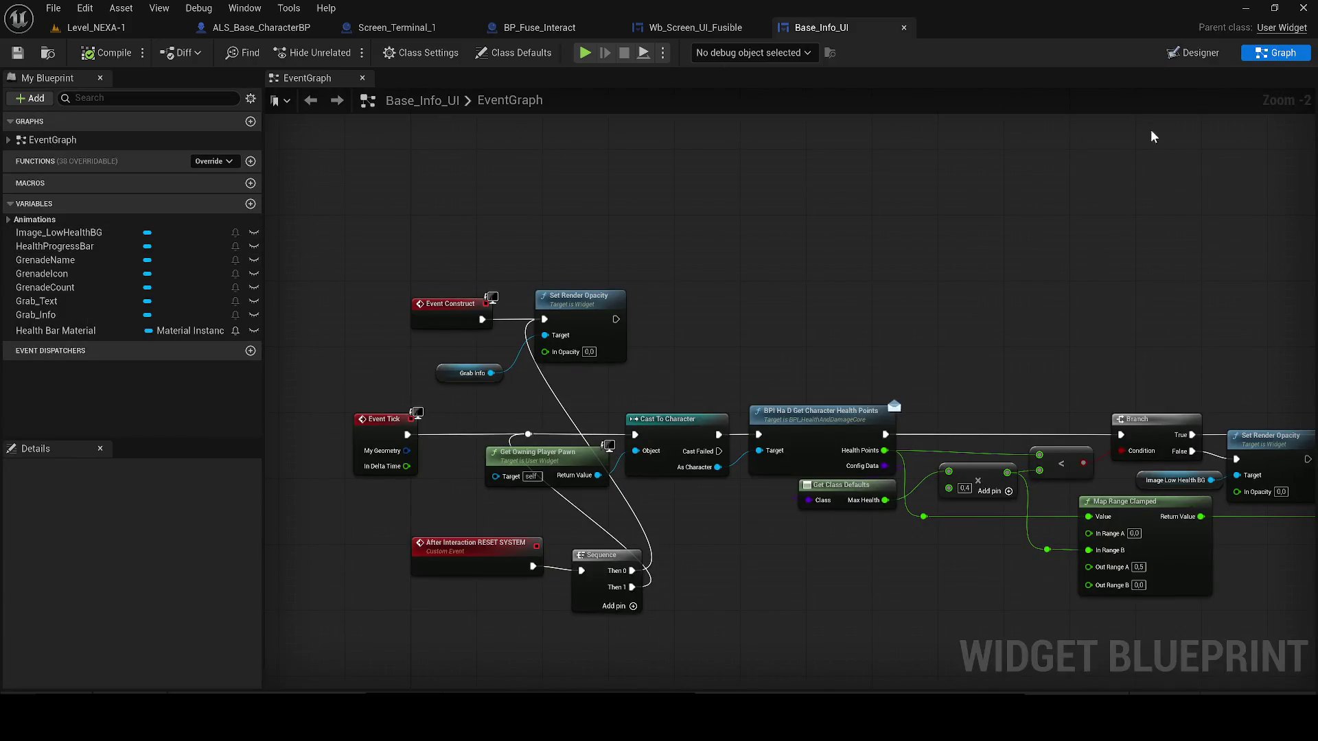
{"action": "left_click", "coordinate": [1193, 53]}
{"action": "left_click", "coordinate": [594, 309]}
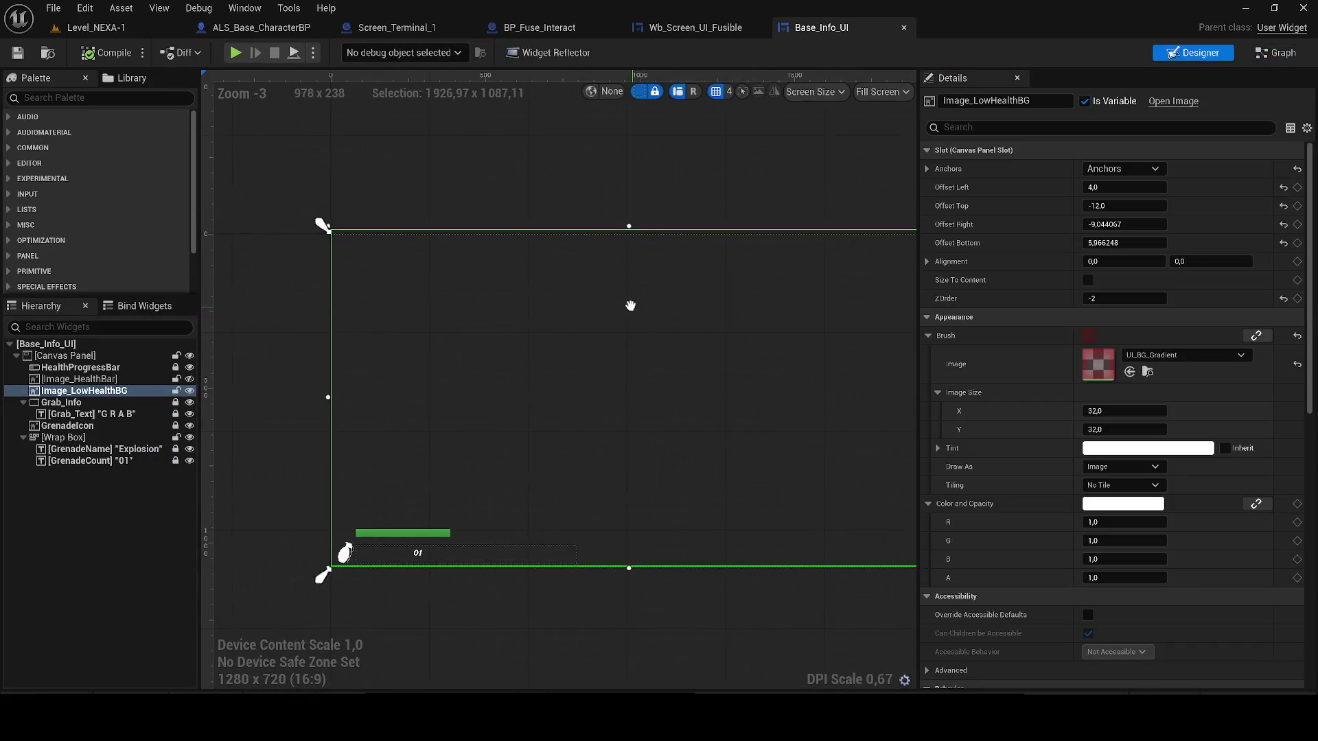
{"action": "left_click", "coordinate": [1124, 187]}
{"action": "type", "text": "0"}
{"action": "left_click", "coordinate": [1117, 205]}
{"action": "type", "text": "0"}
{"action": "key", "text": "Return"}
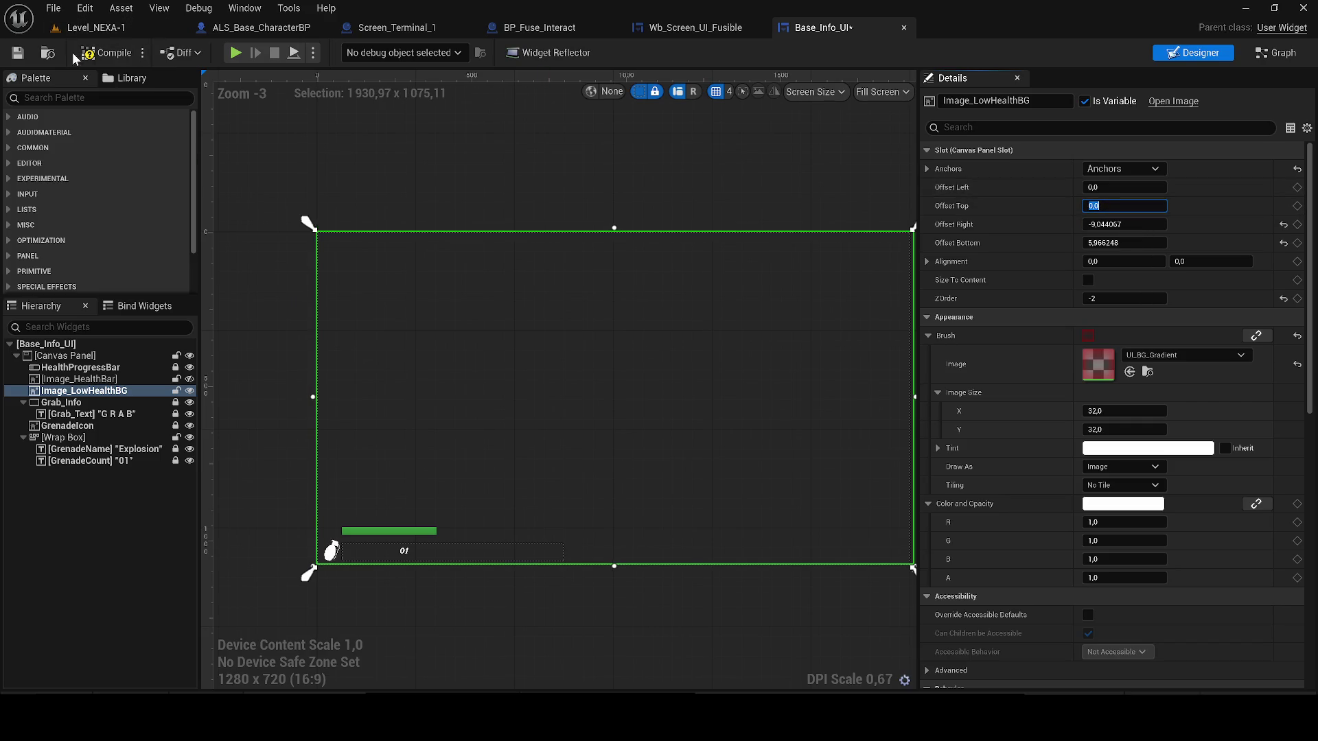
- Play-test Level_NEXA-1, trying the F2, F3 and Tab radial menus and walking forward
{"action": "left_click", "coordinate": [96, 27]}
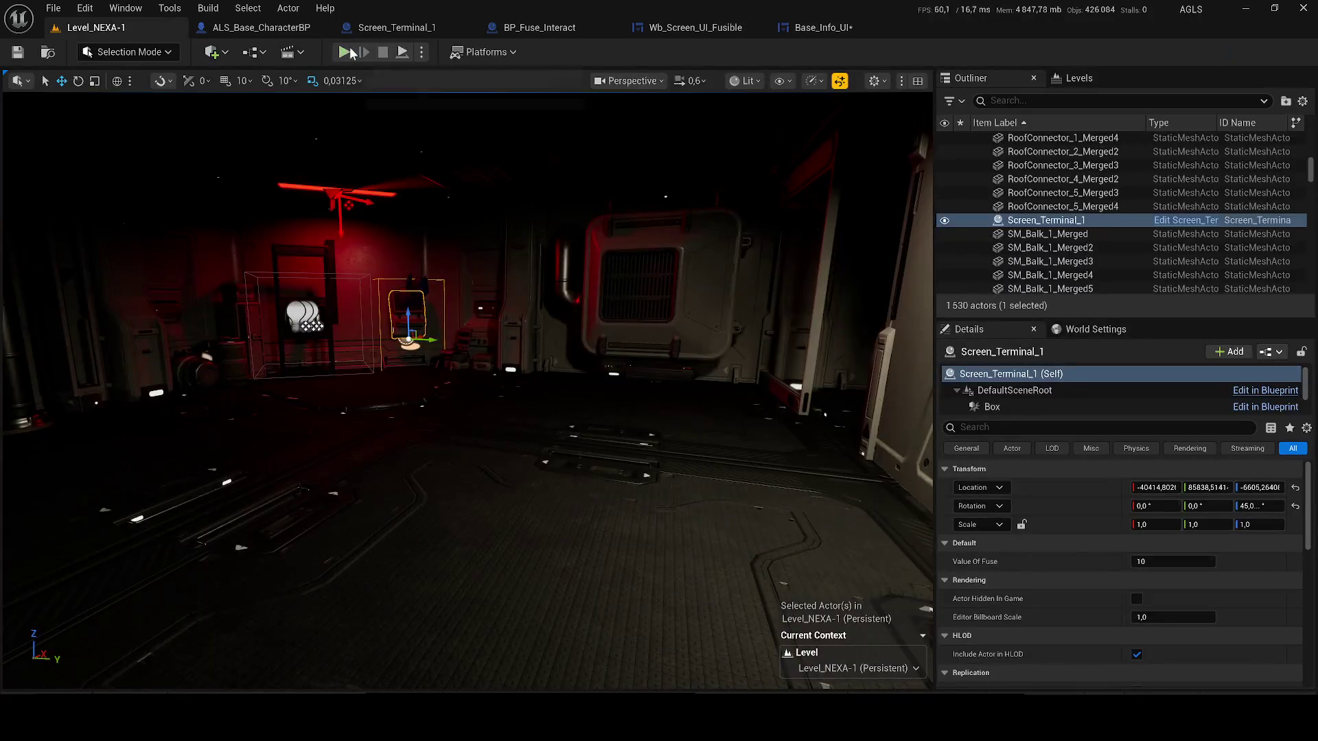
{"action": "left_click", "coordinate": [343, 52]}
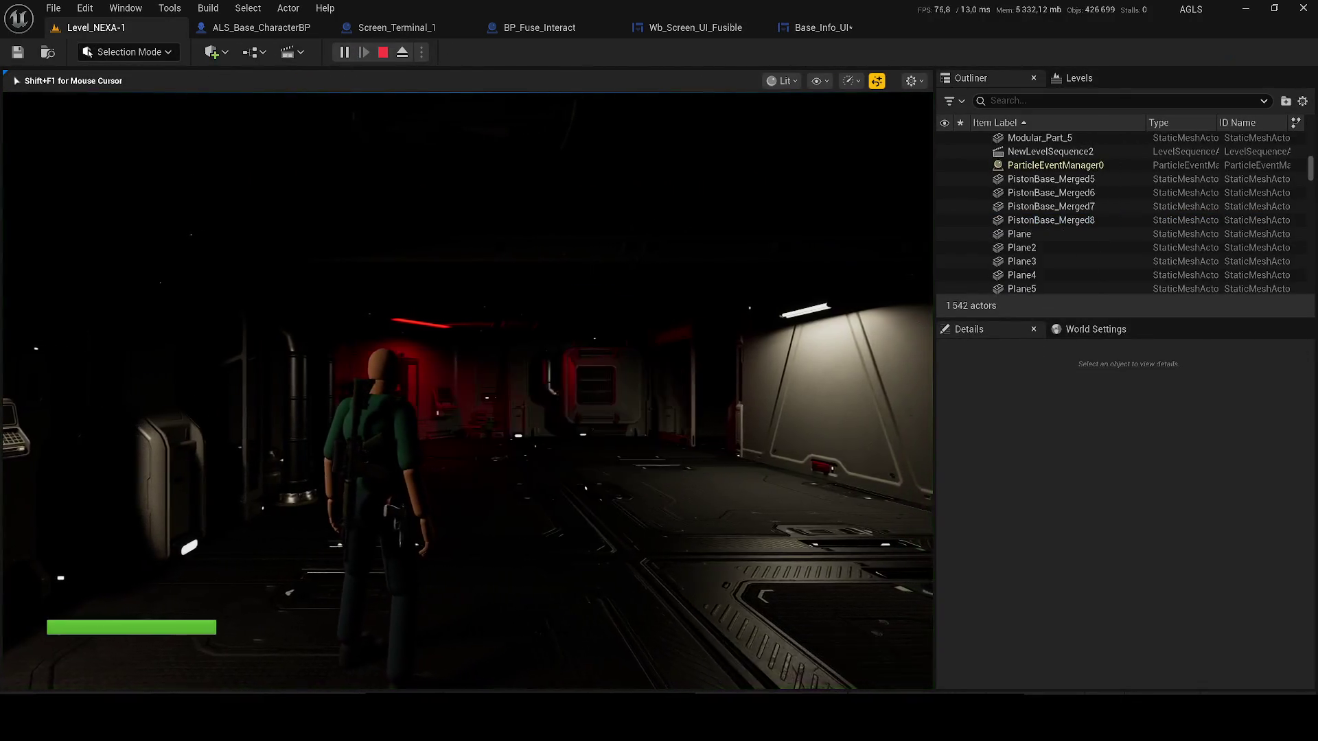
{"action": "key", "text": "F2"}
{"action": "key", "text": "F3"}
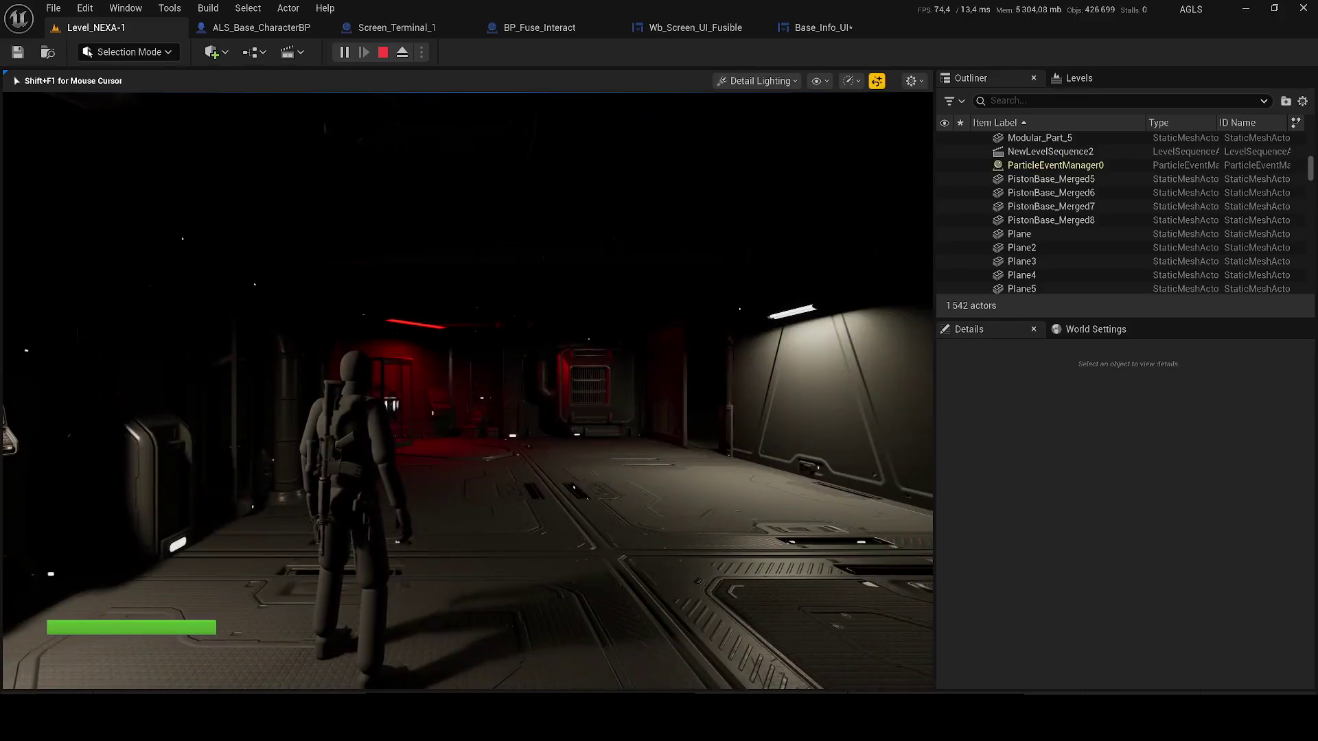
{"action": "key", "text": "Tab"}
{"action": "key", "text": "w"}
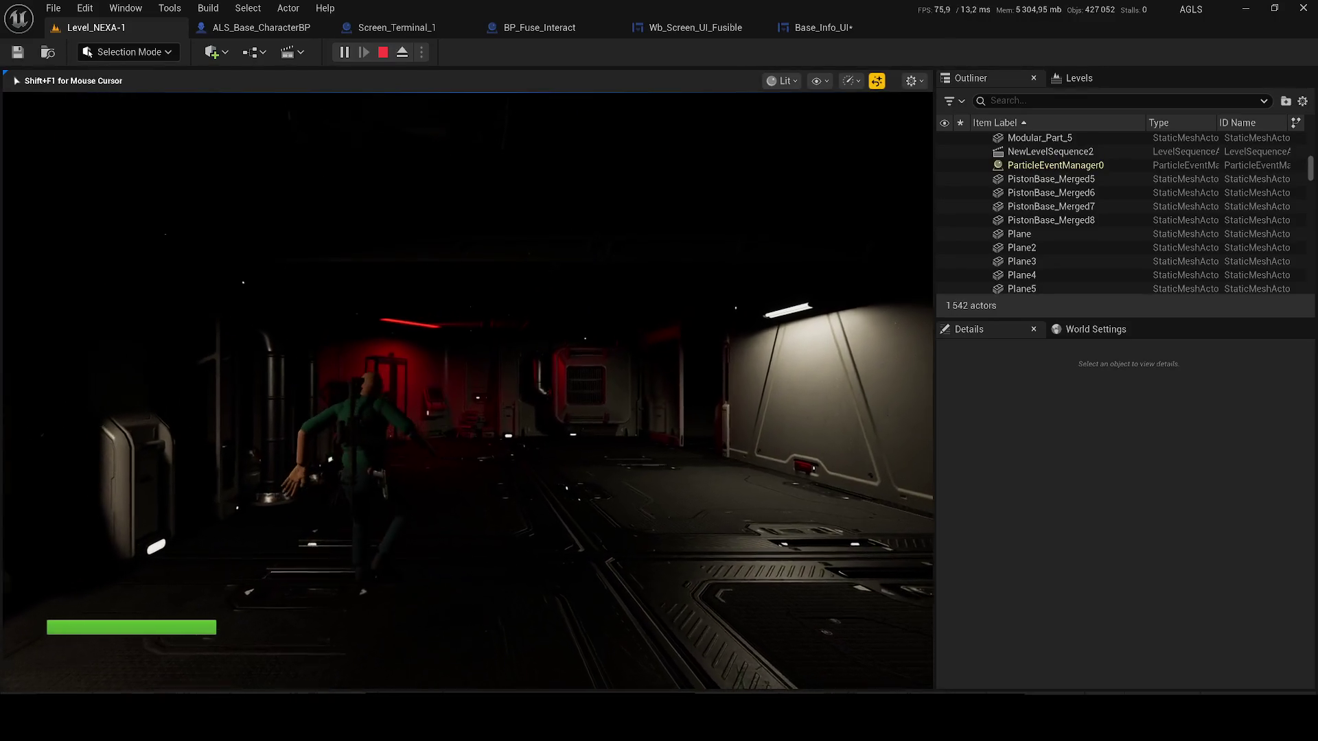
{"action": "key", "text": "Escape"}
- Set Image_LowHealthBG's right and bottom offsets to 0 and compile Base_Info_UI
{"action": "left_click", "coordinate": [823, 27]}
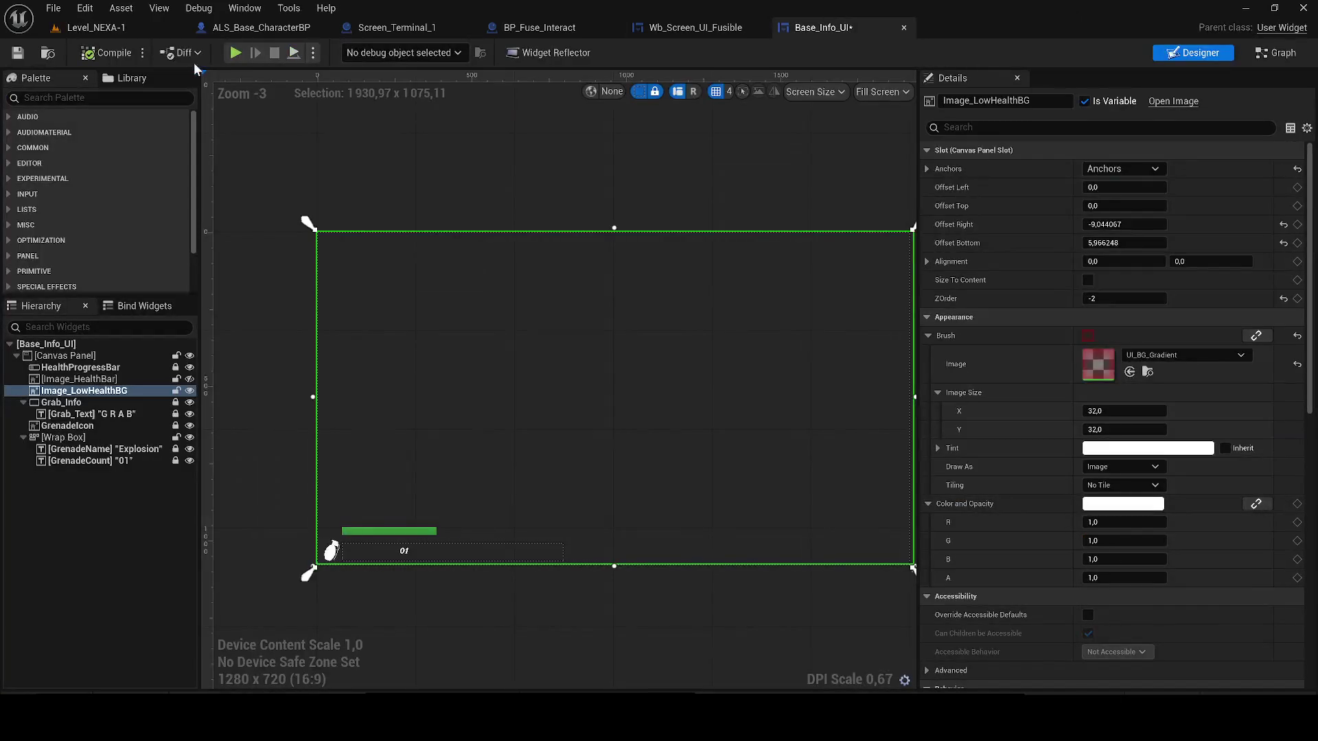
{"action": "left_click", "coordinate": [1123, 224]}
{"action": "type", "text": "0"}
{"action": "key", "text": "Return"}
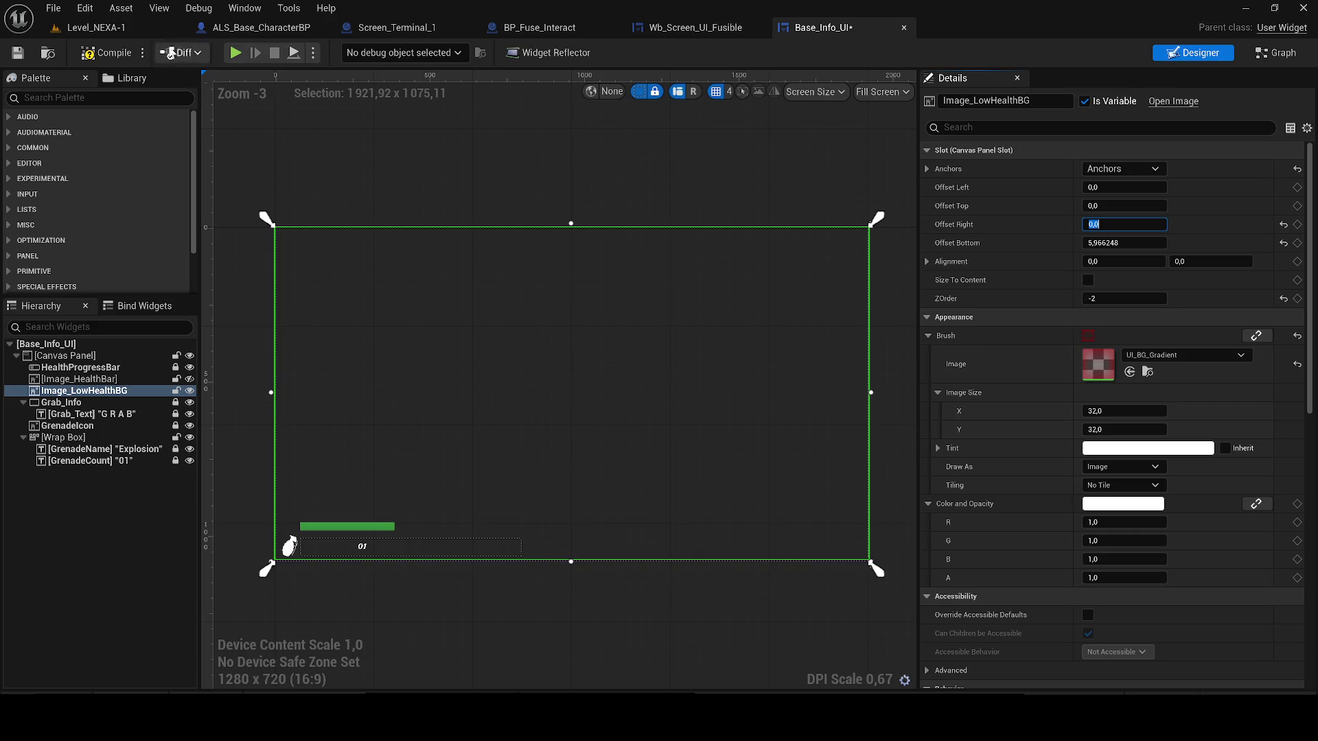
{"action": "type", "text": "0"}
{"action": "key", "text": "Return"}
{"action": "left_click", "coordinate": [92, 57]}
- Save Base_Info_UI, then play Level_NEXA-1 and use the fuse terminal with E before stopping
{"action": "left_click", "coordinate": [17, 52]}
{"action": "left_click", "coordinate": [96, 27]}
{"action": "left_click", "coordinate": [342, 55]}
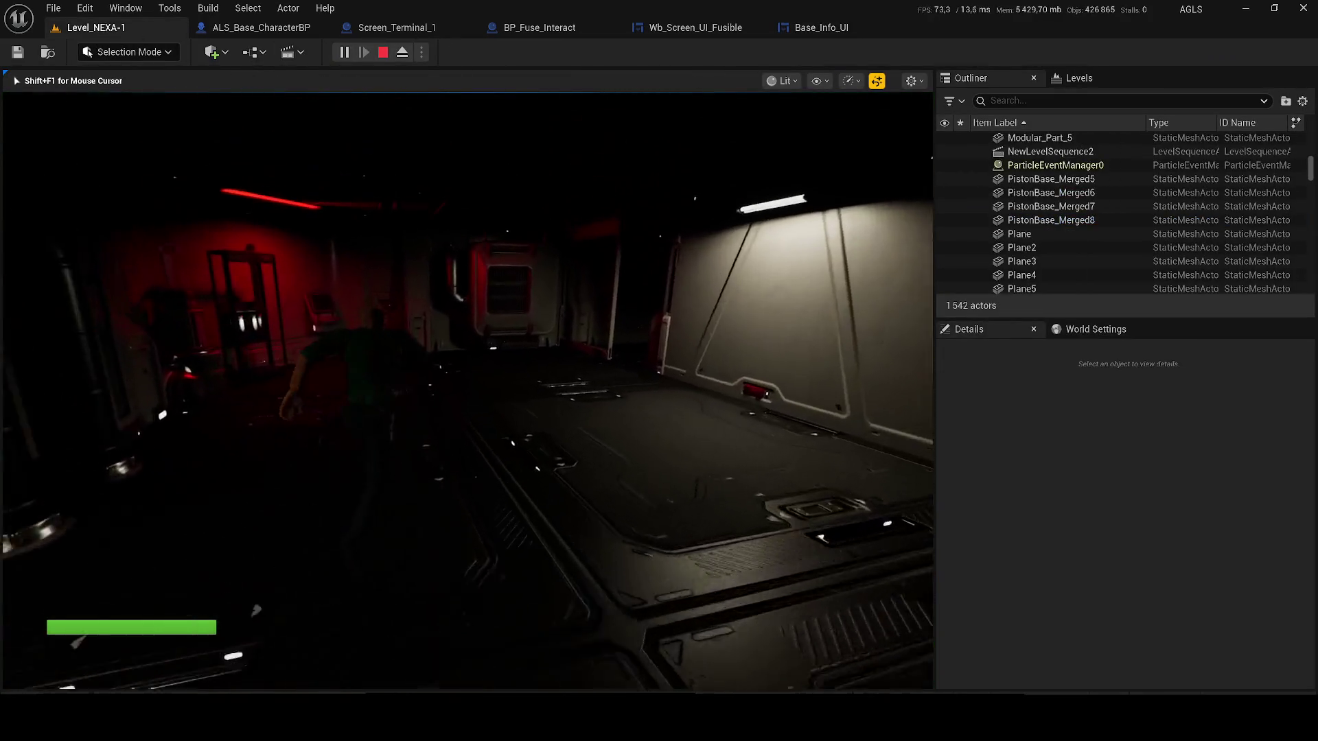
{"action": "key", "text": "q"}
{"action": "key", "text": "q"}
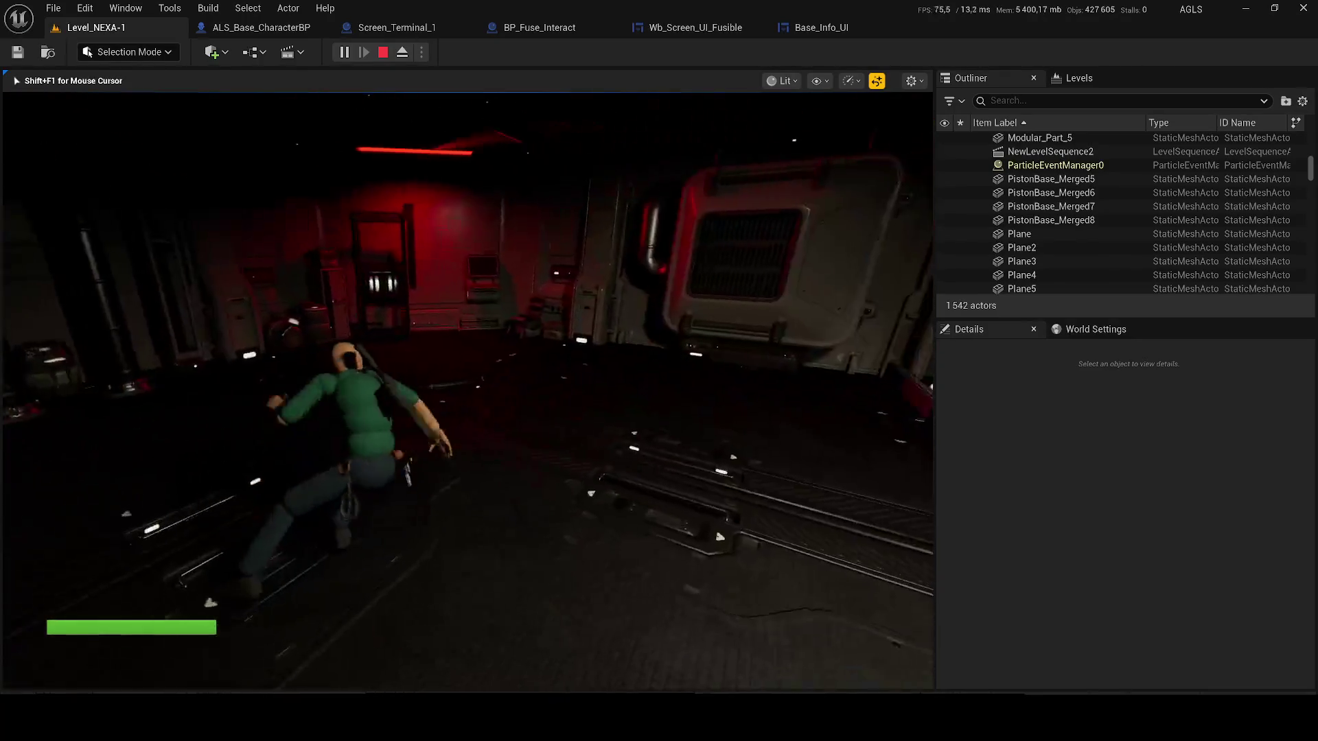
{"action": "key", "text": "e"}
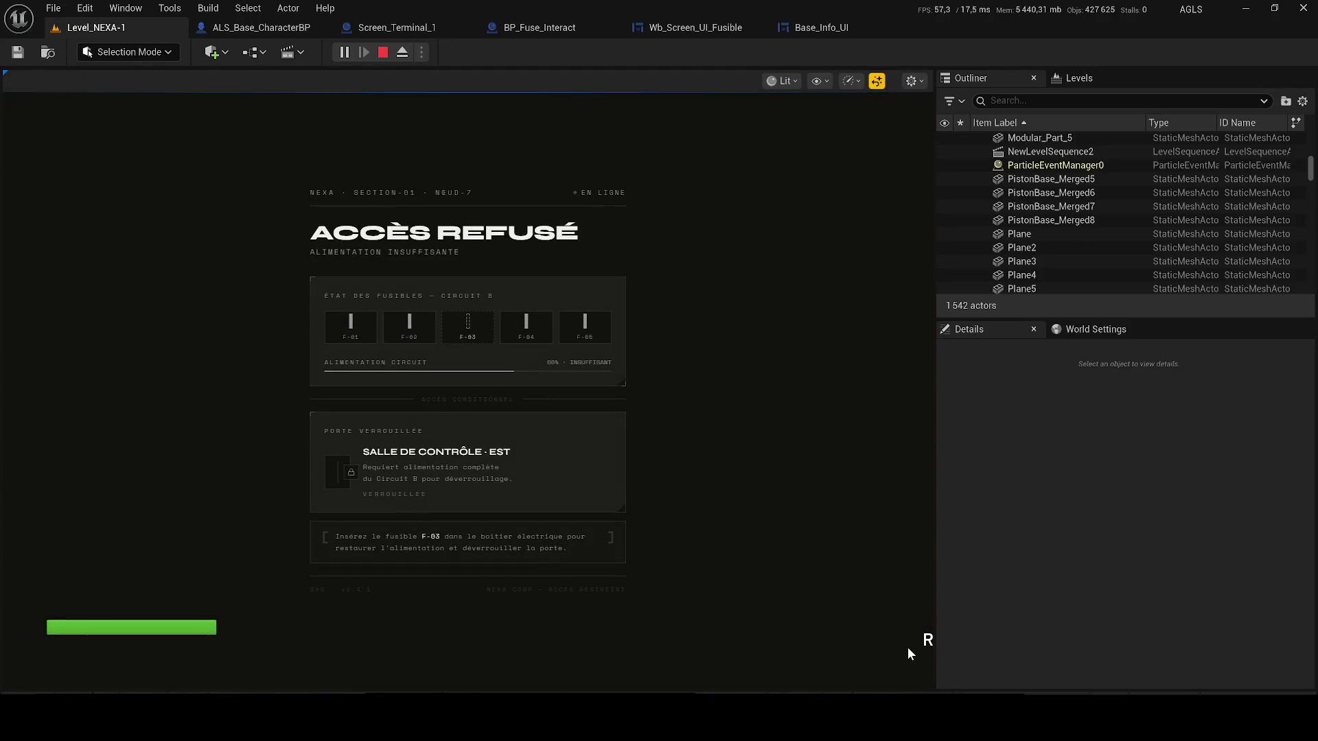
{"action": "key", "text": "Escape"}
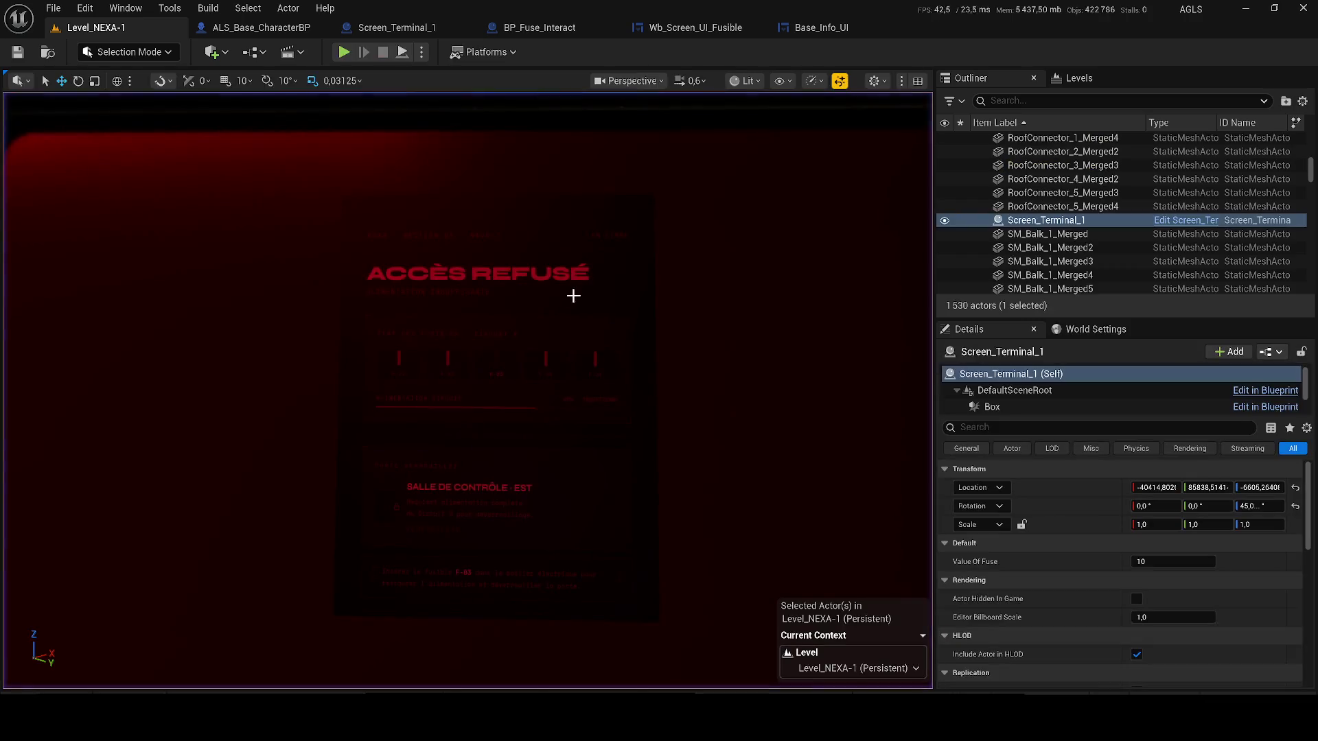
{"action": "key", "text": "ctrl+space"}
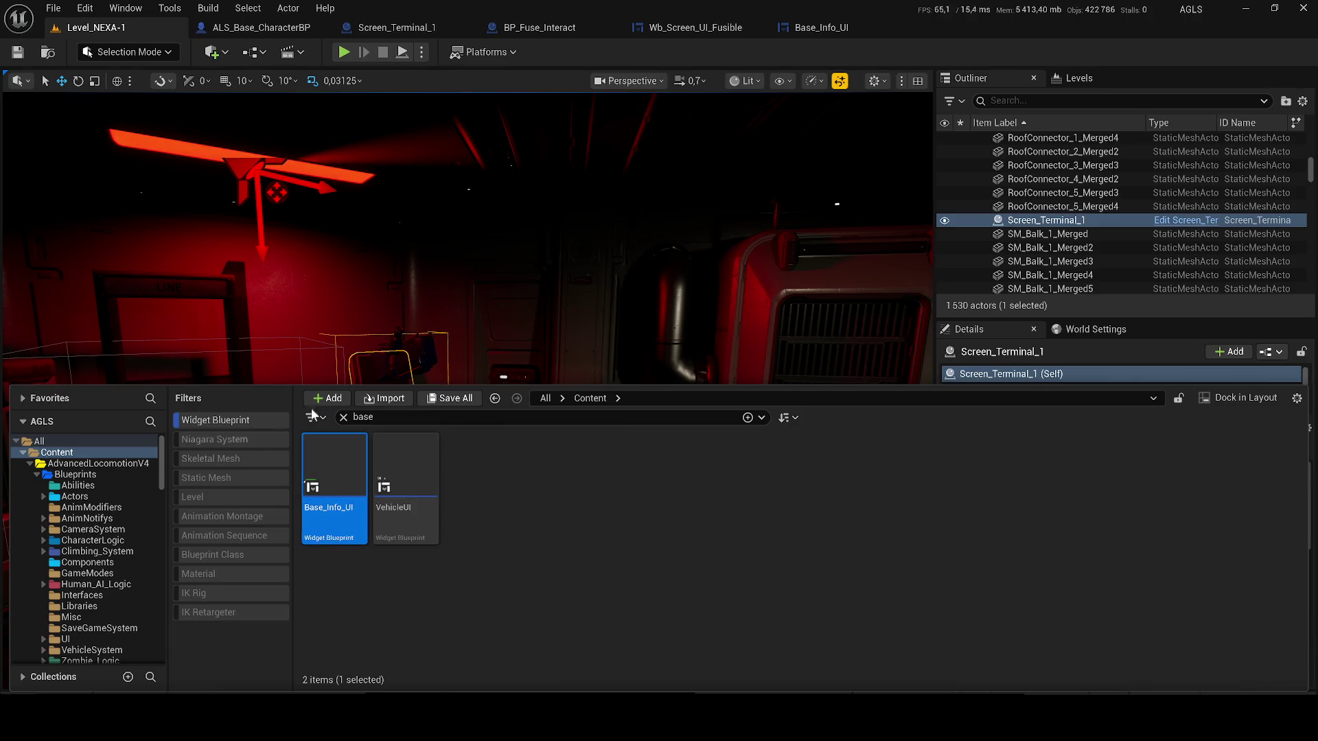
- Clear the 'base' asset search and open UI_RifleInspectionMenu's event graph
{"action": "left_click", "coordinate": [415, 416]}
{"action": "key", "text": "BackSpace"}
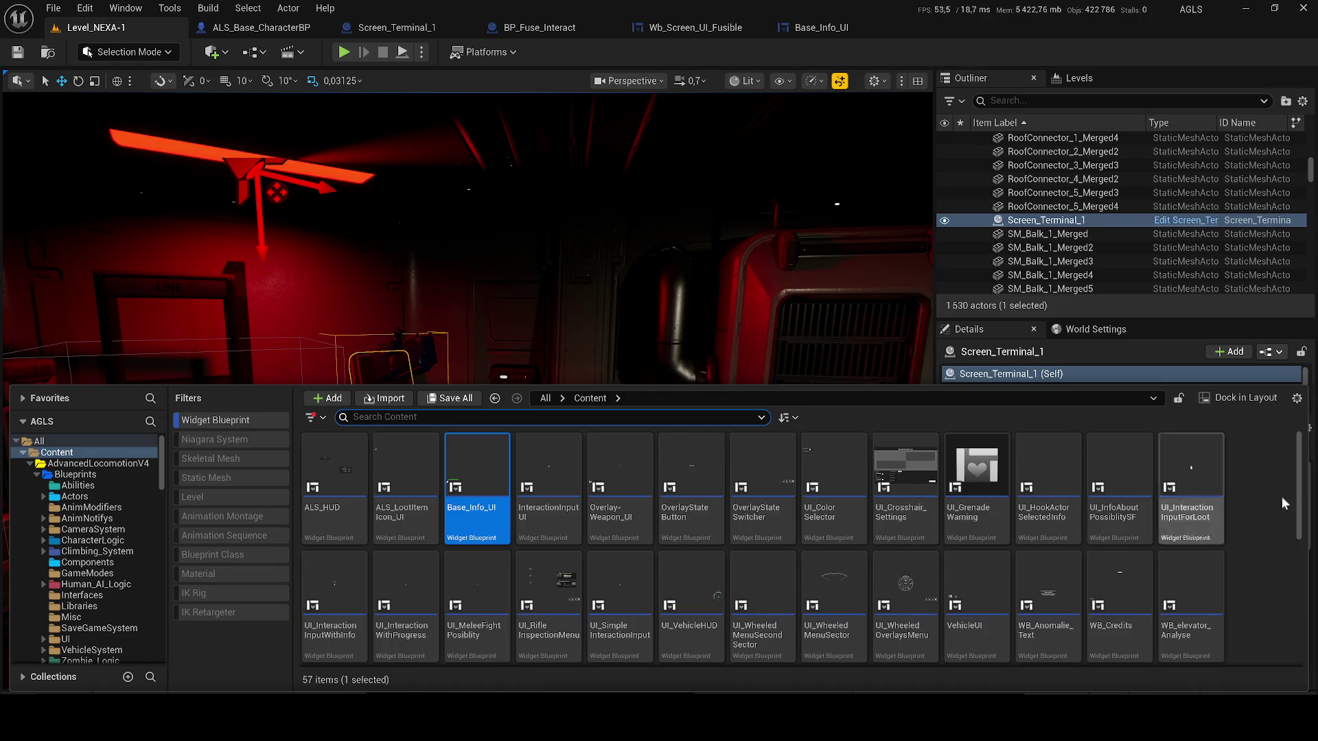
{"action": "double_click", "coordinate": [566, 589]}
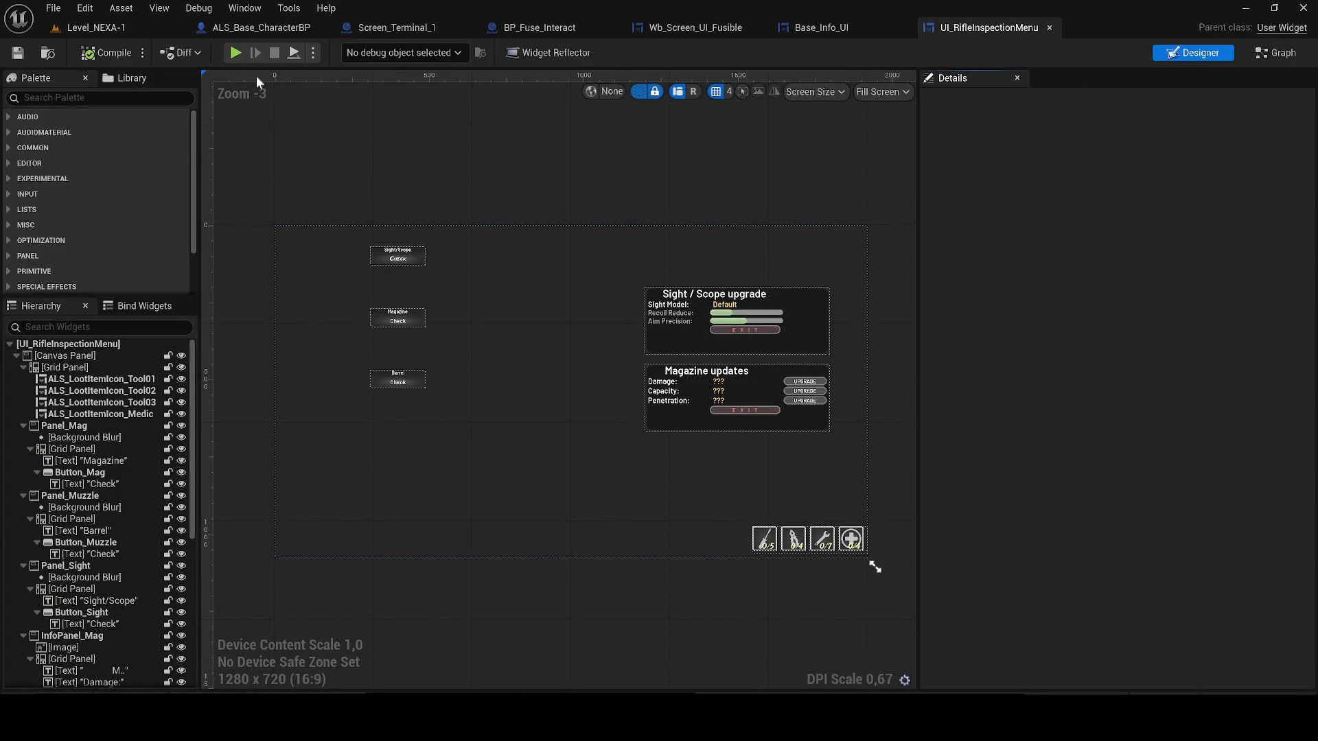
{"action": "left_click", "coordinate": [1273, 53]}
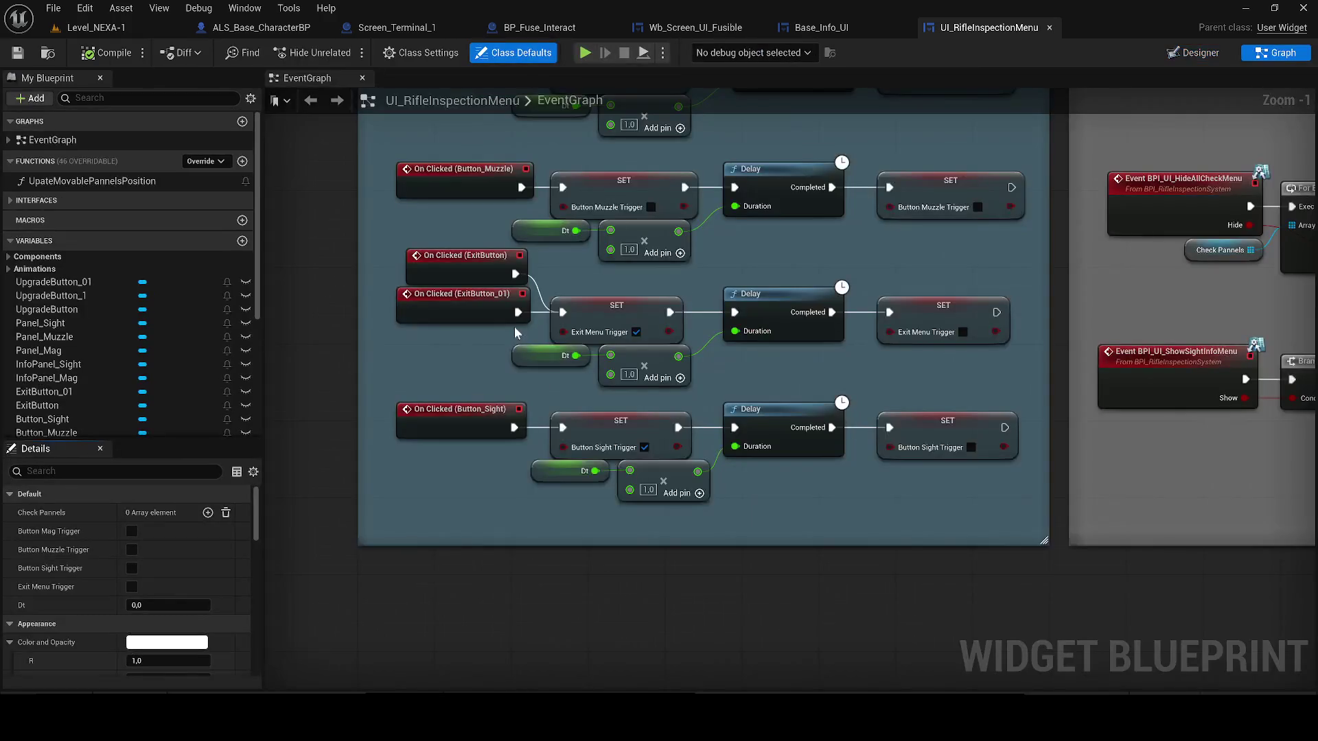
- Review its Init, Tick and Buttons sections, select the menu event handlers, then bring up ALS_Base_CharacterBP
{"action": "scroll", "coordinate": [478, 346], "scroll_direction": "up", "scroll_amount": 3}
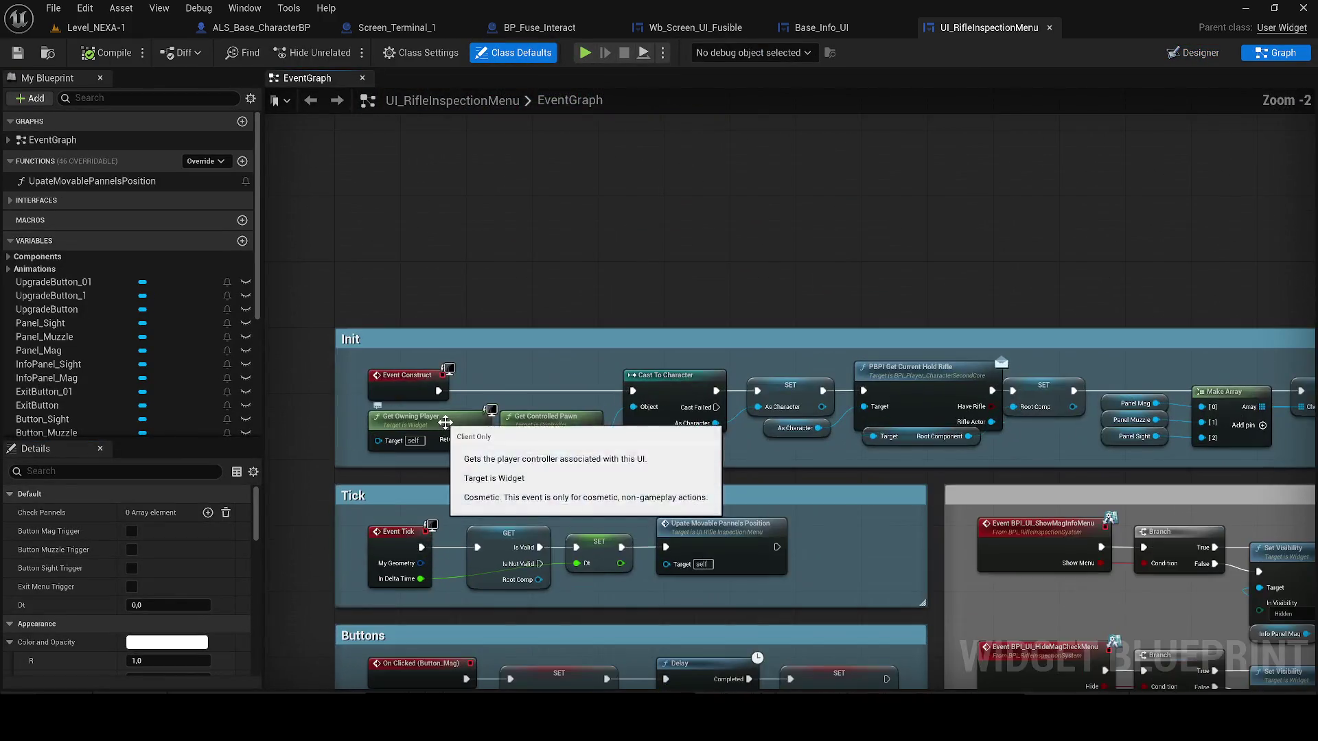
{"action": "left_click_drag", "start_coordinate": [615, 188], "coordinate": [465, 188]}
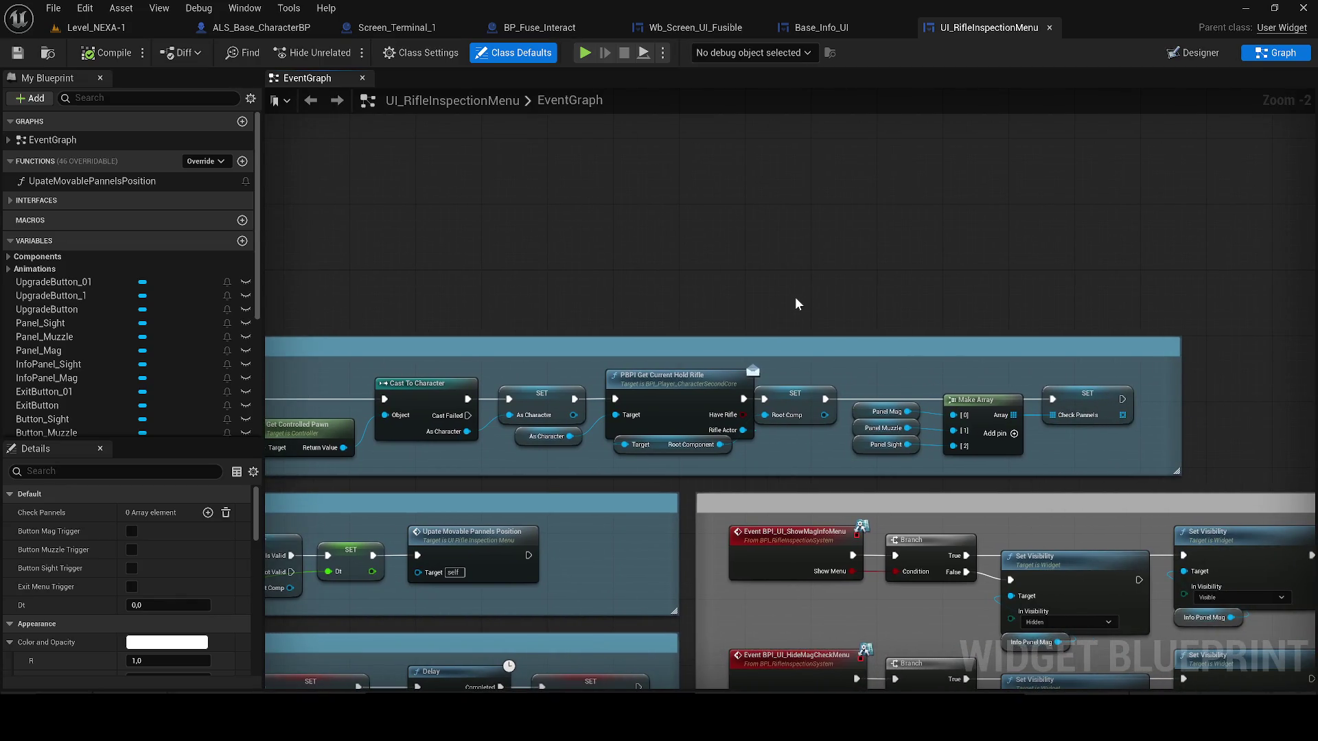
{"action": "mouse_move", "coordinate": [532, 313]}
{"action": "left_mouse_down"}
{"action": "mouse_move", "coordinate": [853, 235]}
{"action": "mouse_move", "coordinate": [721, 373]}
{"action": "mouse_move", "coordinate": [487, 277]}
{"action": "left_mouse_up"}
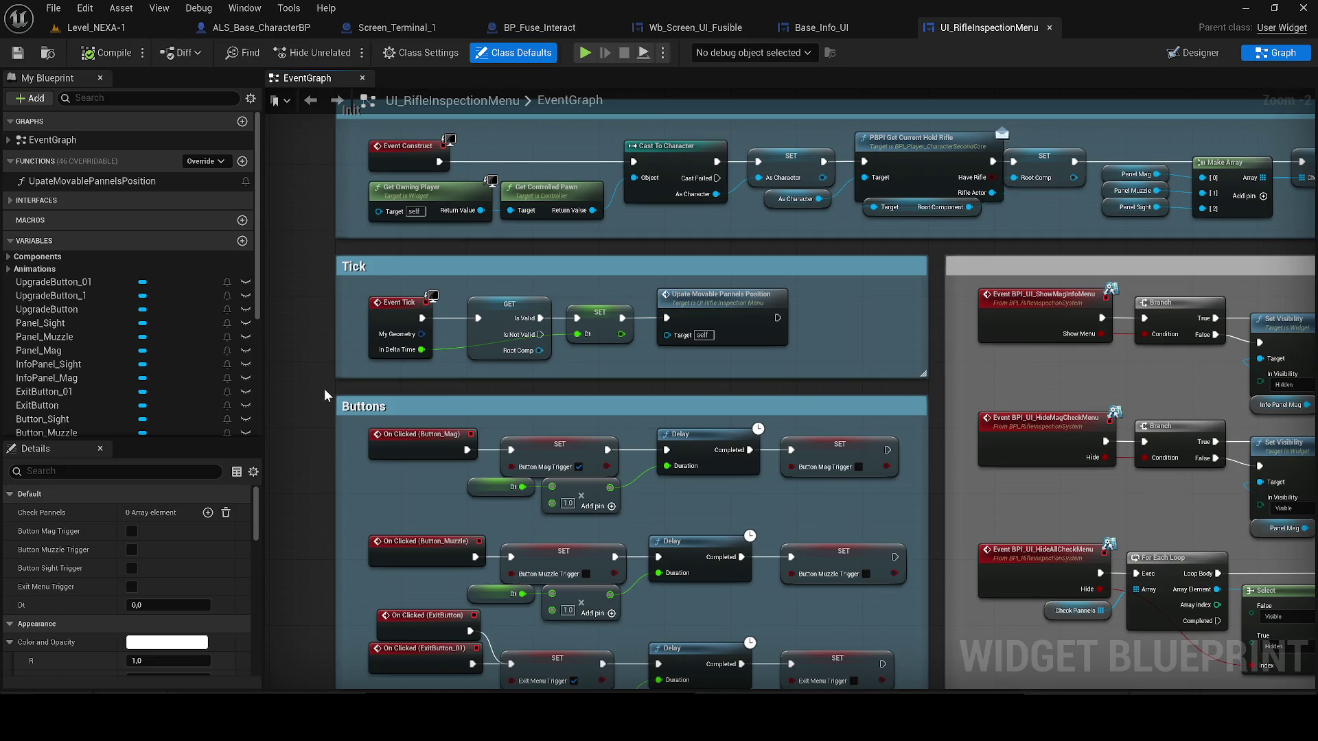
{"action": "mouse_move", "coordinate": [334, 434]}
{"action": "left_mouse_down"}
{"action": "mouse_move", "coordinate": [389, 212]}
{"action": "mouse_move", "coordinate": [65, 212]}
{"action": "left_mouse_up"}
{"action": "scroll", "coordinate": [1068, 448], "scroll_direction": "down", "scroll_amount": 1}
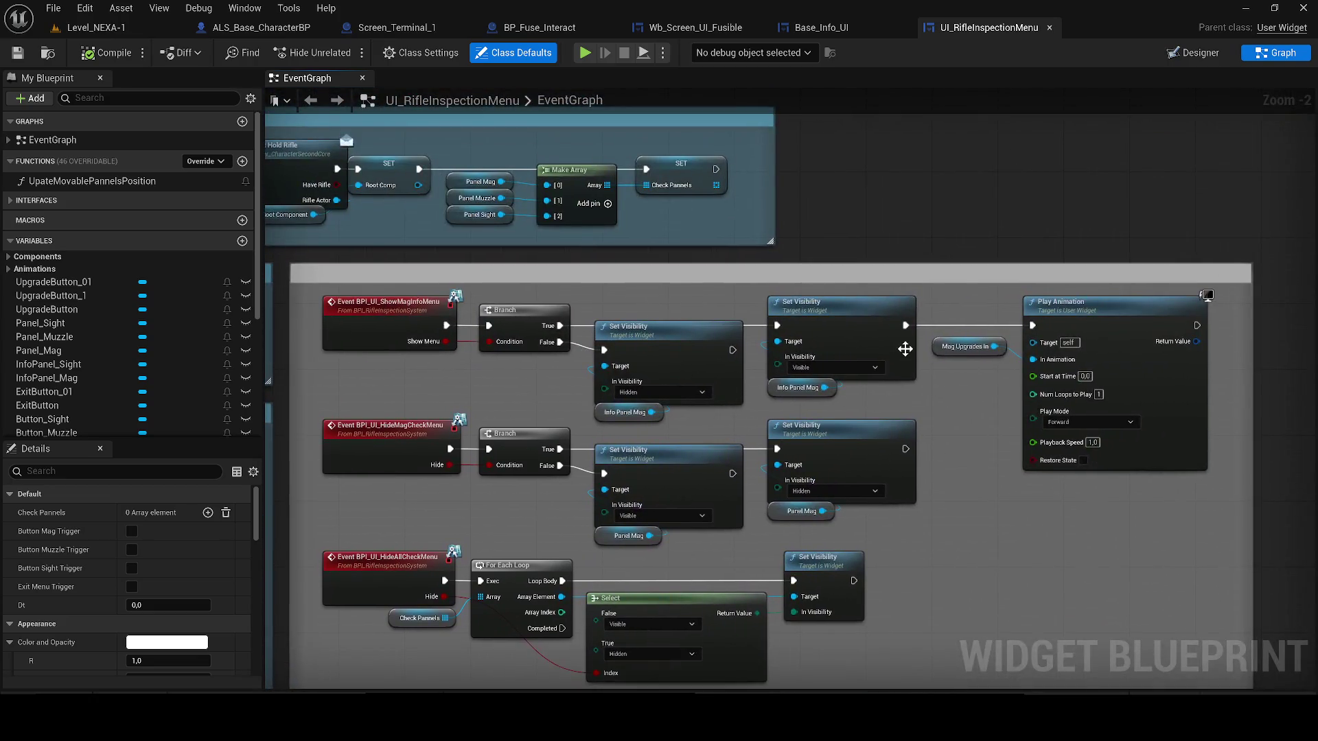
{"action": "scroll", "coordinate": [1068, 447], "scroll_direction": "down", "scroll_amount": 1}
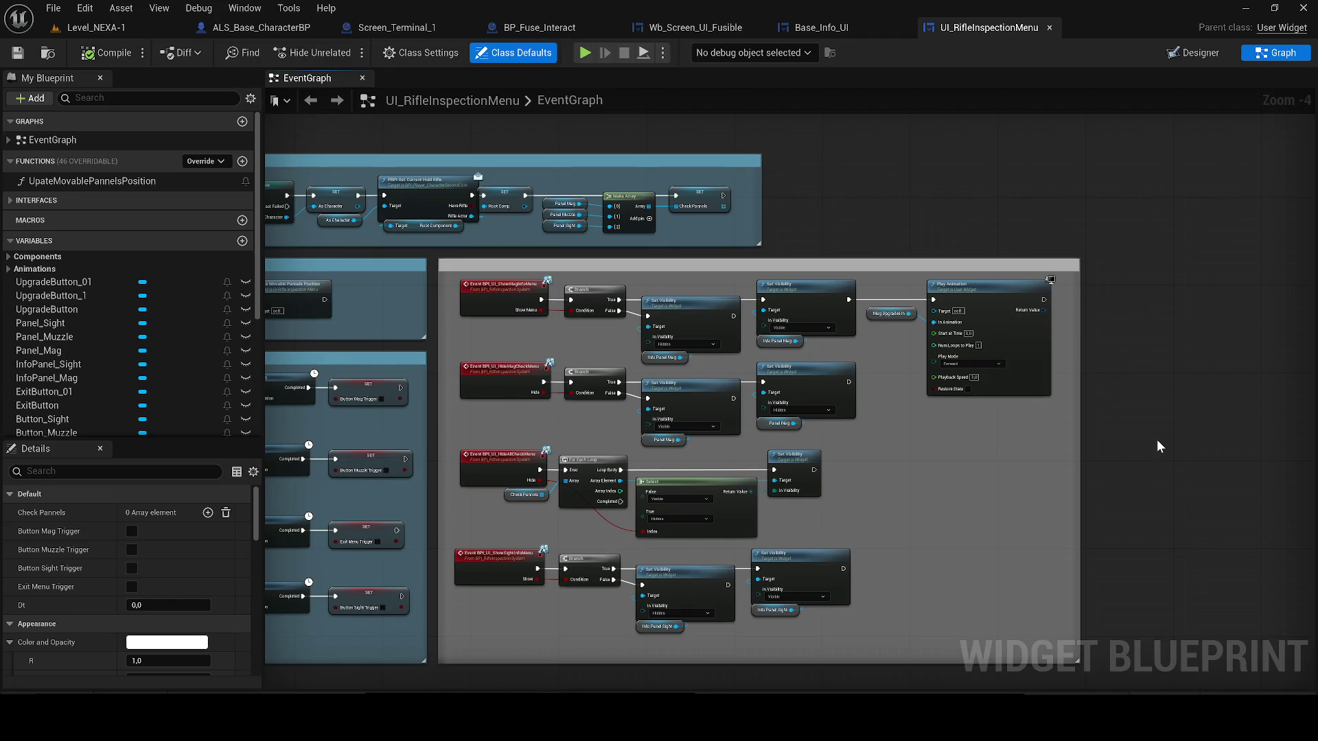
{"action": "scroll", "coordinate": [1117, 452], "scroll_direction": "down", "scroll_amount": 1}
{"action": "mouse_move", "coordinate": [1180, 611]}
{"action": "left_mouse_down"}
{"action": "mouse_move", "coordinate": [1072, 582]}
{"action": "mouse_move", "coordinate": [605, 304]}
{"action": "left_mouse_up"}
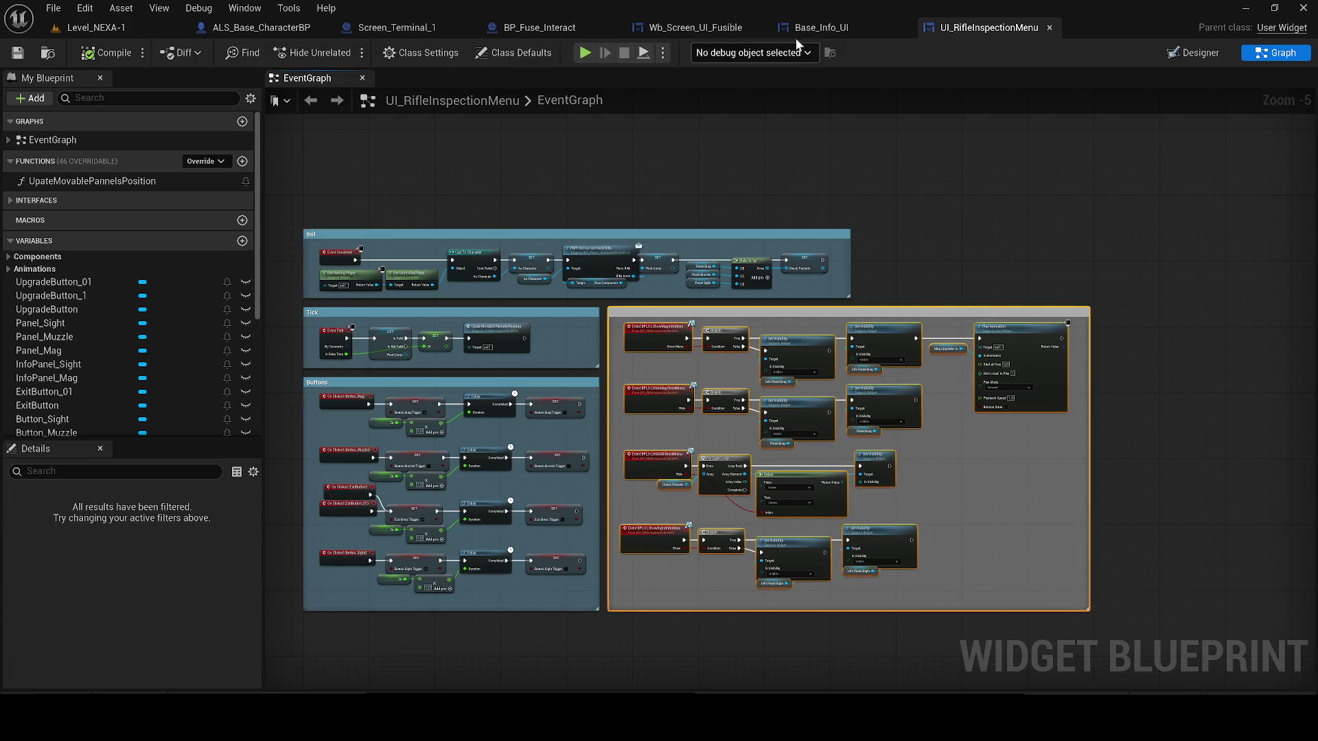
{"action": "left_click", "coordinate": [810, 28]}
{"action": "left_click", "coordinate": [239, 27]}
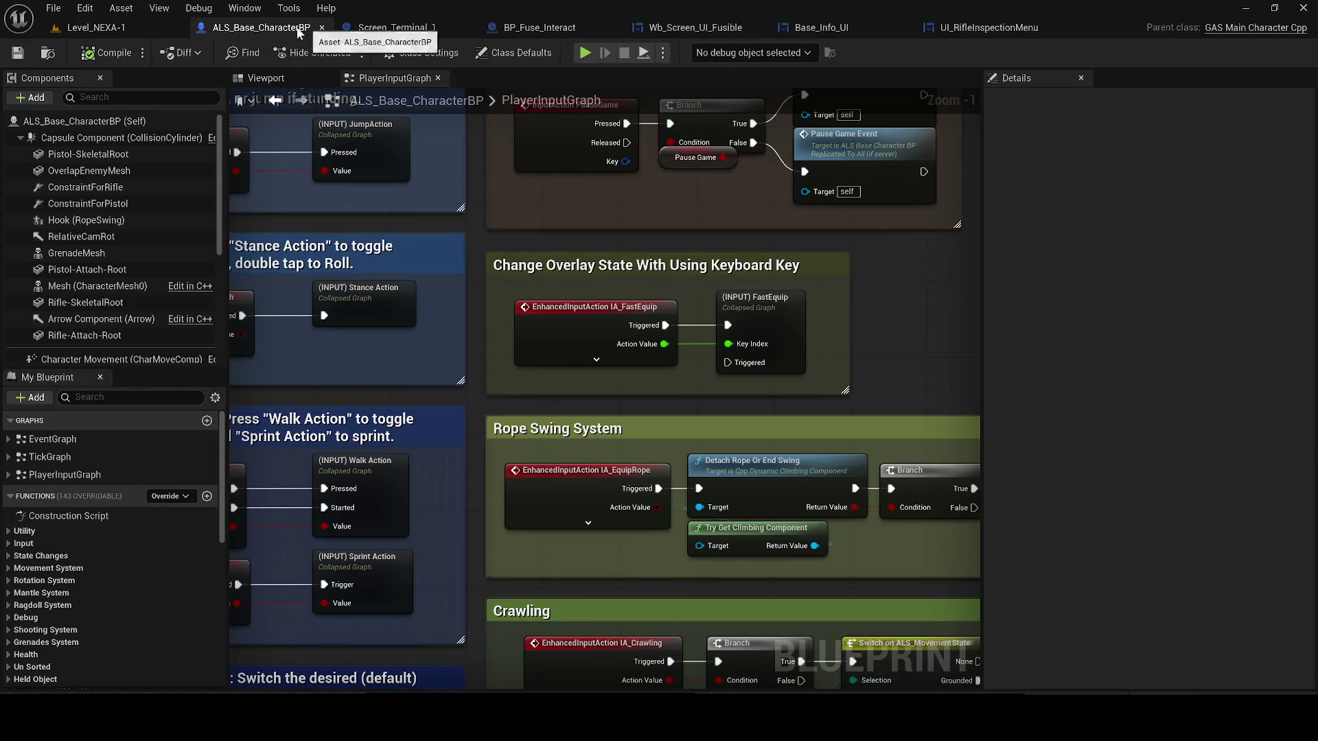
- Close the character blueprint and Screen_Terminal_1 blueprint tabs
{"action": "left_click", "coordinate": [321, 27]}
{"action": "left_click", "coordinate": [256, 30]}
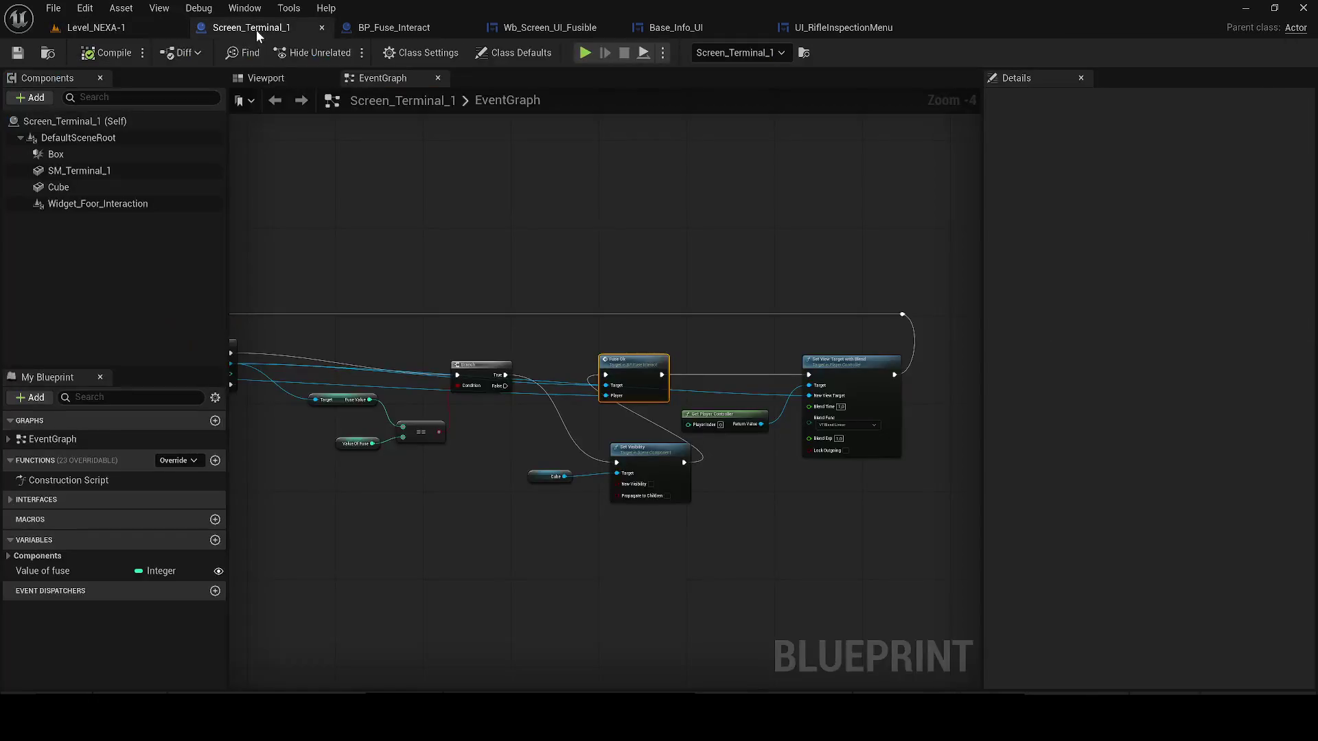
{"action": "scroll", "coordinate": [697, 261], "scroll_direction": "down", "scroll_amount": 2}
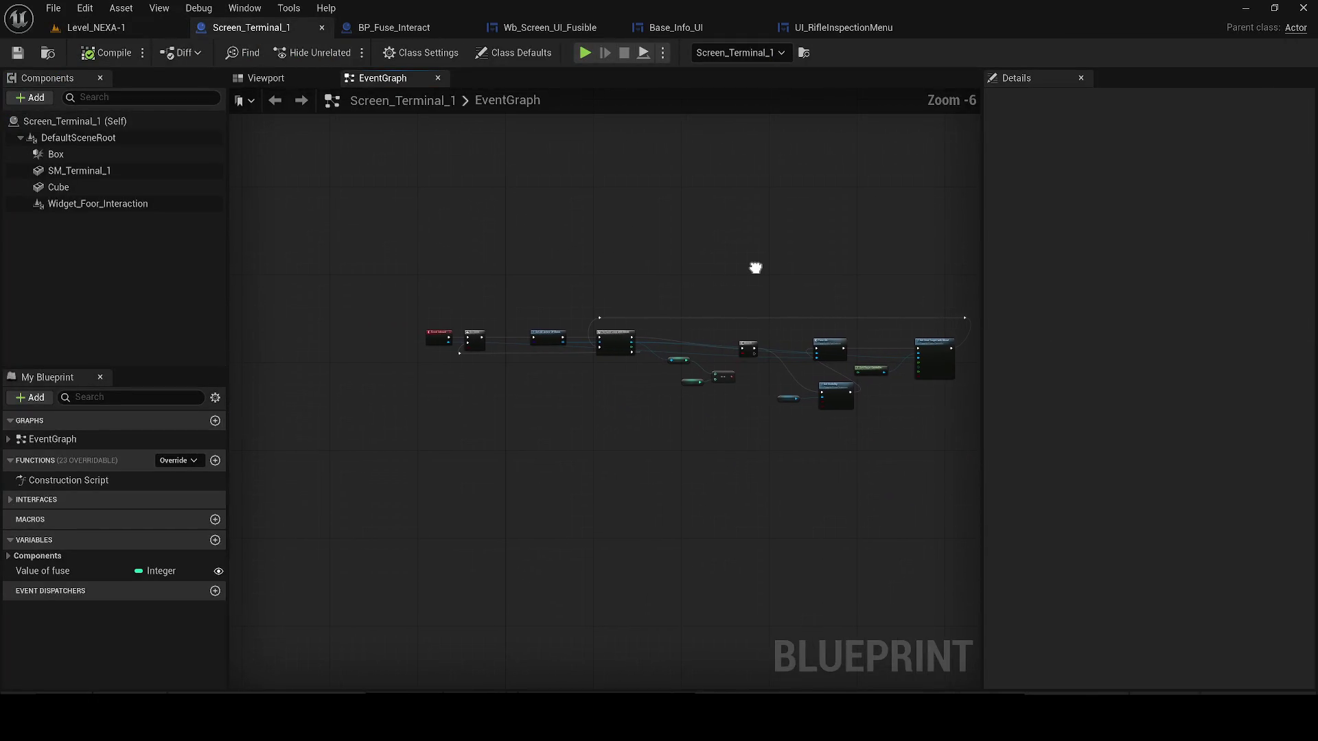
{"action": "left_click", "coordinate": [320, 28]}
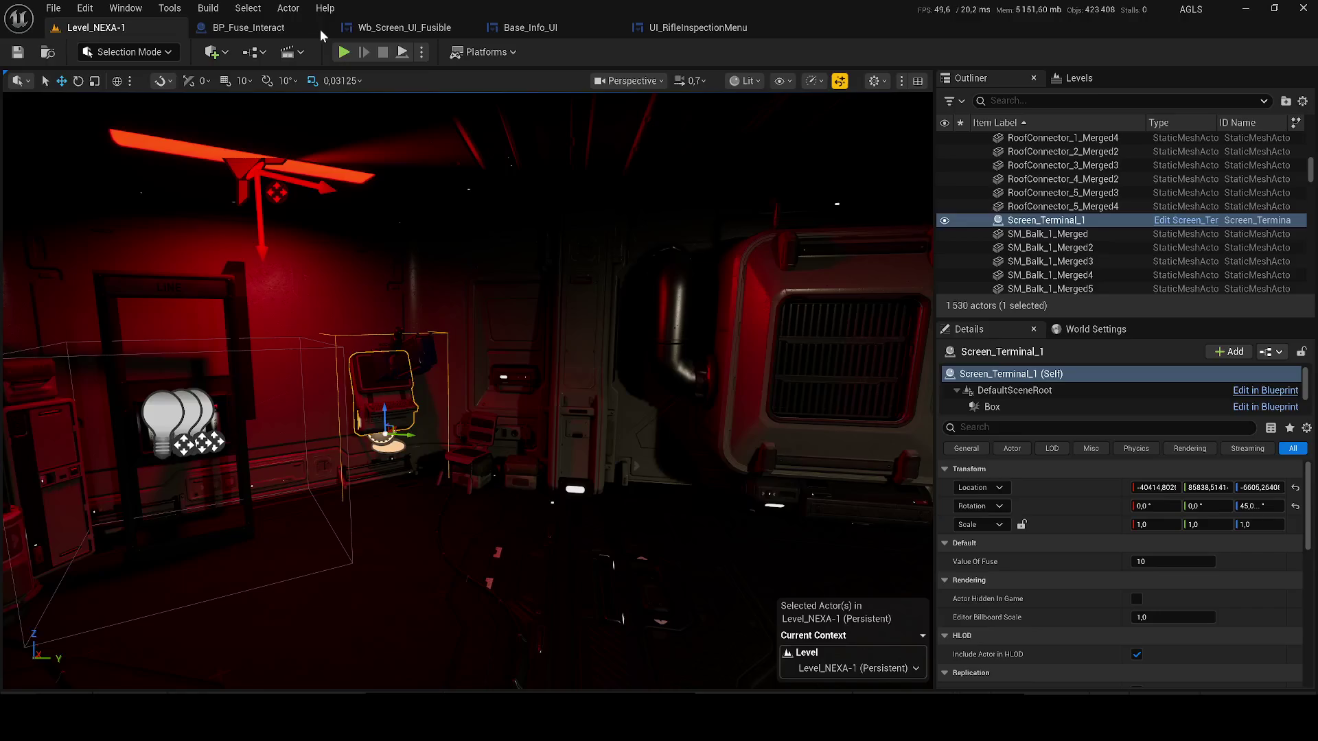
- Paste the copied show and hide event nodes into the Wb_Screen_UI_Fusible event graph
{"action": "left_click", "coordinate": [384, 28]}
{"action": "left_click", "coordinate": [1190, 52]}
{"action": "left_click", "coordinate": [1271, 59]}
{"action": "scroll", "coordinate": [687, 314], "scroll_direction": "down", "scroll_amount": 10}
{"action": "key", "text": "ctrl+v"}
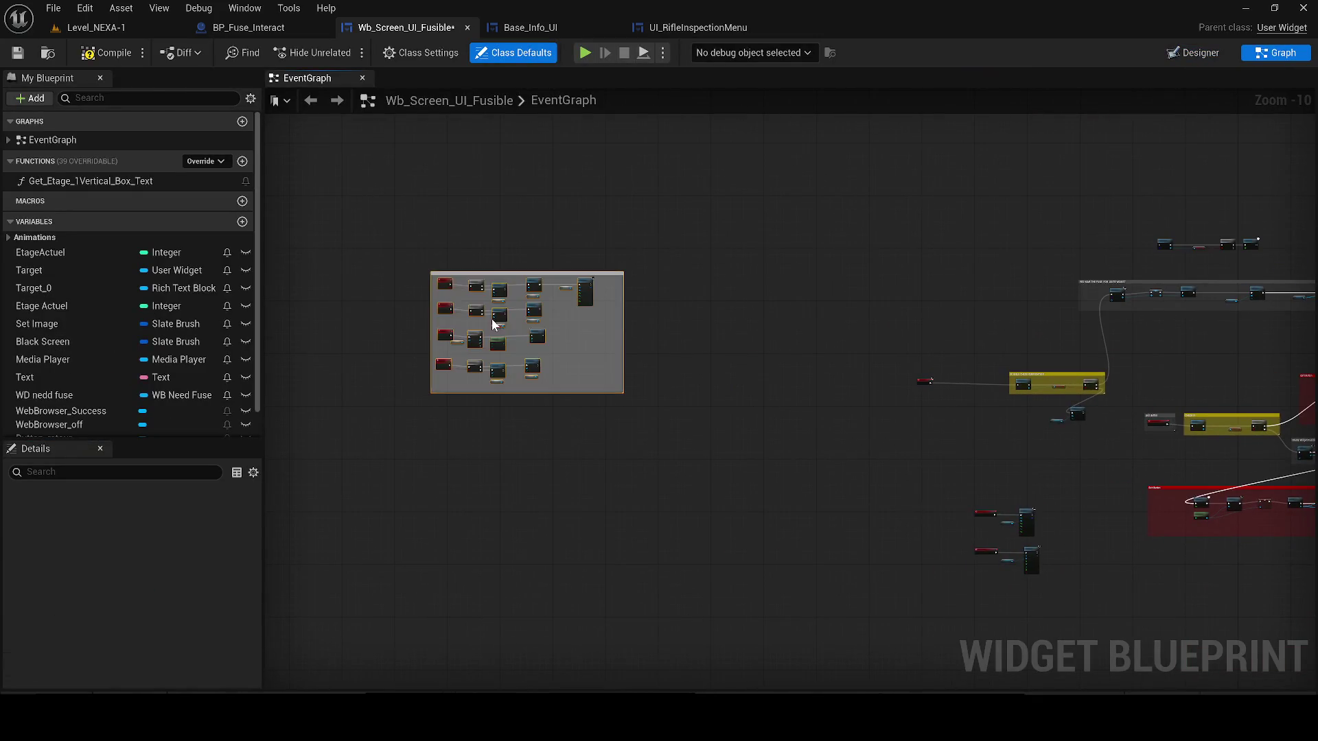
{"action": "scroll", "coordinate": [508, 319], "scroll_direction": "up", "scroll_amount": 10}
{"action": "scroll", "coordinate": [584, 338], "scroll_direction": "down", "scroll_amount": 4}
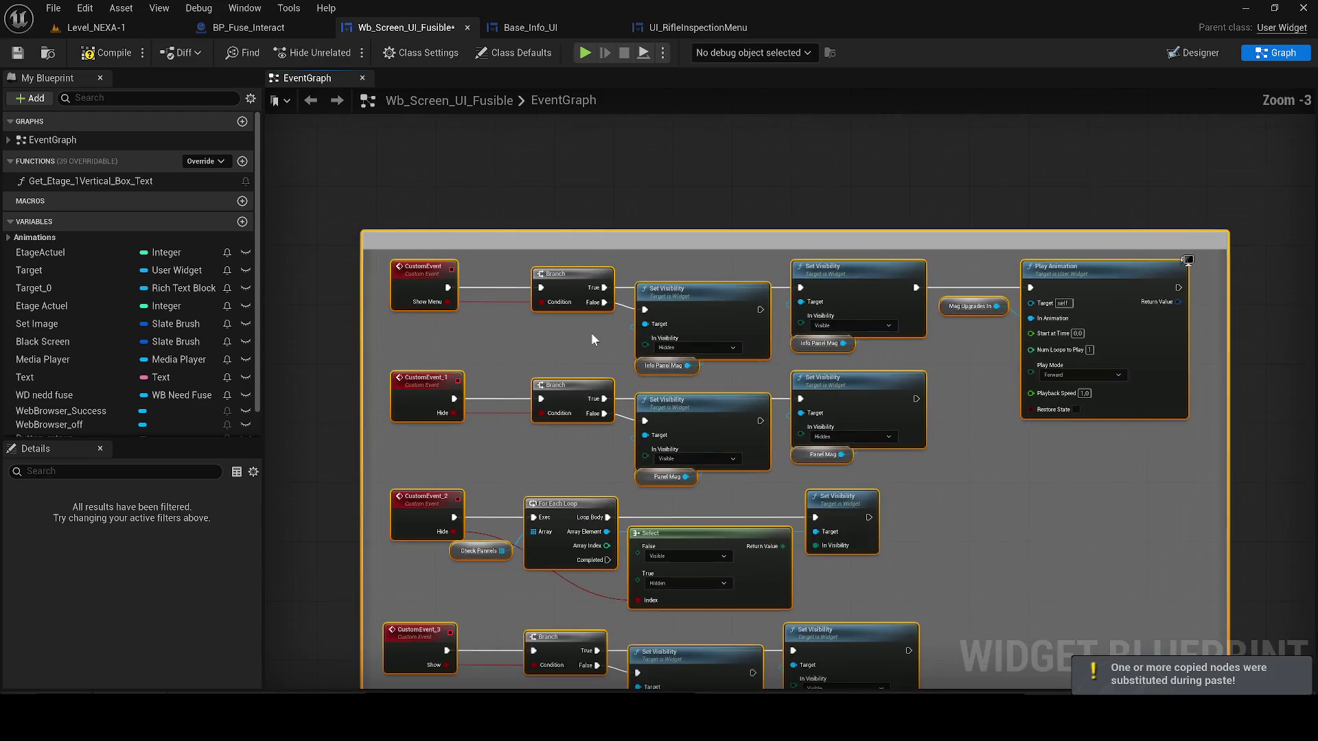
{"action": "left_click", "coordinate": [674, 26]}
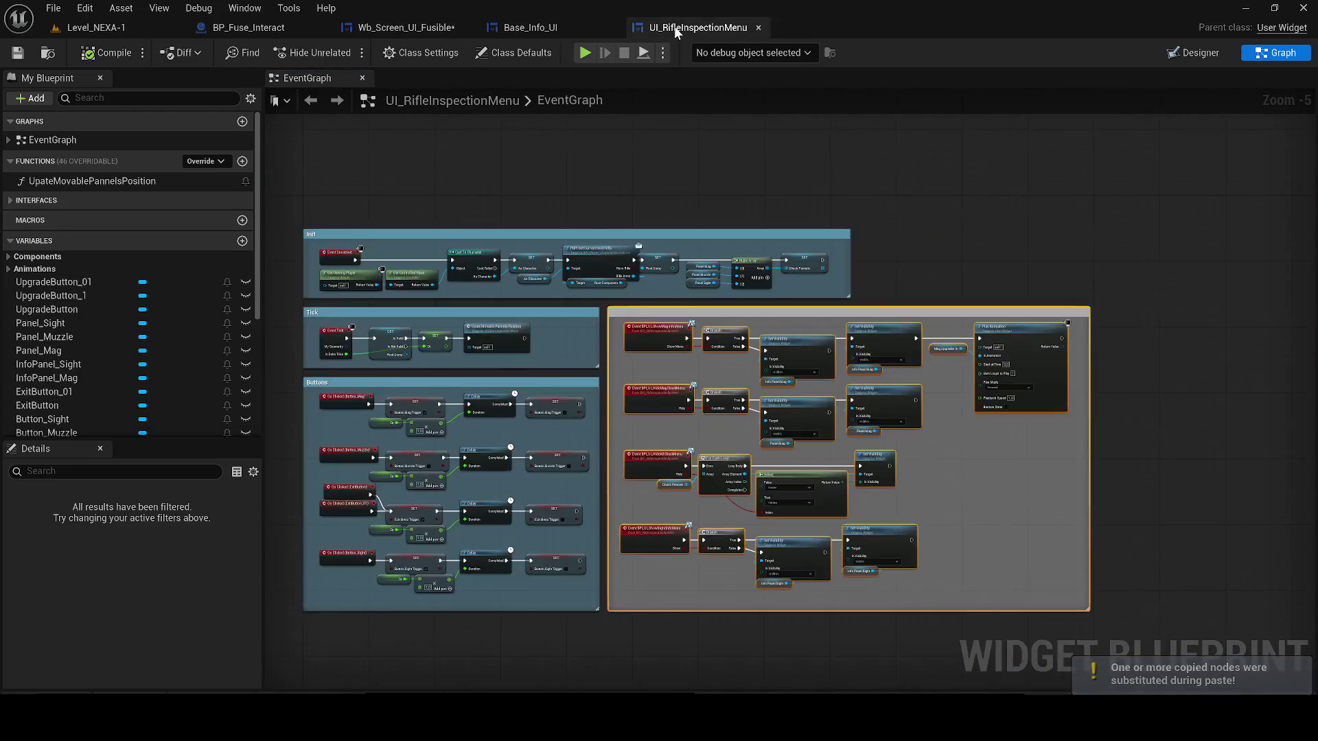
- Open UI_RifleInspectionMenu's UpateMovablePannelsPosition function and look over its panel-positioning nodes
{"action": "scroll", "coordinate": [640, 385], "scroll_direction": "up", "scroll_amount": 4}
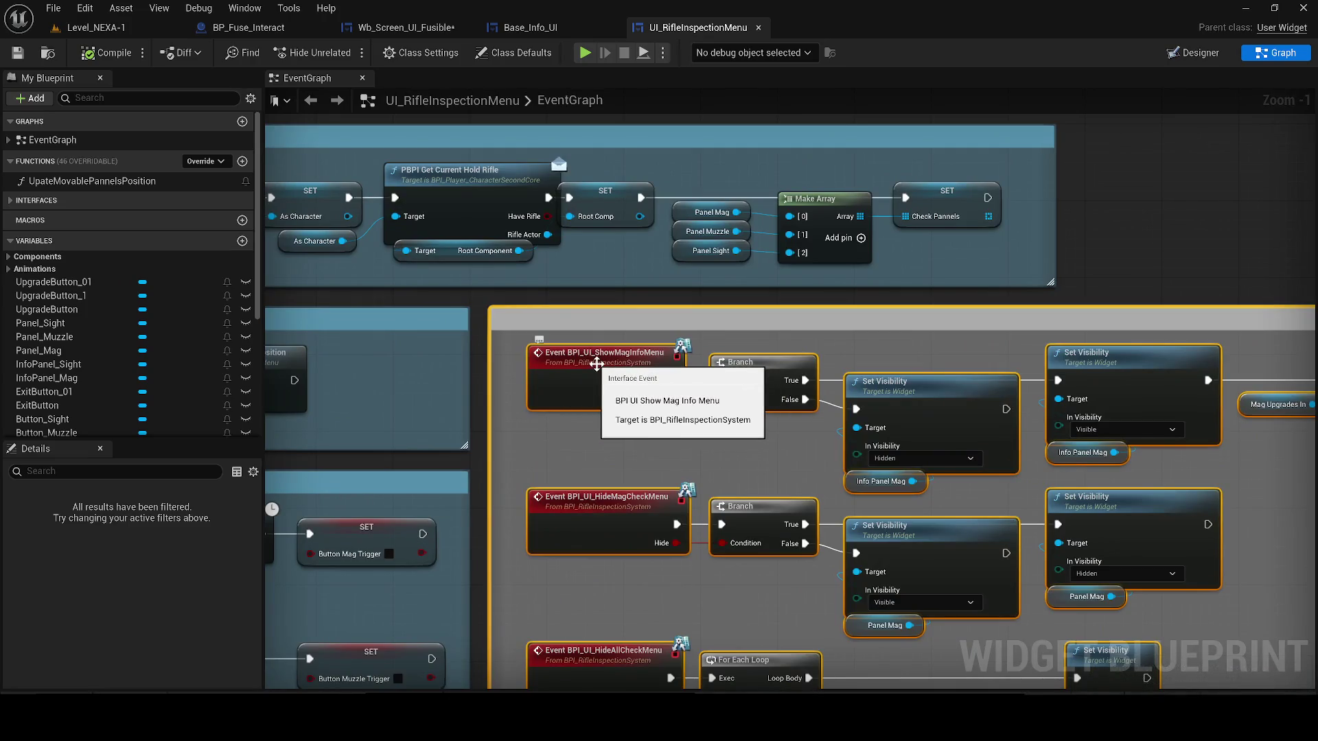
{"action": "double_click", "coordinate": [176, 180]}
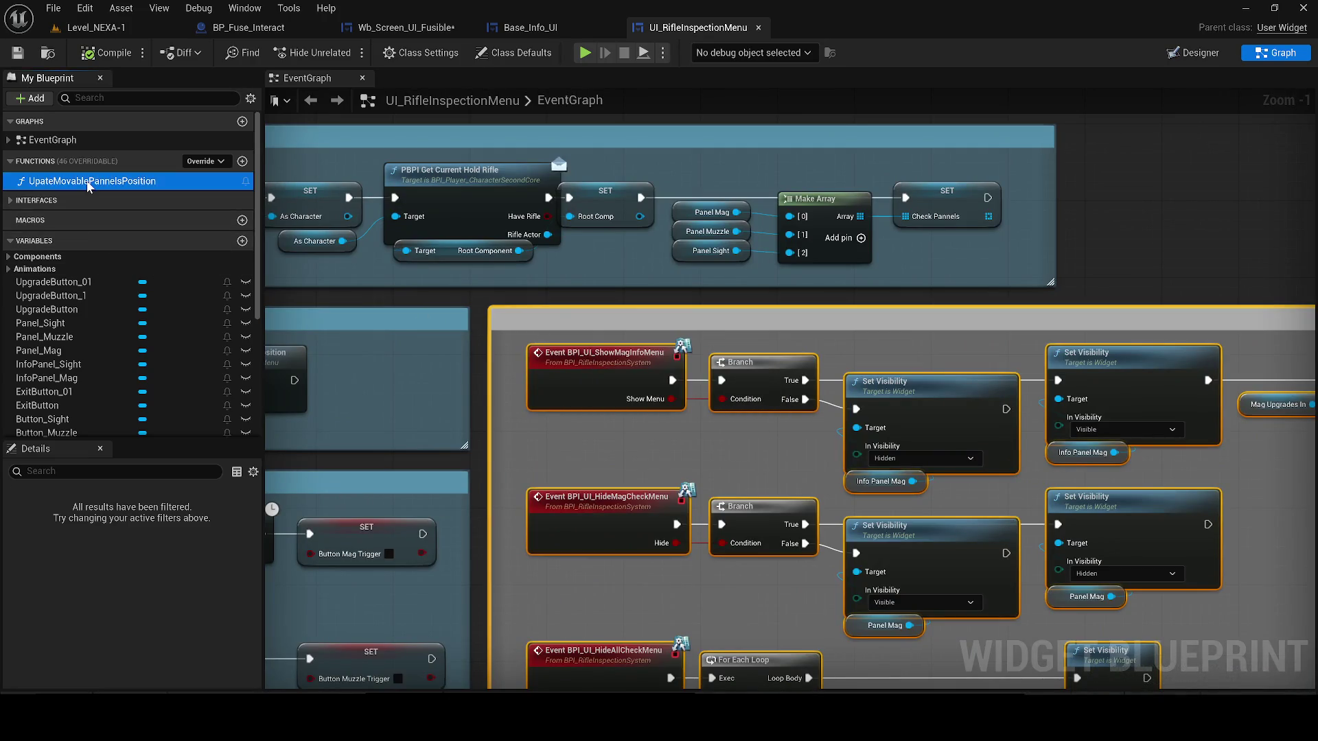
{"action": "scroll", "coordinate": [574, 352], "scroll_direction": "up", "scroll_amount": 1}
{"action": "scroll", "coordinate": [829, 257], "scroll_direction": "down", "scroll_amount": 1}
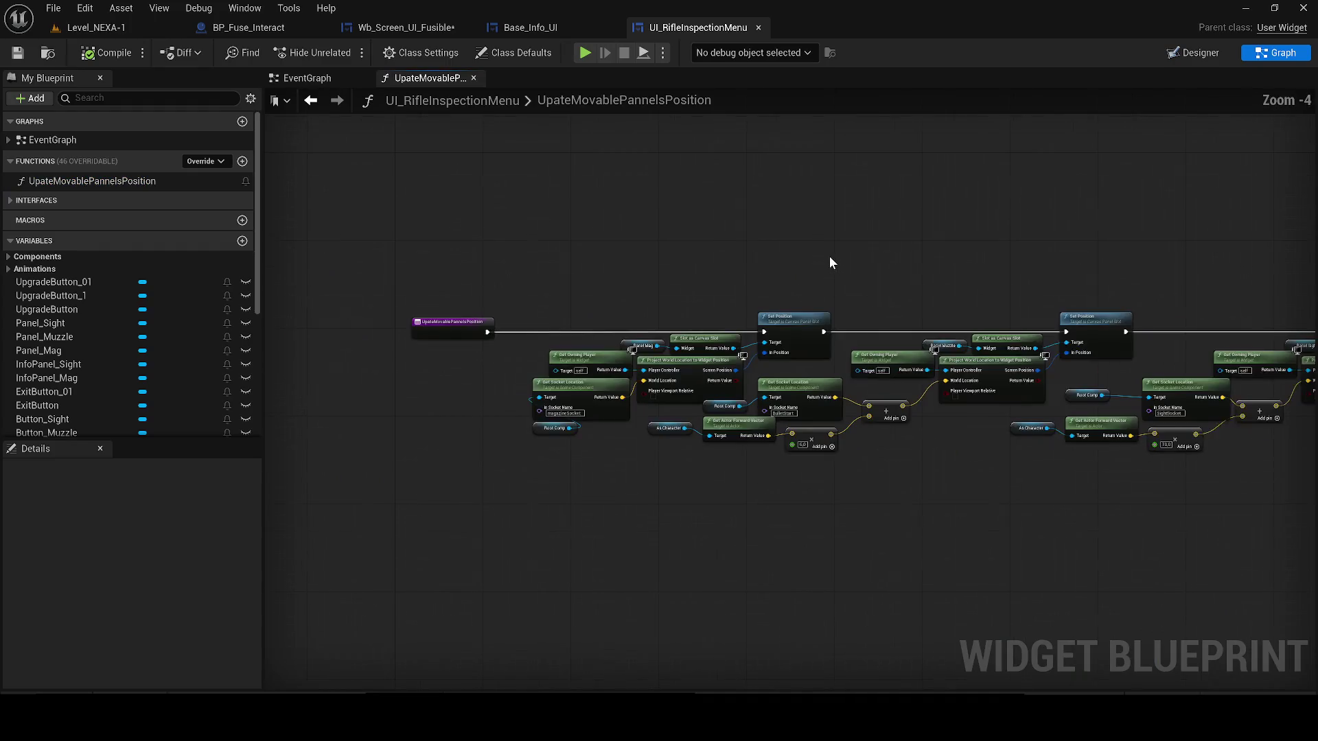
{"action": "scroll", "coordinate": [789, 254], "scroll_direction": "down", "scroll_amount": 1}
{"action": "scroll", "coordinate": [741, 255], "scroll_direction": "up", "scroll_amount": 1}
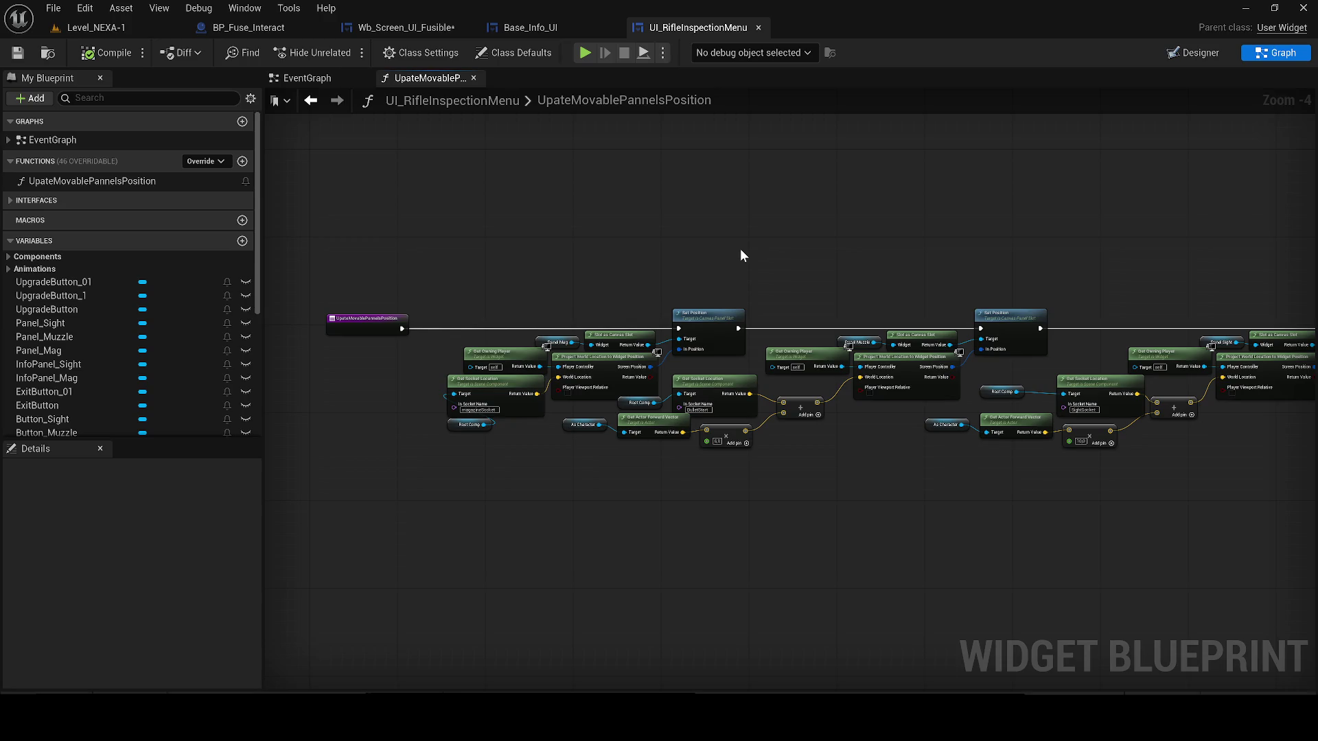
- Close UI_RifleInspectionMenu, then compile and save the Wb_Screen_UI_Fusible widget blueprint
{"action": "left_click", "coordinate": [757, 28]}
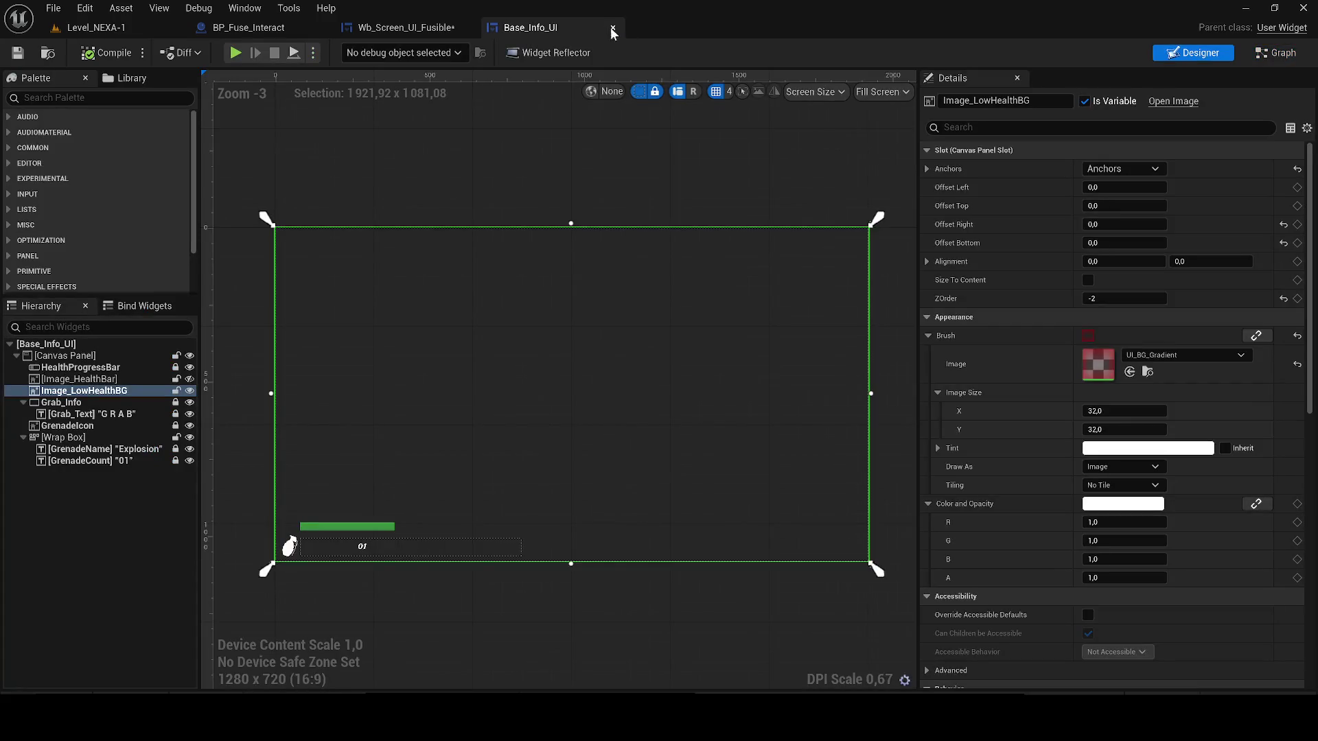
{"action": "left_click", "coordinate": [439, 27]}
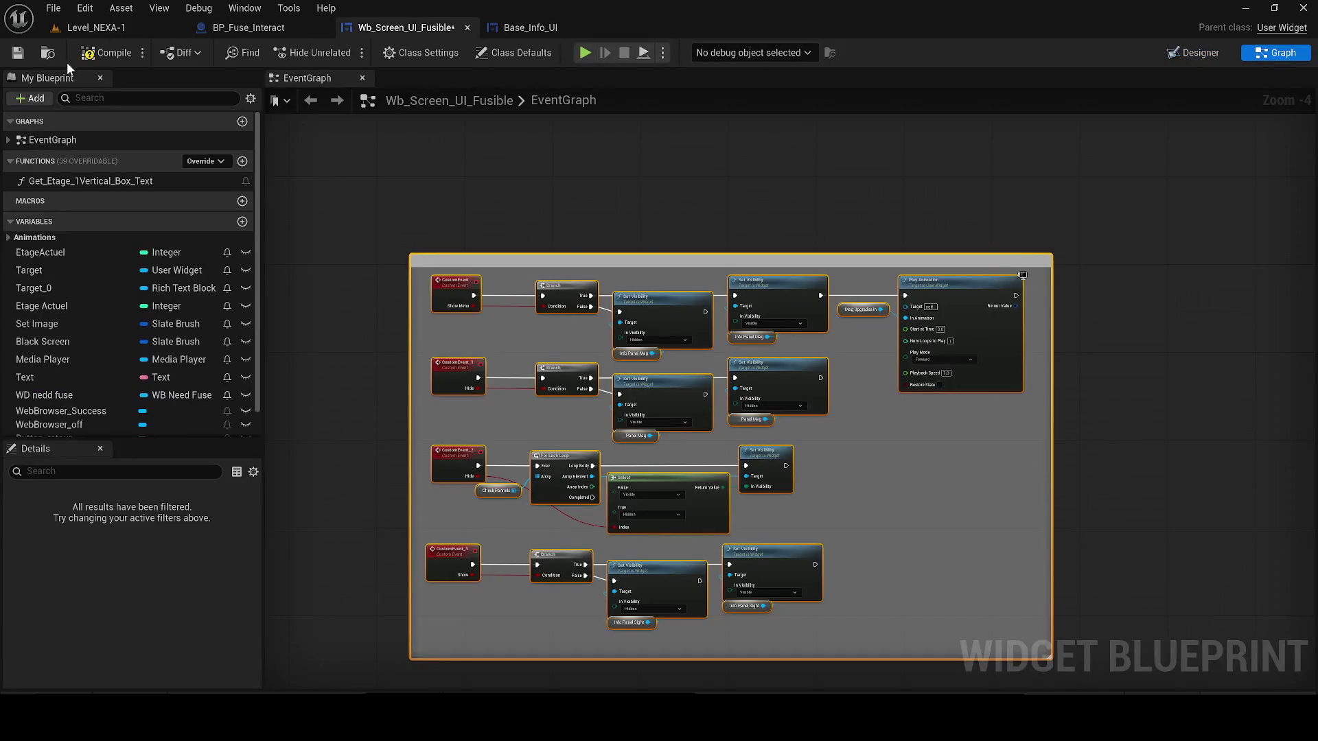
{"action": "scroll", "coordinate": [1159, 414], "scroll_direction": "down", "scroll_amount": 8}
{"action": "mouse_move", "coordinate": [984, 379]}
{"action": "left_mouse_down"}
{"action": "mouse_move", "coordinate": [761, 481]}
{"action": "mouse_move", "coordinate": [357, 354]}
{"action": "left_mouse_up"}
{"action": "left_click", "coordinate": [106, 53]}
{"action": "left_click", "coordinate": [17, 53]}
- Find UI_WheeledOverlaysMenu in the asset browser and open it for editing
{"action": "key", "text": "ctrl+space"}
{"action": "scroll", "coordinate": [627, 583], "scroll_direction": "down", "scroll_amount": 3}
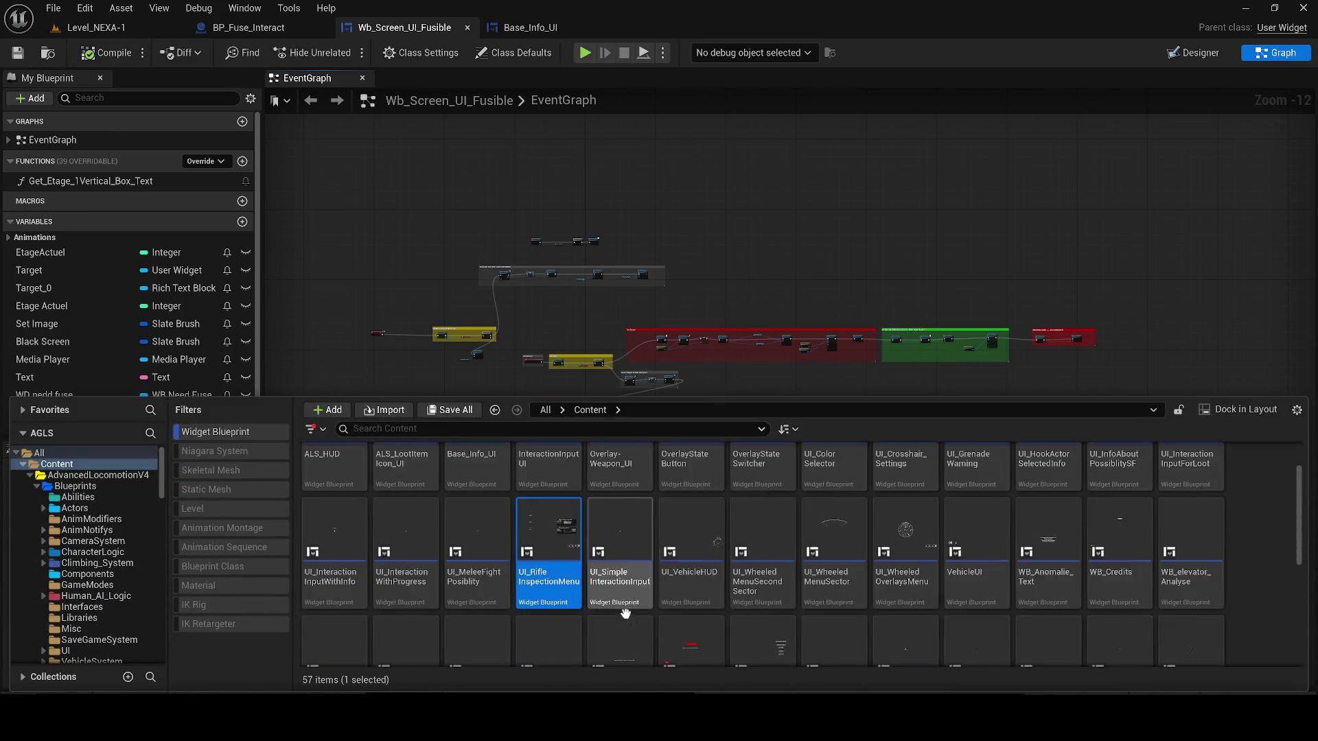
{"action": "scroll", "coordinate": [1098, 569], "scroll_direction": "down", "scroll_amount": 3}
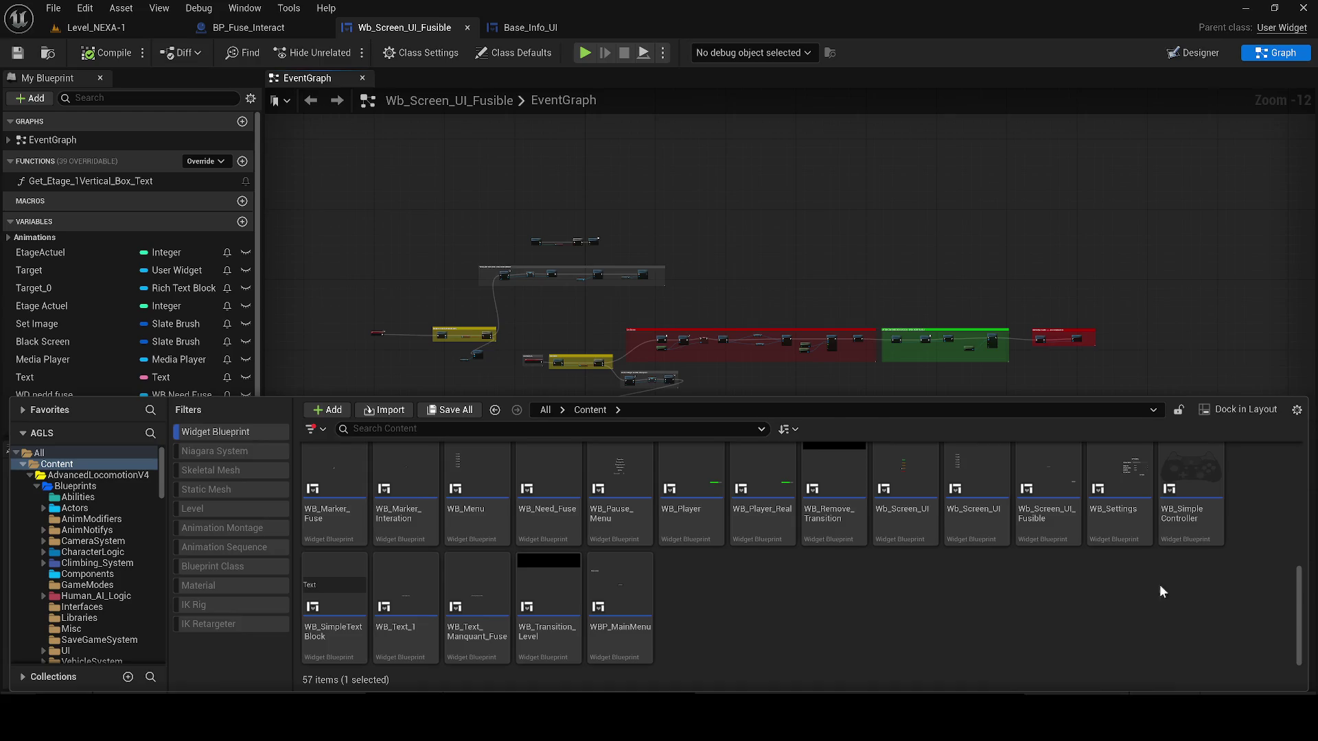
{"action": "scroll", "coordinate": [1235, 547], "scroll_direction": "up", "scroll_amount": 5}
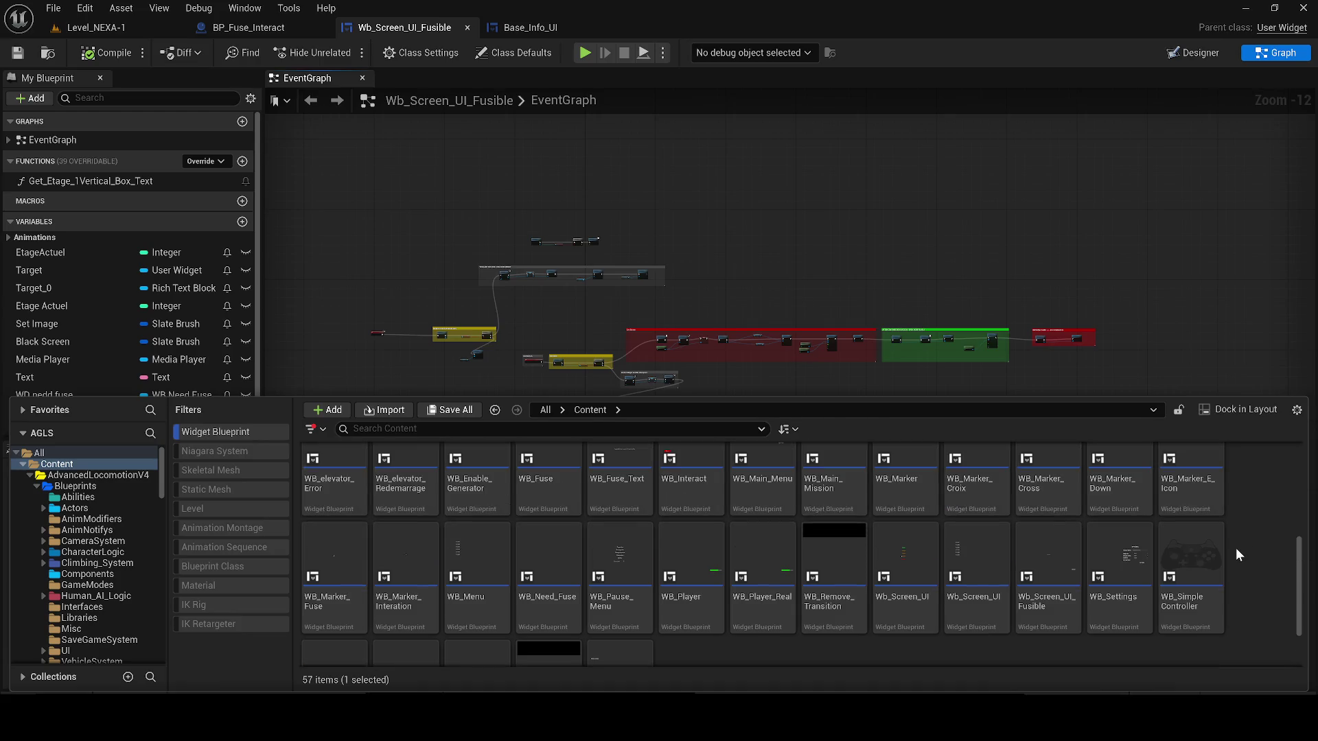
{"action": "scroll", "coordinate": [1238, 550], "scroll_direction": "up", "scroll_amount": 1}
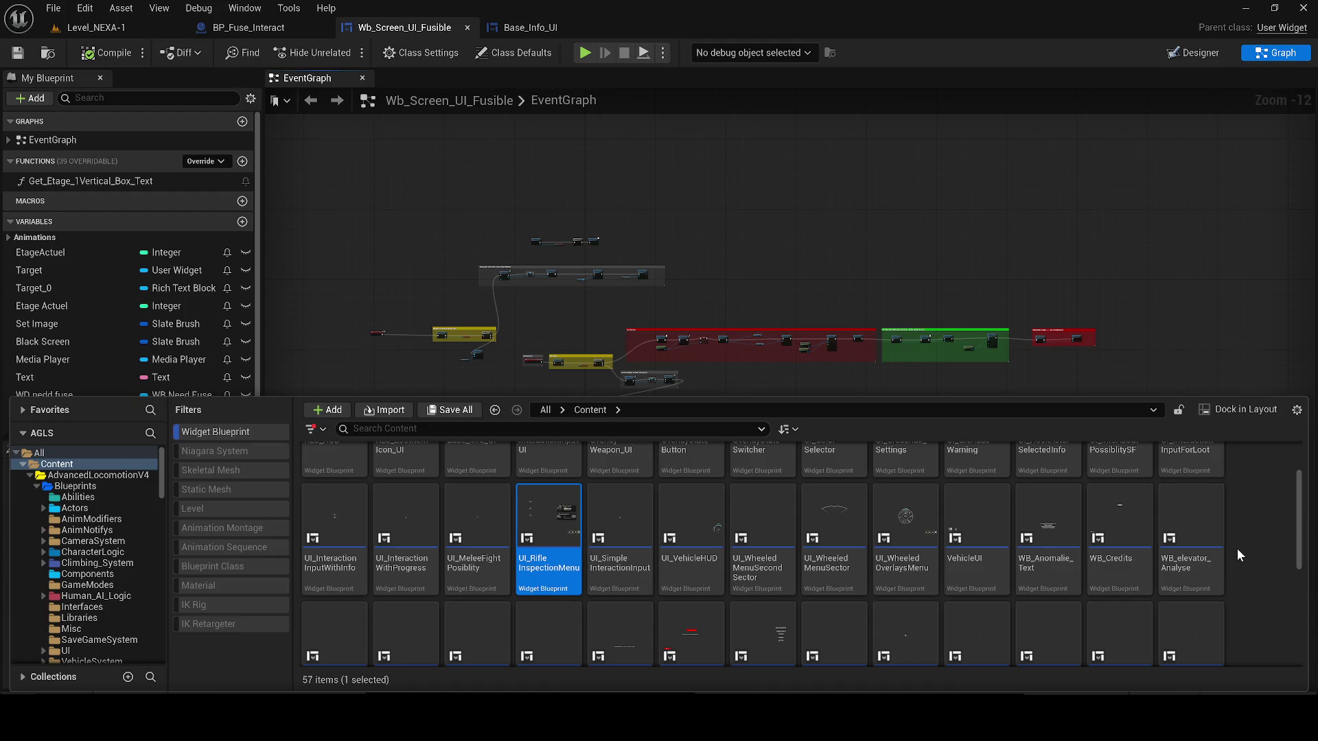
{"action": "left_click", "coordinate": [902, 552]}
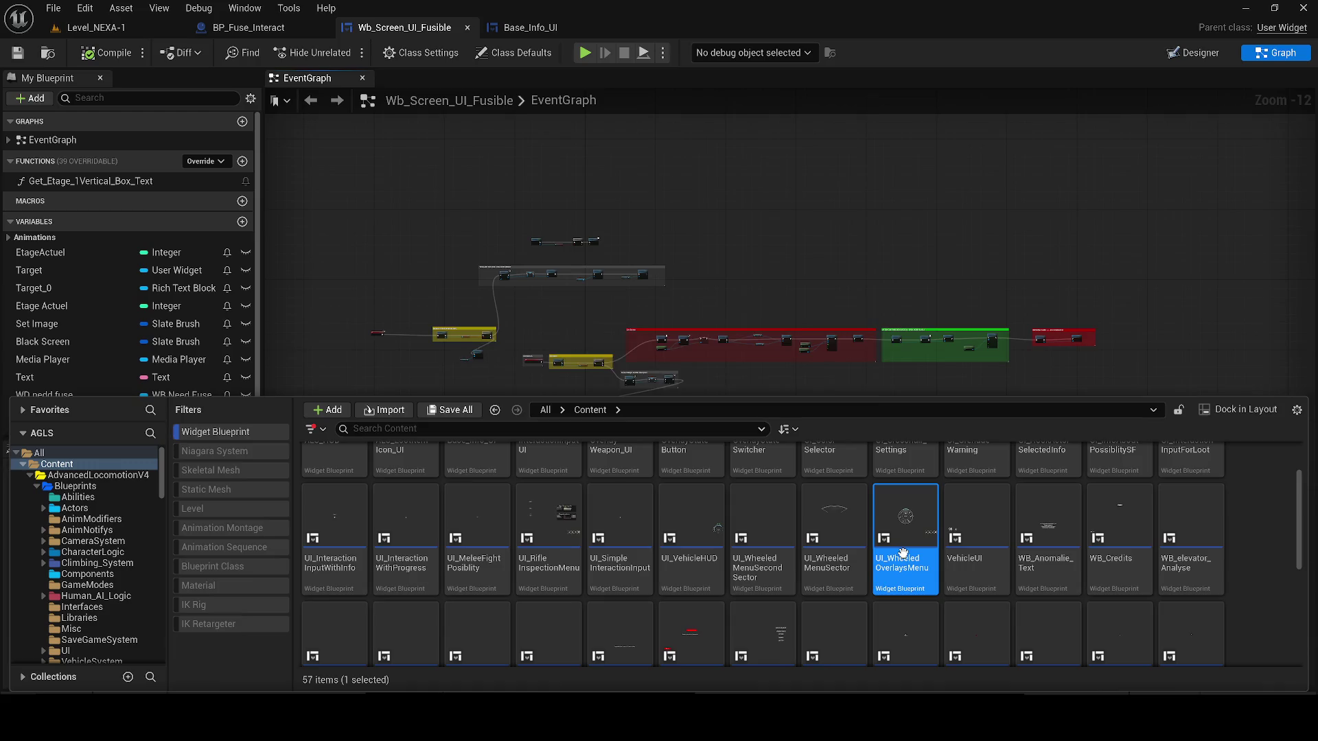
{"action": "double_click", "coordinate": [902, 553]}
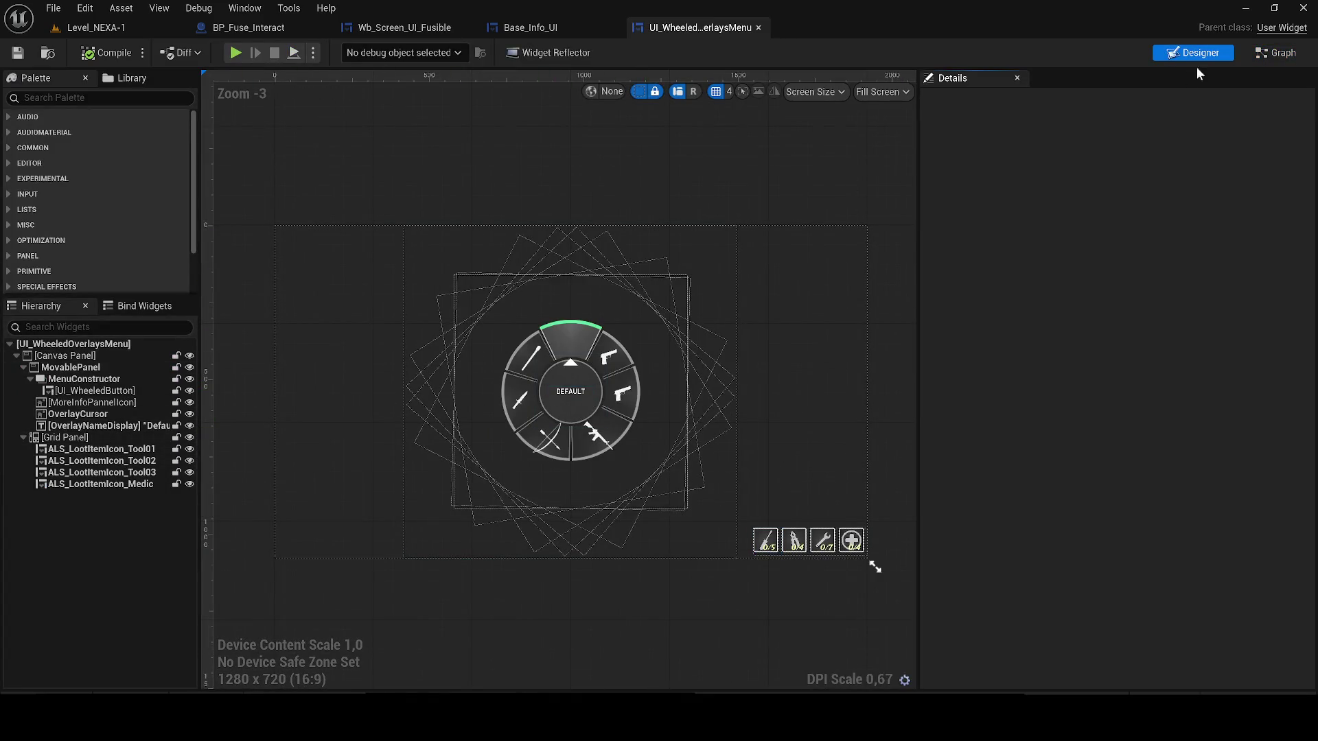
- In the wheel menu's GenerateMenu graph, add a Set Focus to Game Viewport node, then delete it
{"action": "left_click", "coordinate": [1280, 53]}
{"action": "mouse_move", "coordinate": [485, 271]}
{"action": "left_mouse_down"}
{"action": "mouse_move", "coordinate": [758, 364]}
{"action": "mouse_move", "coordinate": [462, 350]}
{"action": "mouse_move", "coordinate": [687, 522]}
{"action": "left_mouse_up"}
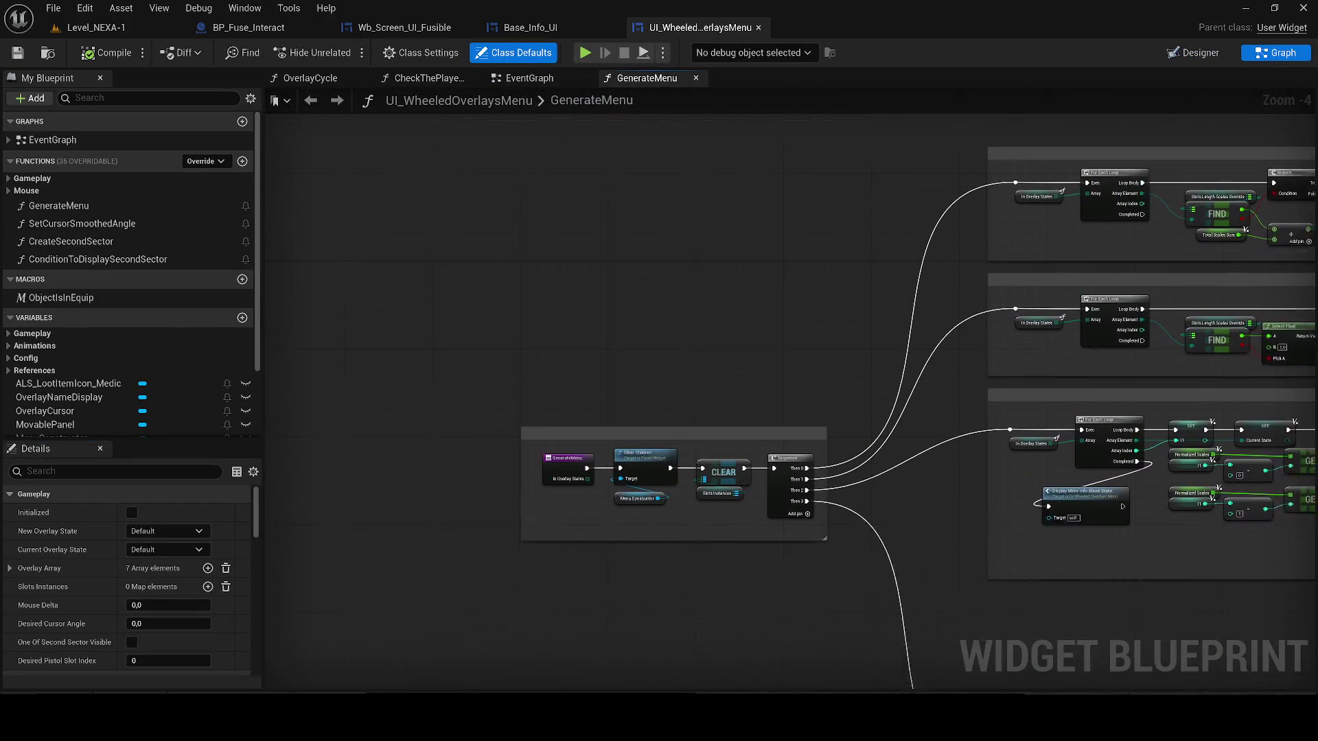
{"action": "left_click_drag", "start_coordinate": [492, 426], "coordinate": [531, 416]}
{"action": "left_click_drag", "start_coordinate": [632, 405], "coordinate": [545, 325]}
{"action": "scroll", "coordinate": [545, 325], "scroll_direction": "up", "scroll_amount": 1}
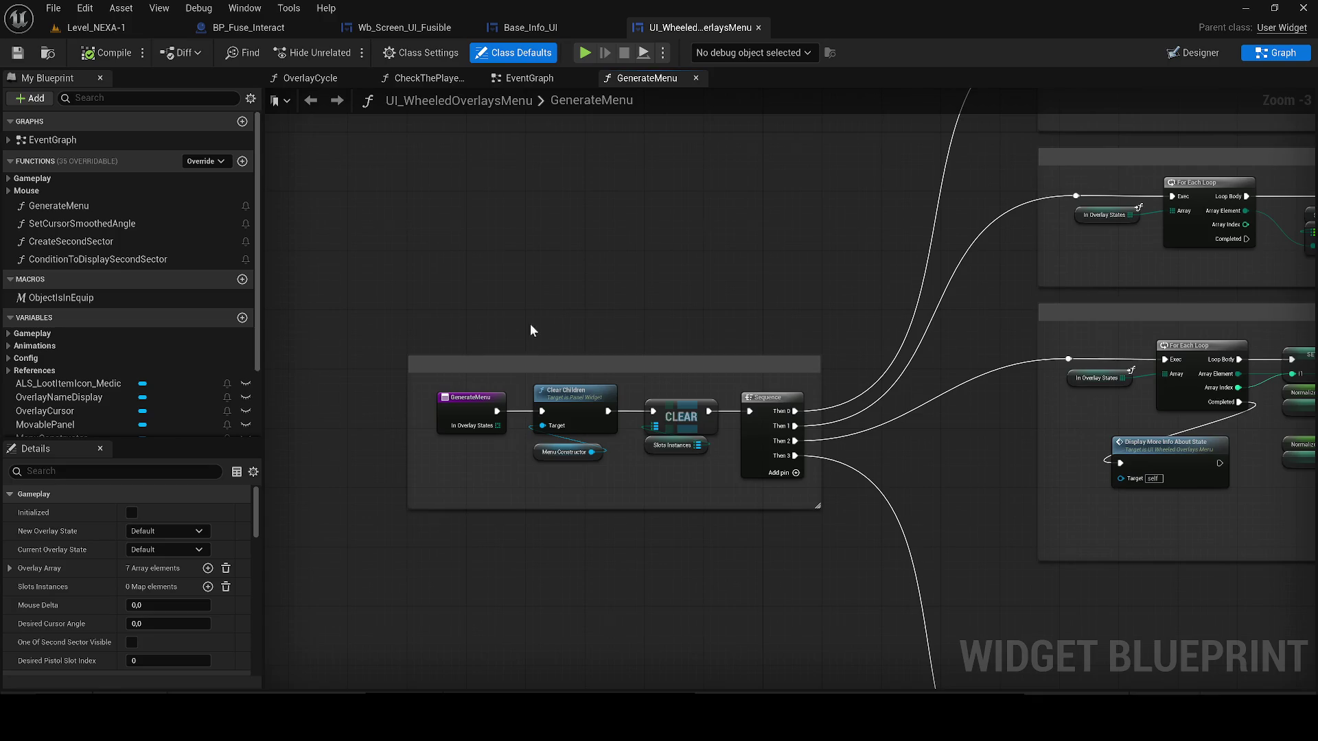
{"action": "right_click", "coordinate": [446, 272]}
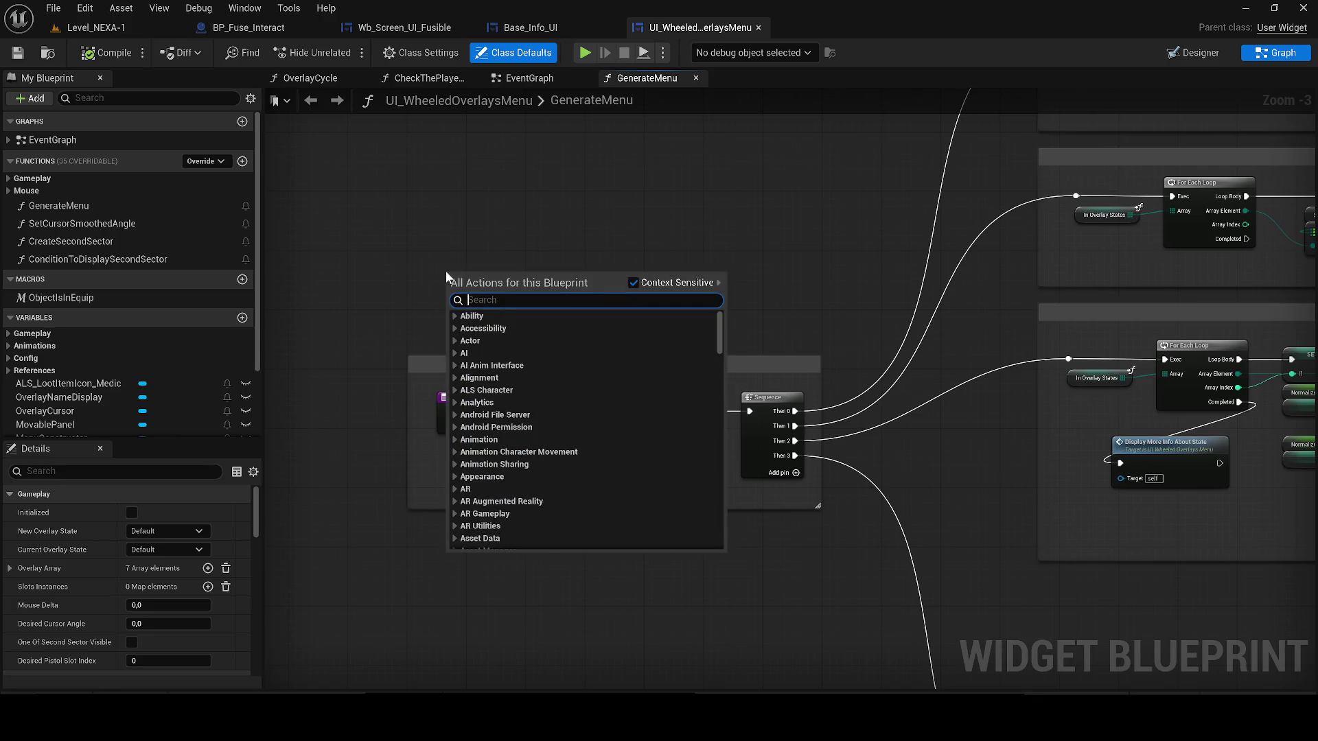
{"action": "type", "text": "set focus"}
{"action": "key", "text": "Return"}
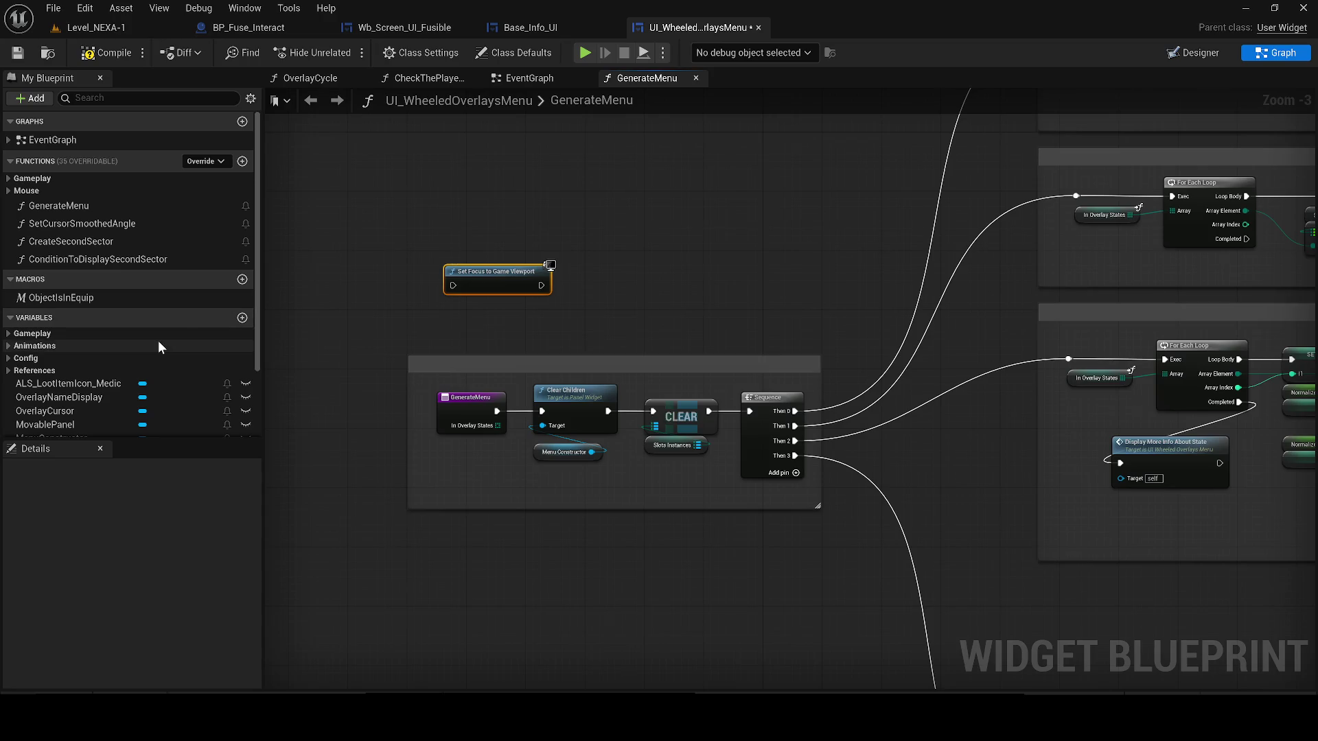
{"action": "key", "text": "Delete"}
- Search for a custom event node, cancel without adding it, and return to Wb_Screen_UI_Fusible
{"action": "scroll", "coordinate": [740, 311], "scroll_direction": "down", "scroll_amount": 2}
{"action": "mouse_move", "coordinate": [566, 357]}
{"action": "left_mouse_down"}
{"action": "mouse_move", "coordinate": [700, 515]}
{"action": "mouse_move", "coordinate": [330, 525]}
{"action": "left_mouse_up"}
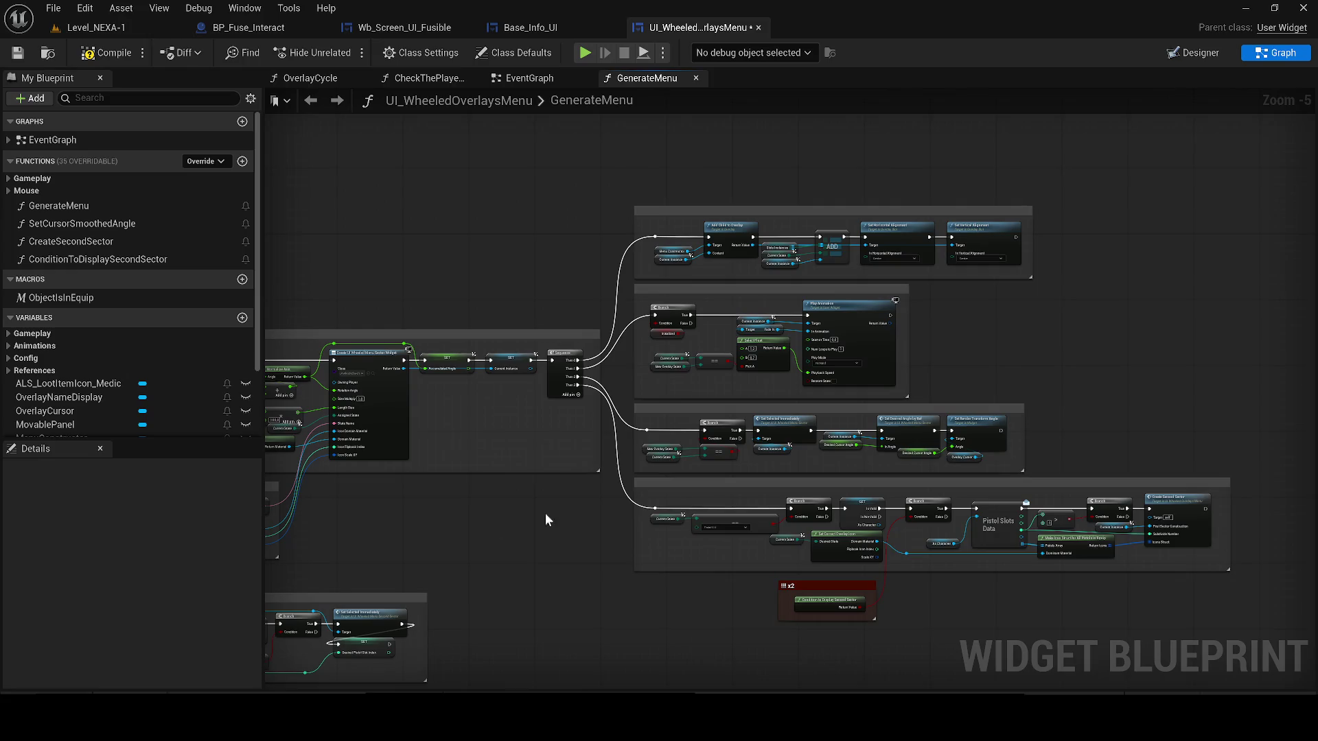
{"action": "mouse_move", "coordinate": [472, 551]}
{"action": "left_mouse_down"}
{"action": "mouse_move", "coordinate": [950, 500]}
{"action": "mouse_move", "coordinate": [485, 501]}
{"action": "mouse_move", "coordinate": [820, 615]}
{"action": "left_mouse_up"}
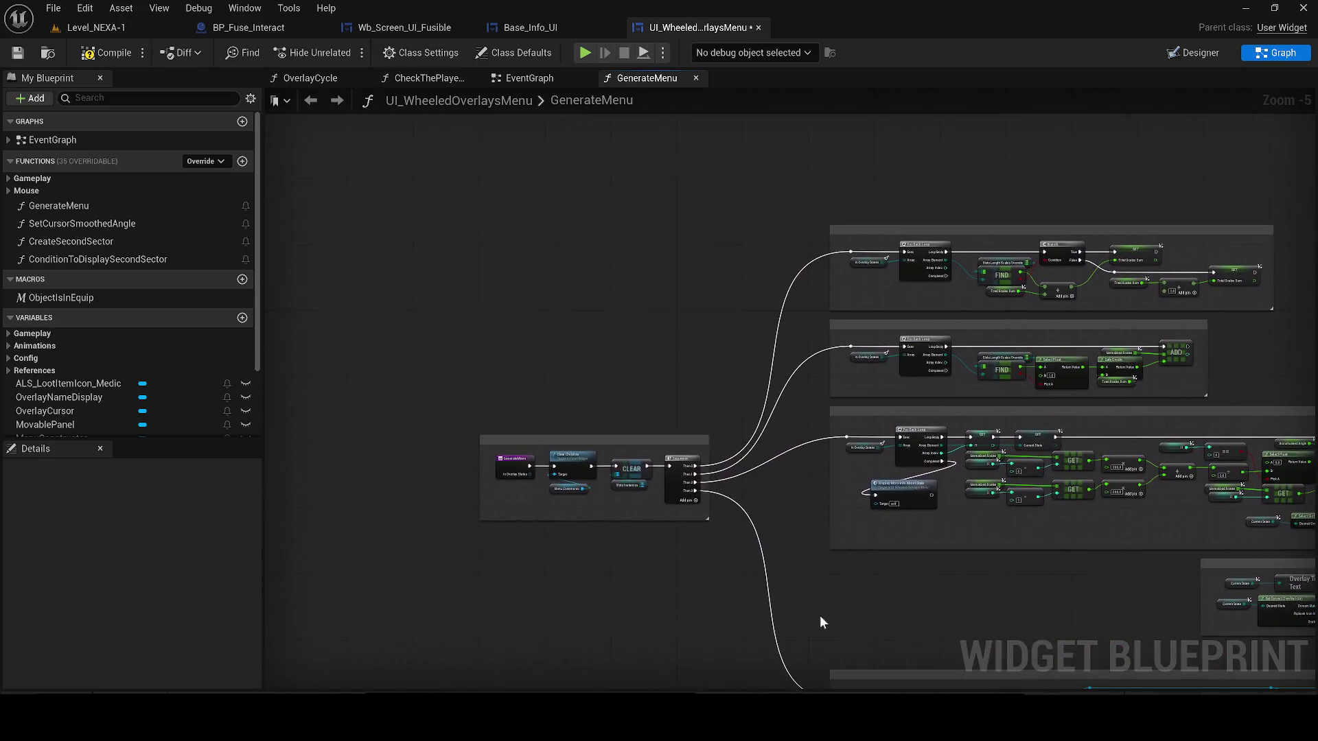
{"action": "scroll", "coordinate": [575, 464], "scroll_direction": "up", "scroll_amount": 2}
{"action": "right_click", "coordinate": [458, 322]}
{"action": "type", "text": "c"}
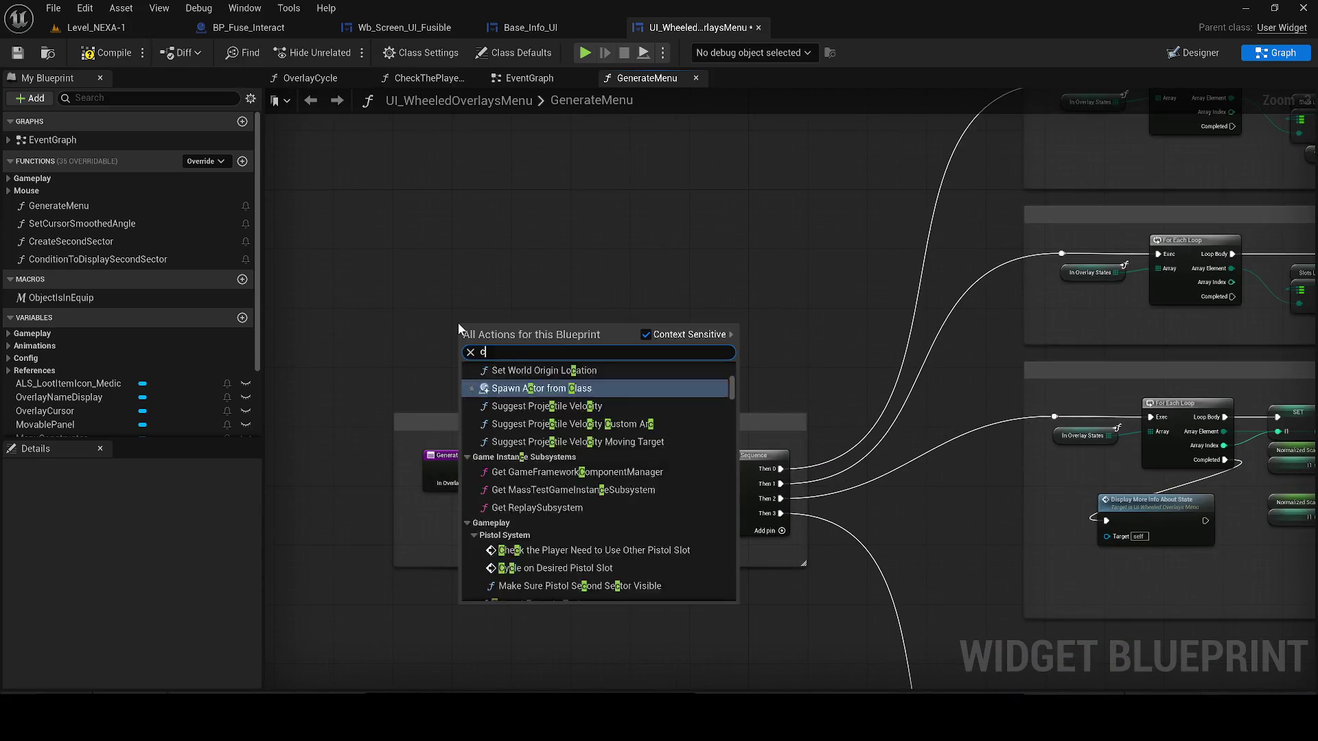
{"action": "type", "text": "ustom"}
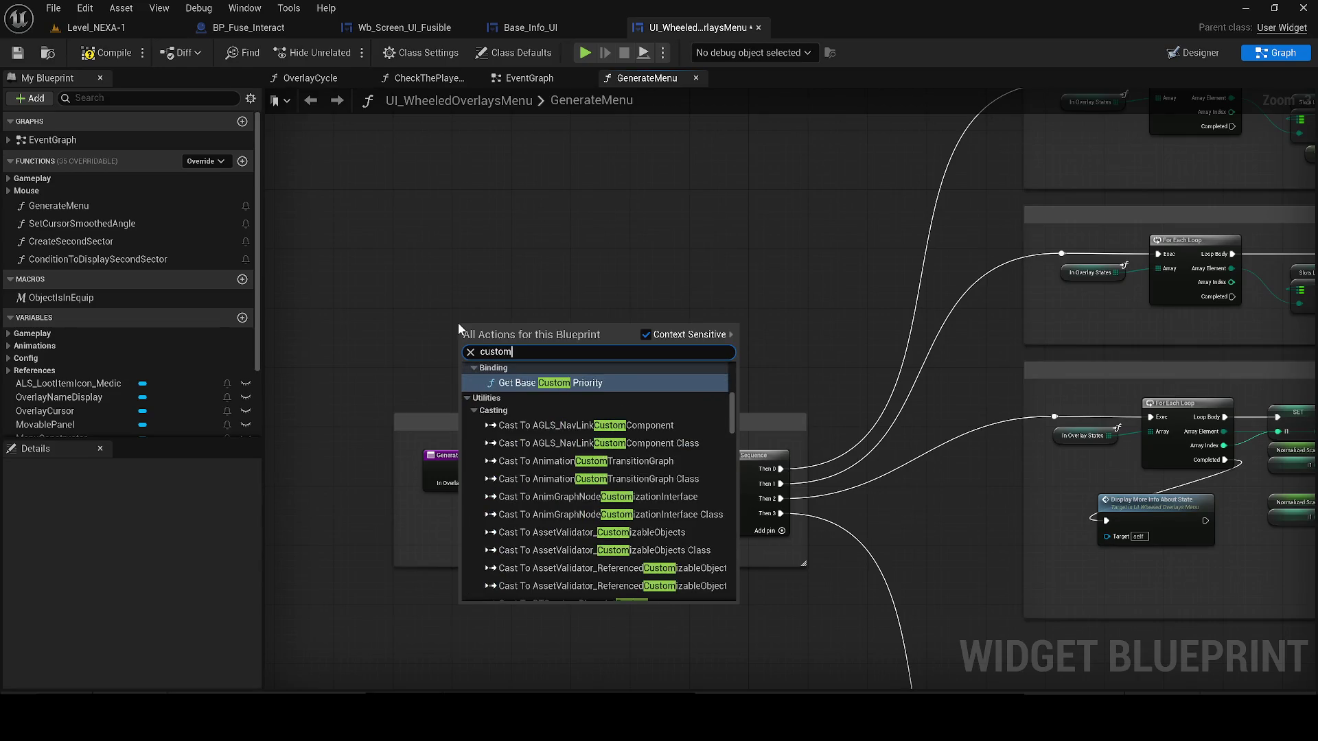
{"action": "type", "text": " event"}
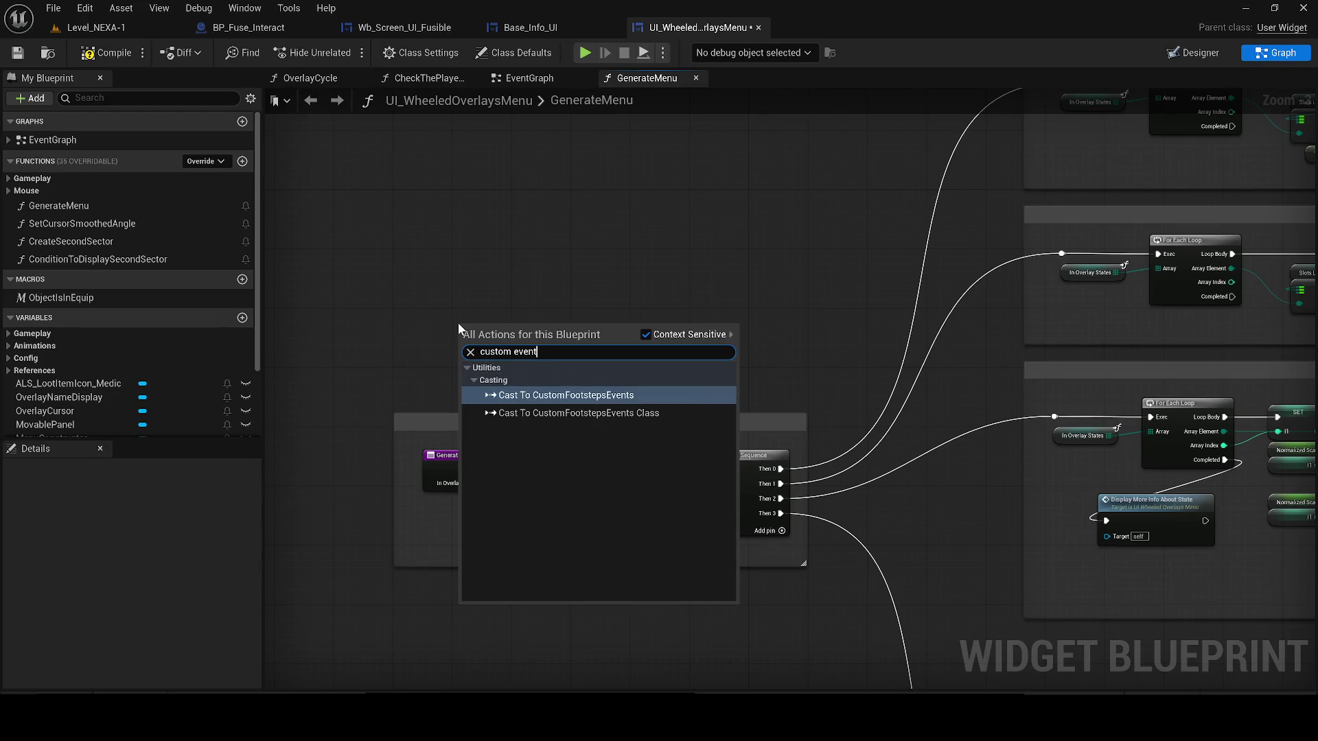
{"action": "key", "text": "Escape"}
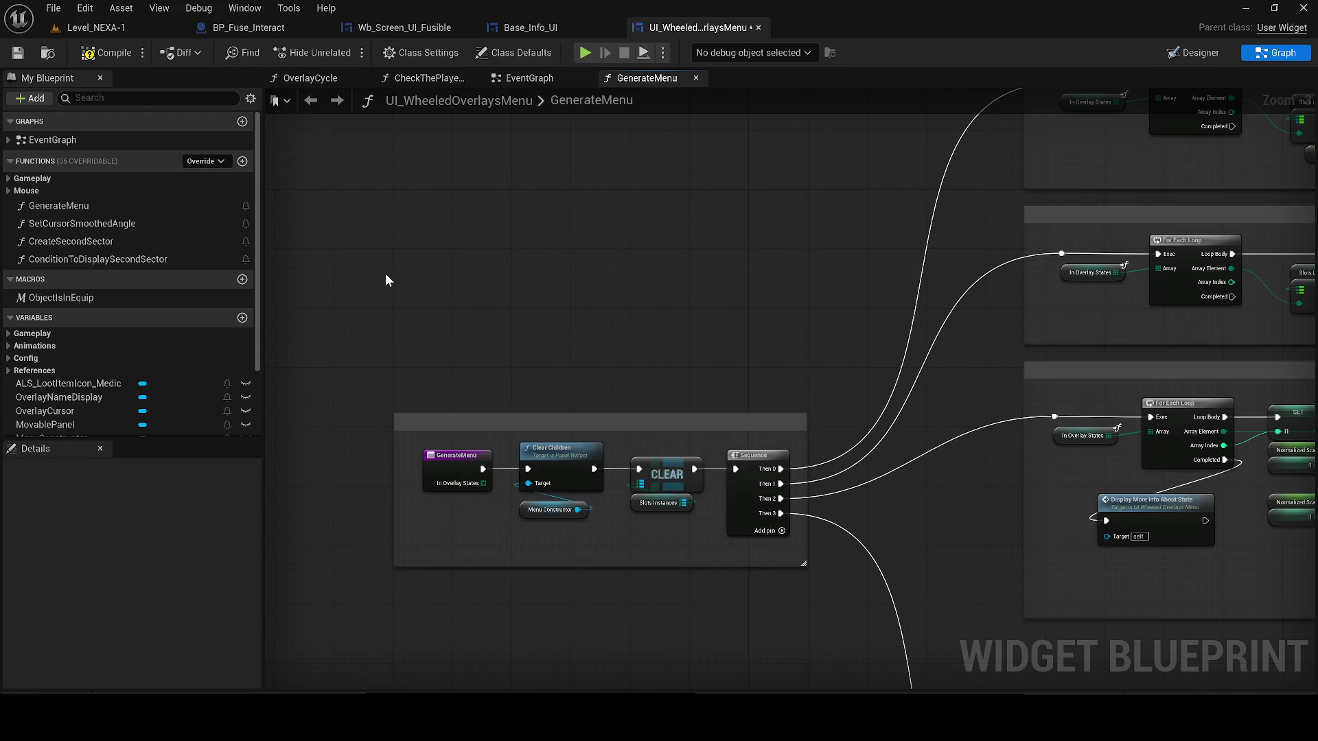
{"action": "left_click", "coordinate": [528, 28]}
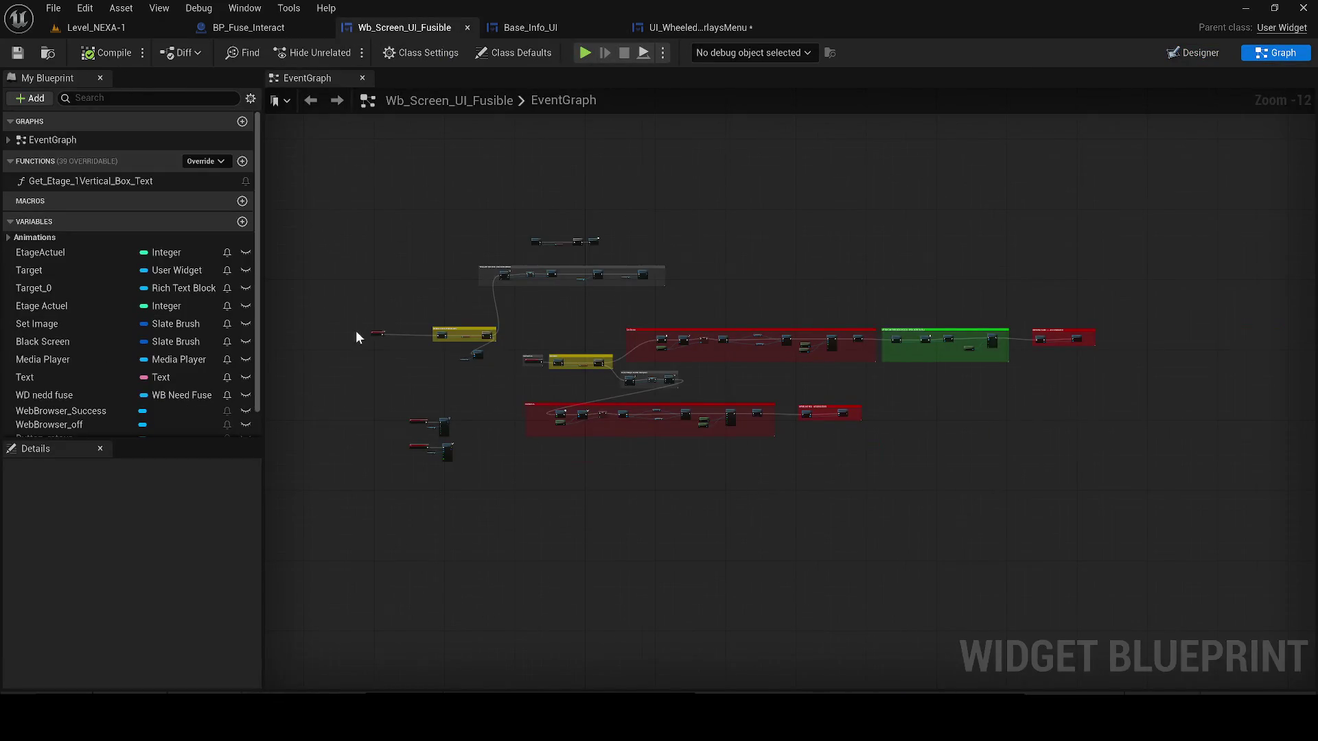
- Look over the Wb_Screen_UI_Fusible graph, then go back to the UI_WheeledOverlaysMenu blueprint
{"action": "scroll", "coordinate": [355, 331], "scroll_direction": "up", "scroll_amount": 10}
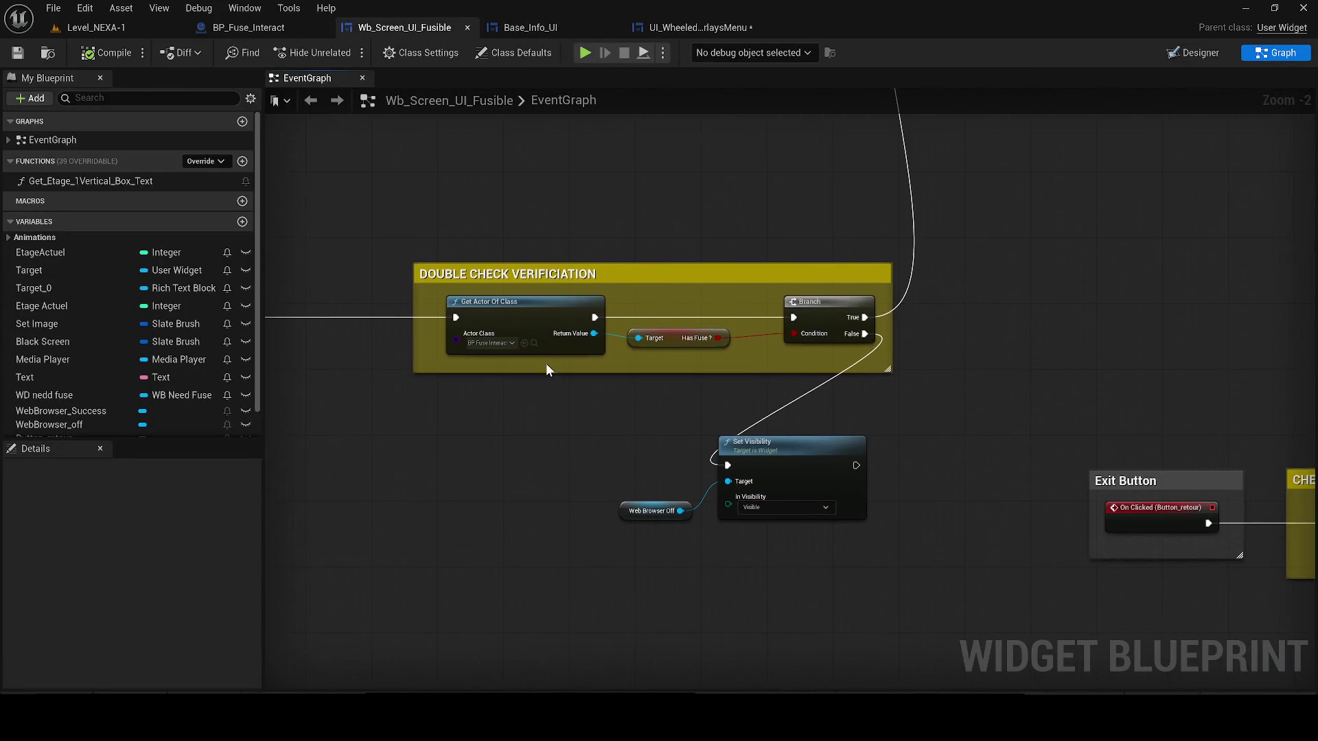
{"action": "scroll", "coordinate": [546, 364], "scroll_direction": "down", "scroll_amount": 7}
{"action": "scroll", "coordinate": [629, 410], "scroll_direction": "up", "scroll_amount": 5}
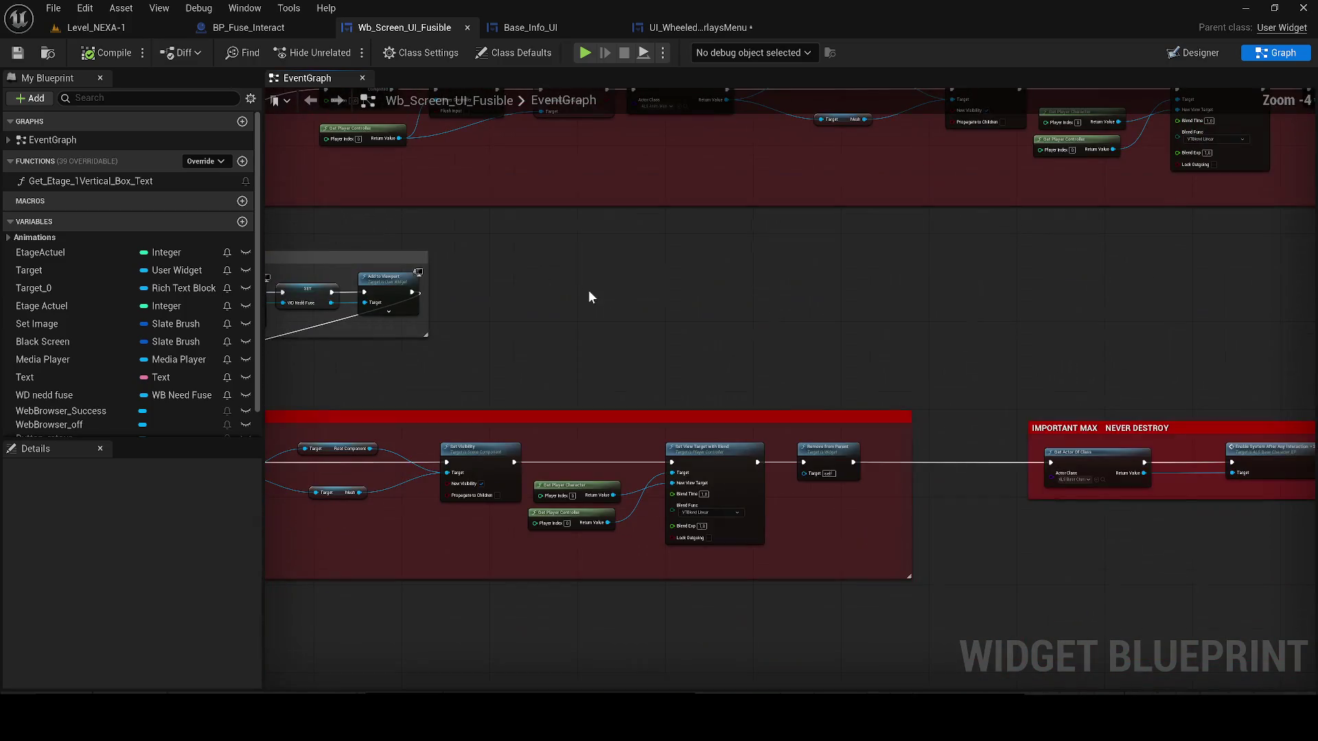
{"action": "right_click", "coordinate": [608, 296]}
{"action": "scroll", "coordinate": [288, 268], "scroll_direction": "down", "scroll_amount": 2}
{"action": "mouse_move", "coordinate": [316, 271]}
{"action": "left_mouse_down"}
{"action": "mouse_move", "coordinate": [618, 418]}
{"action": "mouse_move", "coordinate": [658, 426]}
{"action": "left_mouse_up"}
{"action": "left_click", "coordinate": [569, 26]}
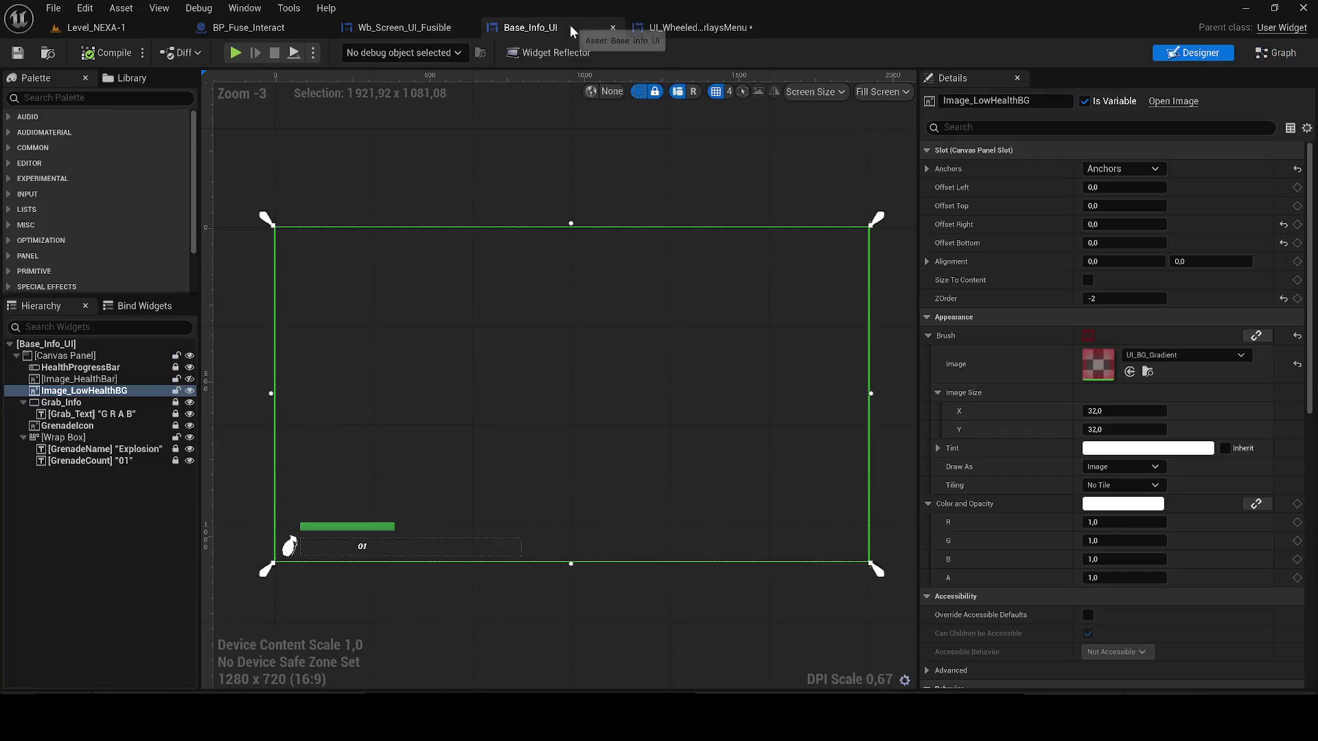
{"action": "left_click", "coordinate": [683, 28]}
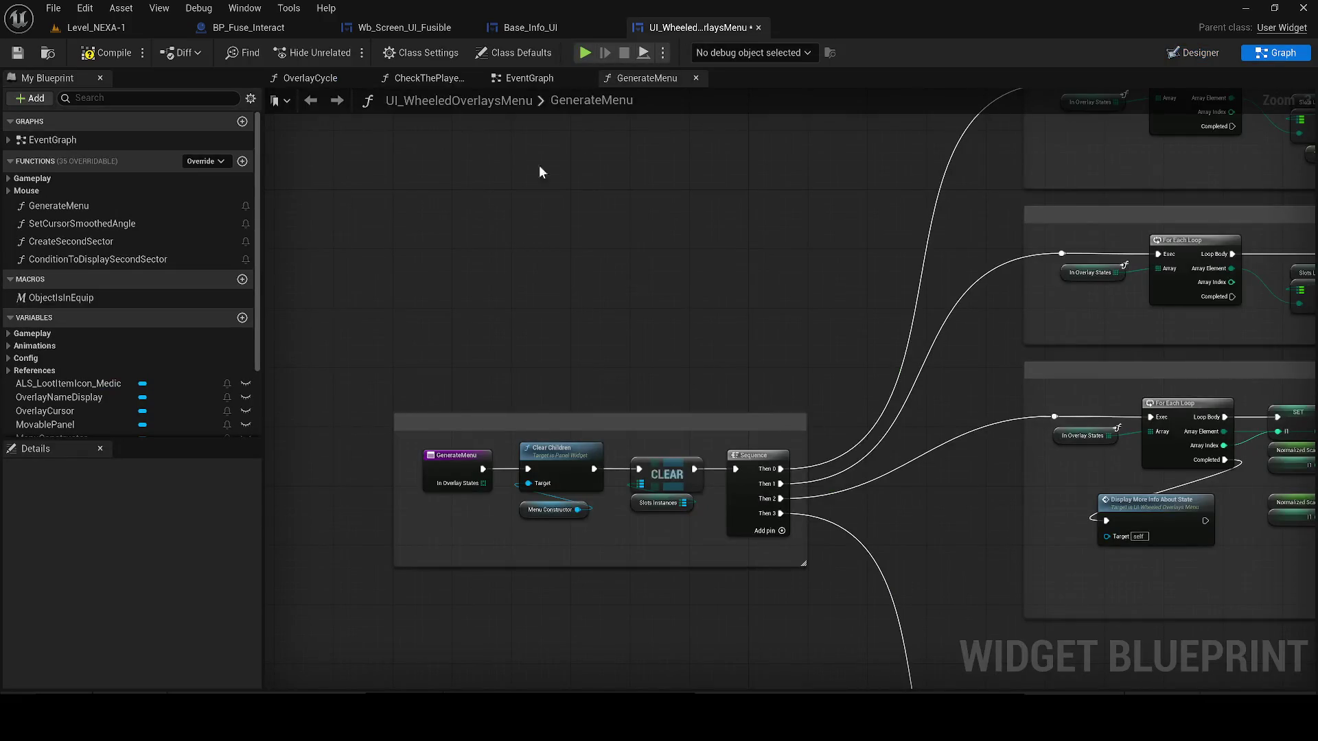
- Add then delete a Refresh Menu on Custom Tick node, and compile and save the wheel menu
{"action": "right_click", "coordinate": [468, 269]}
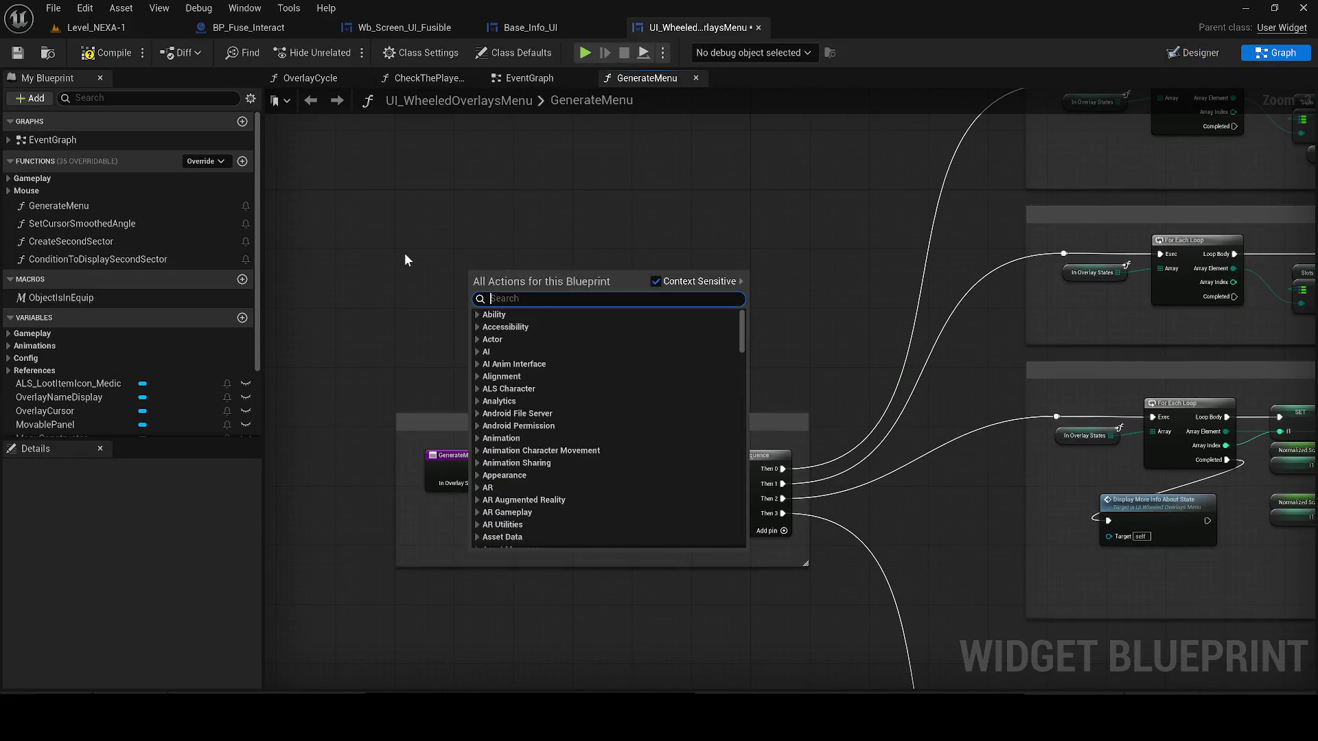
{"action": "type", "text": "cus"}
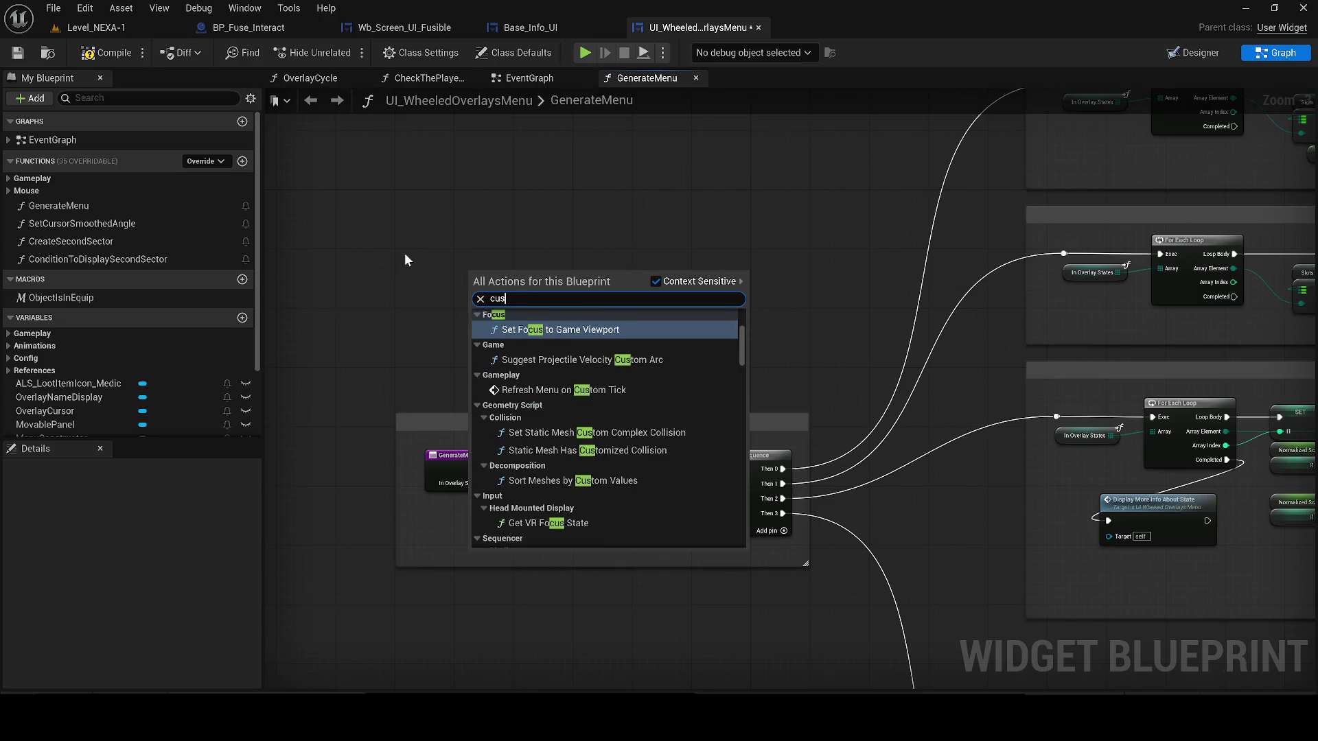
{"action": "left_click", "coordinate": [582, 391]}
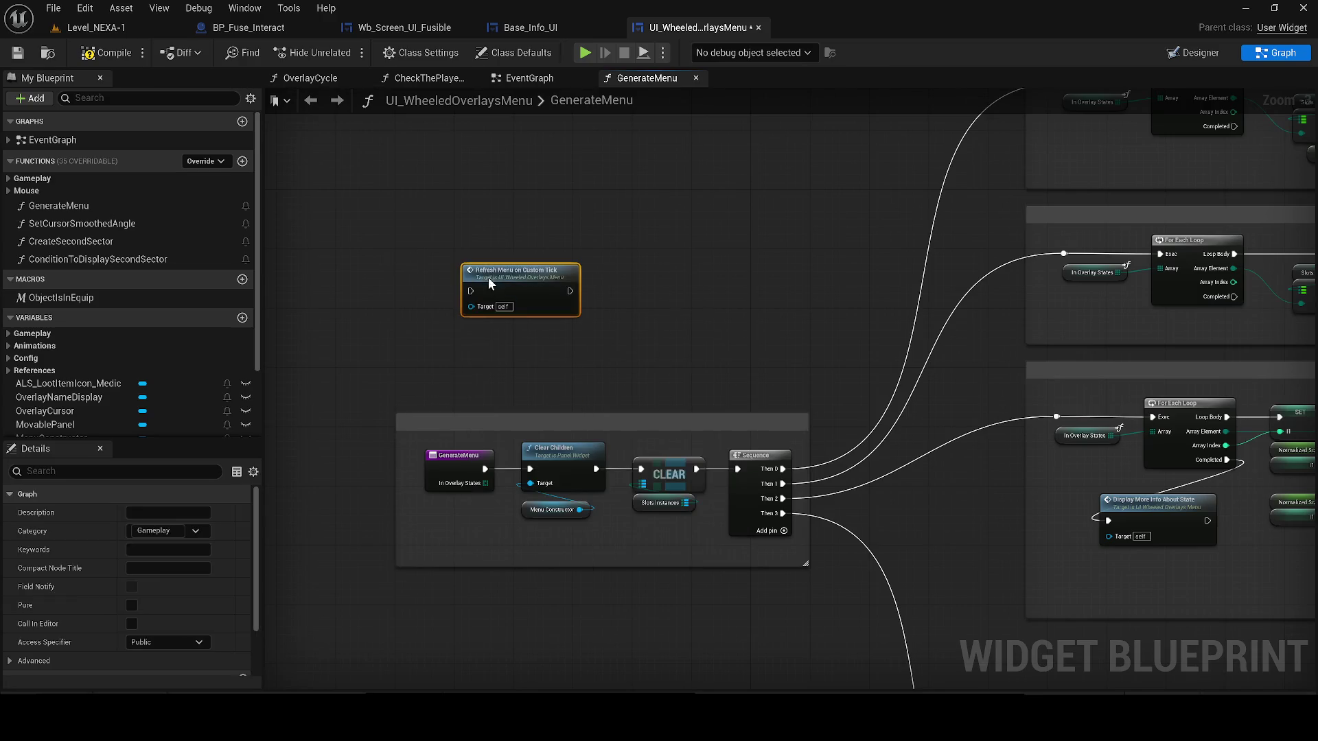
{"action": "key", "text": "Delete"}
{"action": "left_click", "coordinate": [87, 54]}
{"action": "left_click", "coordinate": [17, 53]}
- Search 'custom event' without adding a node, then bring up the BP_Fuse_Interact event graph
{"action": "right_click", "coordinate": [427, 321]}
{"action": "type", "text": "cusr"}
{"action": "key", "text": "BackSpace"}
{"action": "type", "text": "tom"}
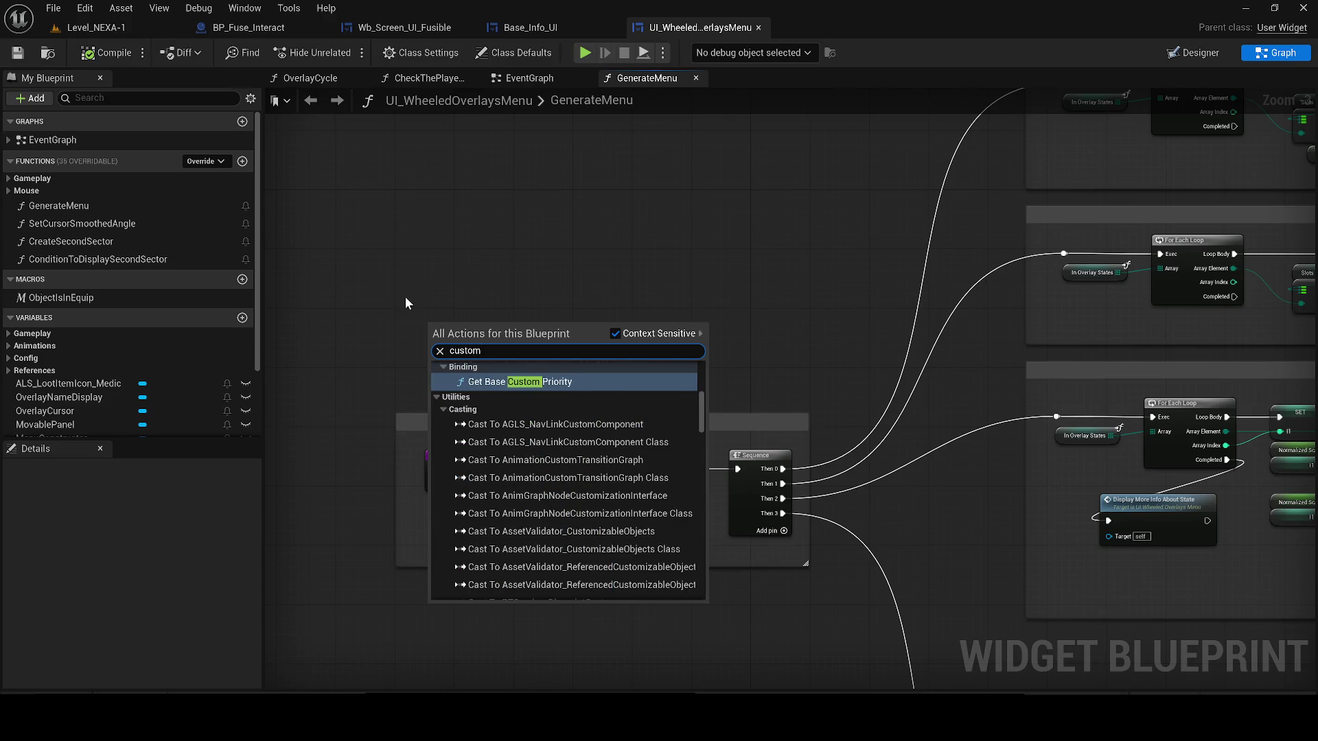
{"action": "type", "text": " event"}
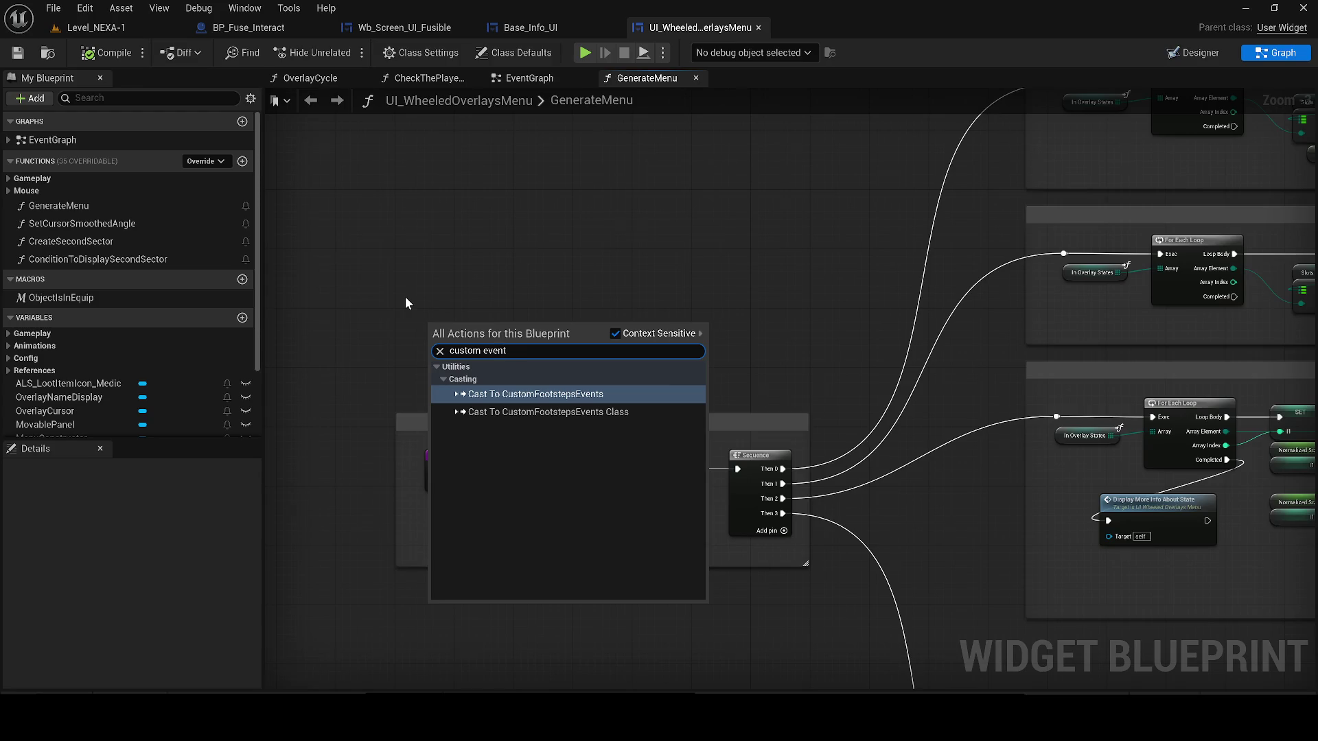
{"action": "left_click", "coordinate": [446, 226]}
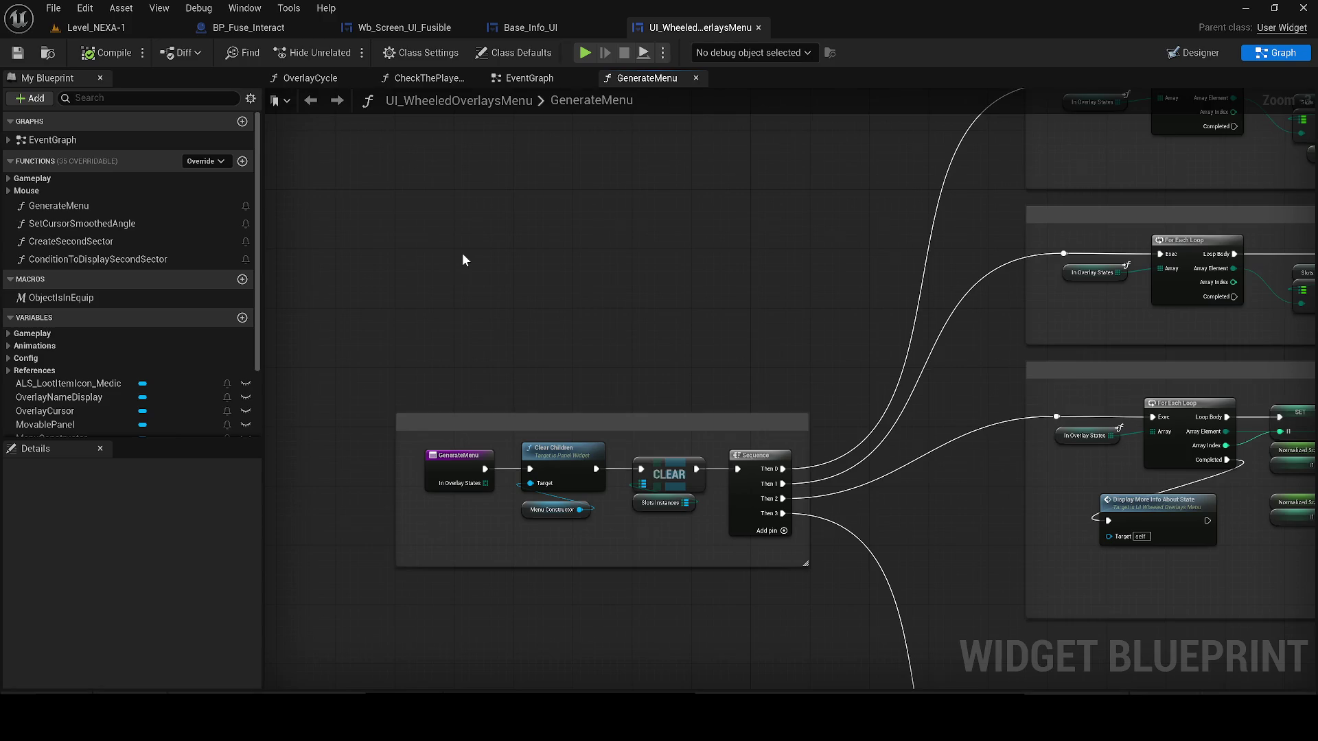
{"action": "left_click", "coordinate": [524, 27]}
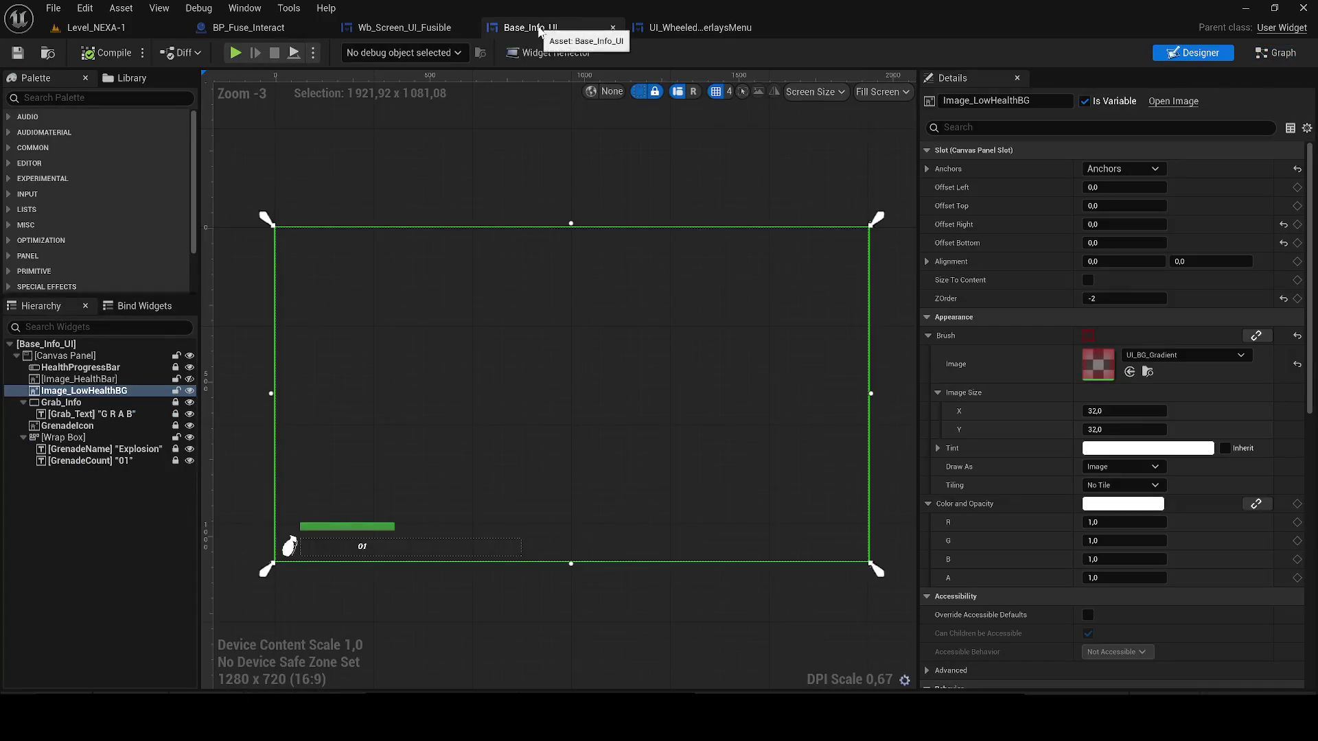
{"action": "left_click", "coordinate": [247, 27]}
{"action": "scroll", "coordinate": [409, 176], "scroll_direction": "down", "scroll_amount": 1}
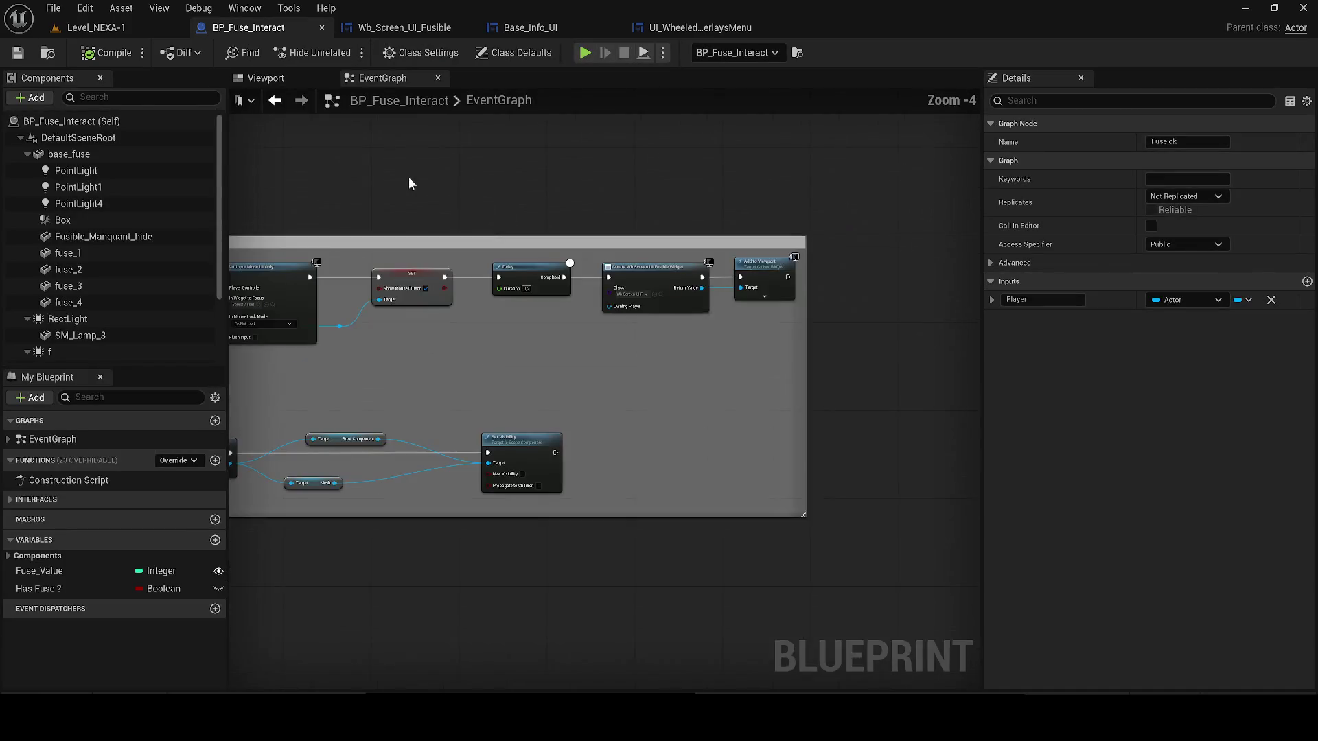
- Search the graph actions for 'add' in the current graph, then dismiss the search
{"action": "right_click", "coordinate": [485, 289]}
{"action": "type", "text": "add"}
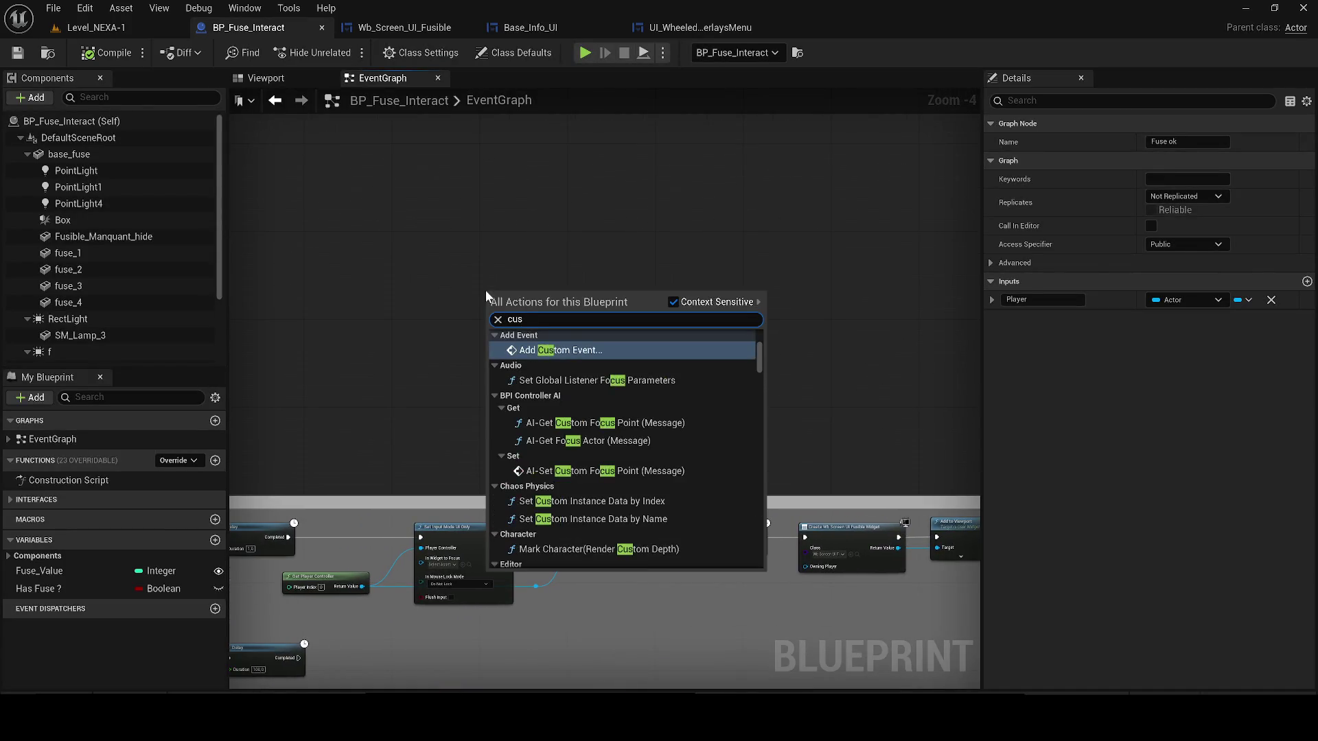
{"action": "key", "text": "Escape"}
{"action": "scroll", "coordinate": [486, 297], "scroll_direction": "up", "scroll_amount": 3}
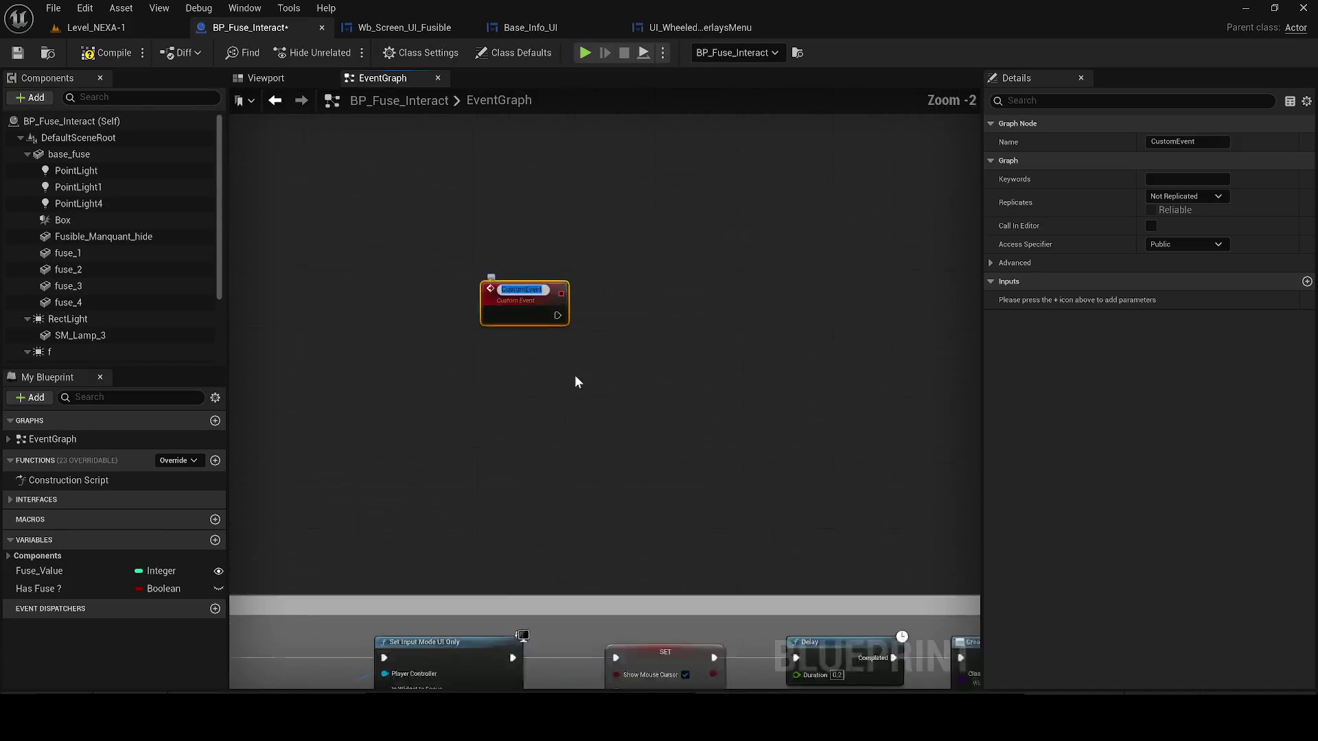
- Paste the copied nodes into the wheeled overlays menu blueprint, then compile and save it
{"action": "left_click", "coordinate": [363, 27]}
{"action": "left_click", "coordinate": [681, 29]}
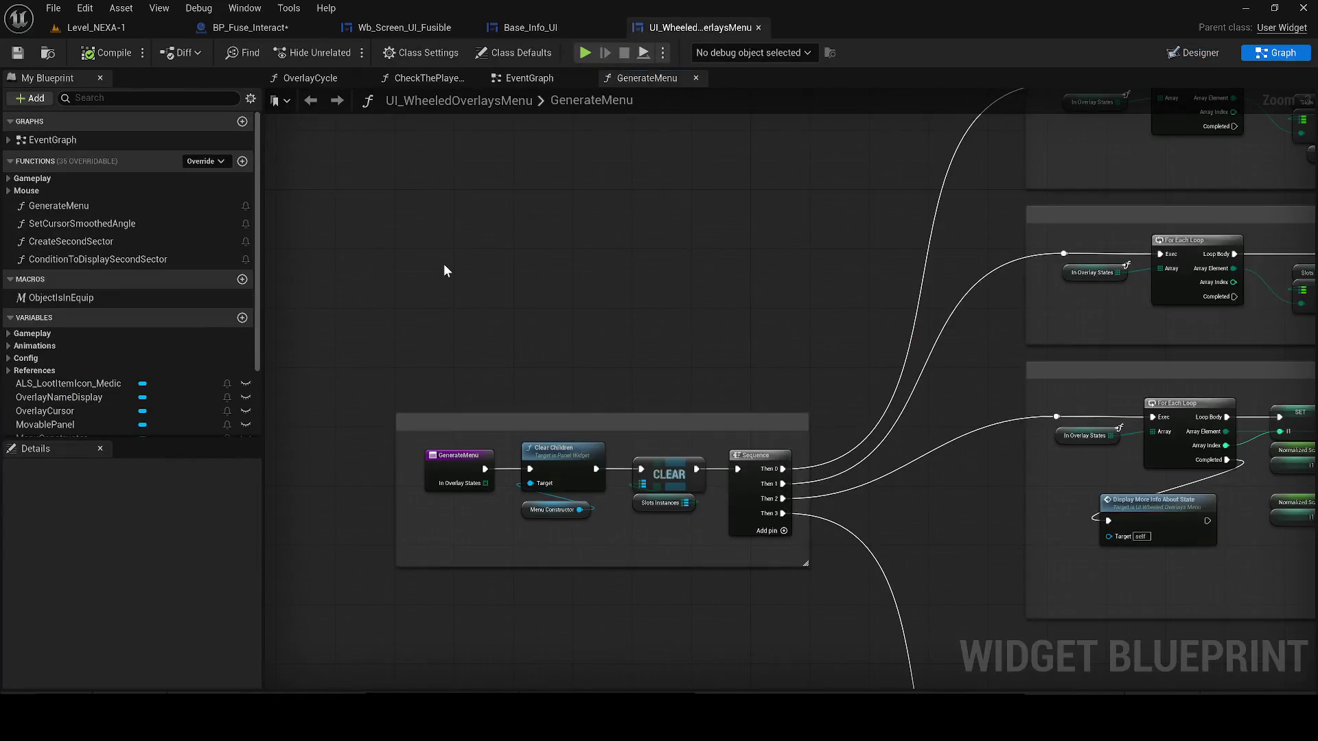
{"action": "key", "text": "ctrl+v"}
{"action": "key", "text": "ctrl+v"}
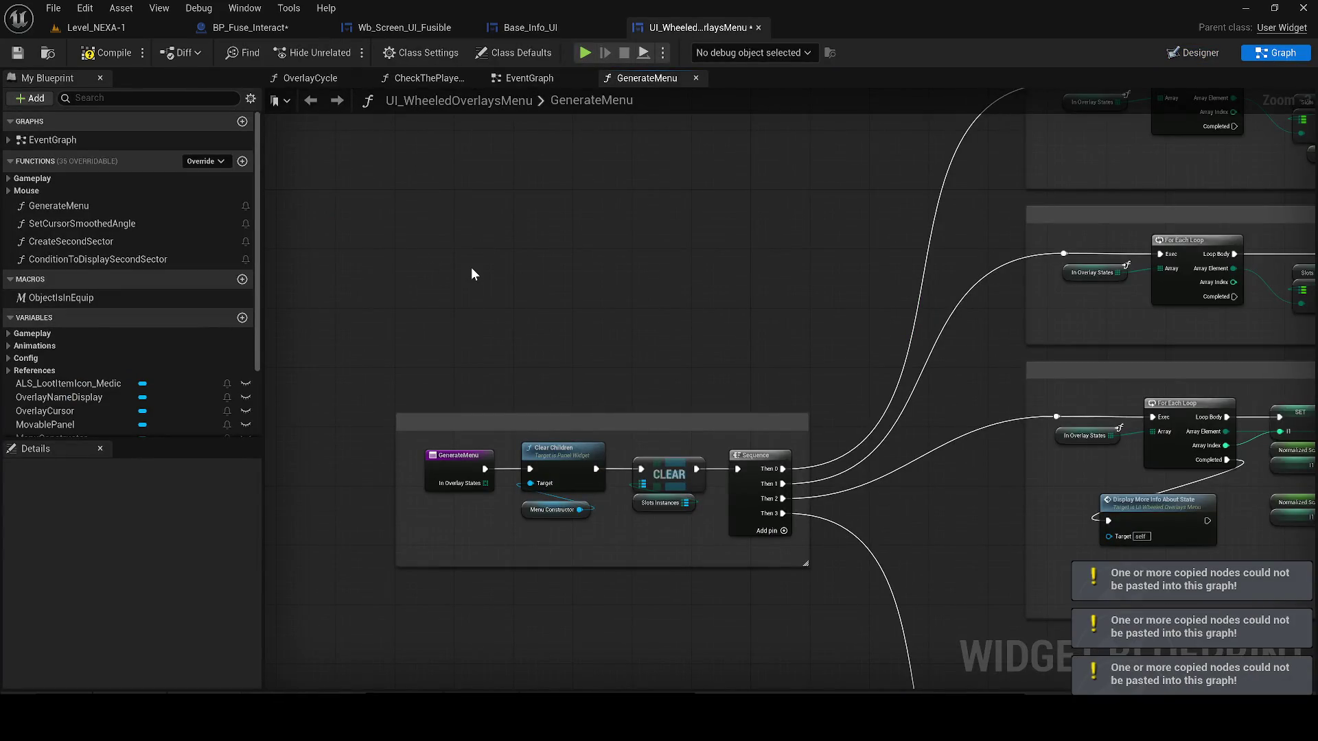
{"action": "left_click", "coordinate": [105, 53]}
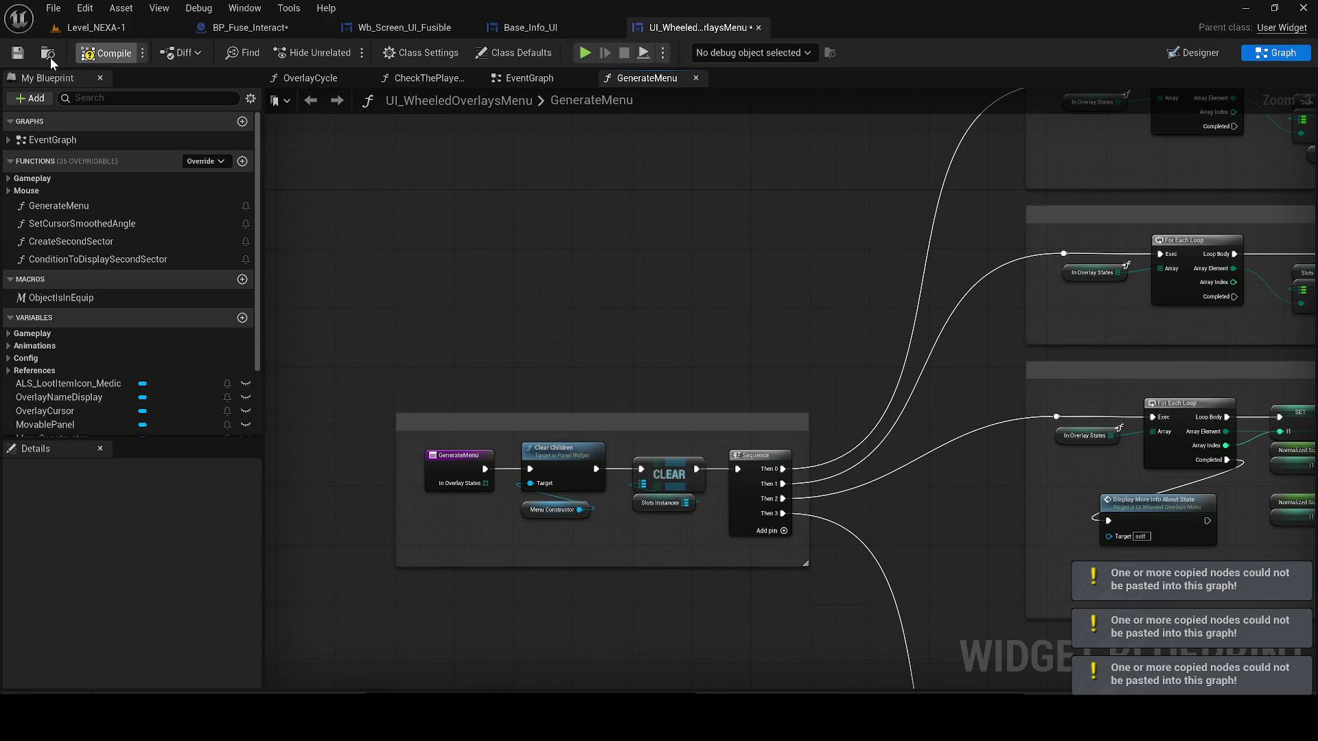
{"action": "left_click", "coordinate": [17, 54]}
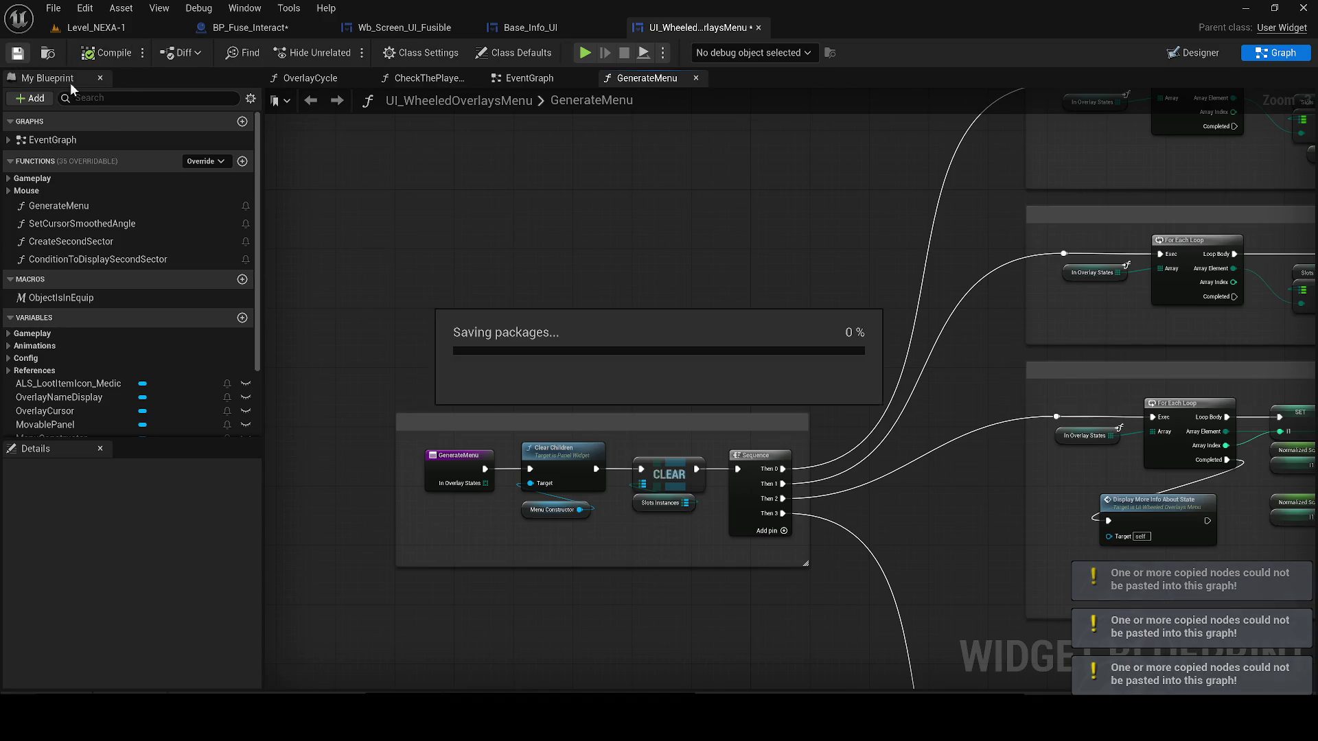
- Open the wheel menu's main event graph and close the extra graph tabs
{"action": "double_click", "coordinate": [68, 142]}
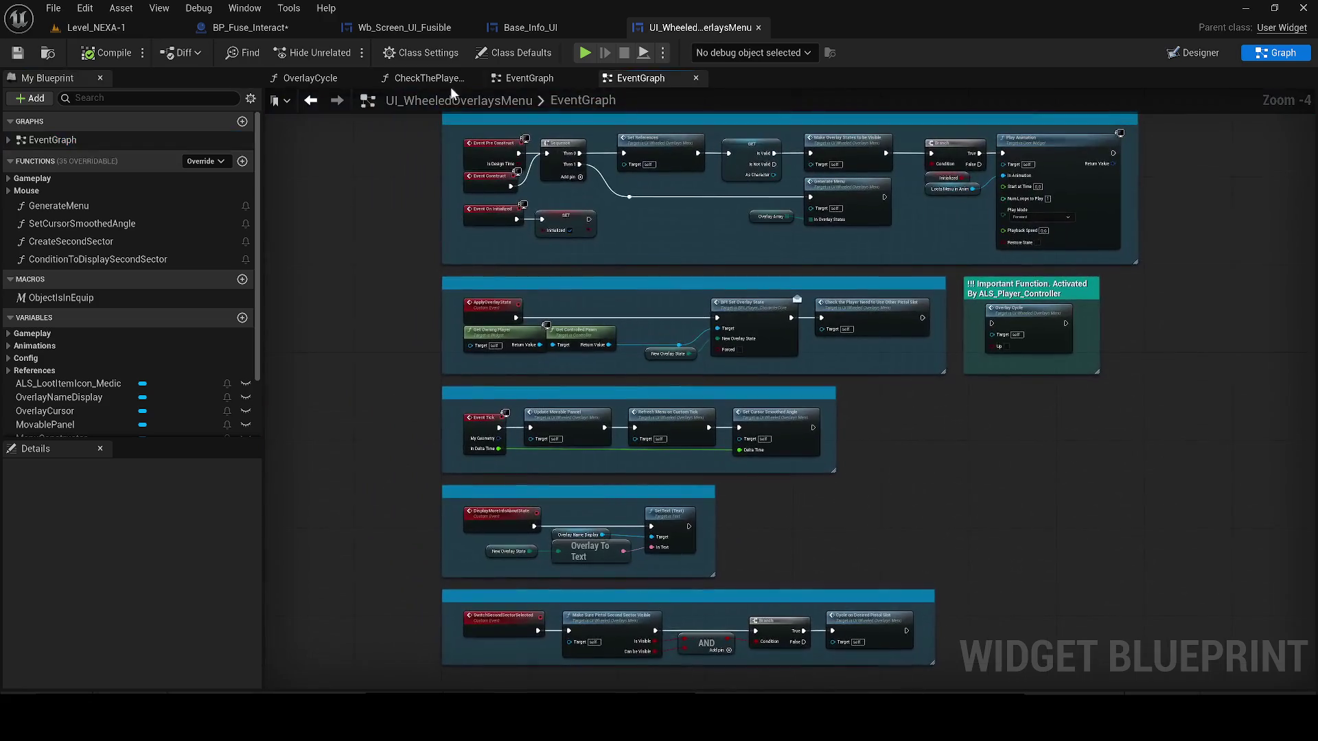
{"action": "left_click", "coordinate": [360, 77]}
{"action": "left_click", "coordinate": [360, 78]}
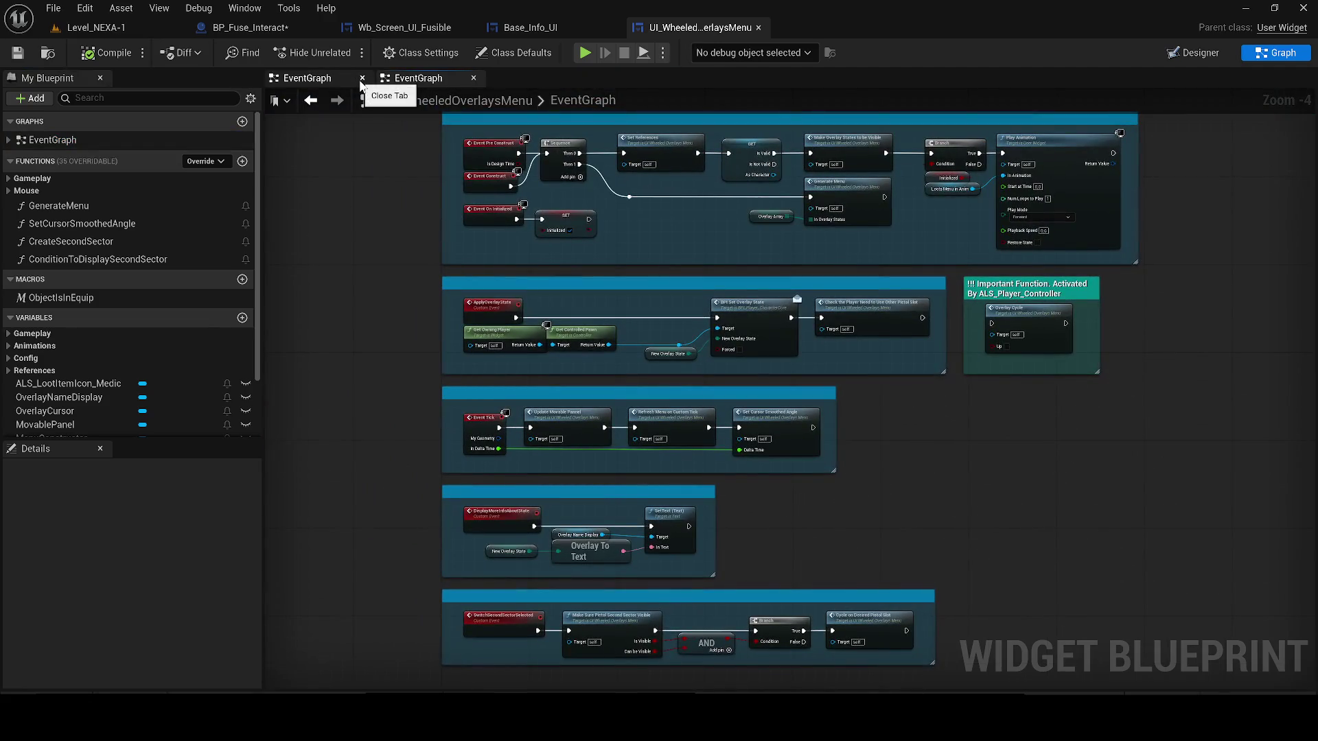
{"action": "left_click", "coordinate": [349, 79]}
{"action": "left_click", "coordinate": [360, 78]}
{"action": "scroll", "coordinate": [446, 379], "scroll_direction": "up", "scroll_amount": 2}
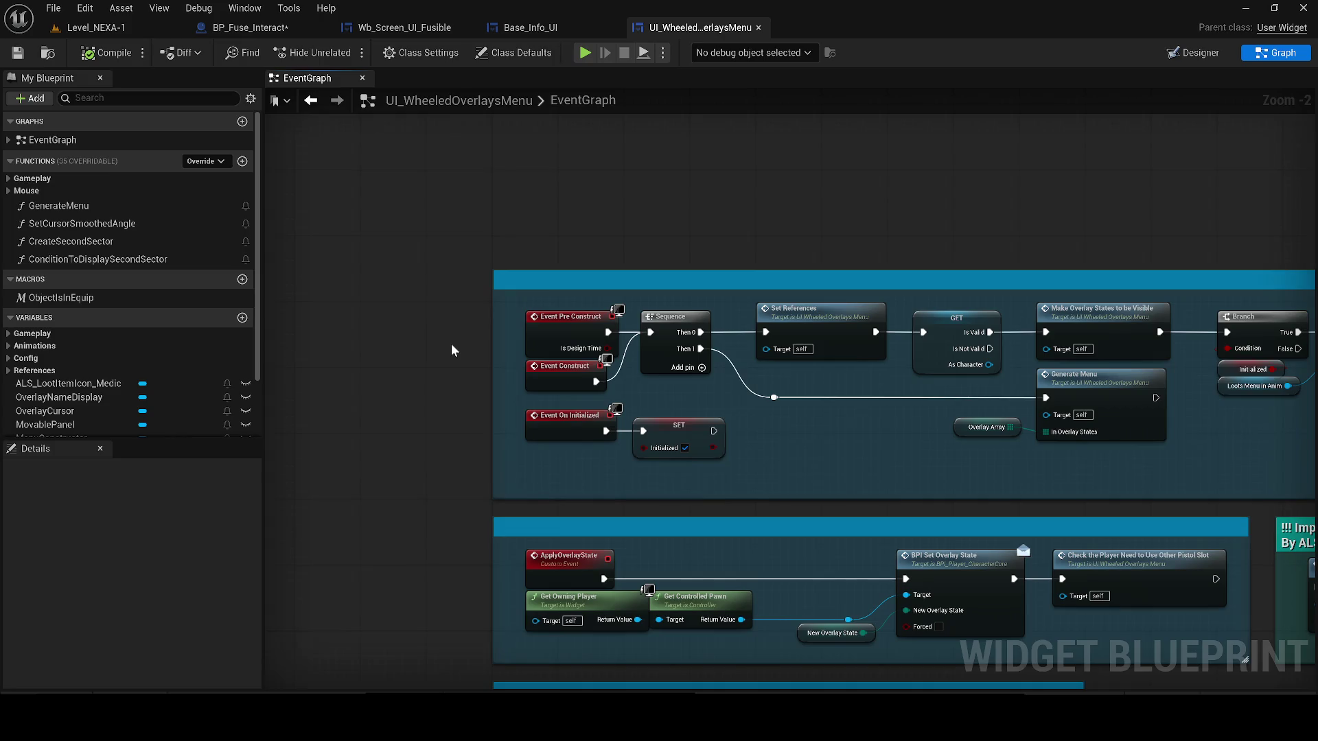
- Select the SET Initialized node next to Event On Initialized
{"action": "left_click", "coordinate": [659, 421]}
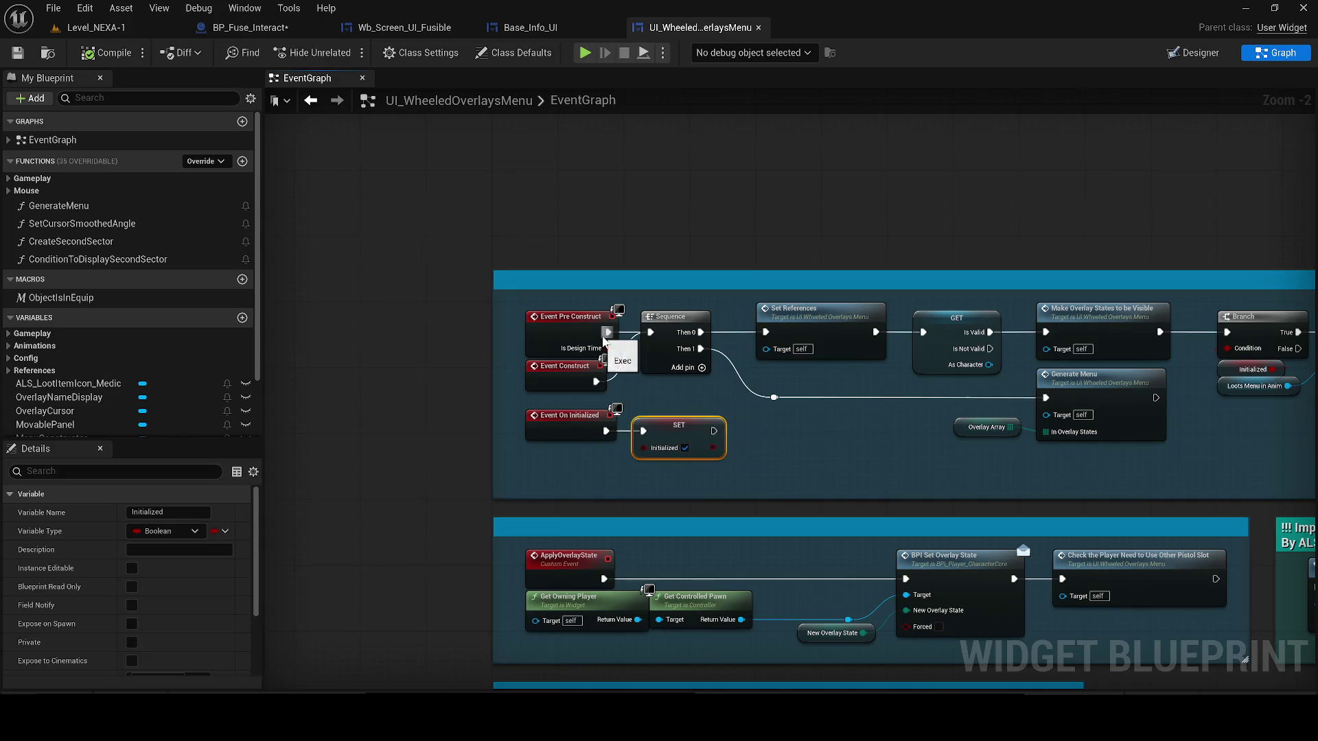
{"action": "left_click_drag", "start_coordinate": [798, 455], "coordinate": [574, 407]}
{"action": "mouse_move", "coordinate": [756, 461]}
{"action": "left_mouse_down"}
{"action": "mouse_move", "coordinate": [711, 462]}
{"action": "mouse_move", "coordinate": [684, 436]}
{"action": "left_mouse_up"}
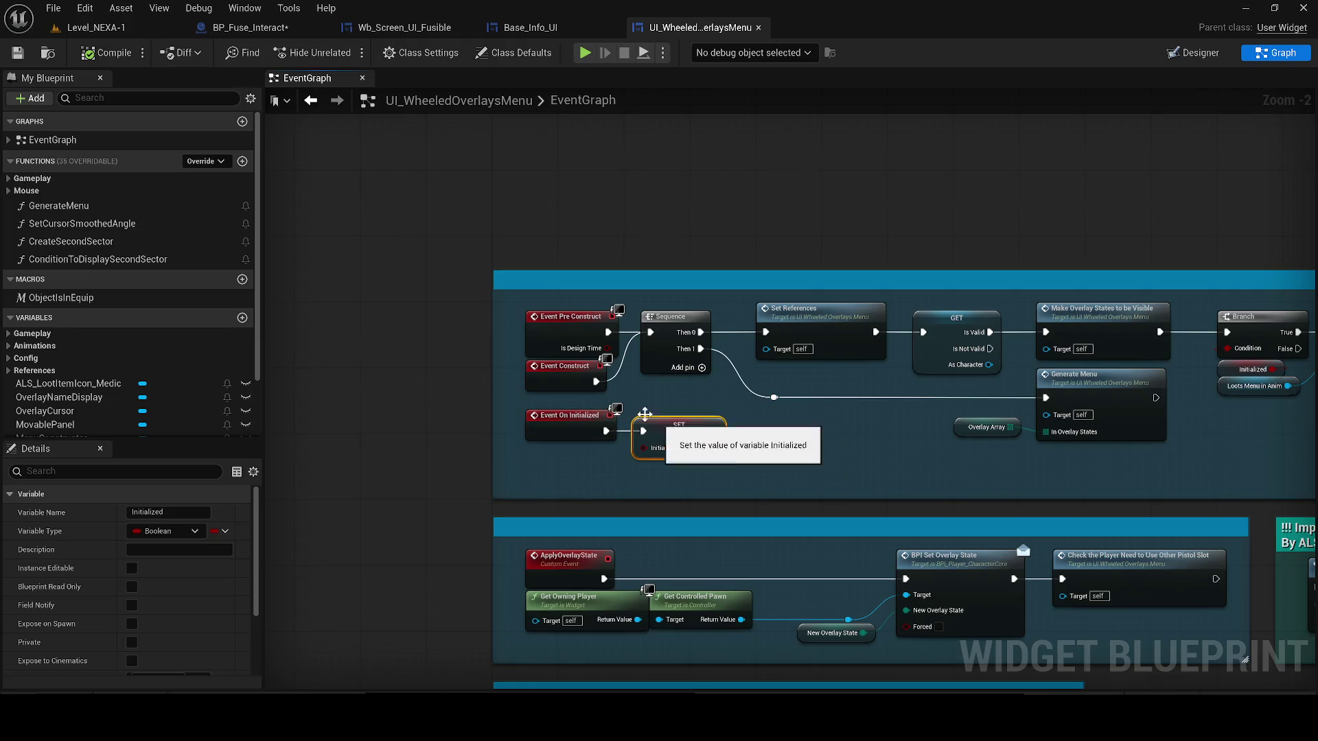
{"action": "left_click", "coordinate": [432, 353]}
{"action": "left_click_drag", "start_coordinate": [838, 471], "coordinate": [658, 437]}
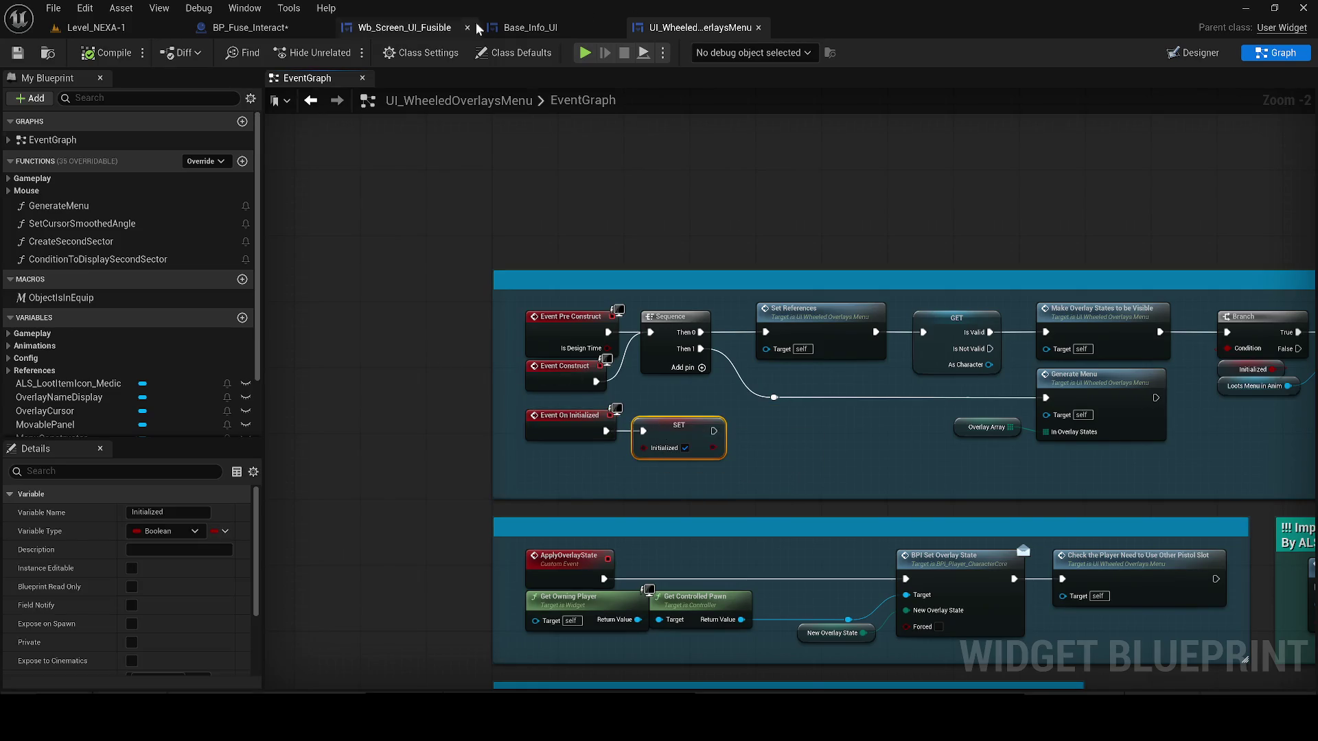
- Delete the stray CustomEvent in BP_Fuse_Interact and compile it
{"action": "left_click", "coordinate": [501, 27]}
{"action": "left_click", "coordinate": [254, 28]}
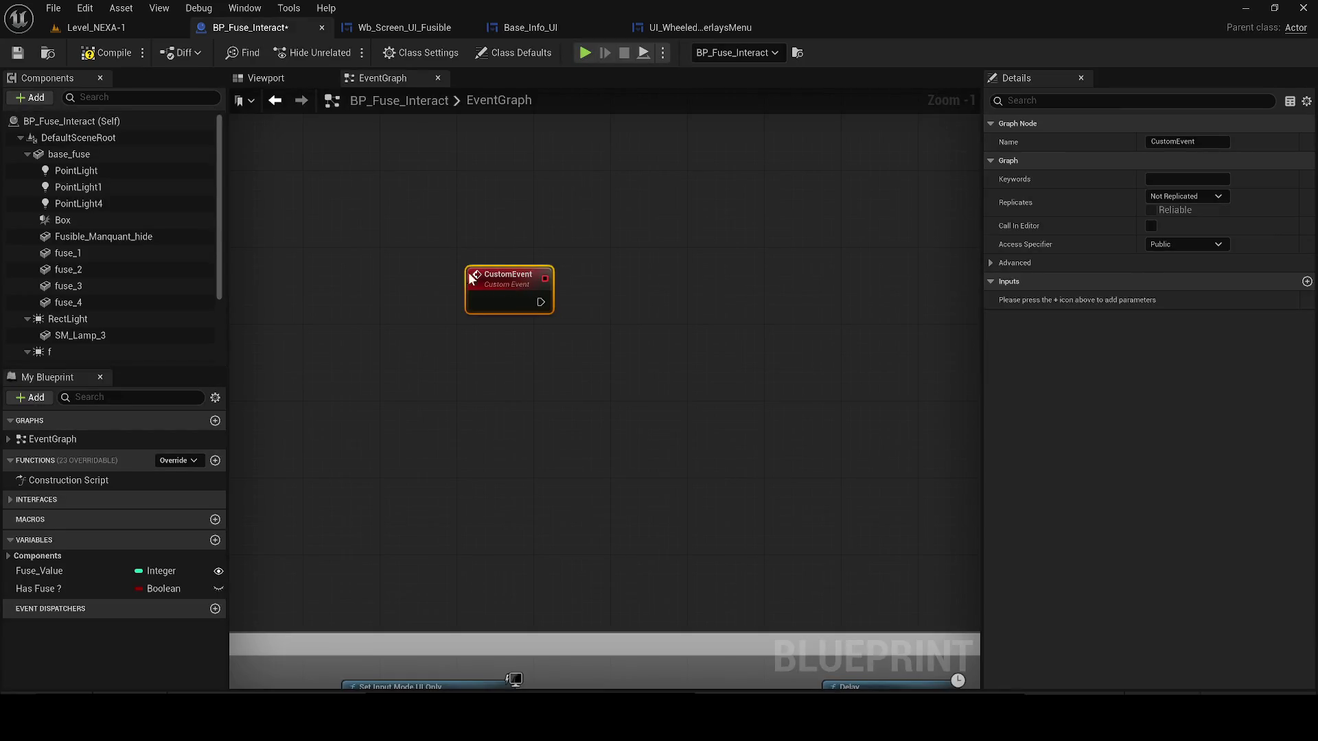
{"action": "left_click_drag", "start_coordinate": [638, 346], "coordinate": [465, 259]}
{"action": "key", "text": "Delete"}
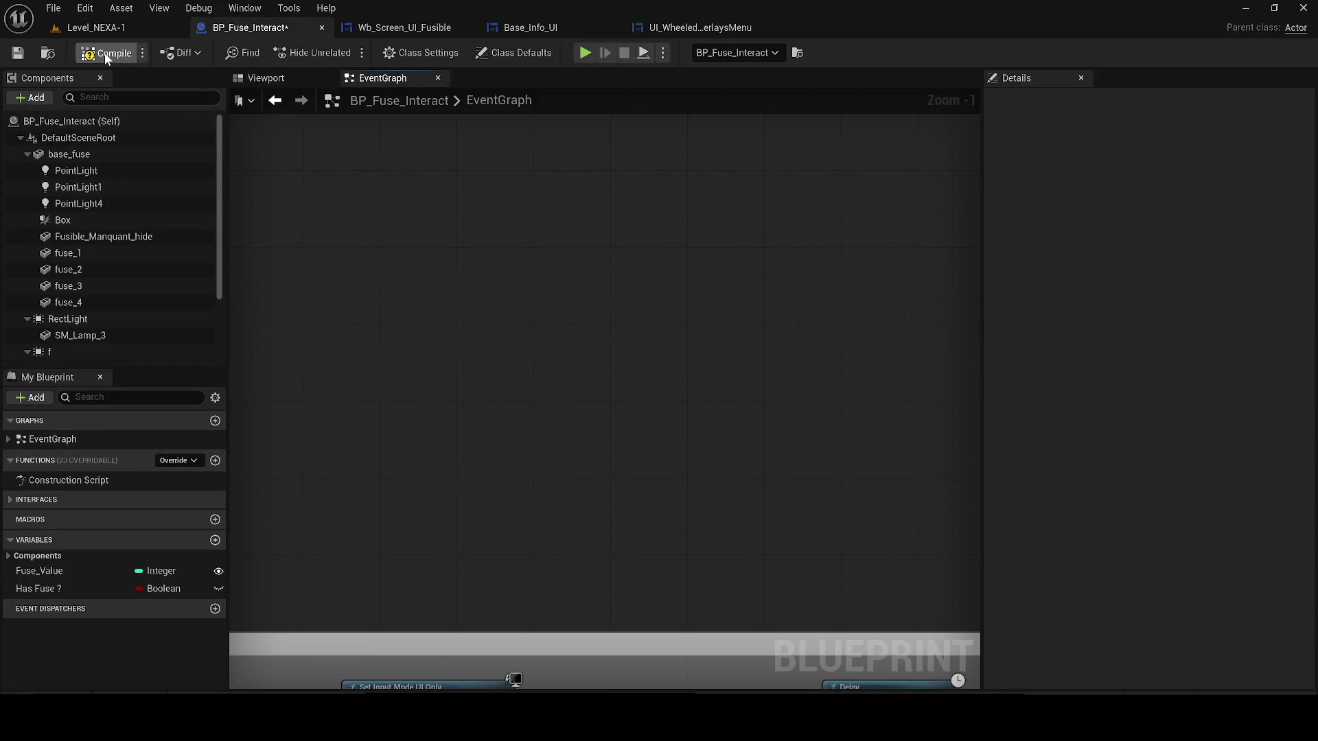
{"action": "left_click", "coordinate": [23, 48]}
{"action": "scroll", "coordinate": [513, 348], "scroll_direction": "down", "scroll_amount": 3}
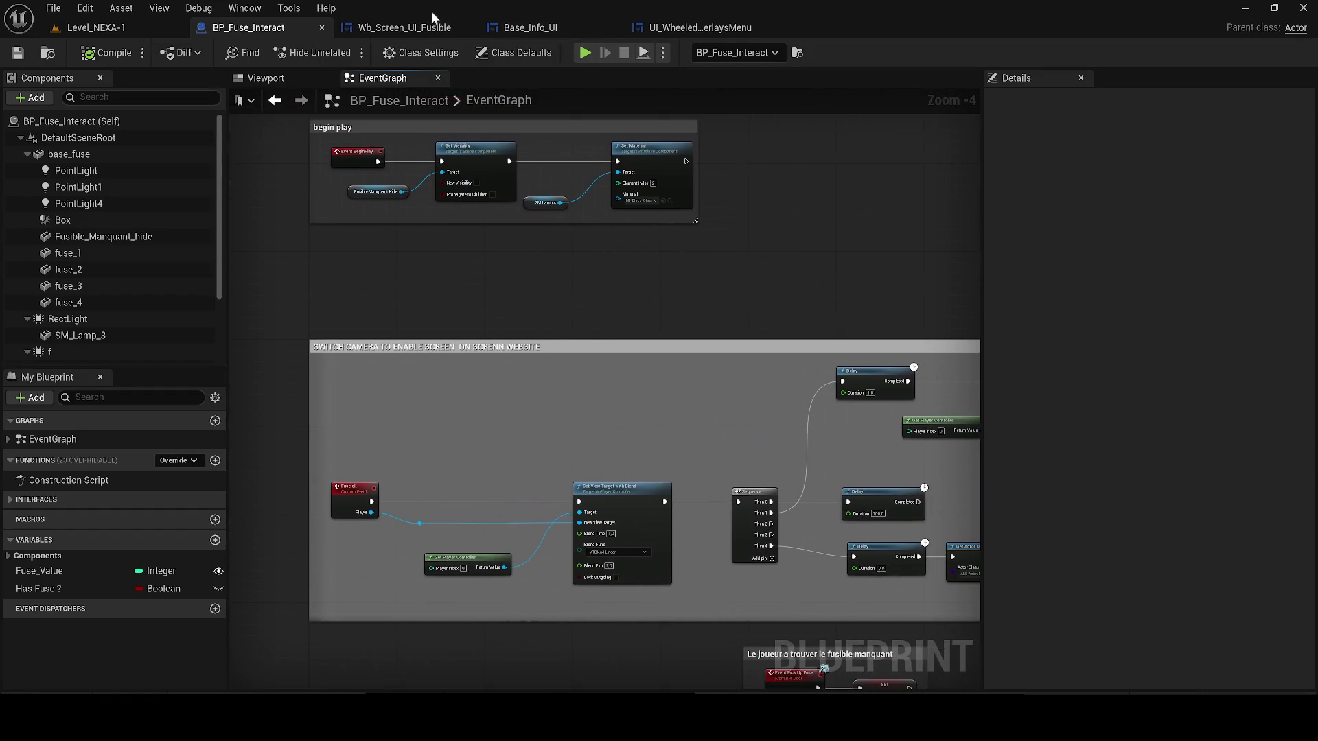
- Back in Wb_Screen_UI_Fusible, drag out a new node search from Event Construct
{"action": "left_click", "coordinate": [405, 27]}
{"action": "scroll", "coordinate": [559, 346], "scroll_direction": "up", "scroll_amount": 3}
{"action": "left_click_drag", "start_coordinate": [404, 448], "coordinate": [508, 445]}
- Add a Remove All Widgets node after Event Construct
{"action": "type", "text": "remmove"}
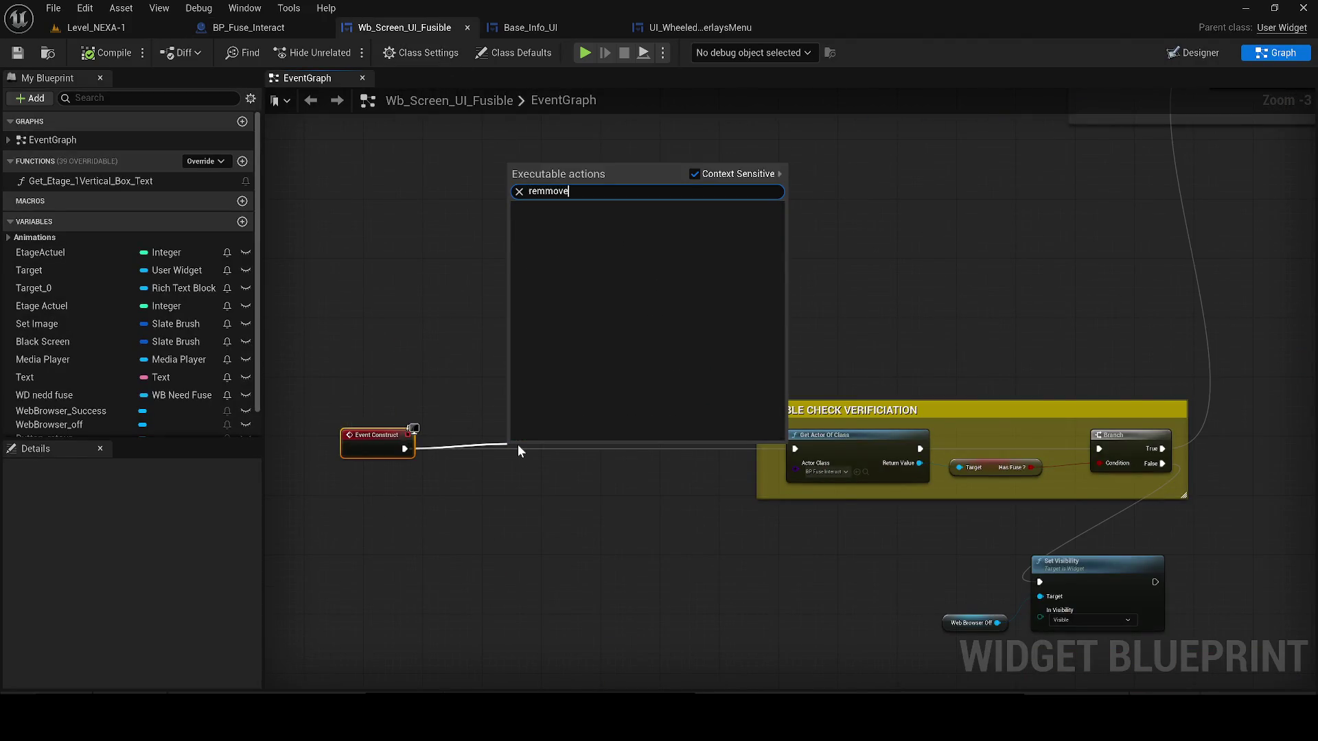
{"action": "key", "text": "ctrl+a"}
{"action": "type", "text": "remove all"}
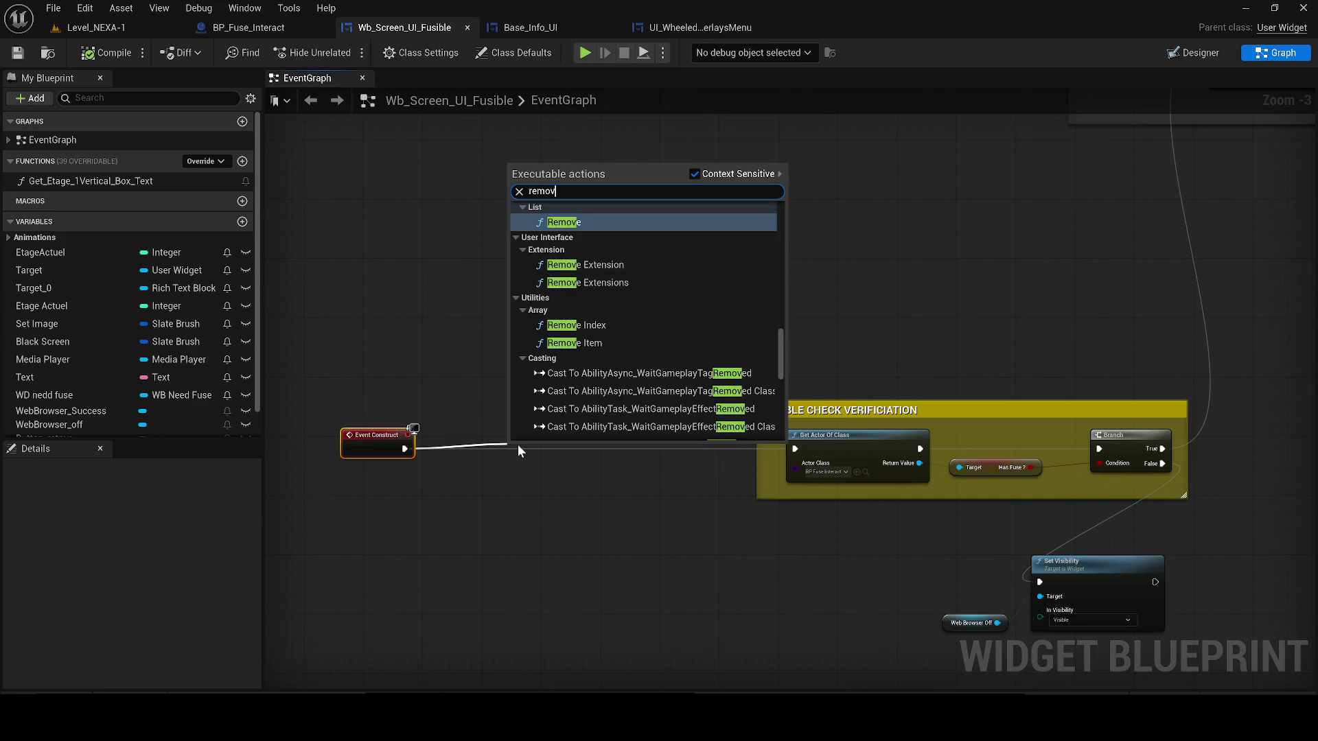
{"action": "key", "text": "Return"}
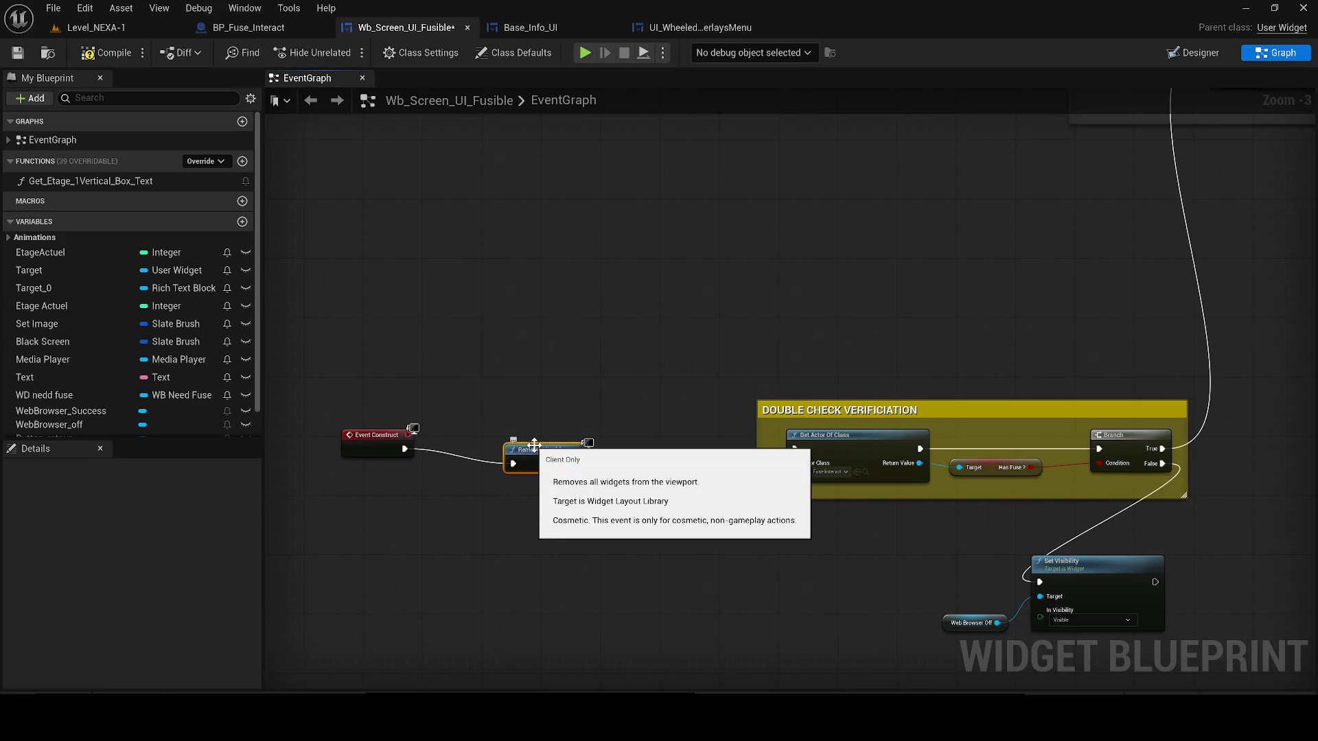
- Retitle the red NEVER DESTROY comment 'RESTORE HEALTH + WHEELL + INVENTORY' and widen it
{"action": "scroll", "coordinate": [1010, 405], "scroll_direction": "down", "scroll_amount": 1}
{"action": "mouse_move", "coordinate": [1010, 405]}
{"action": "left_mouse_down"}
{"action": "mouse_move", "coordinate": [610, 356]}
{"action": "mouse_move", "coordinate": [582, 328]}
{"action": "mouse_move", "coordinate": [548, 359]}
{"action": "left_mouse_up"}
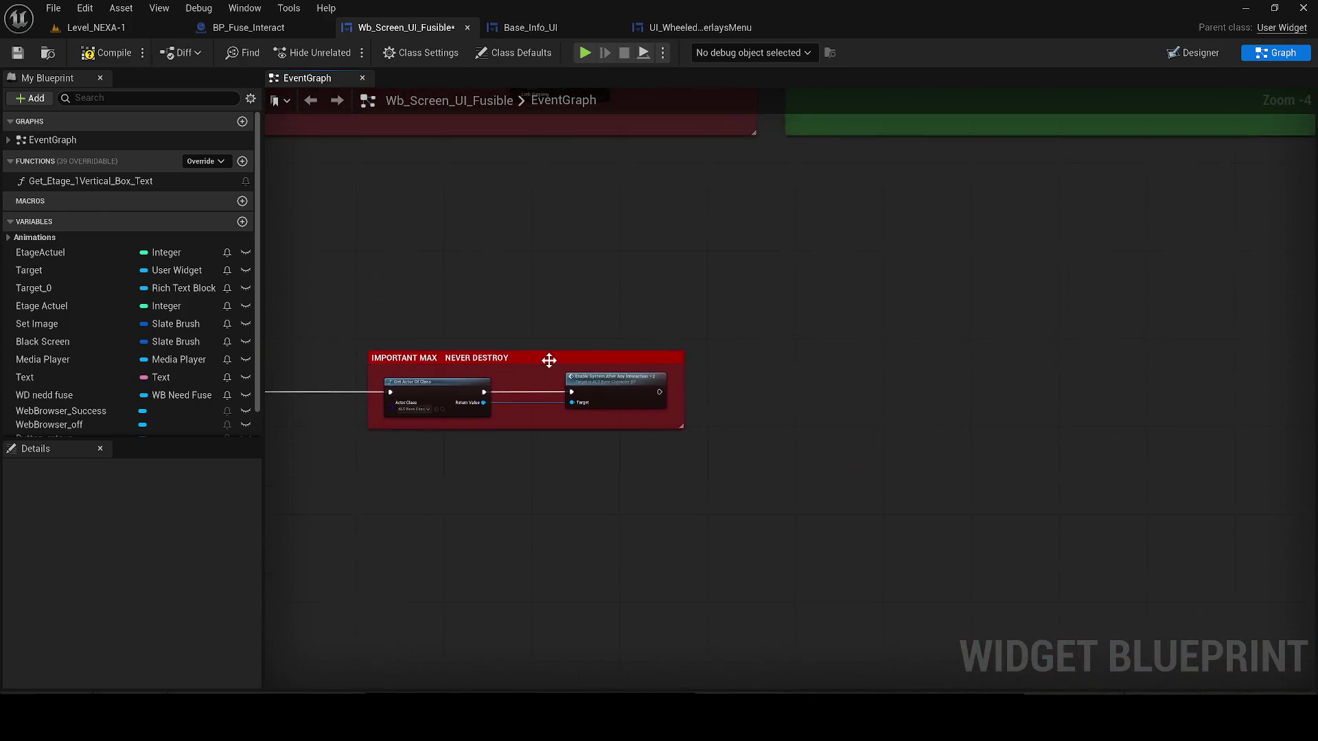
{"action": "left_click", "coordinate": [514, 351]}
{"action": "scroll", "coordinate": [514, 352], "scroll_direction": "up", "scroll_amount": 2}
{"action": "double_click", "coordinate": [514, 354]}
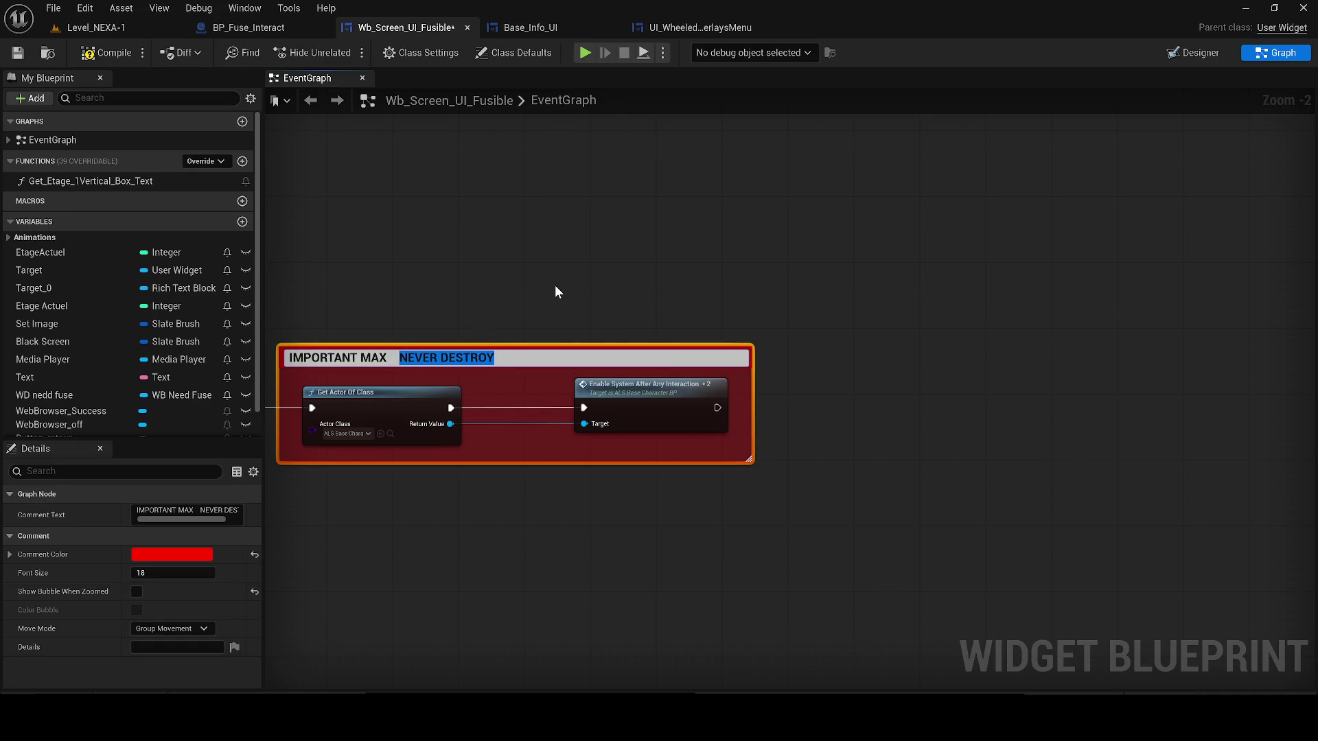
{"action": "type", "text": "RESTORE HEALTH + WHEELL + INVENTORY"}
{"action": "key", "text": "Return"}
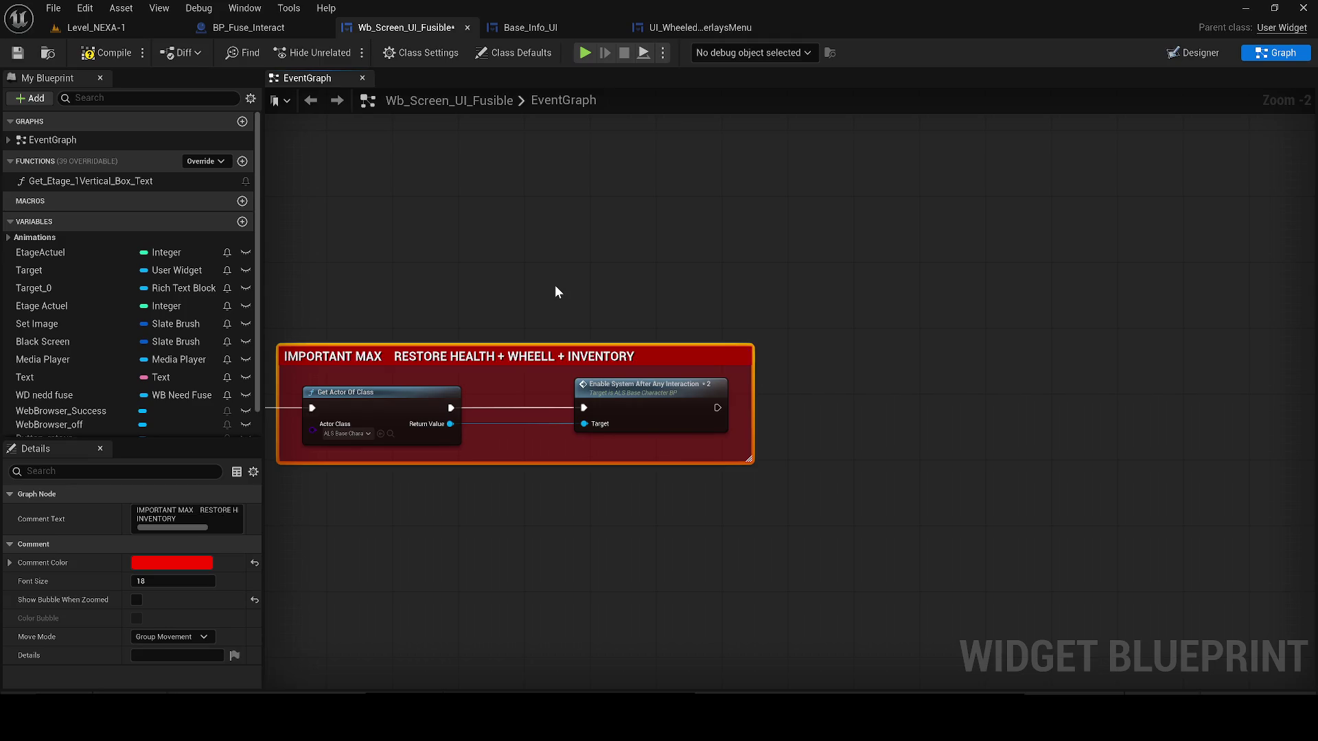
{"action": "left_click_drag", "start_coordinate": [755, 388], "coordinate": [1222, 420]}
- Duplicate Get Actor Of Class inside the comment and wire Enable System into it
{"action": "left_click", "coordinate": [385, 398]}
{"action": "key", "text": "ctrl+c"}
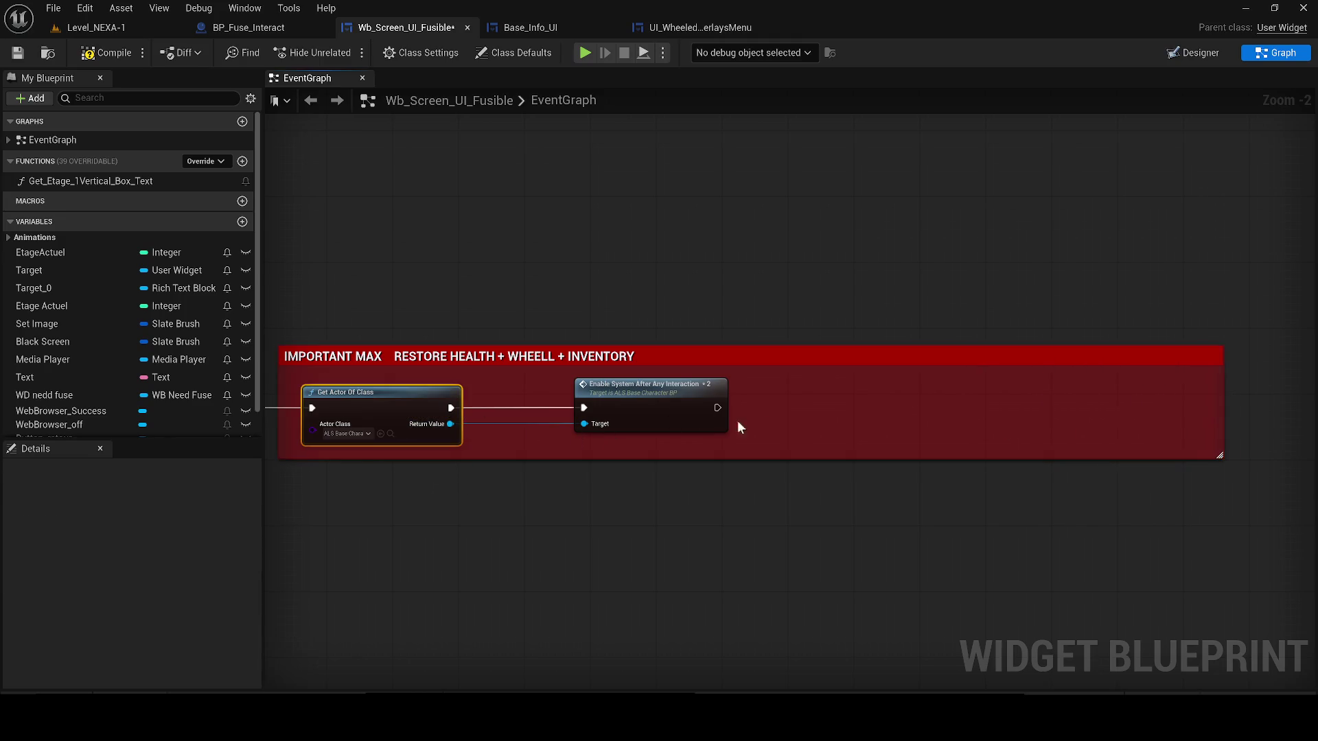
{"action": "key", "text": "ctrl+v"}
{"action": "mouse_move", "coordinate": [717, 407]}
{"action": "left_mouse_down"}
{"action": "mouse_move", "coordinate": [812, 424]}
{"action": "mouse_move", "coordinate": [801, 425]}
{"action": "left_mouse_up"}
{"action": "mouse_move", "coordinate": [832, 409]}
{"action": "left_mouse_down"}
{"action": "mouse_move", "coordinate": [866, 393]}
{"action": "mouse_move", "coordinate": [688, 418]}
{"action": "left_mouse_up"}
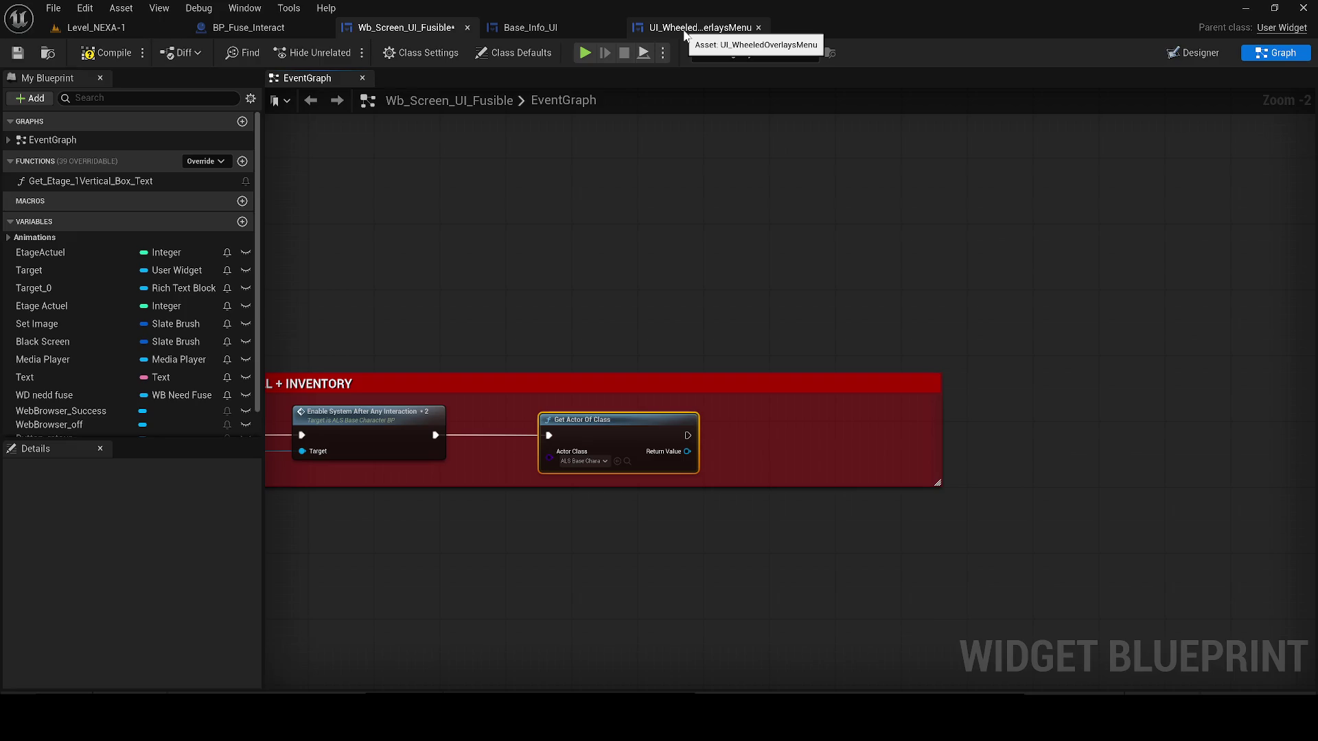
- Delete the copied Get Actor Of Class node
{"action": "left_click", "coordinate": [584, 461]}
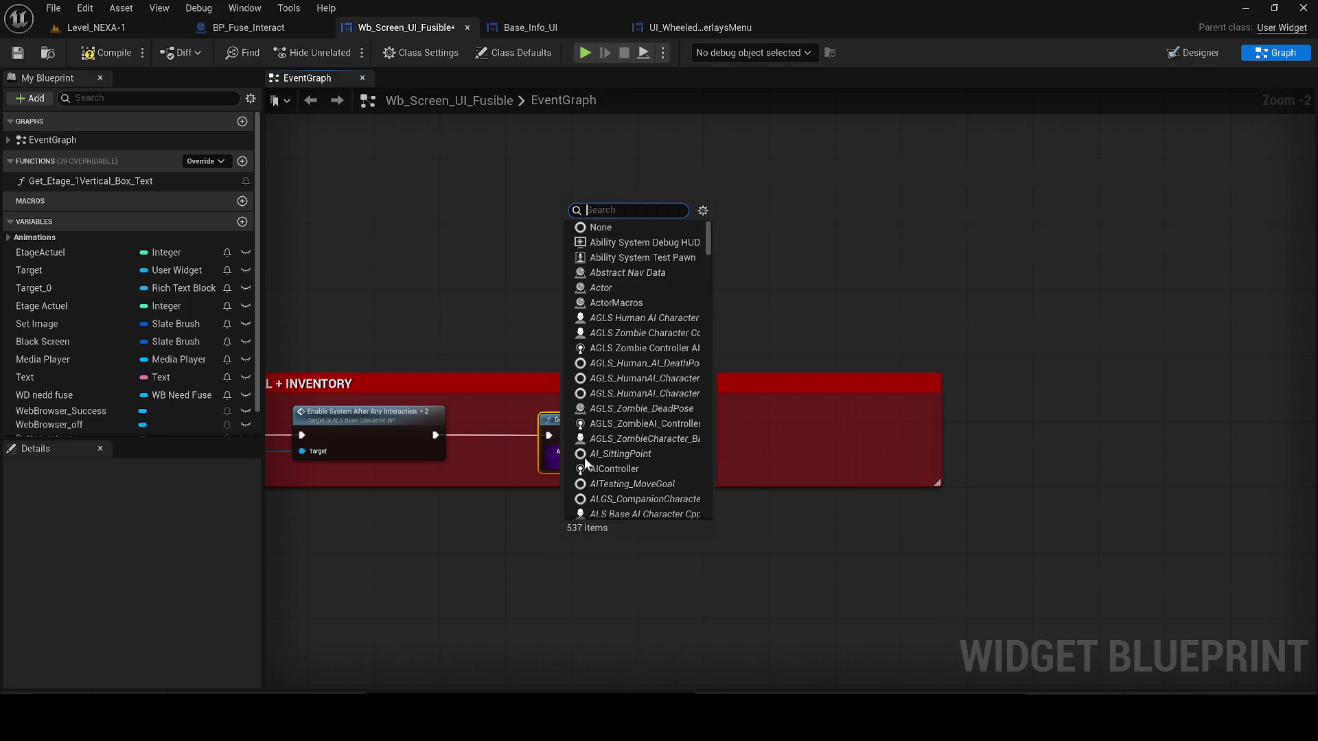
{"action": "type", "text": "u_wh"}
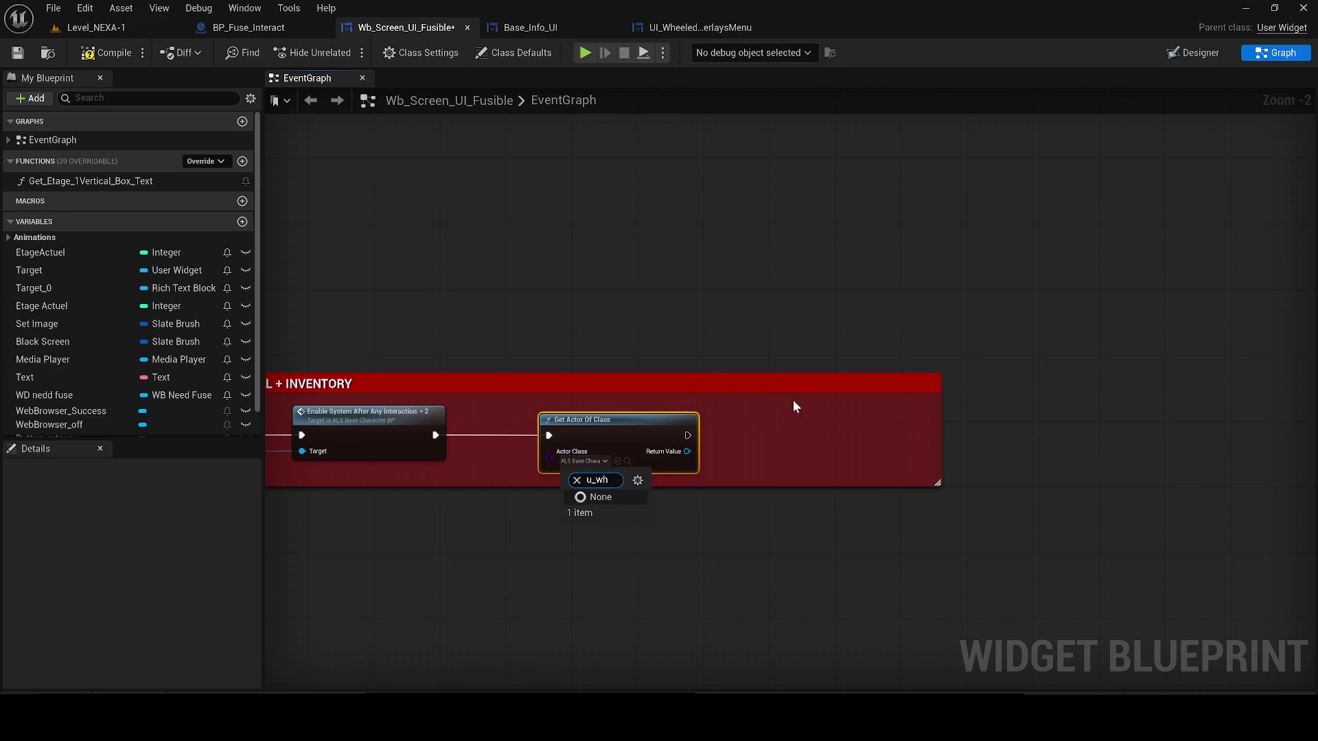
{"action": "left_click", "coordinate": [611, 452]}
{"action": "key", "text": "Delete"}
- Add a Create Widget node after Enable System and extend the comment around it
{"action": "left_click_drag", "start_coordinate": [434, 435], "coordinate": [556, 439]}
{"action": "type", "text": "creat"}
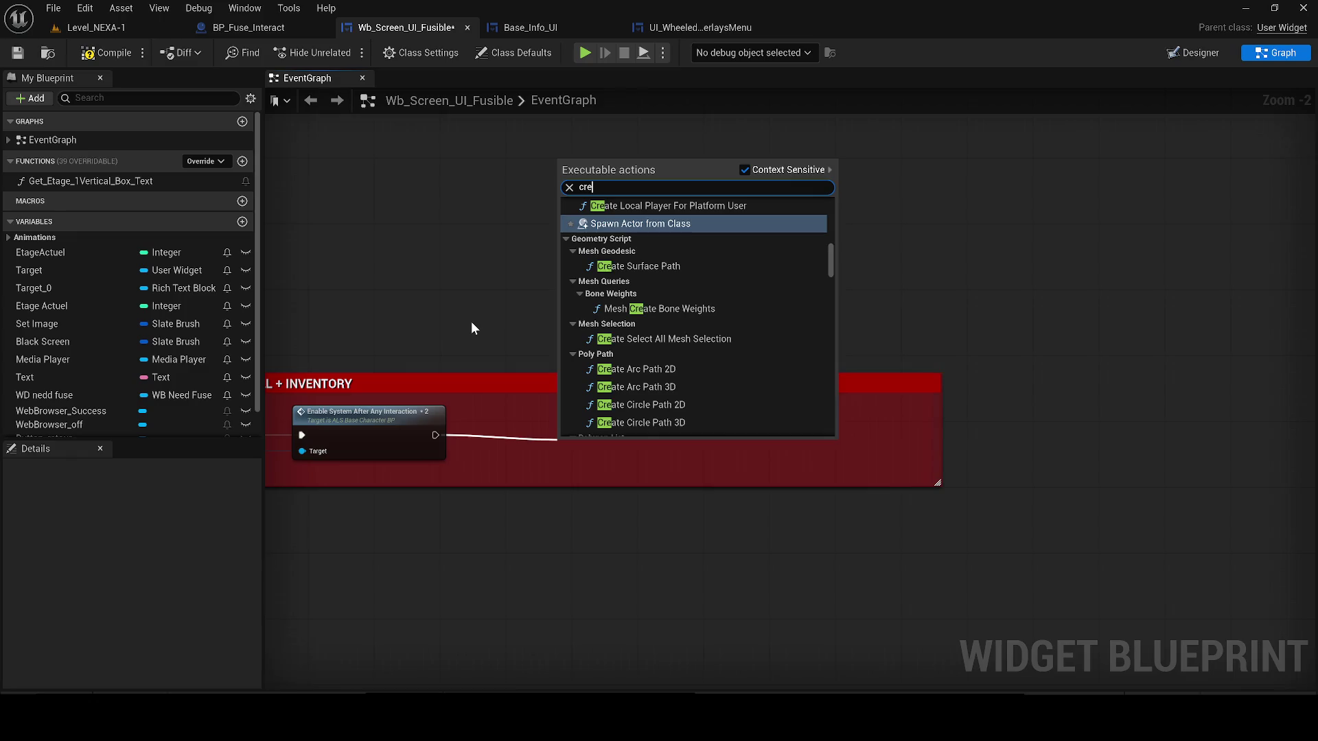
{"action": "type", "text": "e w"}
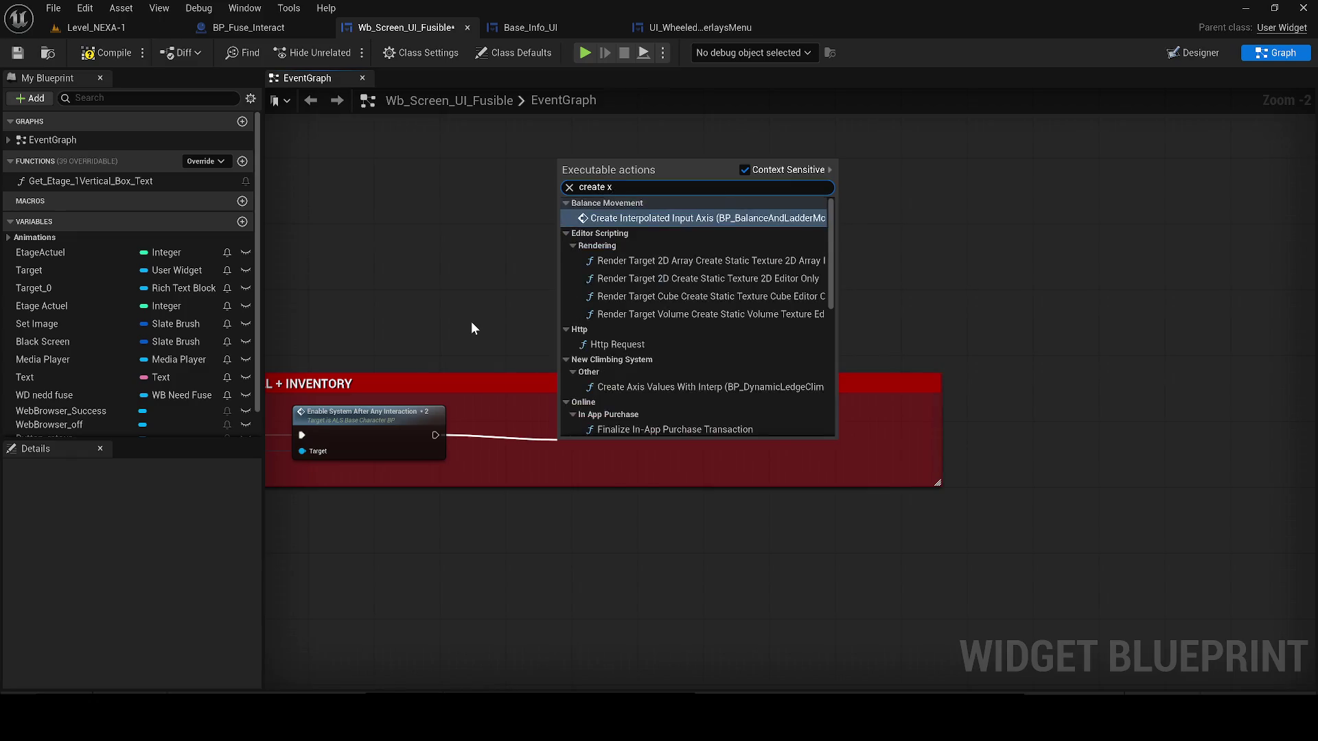
{"action": "type", "text": "idget"}
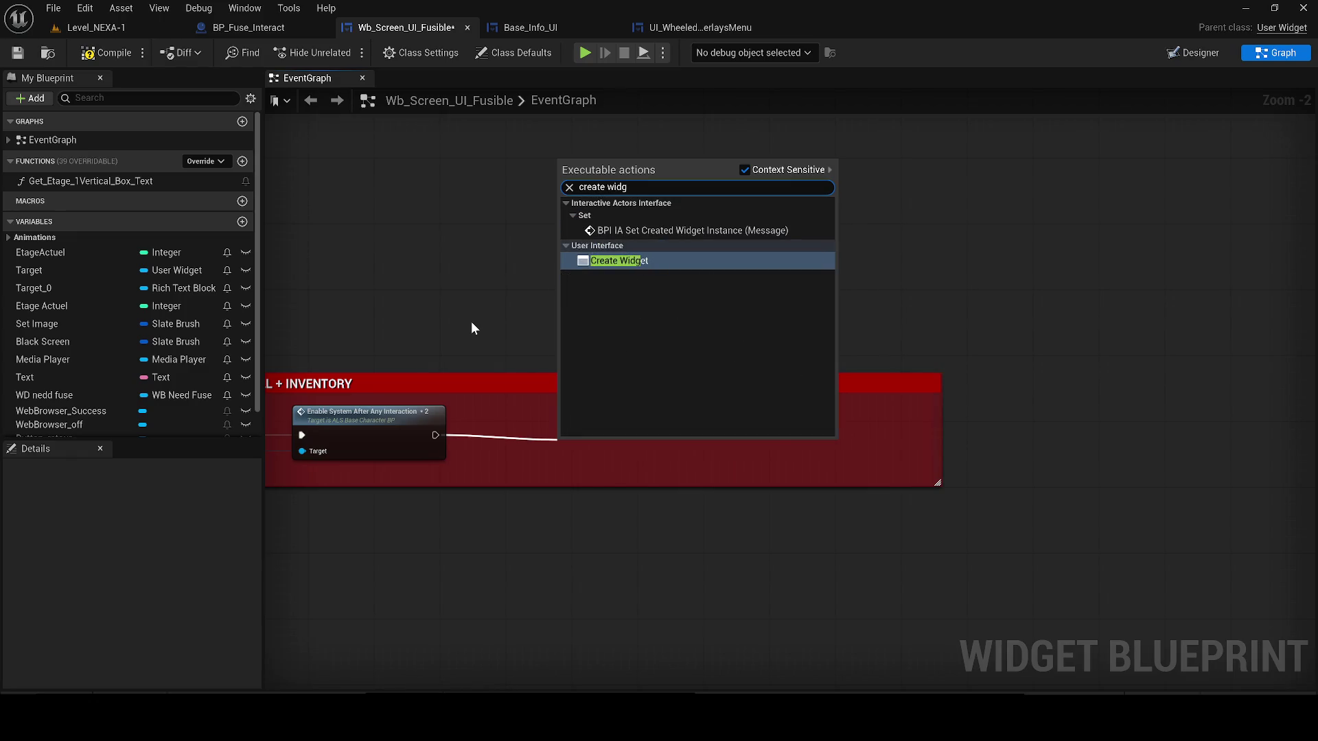
{"action": "key", "text": "Return"}
{"action": "mouse_move", "coordinate": [612, 462]}
{"action": "left_mouse_down"}
{"action": "mouse_move", "coordinate": [555, 427]}
{"action": "mouse_move", "coordinate": [546, 437]}
{"action": "left_mouse_up"}
{"action": "left_click_drag", "start_coordinate": [669, 489], "coordinate": [678, 502]}
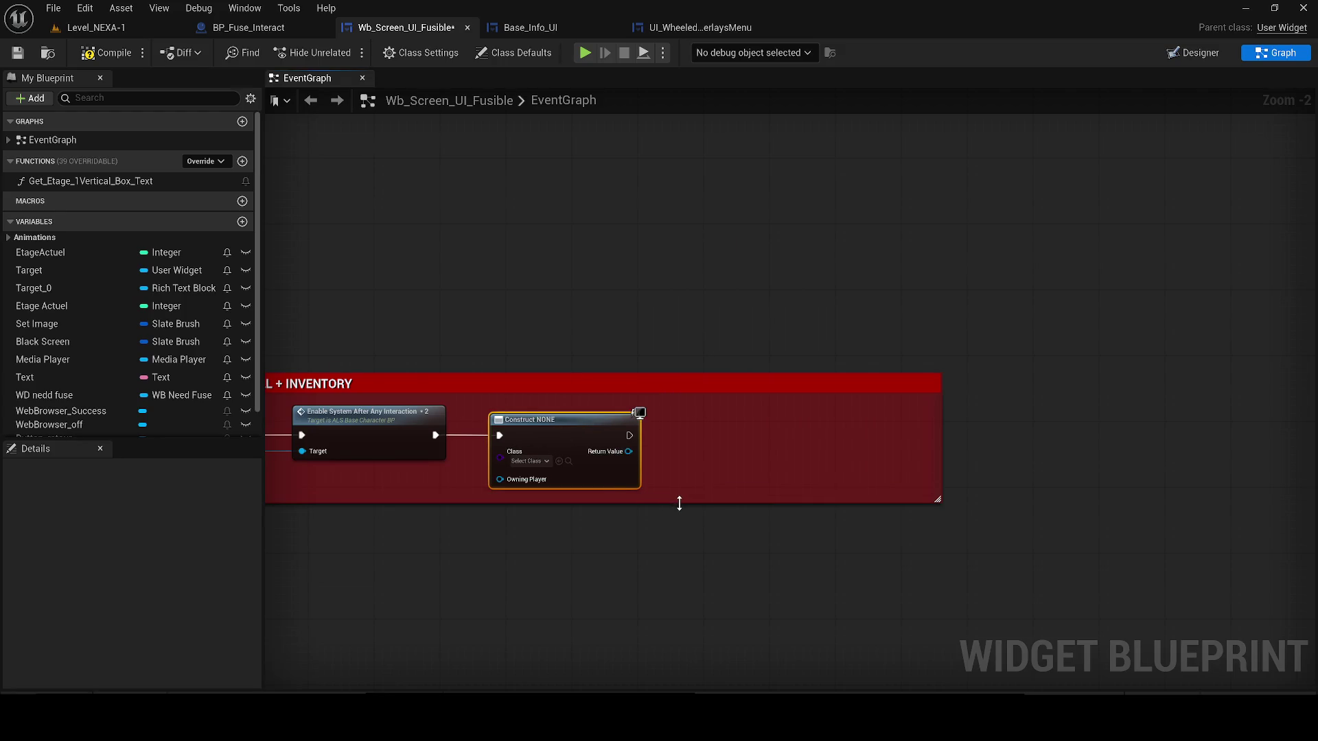
- Set the Create Widget class to UI_WheeledOverlaysMenu
{"action": "left_click", "coordinate": [533, 463]}
{"action": "type", "text": "wh"}
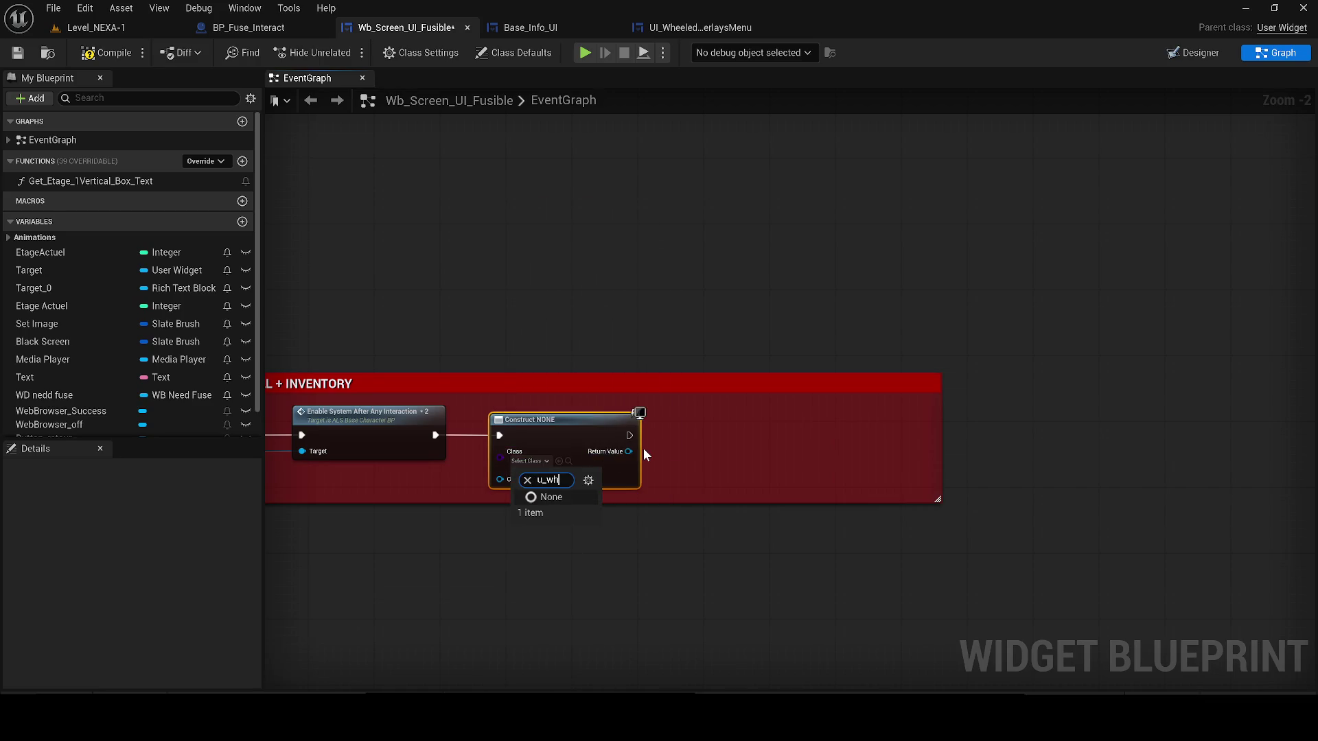
{"action": "key", "text": "BackSpace"}
{"action": "key", "text": "BackSpace"}
{"action": "key", "text": "BackSpace"}
{"action": "type", "text": "i"}
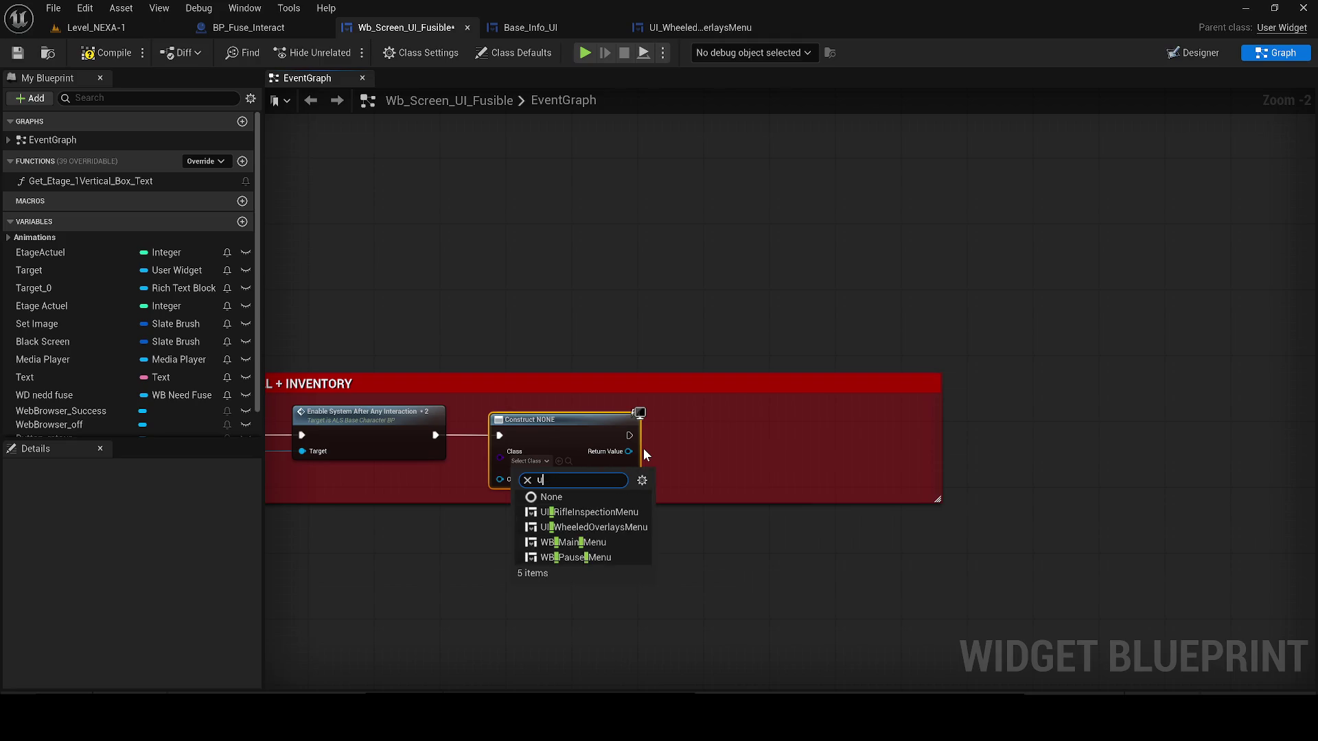
{"action": "type", "text": "_xh"}
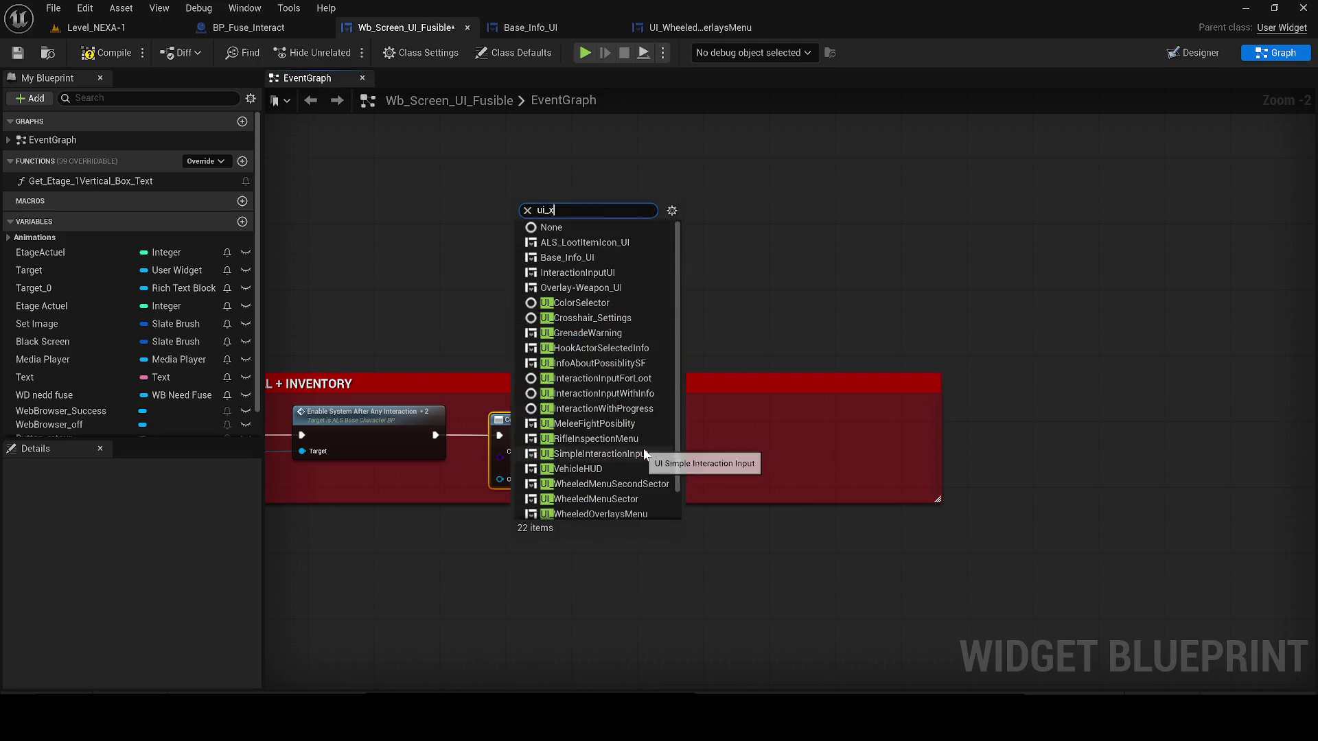
{"action": "key", "text": "BackSpace"}
{"action": "key", "text": "BackSpace"}
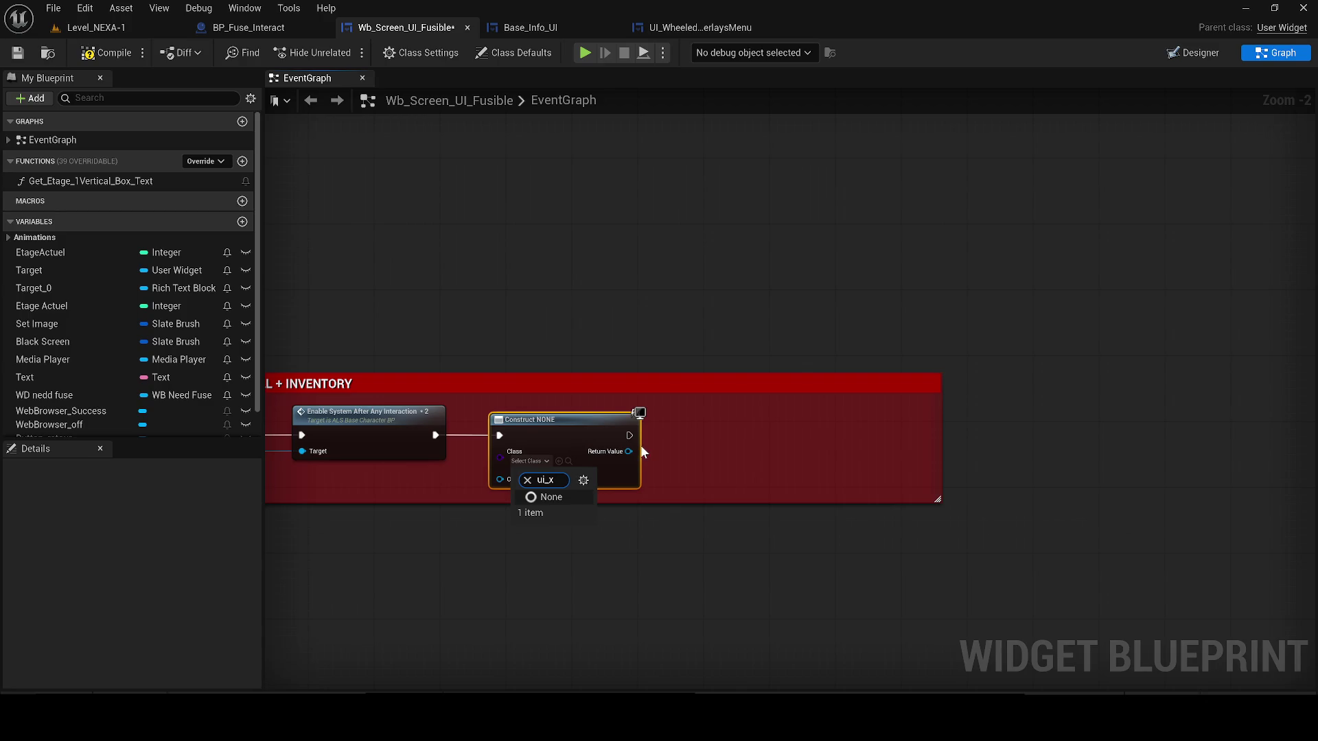
{"action": "type", "text": "whe"}
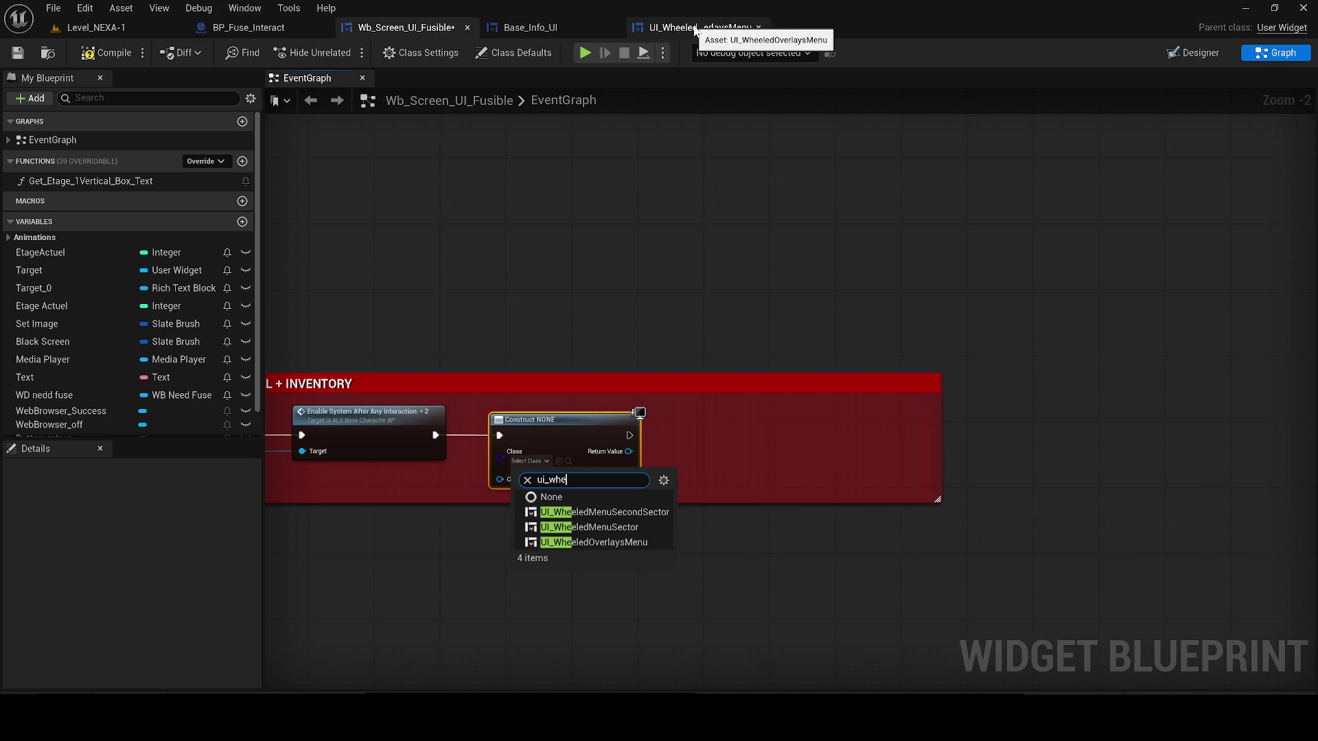
{"action": "left_click", "coordinate": [607, 542]}
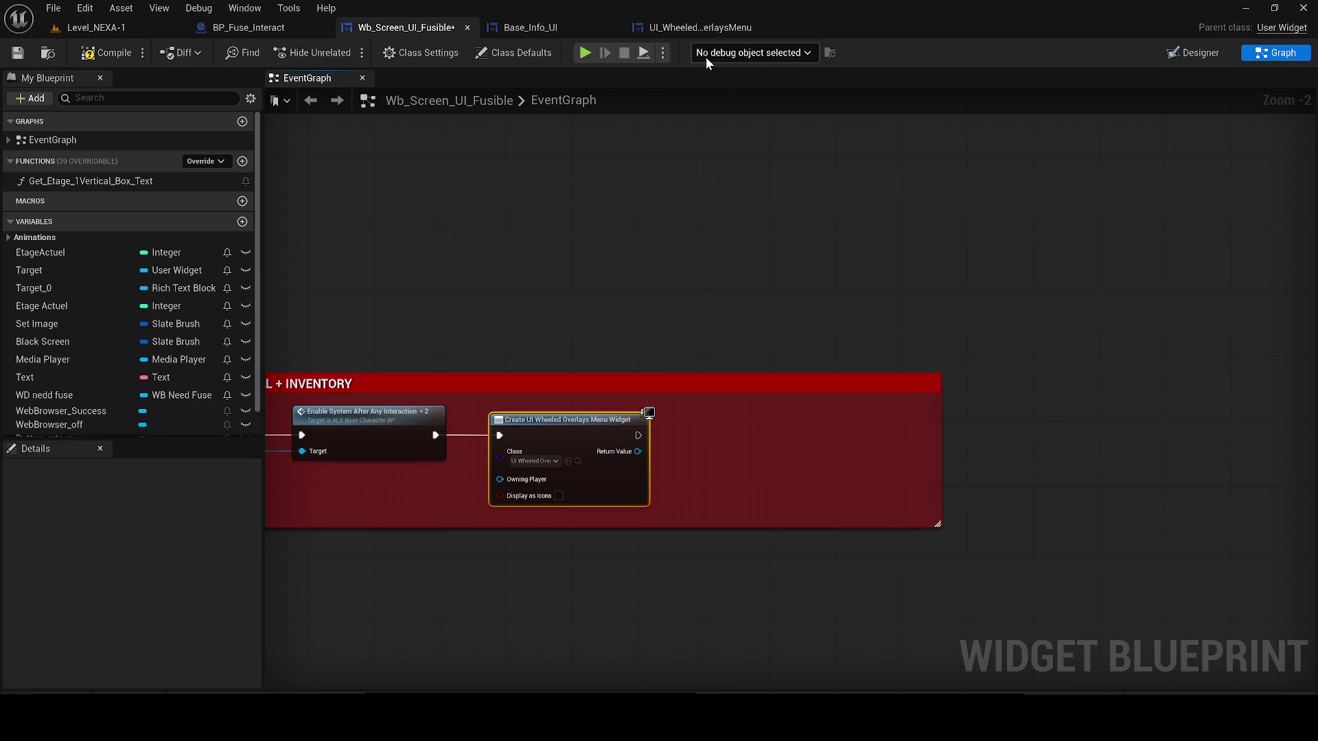
- Feed the widget's Return Value into Add to Viewport, removing the stray Add node
{"action": "left_click", "coordinate": [671, 30]}
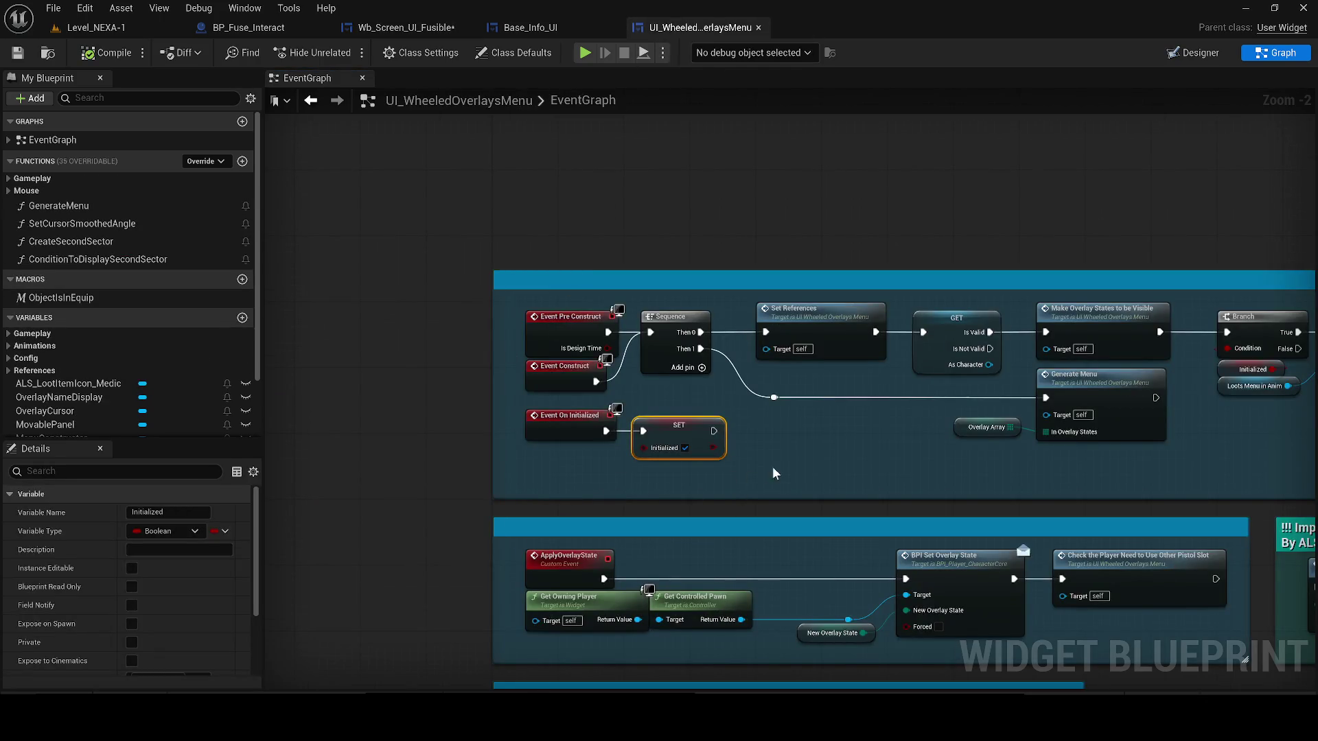
{"action": "left_click", "coordinate": [384, 26]}
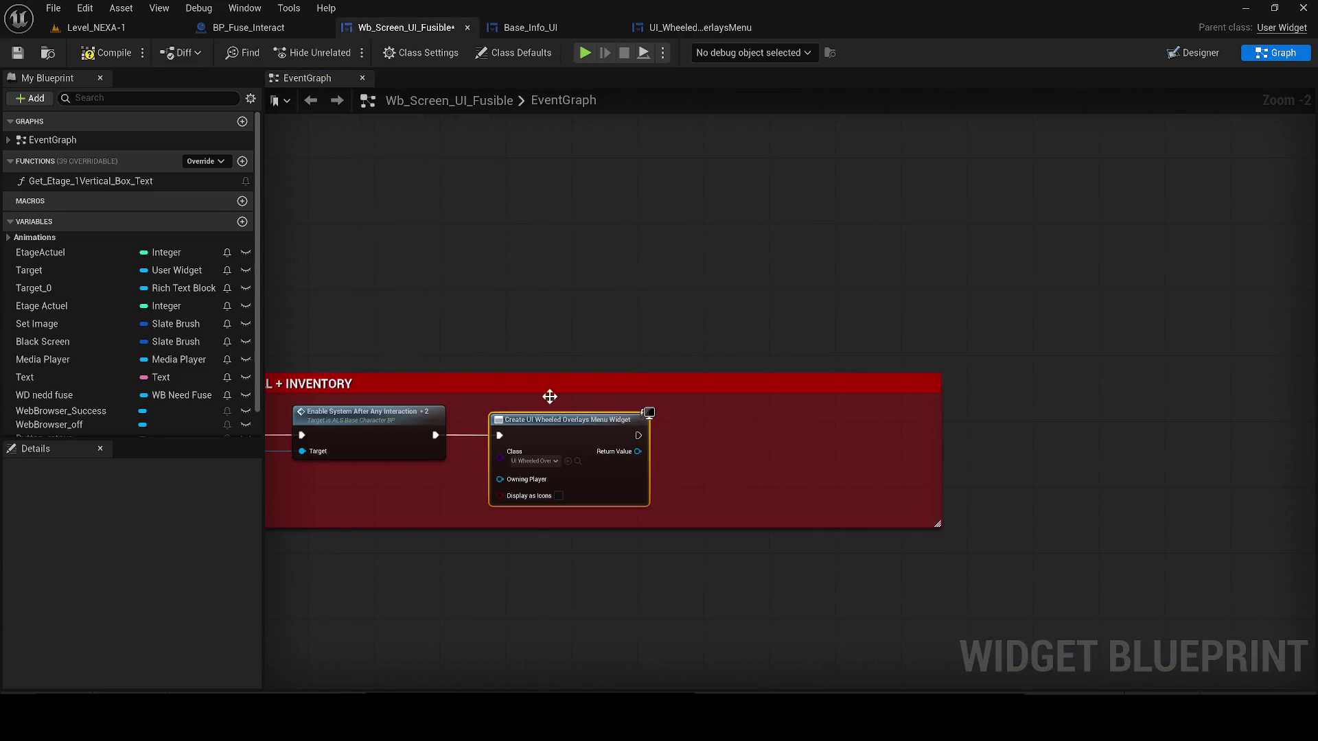
{"action": "left_click_drag", "start_coordinate": [637, 451], "coordinate": [742, 438]}
{"action": "type", "text": "add"}
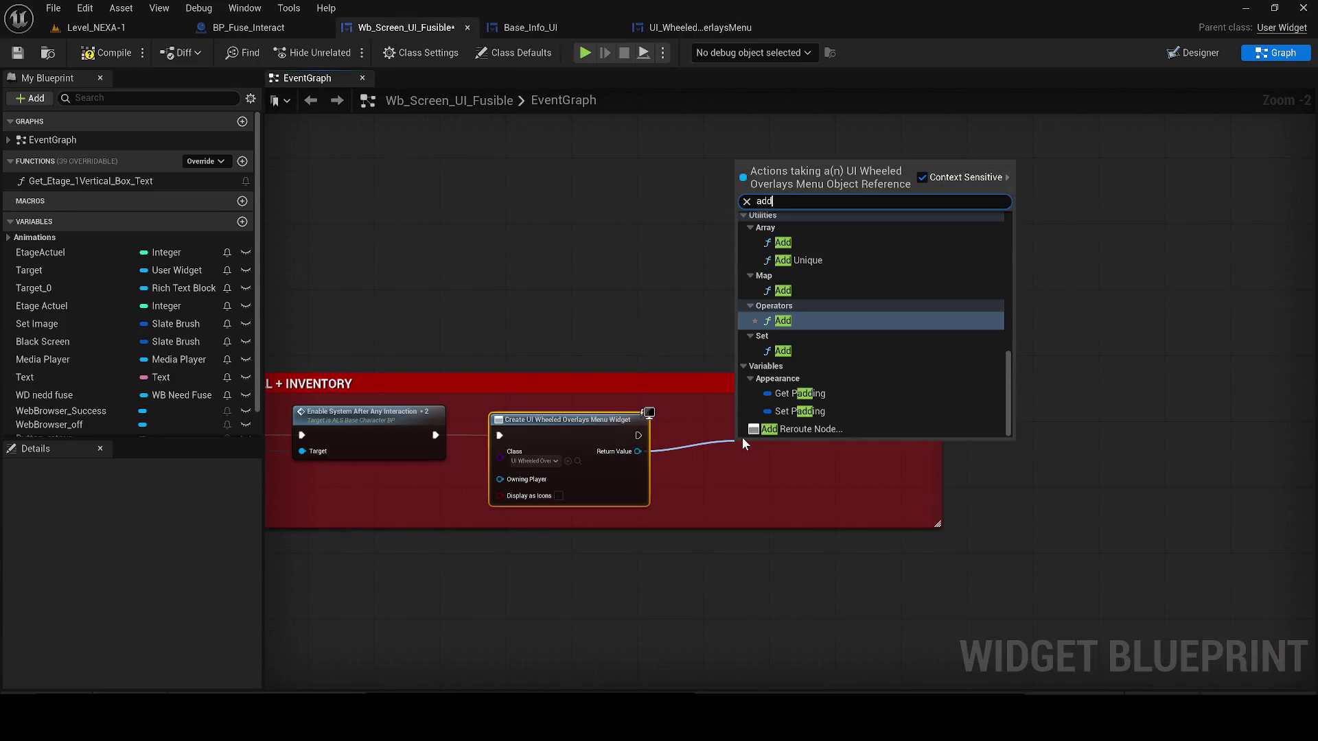
{"action": "type", "text": " to"}
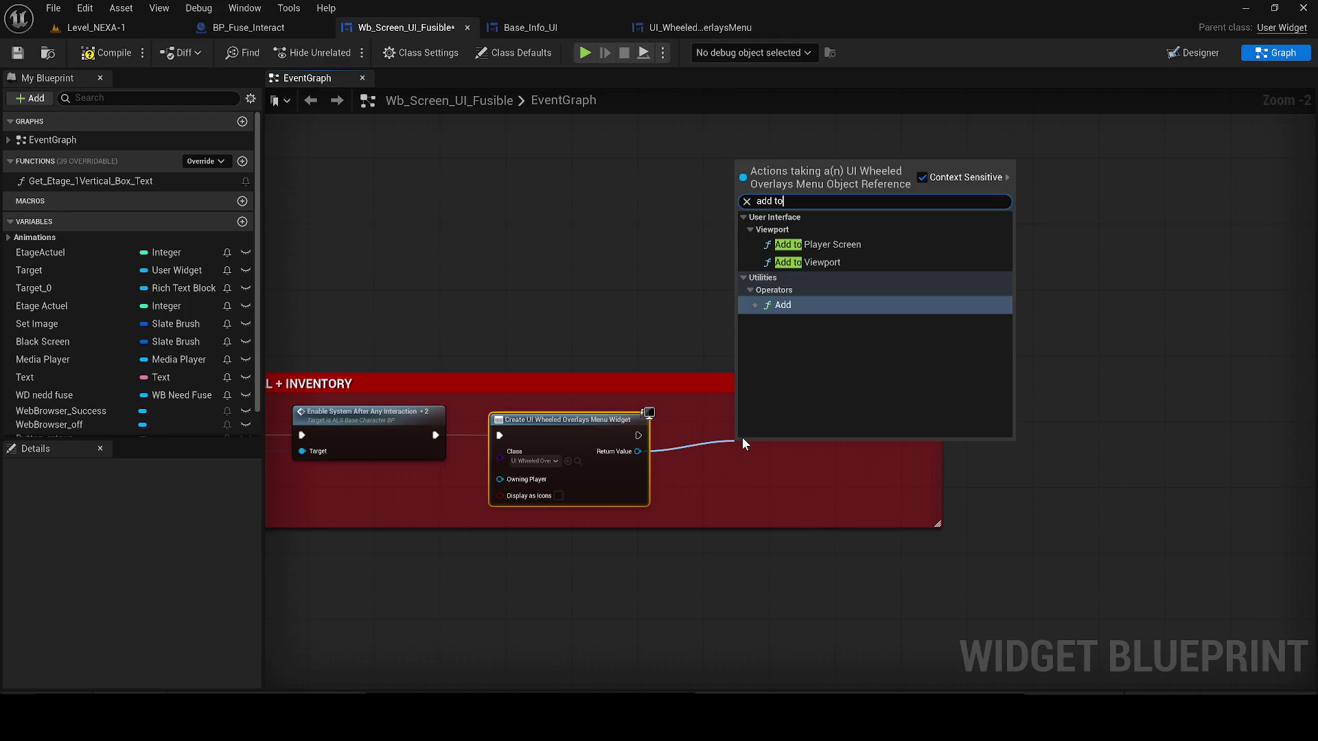
{"action": "key", "text": "Return"}
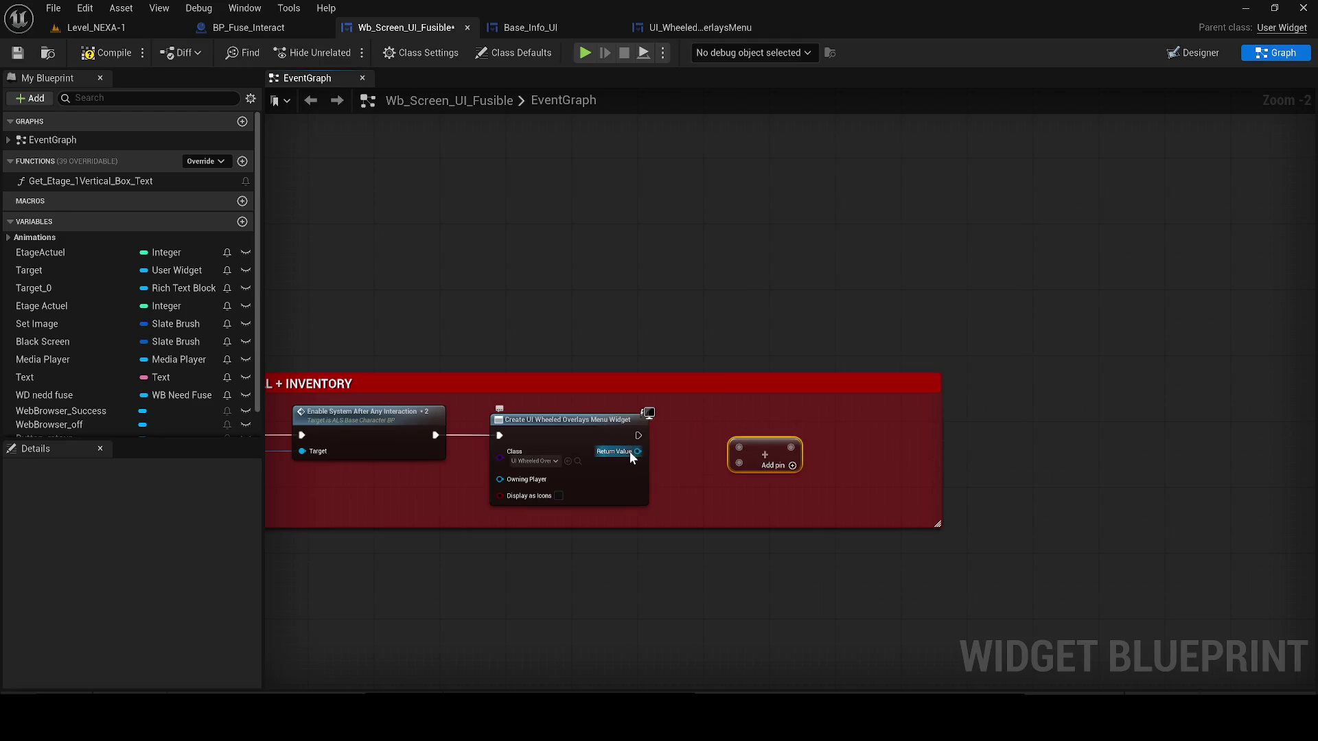
{"action": "left_click_drag", "start_coordinate": [632, 458], "coordinate": [705, 369]}
{"action": "type", "text": "add to v"}
{"action": "key", "text": "Return"}
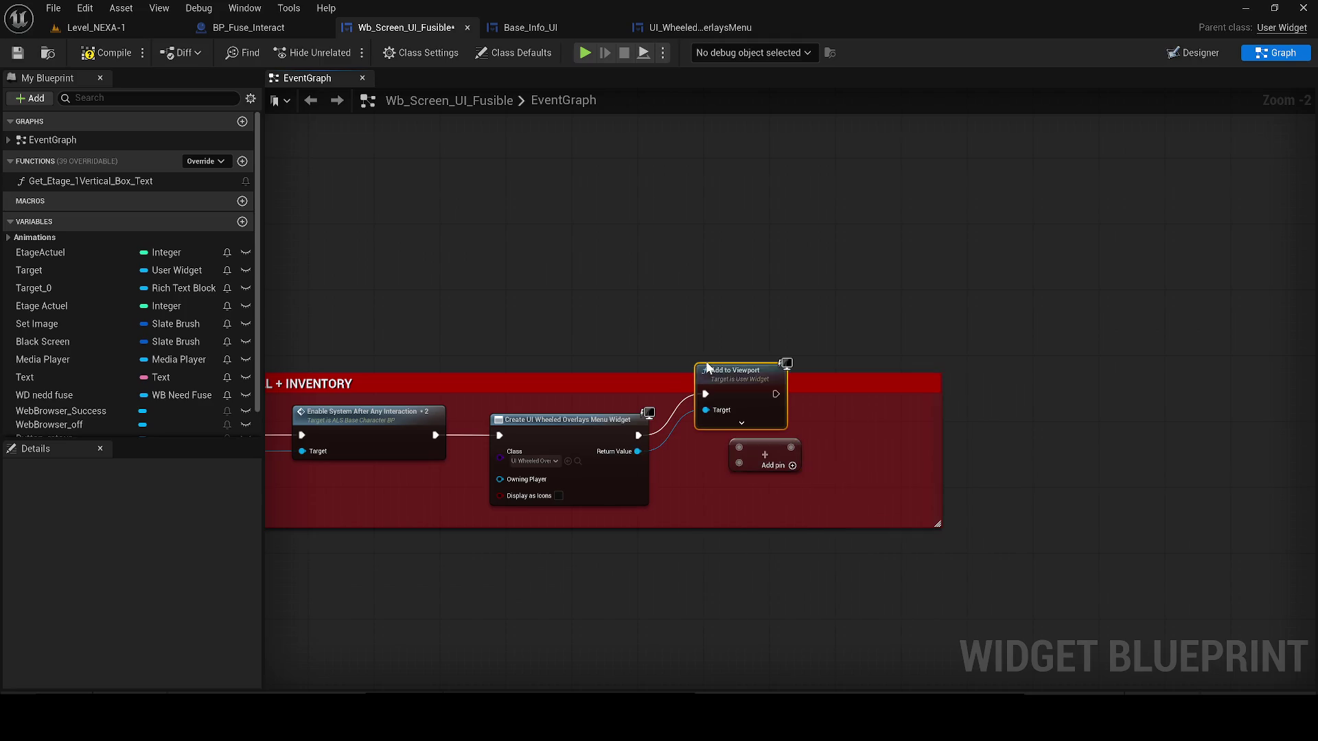
{"action": "left_click", "coordinate": [764, 455]}
{"action": "key", "text": "Delete"}
{"action": "left_click_drag", "start_coordinate": [737, 377], "coordinate": [728, 419]}
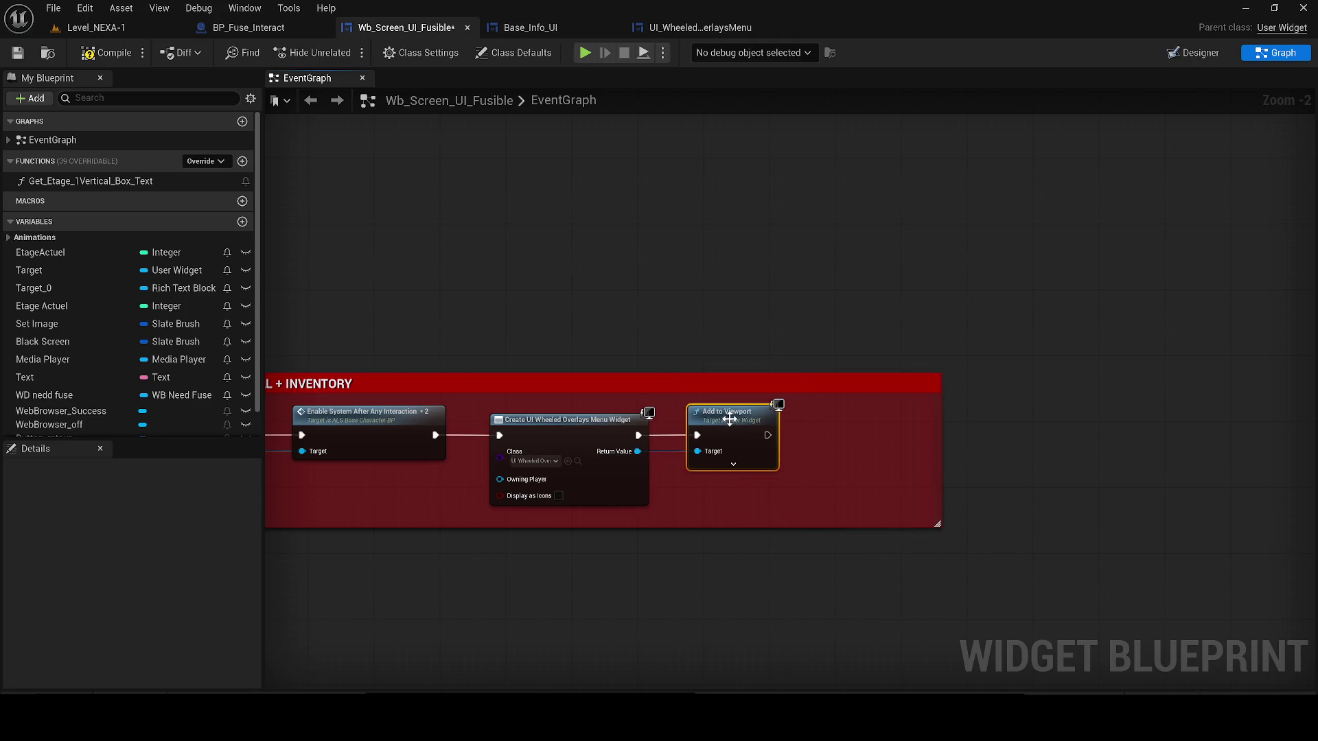
- Compile and save Wb_Screen_UI_Fusible, then return to Level_NEXA-1
{"action": "left_click", "coordinate": [105, 52]}
{"action": "left_click", "coordinate": [17, 53]}
{"action": "left_click", "coordinate": [97, 27]}
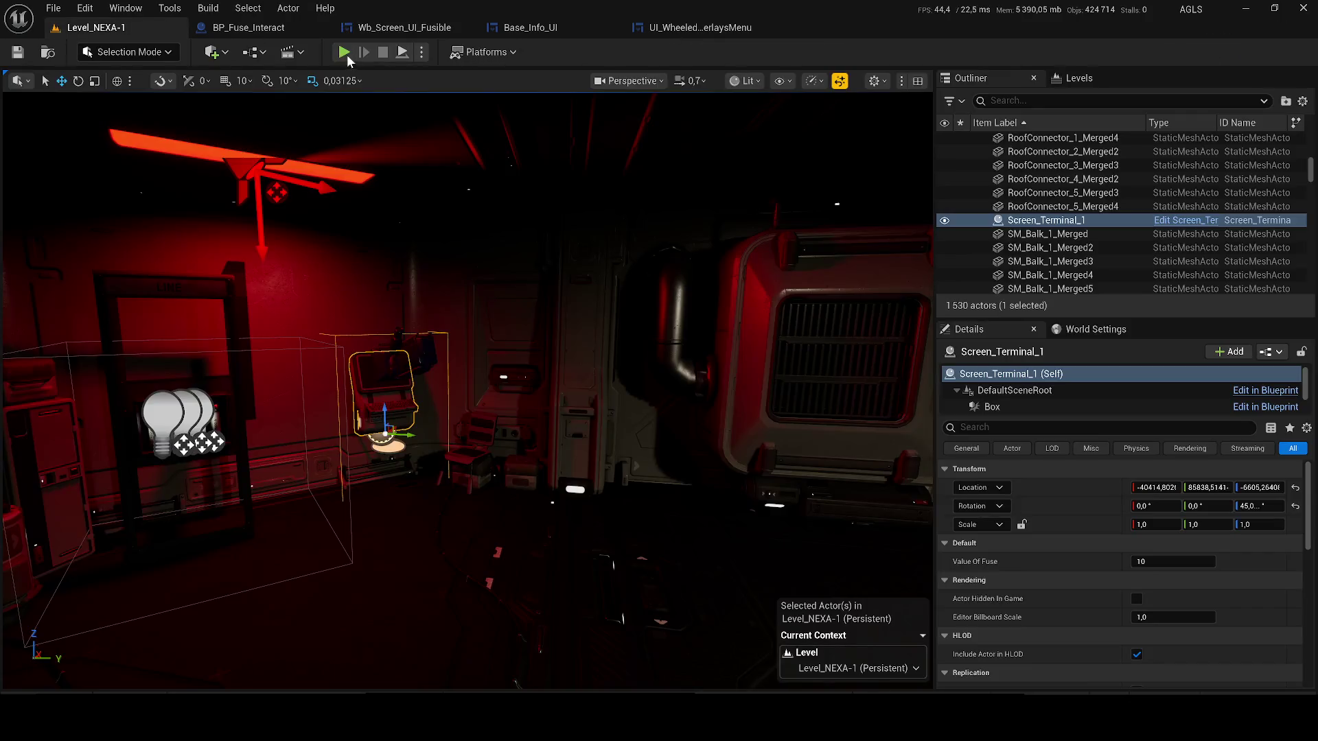
- Playtest leaving the terminal to confirm the wheel menu returns, then open UI_WheeledOverlaysMenu
{"action": "key", "text": "alt+p"}
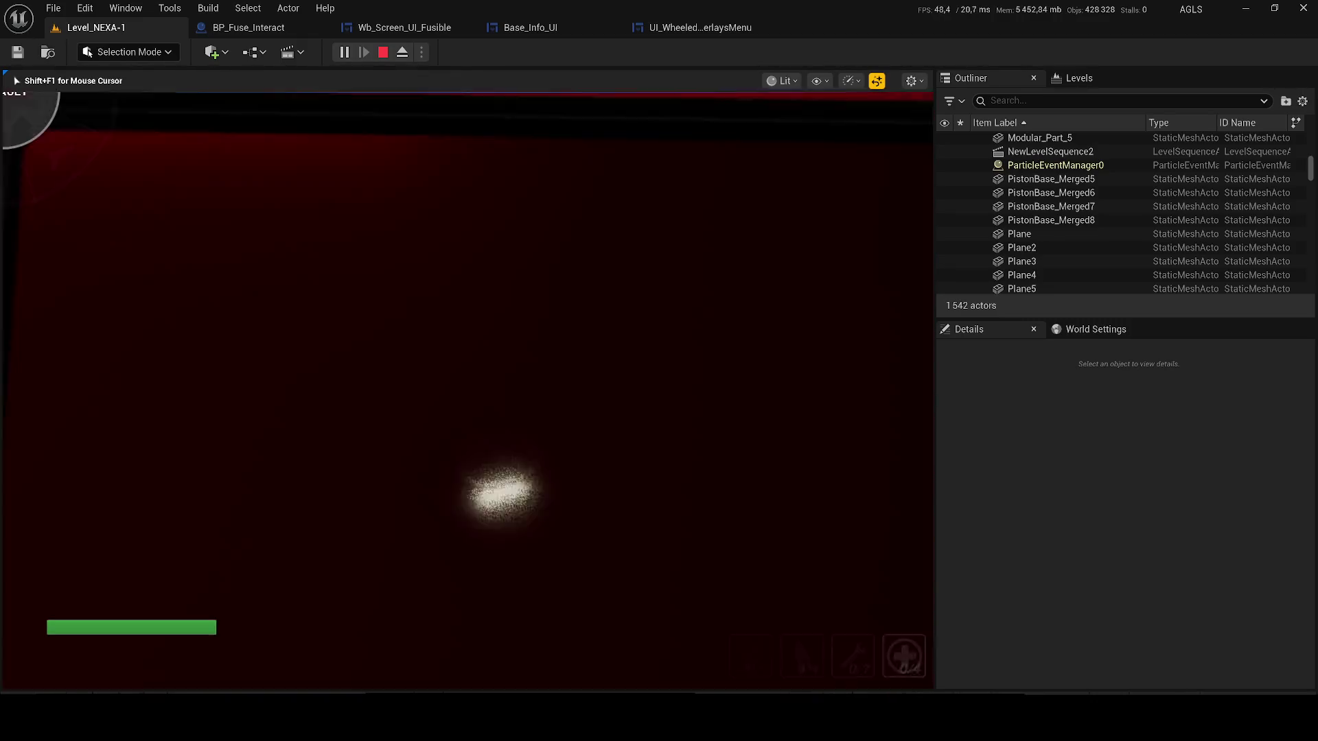
{"action": "key", "text": "Tab"}
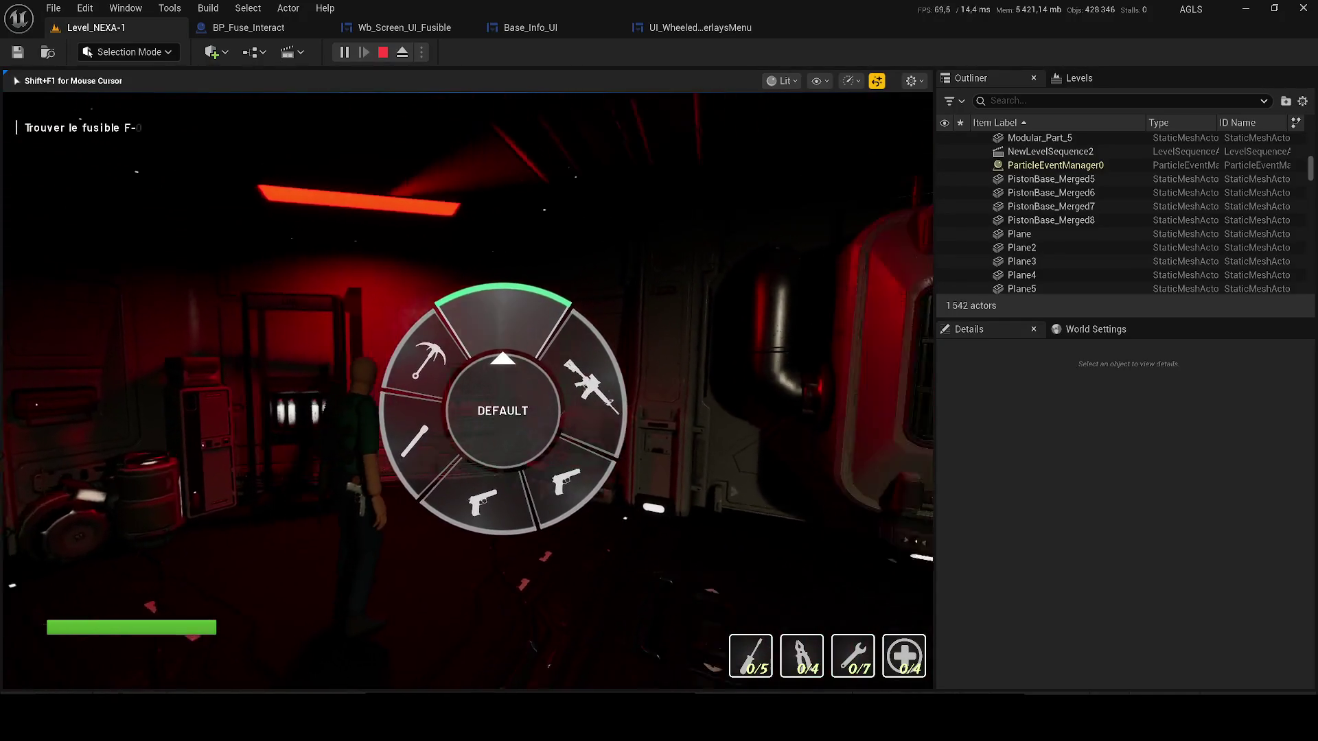
{"action": "key", "text": "Escape"}
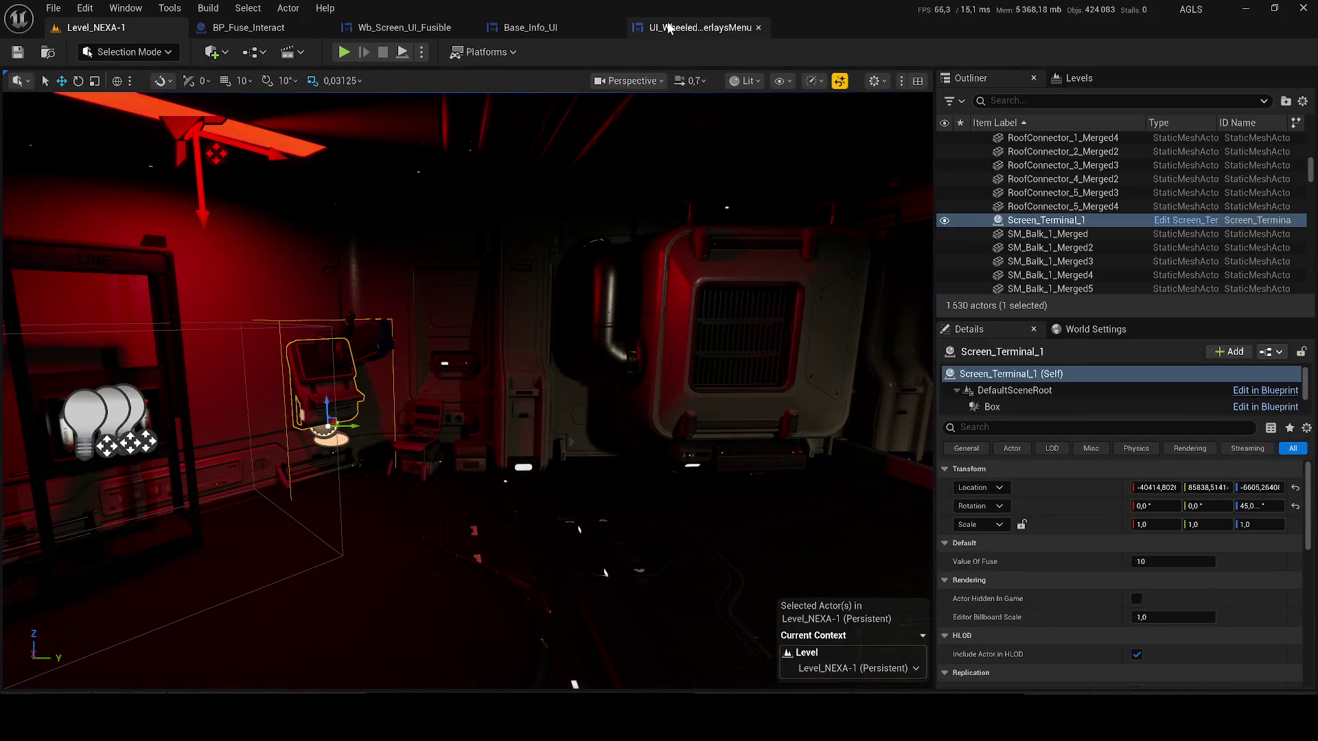
{"action": "left_click", "coordinate": [686, 28]}
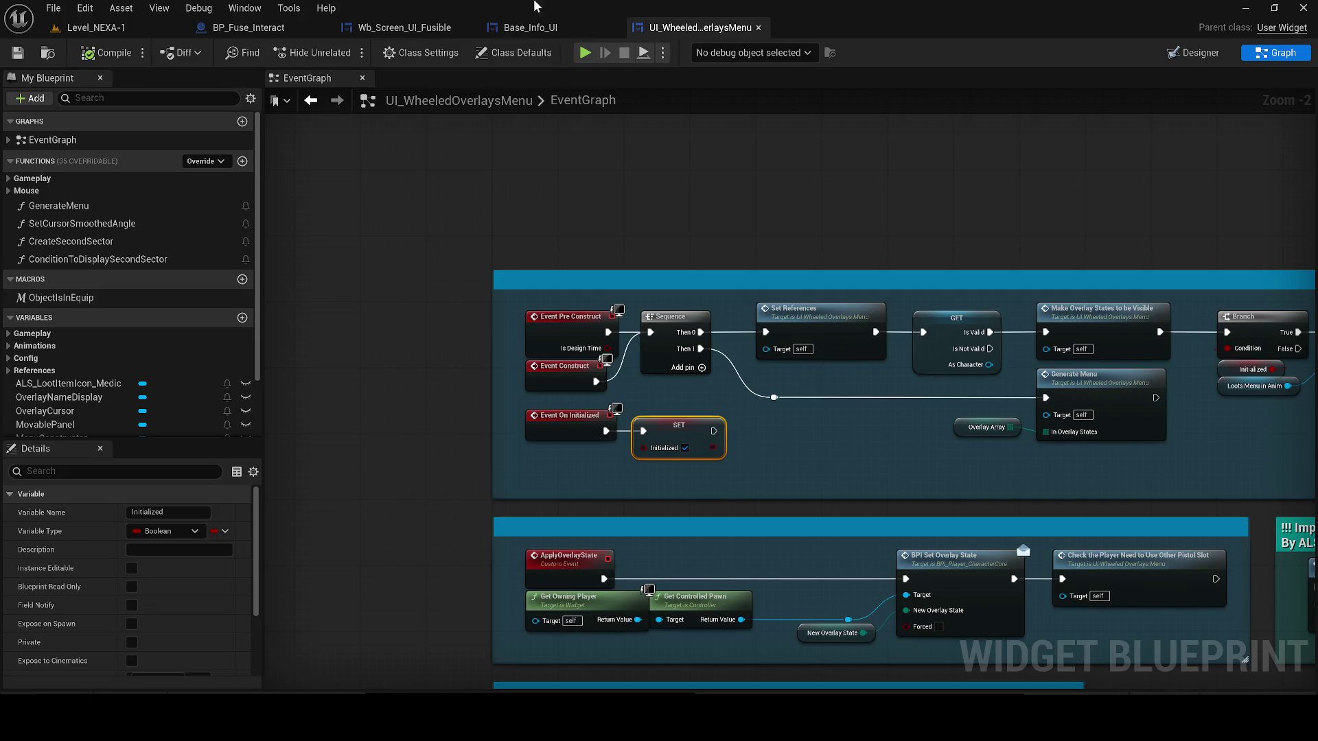
- Set the created wheel menu's Initialized after Add to Viewport, save, and return to Level_NEXA-1
{"action": "left_click", "coordinate": [260, 26]}
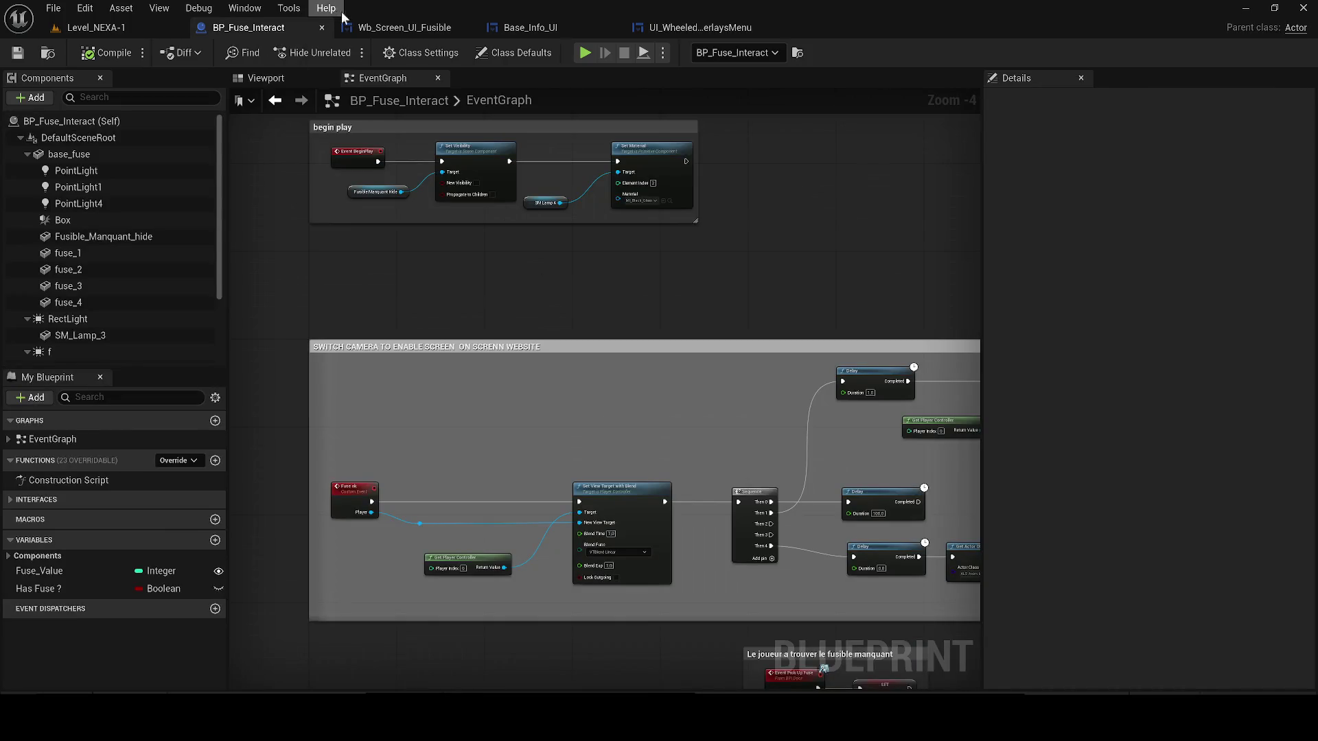
{"action": "left_click", "coordinate": [358, 28]}
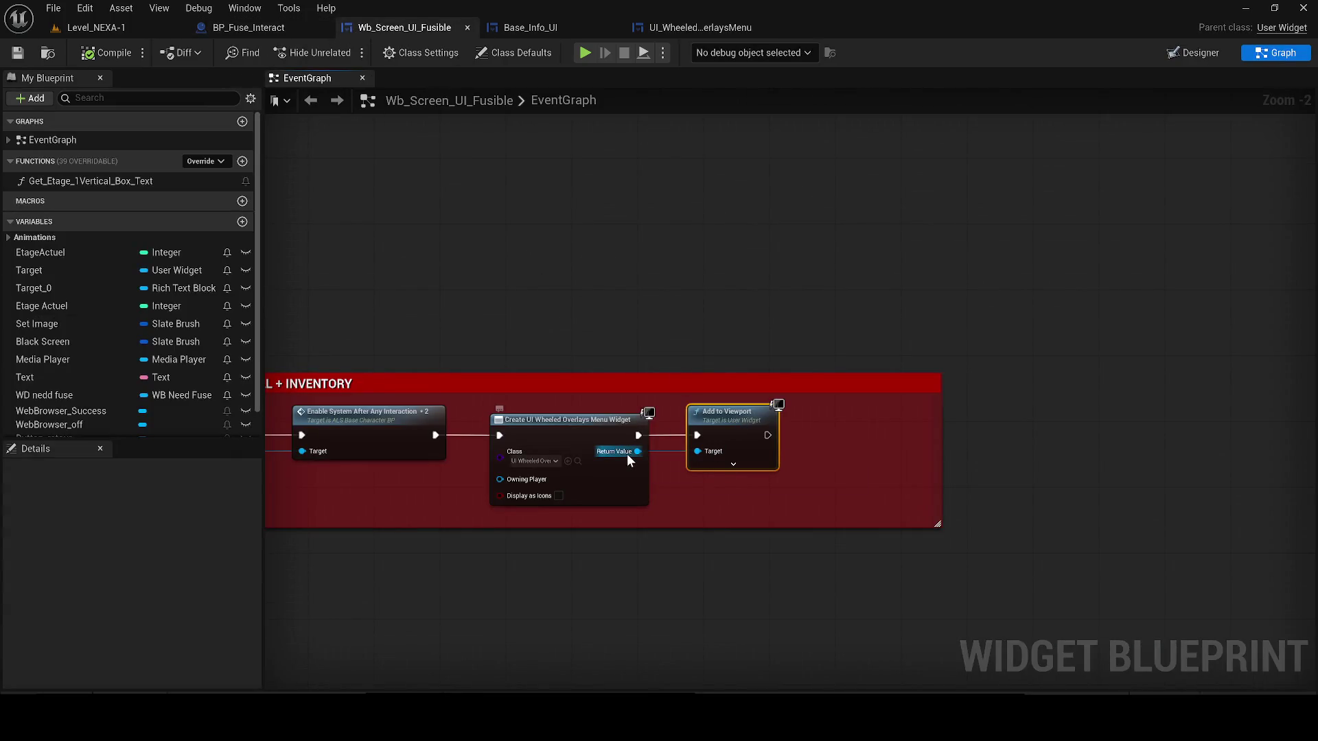
{"action": "left_click_drag", "start_coordinate": [630, 455], "coordinate": [871, 447]}
{"action": "type", "text": "initi"}
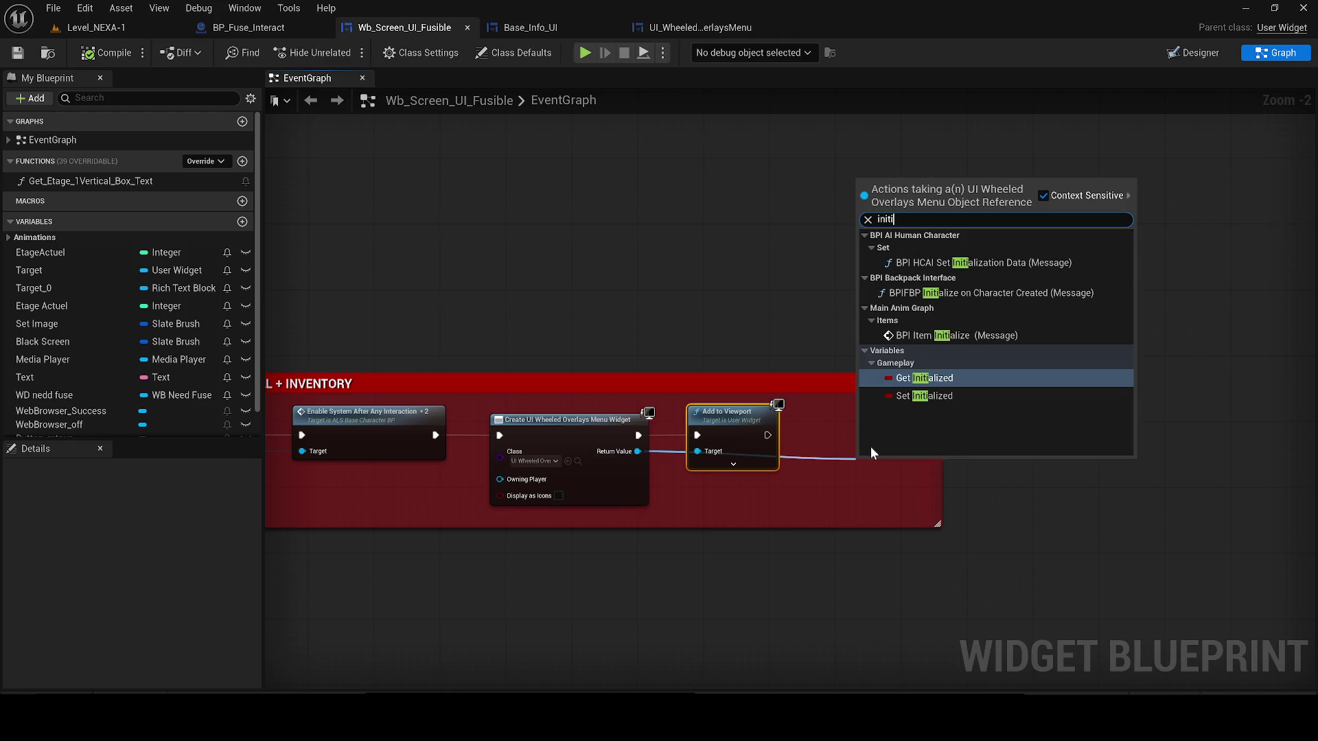
{"action": "key", "text": "Down"}
{"action": "key", "text": "Return"}
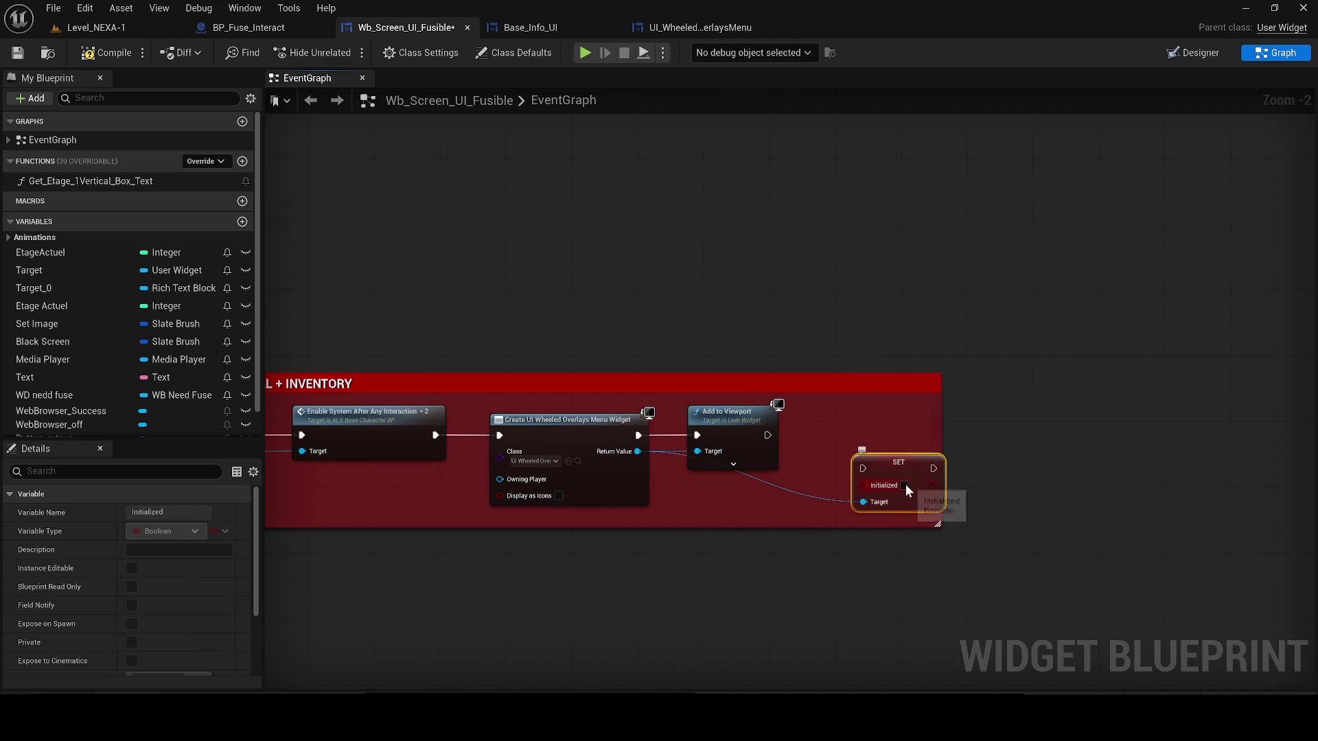
{"action": "left_click_drag", "start_coordinate": [926, 478], "coordinate": [894, 444]}
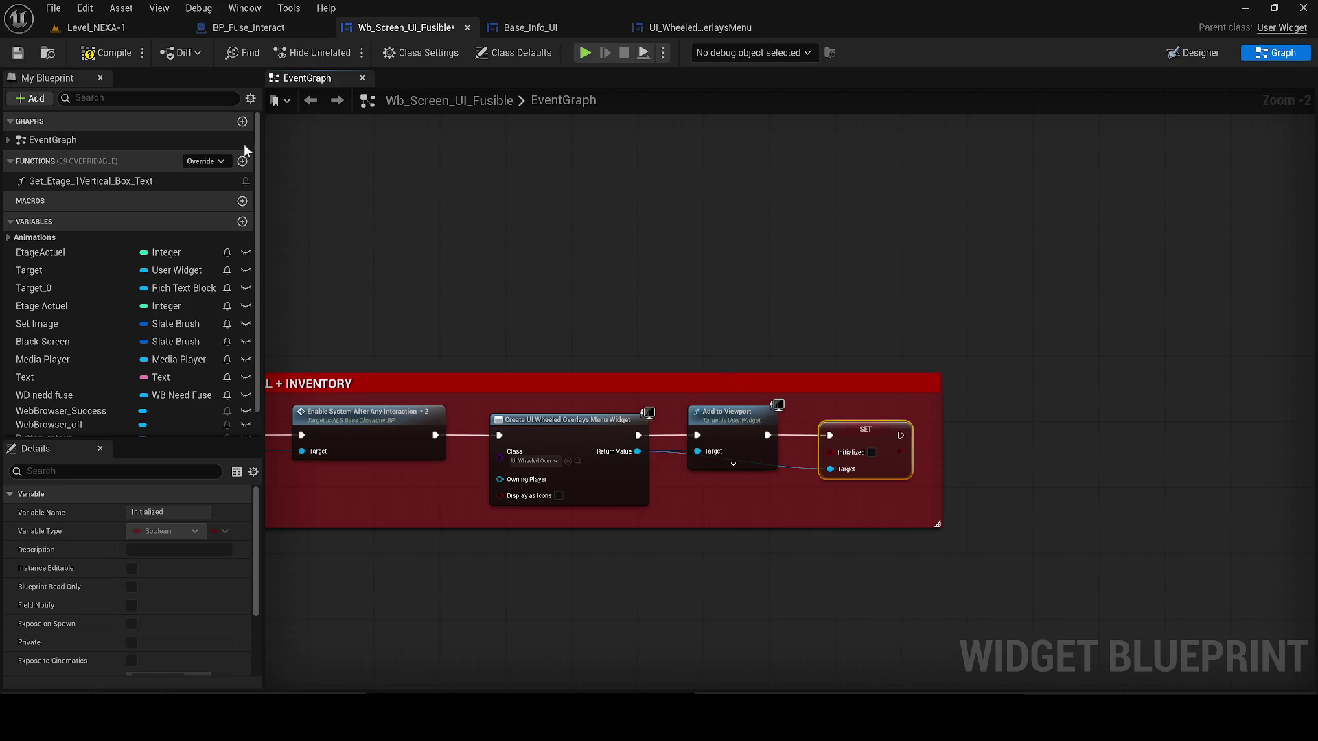
{"action": "left_click", "coordinate": [18, 53]}
{"action": "left_click", "coordinate": [94, 27]}
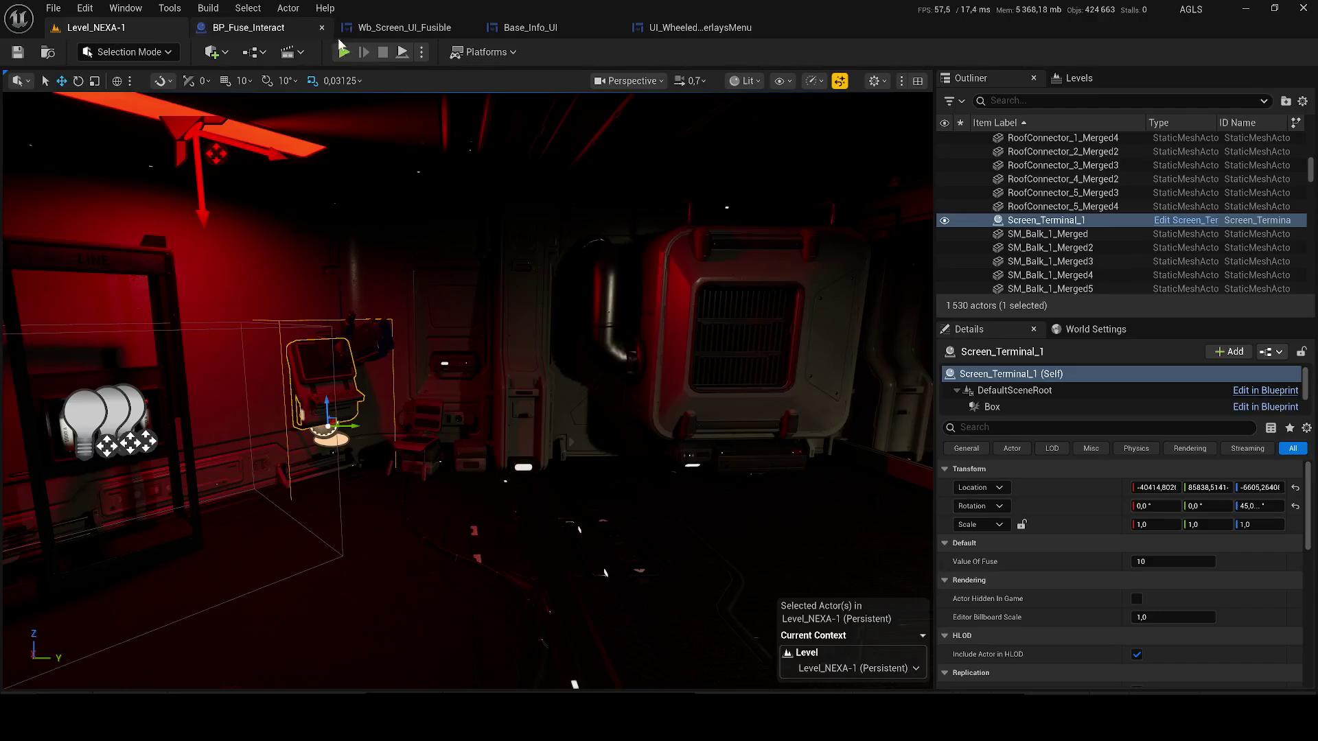
- Playtest walking to the terminal, using and closing it, then bringing up the weapon wheel
{"action": "key", "text": "alt+p"}
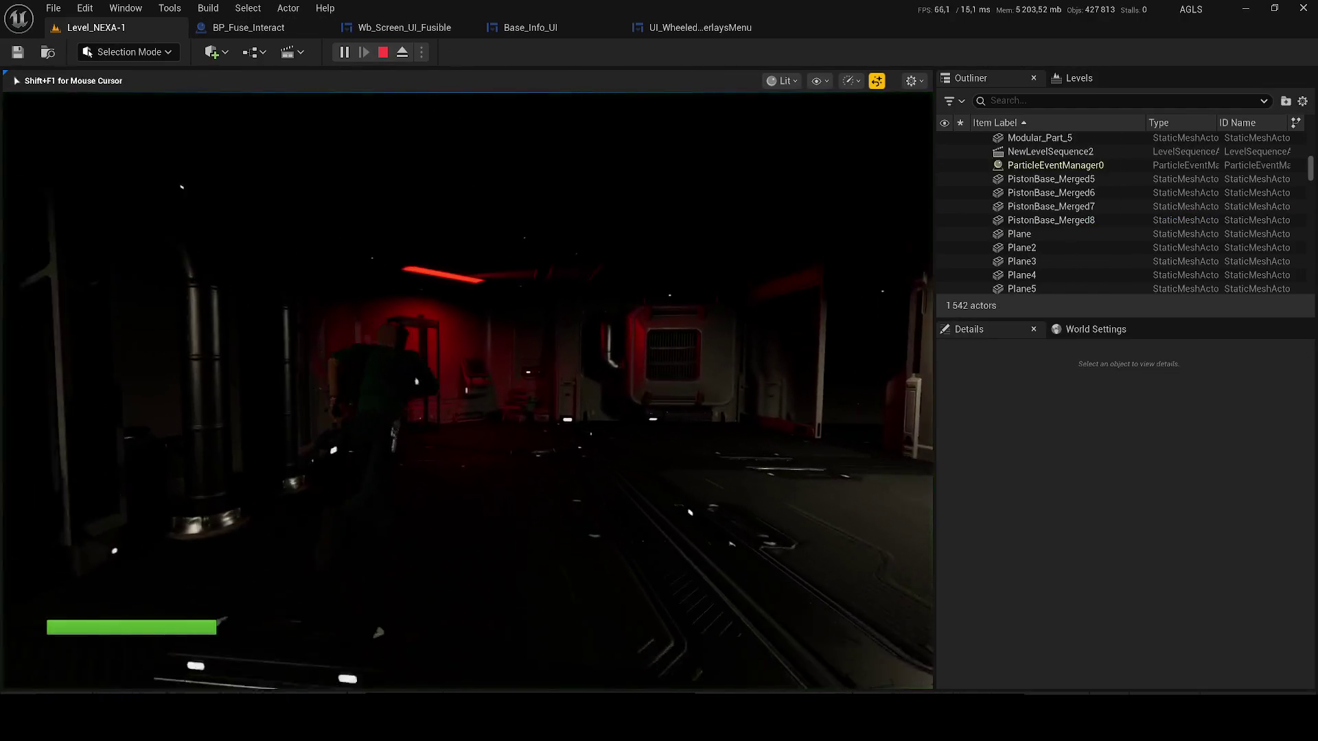
{"action": "key", "text": "w"}
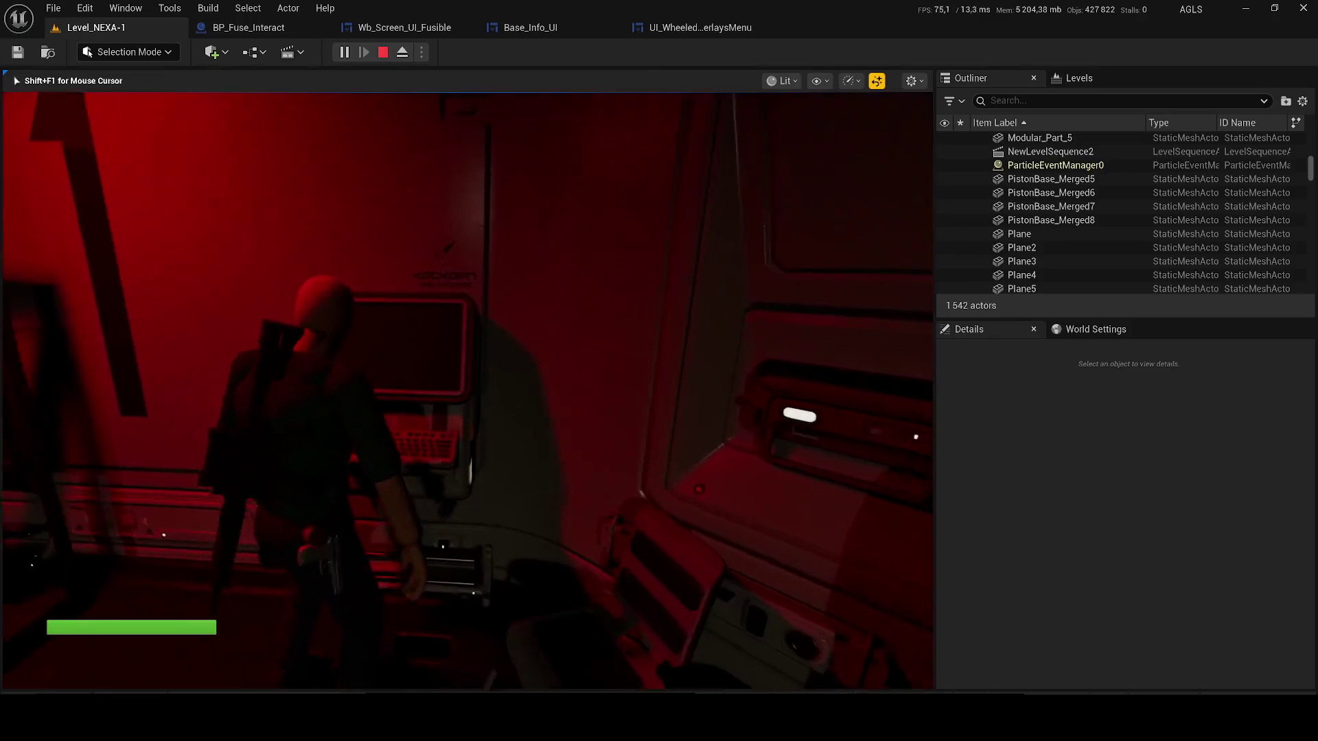
{"action": "key", "text": "e"}
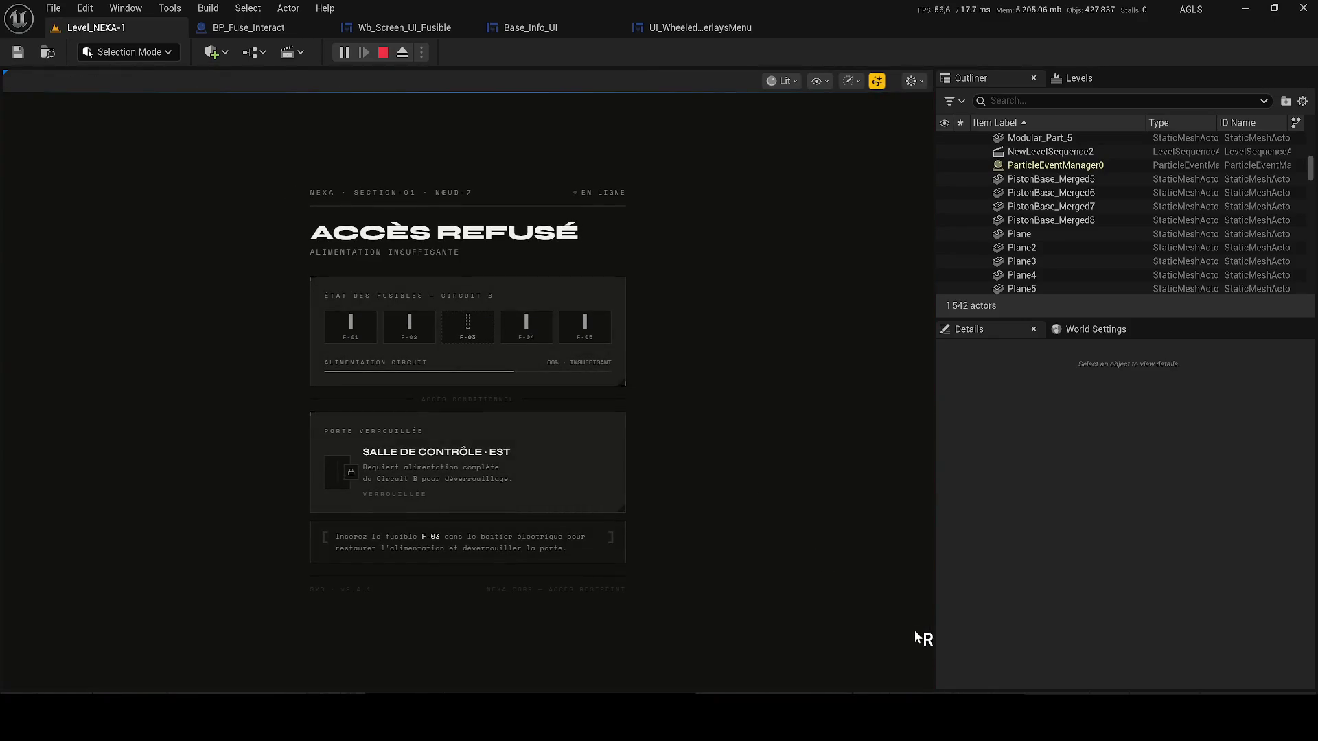
{"action": "key", "text": "Escape"}
{"action": "key", "text": "Tab"}
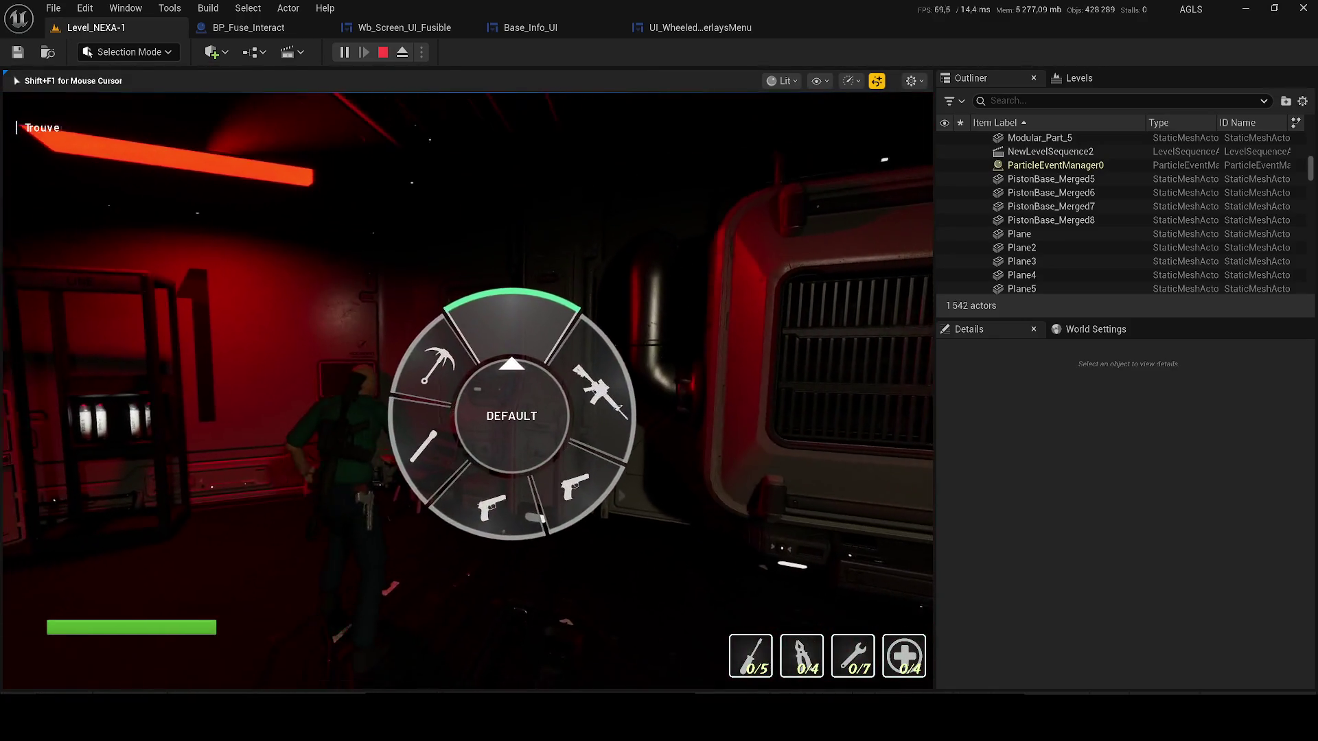
{"action": "left_click", "coordinate": [677, 29]}
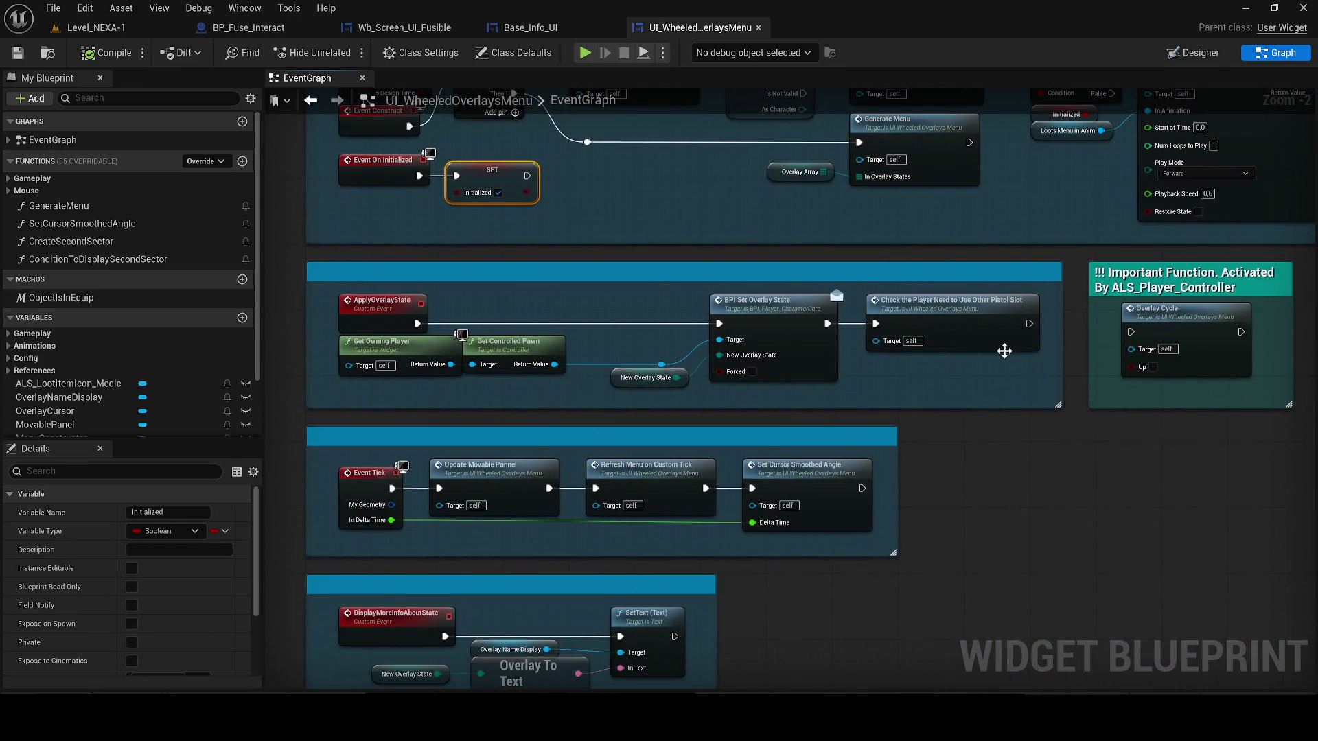
- Open UI_WheeledMenuSecondSector from a Content Drawer search for 'whe'
{"action": "left_click_drag", "start_coordinate": [997, 465], "coordinate": [726, 421]}
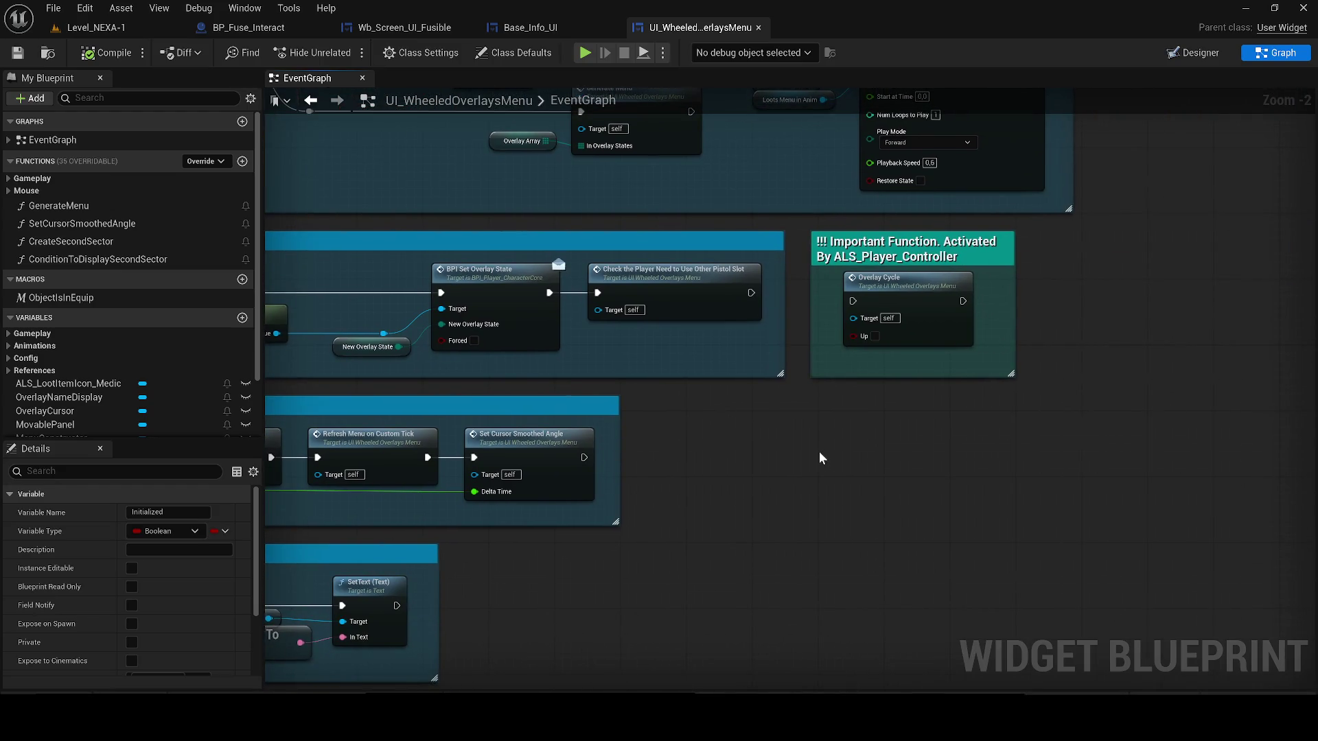
{"action": "scroll", "coordinate": [817, 450], "scroll_direction": "down", "scroll_amount": 2}
{"action": "left_click_drag", "start_coordinate": [783, 452], "coordinate": [961, 330]}
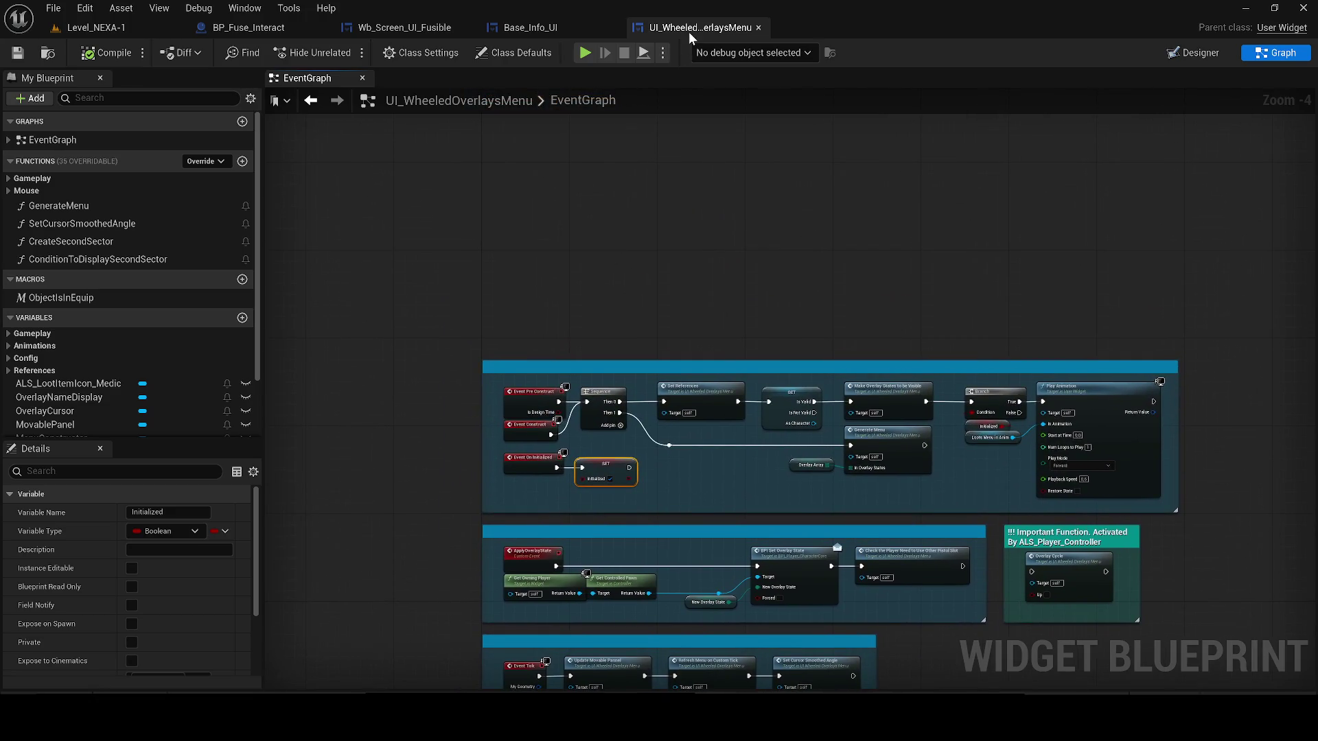
{"action": "key", "text": "ctrl+space"}
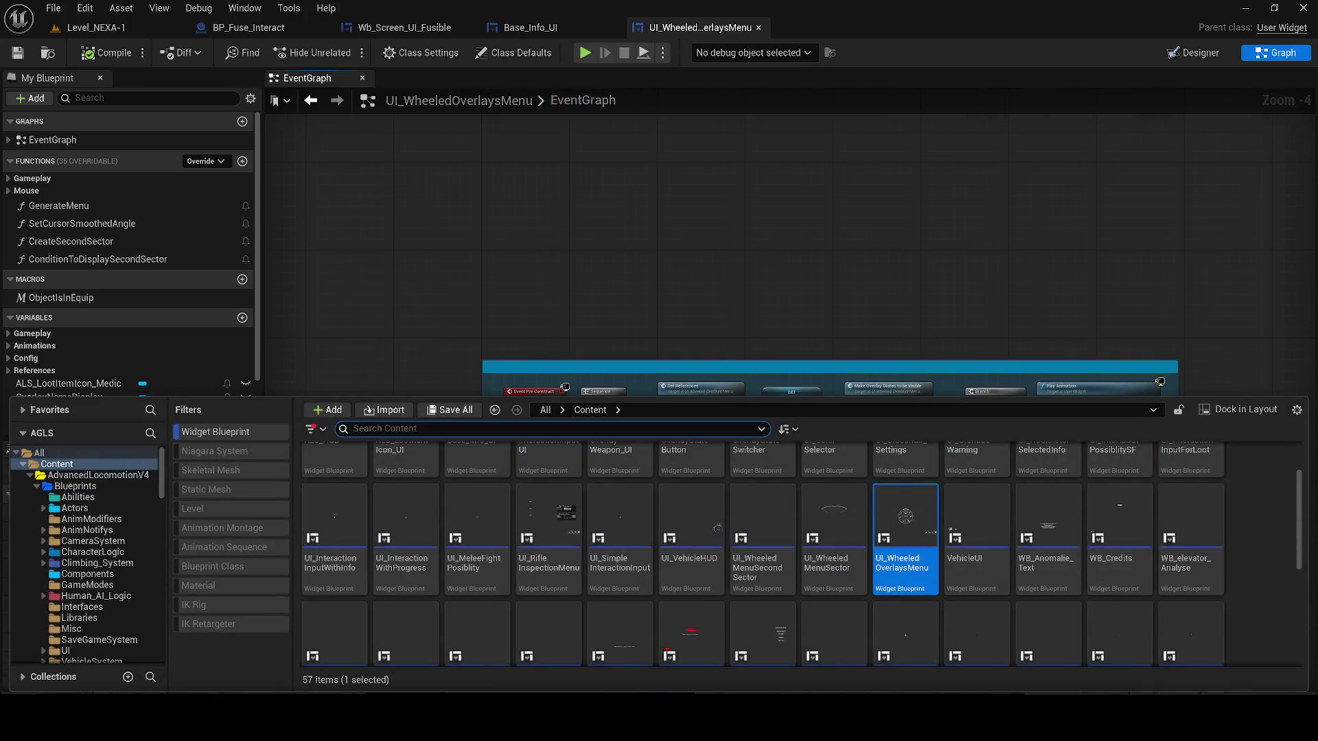
{"action": "type", "text": "whe"}
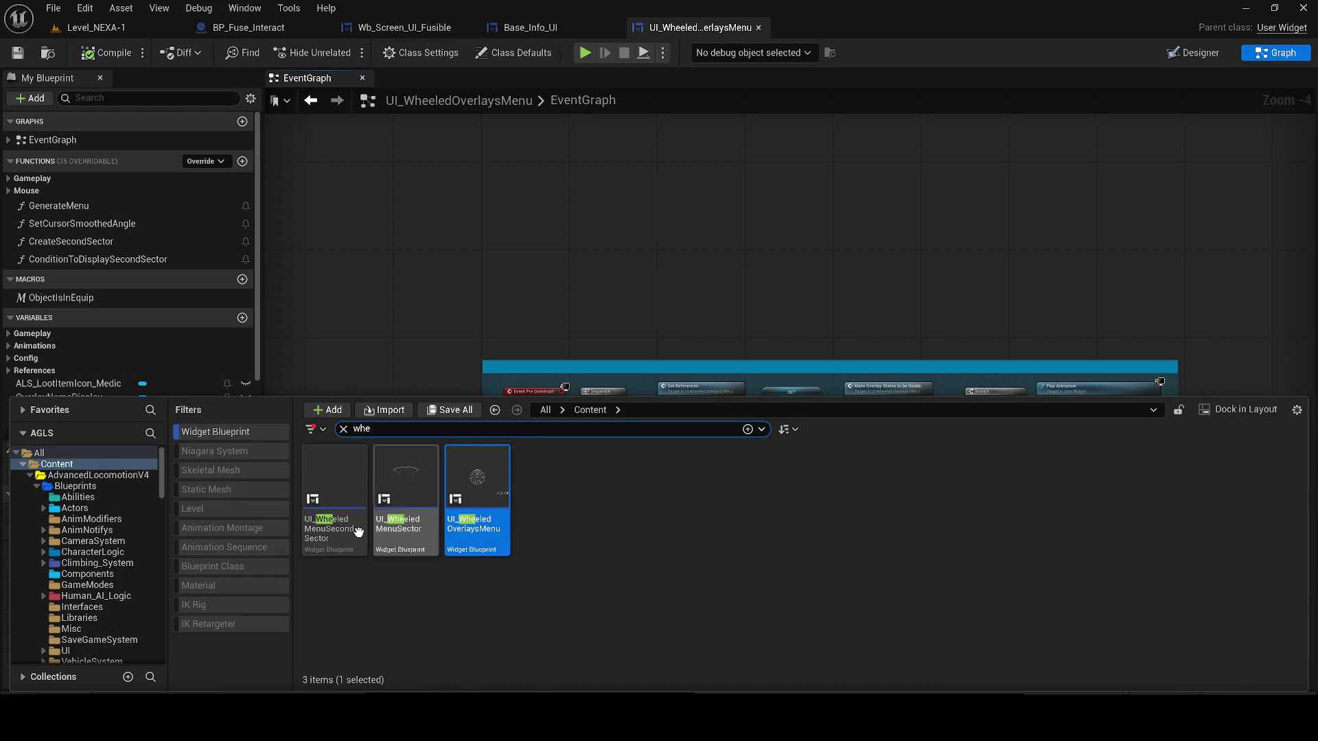
{"action": "left_click", "coordinate": [359, 524]}
{"action": "double_click", "coordinate": [360, 524]}
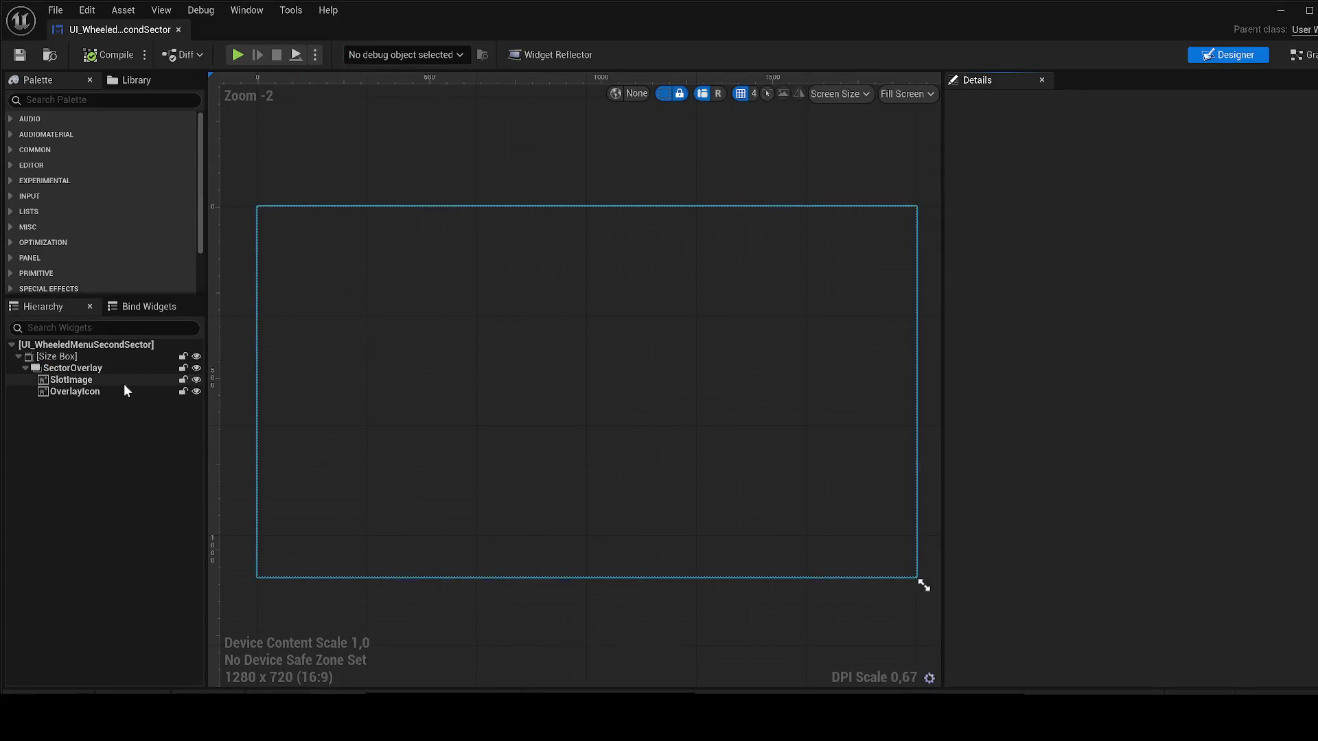
- Inspect its OverlayIcon, SlotImage, Size Box and root widget, then close it and return to Level_NEXA-1
{"action": "left_click", "coordinate": [114, 390]}
{"action": "left_click", "coordinate": [99, 381]}
{"action": "left_click", "coordinate": [57, 357]}
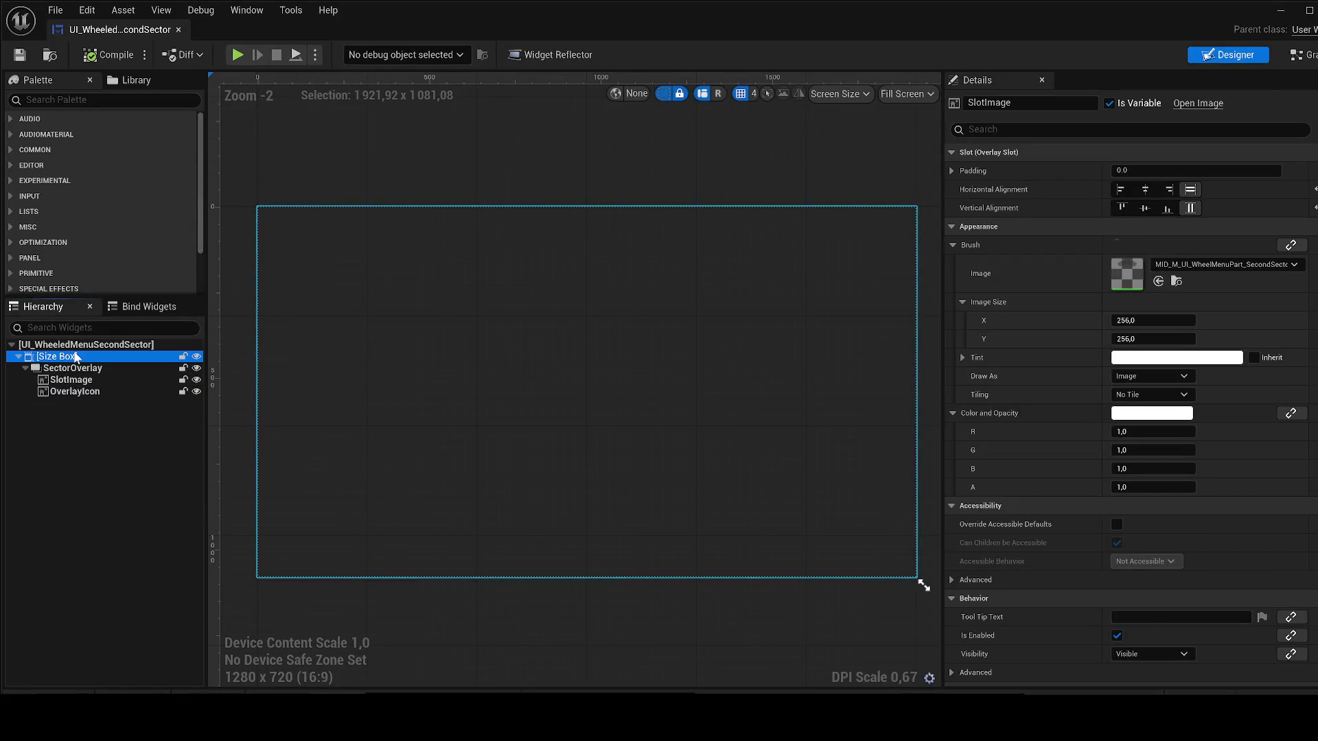
{"action": "left_click", "coordinate": [86, 344]}
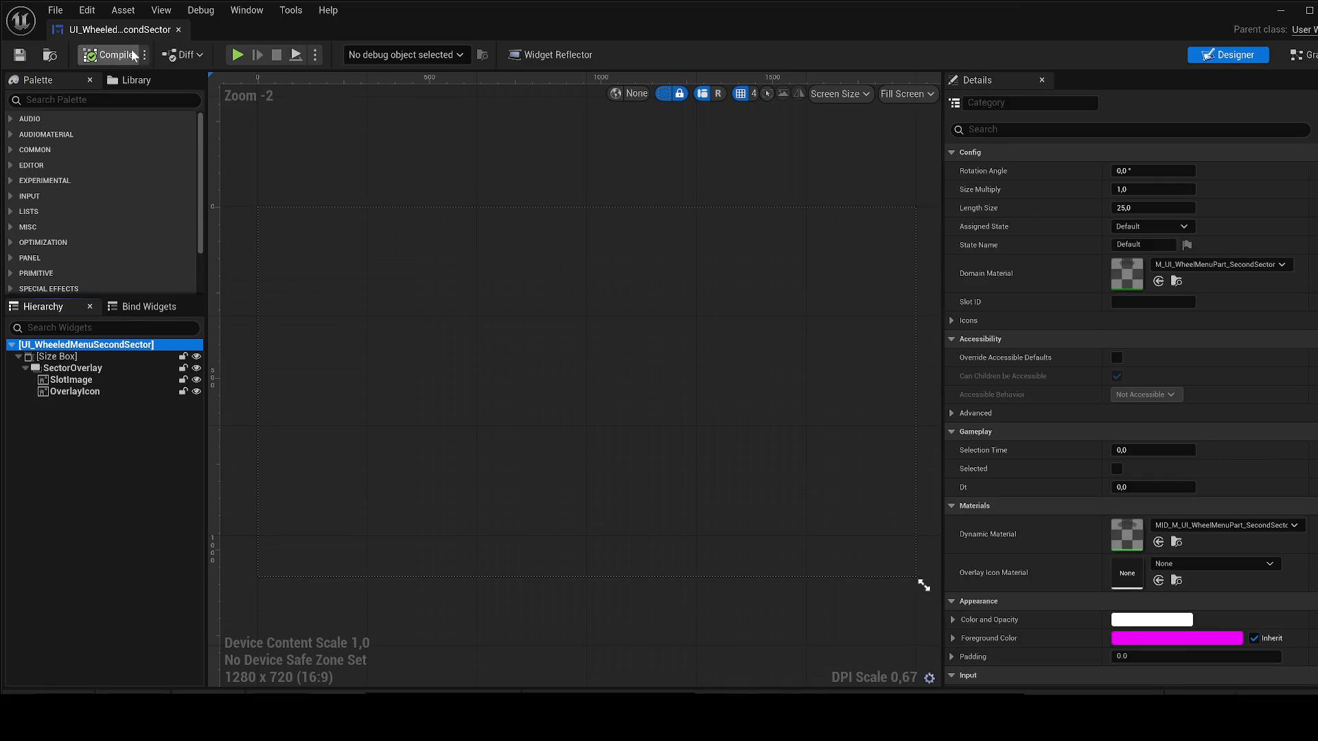
{"action": "left_click", "coordinate": [179, 31]}
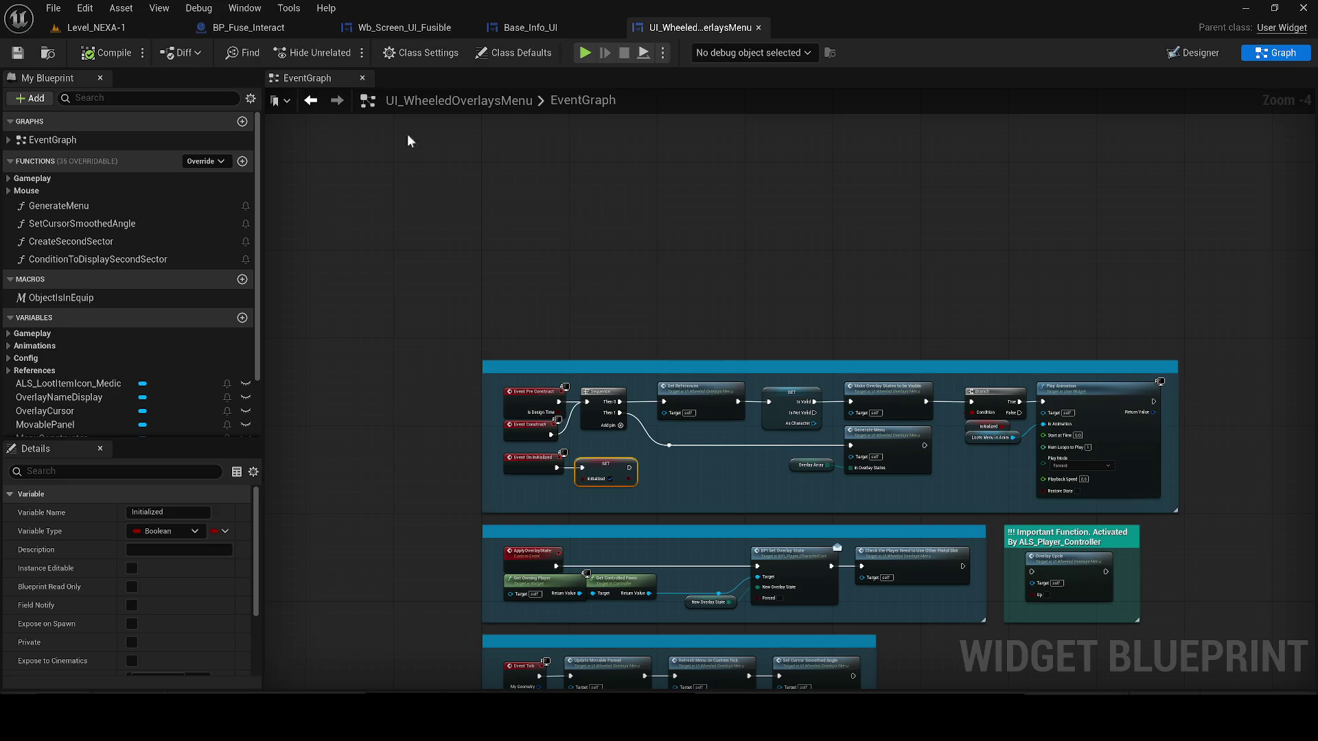
{"action": "left_click", "coordinate": [105, 31]}
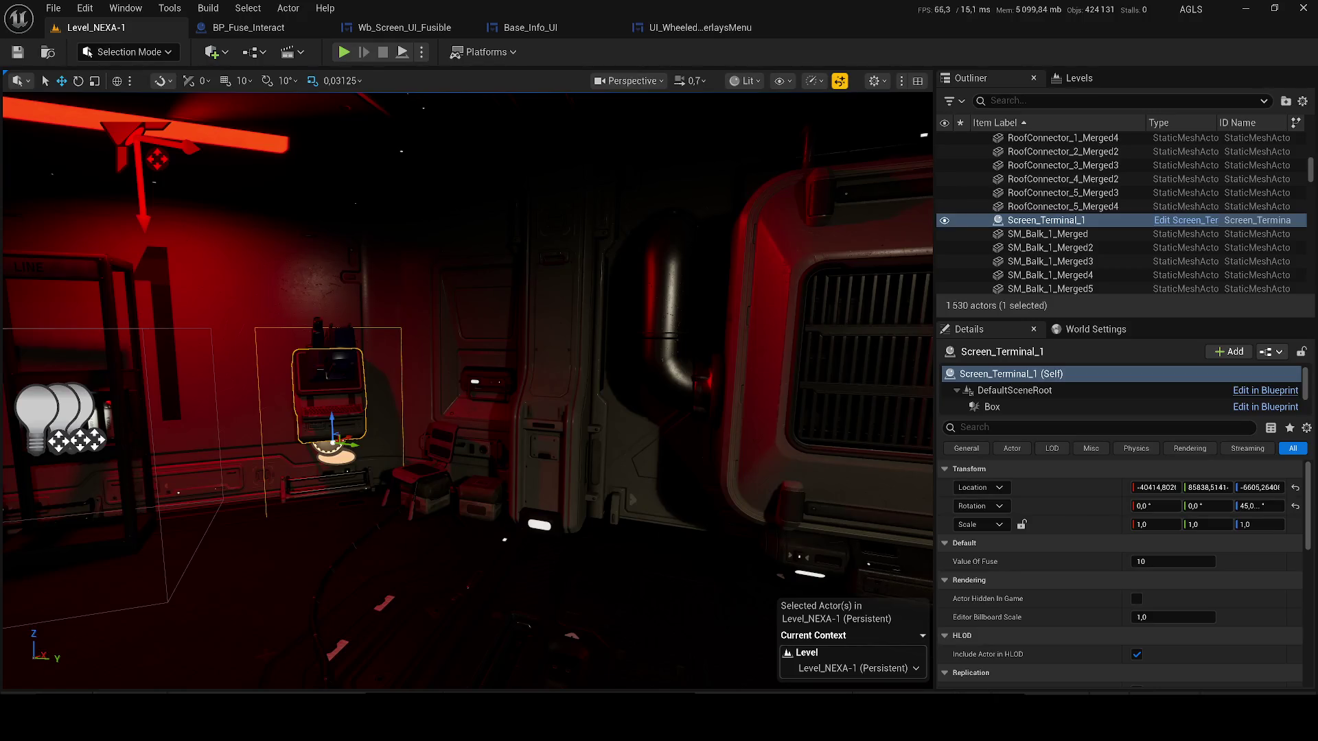
- Select the player character in the level and bring up its blueprint event graph
{"action": "key", "text": "ctrl+space"}
{"action": "scroll", "coordinate": [440, 303], "scroll_direction": "down", "scroll_amount": 3}
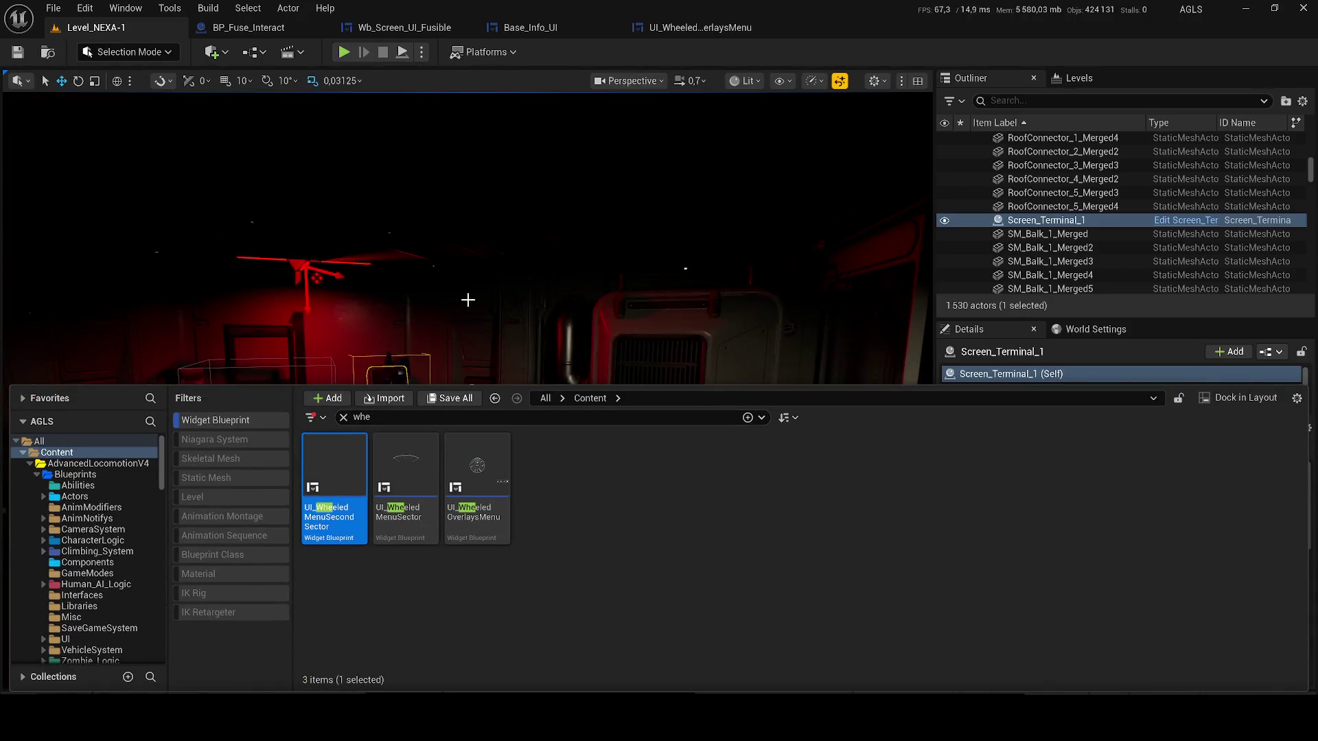
{"action": "left_click", "coordinate": [468, 299]}
{"action": "left_click", "coordinate": [344, 327]}
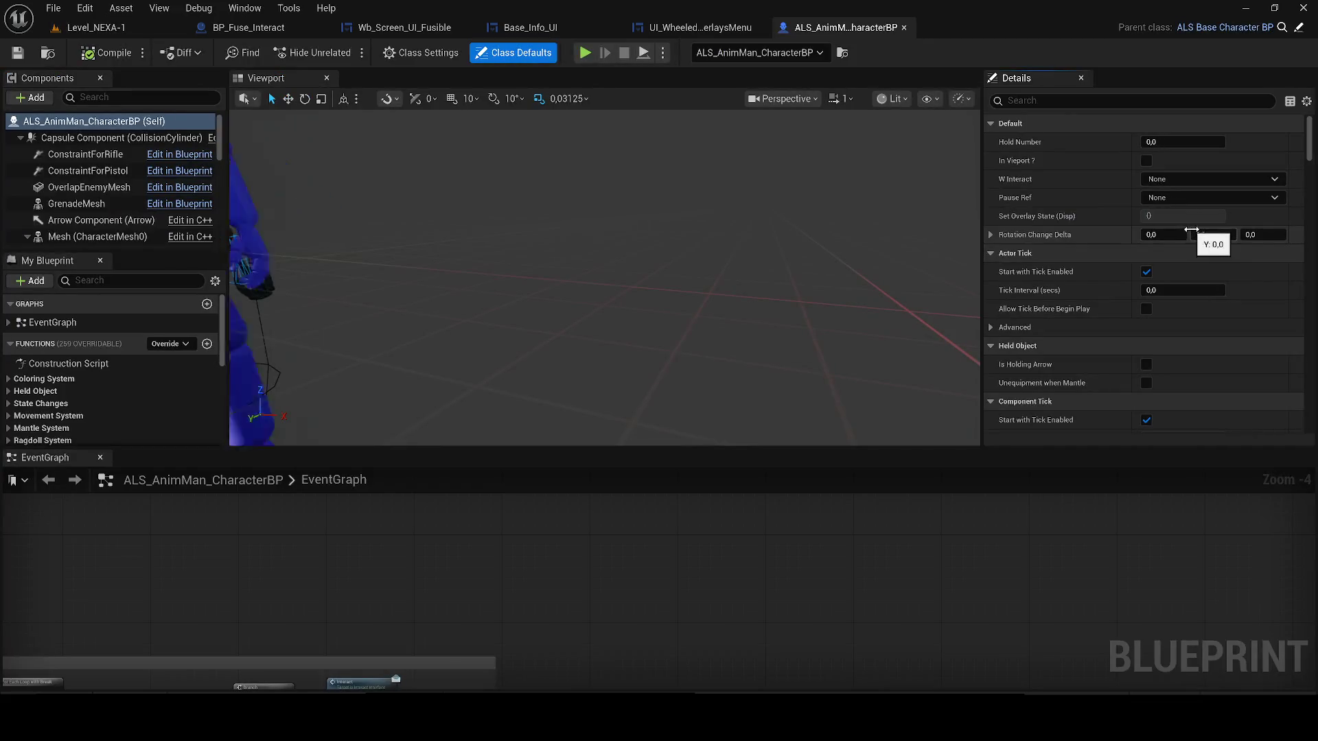
{"action": "left_click", "coordinate": [471, 79]}
- Frame the Event Tick and Toggle Mannequin Mesh groups in the EventGraph
{"action": "mouse_move", "coordinate": [470, 80]}
{"action": "left_mouse_down"}
{"action": "mouse_move", "coordinate": [394, 291]}
{"action": "mouse_move", "coordinate": [352, 116]}
{"action": "mouse_move", "coordinate": [393, 89]}
{"action": "left_mouse_up"}
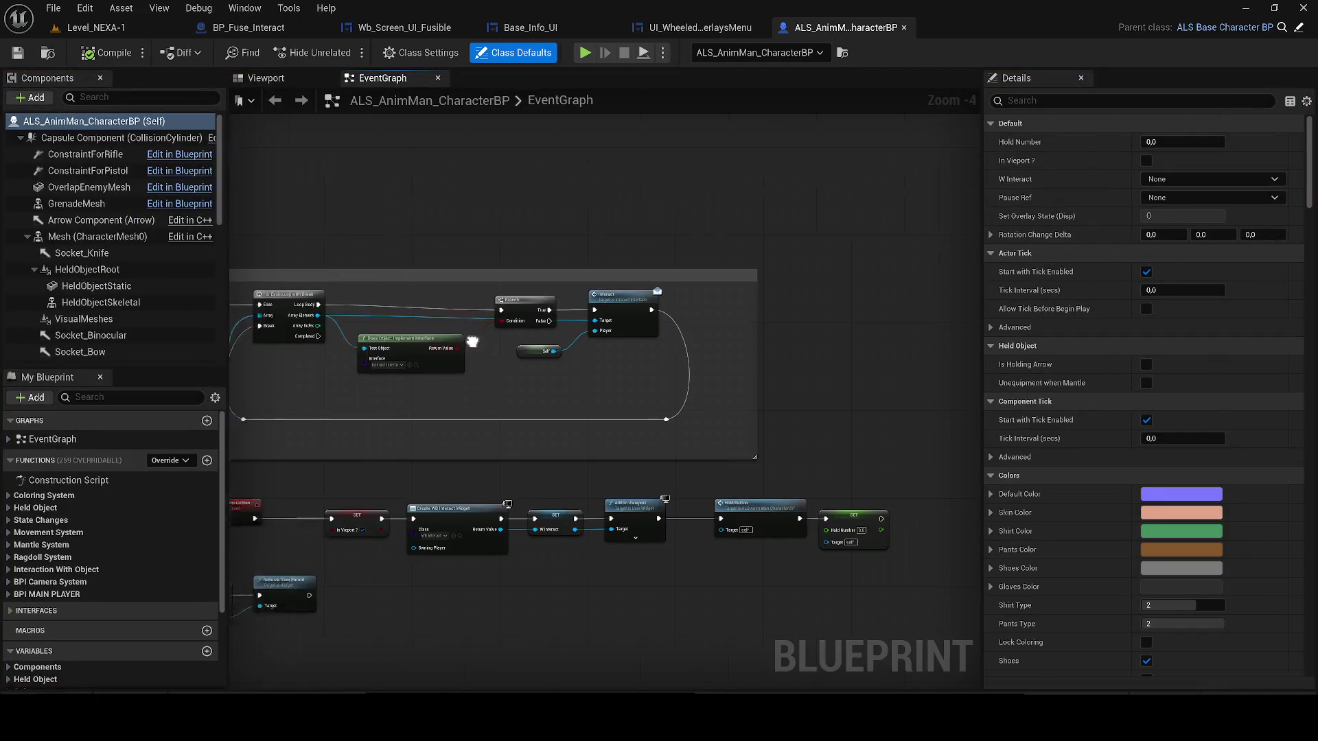
{"action": "scroll", "coordinate": [457, 247], "scroll_direction": "down", "scroll_amount": 6}
{"action": "left_click_drag", "start_coordinate": [451, 238], "coordinate": [616, 291]}
{"action": "left_click_drag", "start_coordinate": [467, 343], "coordinate": [671, 404]}
{"action": "scroll", "coordinate": [477, 344], "scroll_direction": "up", "scroll_amount": 6}
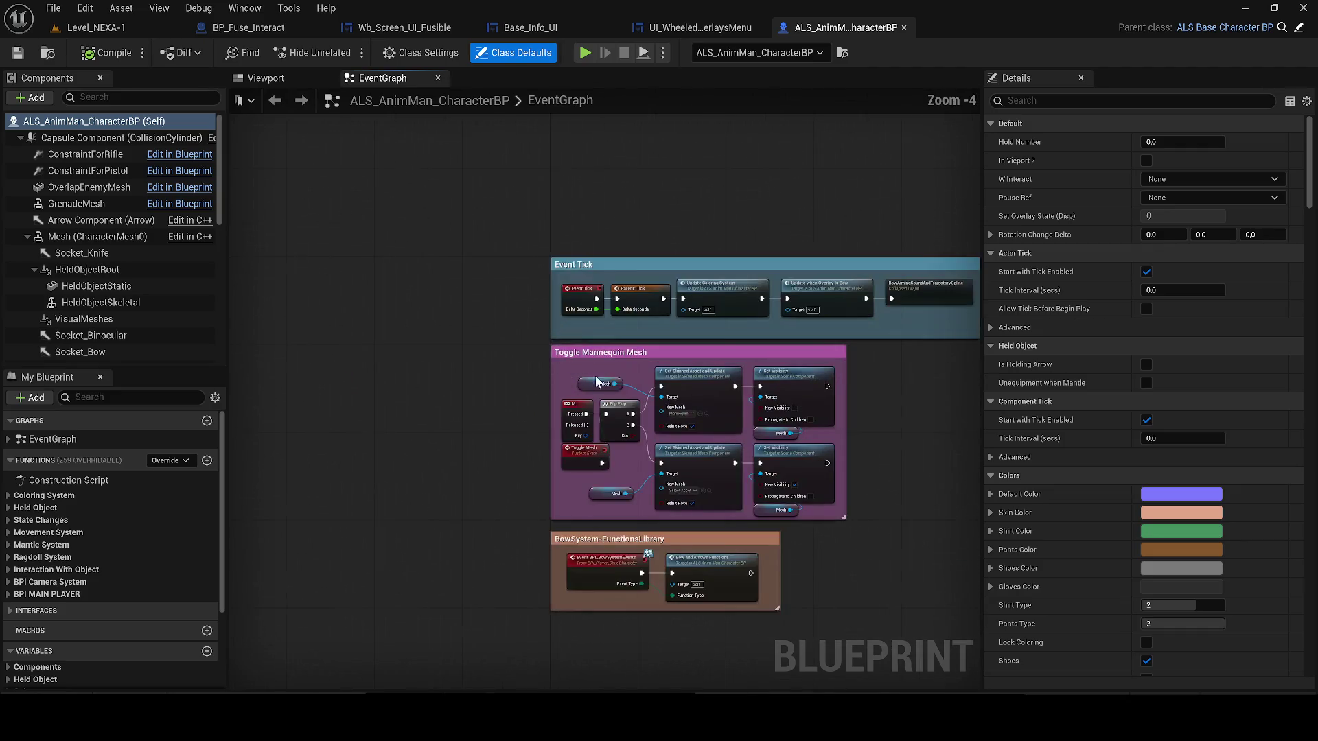
{"action": "left_click_drag", "start_coordinate": [811, 389], "coordinate": [719, 376]}
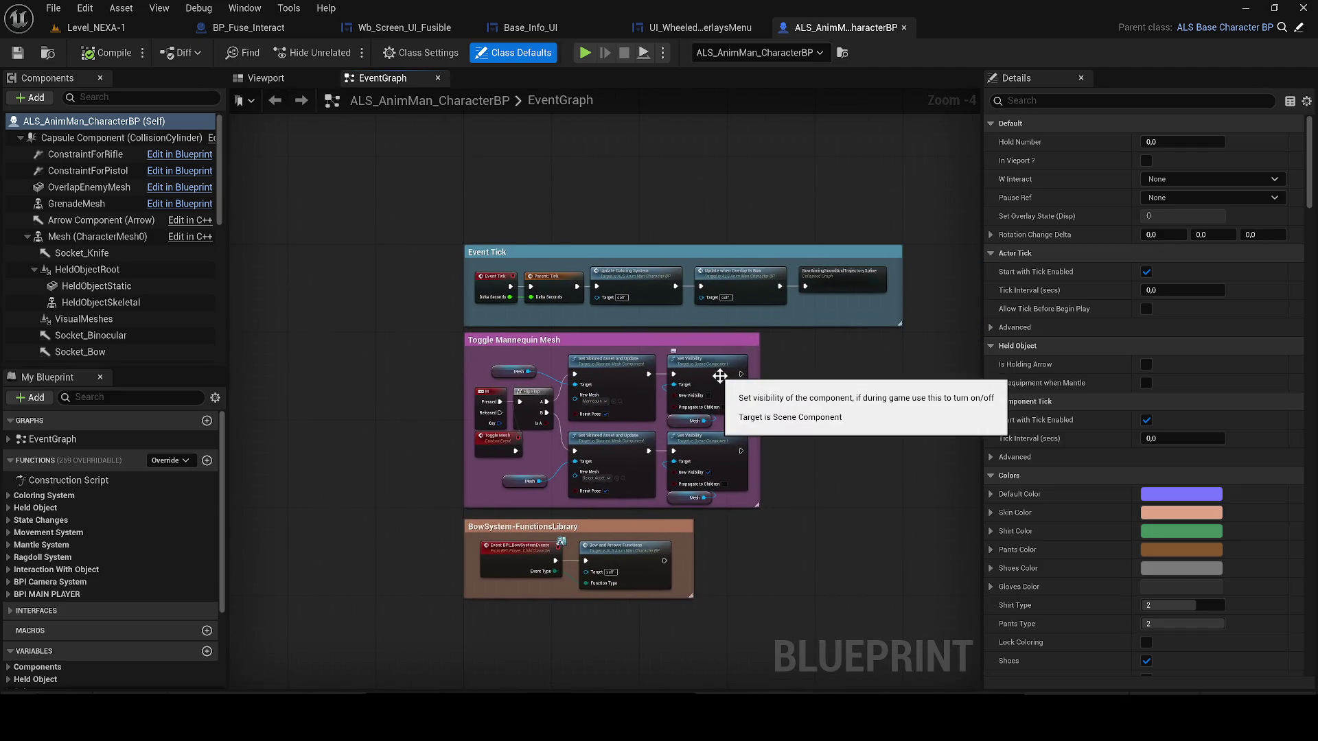
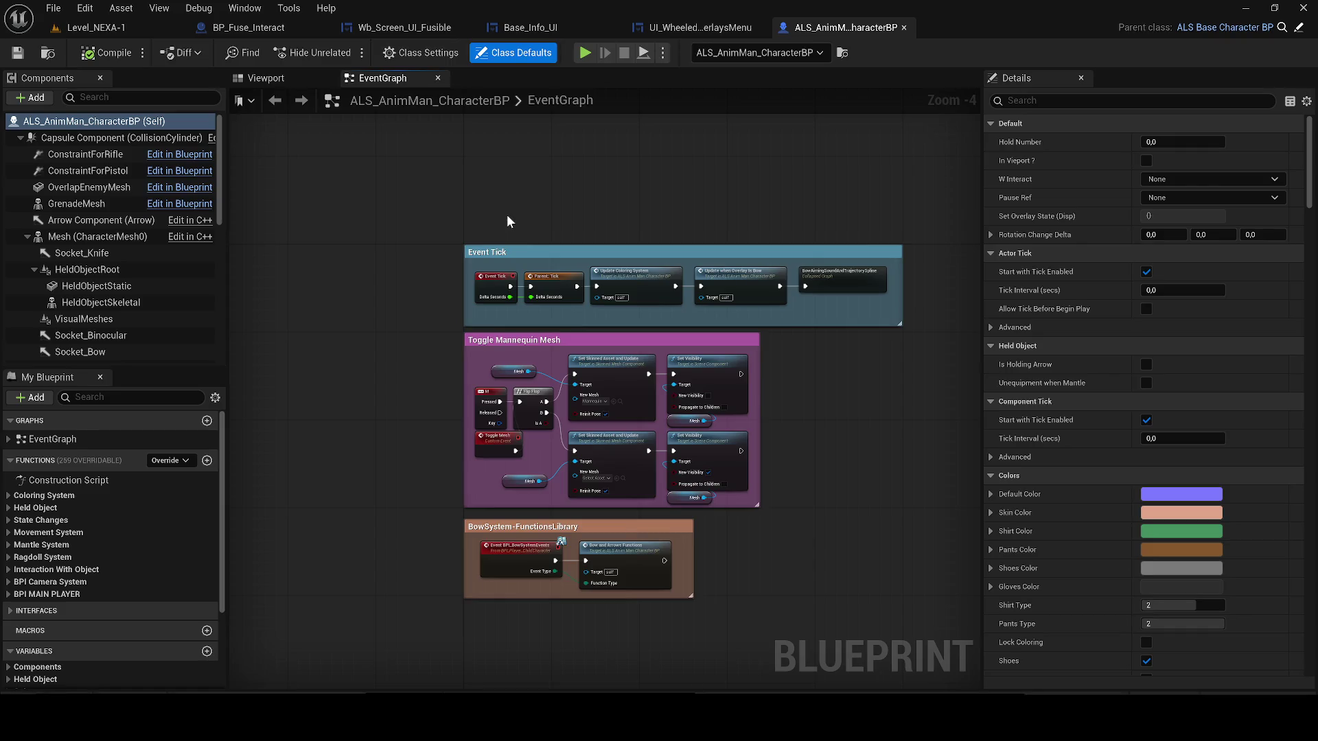
- Lower the EnhancedInputAction node beside the door interaction comment and save the Blueprint
{"action": "mouse_move", "coordinate": [535, 264]}
{"action": "left_mouse_down"}
{"action": "mouse_move", "coordinate": [423, 186]}
{"action": "mouse_move", "coordinate": [400, 227]}
{"action": "mouse_move", "coordinate": [229, 217]}
{"action": "left_mouse_up"}
{"action": "left_click_drag", "start_coordinate": [420, 427], "coordinate": [414, 458]}
{"action": "left_click", "coordinate": [17, 53]}
- Survey the EventGraph comment blocks, collapse the EventGraph and Functions lists, then return to Level_NEXA-1
{"action": "scroll", "coordinate": [700, 496], "scroll_direction": "down", "scroll_amount": 2}
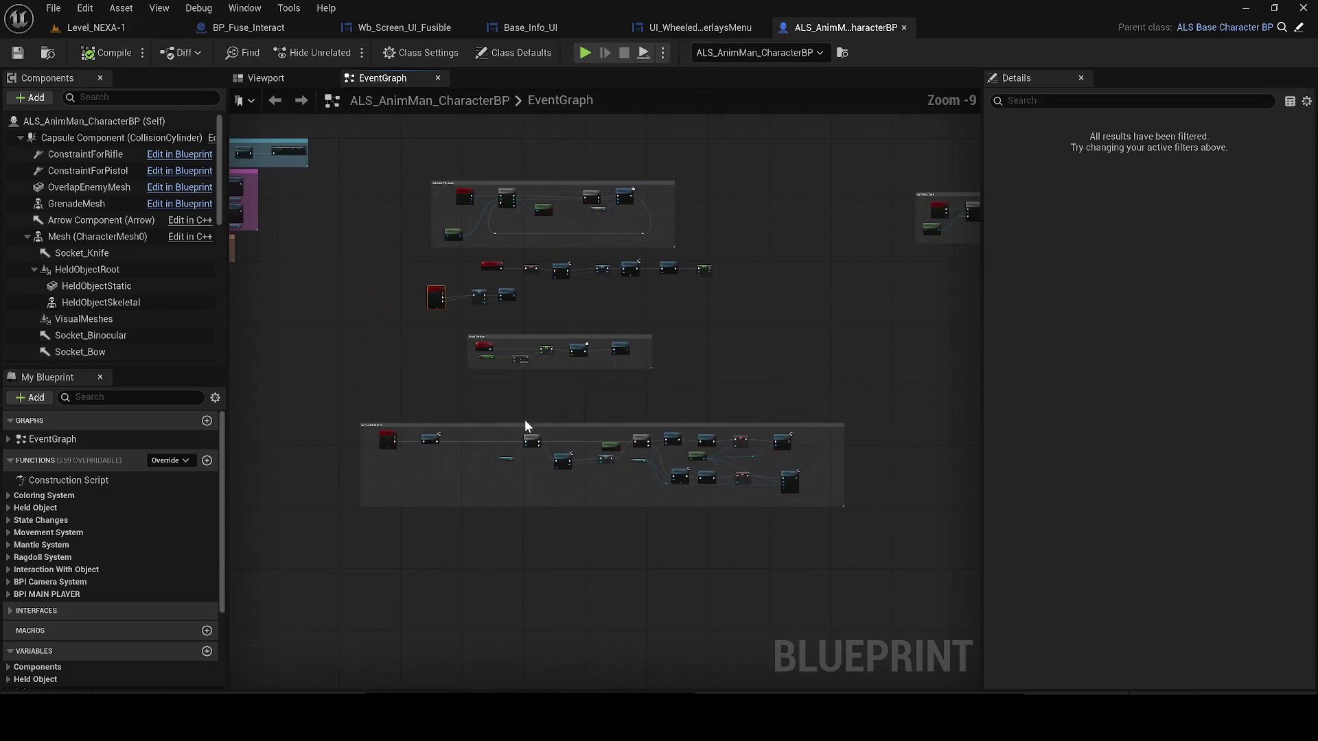
{"action": "scroll", "coordinate": [608, 397], "scroll_direction": "down", "scroll_amount": 6}
{"action": "scroll", "coordinate": [522, 381], "scroll_direction": "up", "scroll_amount": 7}
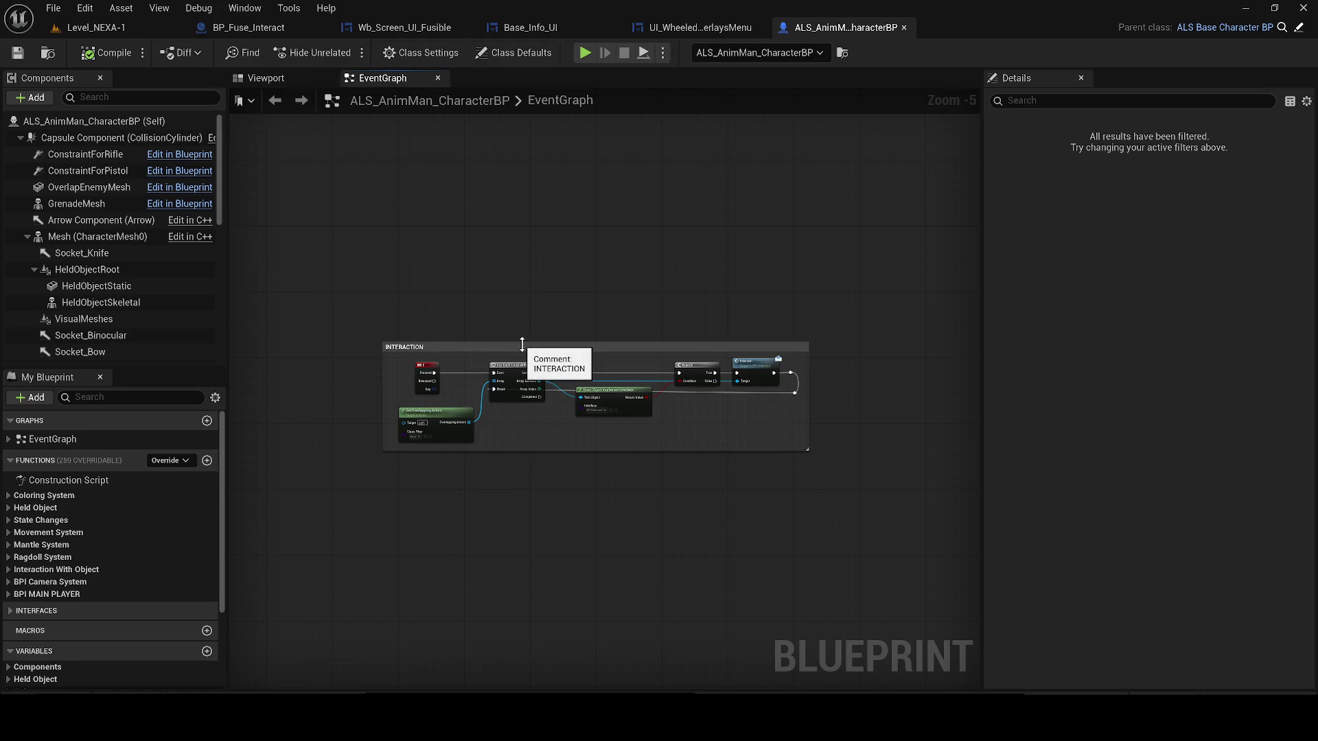
{"action": "scroll", "coordinate": [416, 405], "scroll_direction": "down", "scroll_amount": 4}
{"action": "left_click_drag", "start_coordinate": [470, 353], "coordinate": [670, 265]}
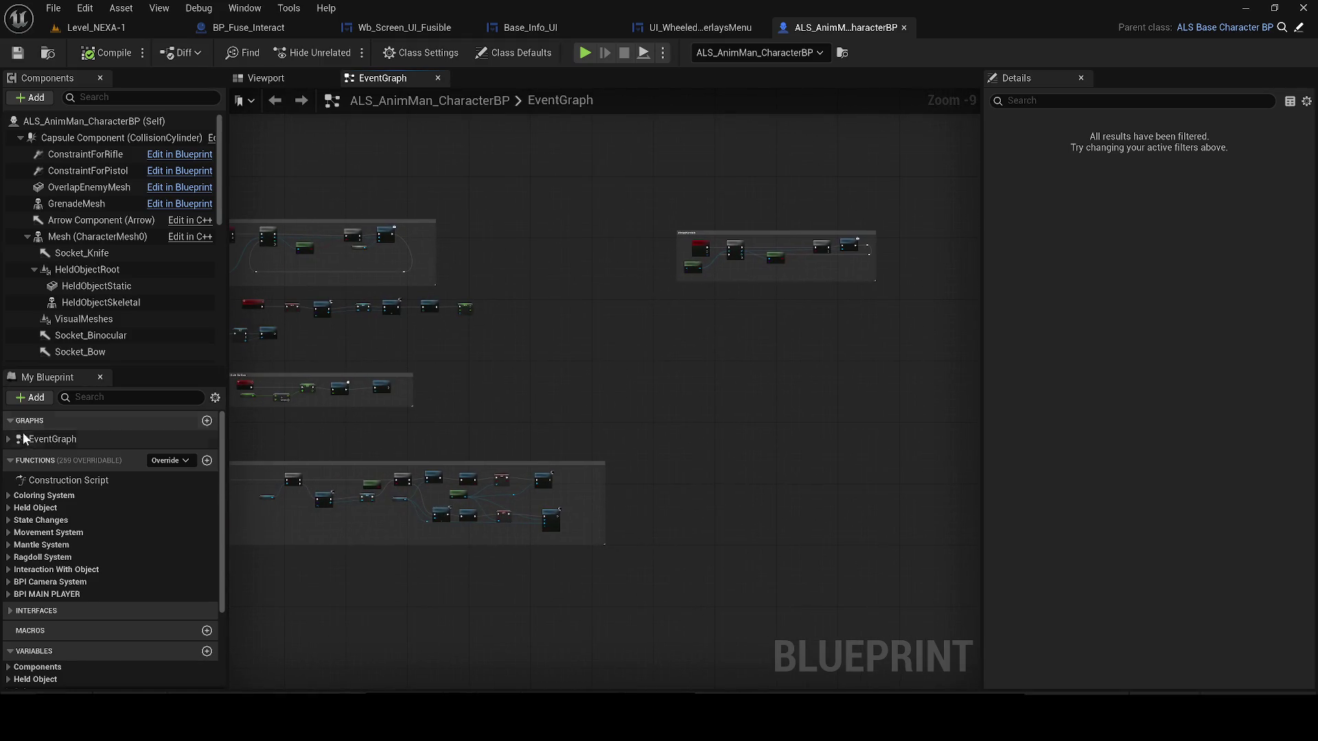
{"action": "left_click", "coordinate": [10, 440]}
{"action": "left_click", "coordinate": [14, 439]}
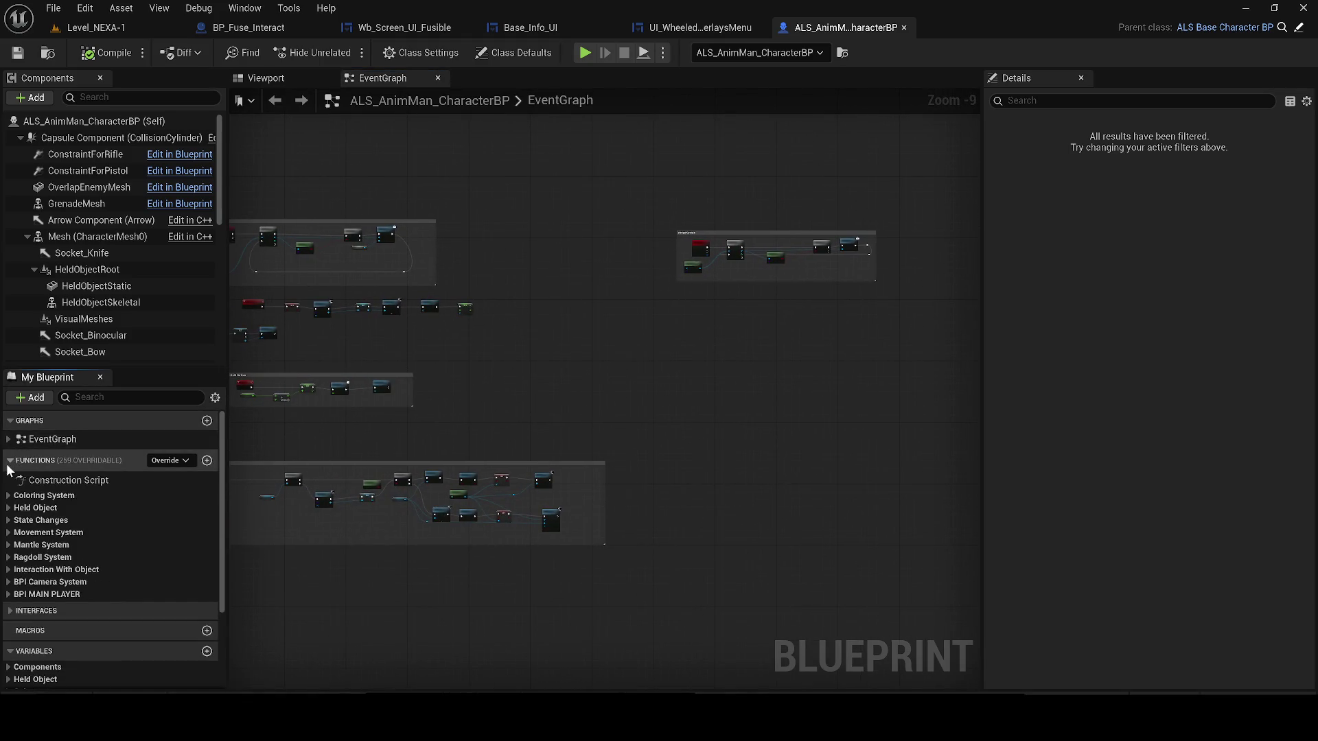
{"action": "left_click", "coordinate": [9, 460]}
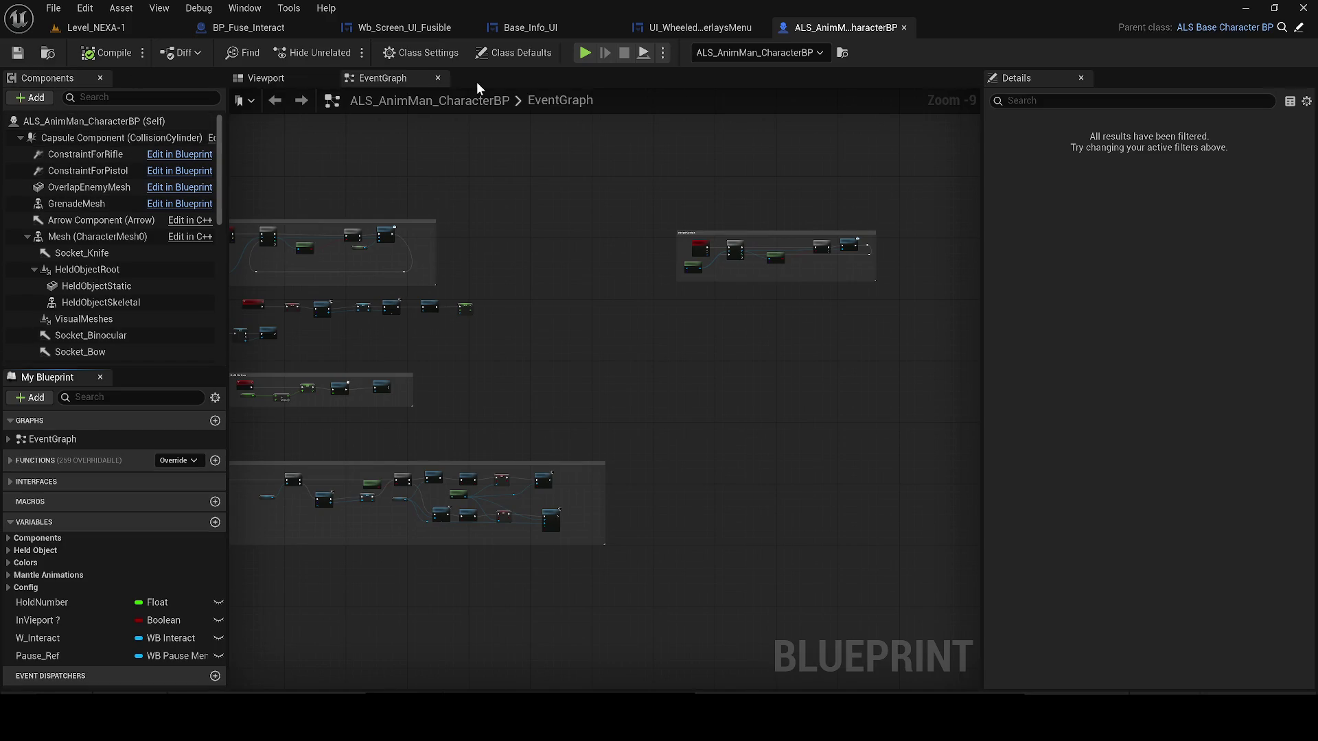
{"action": "left_click", "coordinate": [92, 28]}
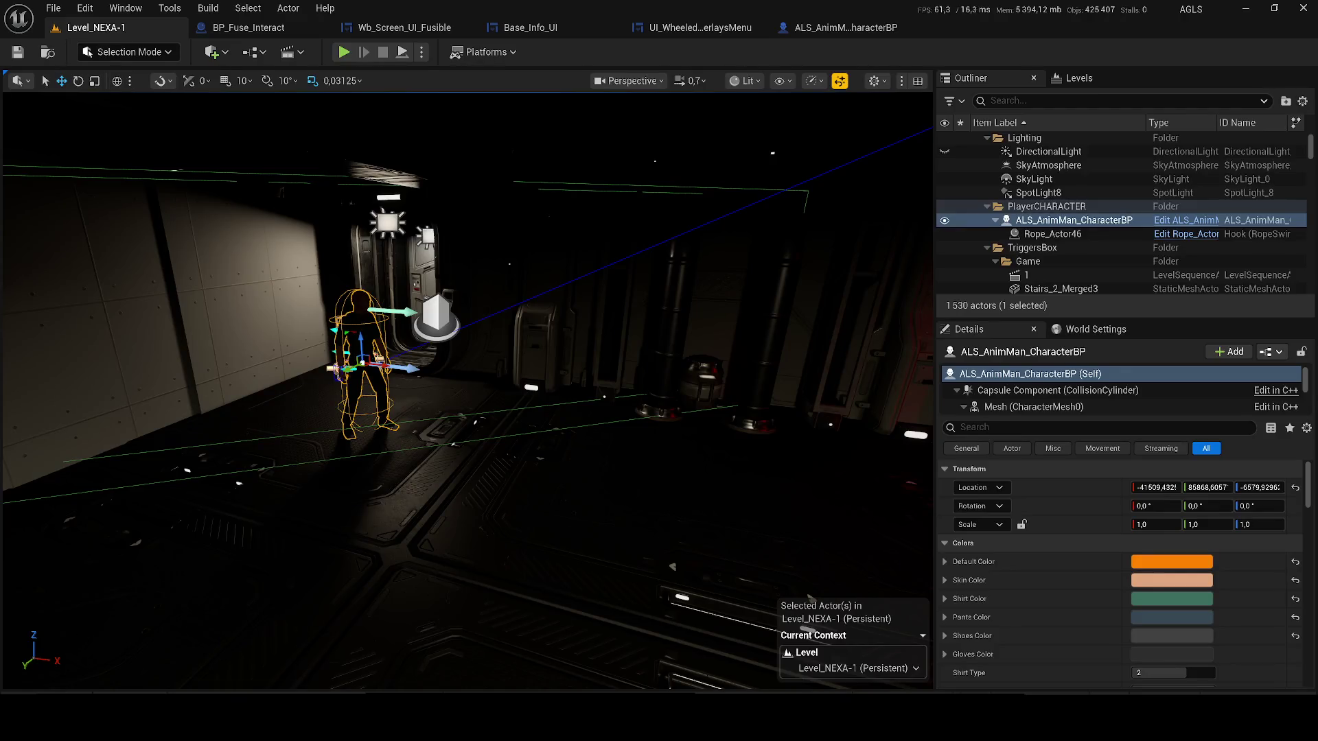
- Locate the character asset in the Content Drawer and open ALS_Base_CharacterBP
{"action": "key", "text": "ctrl+space"}
{"action": "right_click", "coordinate": [1022, 220]}
{"action": "left_click", "coordinate": [1050, 205]}
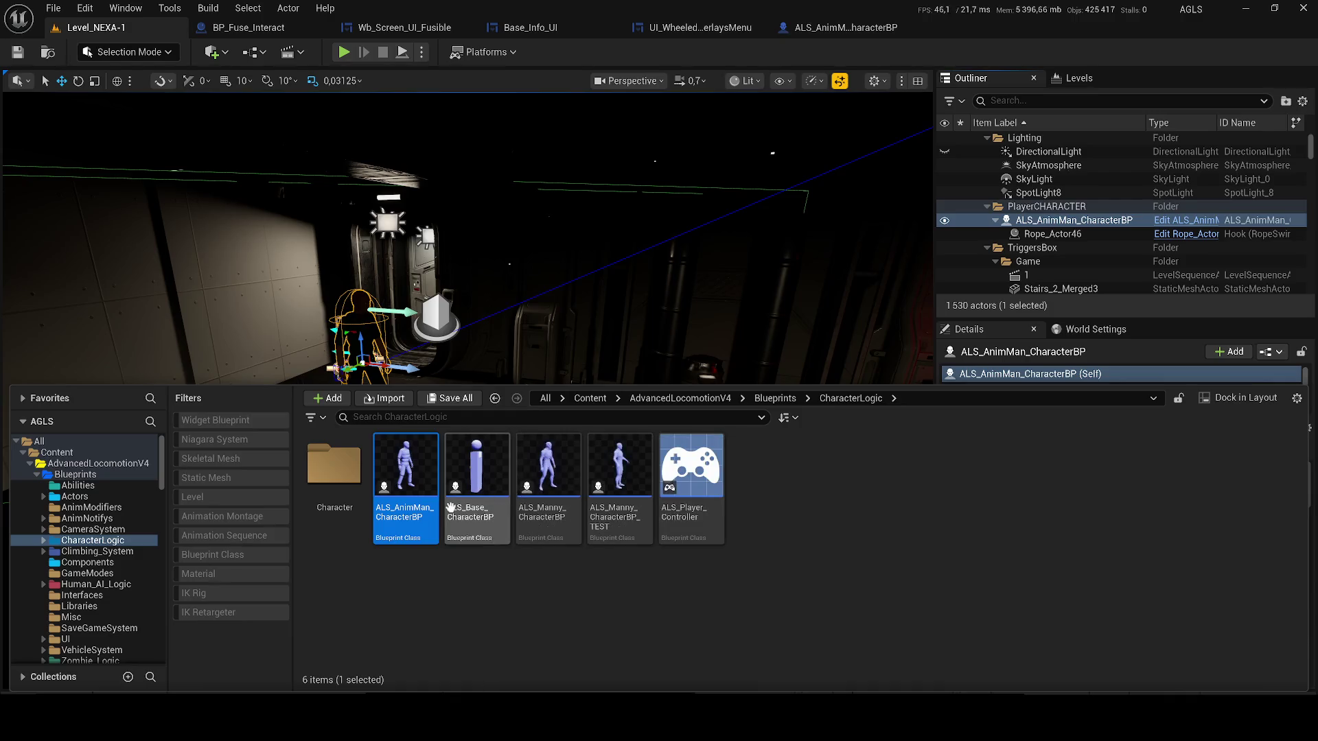
{"action": "double_click", "coordinate": [503, 468]}
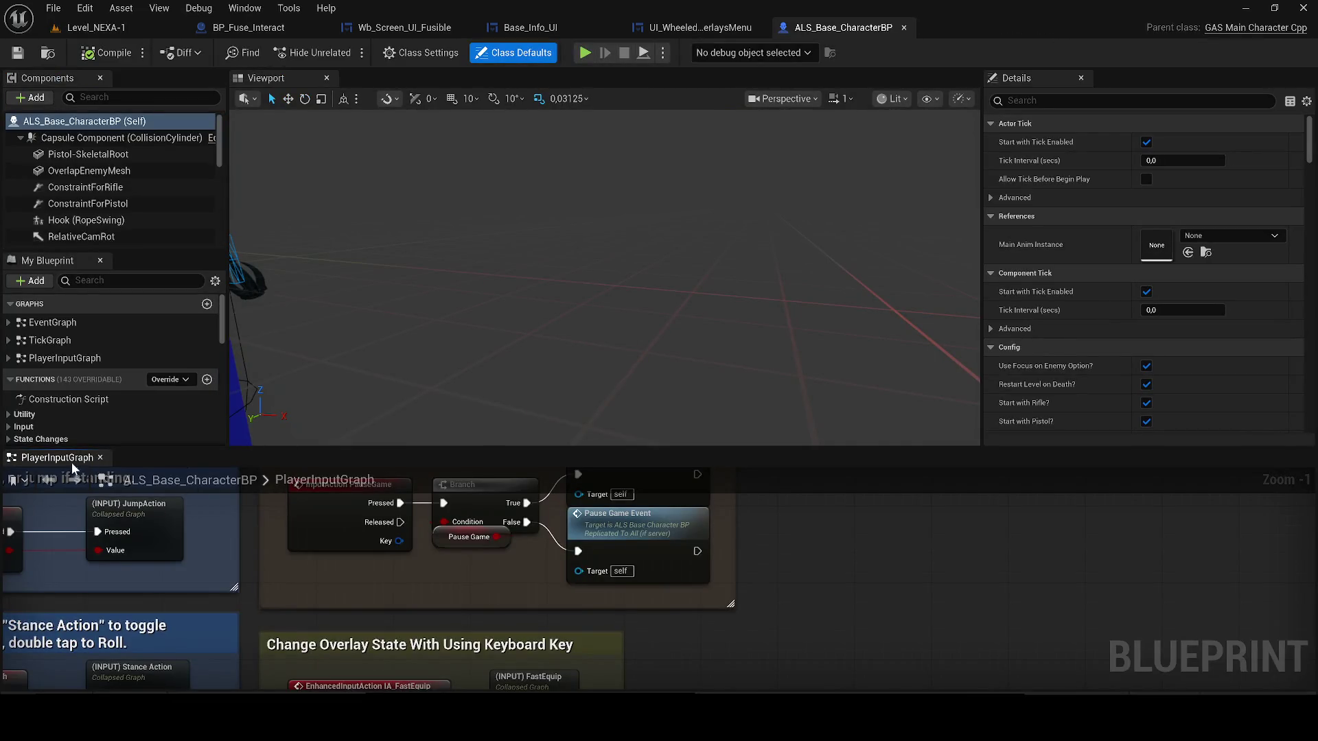
- Dock PlayerInputGraph as a main tab and survey its Setup Inputs through Interaction comments
{"action": "mouse_move", "coordinate": [58, 457]}
{"action": "left_mouse_down"}
{"action": "mouse_move", "coordinate": [452, 125]}
{"action": "mouse_move", "coordinate": [418, 81]}
{"action": "left_mouse_up"}
{"action": "scroll", "coordinate": [532, 293], "scroll_direction": "down", "scroll_amount": 5}
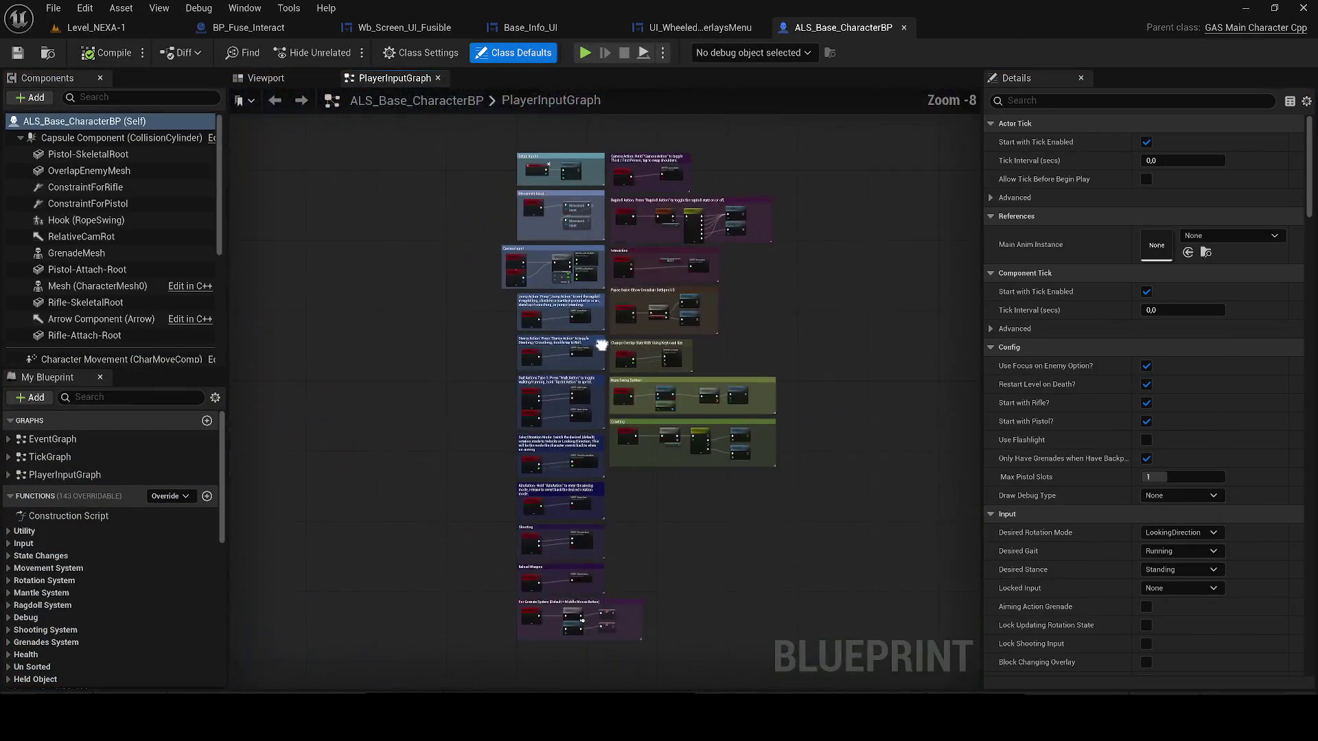
{"action": "scroll", "coordinate": [530, 294], "scroll_direction": "up", "scroll_amount": 1}
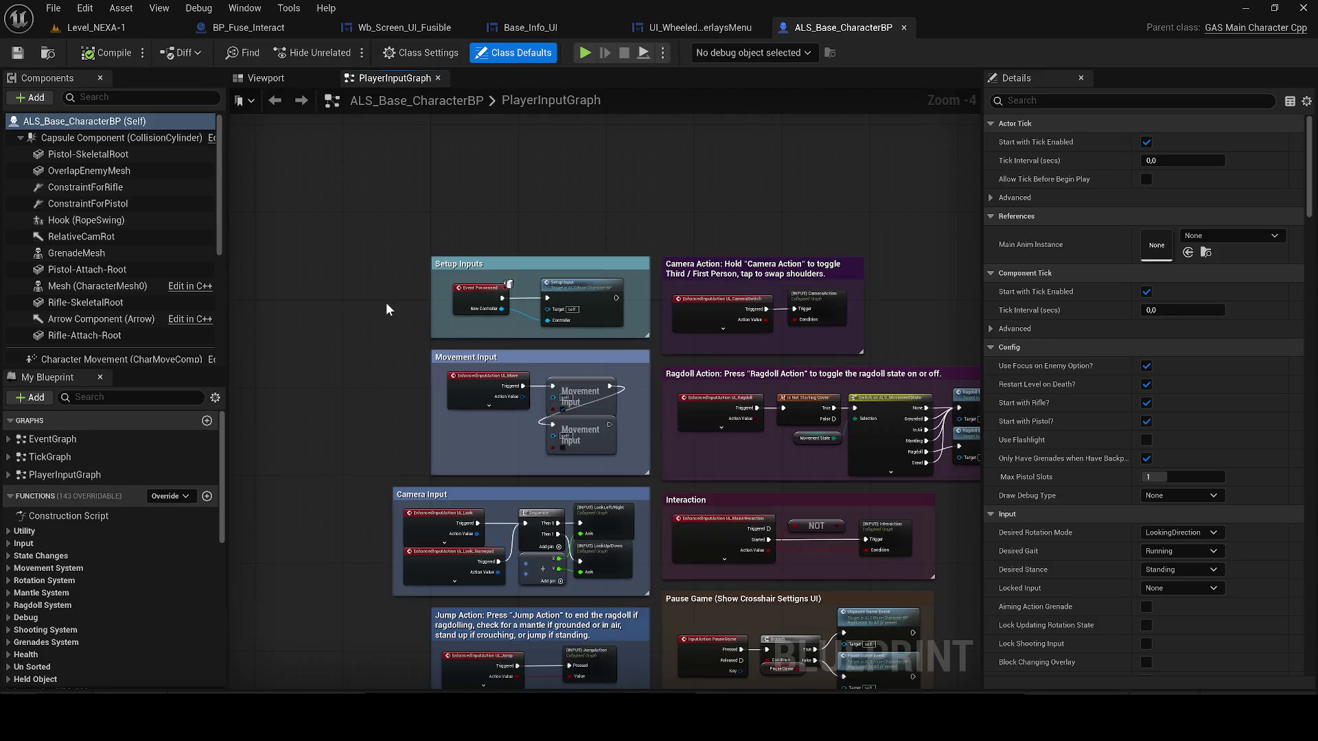
{"action": "mouse_move", "coordinate": [422, 220]}
{"action": "left_mouse_down"}
{"action": "mouse_move", "coordinate": [502, 274]}
{"action": "mouse_move", "coordinate": [592, 295]}
{"action": "mouse_move", "coordinate": [655, 341]}
{"action": "left_mouse_up"}
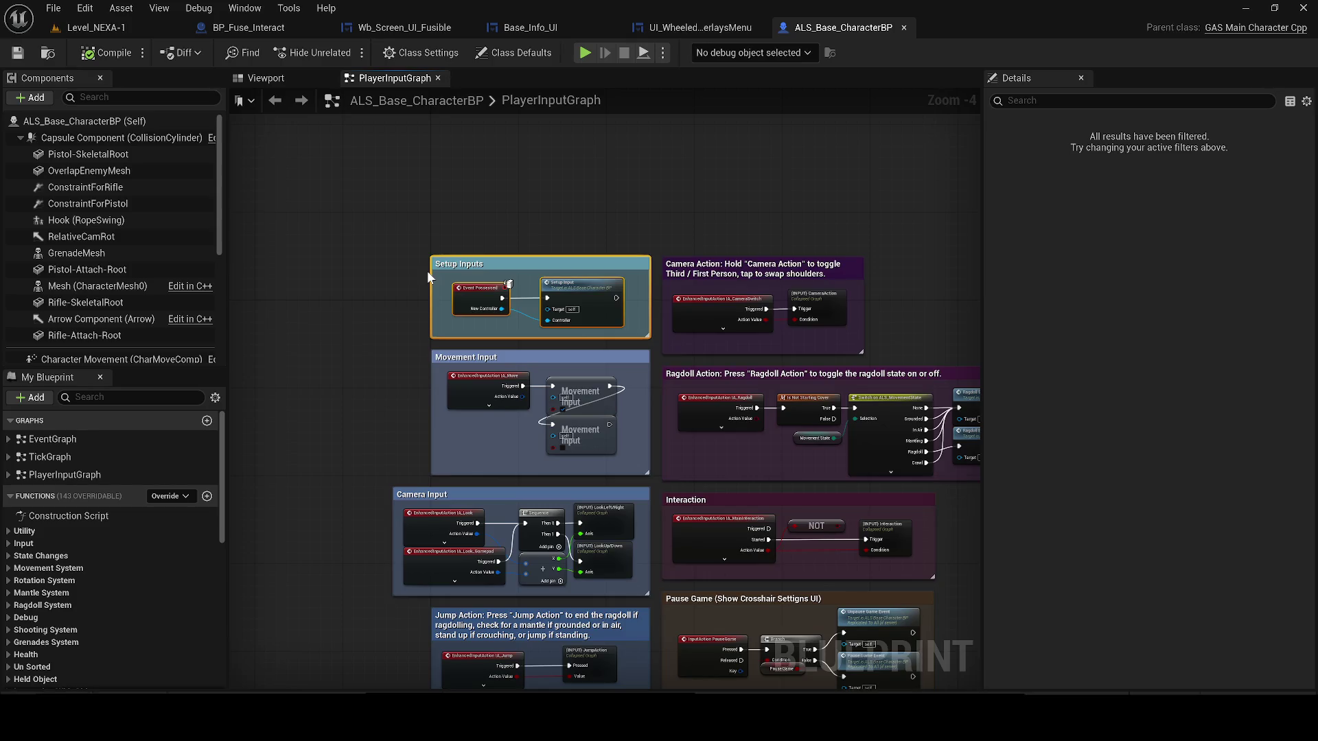
{"action": "left_click", "coordinate": [427, 270]}
{"action": "left_click_drag", "start_coordinate": [394, 344], "coordinate": [364, 289]}
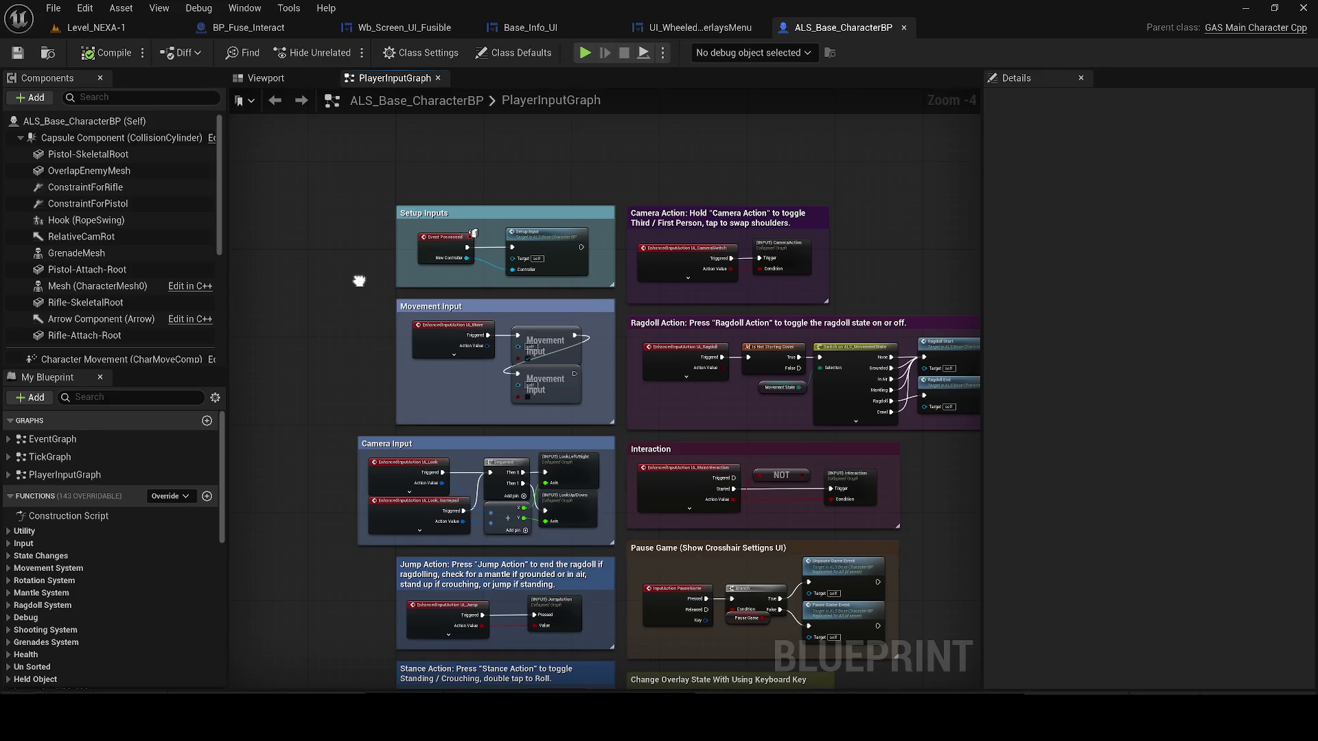
{"action": "left_click_drag", "start_coordinate": [360, 284], "coordinate": [245, 239]}
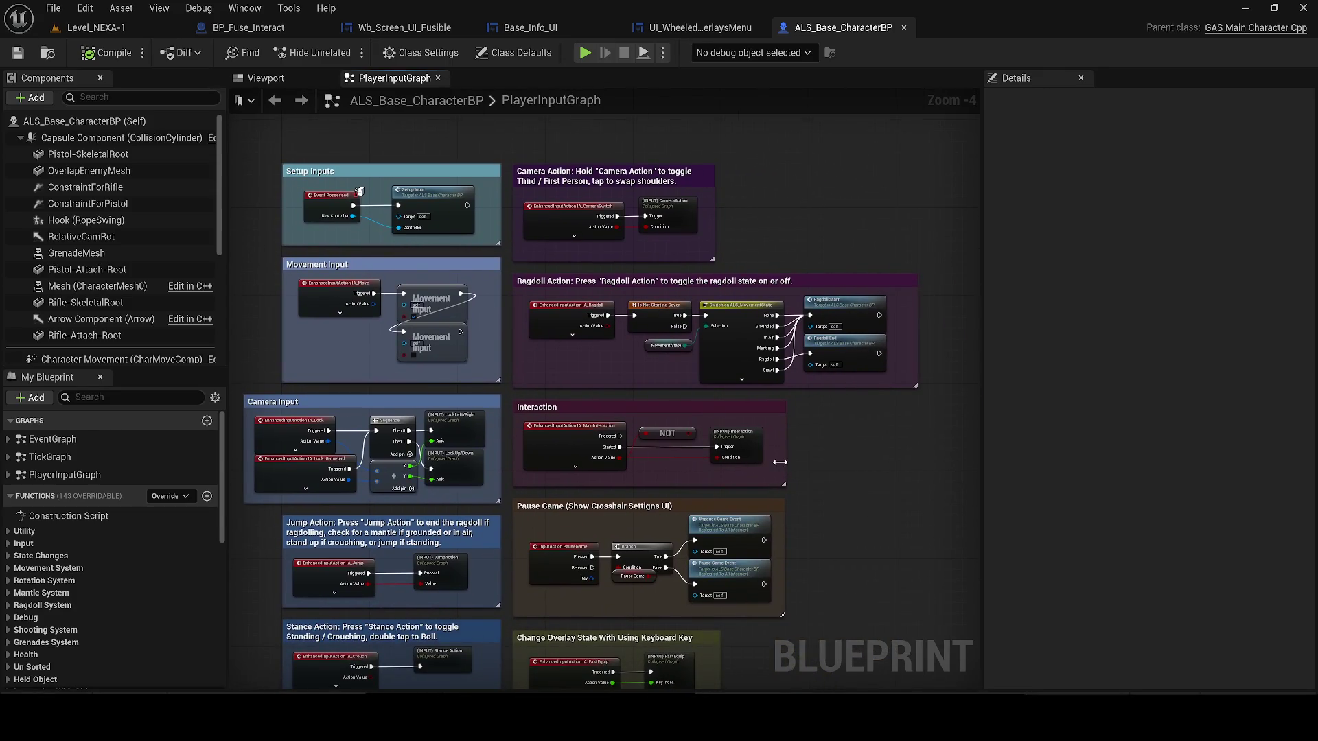
{"action": "scroll", "coordinate": [778, 461], "scroll_direction": "up", "scroll_amount": 2}
- Open the collapsed (INPUT) Interaction graph and view its Healing Ability Call comment
{"action": "double_click", "coordinate": [737, 425]}
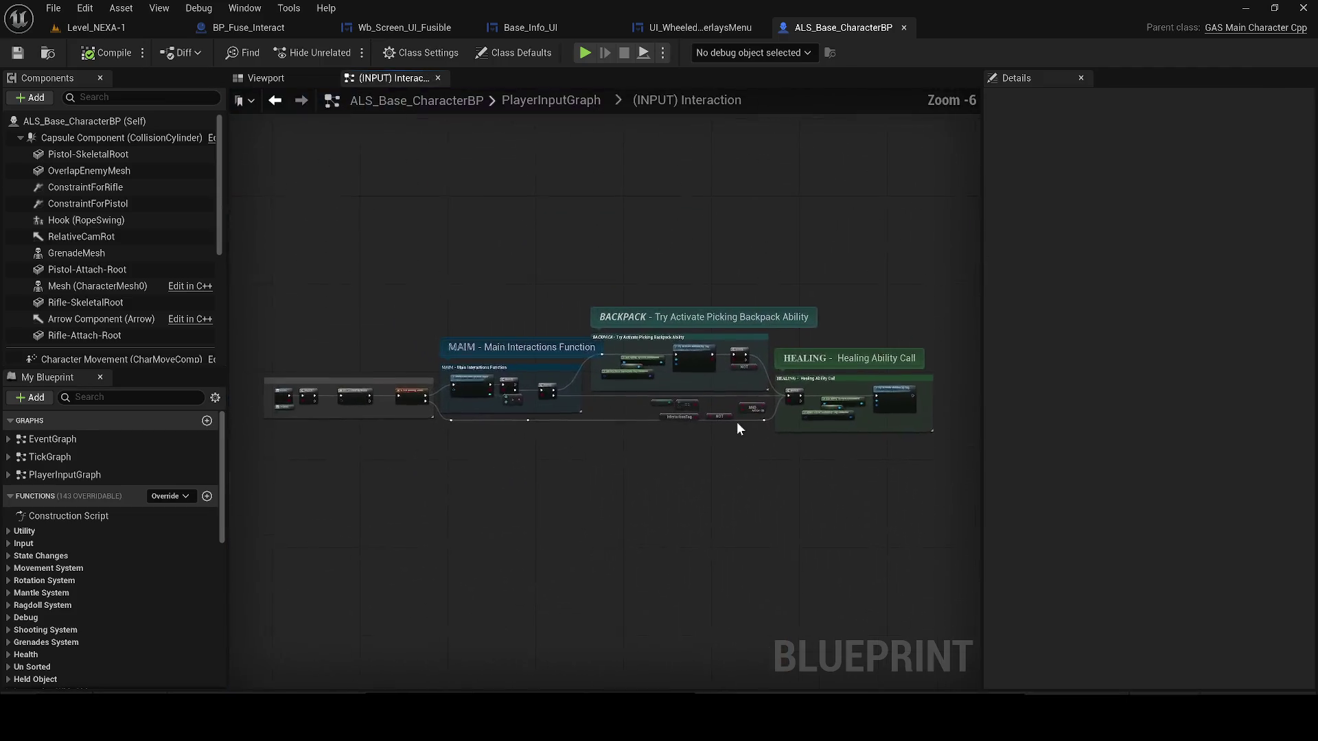
{"action": "scroll", "coordinate": [500, 418], "scroll_direction": "up", "scroll_amount": 3}
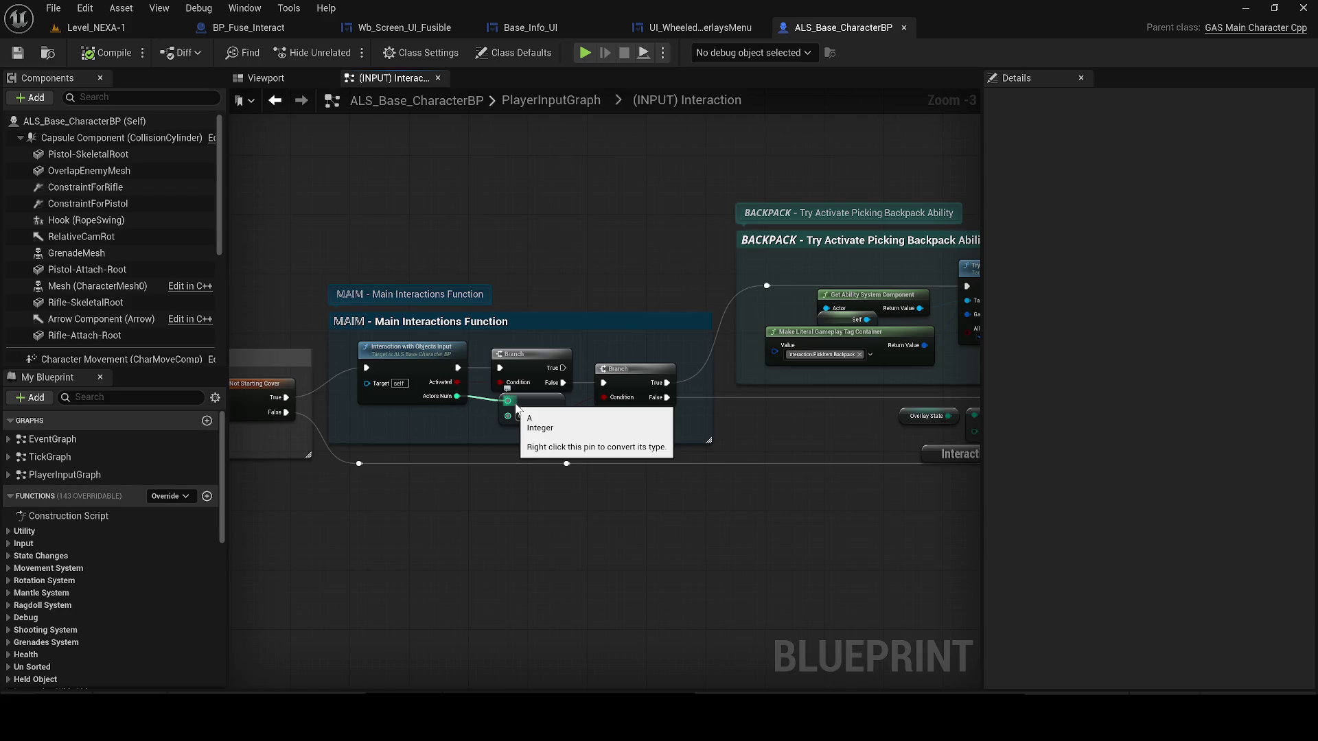
{"action": "mouse_move", "coordinate": [495, 269]}
{"action": "left_mouse_down"}
{"action": "mouse_move", "coordinate": [257, 317]}
{"action": "mouse_move", "coordinate": [289, 288]}
{"action": "mouse_move", "coordinate": [300, 234]}
{"action": "left_mouse_up"}
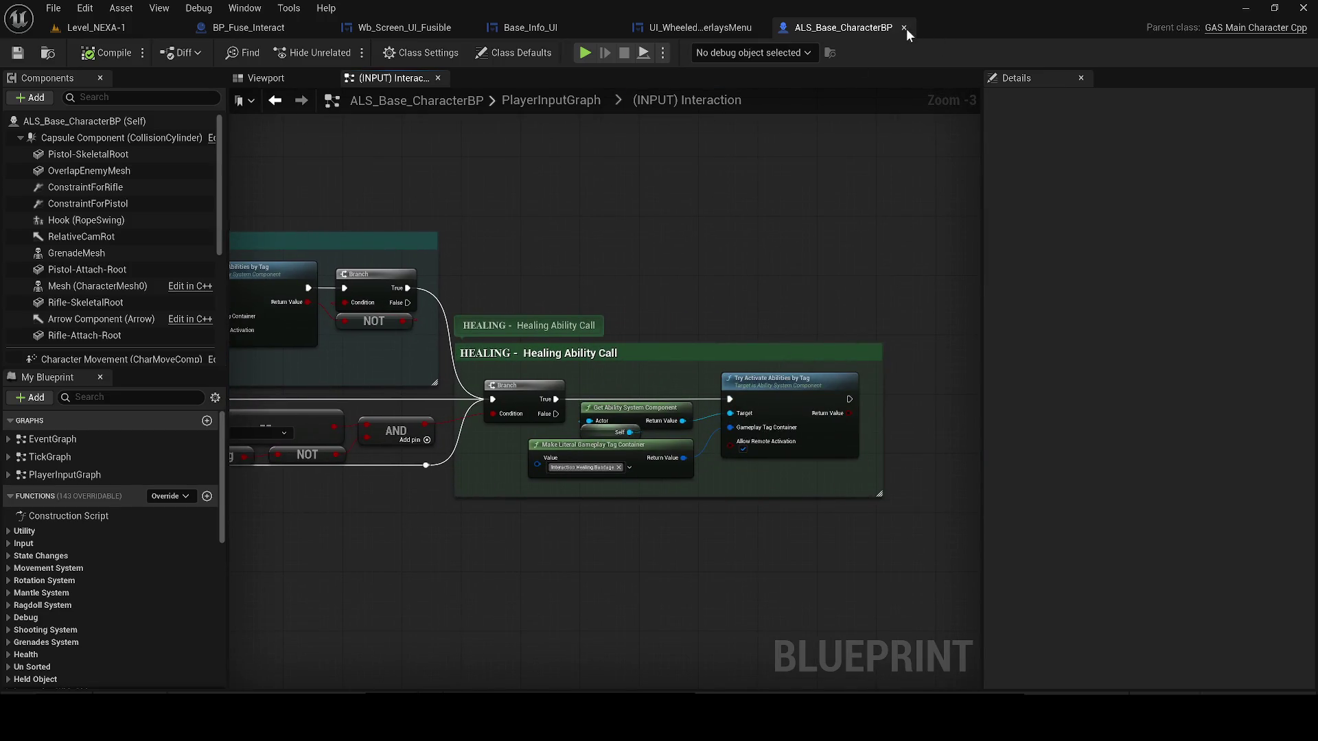
- Close ALS_Base_CharacterBP and UI_WheeledOverlaysMenu, check the widget tabs, and reopen ALS_Base_CharacterBP from Level_NEXA-1
{"action": "left_click", "coordinate": [904, 27]}
{"action": "left_click_drag", "start_coordinate": [543, 506], "coordinate": [487, 366]}
{"action": "scroll", "coordinate": [418, 344], "scroll_direction": "up", "scroll_amount": 2}
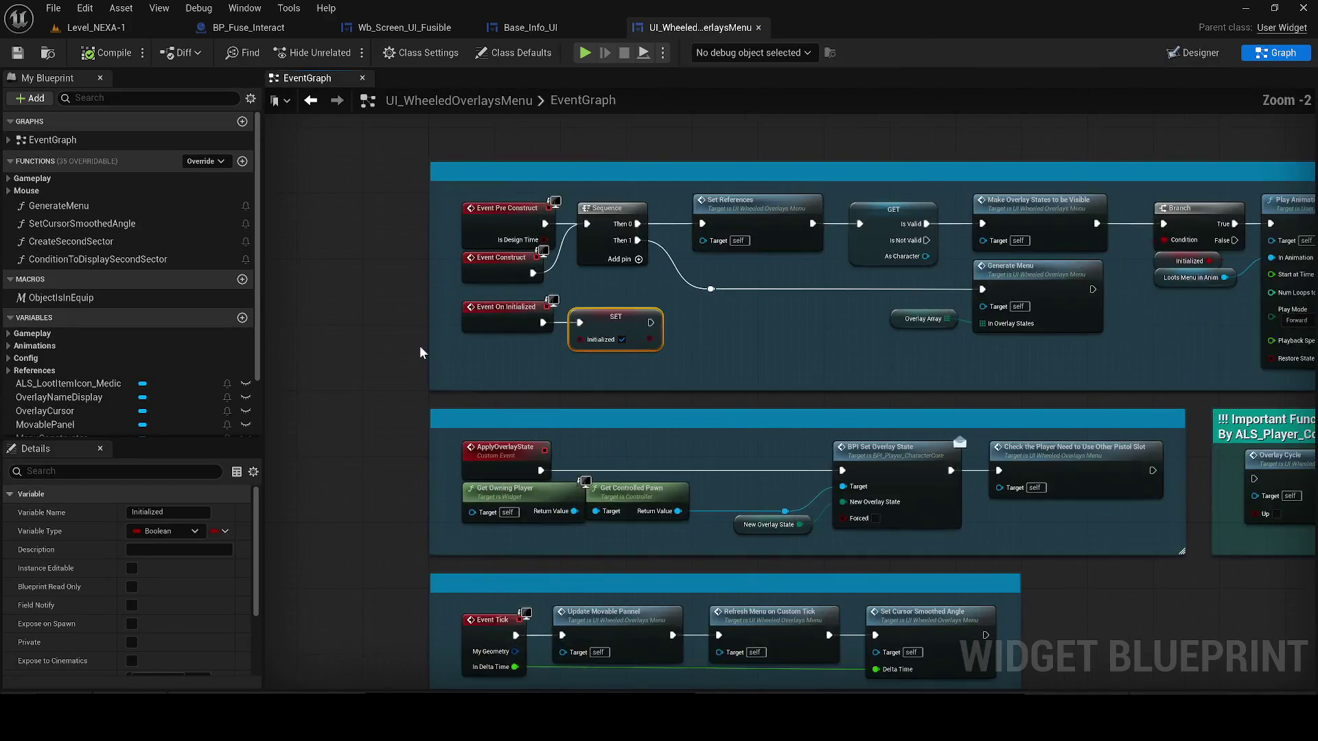
{"action": "scroll", "coordinate": [478, 413], "scroll_direction": "down", "scroll_amount": 2}
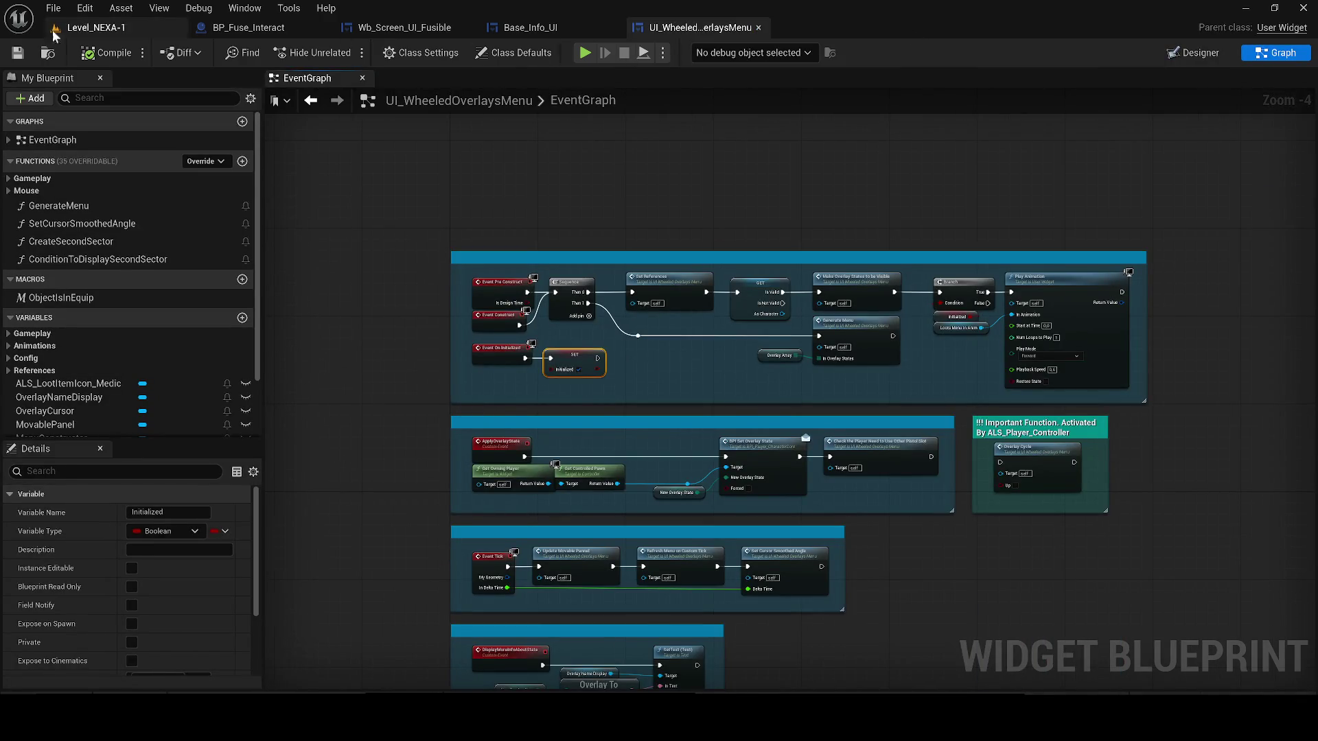
{"action": "left_click", "coordinate": [729, 31]}
{"action": "left_click", "coordinate": [759, 28]}
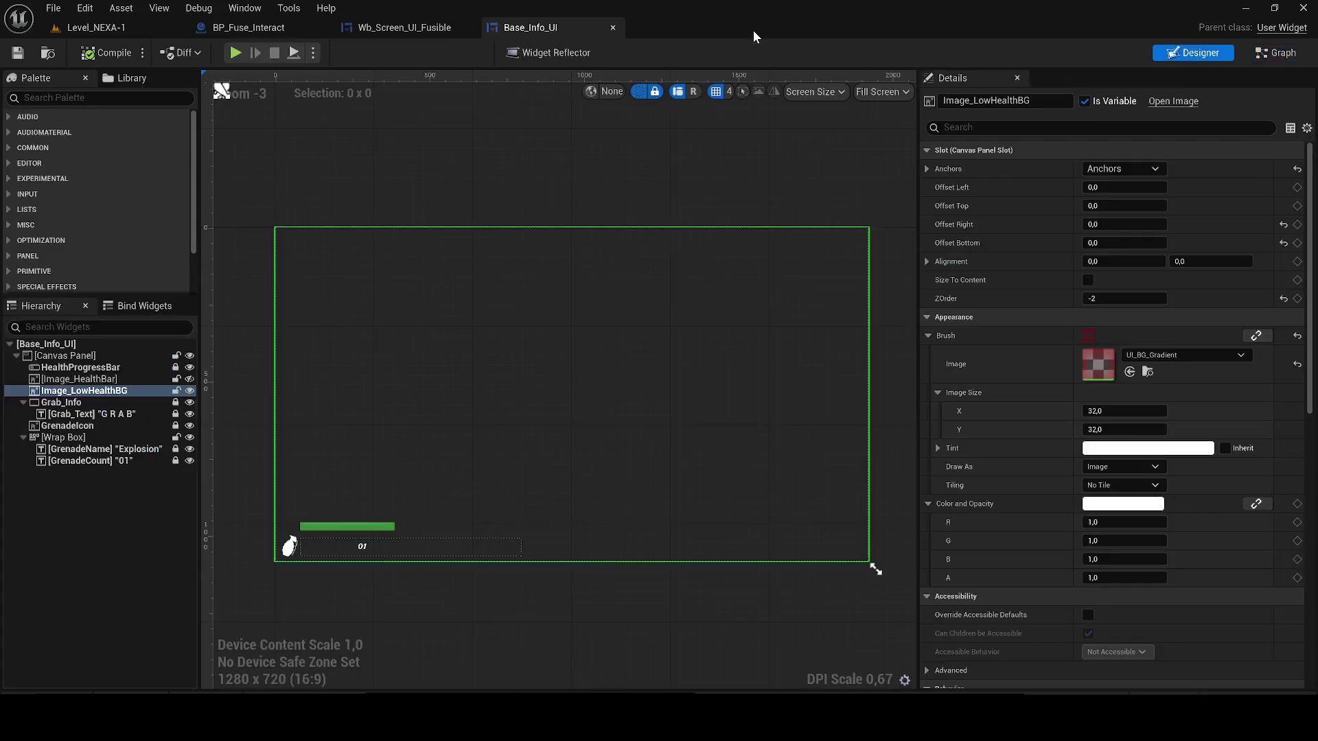
{"action": "left_click", "coordinate": [395, 30]}
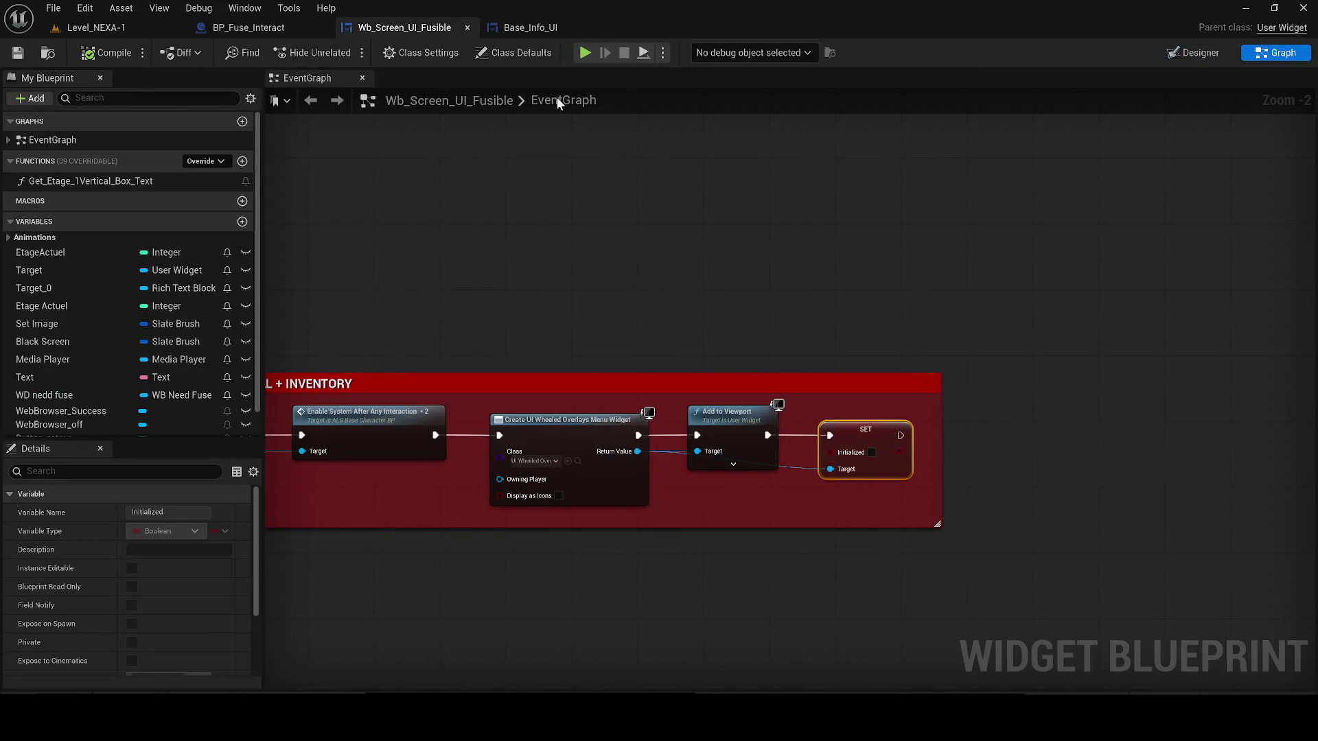
{"action": "left_click", "coordinate": [532, 27]}
{"action": "left_click", "coordinate": [124, 30]}
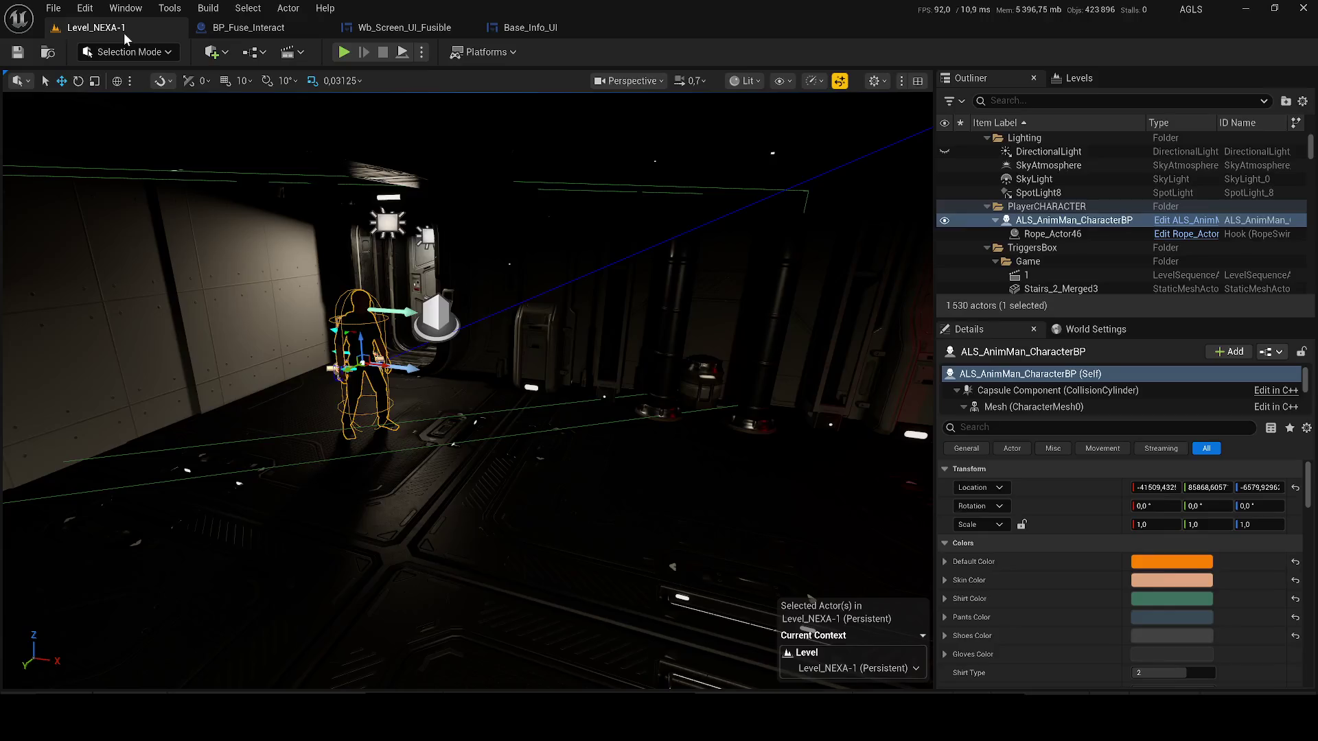
{"action": "key", "text": "ctrl+space"}
{"action": "double_click", "coordinate": [477, 504]}
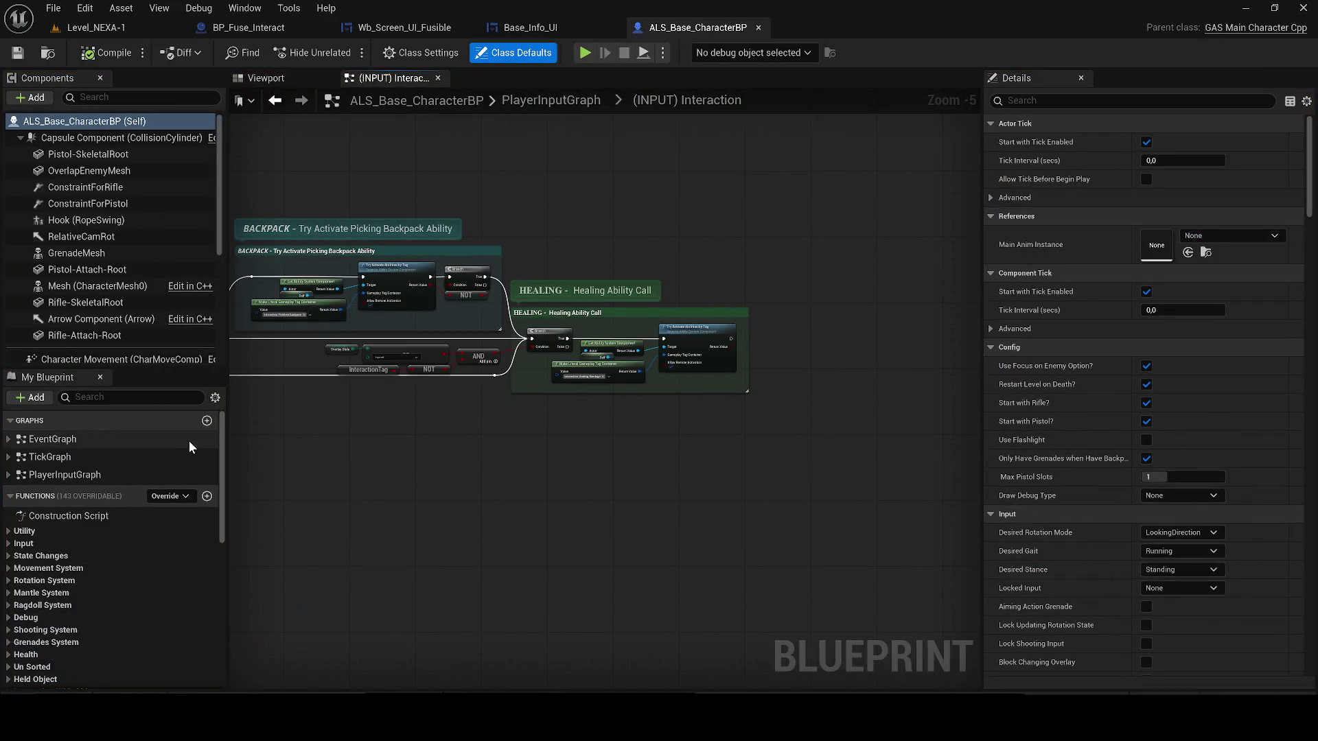
{"action": "left_click", "coordinate": [540, 105]}
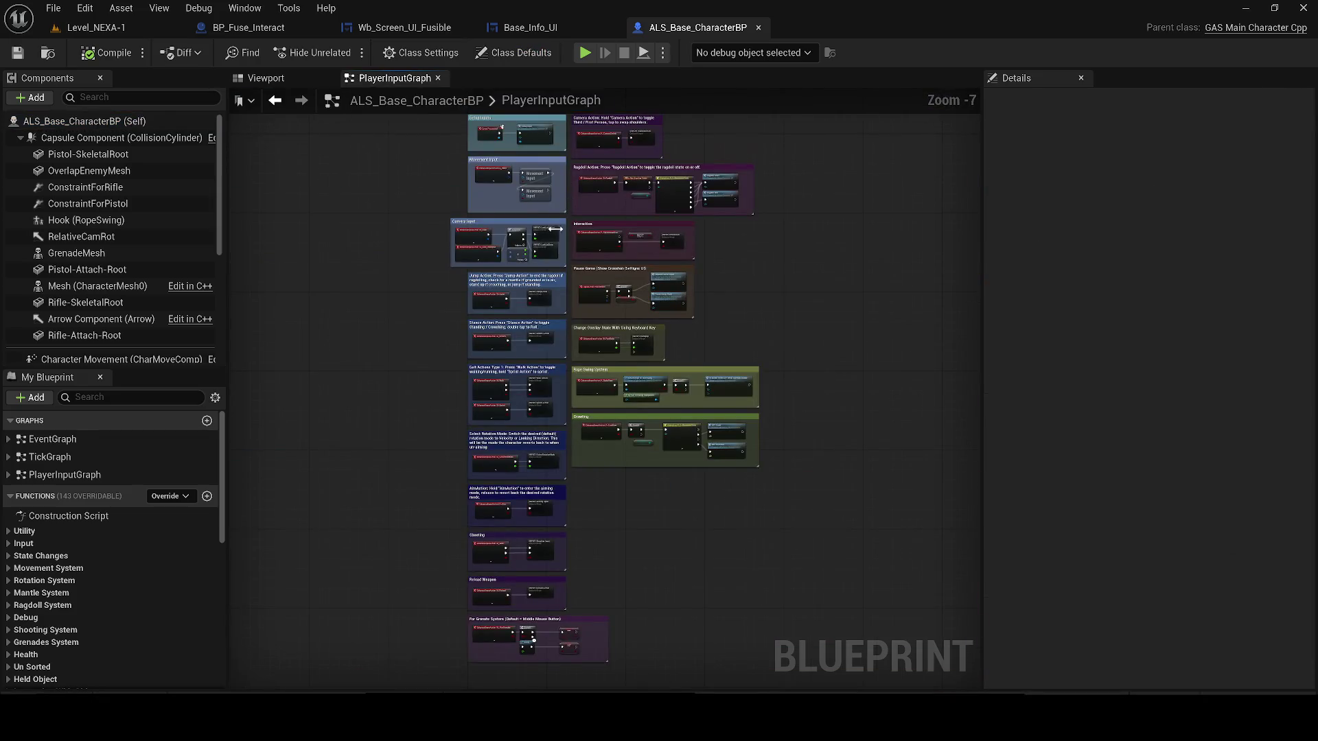
{"action": "scroll", "coordinate": [384, 324], "scroll_direction": "up", "scroll_amount": 3}
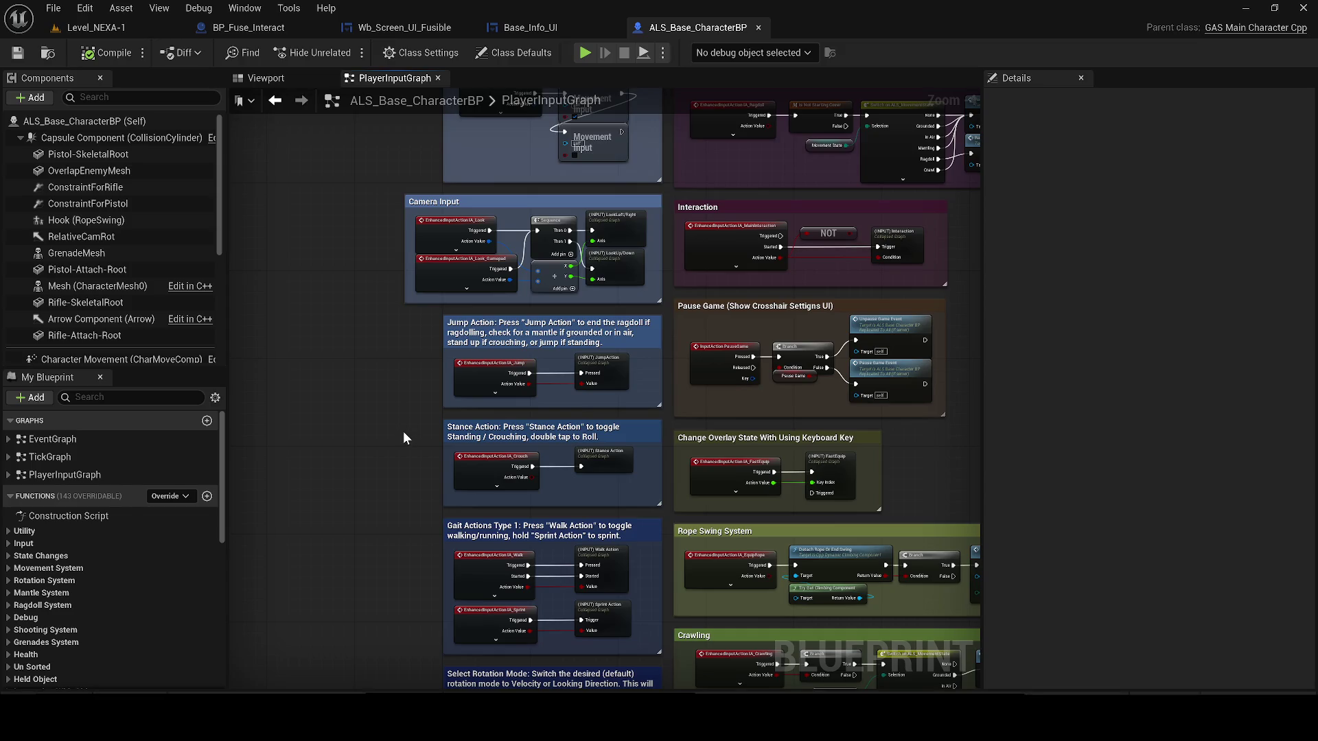
{"action": "left_click_drag", "start_coordinate": [426, 490], "coordinate": [424, 339]}
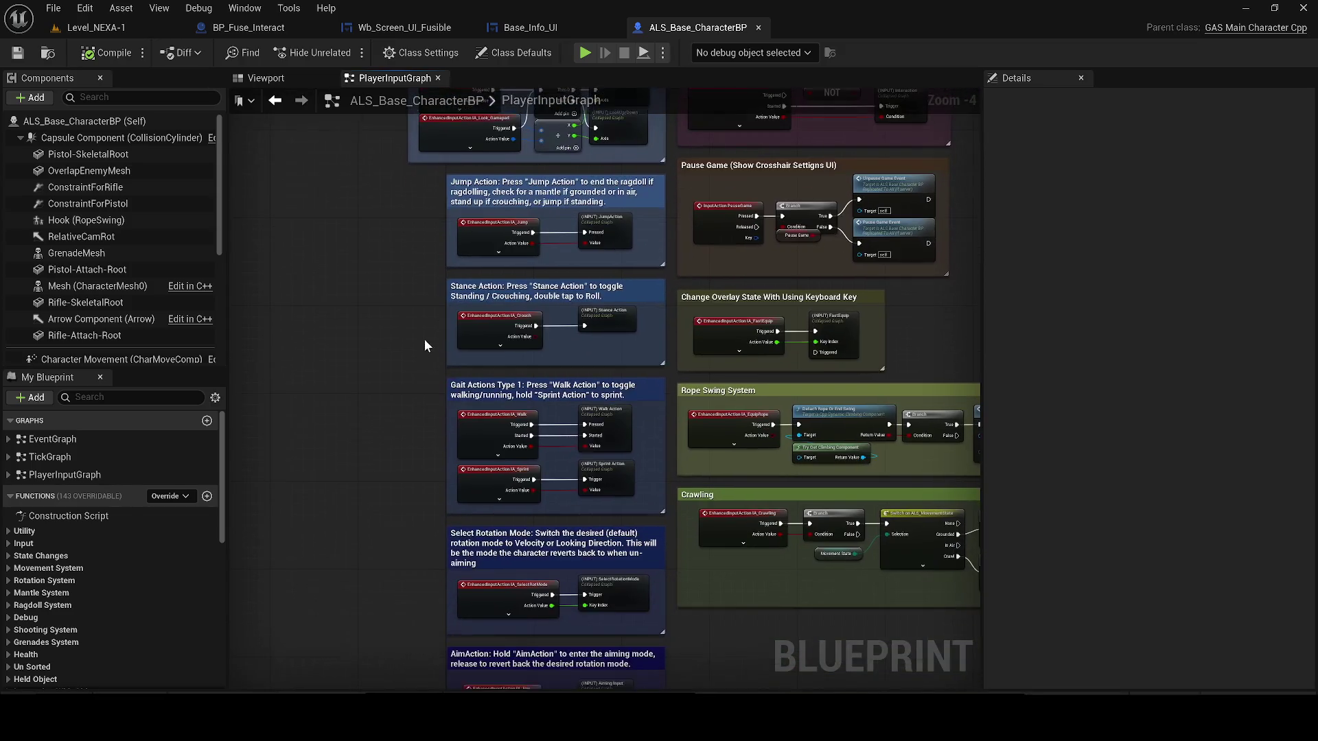
{"action": "scroll", "coordinate": [409, 429], "scroll_direction": "up", "scroll_amount": 2}
{"action": "left_click_drag", "start_coordinate": [408, 422], "coordinate": [394, 257]}
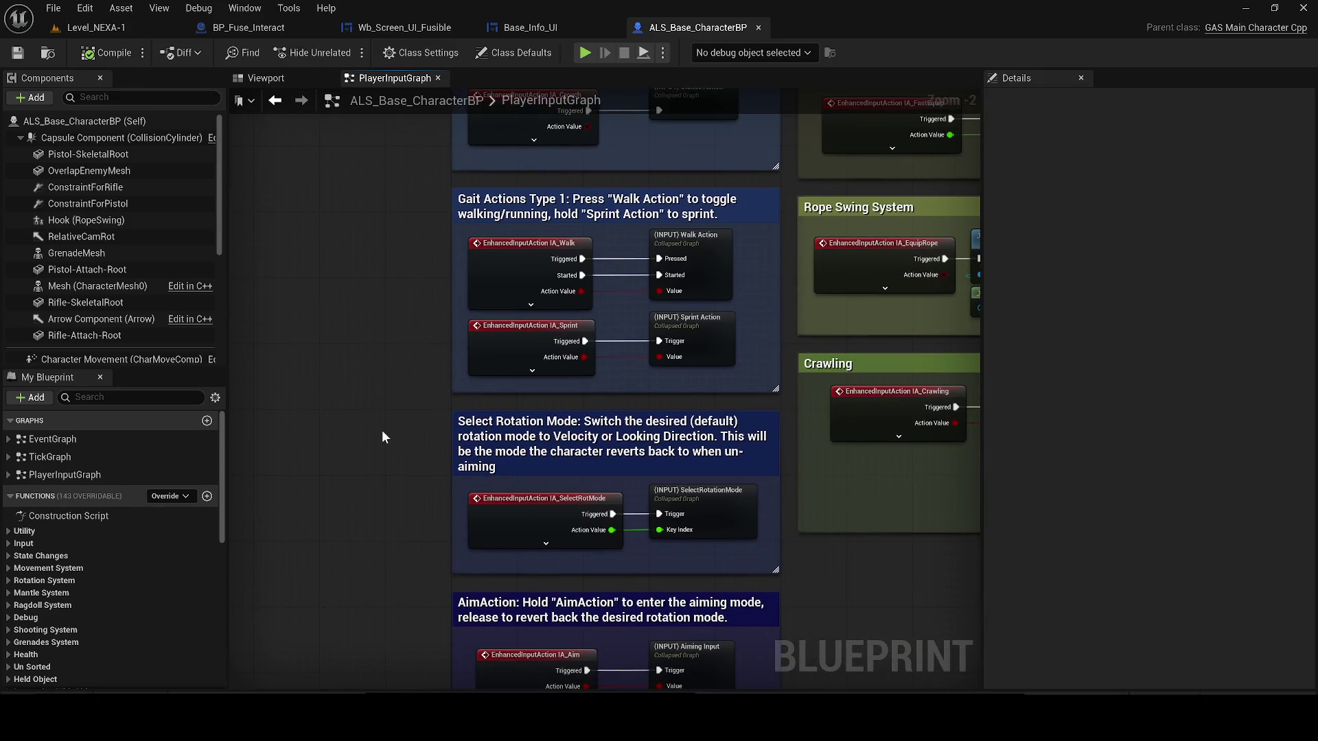
{"action": "mouse_move", "coordinate": [382, 430]}
{"action": "left_mouse_down"}
{"action": "mouse_move", "coordinate": [379, 311]}
{"action": "mouse_move", "coordinate": [354, 215]}
{"action": "left_mouse_up"}
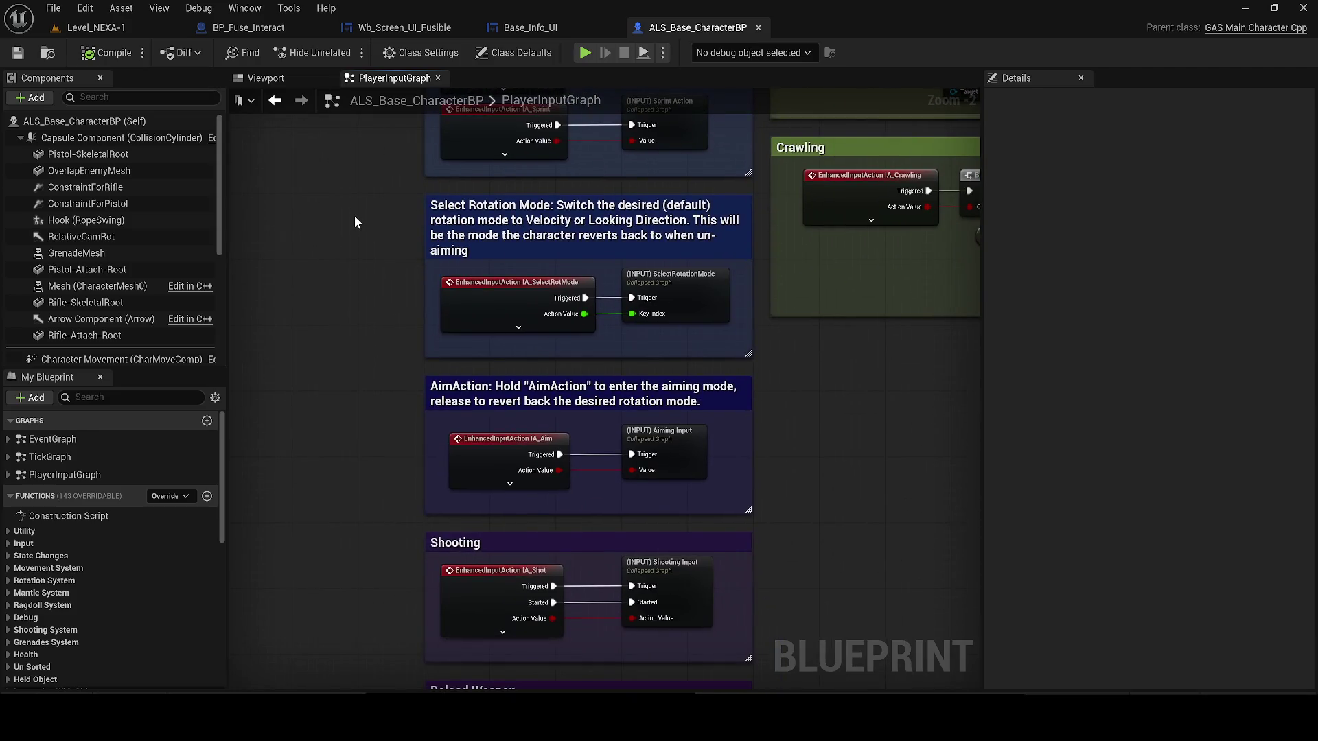
{"action": "mouse_move", "coordinate": [318, 297]}
{"action": "left_mouse_down"}
{"action": "mouse_move", "coordinate": [317, 235]}
{"action": "mouse_move", "coordinate": [271, 121]}
{"action": "mouse_move", "coordinate": [259, 258]}
{"action": "mouse_move", "coordinate": [276, 215]}
{"action": "left_mouse_up"}
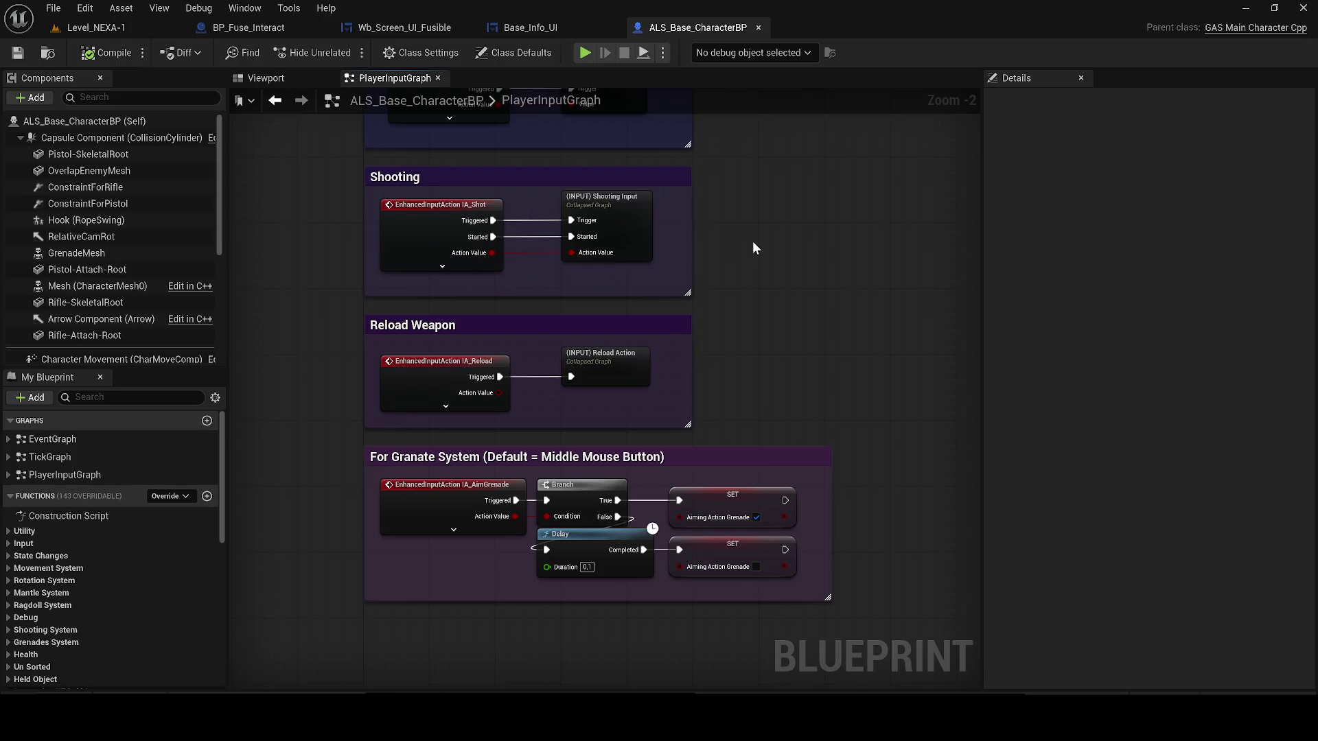
{"action": "scroll", "coordinate": [788, 237], "scroll_direction": "down", "scroll_amount": 8}
{"action": "scroll", "coordinate": [793, 232], "scroll_direction": "up", "scroll_amount": 4}
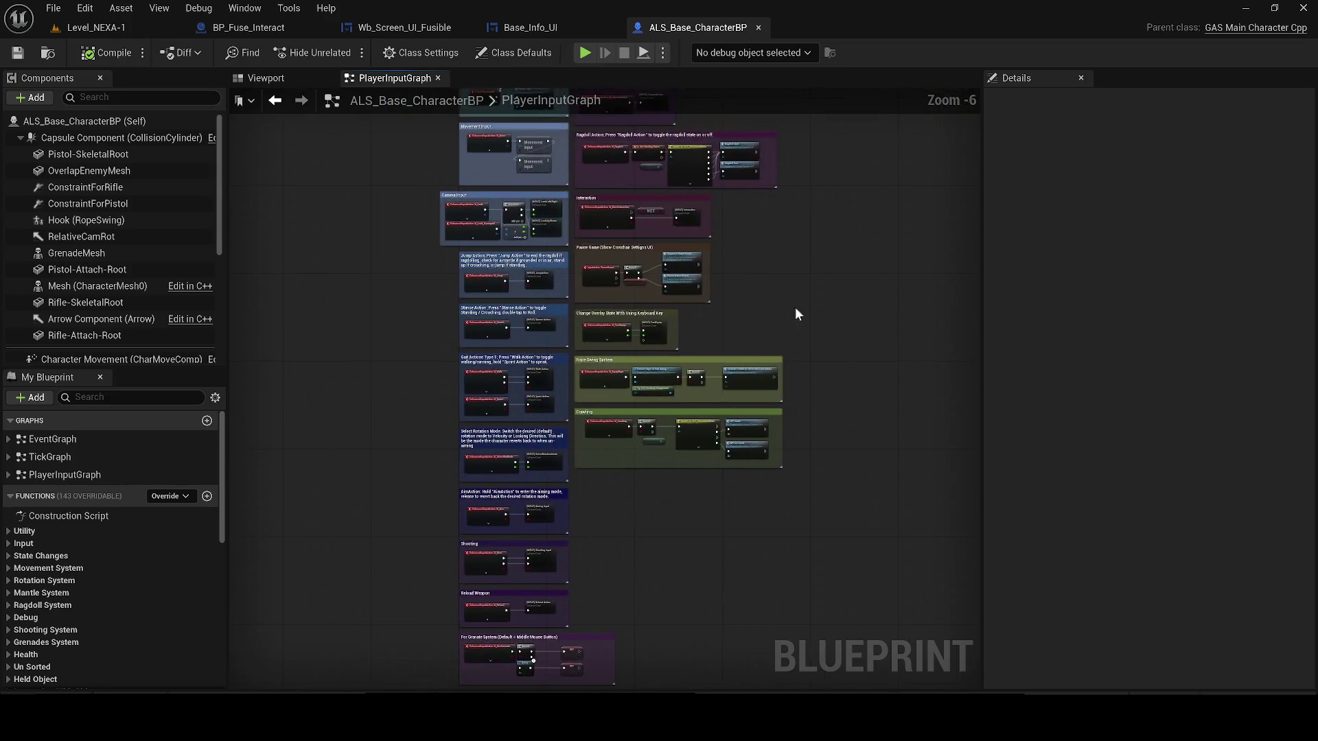
{"action": "left_click_drag", "start_coordinate": [795, 306], "coordinate": [660, 553]}
{"action": "scroll", "coordinate": [623, 393], "scroll_direction": "up", "scroll_amount": 4}
{"action": "scroll", "coordinate": [619, 381], "scroll_direction": "down", "scroll_amount": 1}
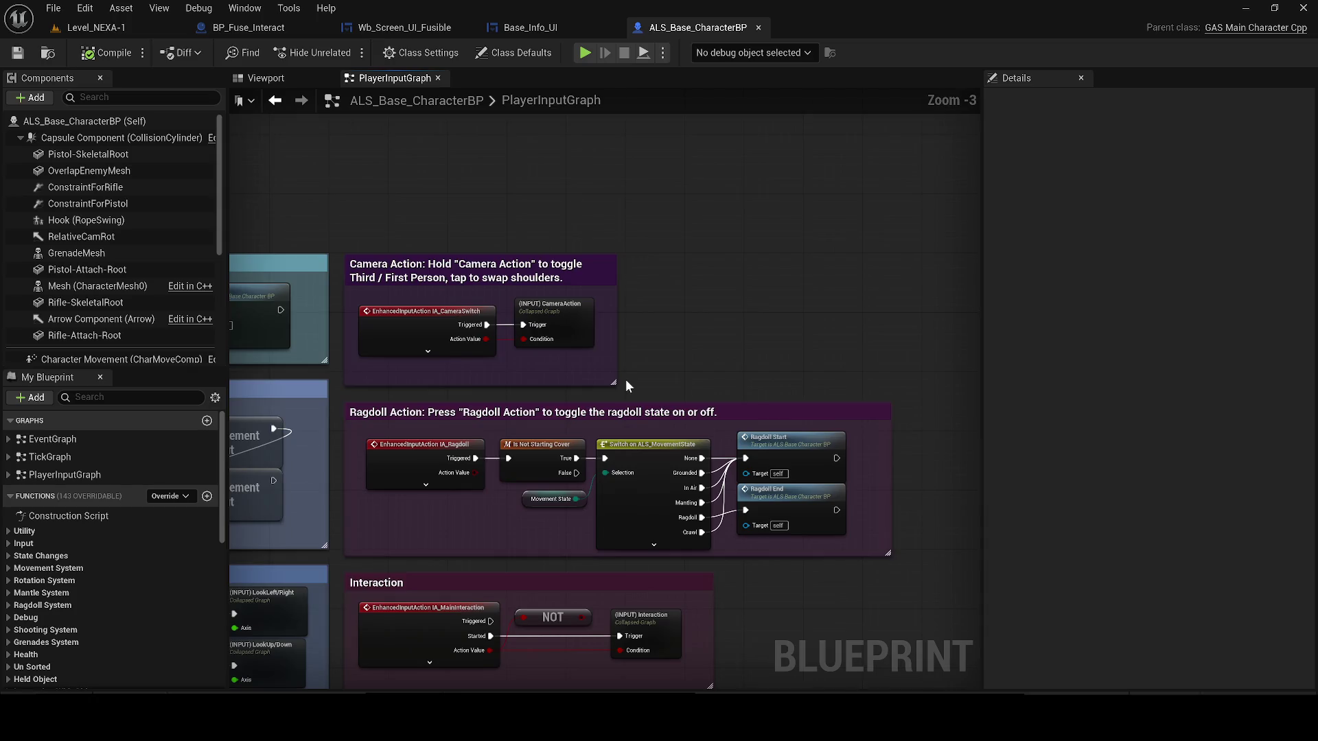
{"action": "left_click_drag", "start_coordinate": [624, 379], "coordinate": [601, 235]}
{"action": "mouse_move", "coordinate": [715, 479]}
{"action": "left_mouse_down"}
{"action": "mouse_move", "coordinate": [735, 450]}
{"action": "mouse_move", "coordinate": [729, 370]}
{"action": "left_mouse_up"}
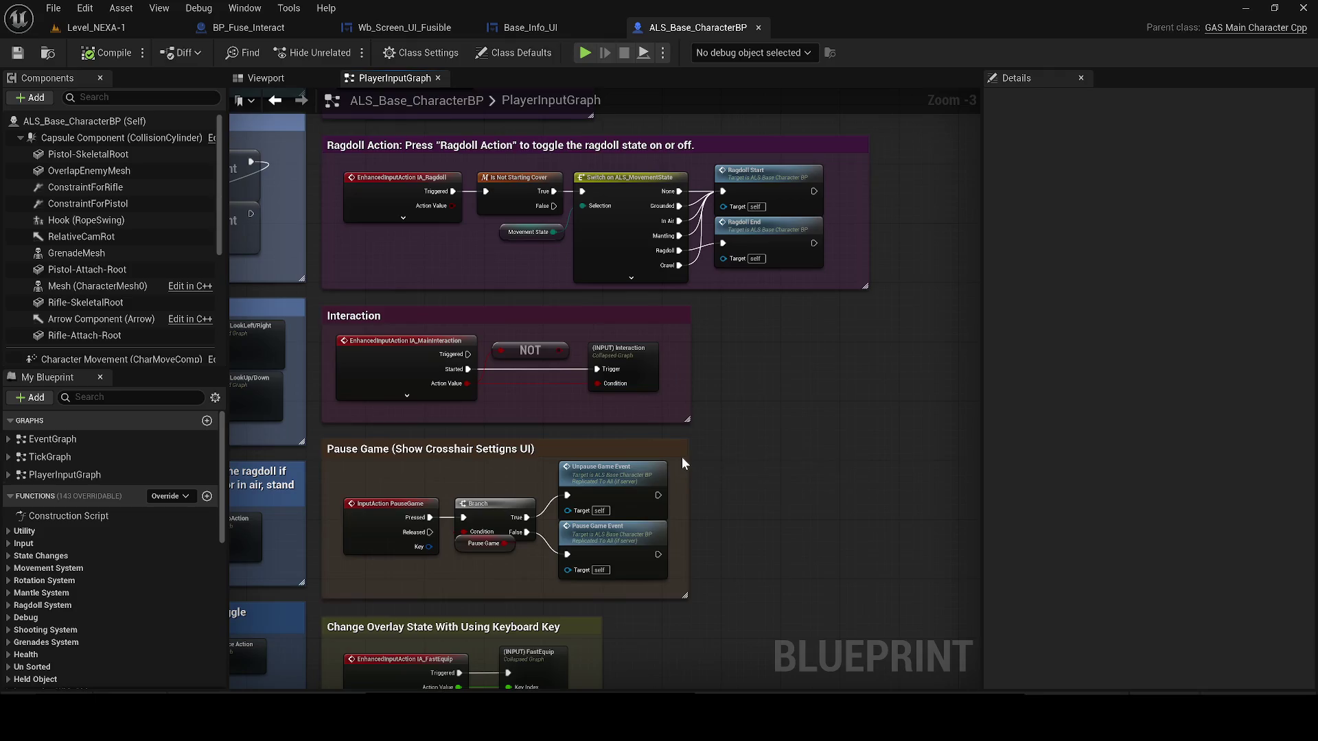
{"action": "left_click_drag", "start_coordinate": [681, 461], "coordinate": [696, 83]}
{"action": "scroll", "coordinate": [688, 429], "scroll_direction": "down", "scroll_amount": 2}
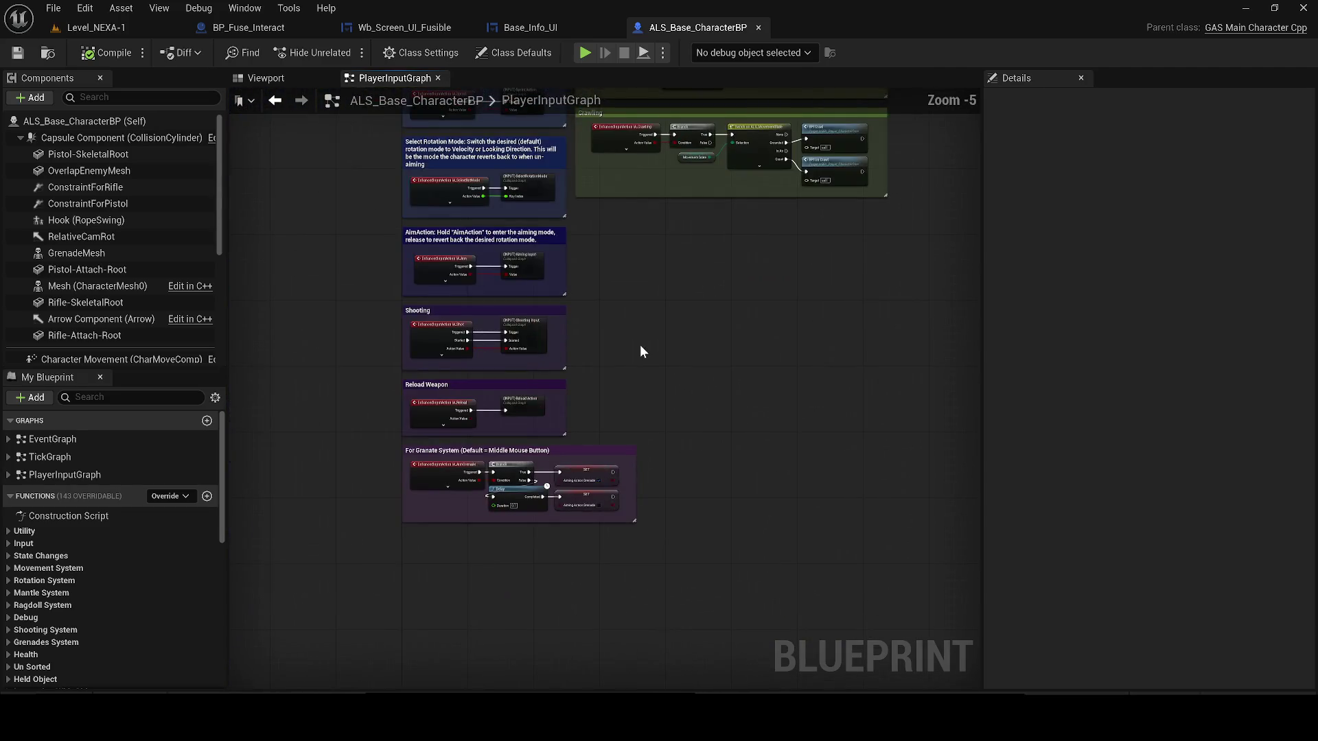
{"action": "scroll", "coordinate": [639, 352], "scroll_direction": "down", "scroll_amount": 2}
{"action": "left_click_drag", "start_coordinate": [708, 398], "coordinate": [705, 409]}
{"action": "scroll", "coordinate": [681, 410], "scroll_direction": "up", "scroll_amount": 2}
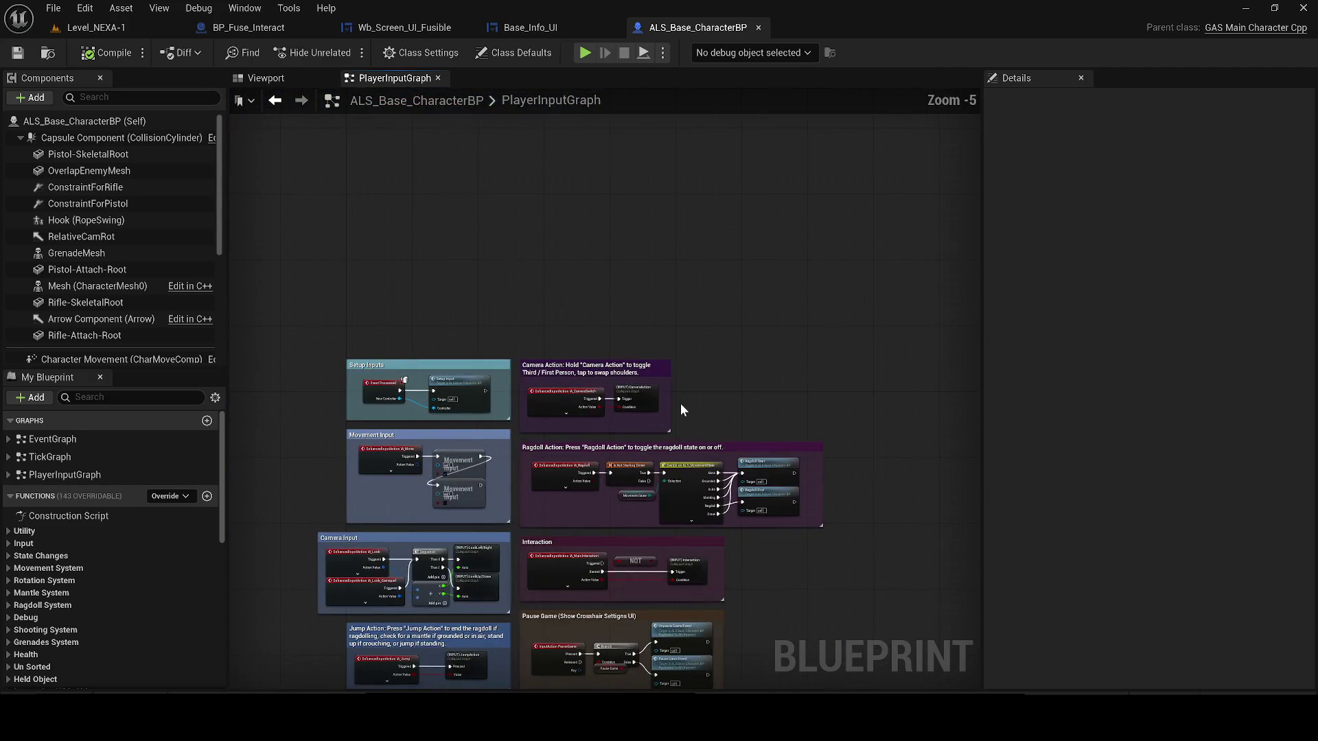
{"action": "mouse_move", "coordinate": [822, 565]}
{"action": "left_mouse_down"}
{"action": "mouse_move", "coordinate": [802, 457]}
{"action": "mouse_move", "coordinate": [768, 446]}
{"action": "mouse_move", "coordinate": [778, 416]}
{"action": "left_mouse_up"}
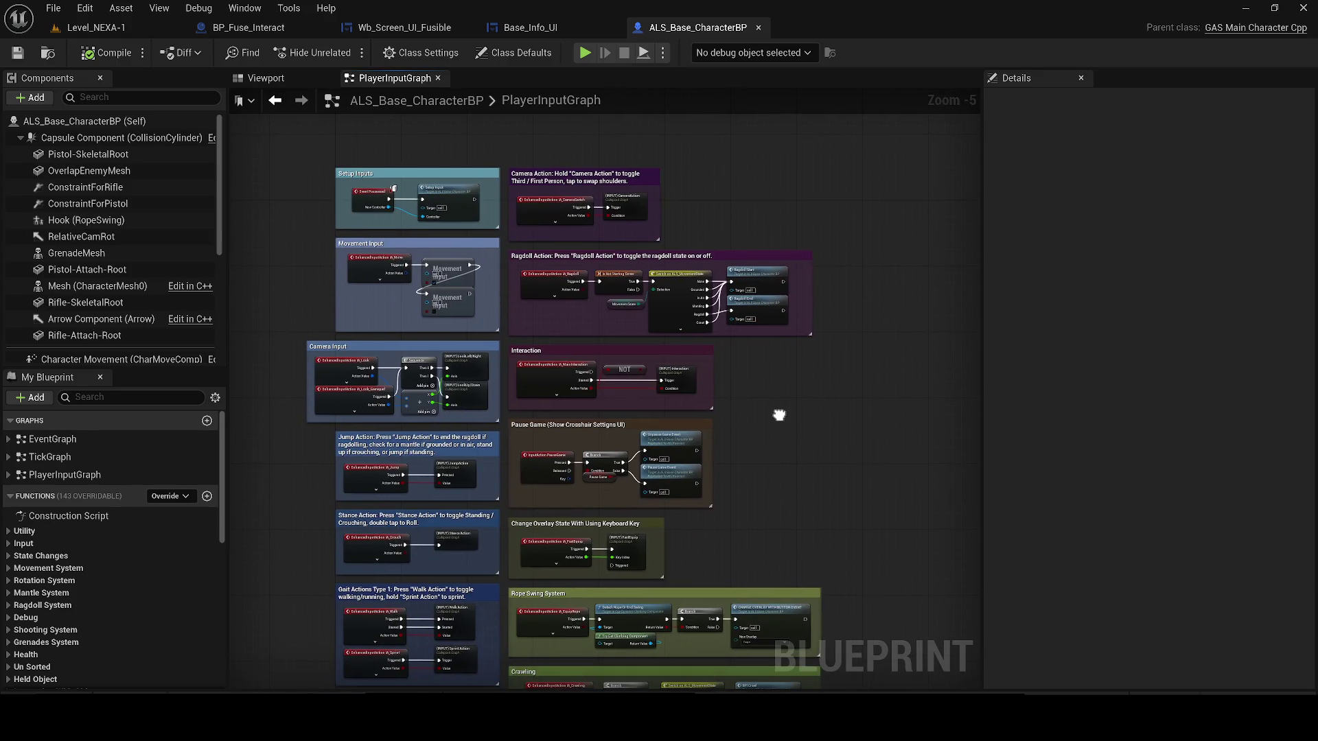
{"action": "scroll", "coordinate": [618, 378], "scroll_direction": "up", "scroll_amount": 4}
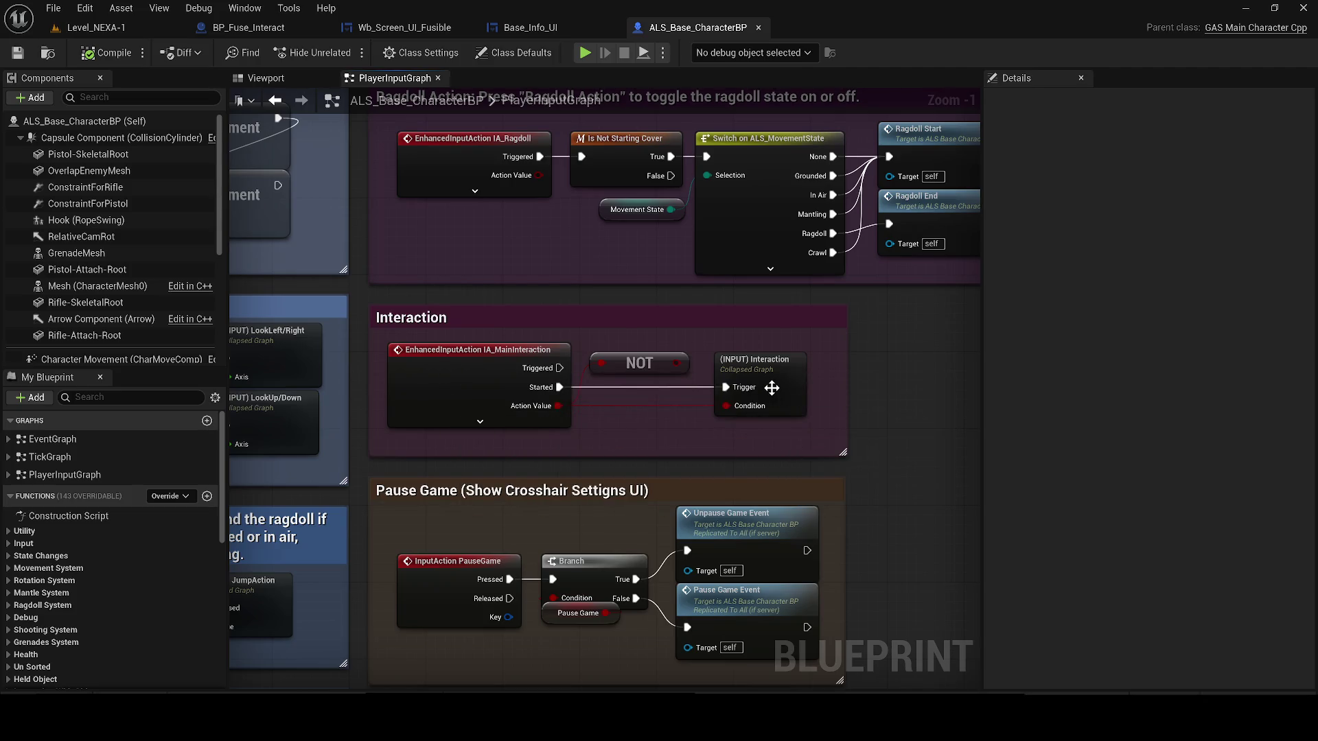
{"action": "double_click", "coordinate": [752, 367]}
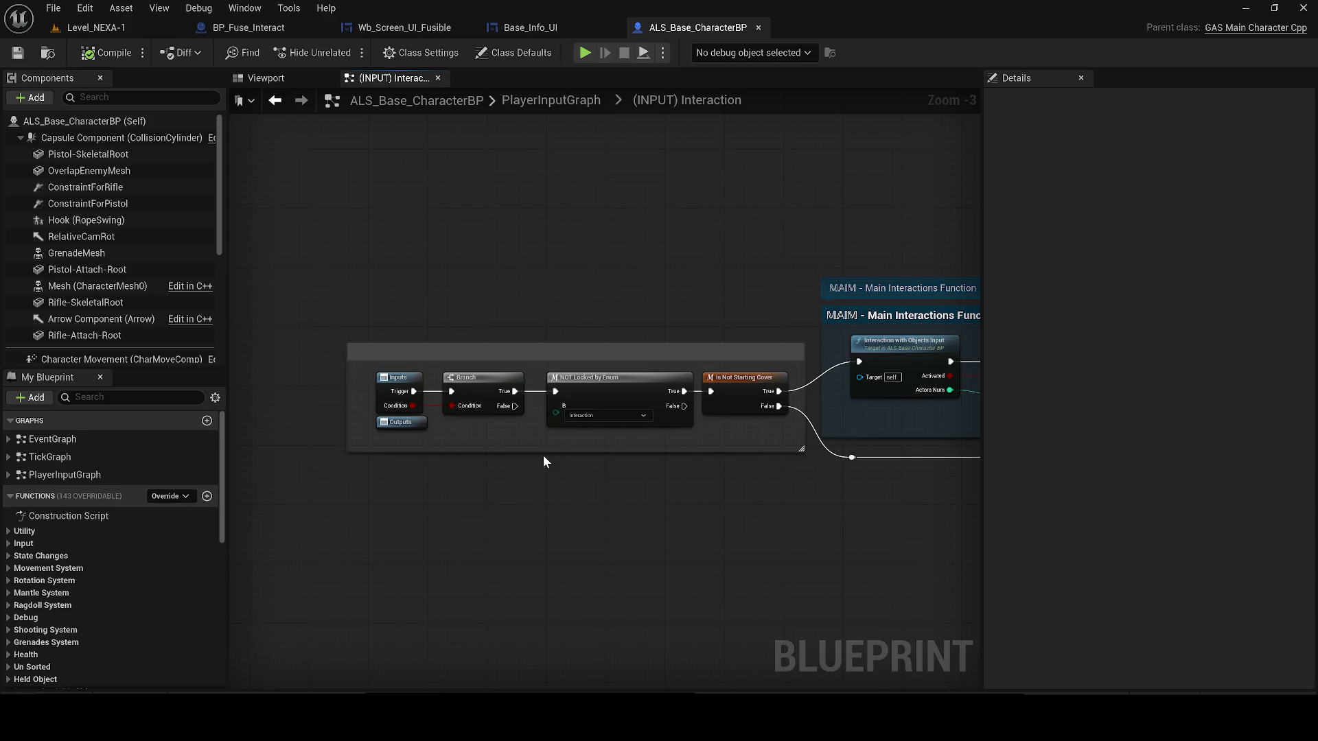
- Center the Backpack and Healing Ability Call sections, then close the character Blueprint editor
{"action": "left_click_drag", "start_coordinate": [763, 479], "coordinate": [230, 507]}
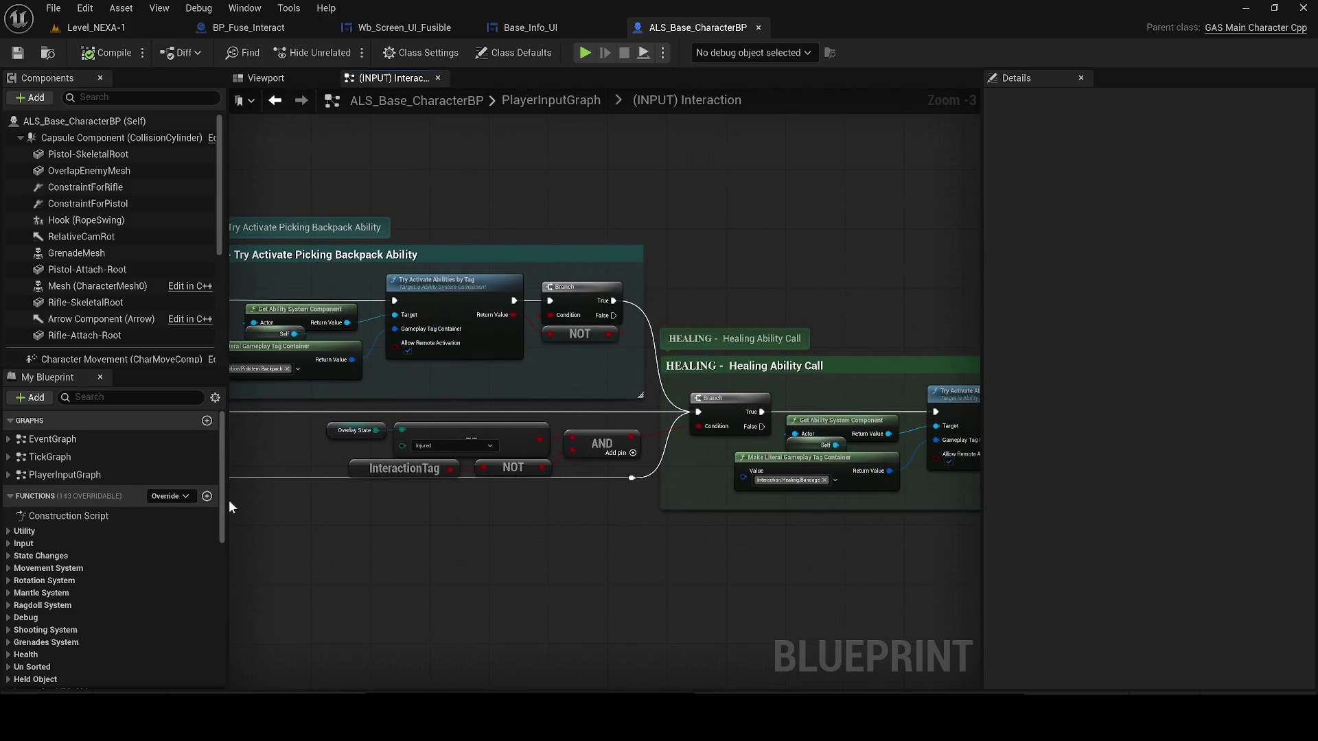
{"action": "left_click_drag", "start_coordinate": [798, 239], "coordinate": [489, 294]}
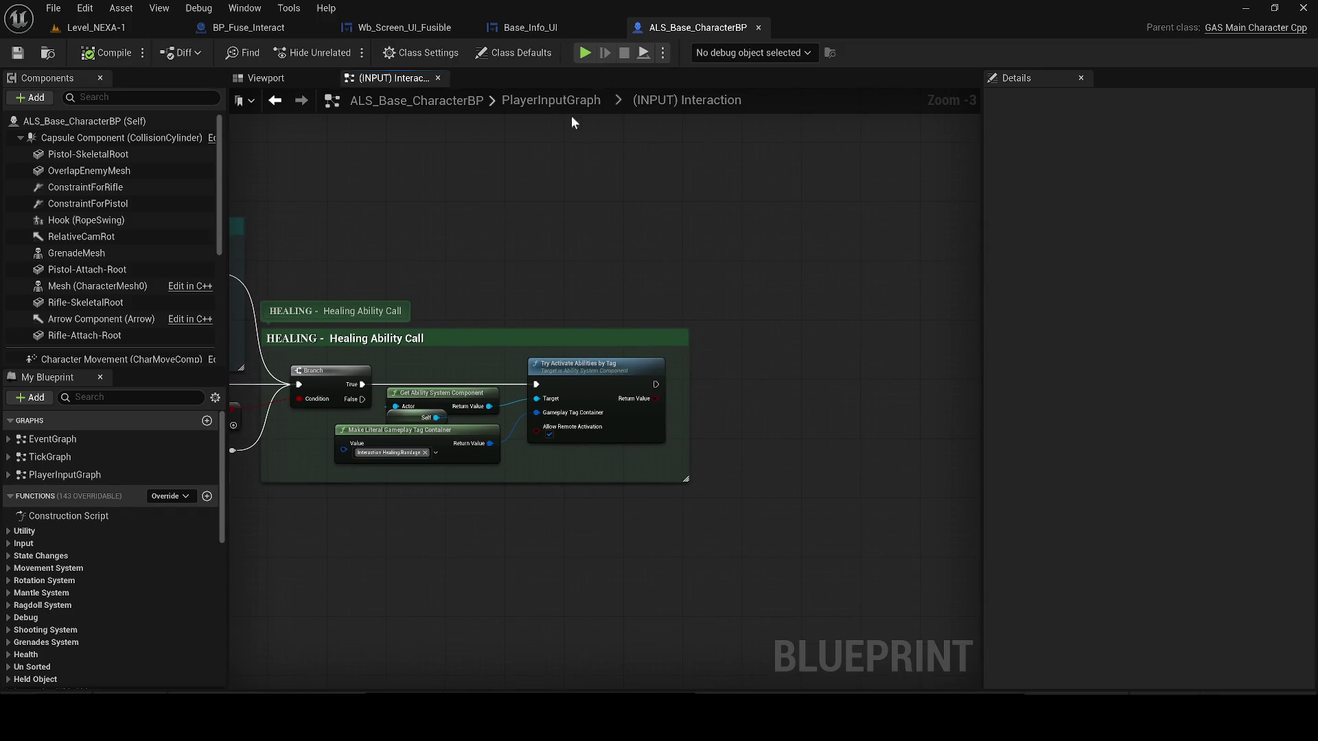
{"action": "left_click", "coordinate": [758, 28]}
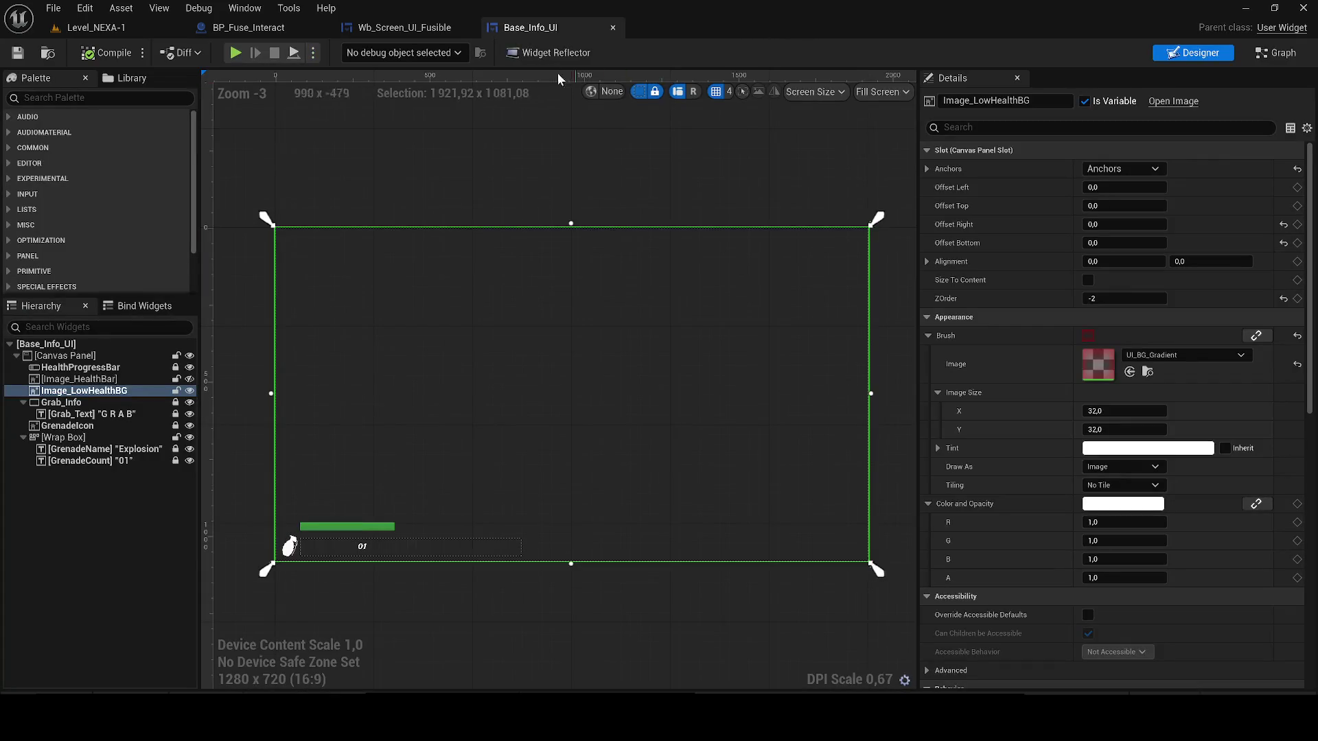
- Back in Level_NEXA-1, reopen ALS_Base_CharacterBP from the Content Drawer
{"action": "left_click", "coordinate": [109, 28]}
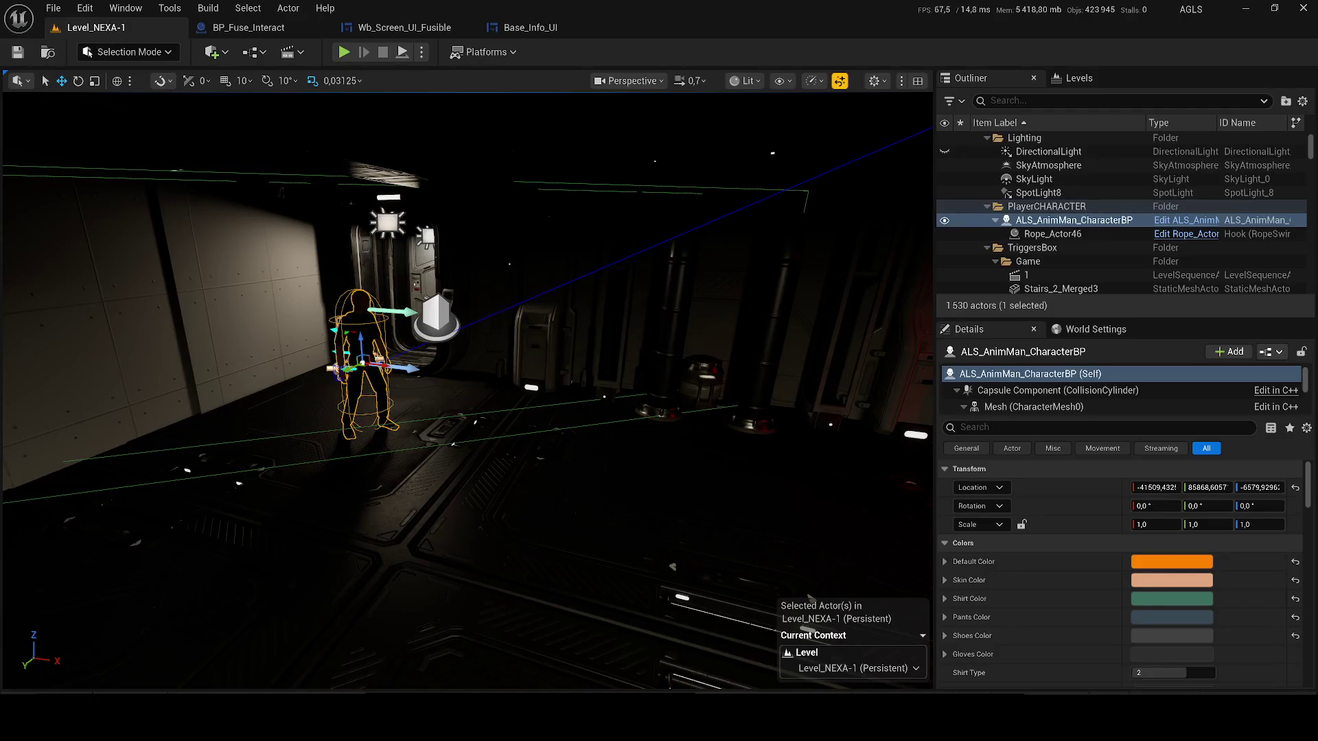
{"action": "key", "text": "ctrl+space"}
{"action": "double_click", "coordinate": [464, 476]}
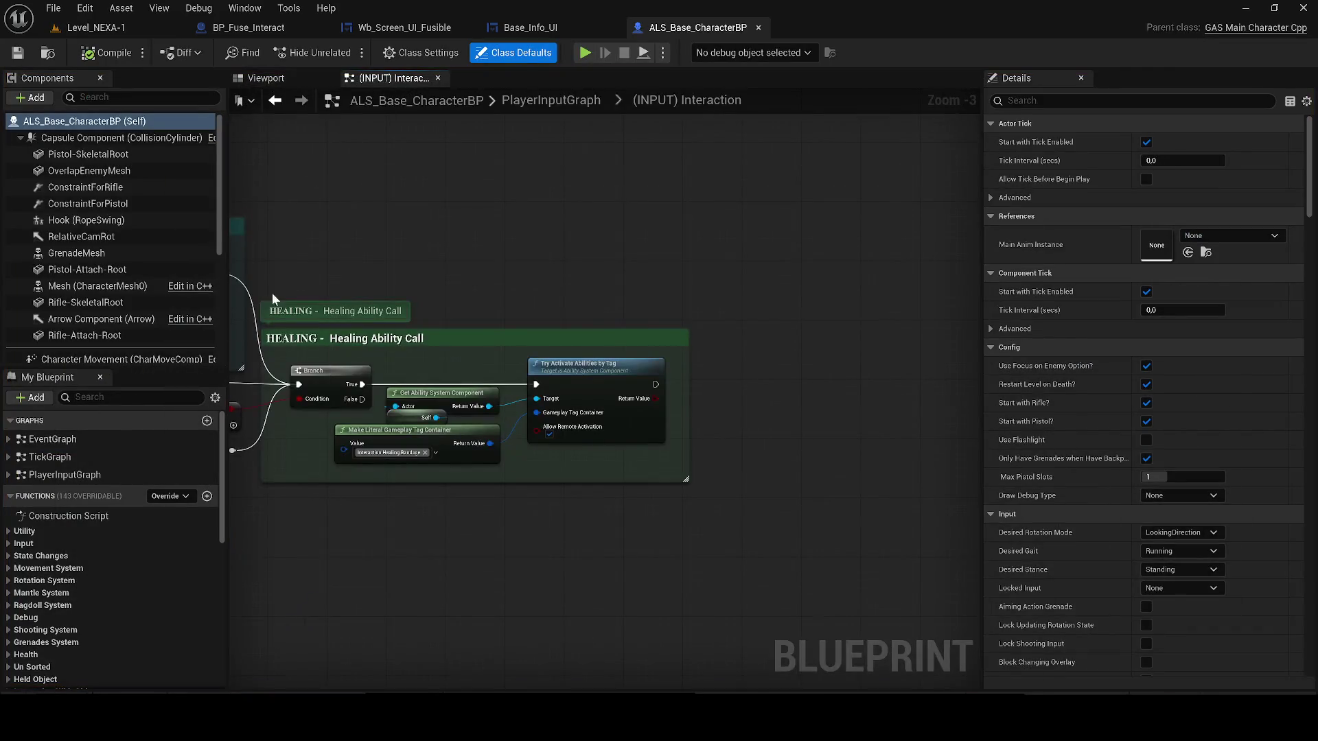
- Review TickGraph's movement-mode, crawl, Death Effect and WheelValve sections, then return to PlayerInputGraph
{"action": "double_click", "coordinate": [50, 457]}
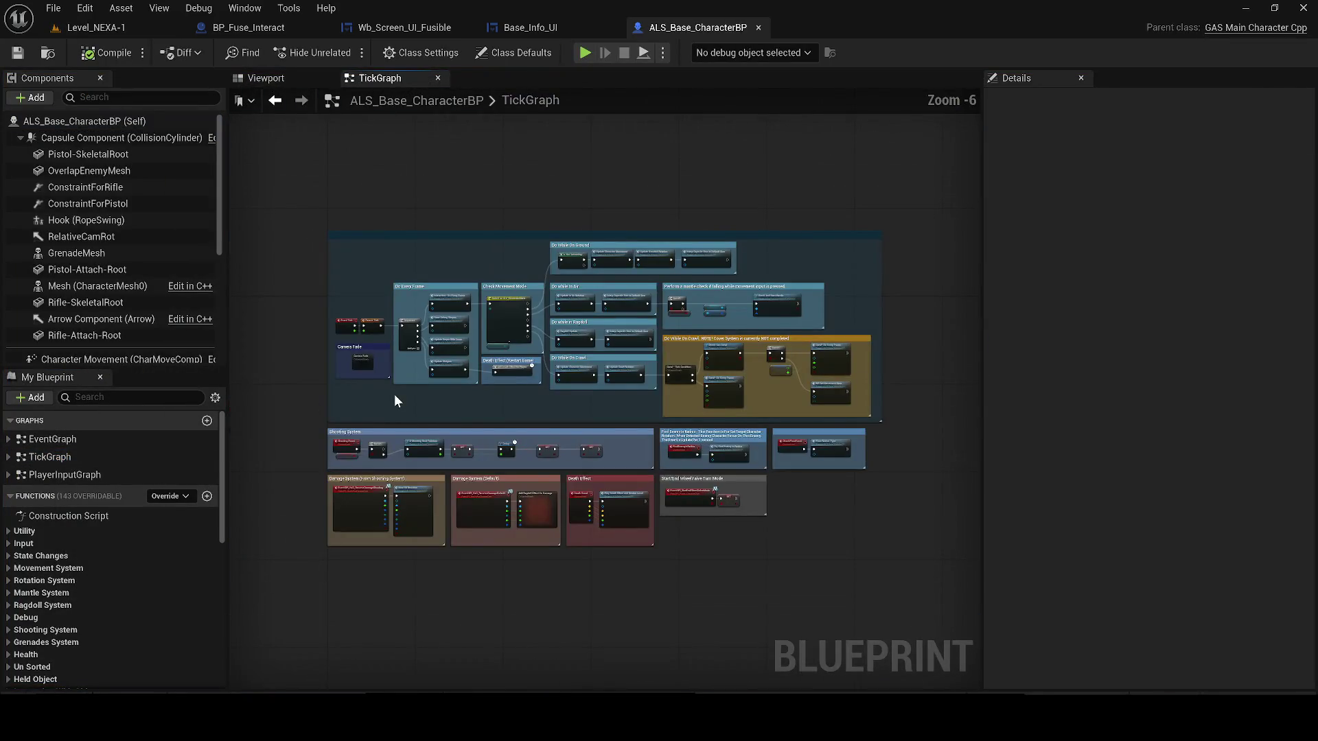
{"action": "scroll", "coordinate": [353, 299], "scroll_direction": "up", "scroll_amount": 5}
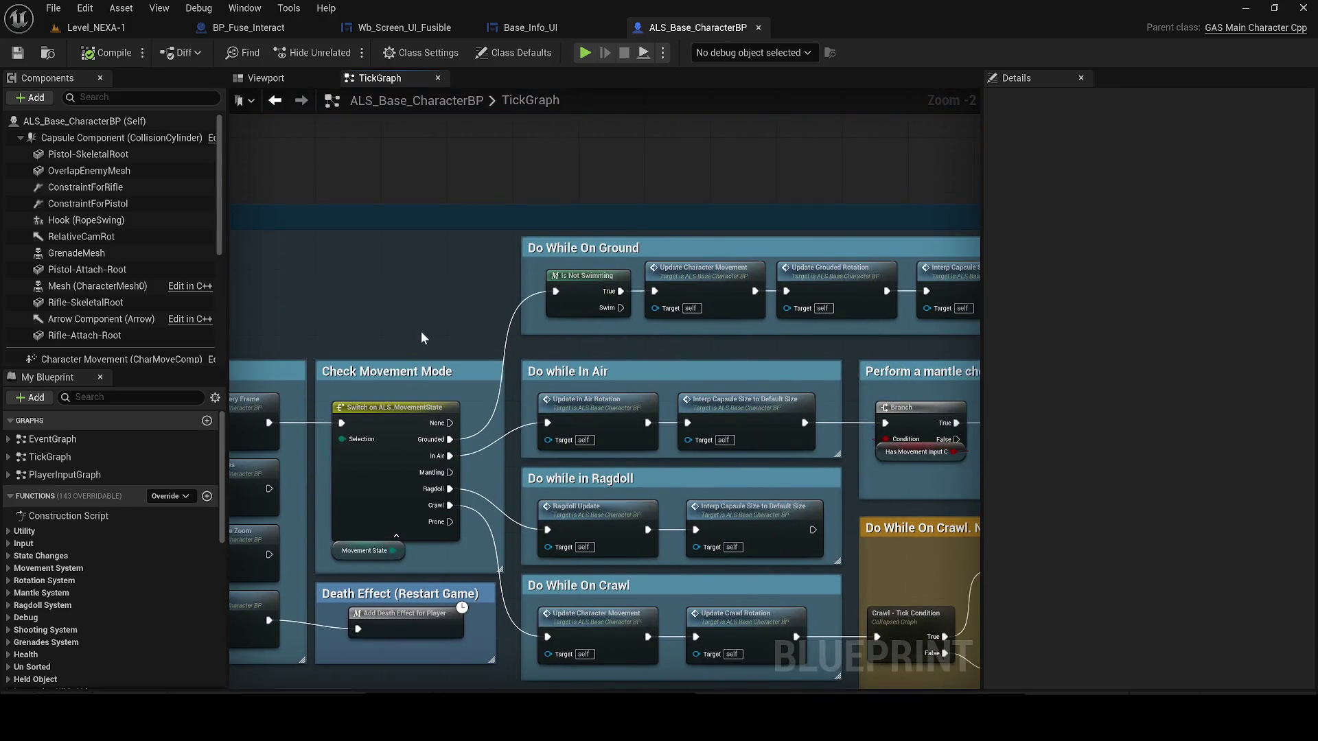
{"action": "scroll", "coordinate": [421, 333], "scroll_direction": "down", "scroll_amount": 2}
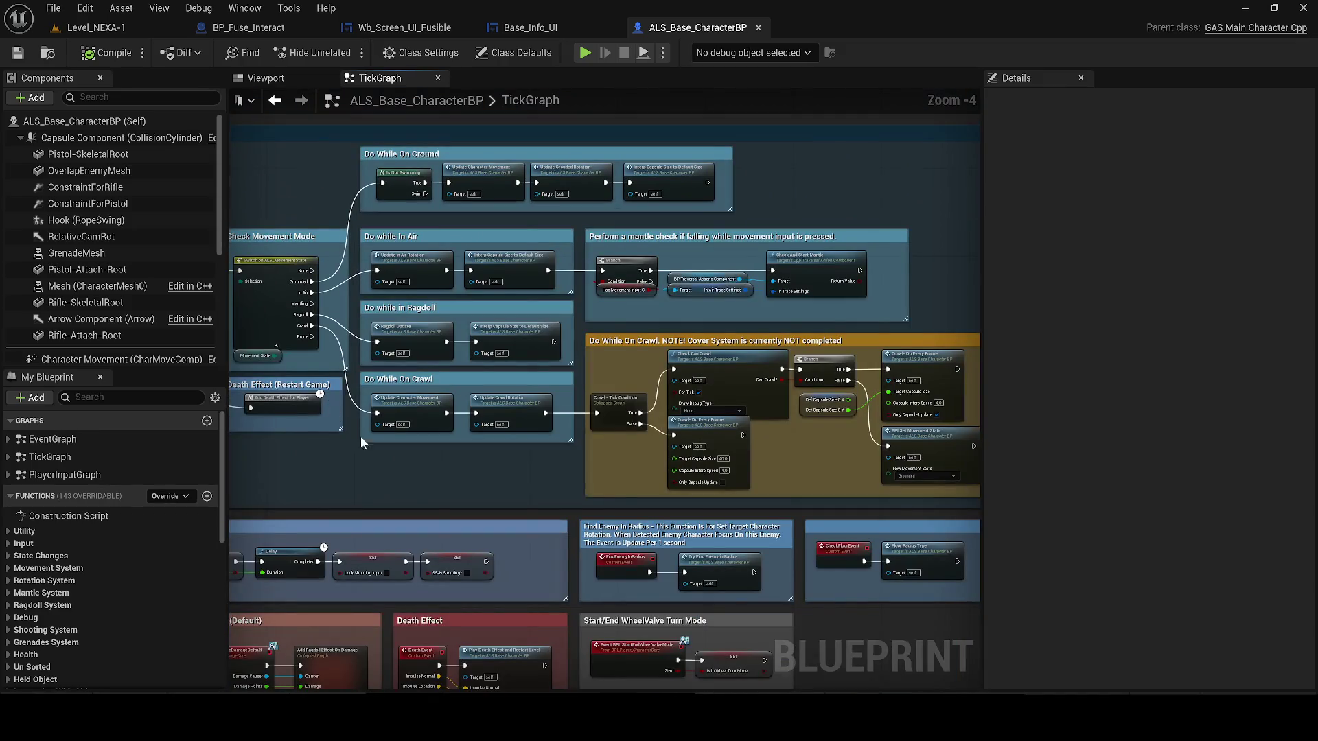
{"action": "mouse_move", "coordinate": [382, 476]}
{"action": "left_mouse_down"}
{"action": "mouse_move", "coordinate": [598, 416]}
{"action": "mouse_move", "coordinate": [714, 270]}
{"action": "mouse_move", "coordinate": [303, 264]}
{"action": "left_mouse_up"}
{"action": "left_click_drag", "start_coordinate": [529, 306], "coordinate": [477, 323]}
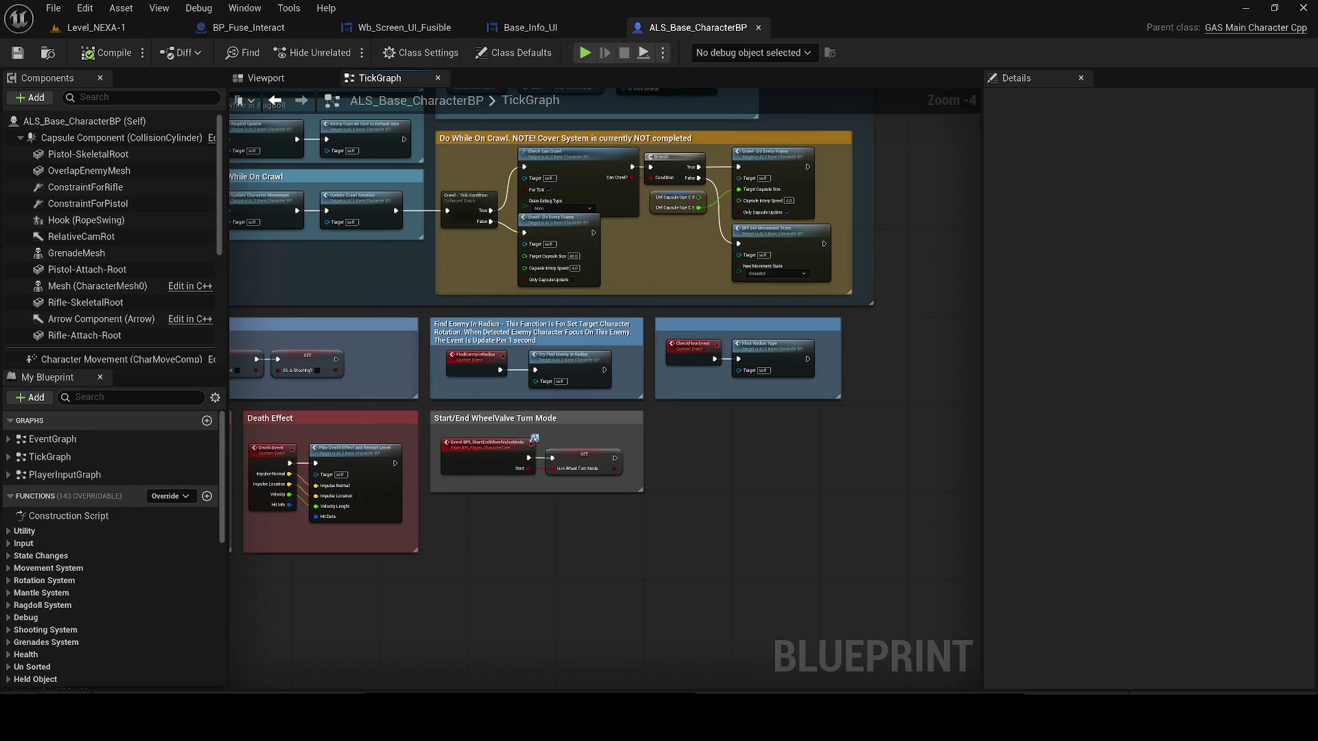
{"action": "double_click", "coordinate": [88, 472]}
- Recentre the Setup Inputs section and inspect the Setup Input function before closing it
{"action": "scroll", "coordinate": [415, 411], "scroll_direction": "up", "scroll_amount": 4}
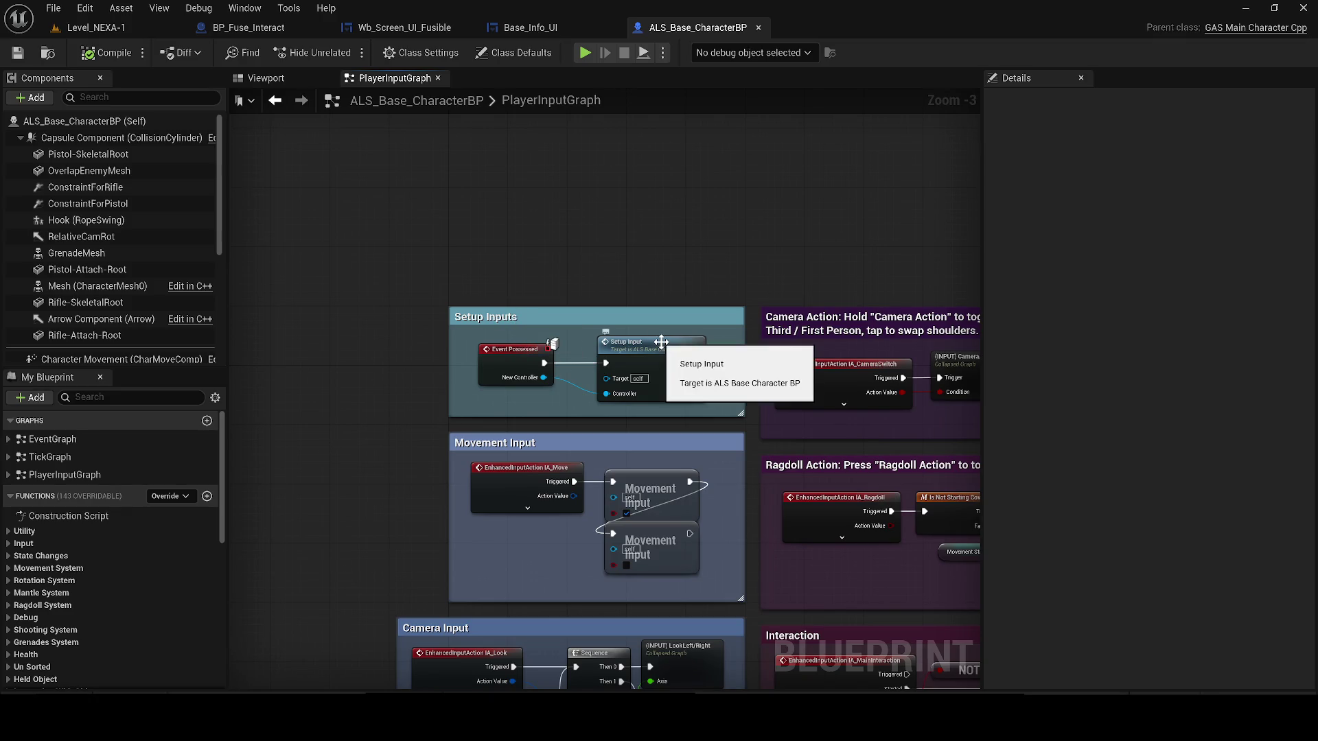
{"action": "left_click_drag", "start_coordinate": [661, 341], "coordinate": [442, 315]}
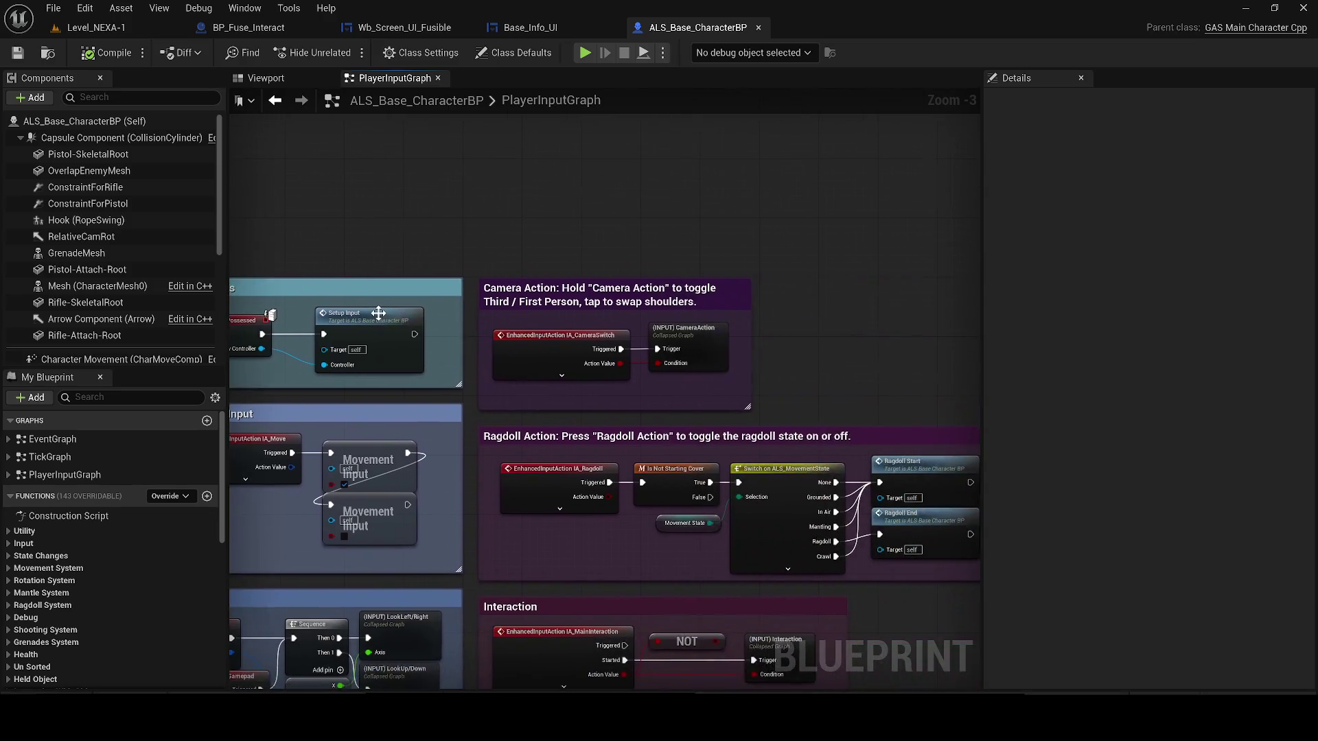
{"action": "left_click_drag", "start_coordinate": [319, 302], "coordinate": [503, 341]}
{"action": "scroll", "coordinate": [503, 342], "scroll_direction": "up", "scroll_amount": 2}
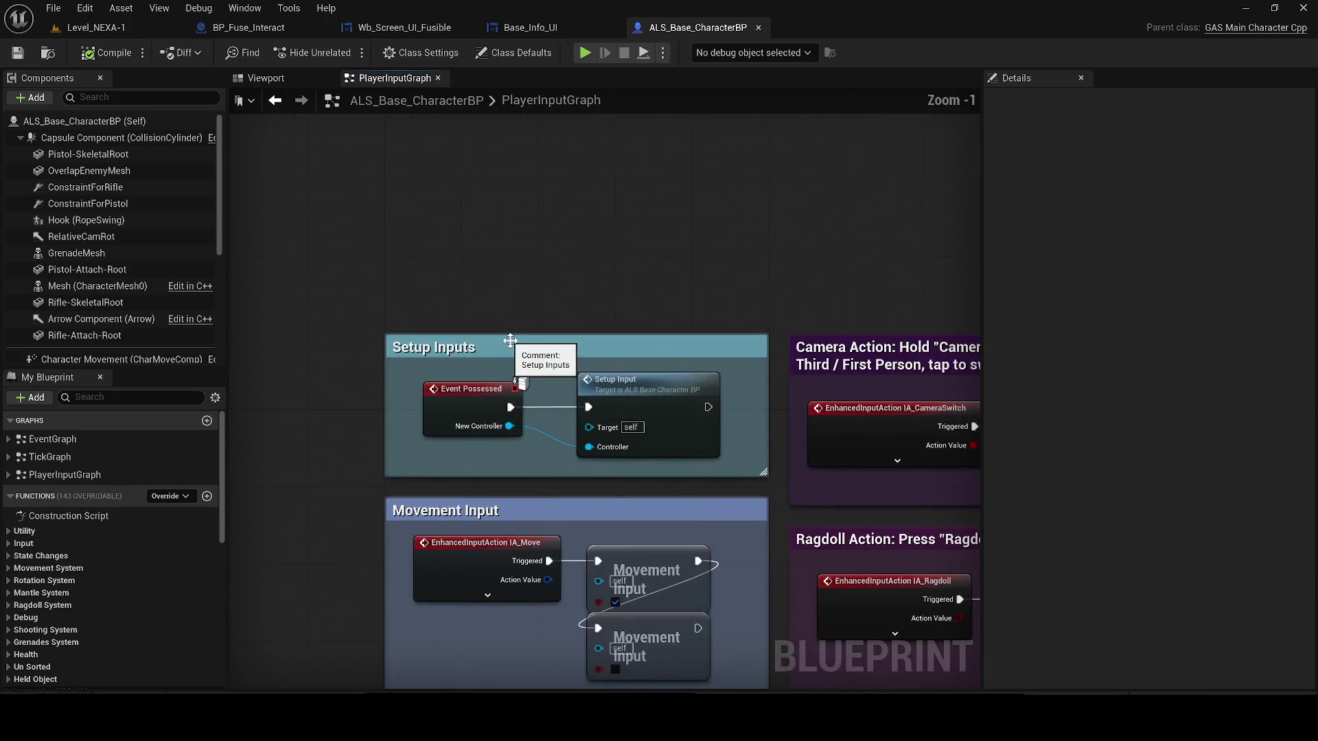
{"action": "double_click", "coordinate": [673, 393]}
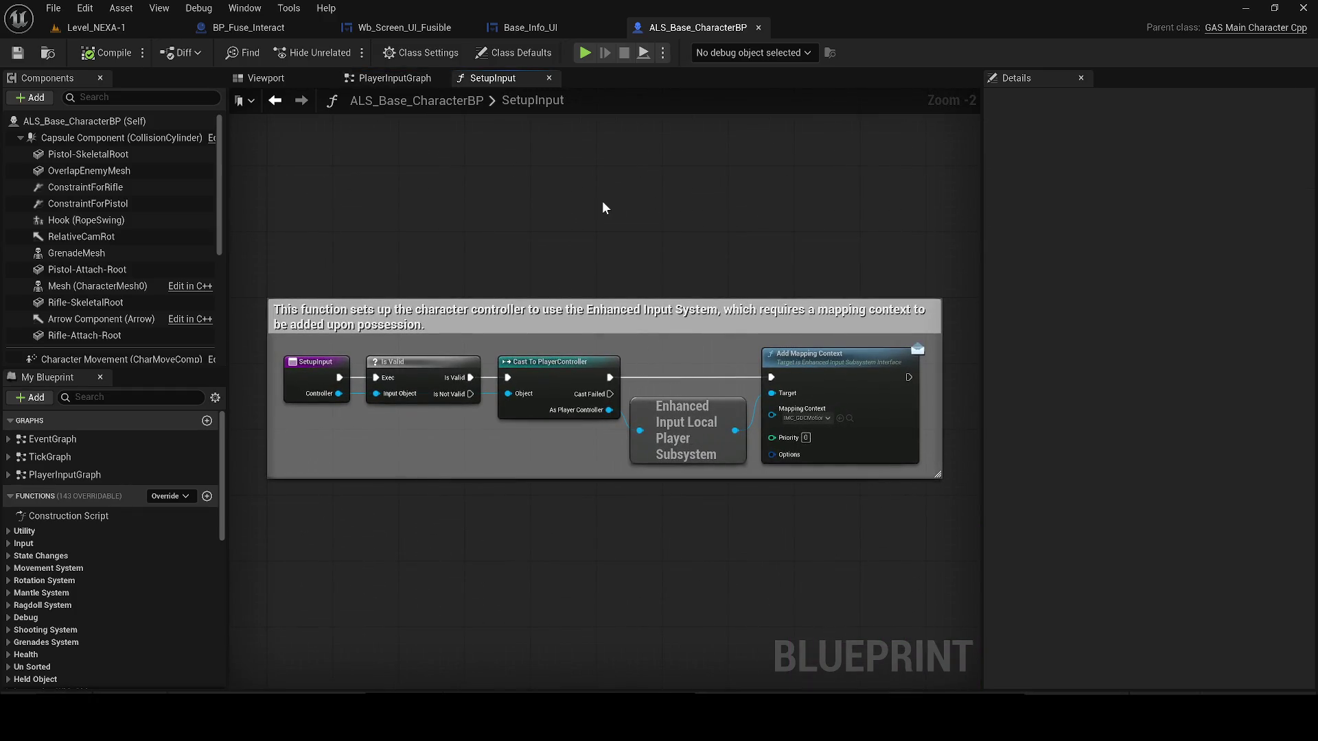
{"action": "left_click", "coordinate": [549, 74]}
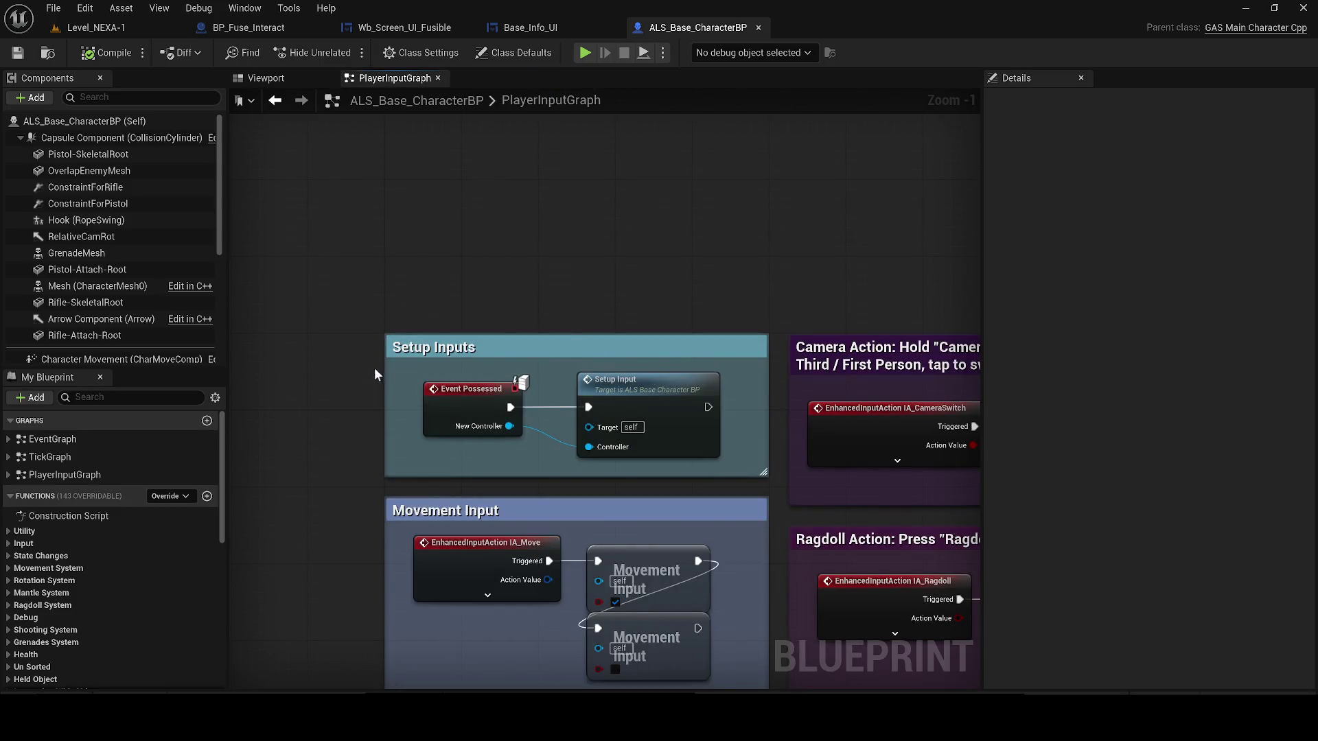
- Look over the lower input comment sections, then open the EventGraph
{"action": "scroll", "coordinate": [373, 371], "scroll_direction": "down", "scroll_amount": 4}
{"action": "left_click_drag", "start_coordinate": [369, 370], "coordinate": [383, 188]}
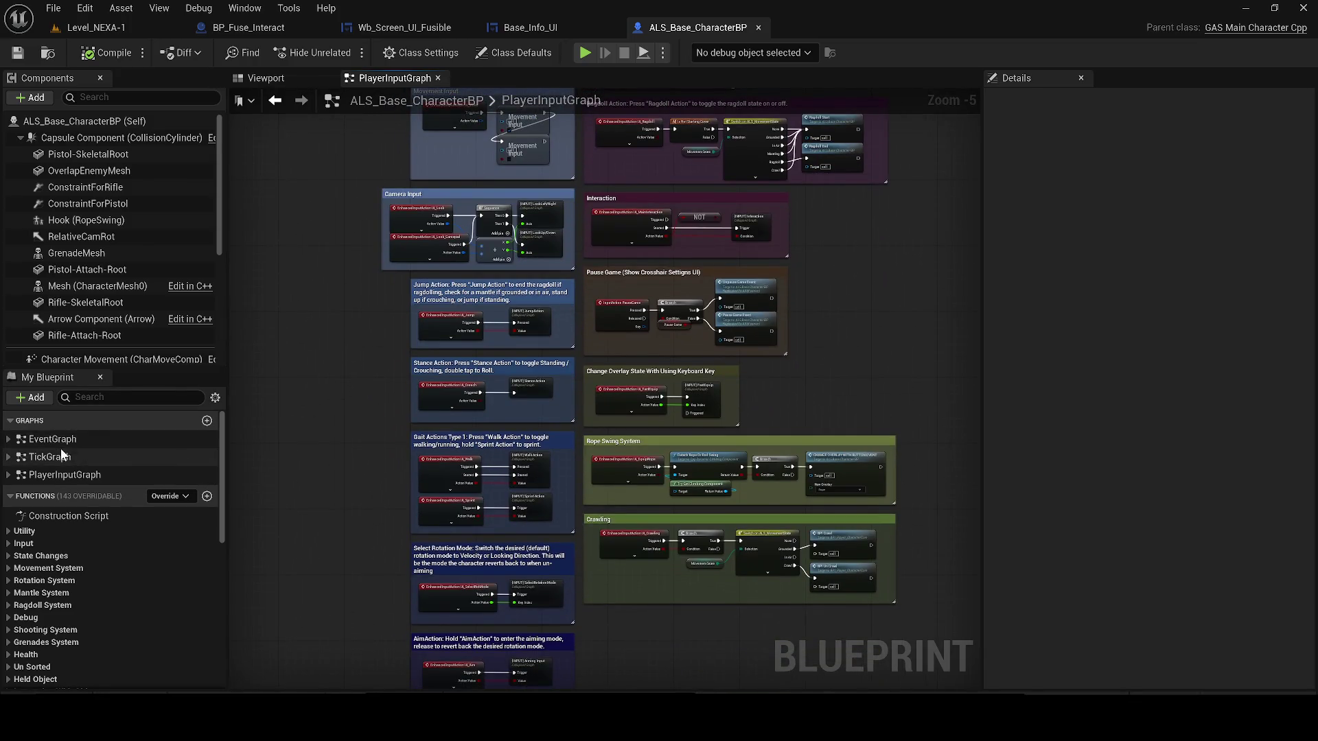
{"action": "left_click", "coordinate": [58, 444]}
{"action": "double_click", "coordinate": [58, 445]}
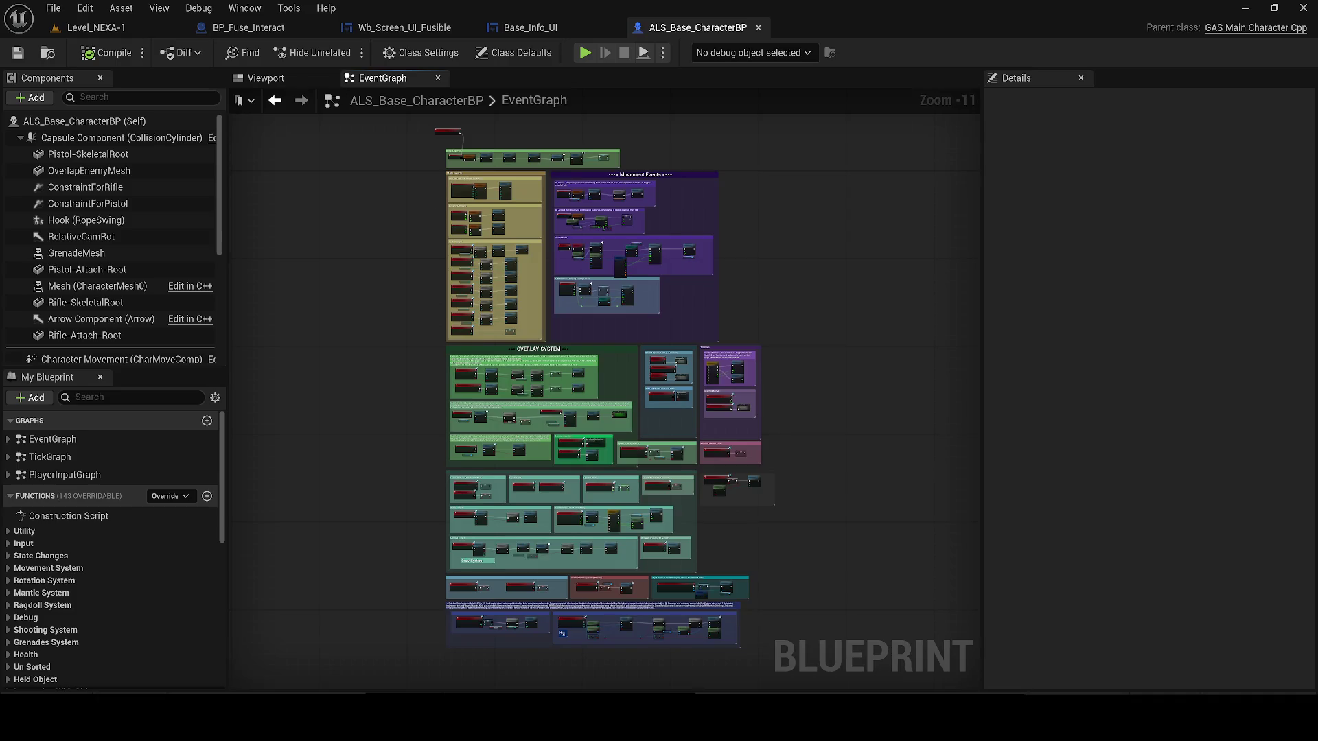
- Pan from Event BeginPlay through State Events and State Changes to centre the Overlay System section
{"action": "scroll", "coordinate": [457, 345], "scroll_direction": "up", "scroll_amount": 5}
{"action": "scroll", "coordinate": [458, 343], "scroll_direction": "up", "scroll_amount": 3}
{"action": "scroll", "coordinate": [458, 343], "scroll_direction": "down", "scroll_amount": 2}
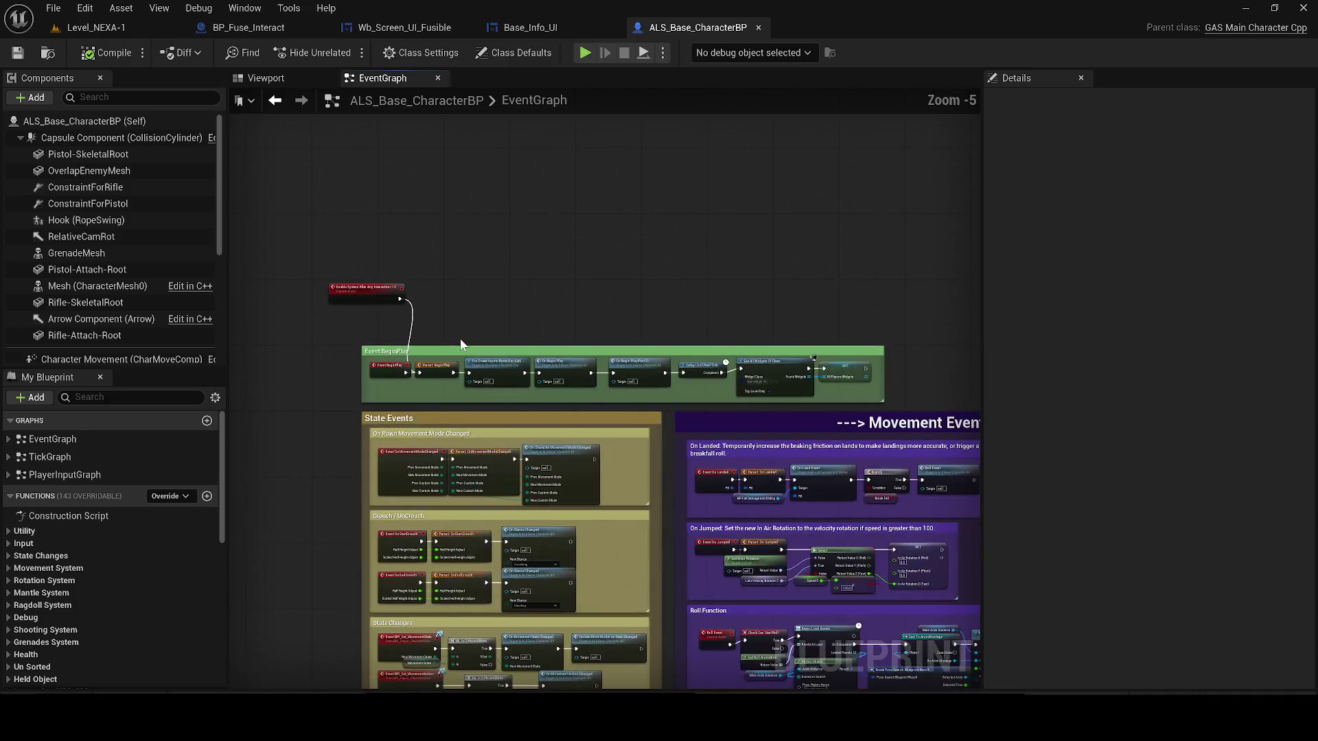
{"action": "scroll", "coordinate": [460, 344], "scroll_direction": "up", "scroll_amount": 1}
{"action": "scroll", "coordinate": [309, 279], "scroll_direction": "up", "scroll_amount": 1}
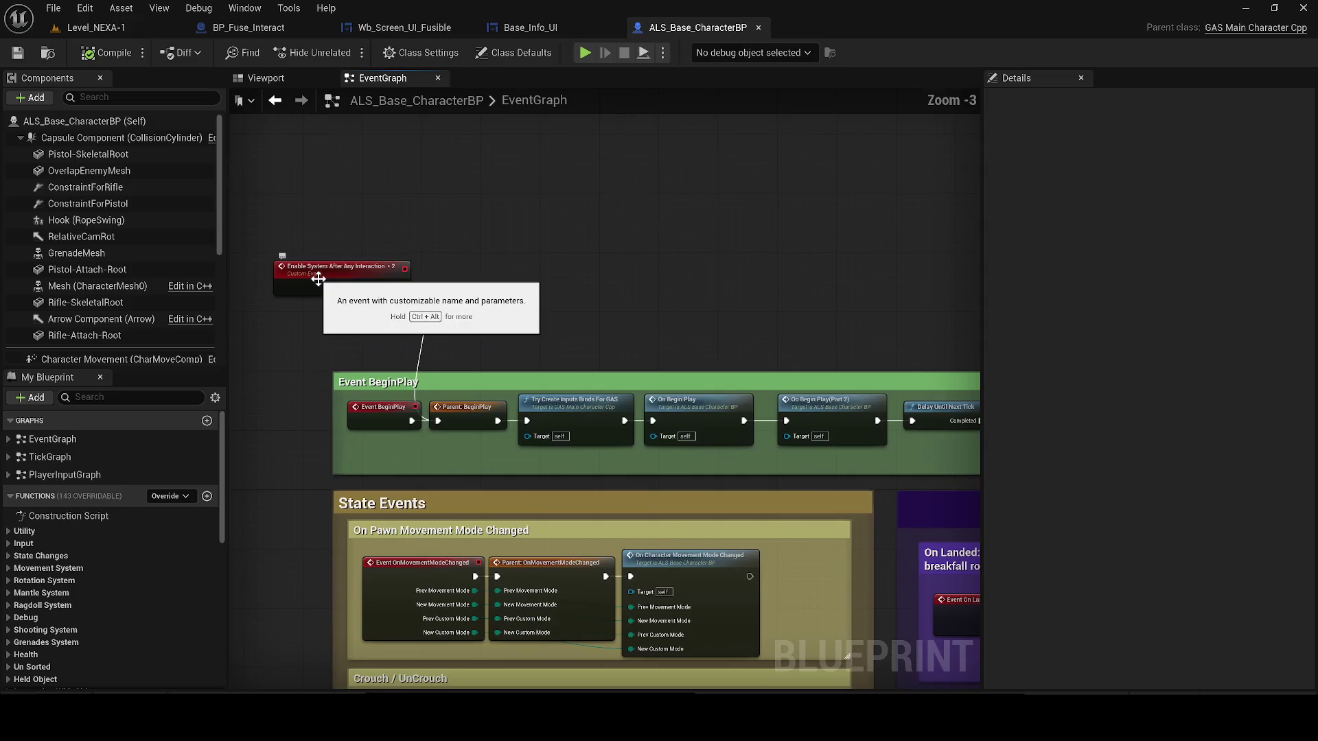
{"action": "mouse_move", "coordinate": [442, 287]}
{"action": "left_mouse_down"}
{"action": "mouse_move", "coordinate": [403, 304]}
{"action": "mouse_move", "coordinate": [199, 302]}
{"action": "mouse_move", "coordinate": [529, 283]}
{"action": "mouse_move", "coordinate": [549, 151]}
{"action": "left_mouse_up"}
{"action": "scroll", "coordinate": [549, 150], "scroll_direction": "down", "scroll_amount": 1}
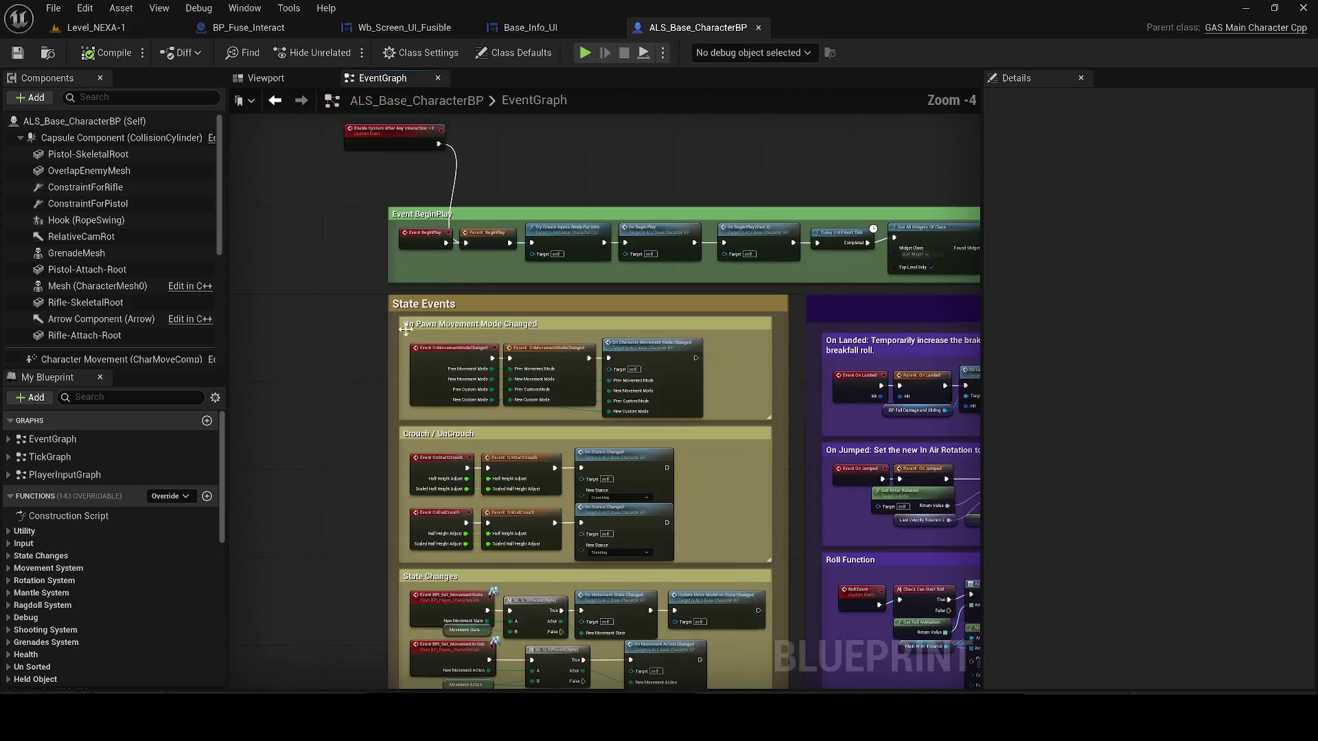
{"action": "mouse_move", "coordinate": [360, 385]}
{"action": "left_mouse_down"}
{"action": "mouse_move", "coordinate": [334, 359]}
{"action": "mouse_move", "coordinate": [403, 206]}
{"action": "left_mouse_up"}
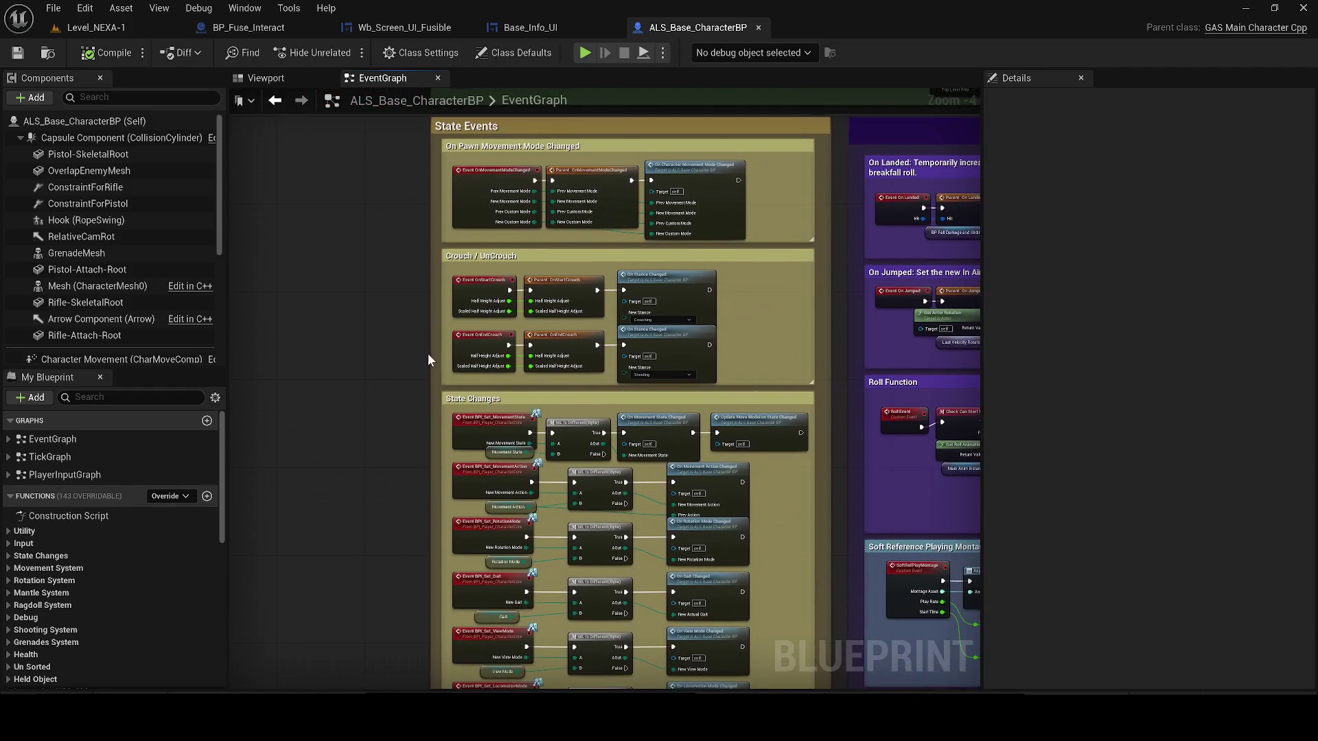
{"action": "left_click_drag", "start_coordinate": [427, 359], "coordinate": [375, 157]}
{"action": "left_click_drag", "start_coordinate": [373, 376], "coordinate": [314, 10]}
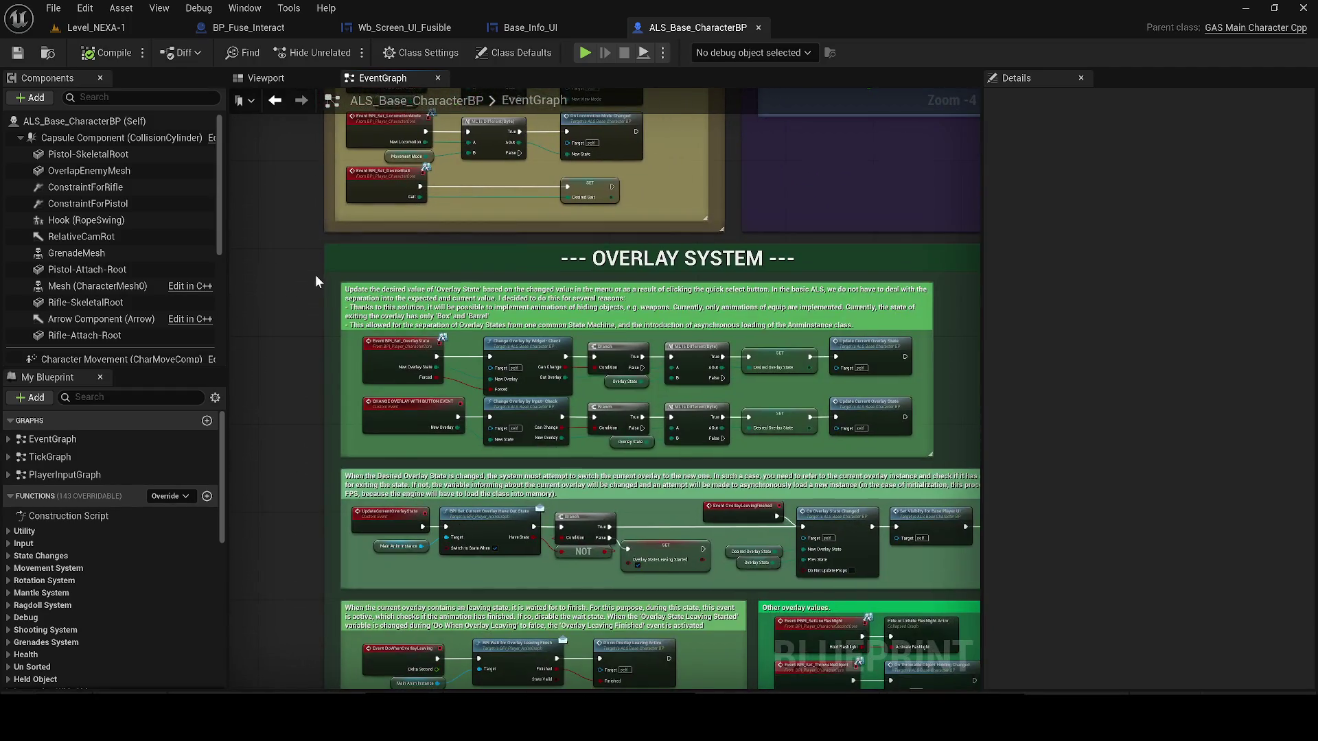
{"action": "scroll", "coordinate": [317, 279], "scroll_direction": "up", "scroll_amount": 1}
{"action": "left_click_drag", "start_coordinate": [317, 280], "coordinate": [228, 264]}
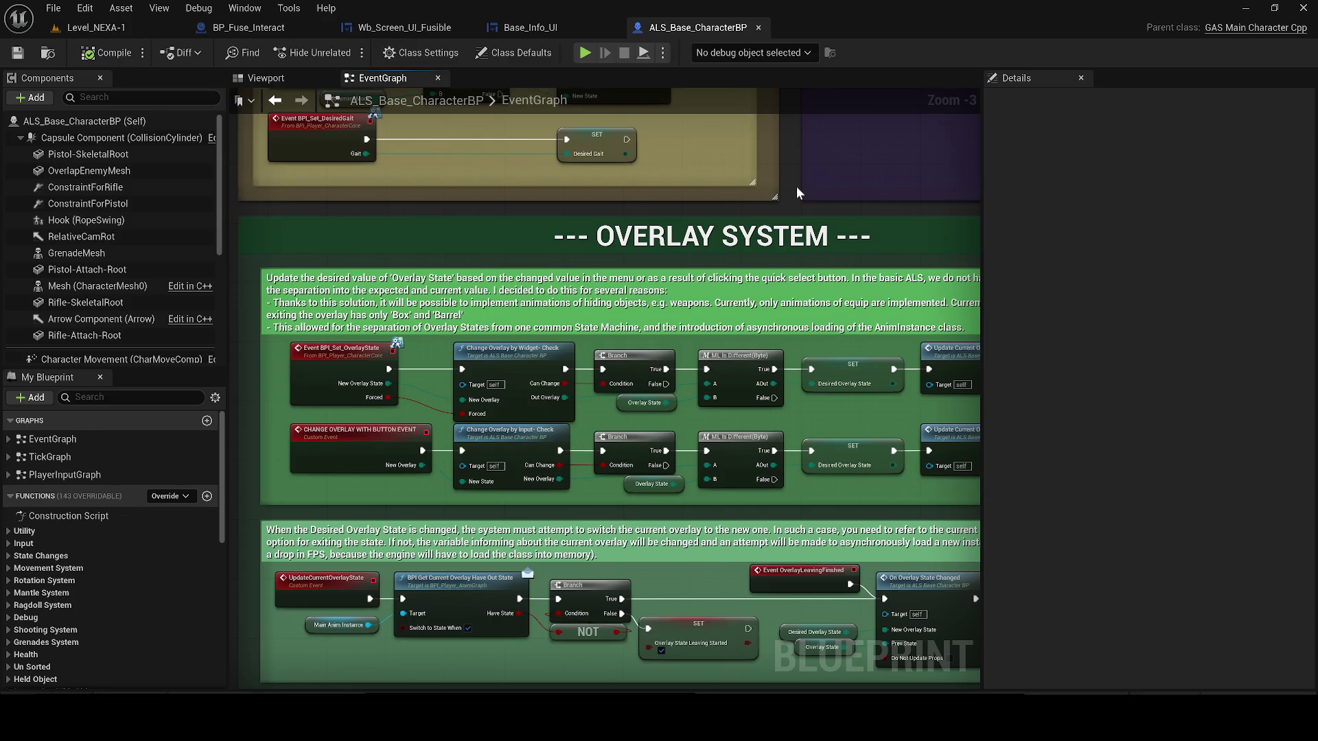
- Survey the lower overlay nodes, the Switching Pistol Instance group and the melee section
{"action": "left_click_drag", "start_coordinate": [795, 186], "coordinate": [542, 220]}
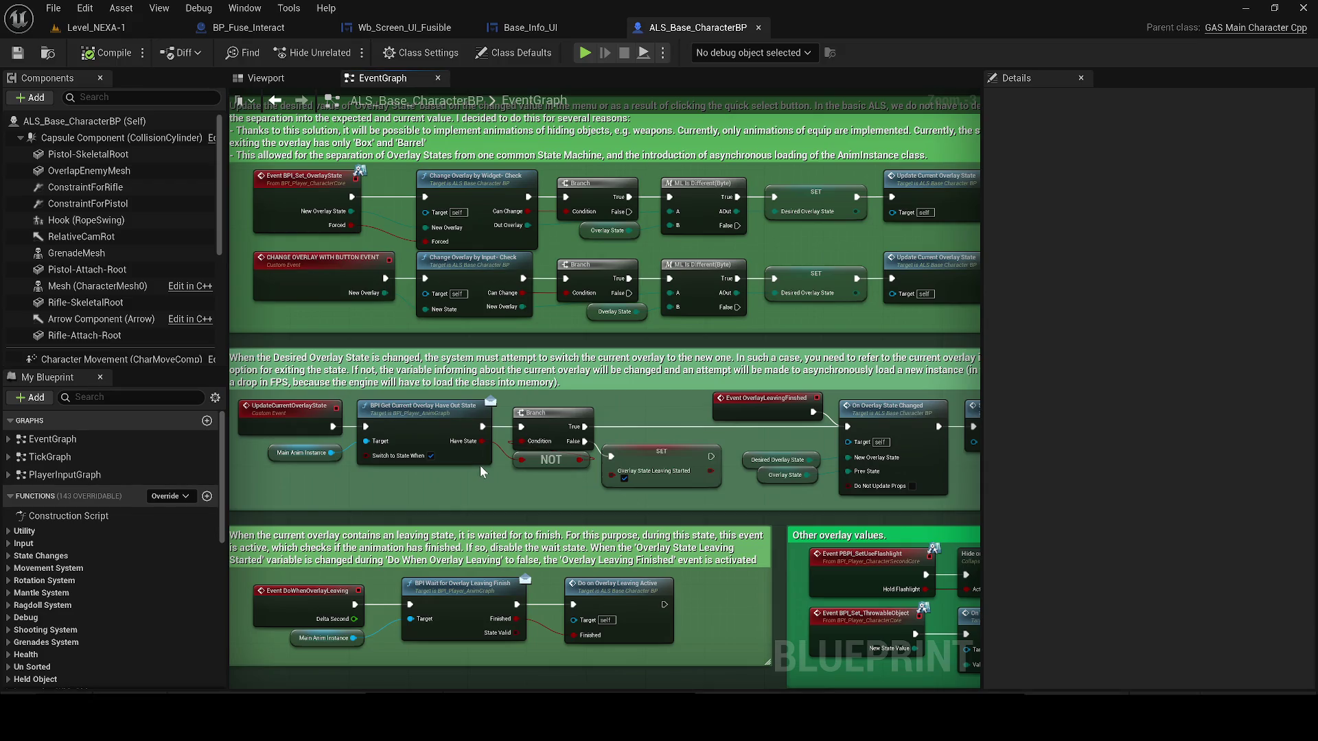
{"action": "left_click_drag", "start_coordinate": [457, 510], "coordinate": [501, 118]}
{"action": "left_click_drag", "start_coordinate": [386, 332], "coordinate": [336, 154]}
{"action": "scroll", "coordinate": [341, 241], "scroll_direction": "down", "scroll_amount": 1}
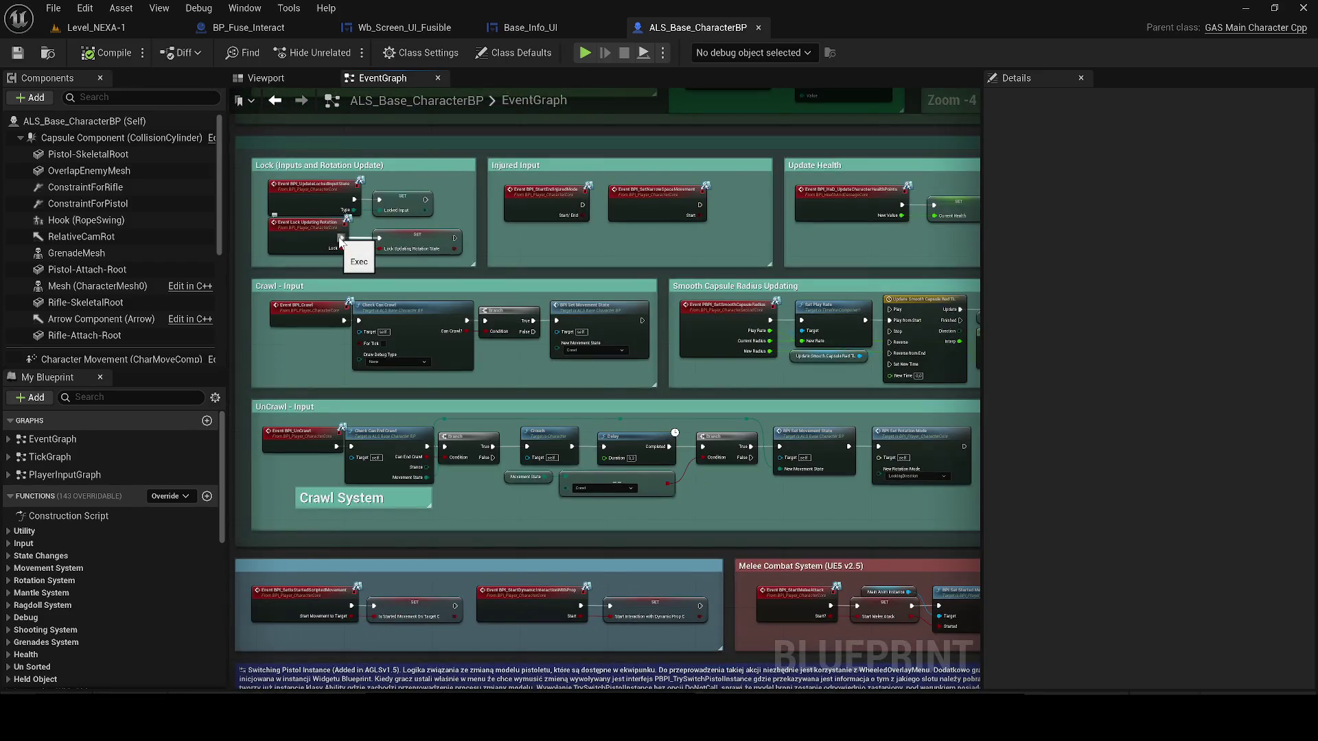
{"action": "left_click_drag", "start_coordinate": [338, 437], "coordinate": [338, 229]}
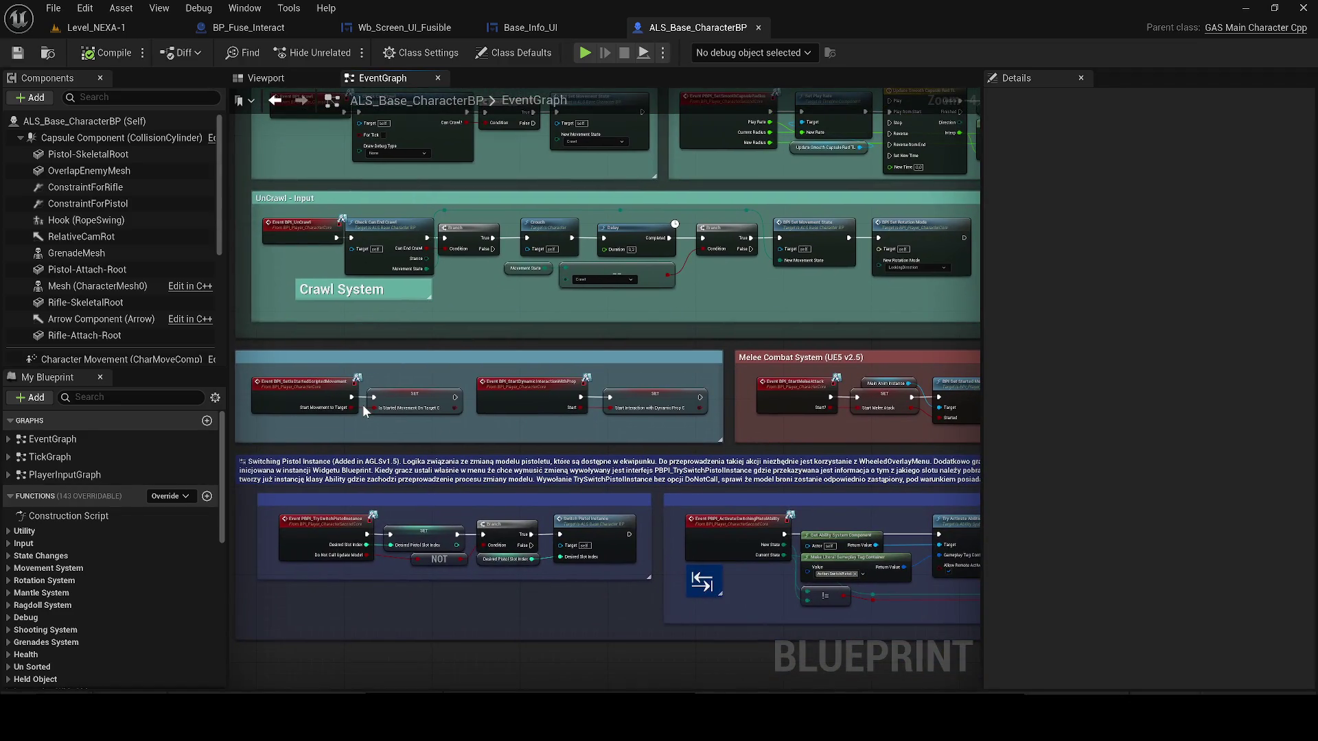
{"action": "mouse_move", "coordinate": [629, 474]}
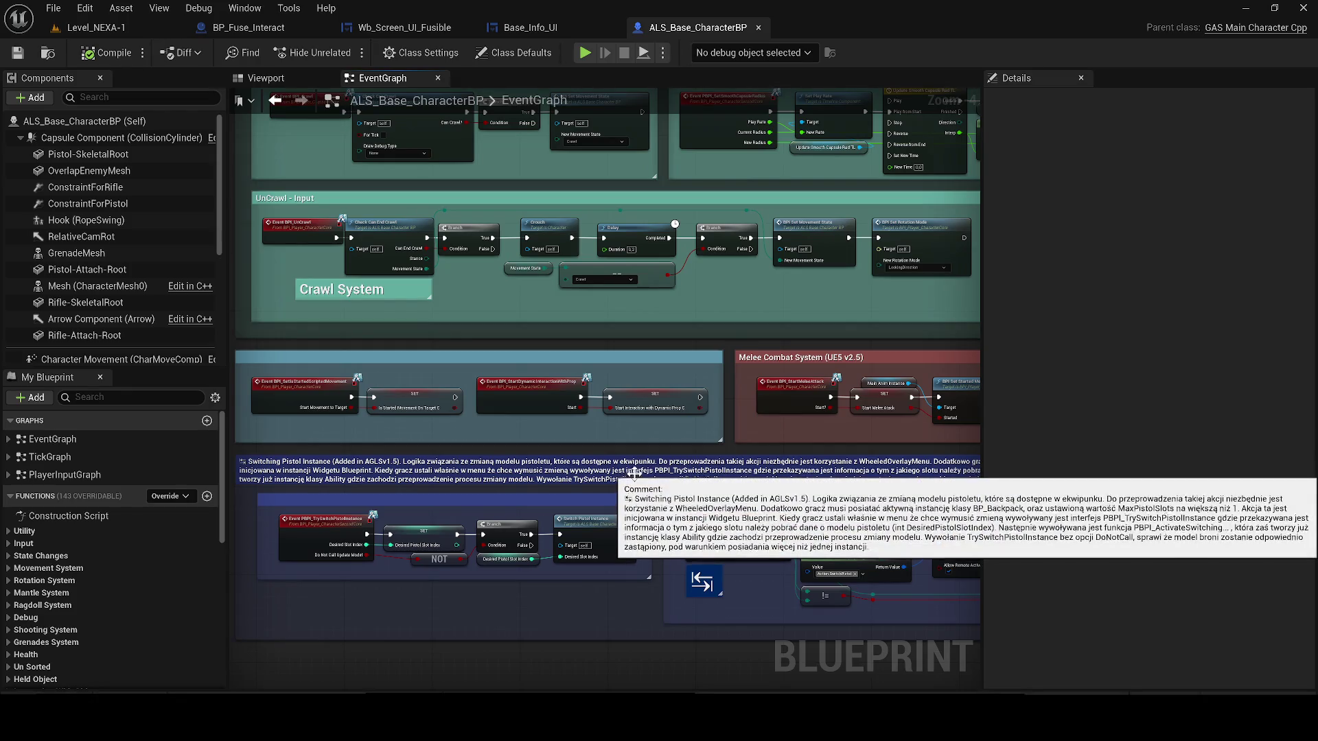
{"action": "scroll", "coordinate": [678, 441], "scroll_direction": "down", "scroll_amount": 1}
{"action": "mouse_move", "coordinate": [456, 348]}
{"action": "left_mouse_down"}
{"action": "mouse_move", "coordinate": [325, 382]}
{"action": "mouse_move", "coordinate": [206, 387]}
{"action": "left_mouse_up"}
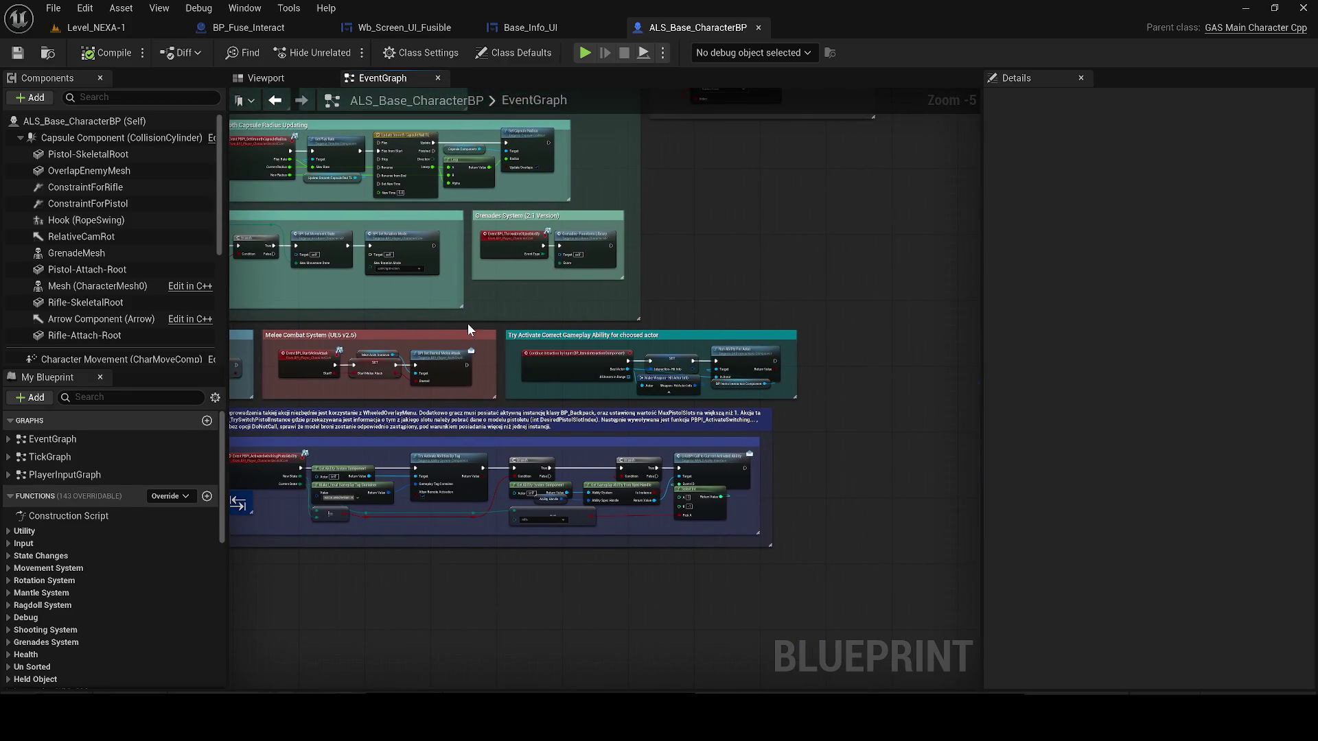
{"action": "scroll", "coordinate": [678, 349], "scroll_direction": "up", "scroll_amount": 1}
- Pass the vehicle, Timelines and Pause/Unpause groups, zoom into OVERLAY SYSTEM and edit its comment
{"action": "mouse_move", "coordinate": [695, 252]}
{"action": "left_mouse_down"}
{"action": "mouse_move", "coordinate": [710, 367]}
{"action": "mouse_move", "coordinate": [750, 389]}
{"action": "mouse_move", "coordinate": [679, 652]}
{"action": "mouse_move", "coordinate": [604, 686]}
{"action": "left_mouse_up"}
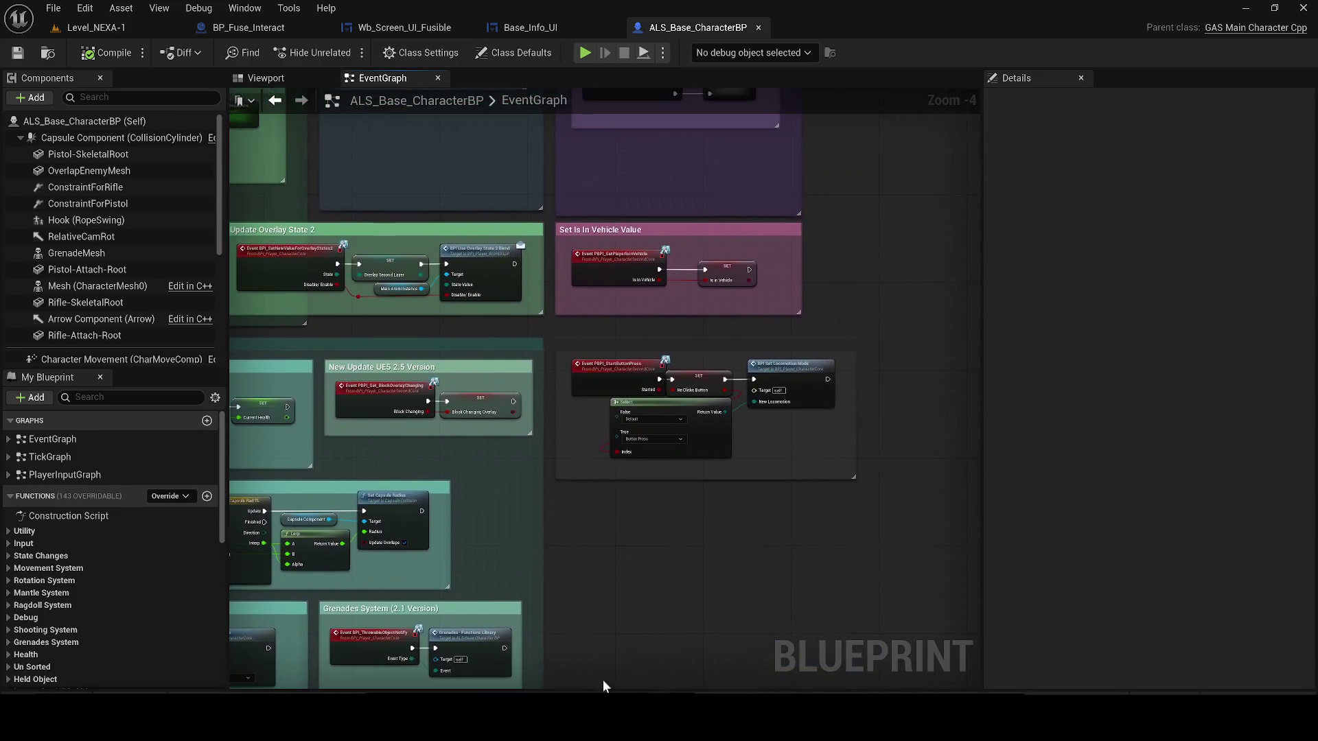
{"action": "left_click_drag", "start_coordinate": [602, 360], "coordinate": [542, 714]}
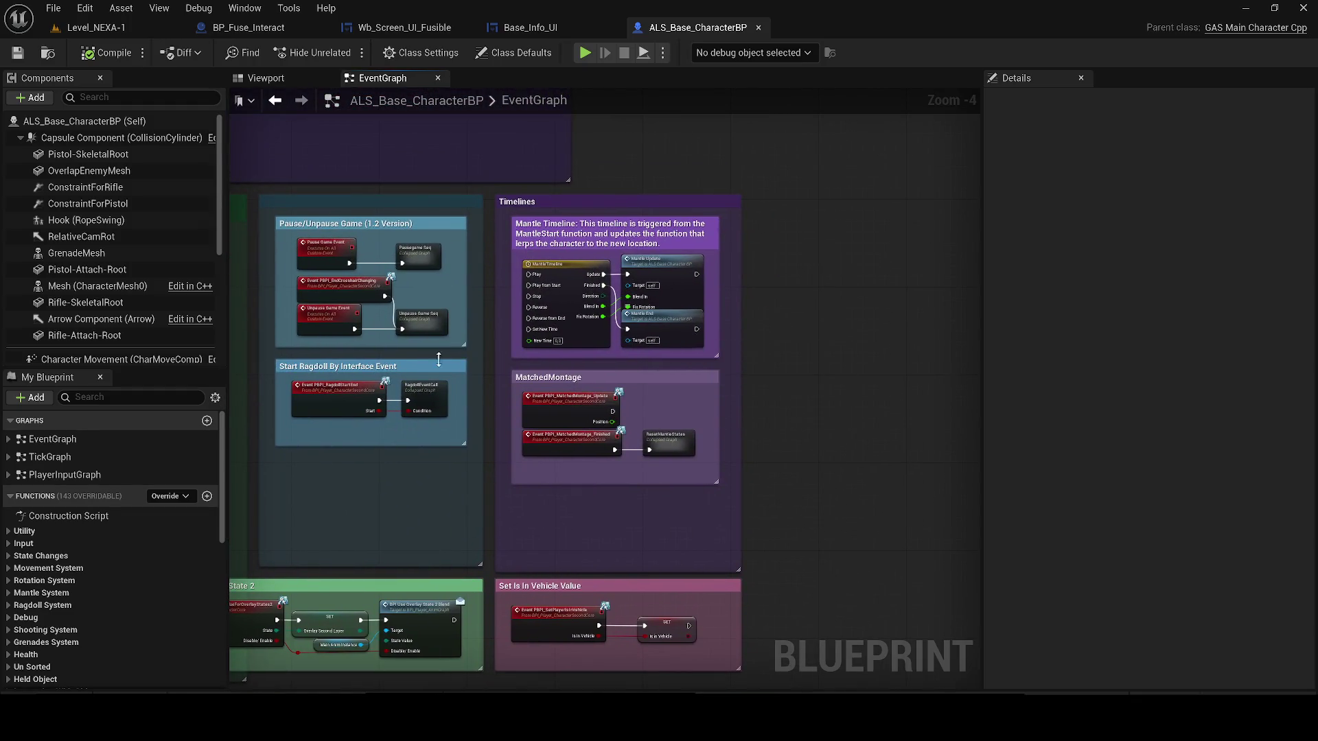
{"action": "left_click_drag", "start_coordinate": [347, 470], "coordinate": [693, 620]}
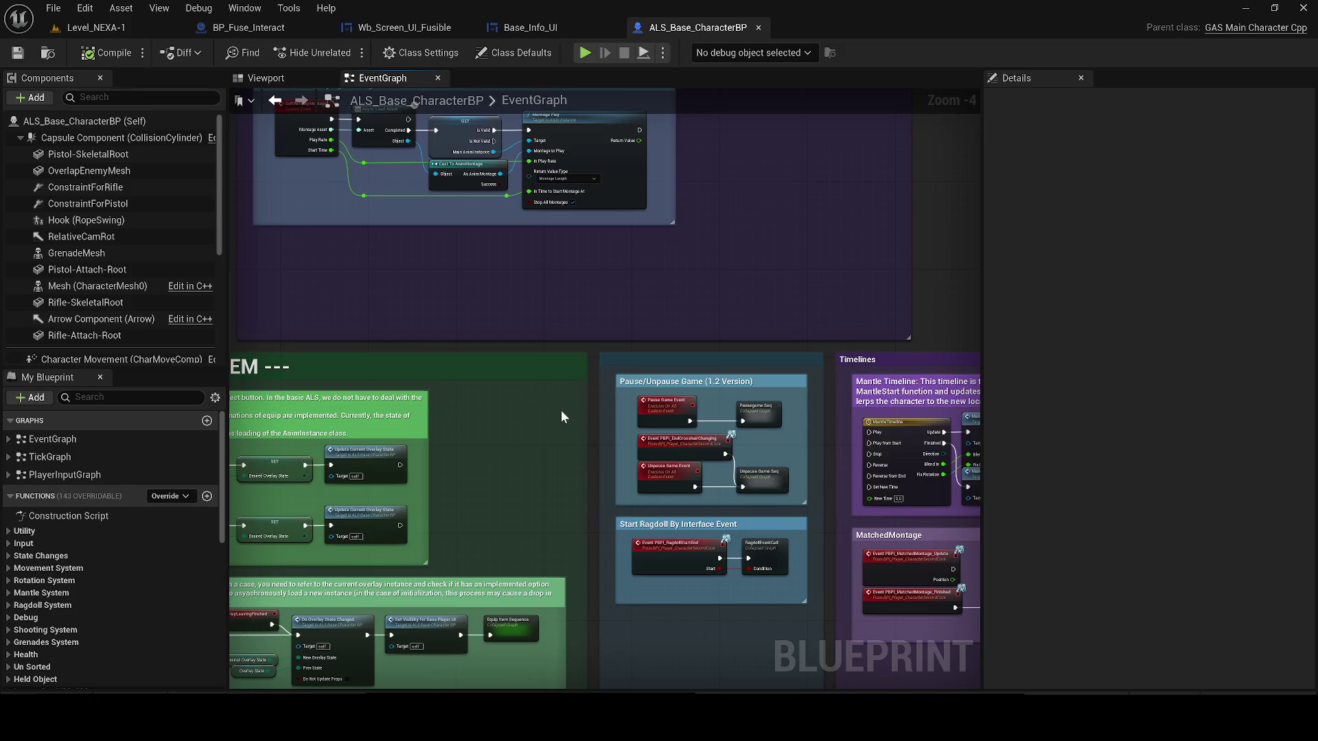
{"action": "mouse_move", "coordinate": [504, 363]}
{"action": "left_mouse_down"}
{"action": "mouse_move", "coordinate": [762, 315]}
{"action": "mouse_move", "coordinate": [960, 332]}
{"action": "left_mouse_up"}
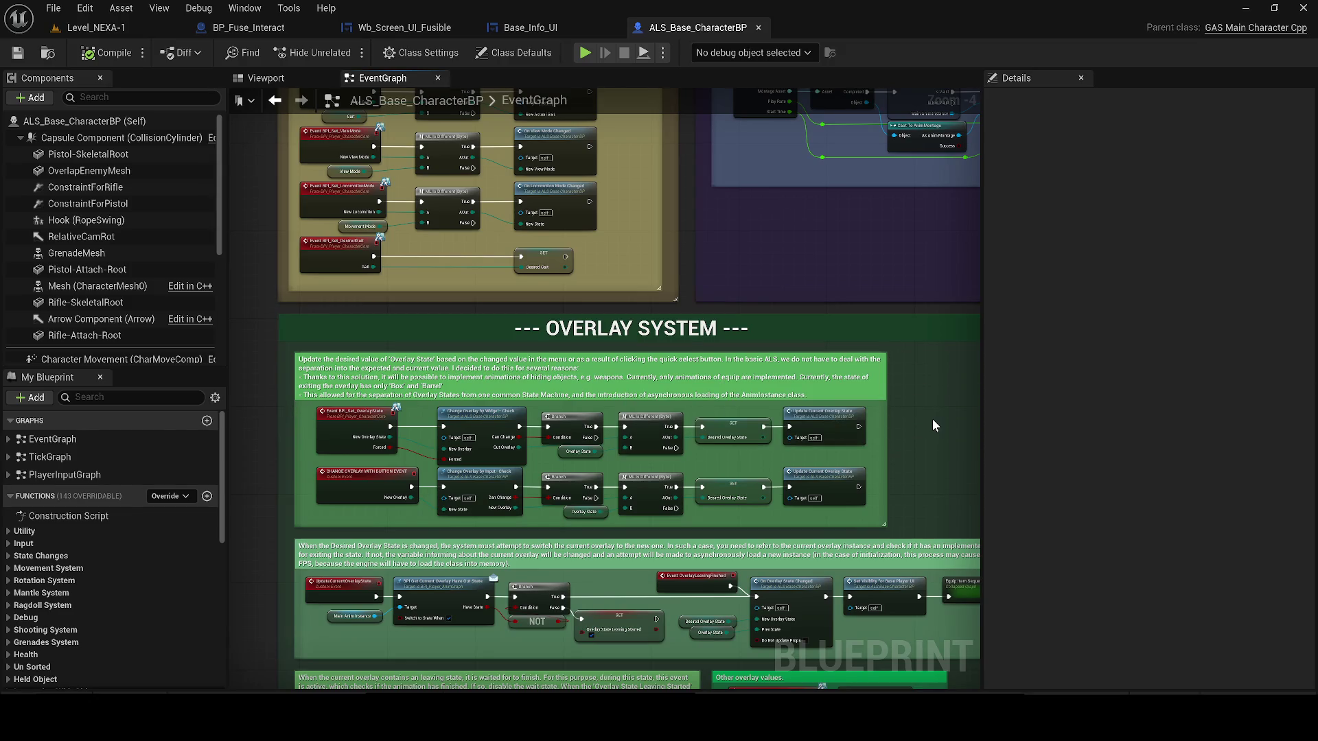
{"action": "scroll", "coordinate": [932, 419], "scroll_direction": "up", "scroll_amount": 1}
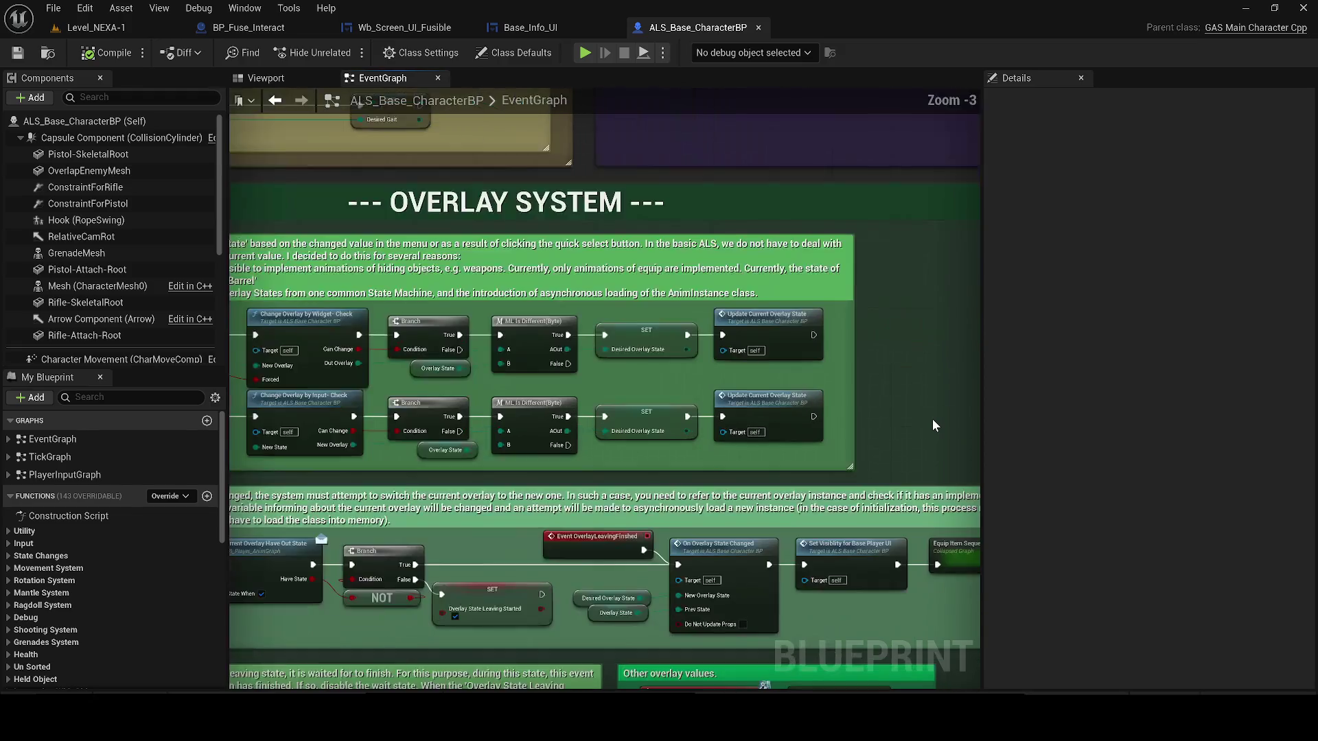
{"action": "double_click", "coordinate": [674, 291]}
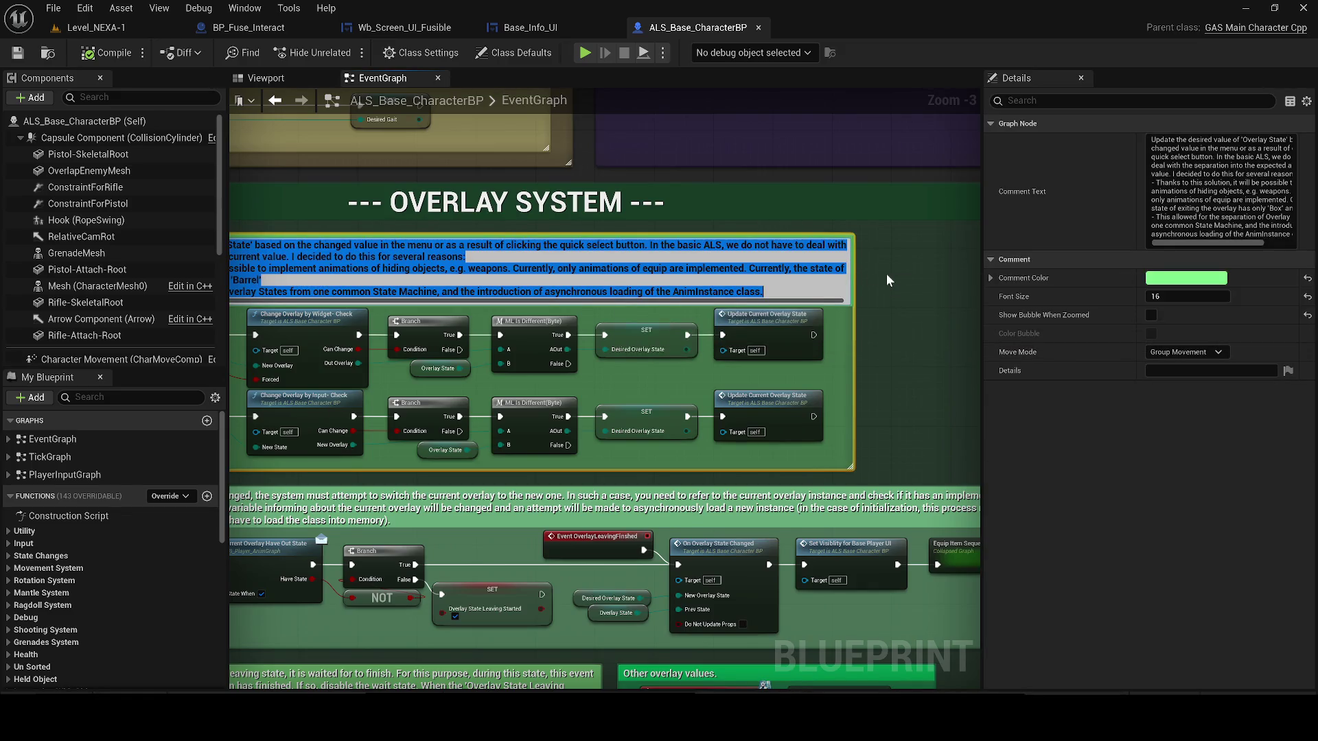
{"action": "left_click", "coordinate": [892, 275]}
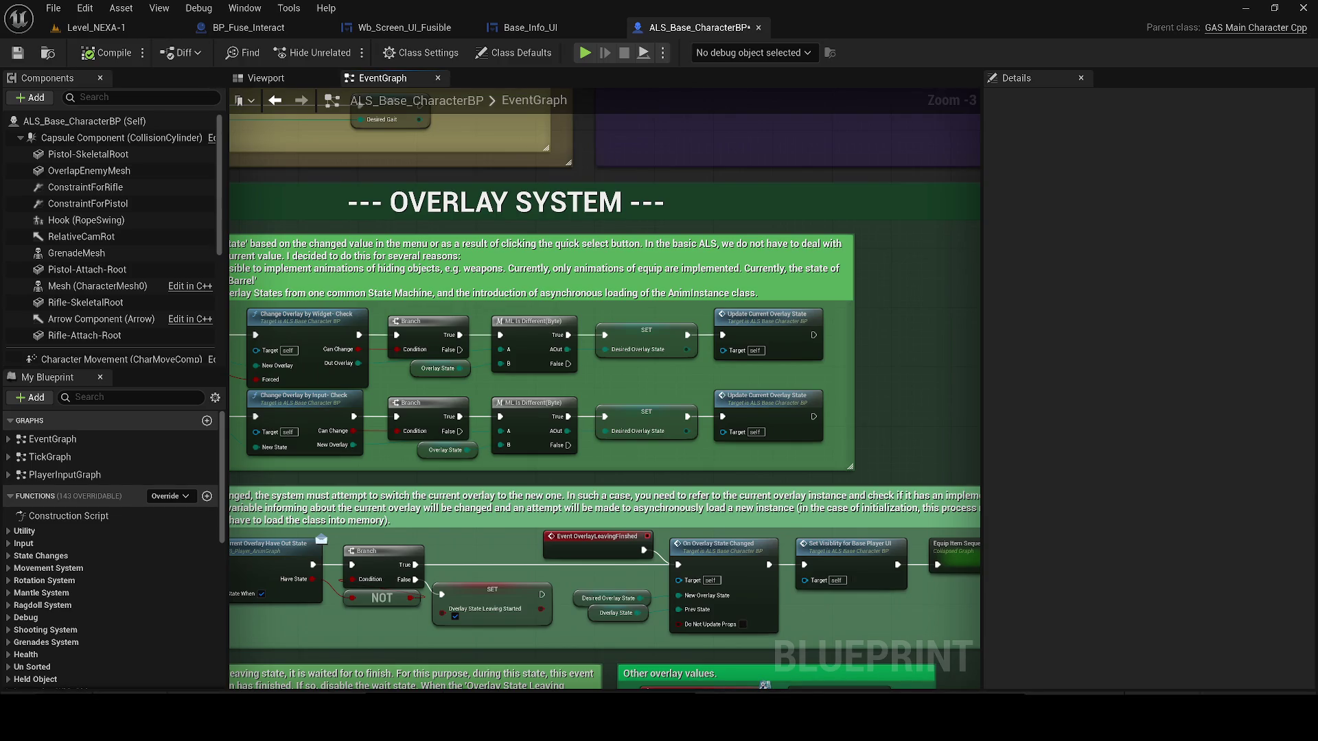
{"action": "scroll", "coordinate": [693, 375], "scroll_direction": "down", "scroll_amount": 2}
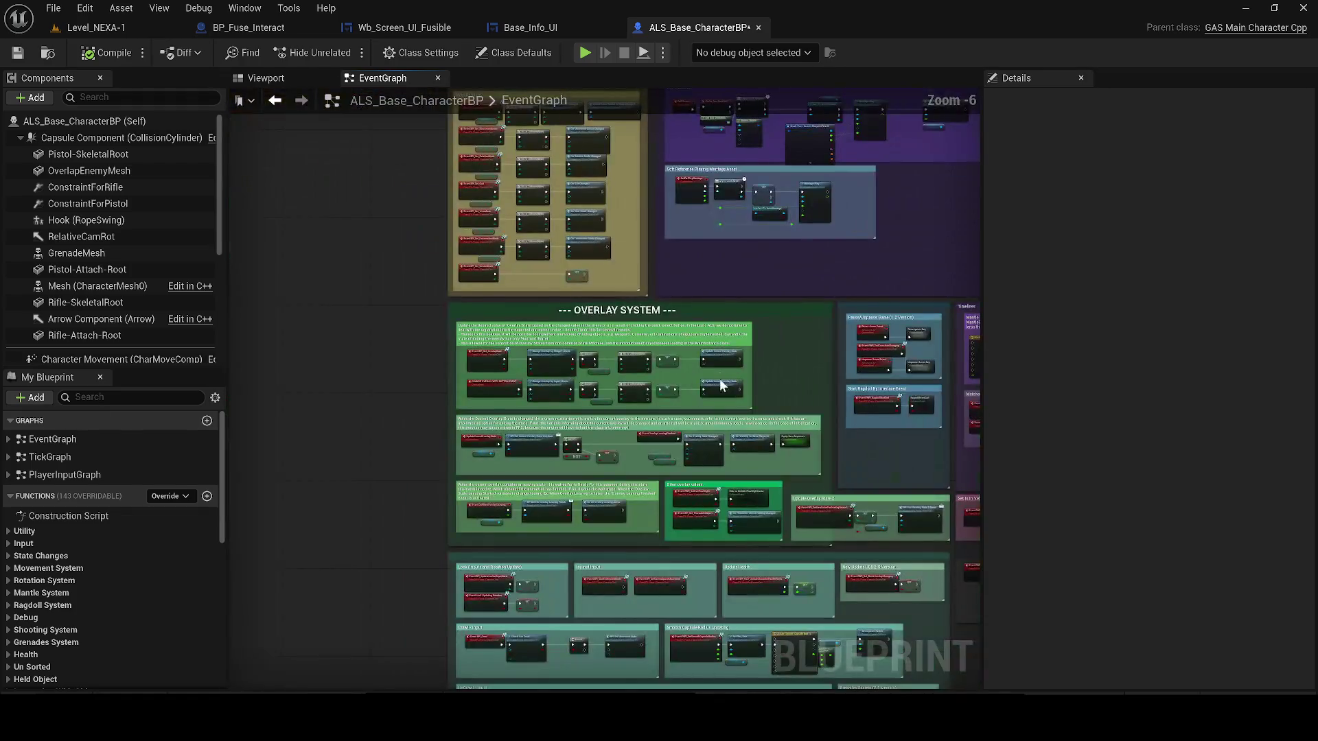
{"action": "left_click_drag", "start_coordinate": [334, 383], "coordinate": [226, 323]}
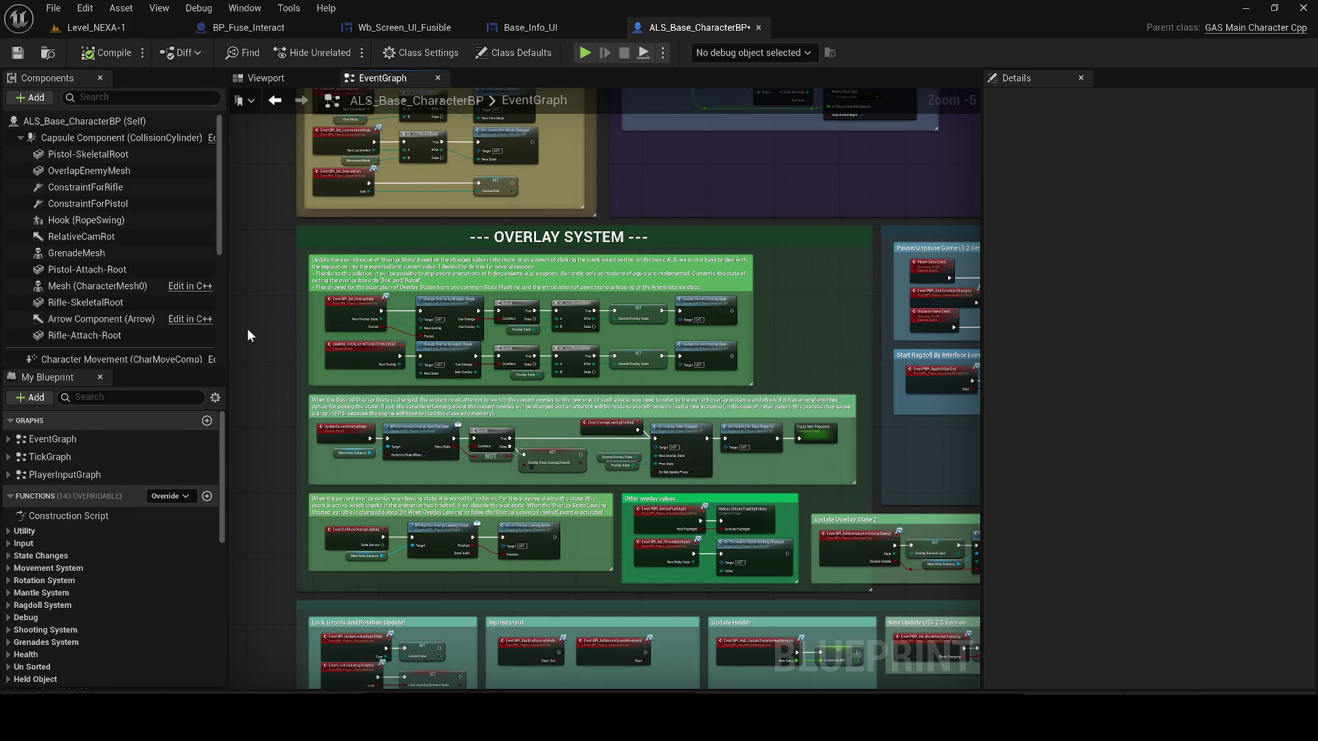
{"action": "mouse_move", "coordinate": [802, 344]}
{"action": "left_mouse_down"}
{"action": "mouse_move", "coordinate": [635, 397]}
{"action": "mouse_move", "coordinate": [335, 604]}
{"action": "mouse_move", "coordinate": [534, 669]}
{"action": "left_mouse_up"}
{"action": "mouse_move", "coordinate": [359, 310]}
{"action": "left_mouse_down"}
{"action": "mouse_move", "coordinate": [663, 291]}
{"action": "mouse_move", "coordinate": [753, 308]}
{"action": "mouse_move", "coordinate": [774, 267]}
{"action": "mouse_move", "coordinate": [726, 304]}
{"action": "left_mouse_up"}
{"action": "left_click_drag", "start_coordinate": [310, 628], "coordinate": [335, 443]}
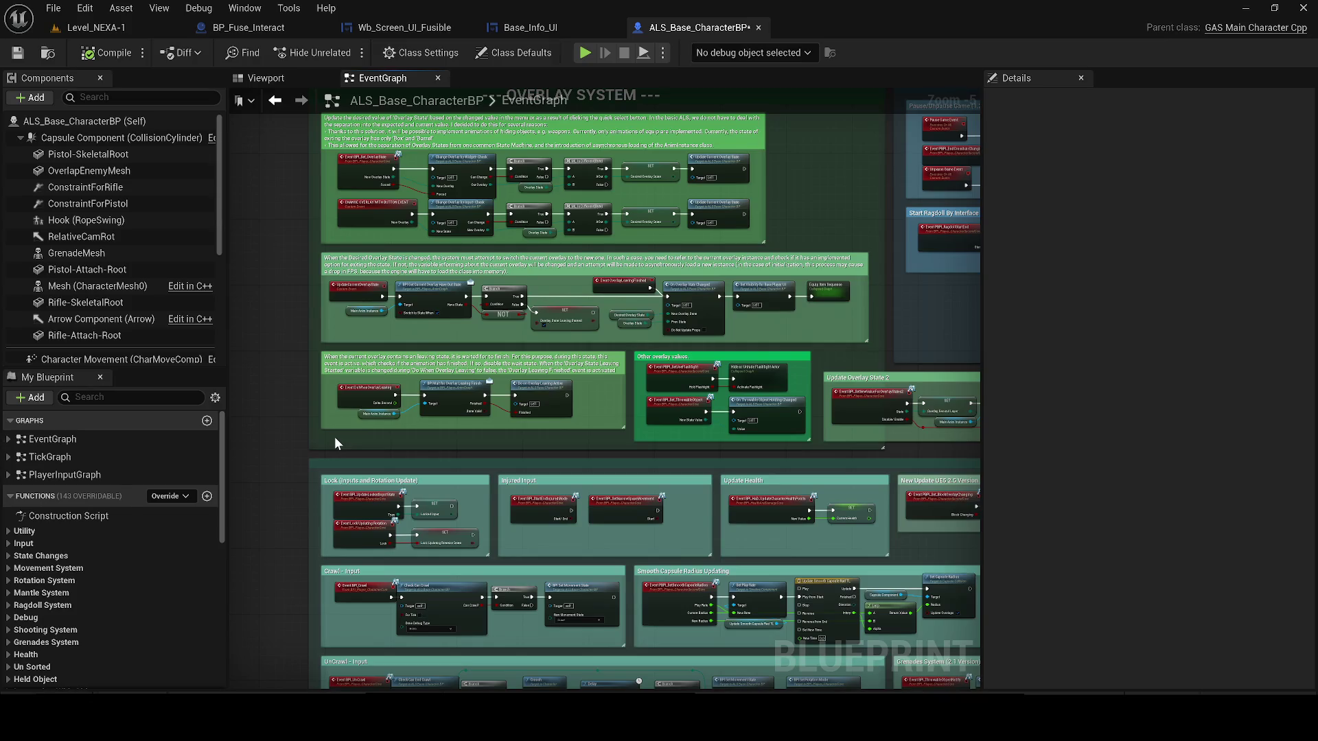
{"action": "scroll", "coordinate": [20, 553], "scroll_direction": "down", "scroll_amount": 5}
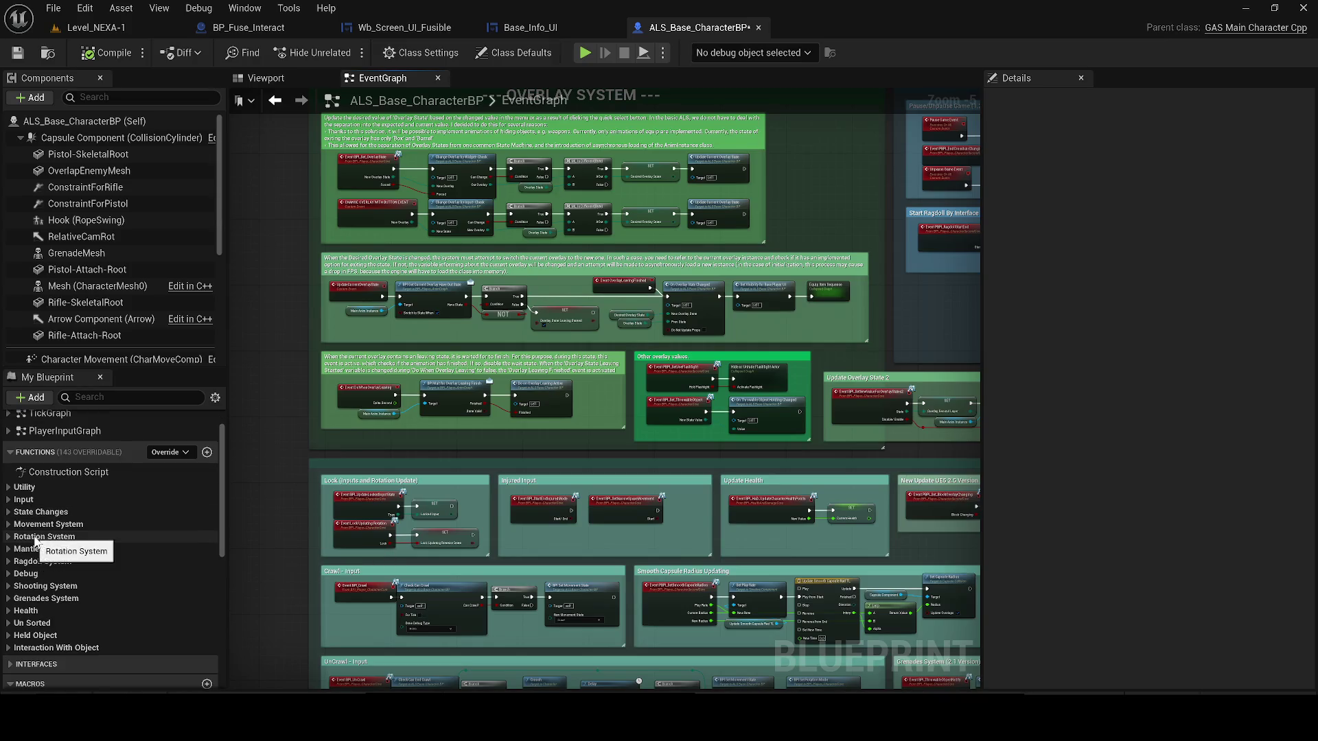
{"action": "scroll", "coordinate": [52, 531], "scroll_direction": "down", "scroll_amount": 6}
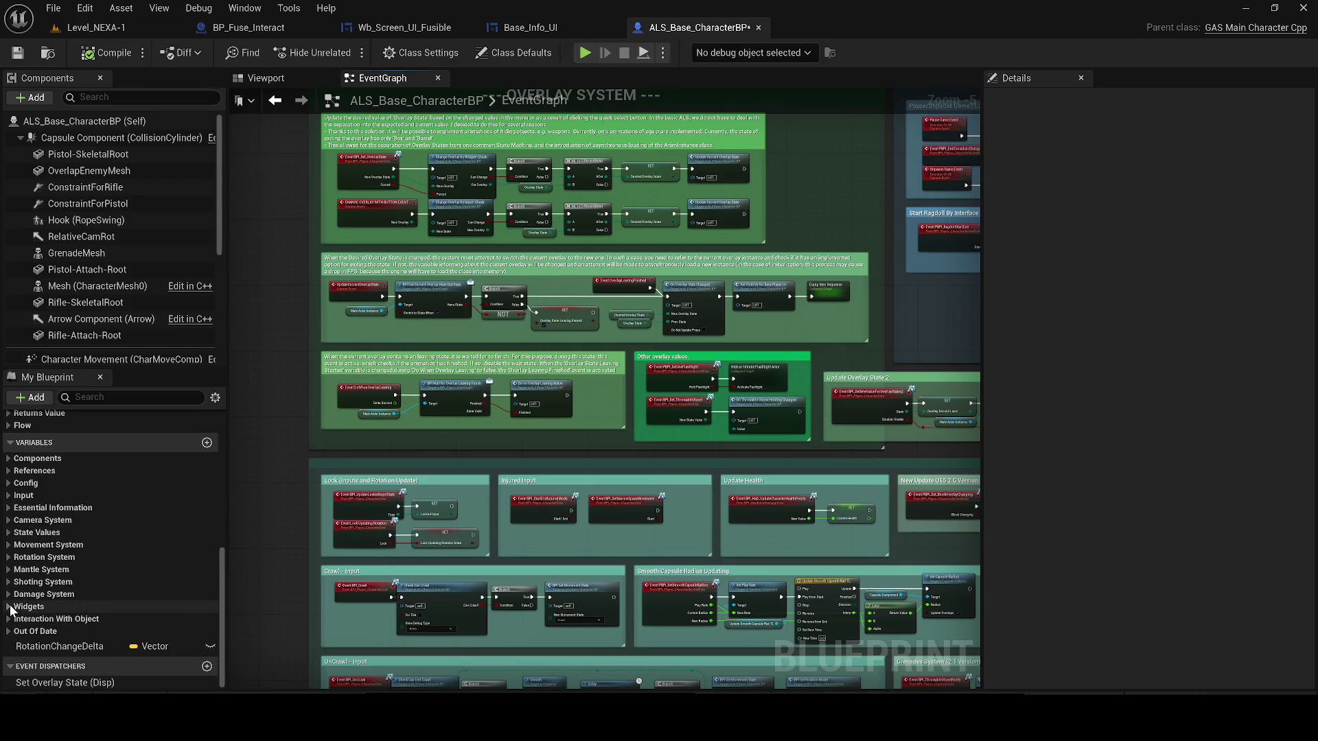
{"action": "left_click", "coordinate": [10, 607]}
{"action": "scroll", "coordinate": [73, 525], "scroll_direction": "down", "scroll_amount": 3}
{"action": "left_click", "coordinate": [72, 519]}
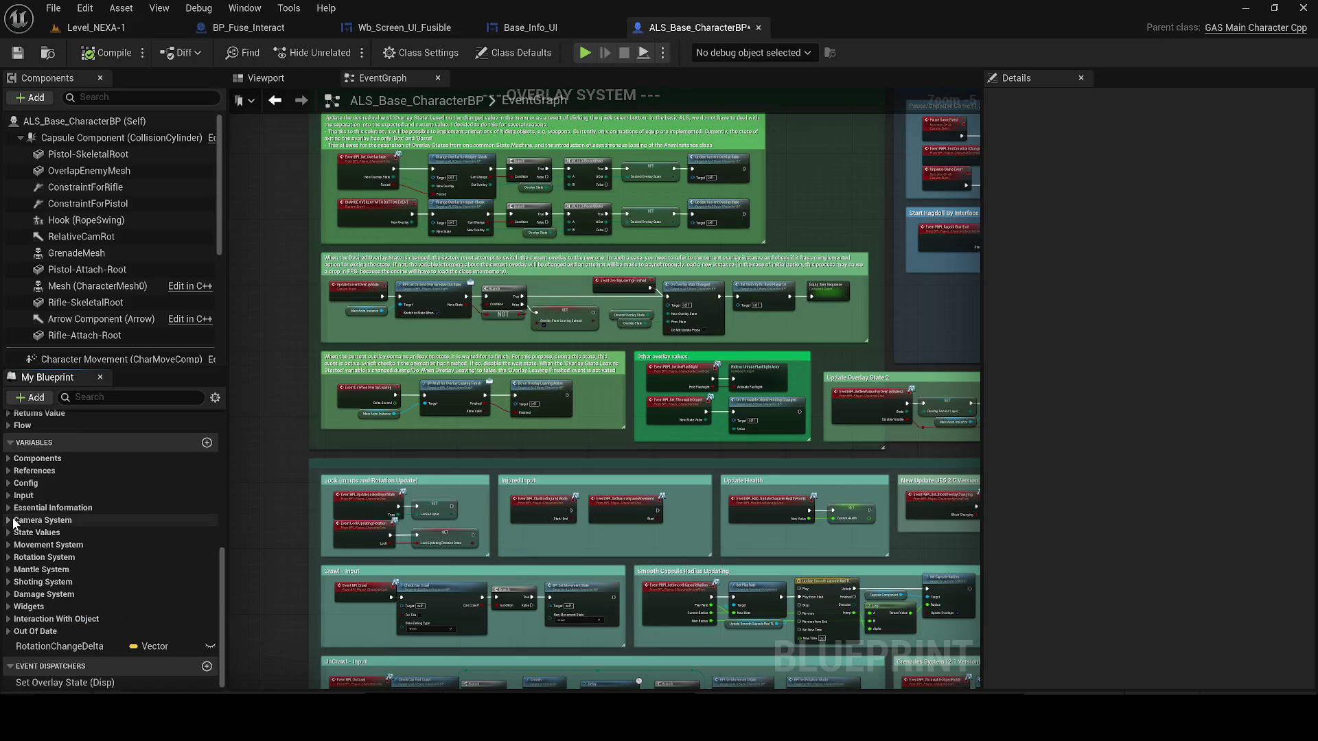
{"action": "left_click", "coordinate": [110, 398]}
- Filter My Blueprint by 'widget' and review UpdateWidgets' health bar and lower update groups
{"action": "type", "text": "widget"}
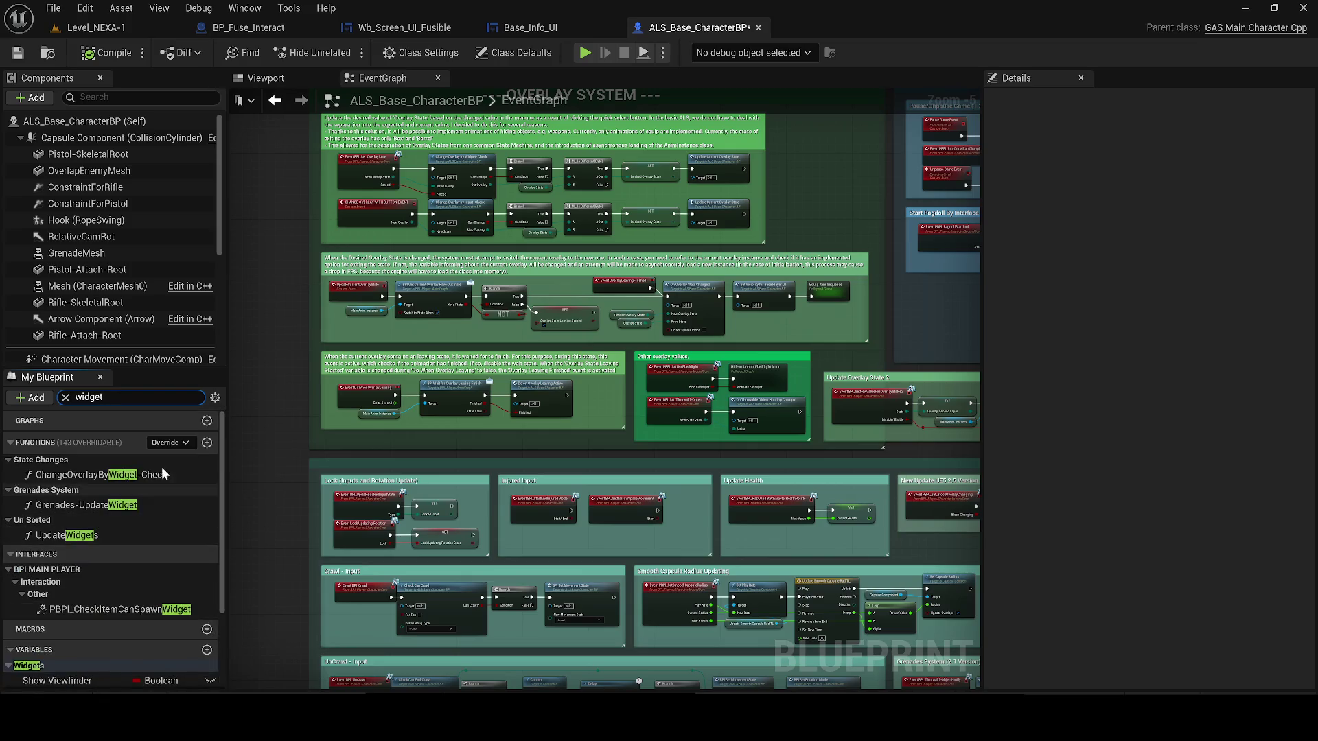
{"action": "scroll", "coordinate": [310, 466], "scroll_direction": "up", "scroll_amount": 1}
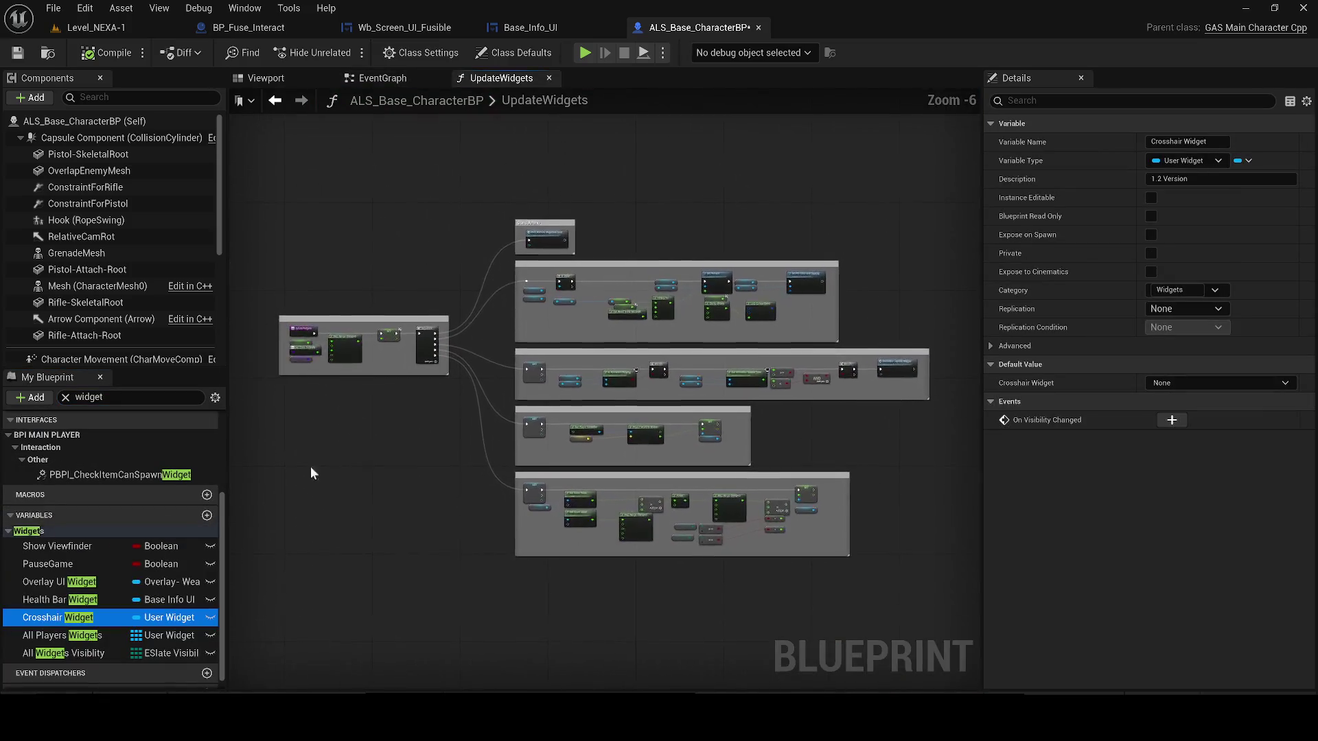
{"action": "scroll", "coordinate": [318, 332], "scroll_direction": "up", "scroll_amount": 2}
{"action": "mouse_move", "coordinate": [483, 476]}
{"action": "left_mouse_down"}
{"action": "mouse_move", "coordinate": [464, 395]}
{"action": "mouse_move", "coordinate": [38, 396]}
{"action": "left_mouse_up"}
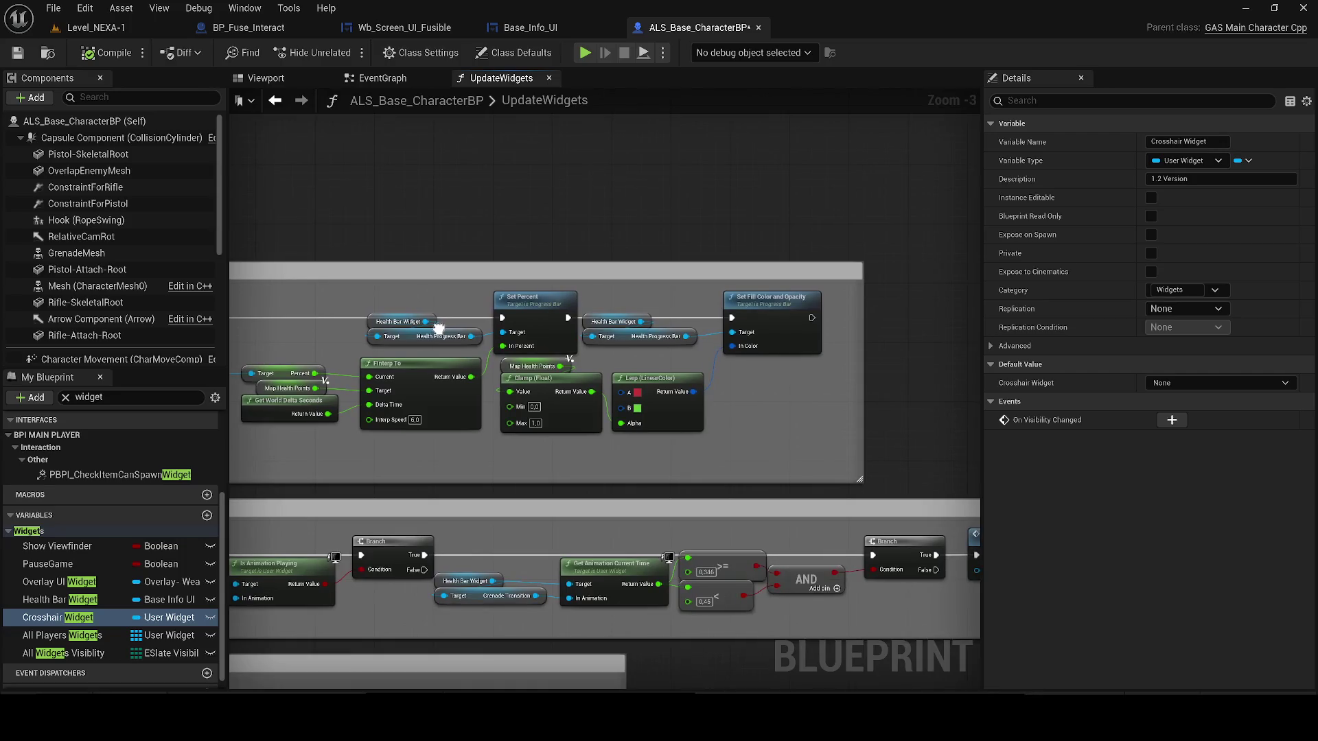
{"action": "mouse_move", "coordinate": [457, 501]}
{"action": "left_mouse_down"}
{"action": "mouse_move", "coordinate": [597, 275]}
{"action": "mouse_move", "coordinate": [448, 405]}
{"action": "left_mouse_up"}
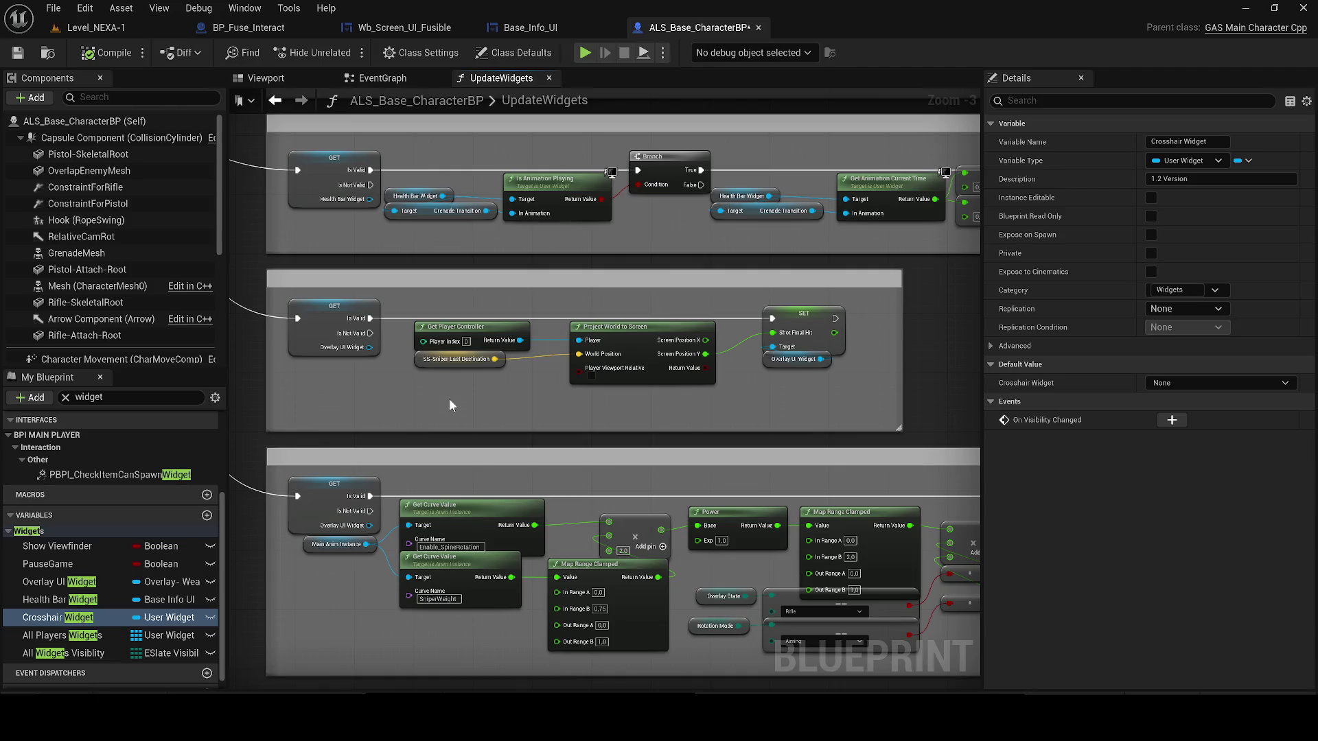
{"action": "scroll", "coordinate": [449, 401], "scroll_direction": "down", "scroll_amount": 2}
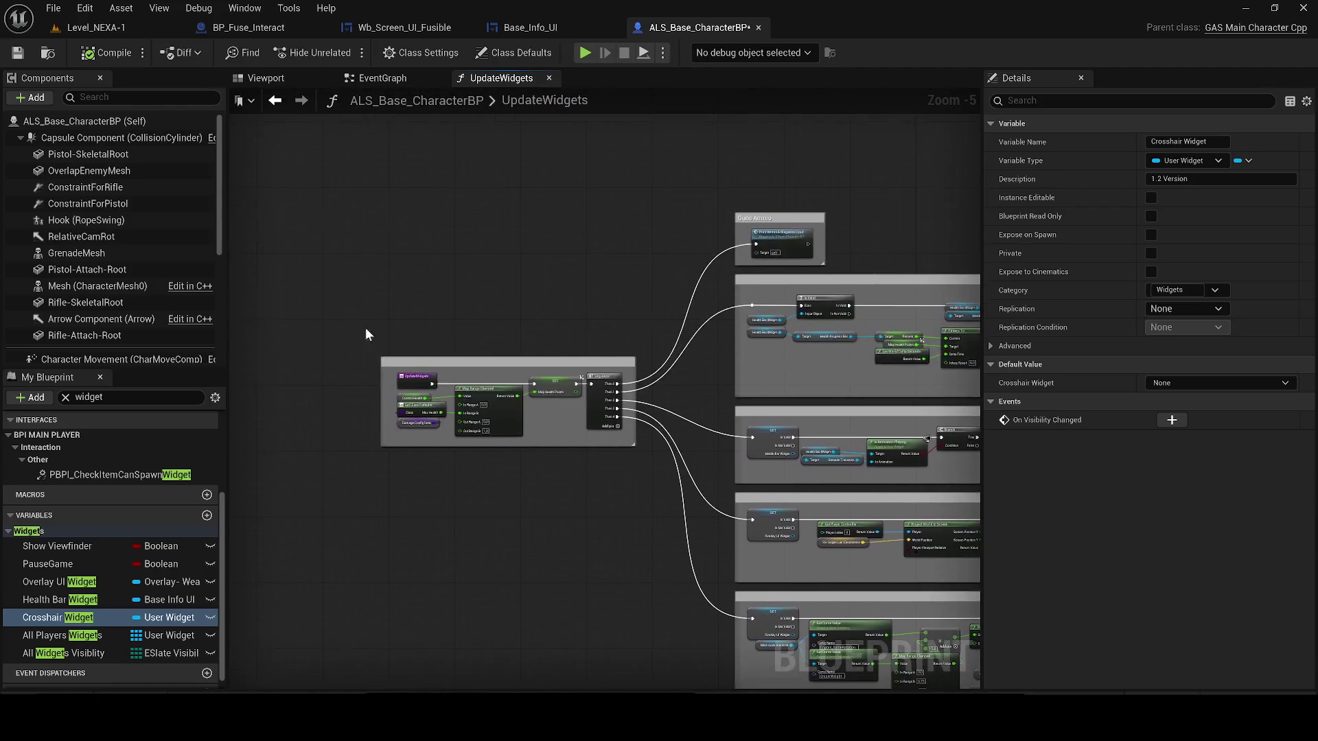
{"action": "scroll", "coordinate": [365, 327], "scroll_direction": "up", "scroll_amount": 4}
{"action": "left_click", "coordinate": [496, 456]}
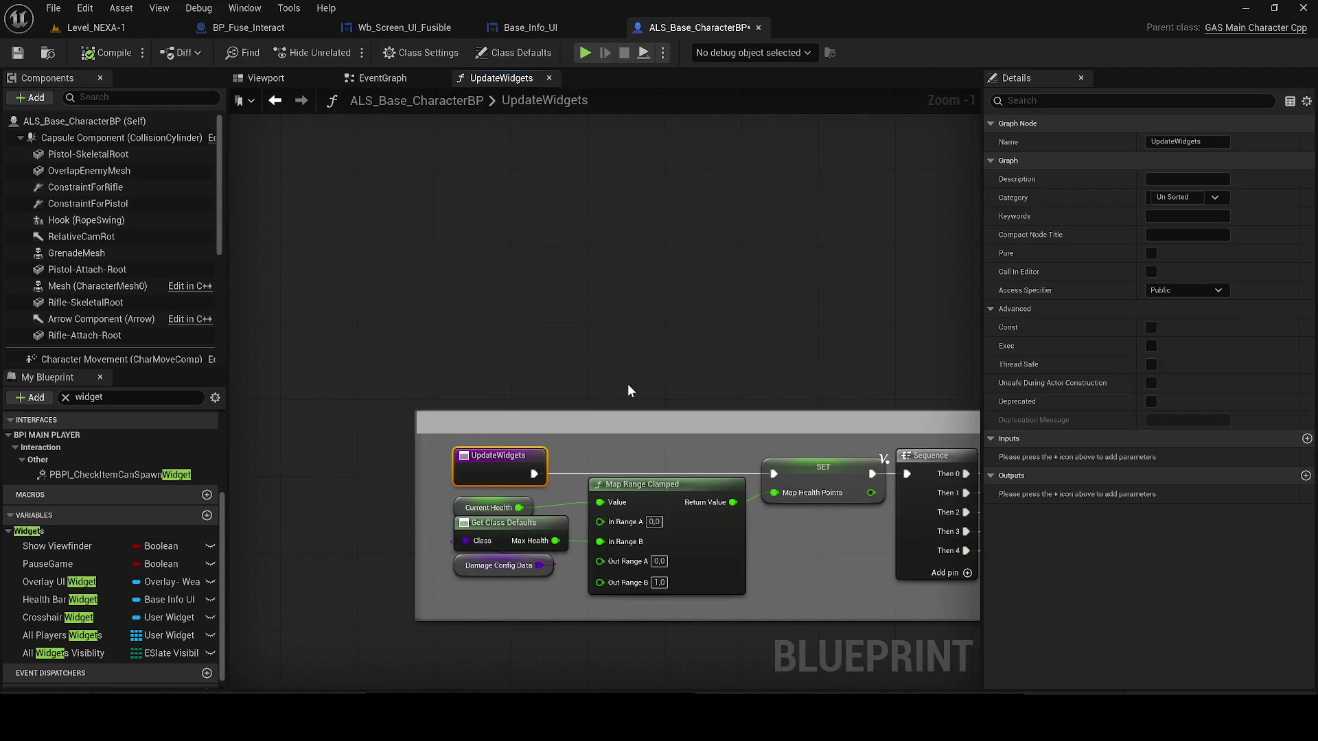
- Look over the remaining widget update groups, then open the PBPI_CheckItemCanSpawnWidget function
{"action": "mouse_move", "coordinate": [661, 376]}
{"action": "left_mouse_down"}
{"action": "mouse_move", "coordinate": [426, 328]}
{"action": "mouse_move", "coordinate": [450, 265]}
{"action": "left_mouse_up"}
{"action": "scroll", "coordinate": [426, 328], "scroll_direction": "down", "scroll_amount": 2}
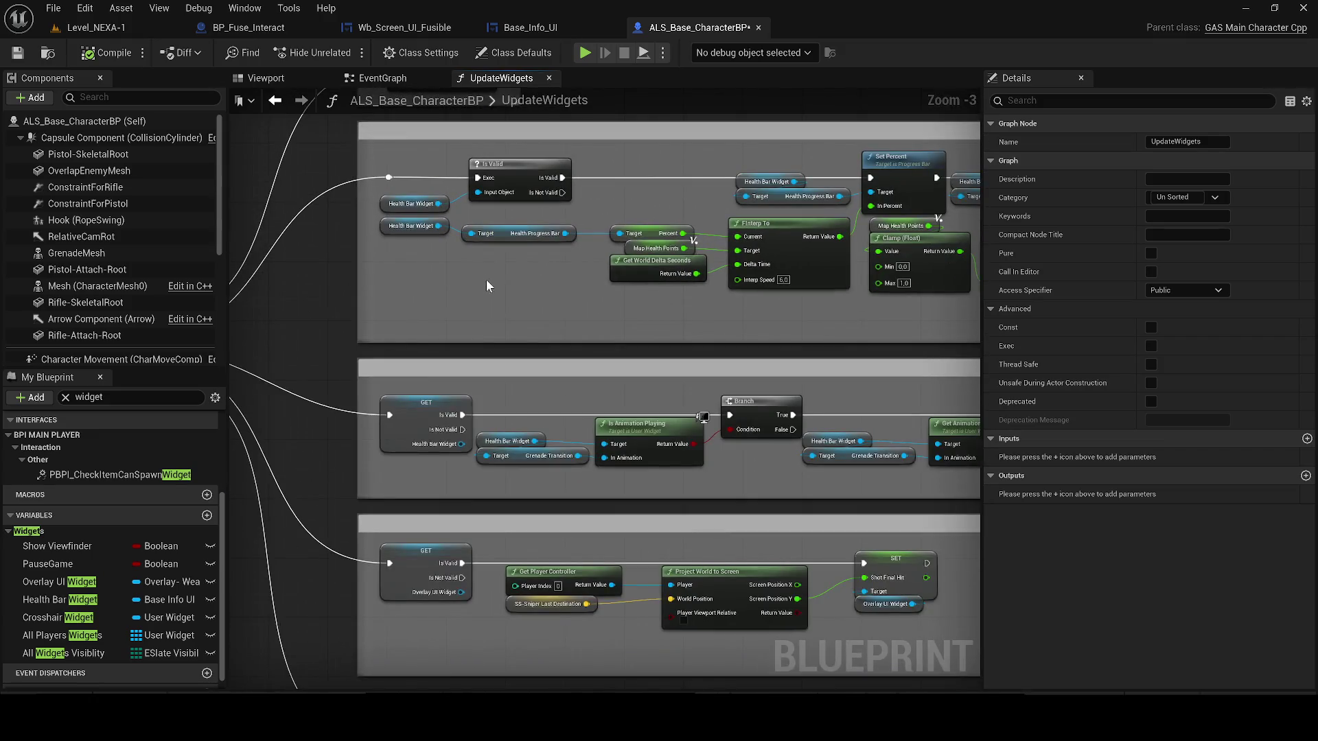
{"action": "scroll", "coordinate": [486, 285], "scroll_direction": "down", "scroll_amount": 2}
{"action": "scroll", "coordinate": [455, 302], "scroll_direction": "up", "scroll_amount": 1}
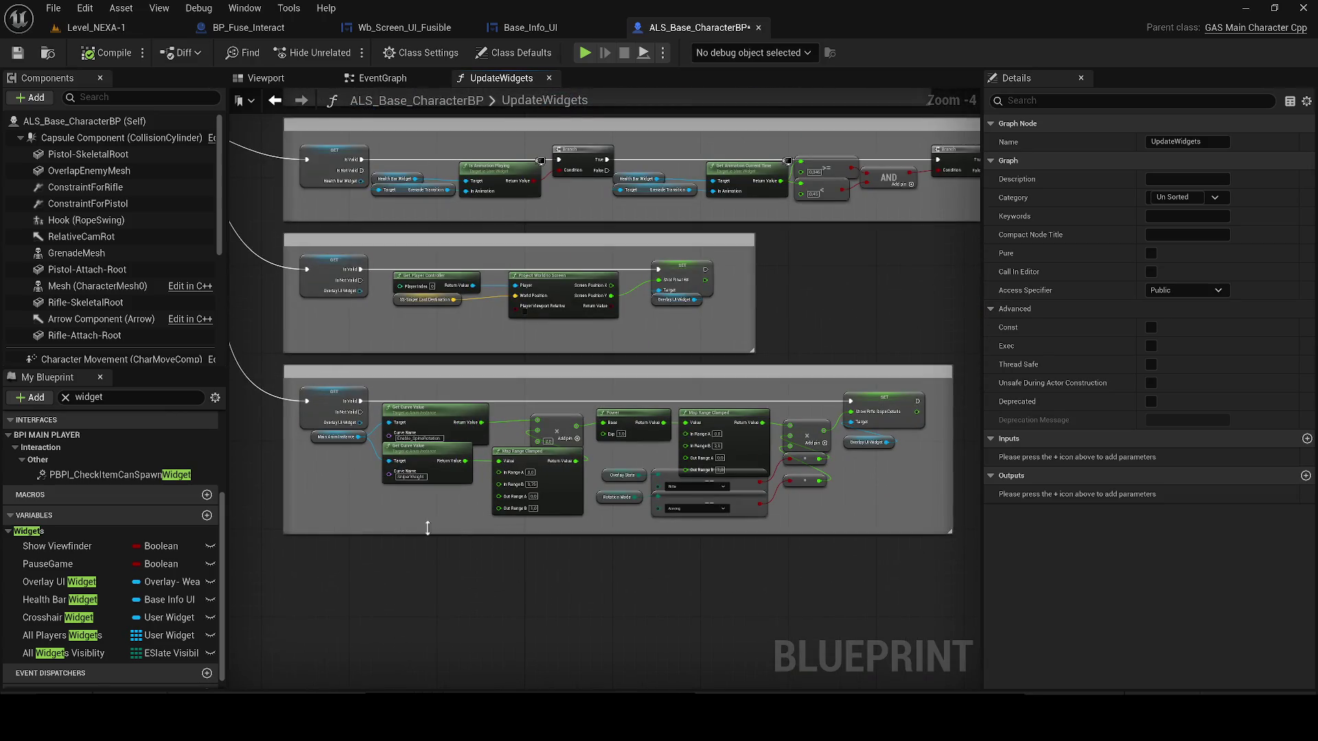
{"action": "scroll", "coordinate": [68, 570], "scroll_direction": "down", "scroll_amount": 1}
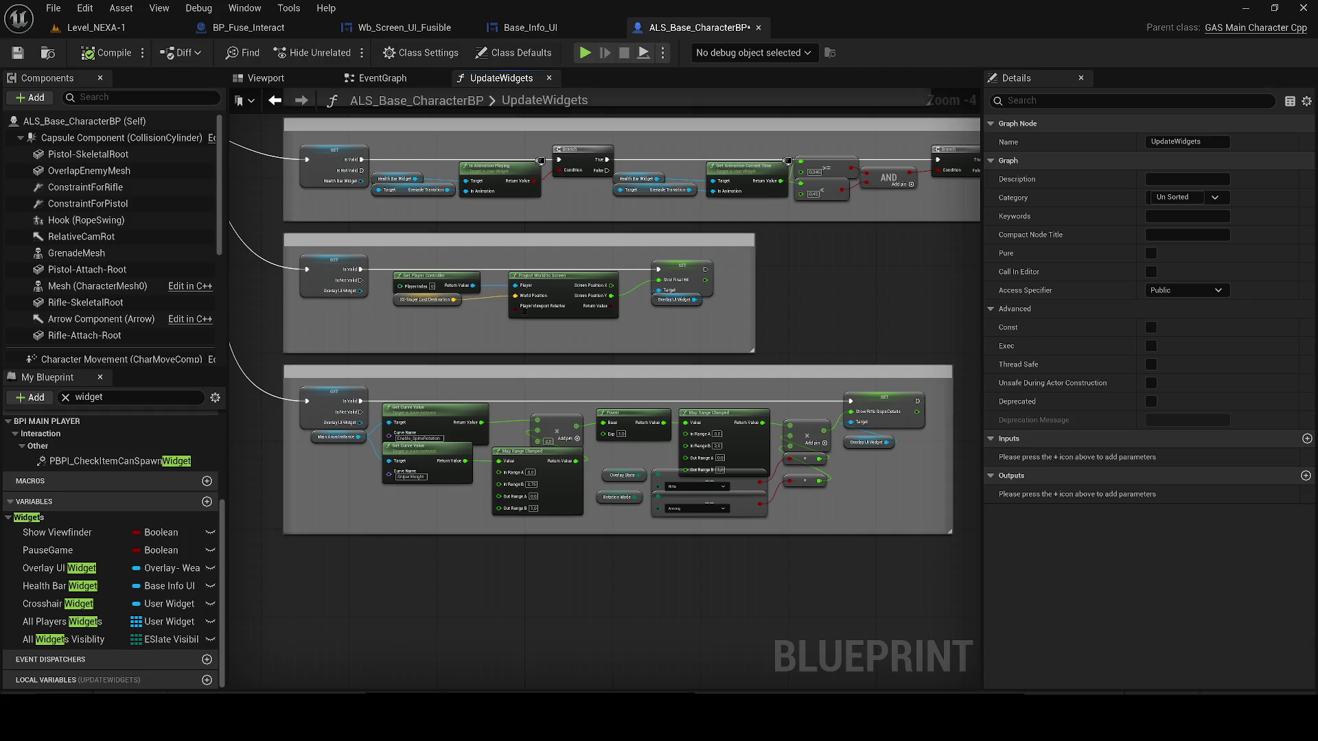
{"action": "left_click", "coordinate": [133, 462]}
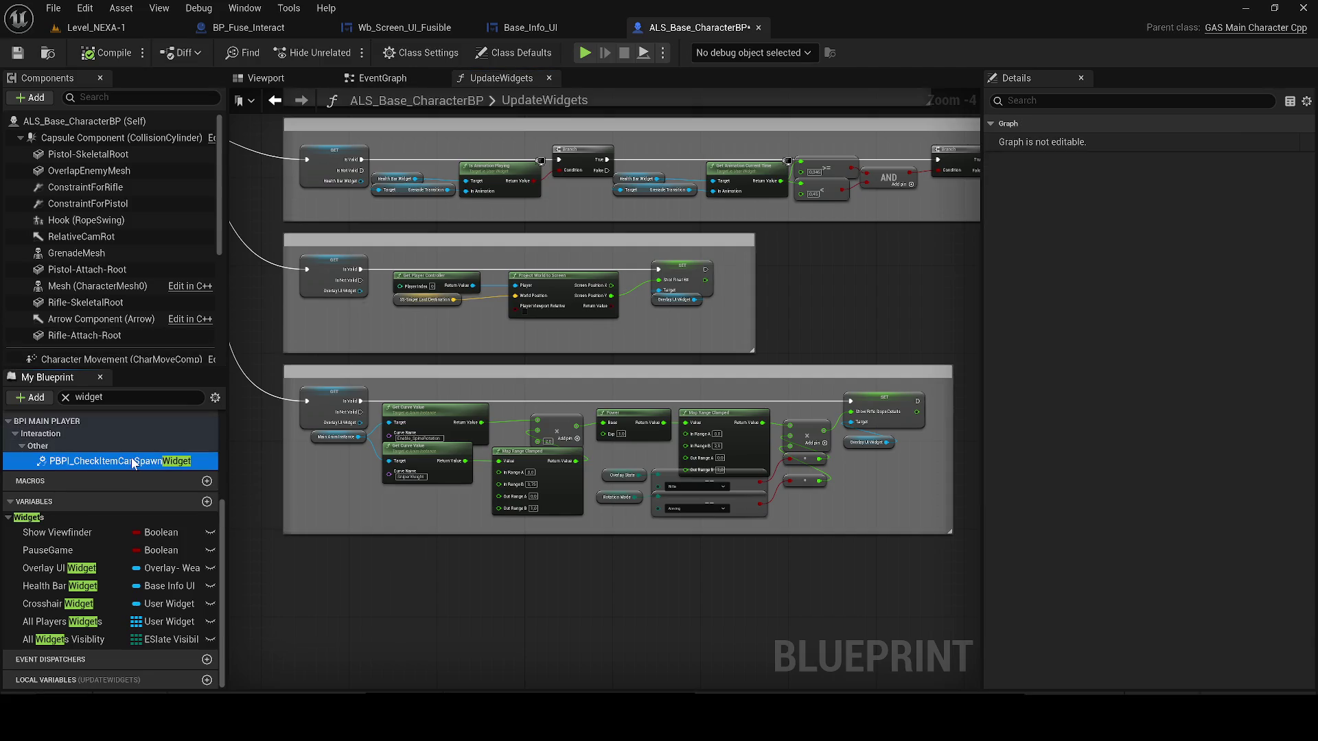
{"action": "double_click", "coordinate": [134, 463]}
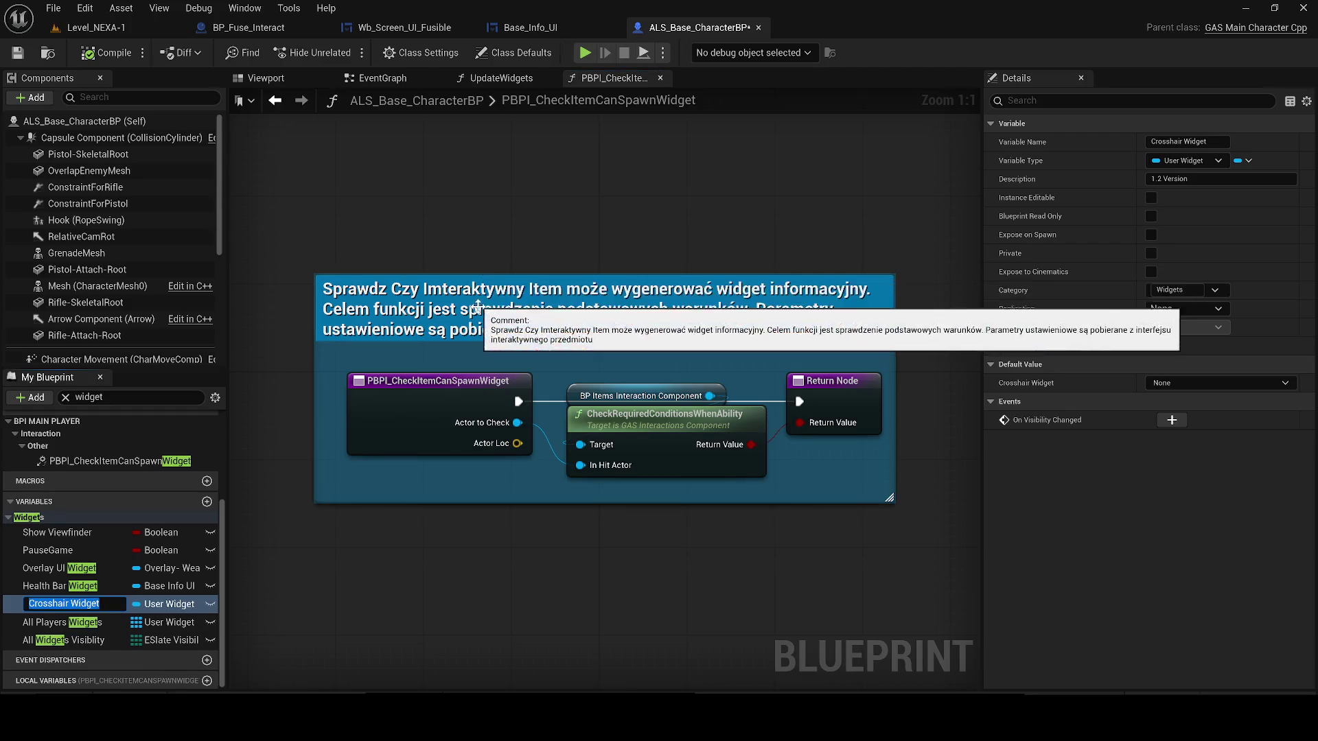
- Edit the function's description comment, then open CheckRequiredConditionsWhenAbility's C++ source in Visual Studio
{"action": "double_click", "coordinate": [485, 282]}
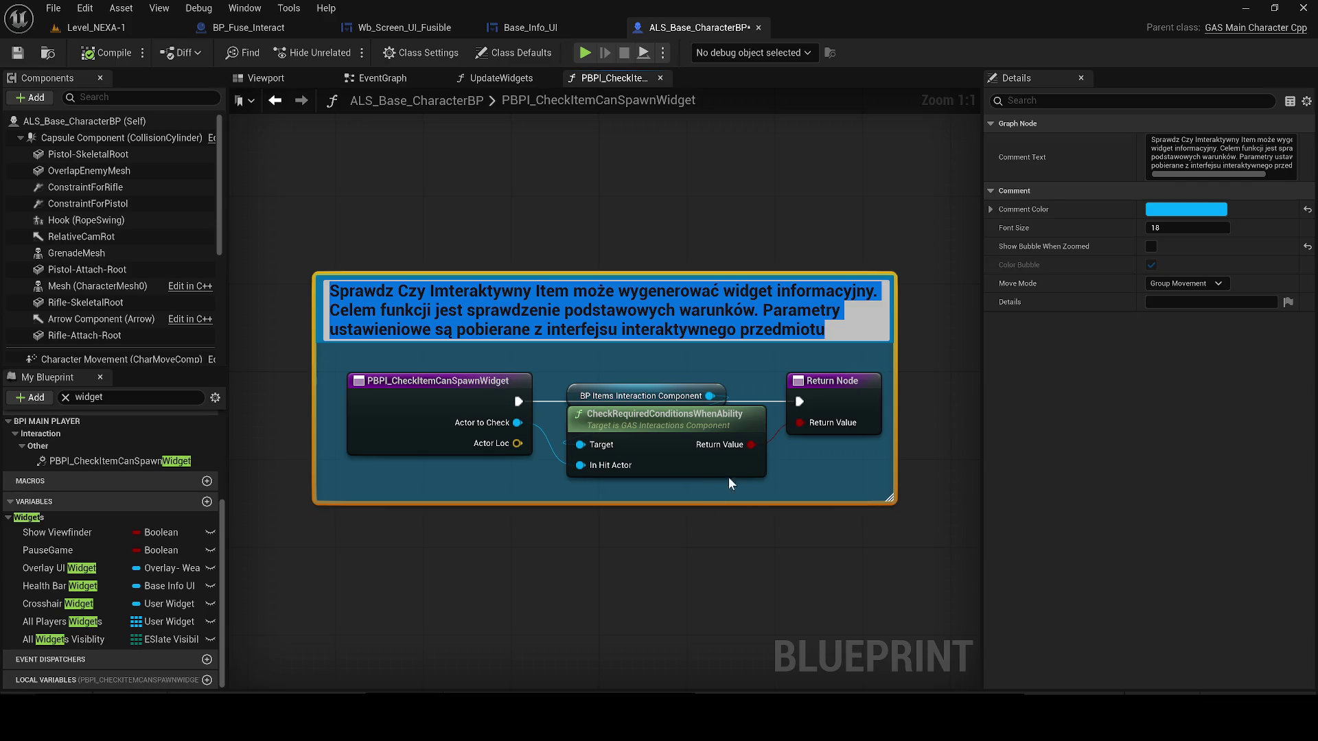
{"action": "left_click", "coordinate": [652, 426]}
{"action": "double_click", "coordinate": [652, 427]}
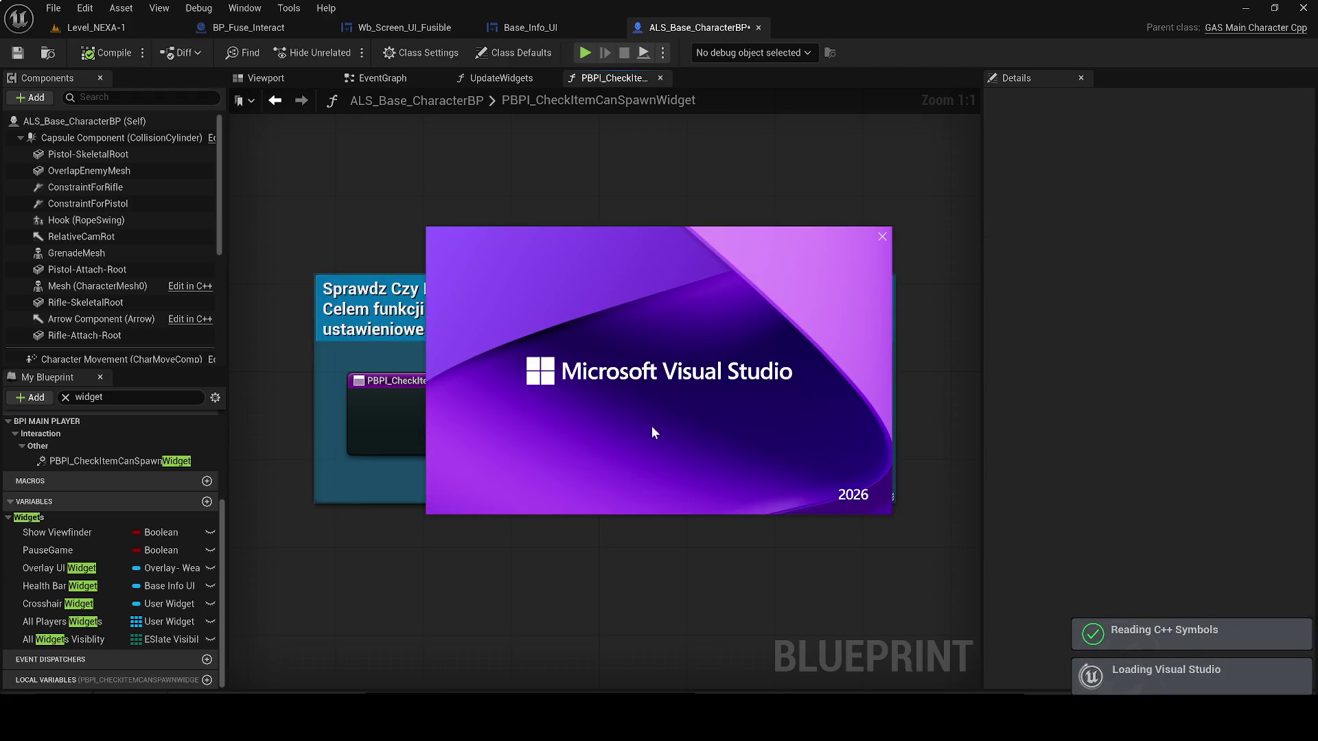